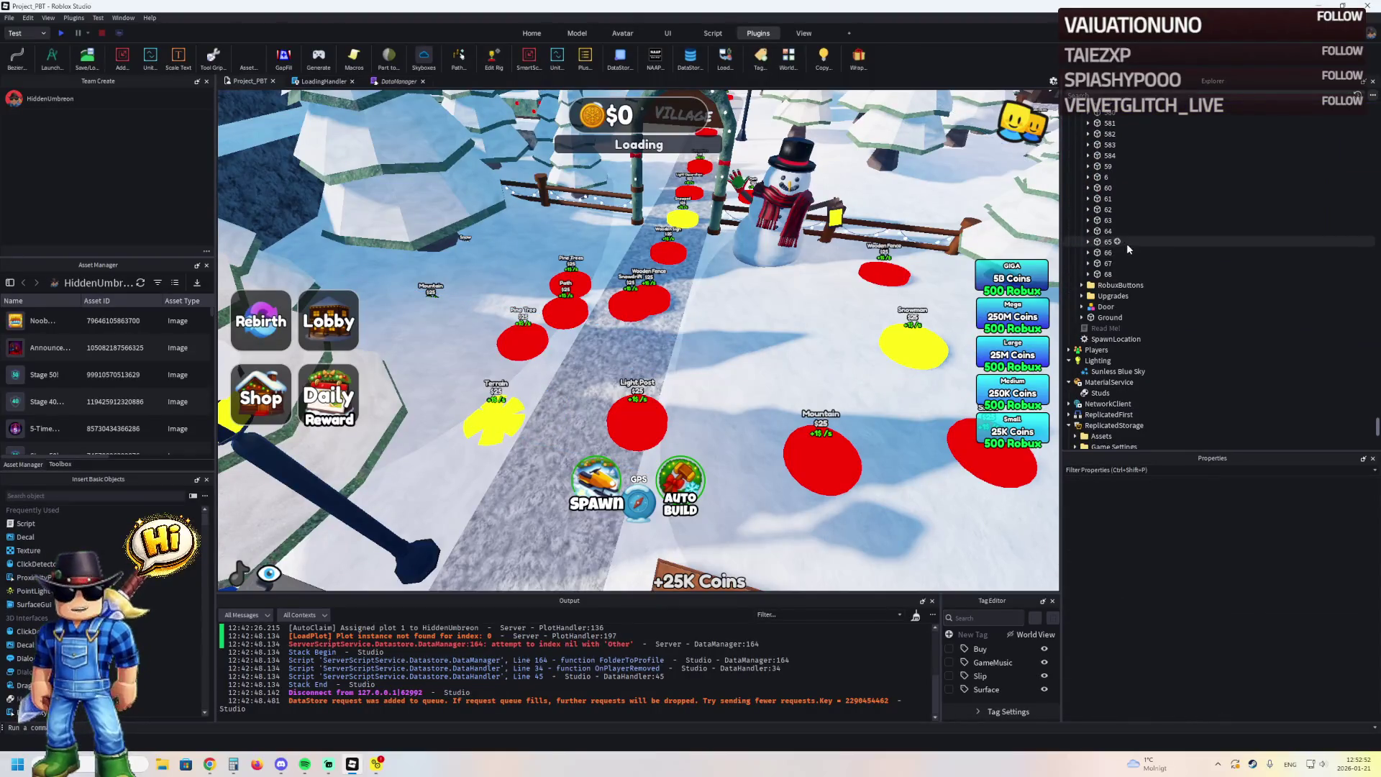
Undo with Ctrl+Z to restore the deleted button parts next to part 67
left_click(1129, 263)
scroll(1138, 256, "up", 1)
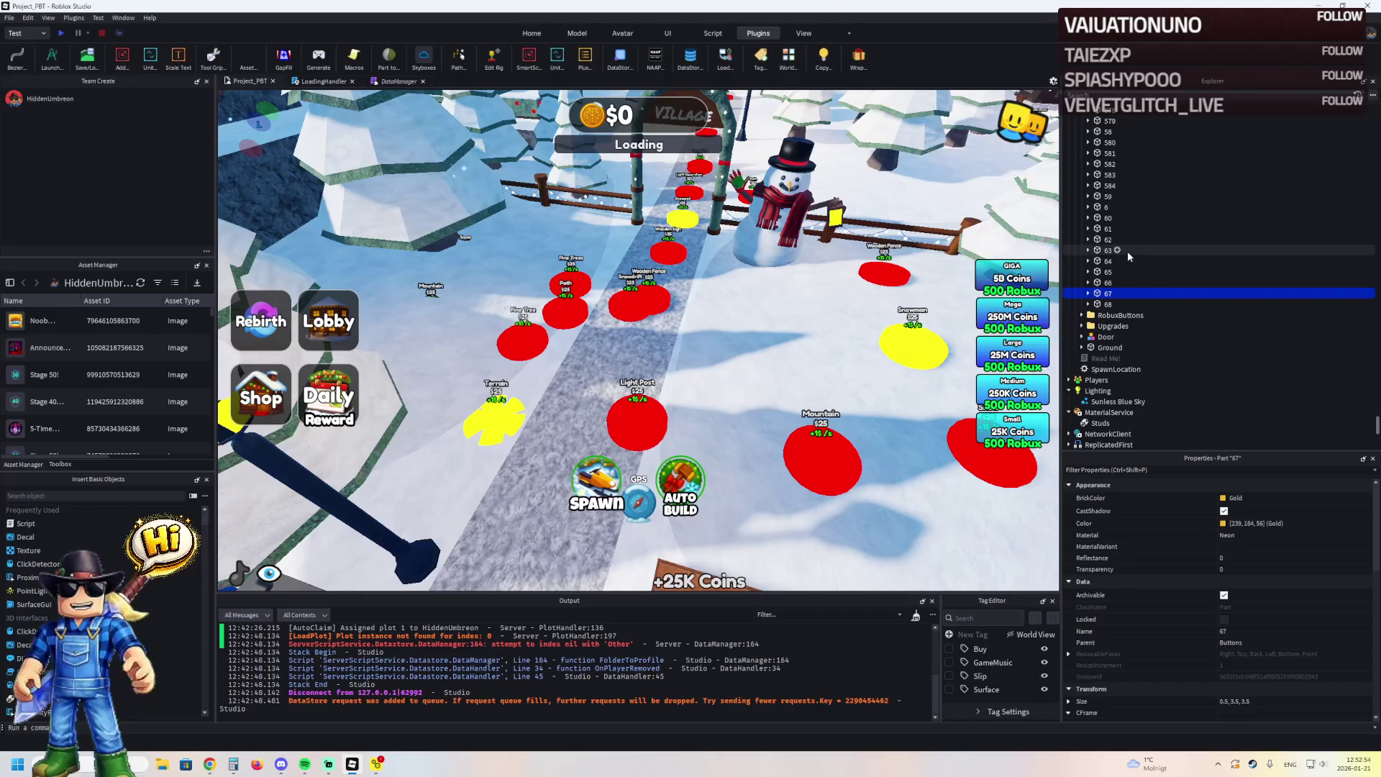
key("ctrl+z")
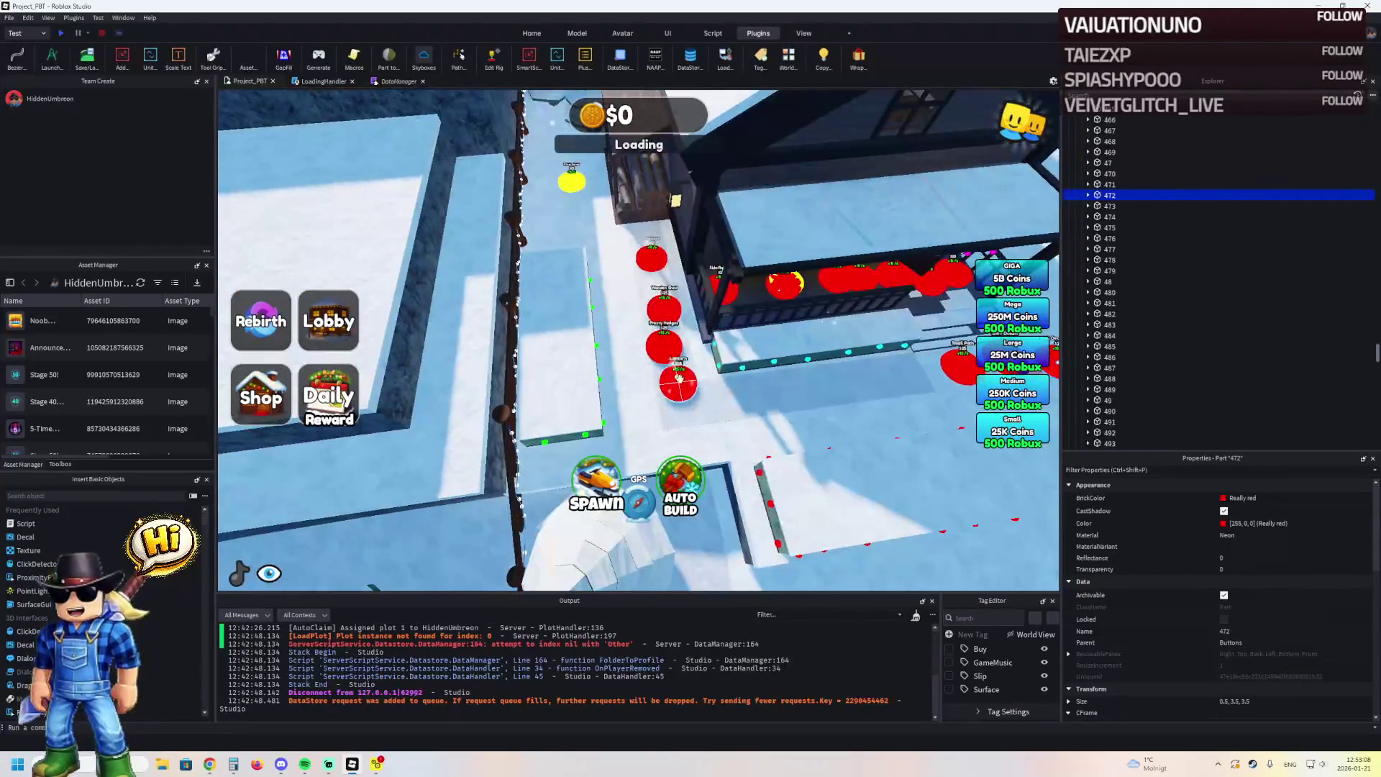
Reposition the red Frosty Hedges button pad (parts 64 and 68)
left_click(671, 352)
left_click(665, 347)
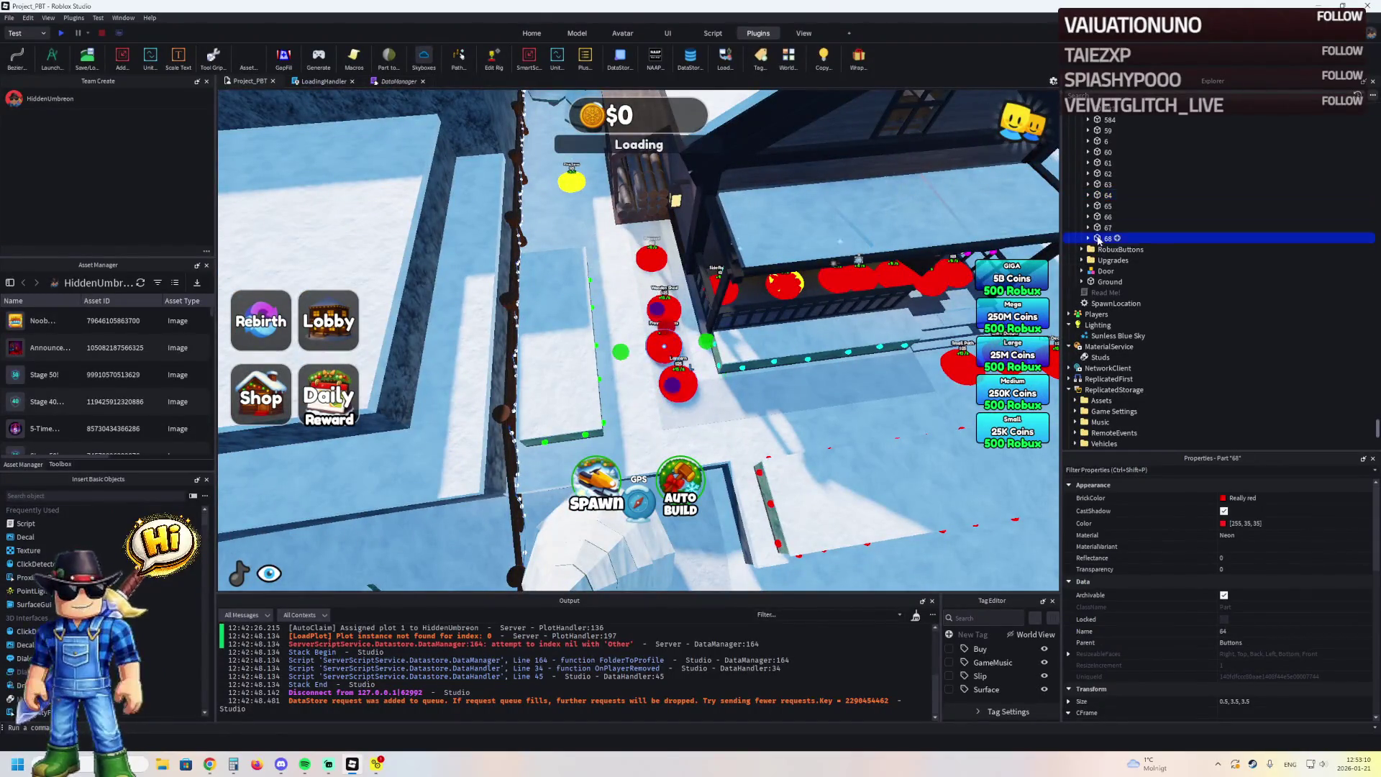
mouse_move(631, 350)
left_mouse_down()
mouse_move(558, 327)
mouse_move(554, 339)
mouse_move(486, 292)
mouse_move(554, 295)
left_mouse_up()
scroll(554, 295, "down", 5)
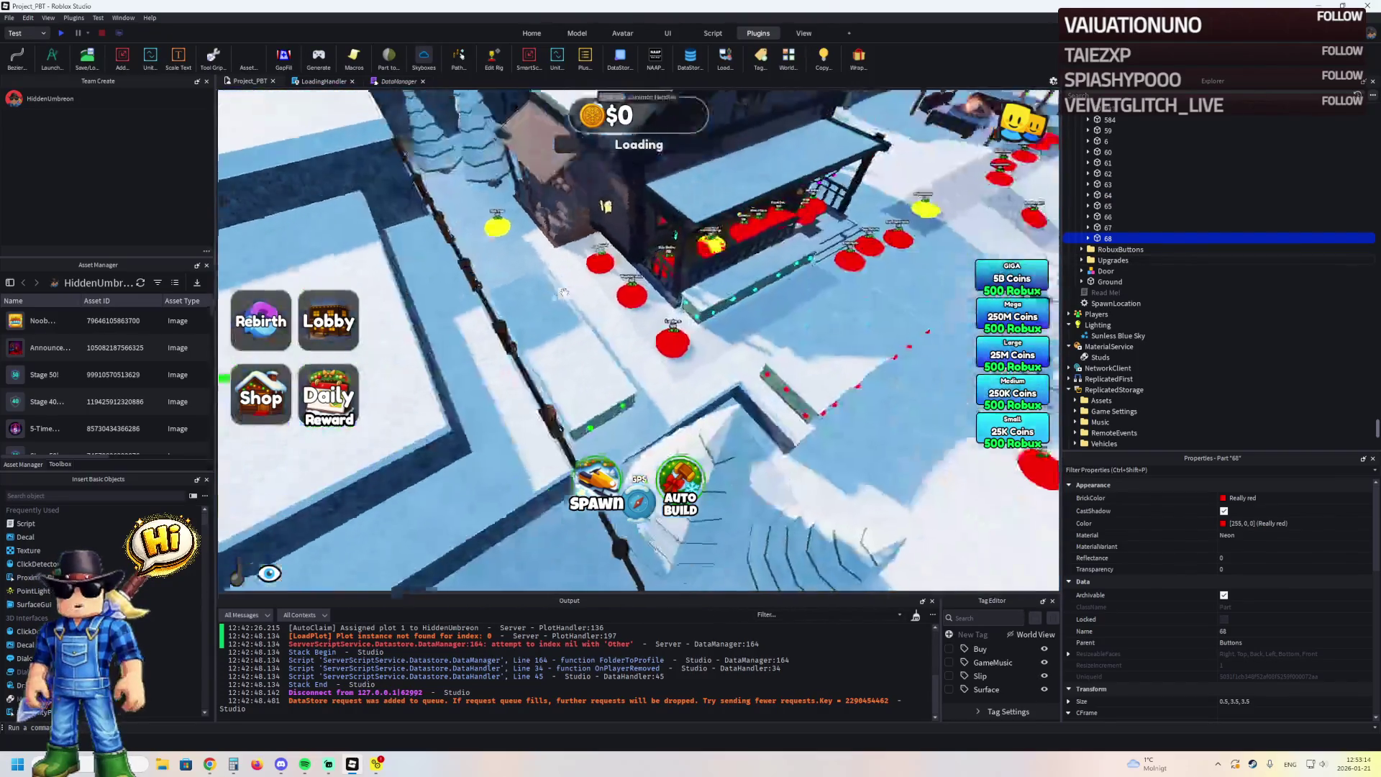
Collapse Buttons and RobuxButtons and expand TemplatePlot's Upgrades folder in Explorer
left_click(1146, 206)
key("Left")
key("Left")
key("Down")
key("Right")
key("Left")
key("Down")
key("Right")
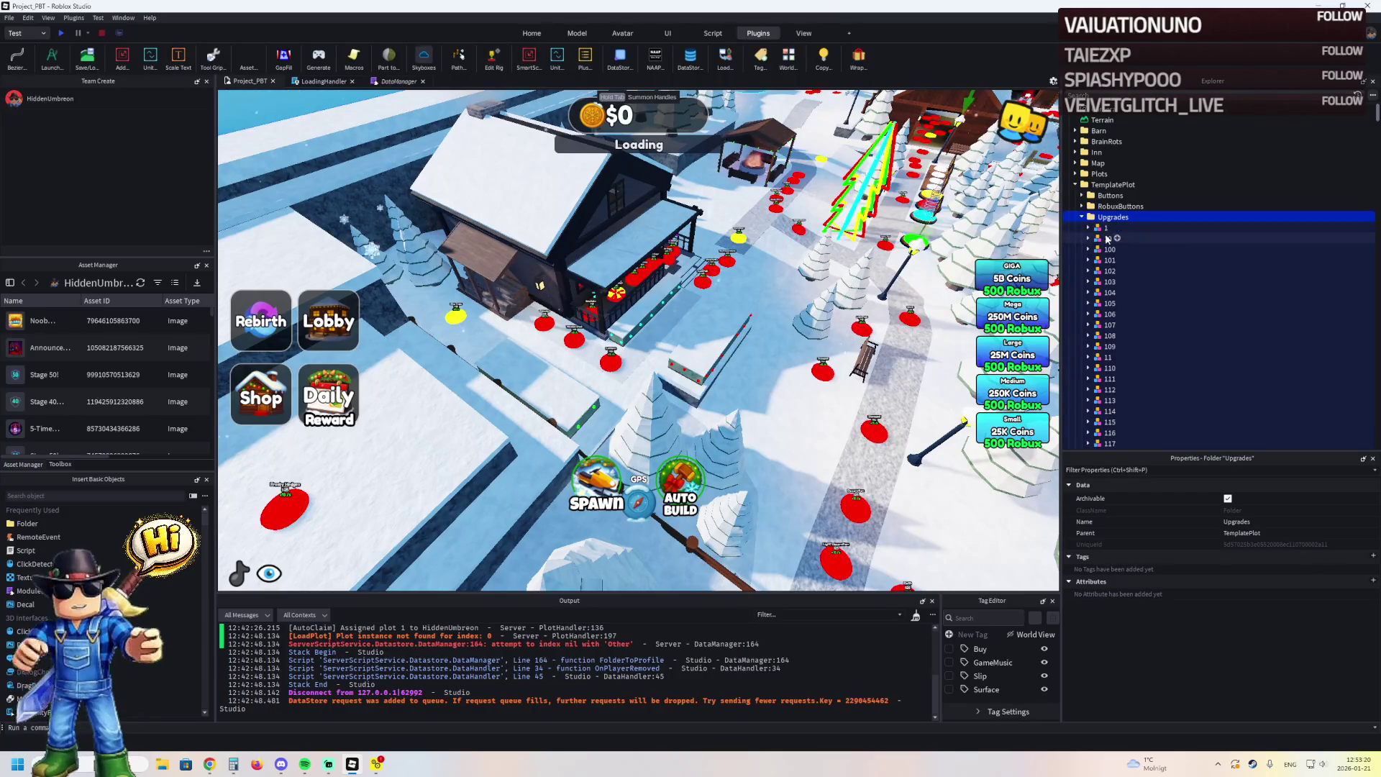
Delete upgrade models 100 through 119 from the Upgrades folder
left_click(1108, 250)
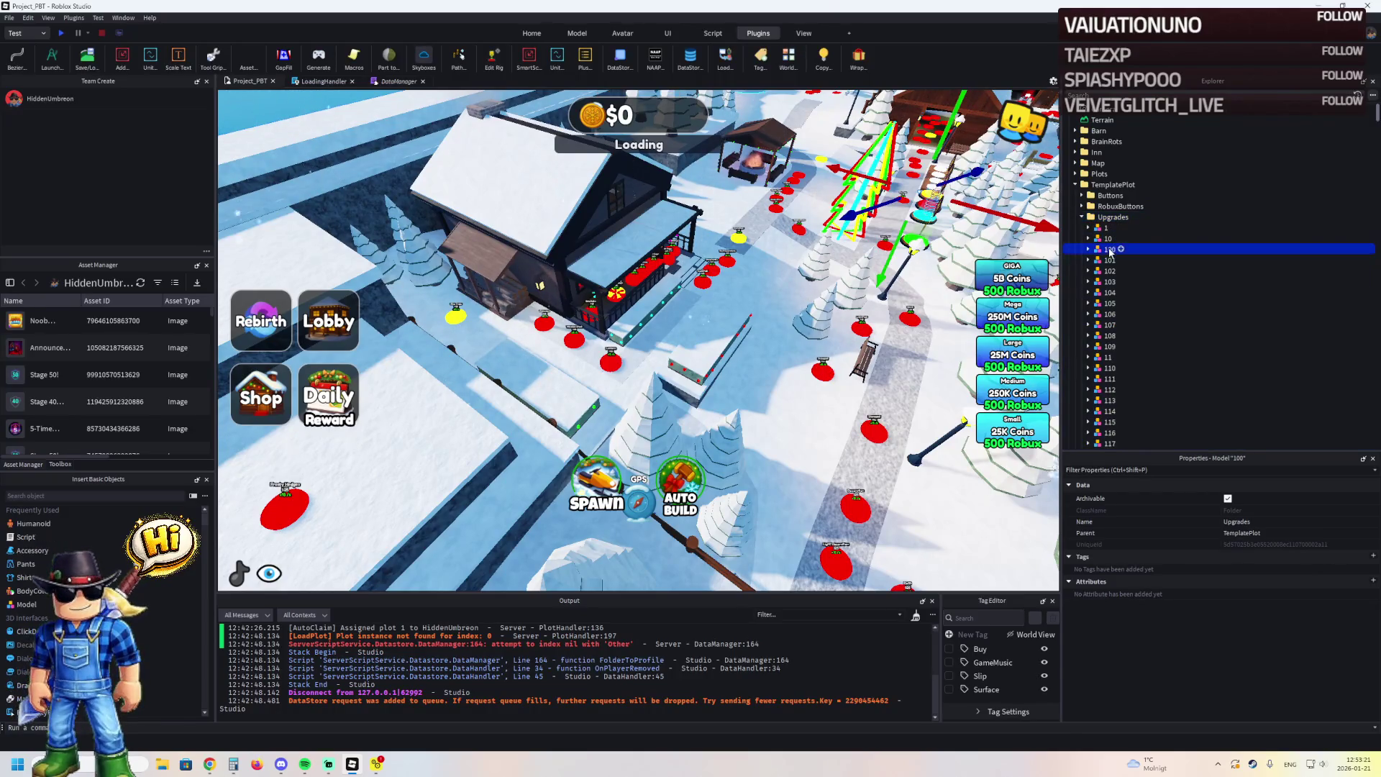
left_click(1098, 346, "shift")
key("Delete")
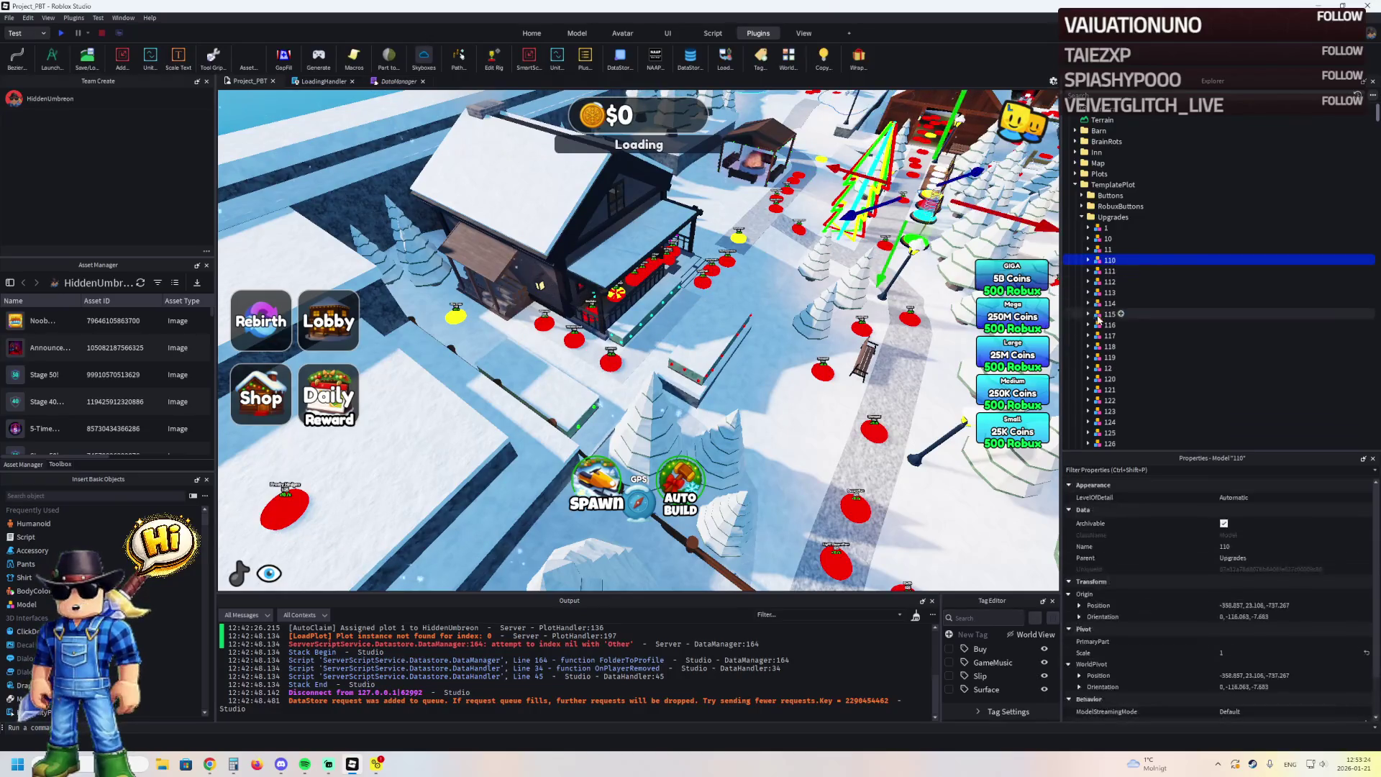
left_click(1104, 363, "shift")
key("Delete")
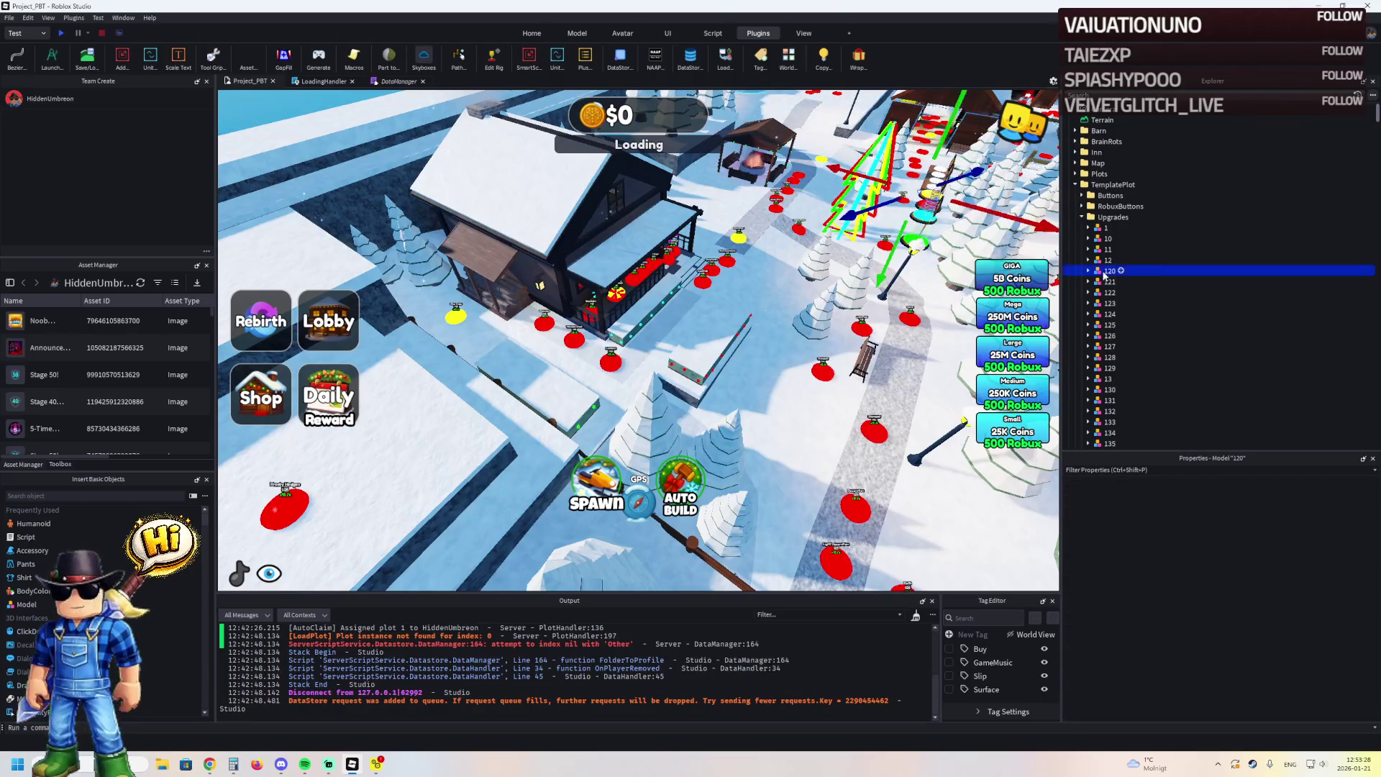
Delete upgrade models 120 through 149 as well
left_click(1100, 367, "shift")
key("Delete")
left_click(1107, 281)
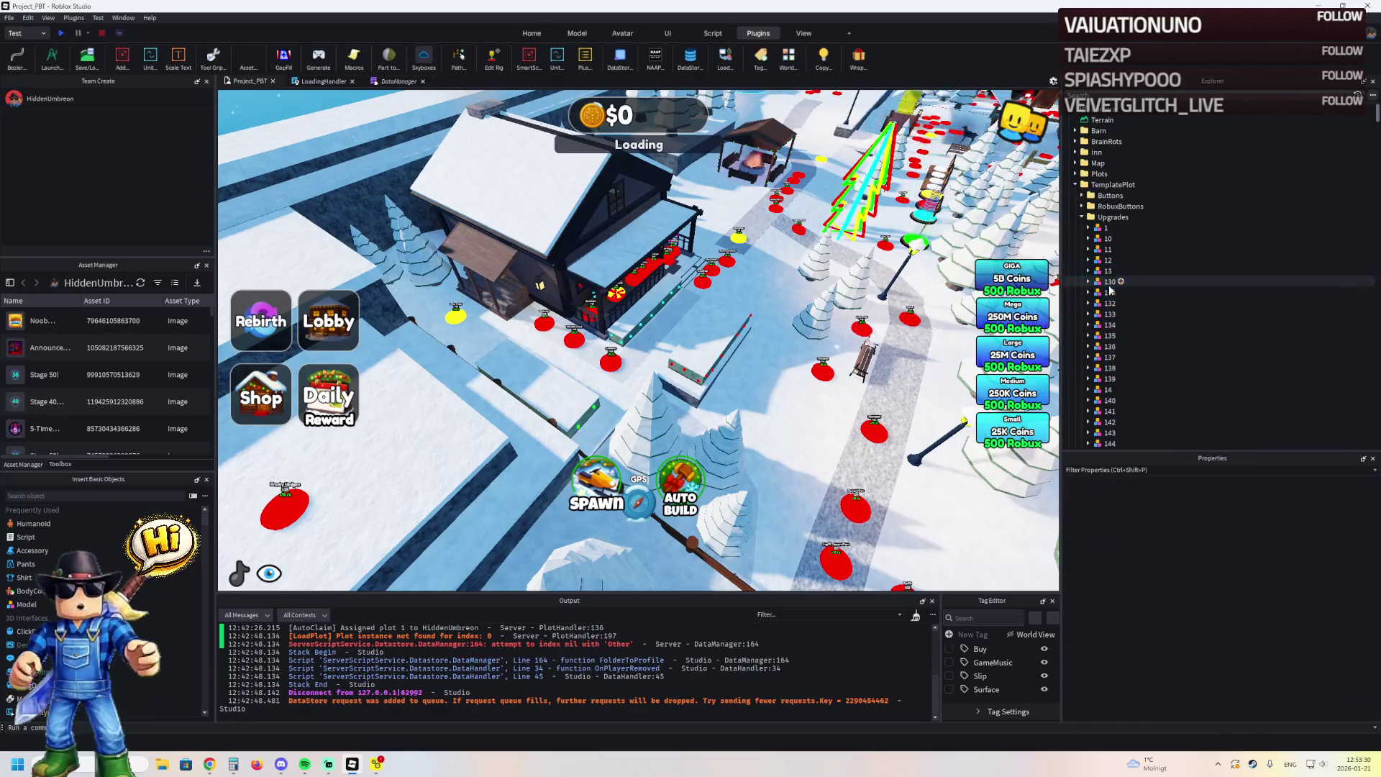
left_click(1105, 379, "shift")
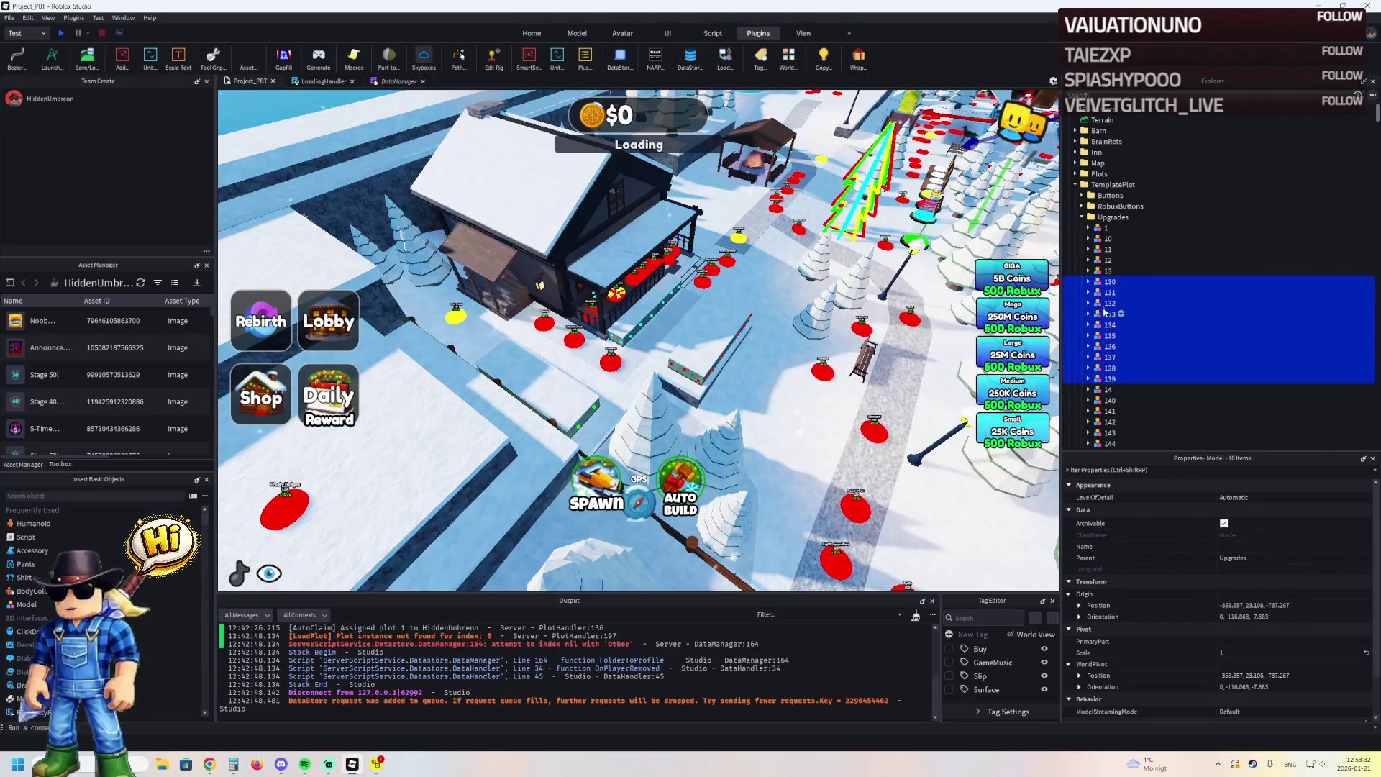
key("Delete")
left_click(1107, 293)
left_click(1098, 389, "shift")
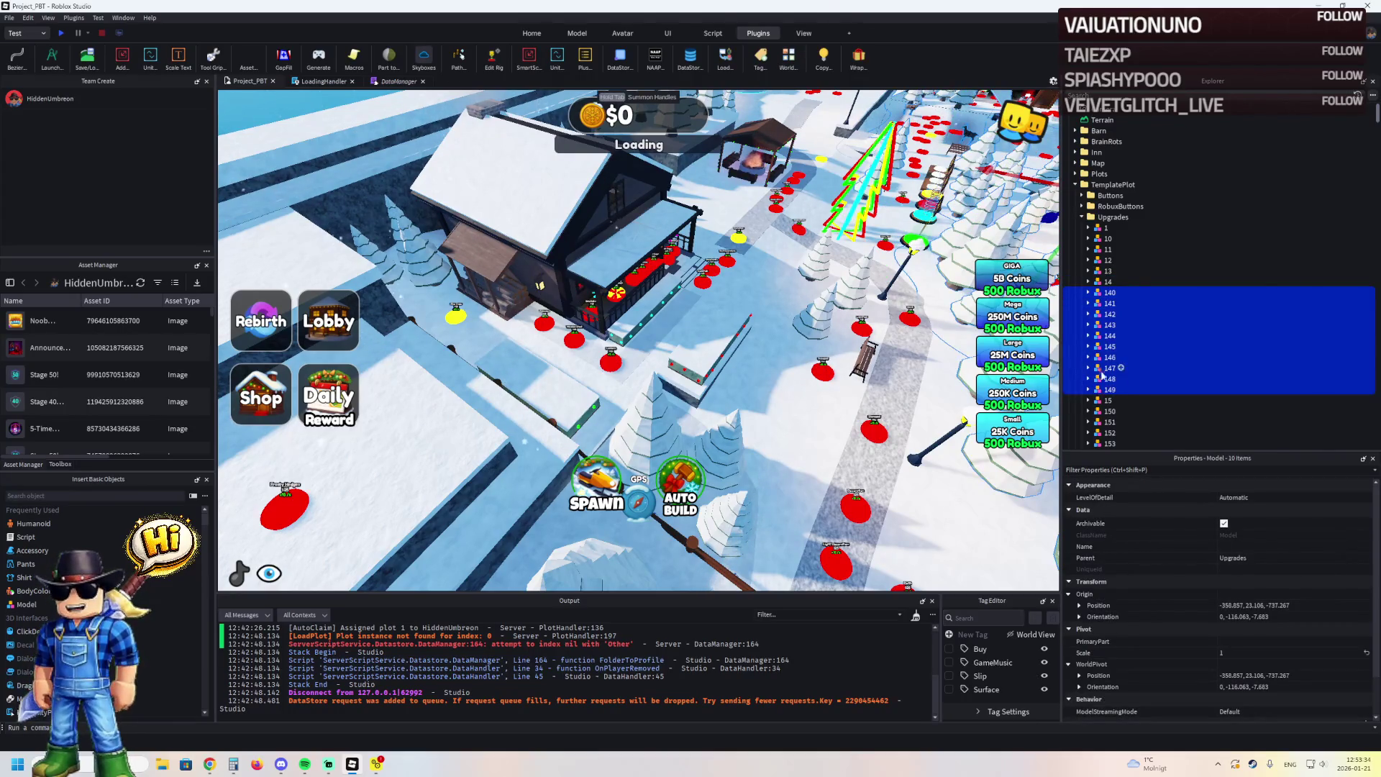
key("Delete")
Select upgrade model 87, check its parts, and focus the view on it
left_click(1107, 238)
mouse_move(1377, 115)
left_mouse_down()
mouse_move(1309, 378)
mouse_move(1267, 417)
left_mouse_up()
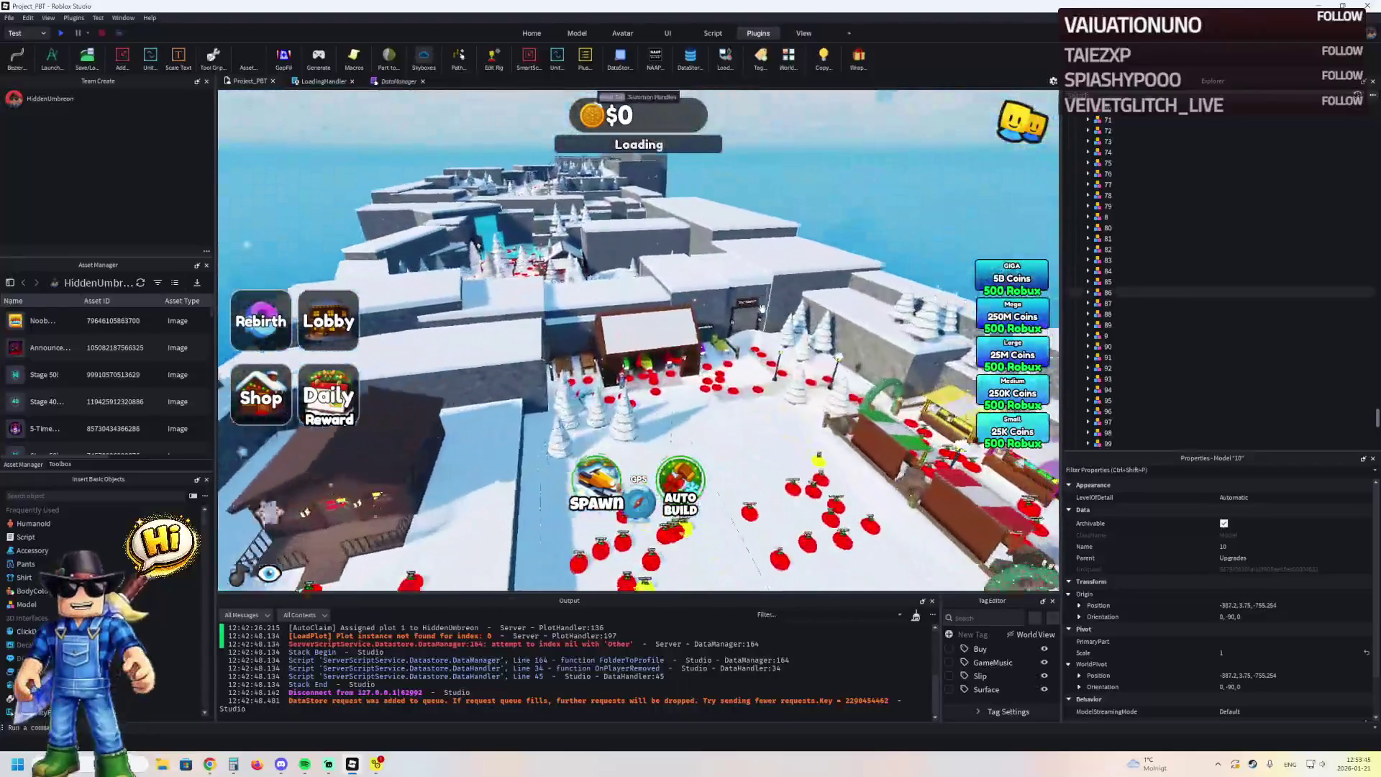
left_click(1111, 303)
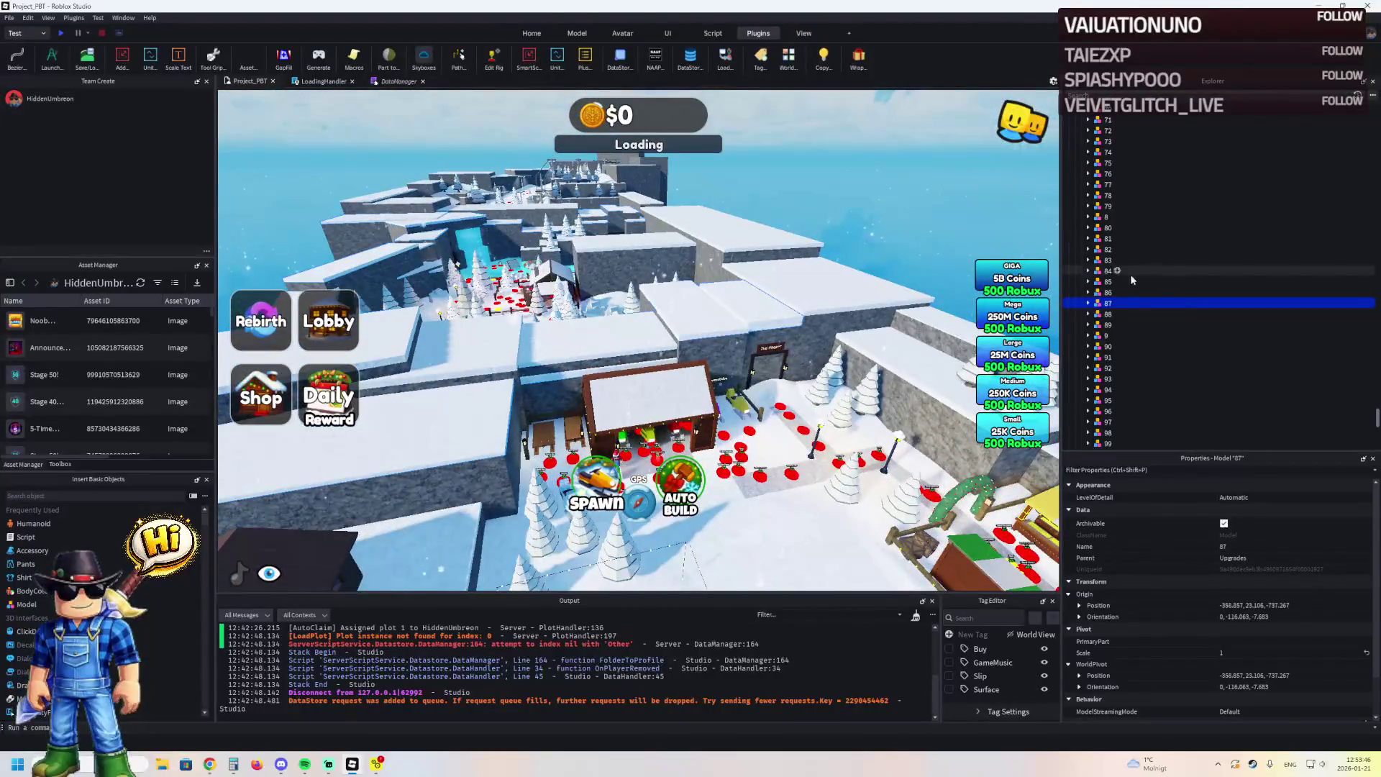
left_click(1088, 303)
left_click(1114, 400)
left_click(1091, 411)
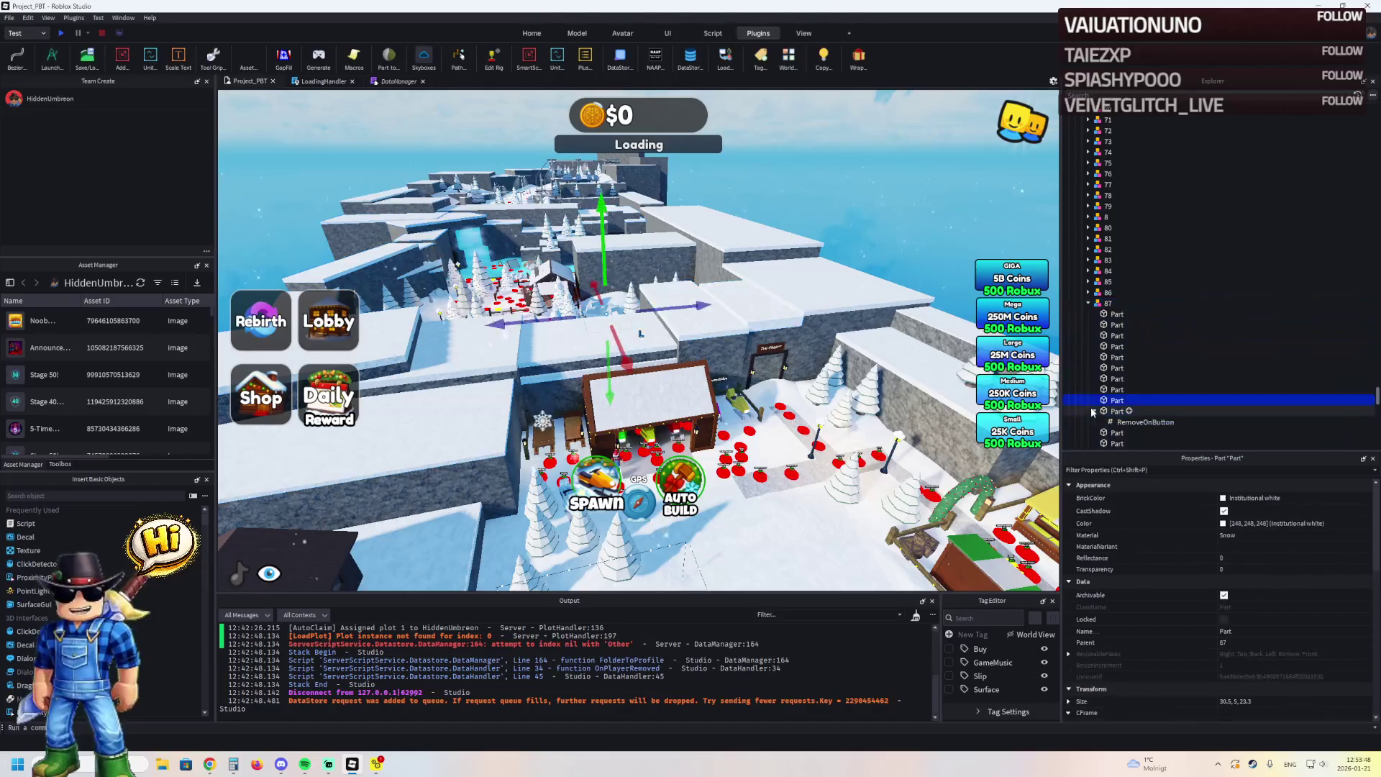
double_click(1102, 303)
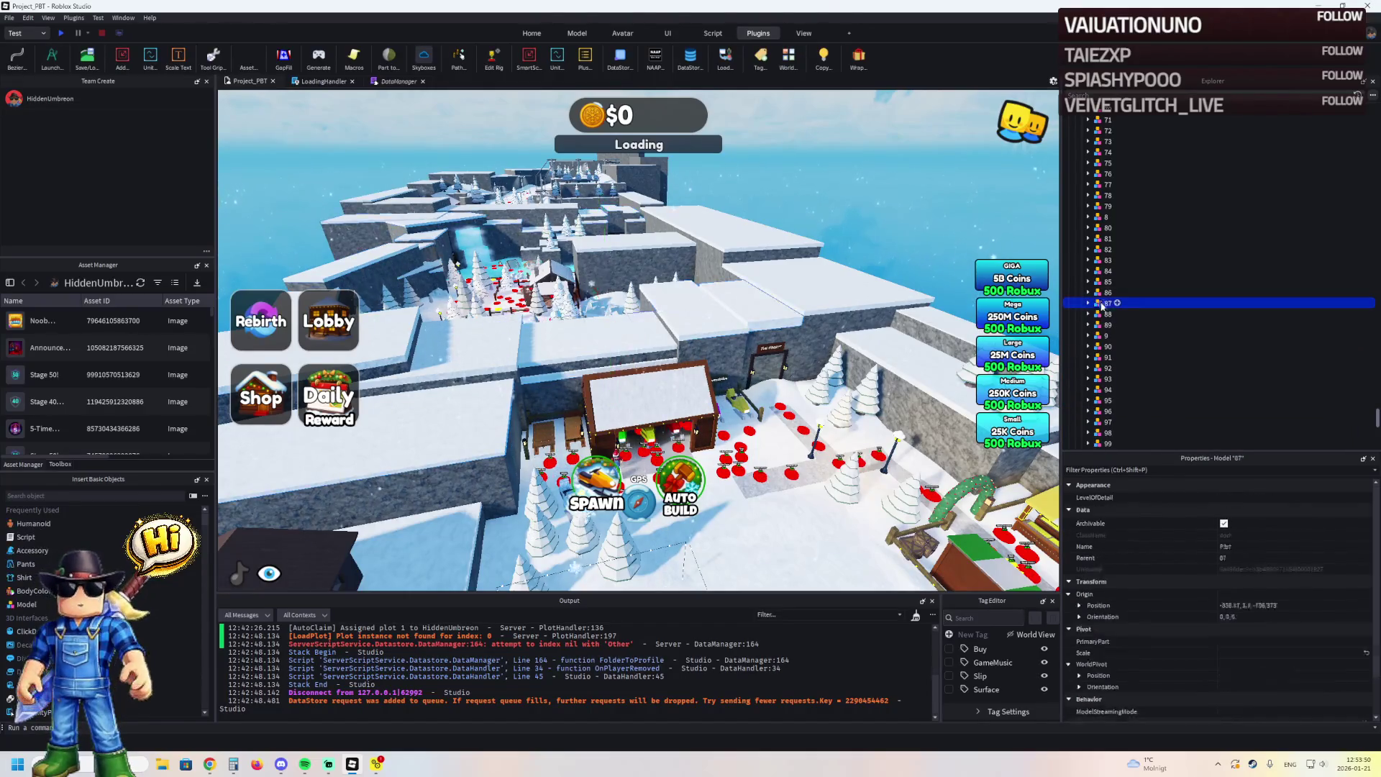
key("f")
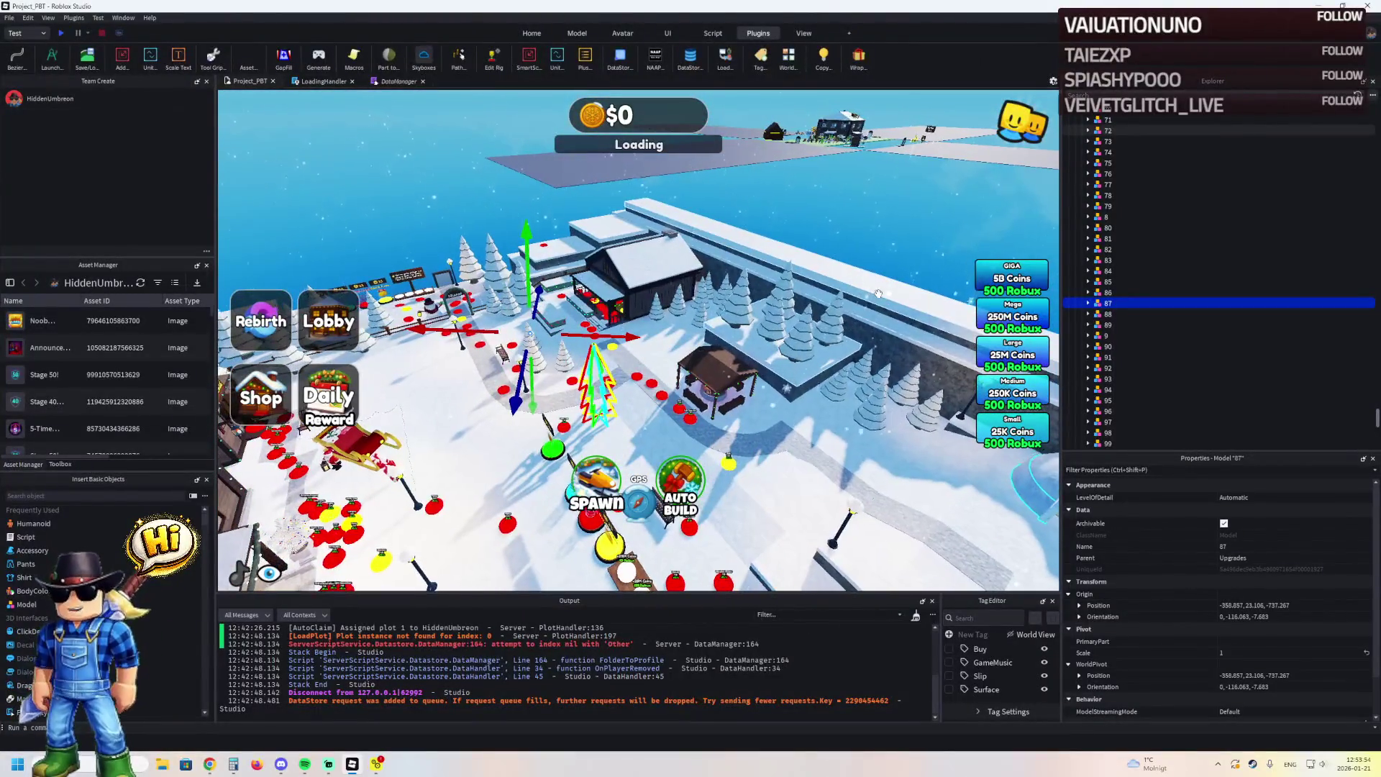
left_click_drag(878, 293, 878, 292)
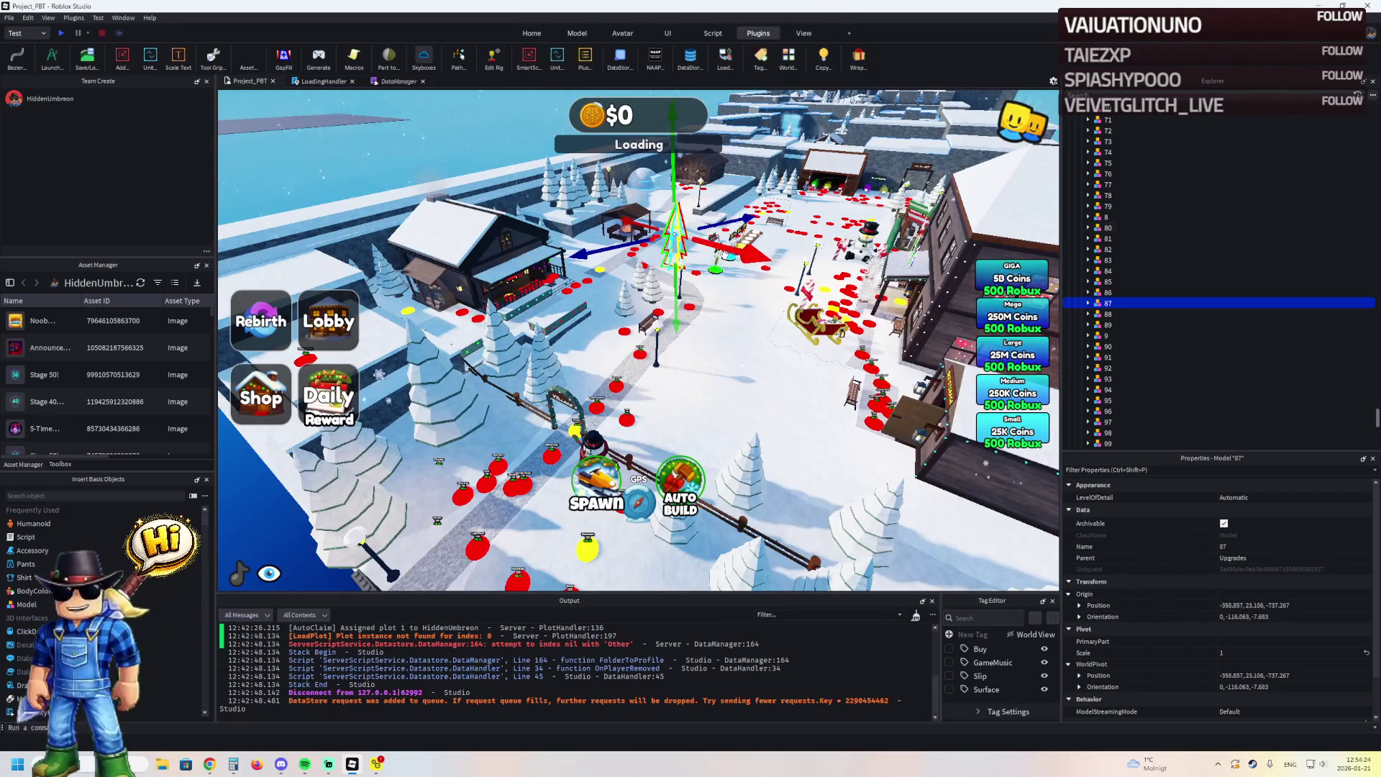
Fly the camera over the plot and add HeroConfetti and upgrade model 1 to the selection
key("a")
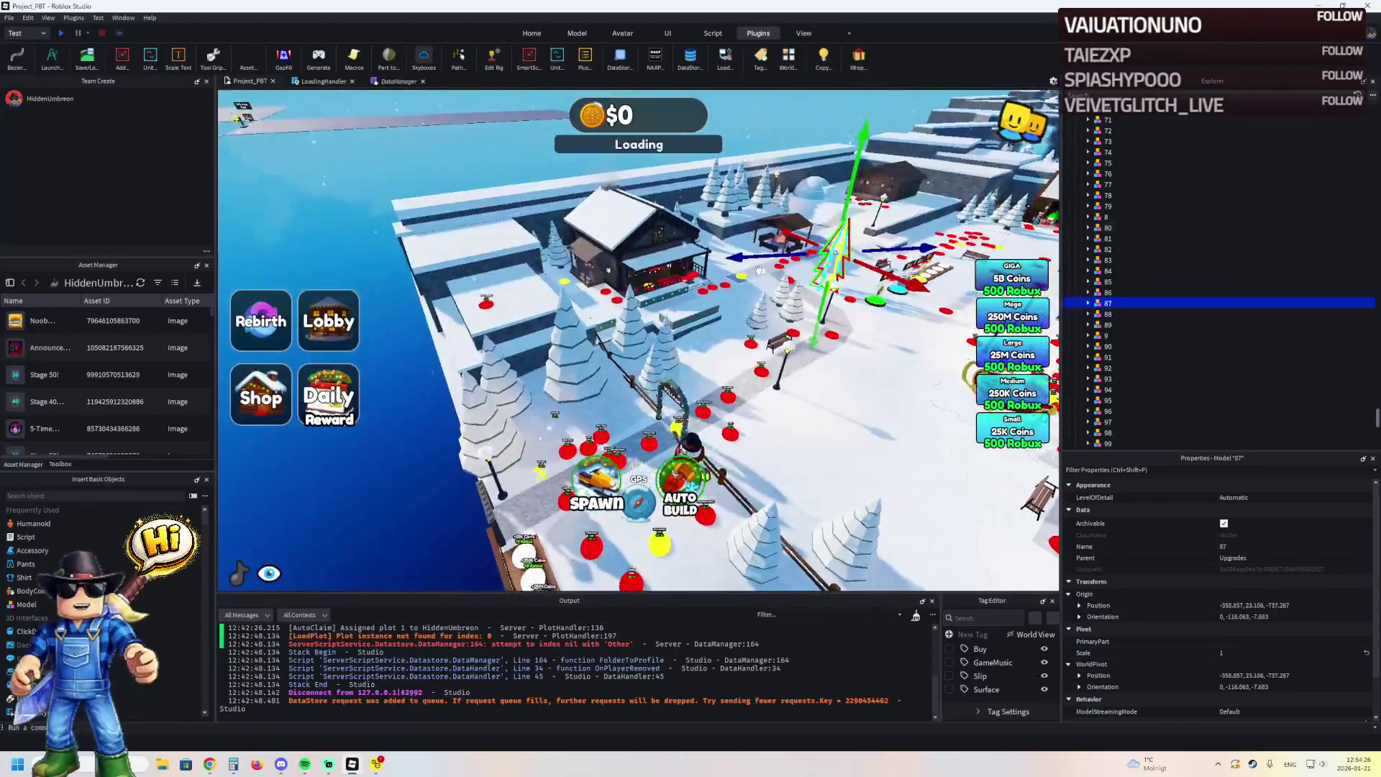
key("w")
left_click(656, 356)
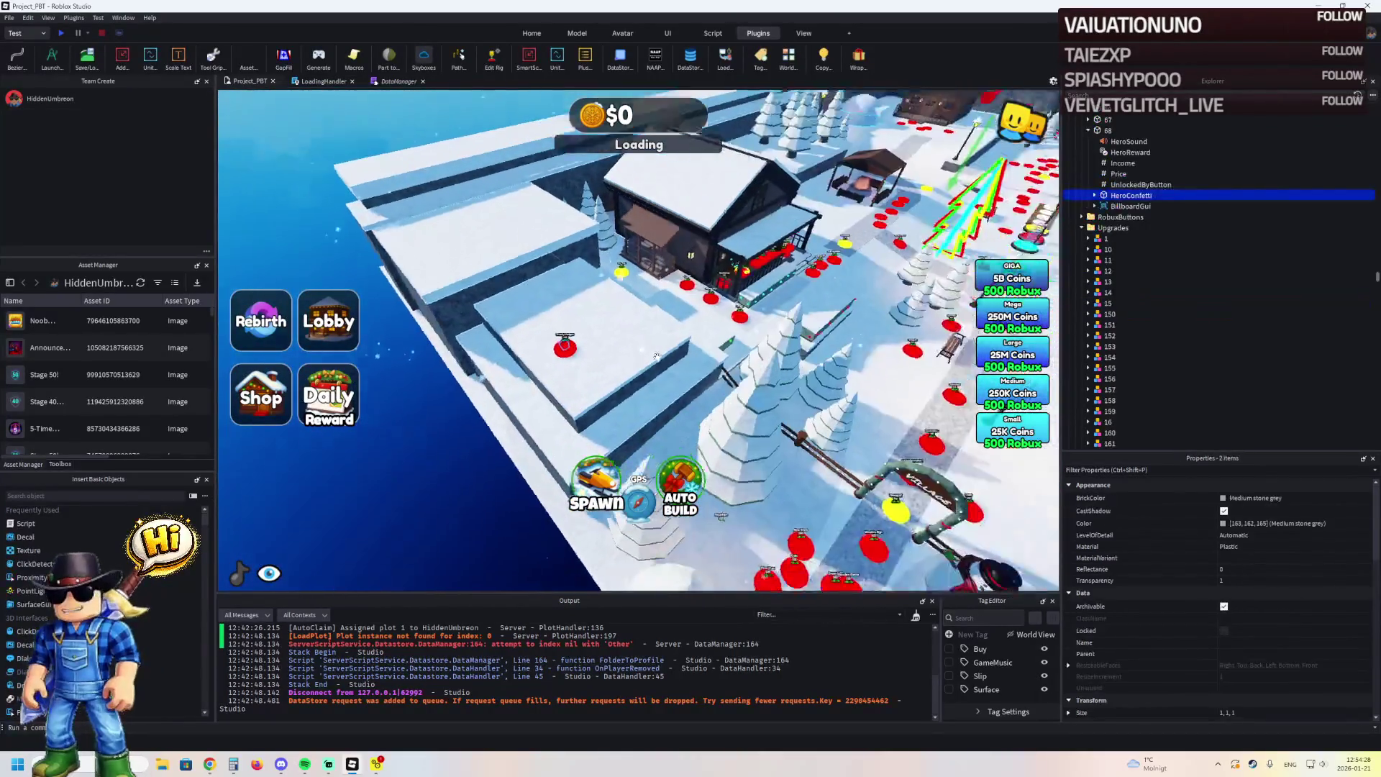
key("w")
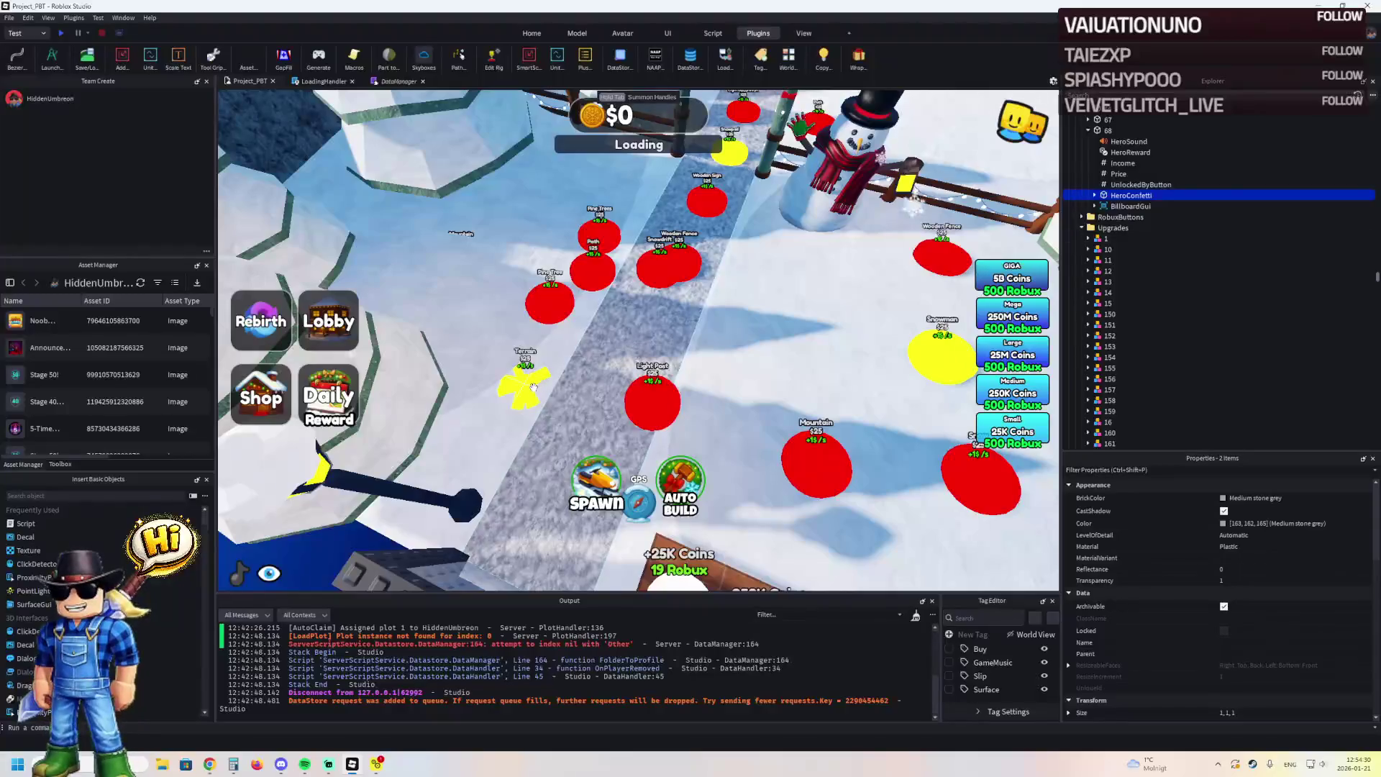
key("a")
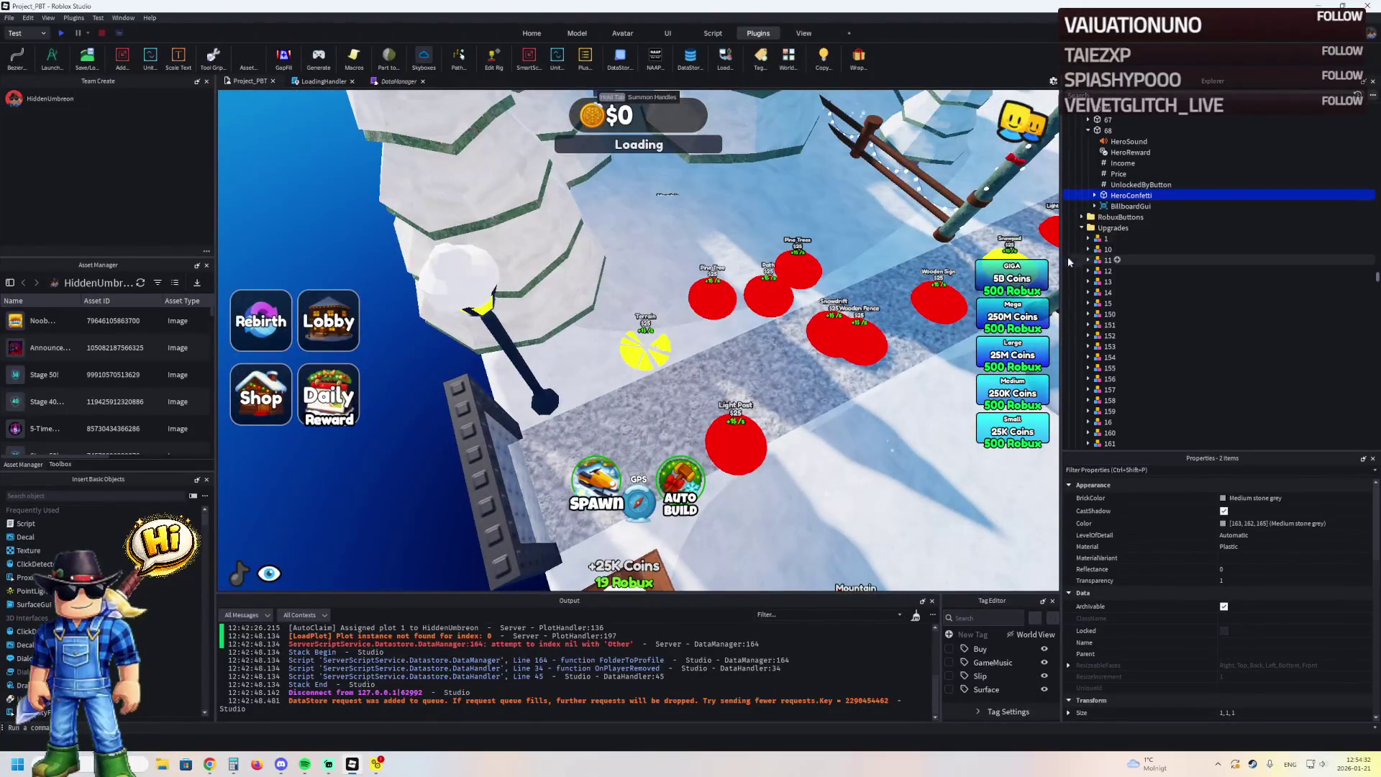
left_click(1086, 238)
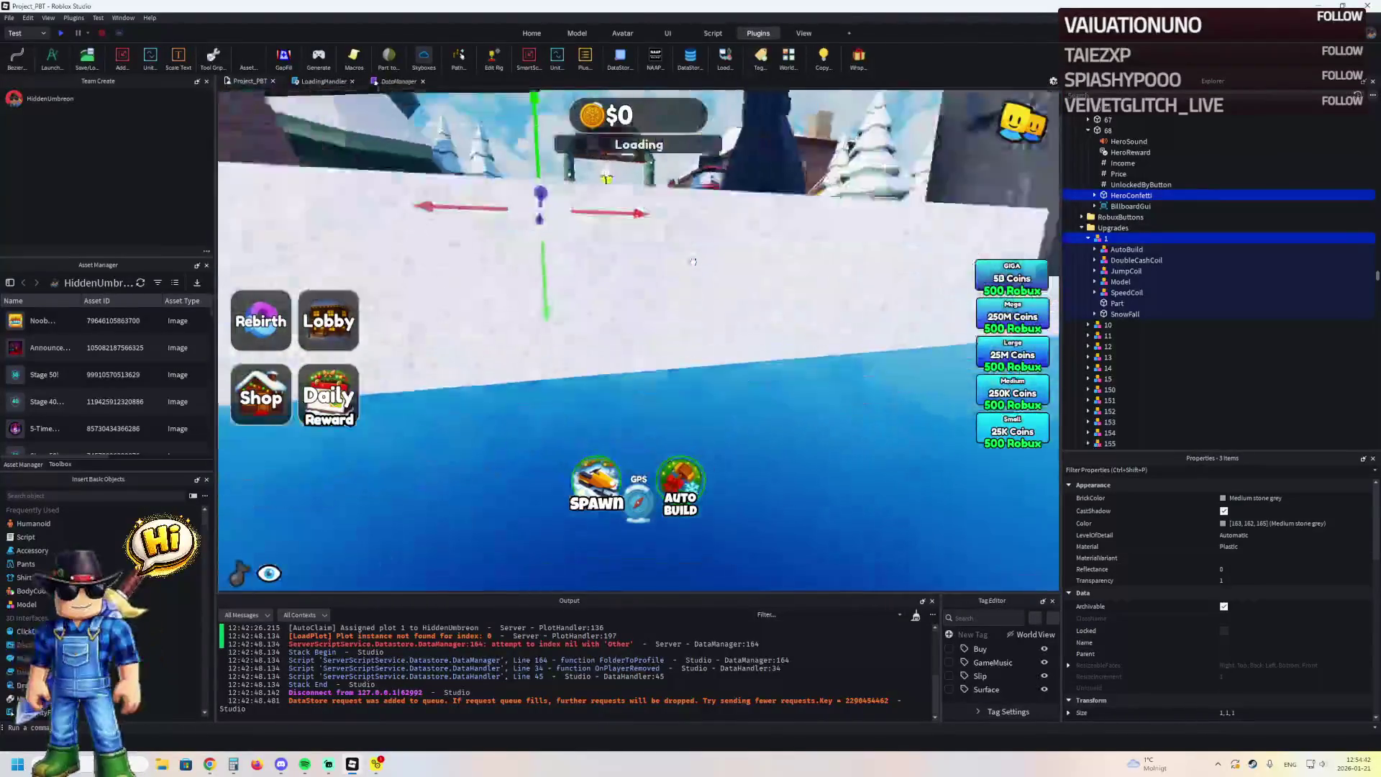
Add the yellow Path button and move the selected items directly under TemplatePlot
left_click(699, 251)
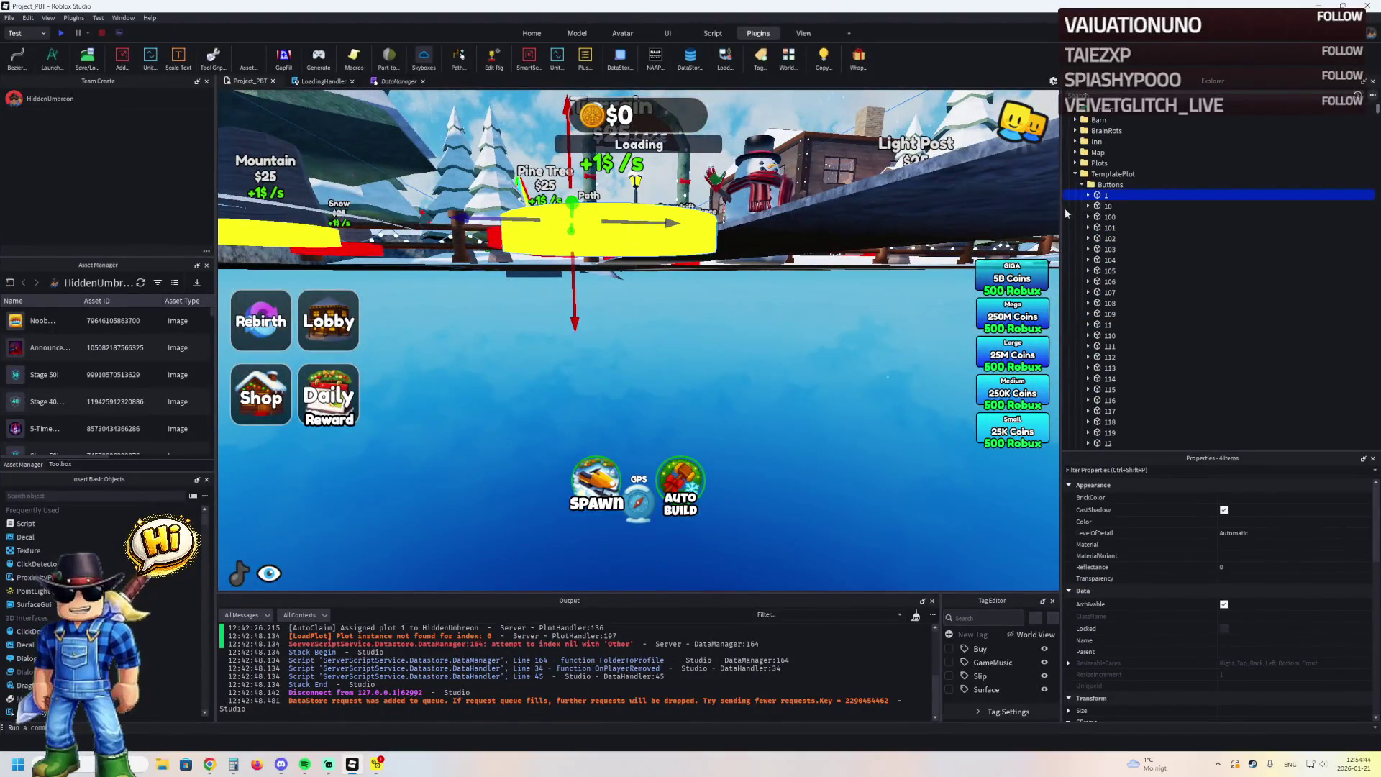
mouse_move(1103, 203)
left_click_drag(1101, 181, 1100, 177)
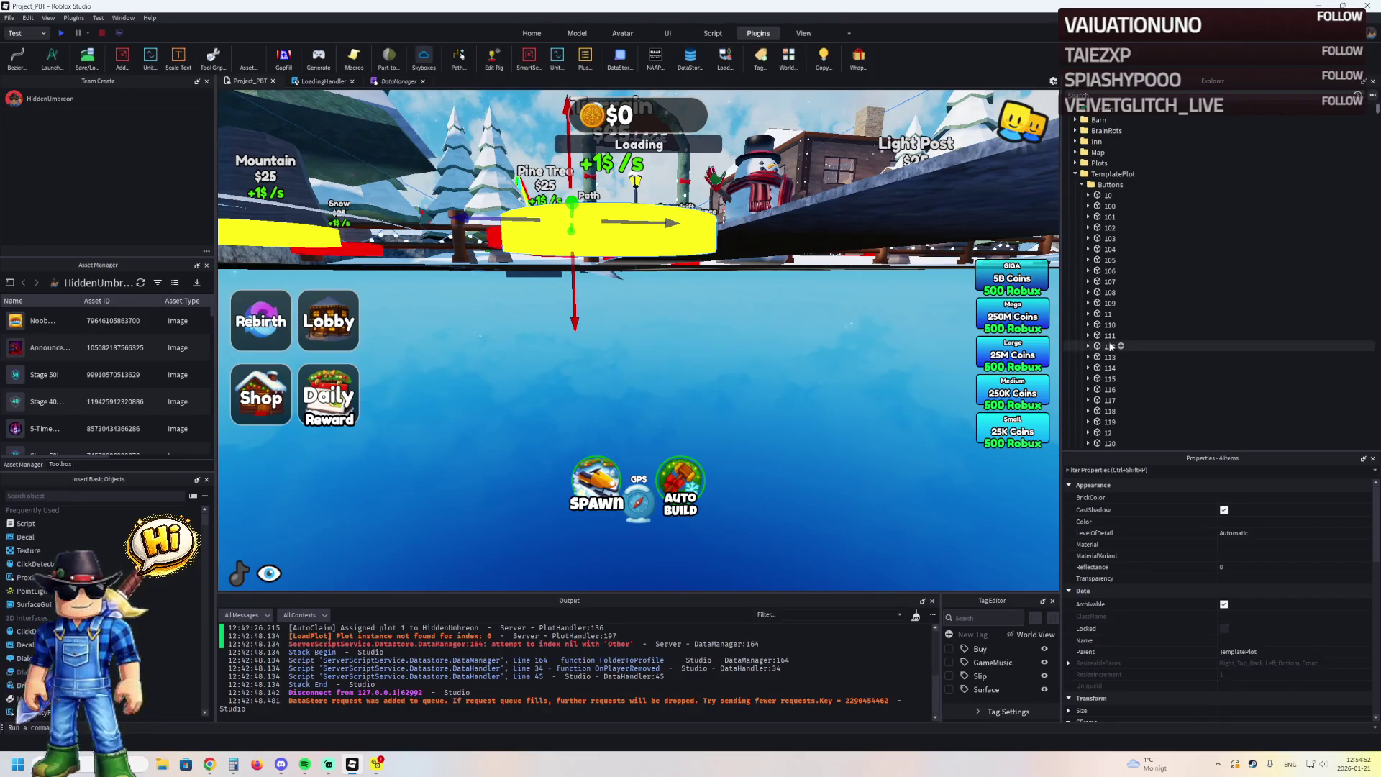
left_click(1082, 185)
left_click(1081, 207)
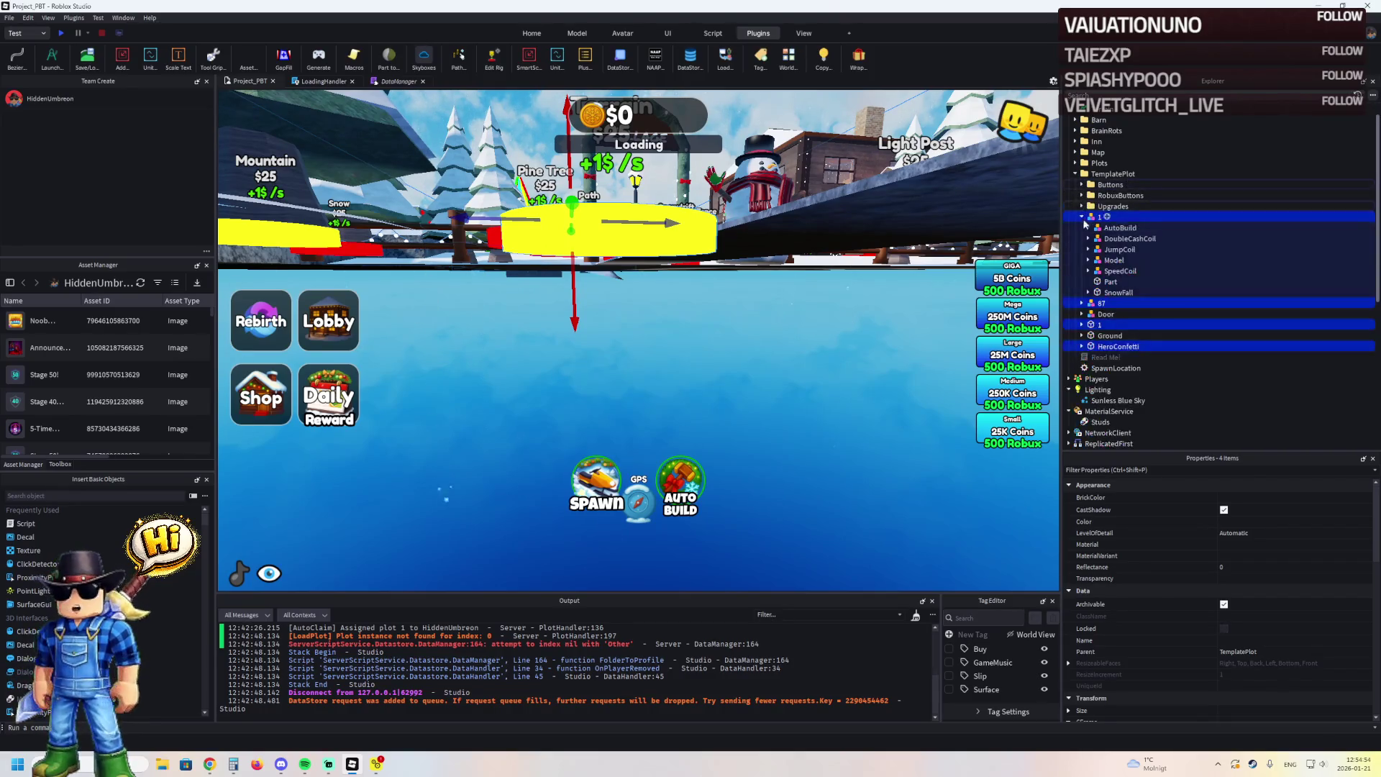
left_click(1081, 217)
left_click(1096, 228)
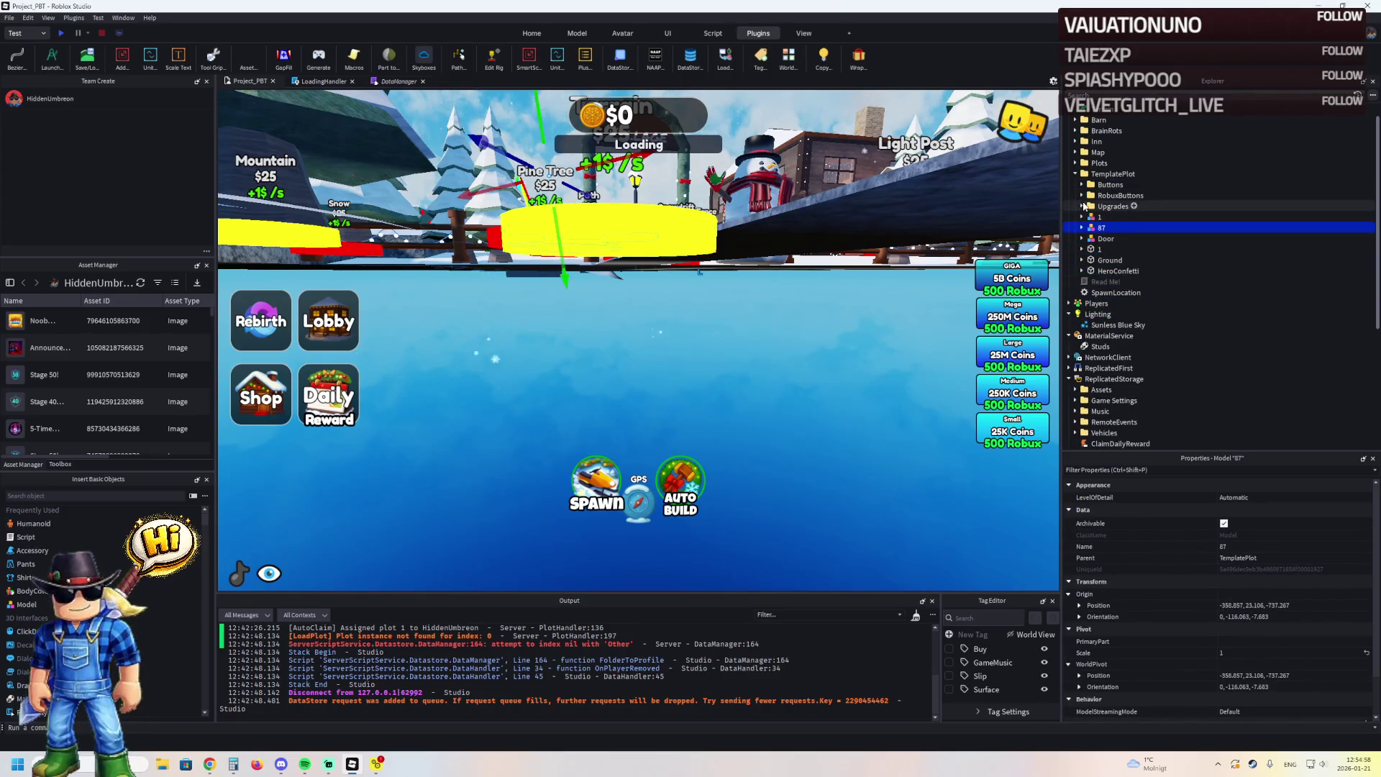
Filter Explorer by 68 and move upgrade model 68 directly under TemplatePlot
left_click(1082, 206)
key("ctrl+shift+x")
type("67")
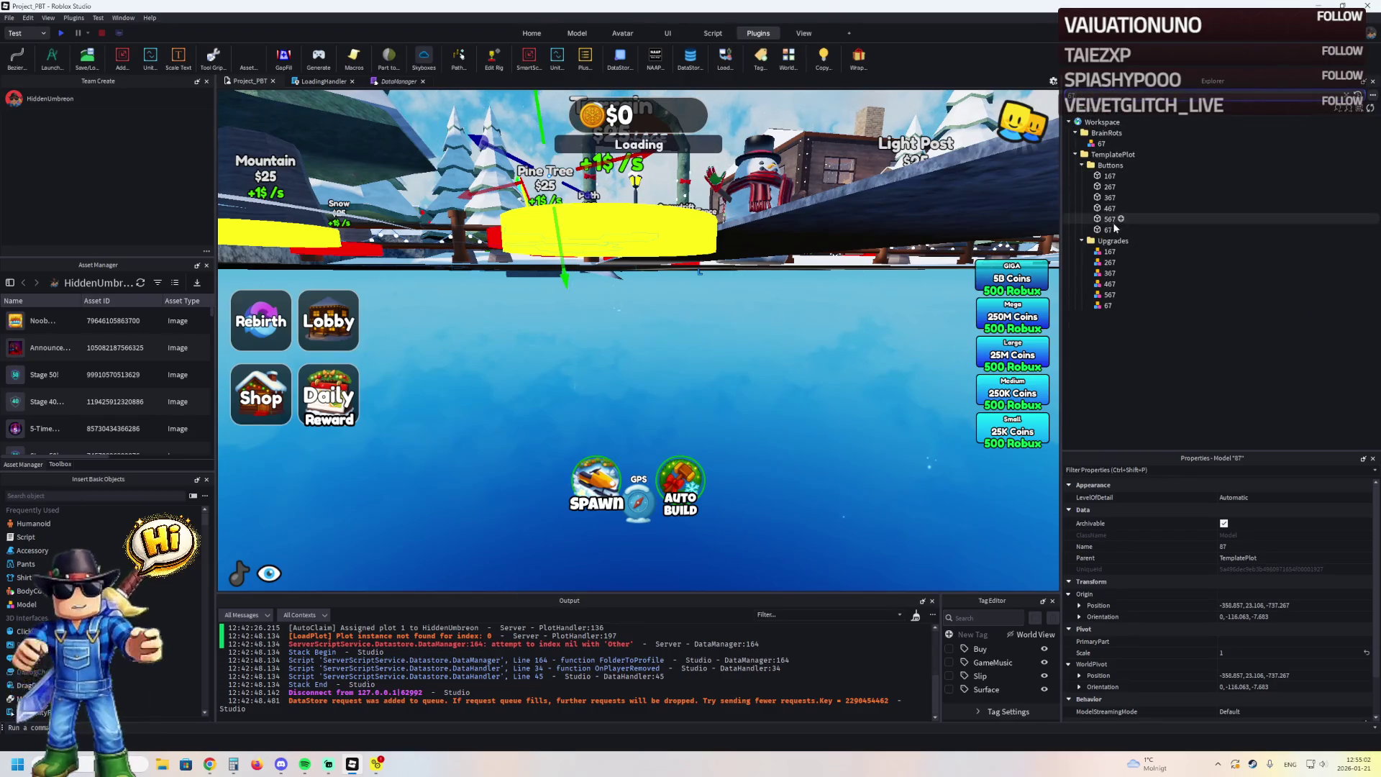
key("BackSpace")
type("8")
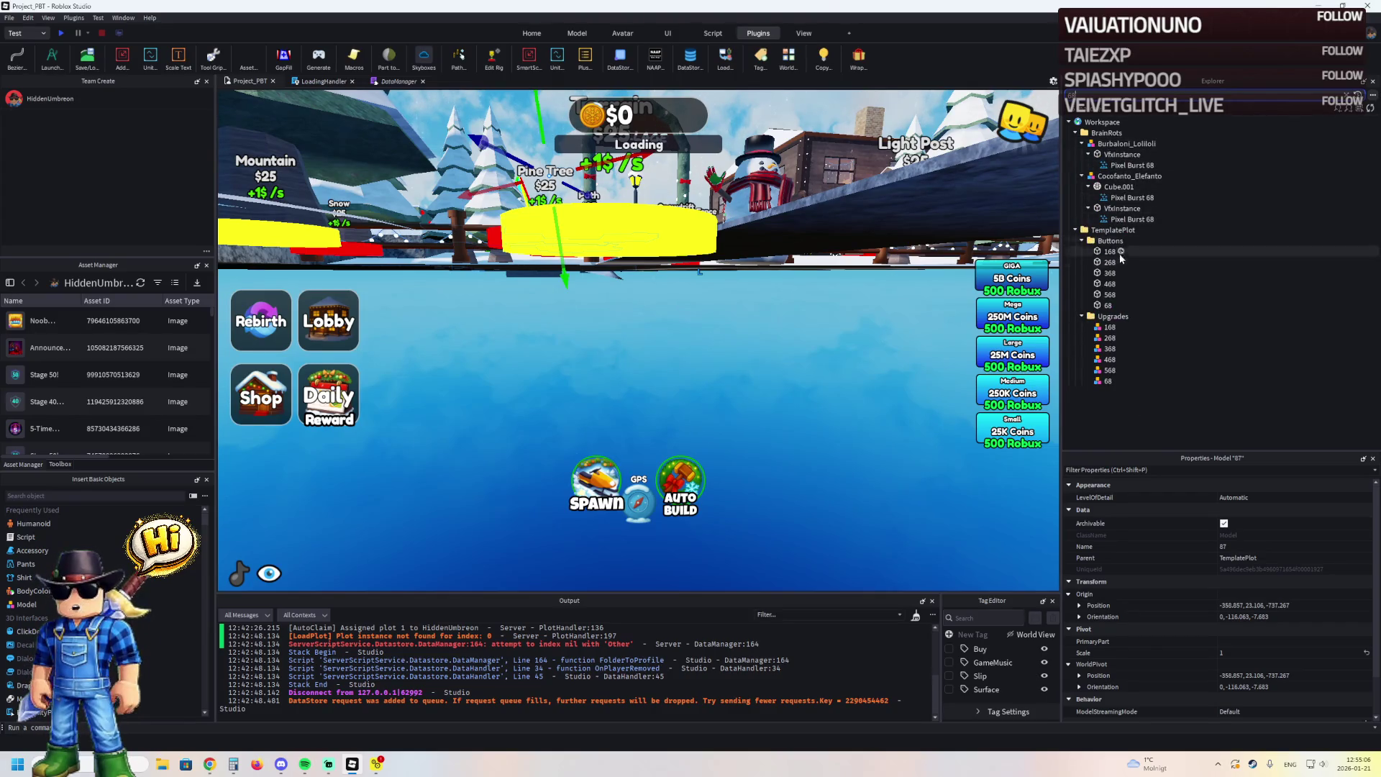
left_click_drag(1105, 381, 1114, 231)
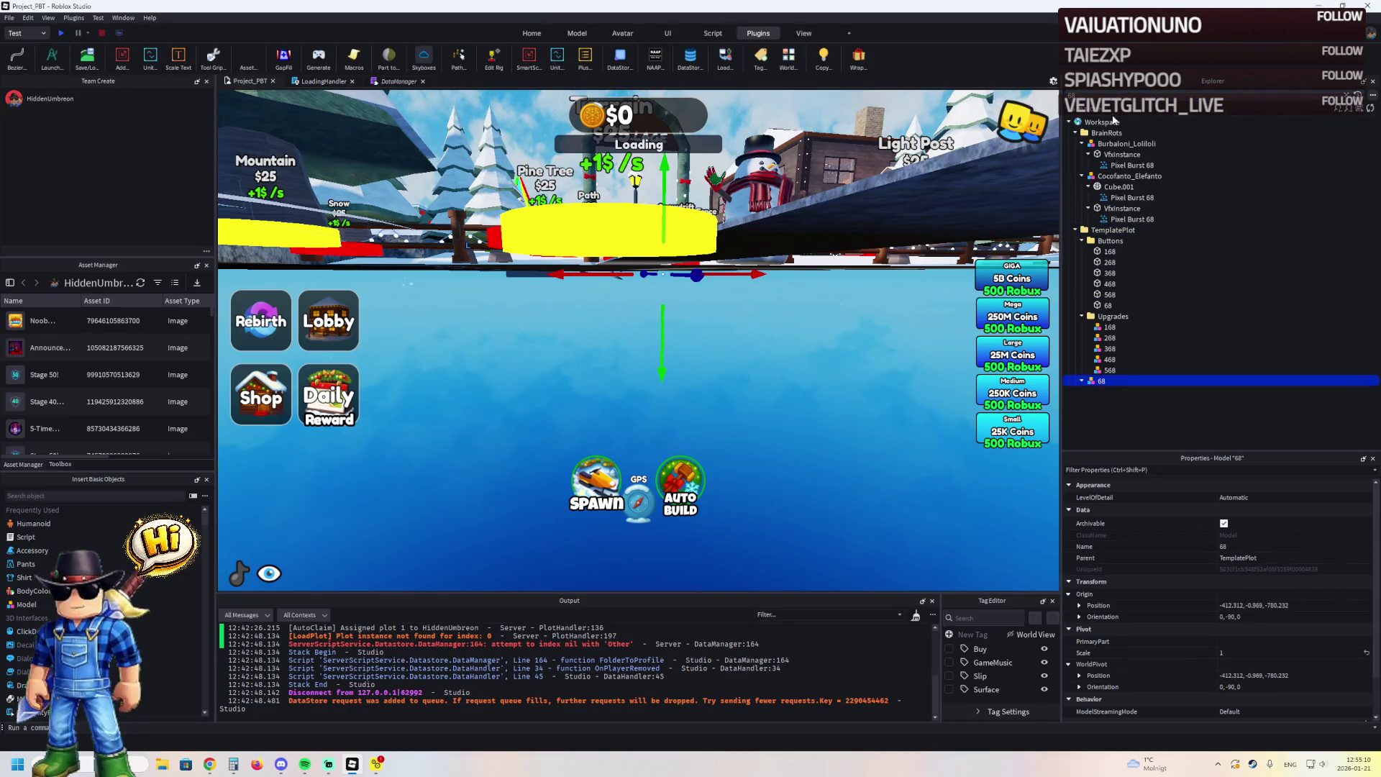
scroll(1186, 252, "down", 5)
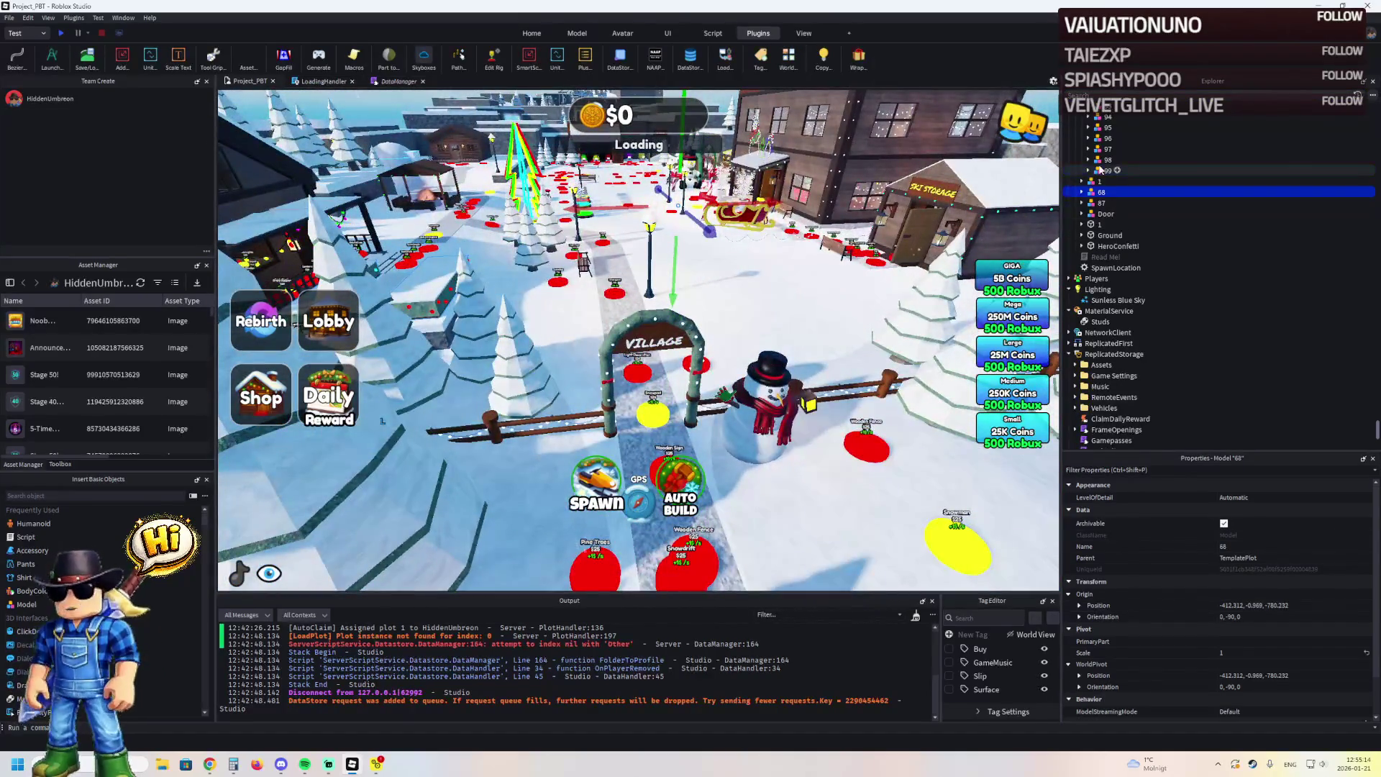
left_click_drag(1101, 192, 1101, 165)
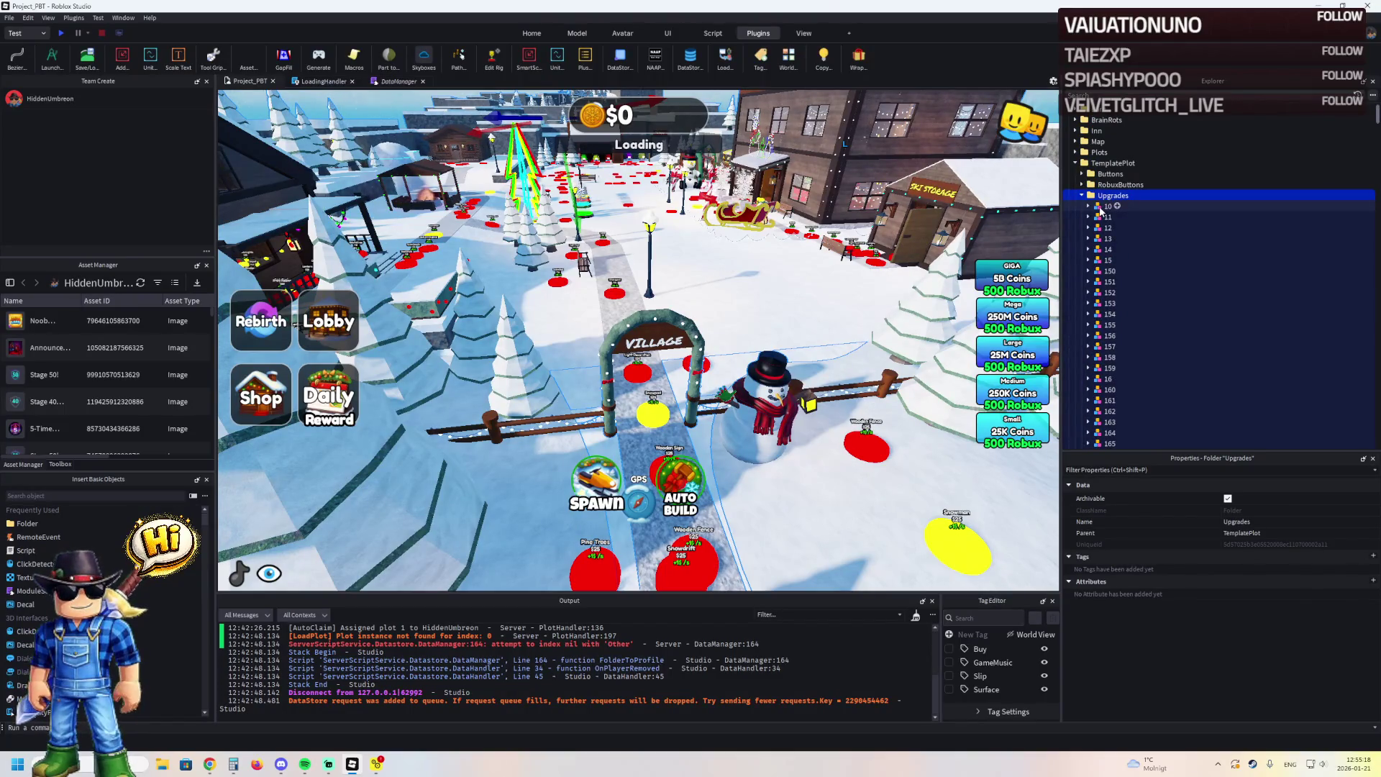
left_click(1112, 196)
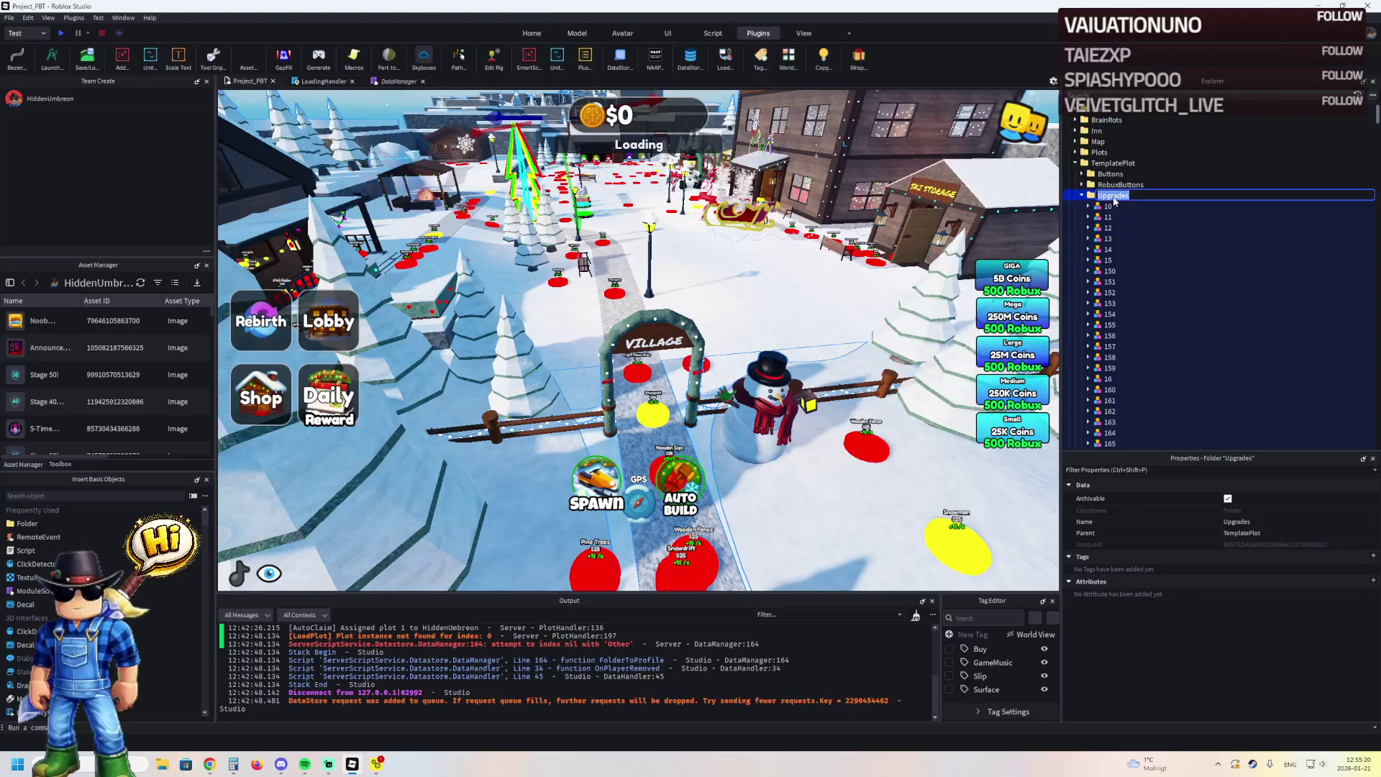
Delete the old Upgrades folder and add a new Folder under TemplatePlot named Upgrades
key("Delete")
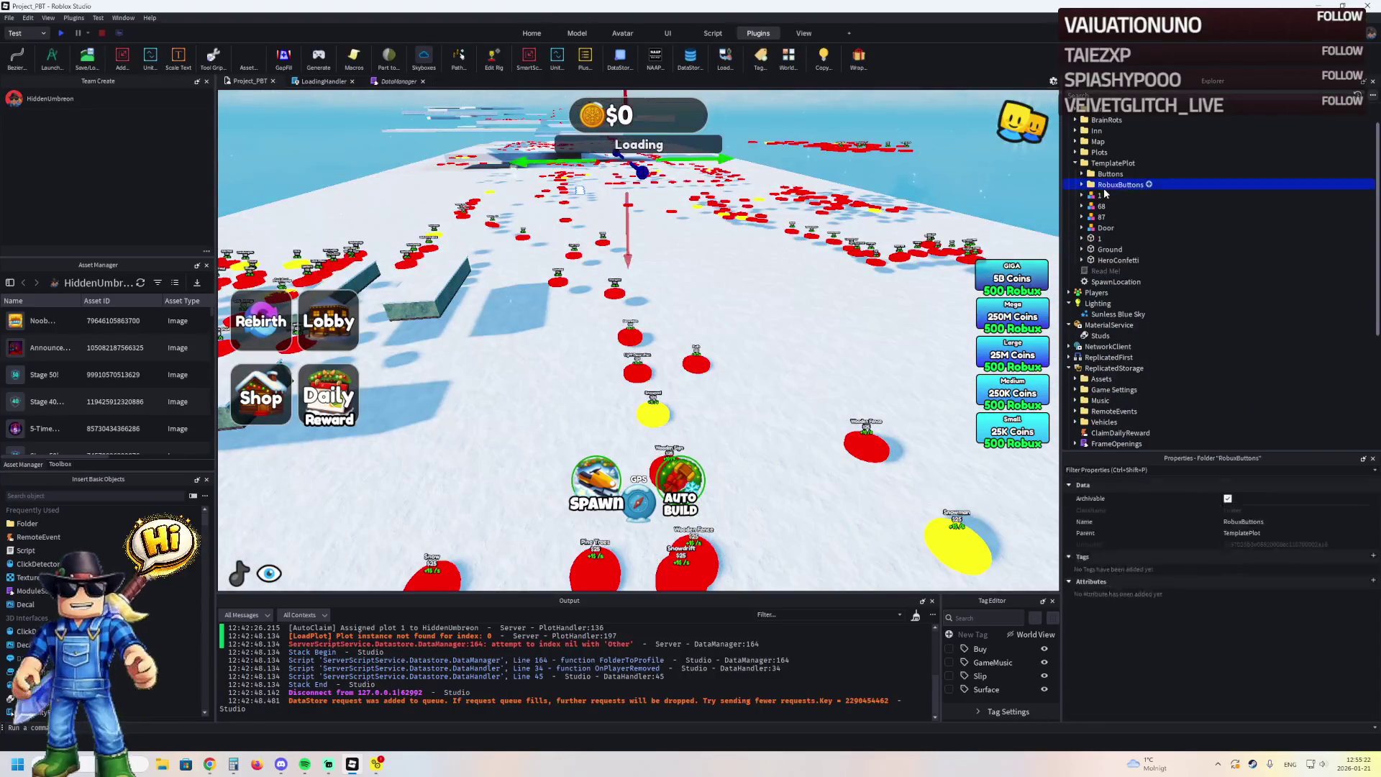
left_click(1149, 185)
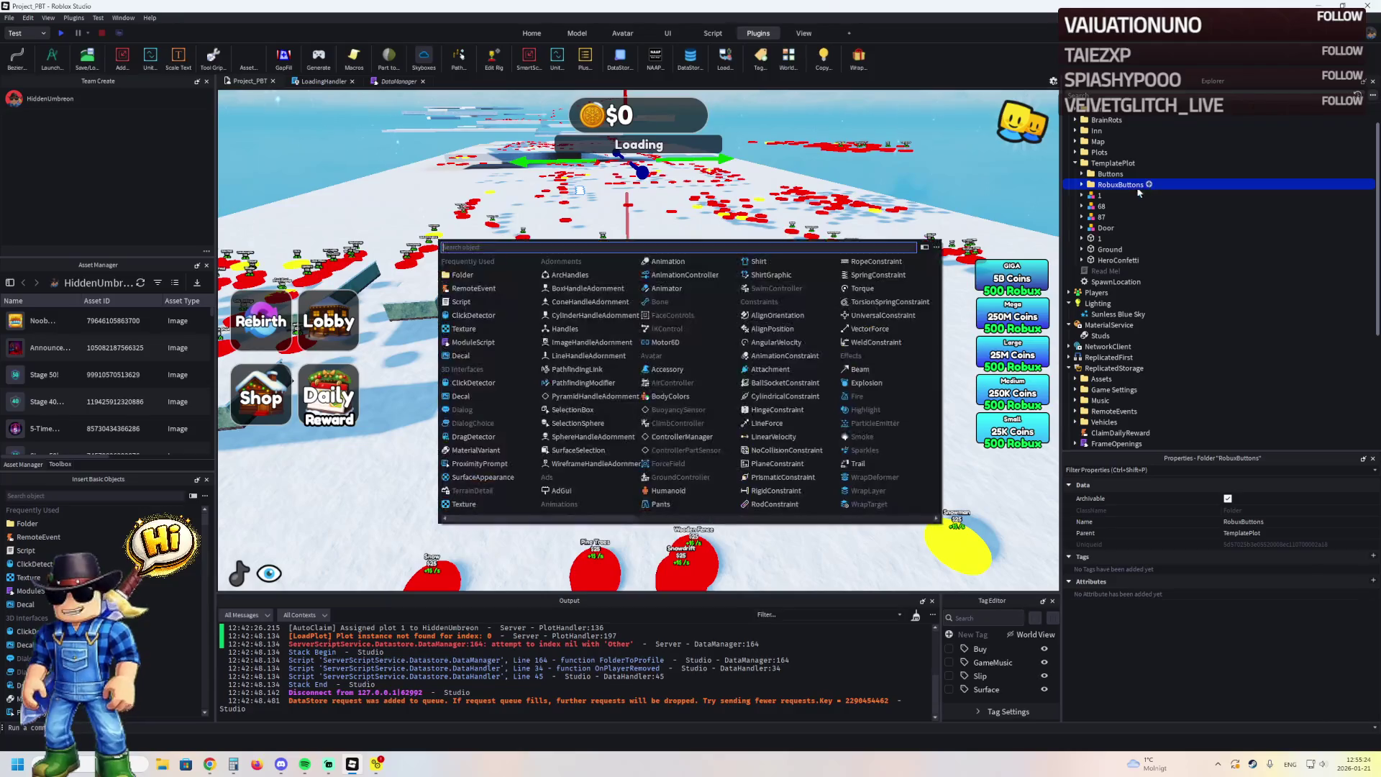
left_click(463, 274)
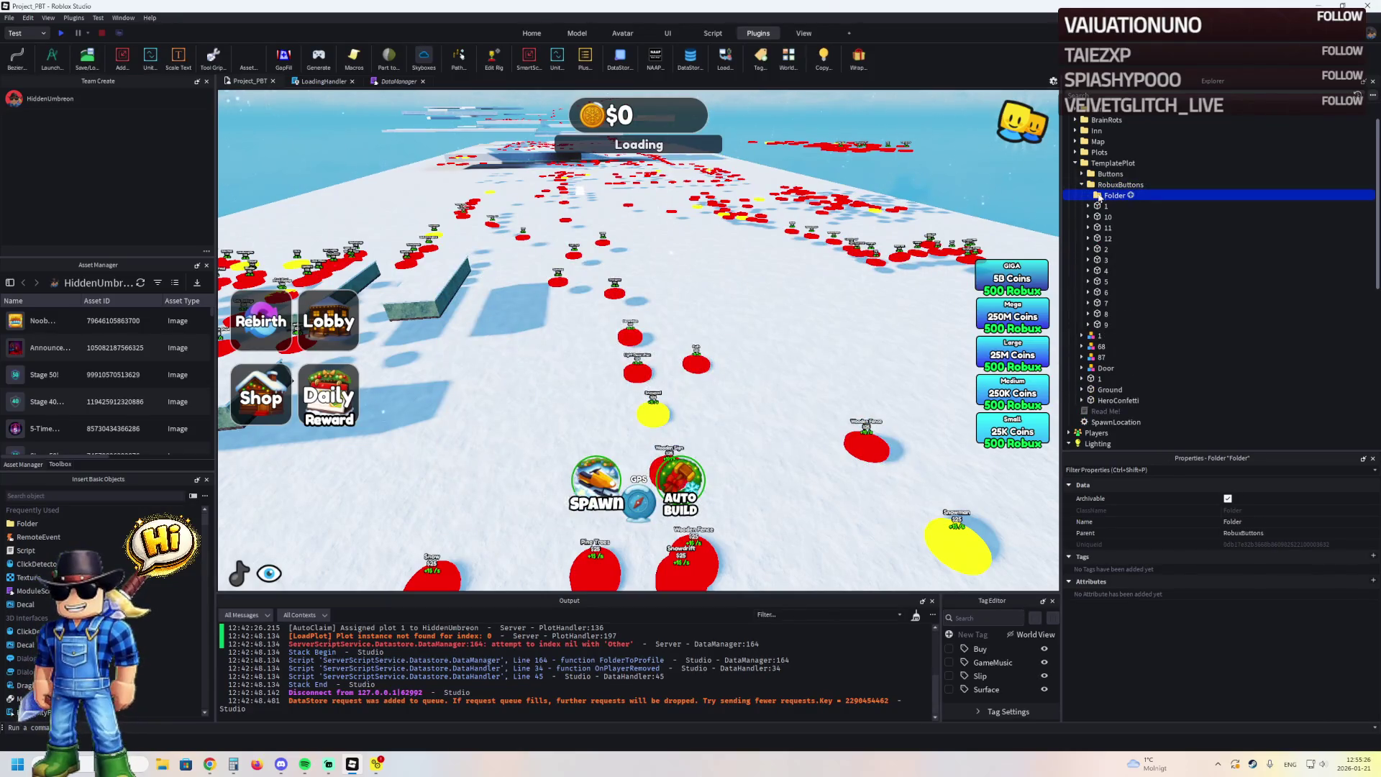
left_click_drag(1104, 173, 1112, 163)
left_click(1136, 185)
type("Upgrades")
key("Return")
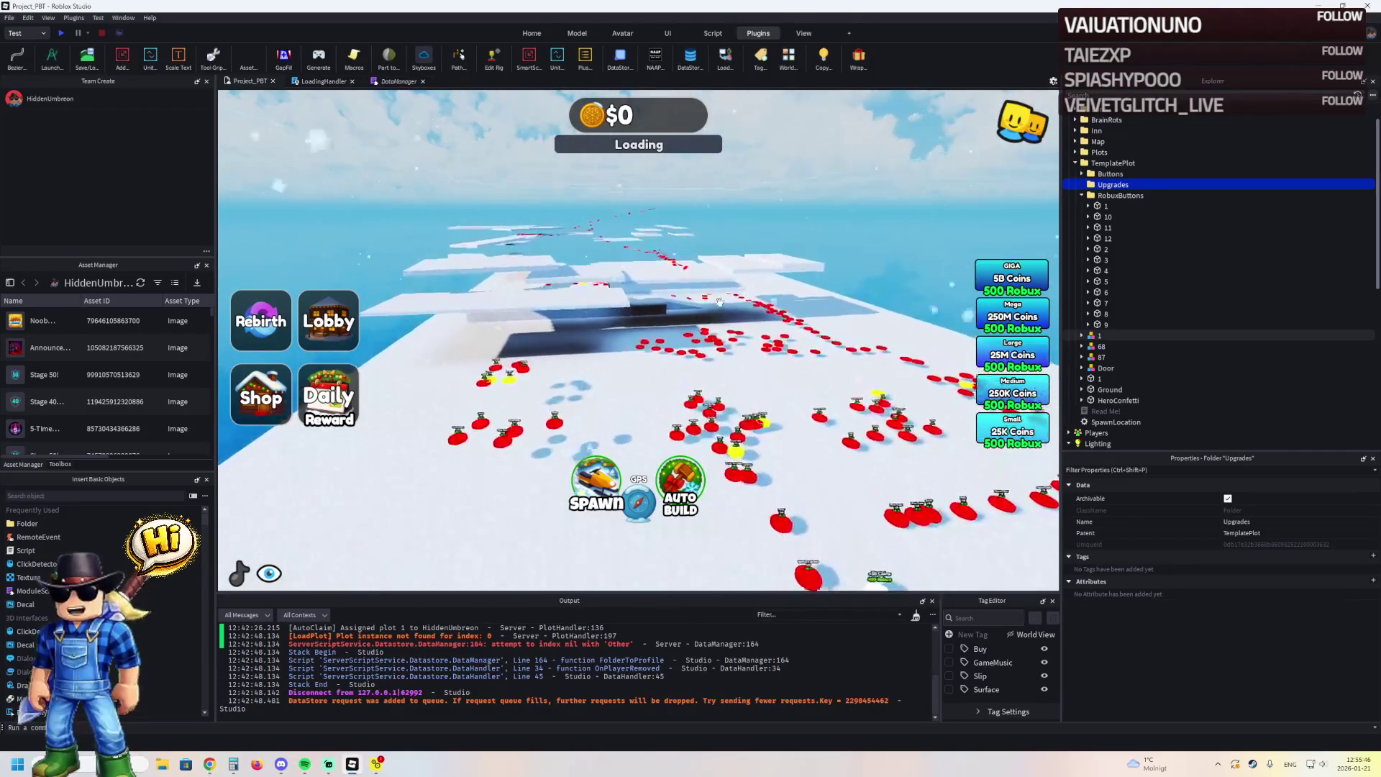
left_click(728, 274)
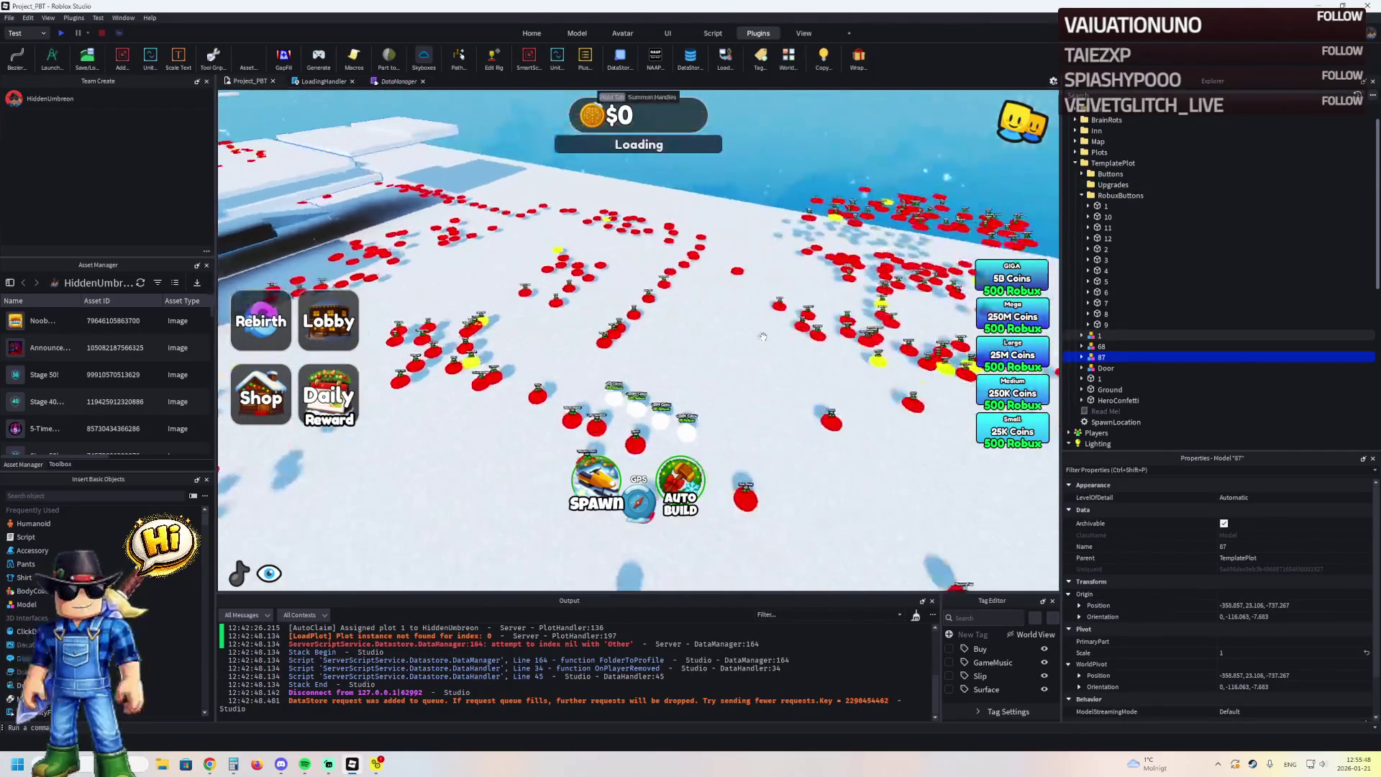
Delete Buttons and insert a Folder named Buttons, then revert those changes with undo/redo
left_click(1110, 174)
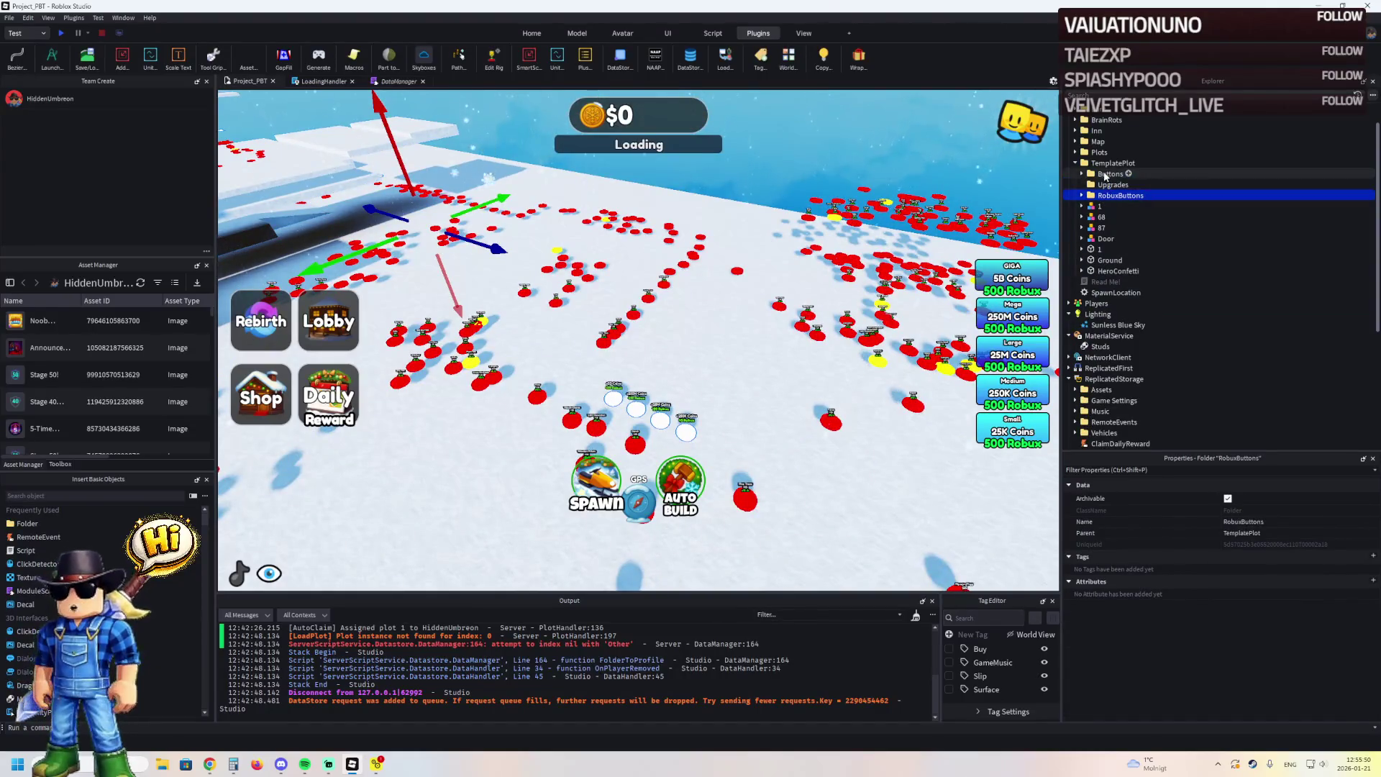
left_click(1081, 174)
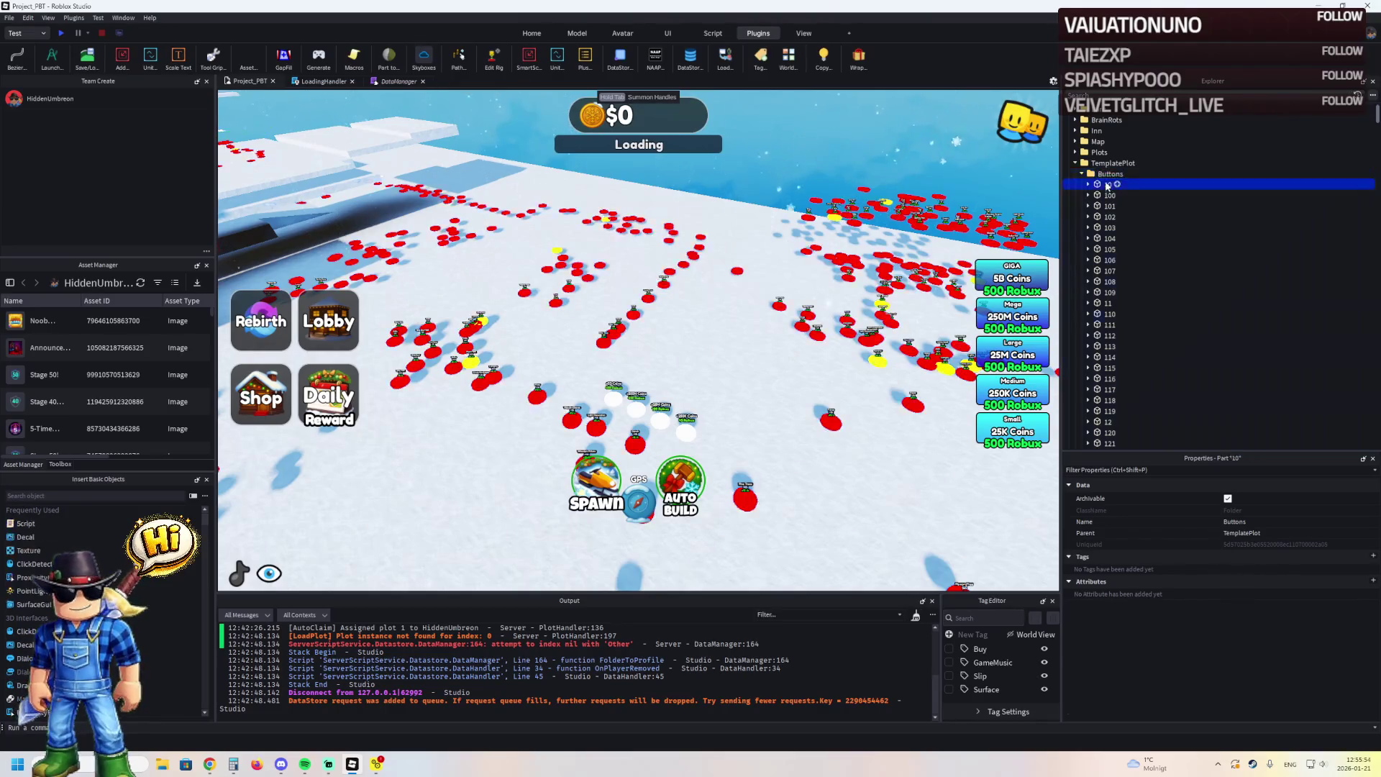
key("Delete")
left_click(1121, 163)
left_click(1140, 163)
type("Folder")
key("Return")
type("Buttons")
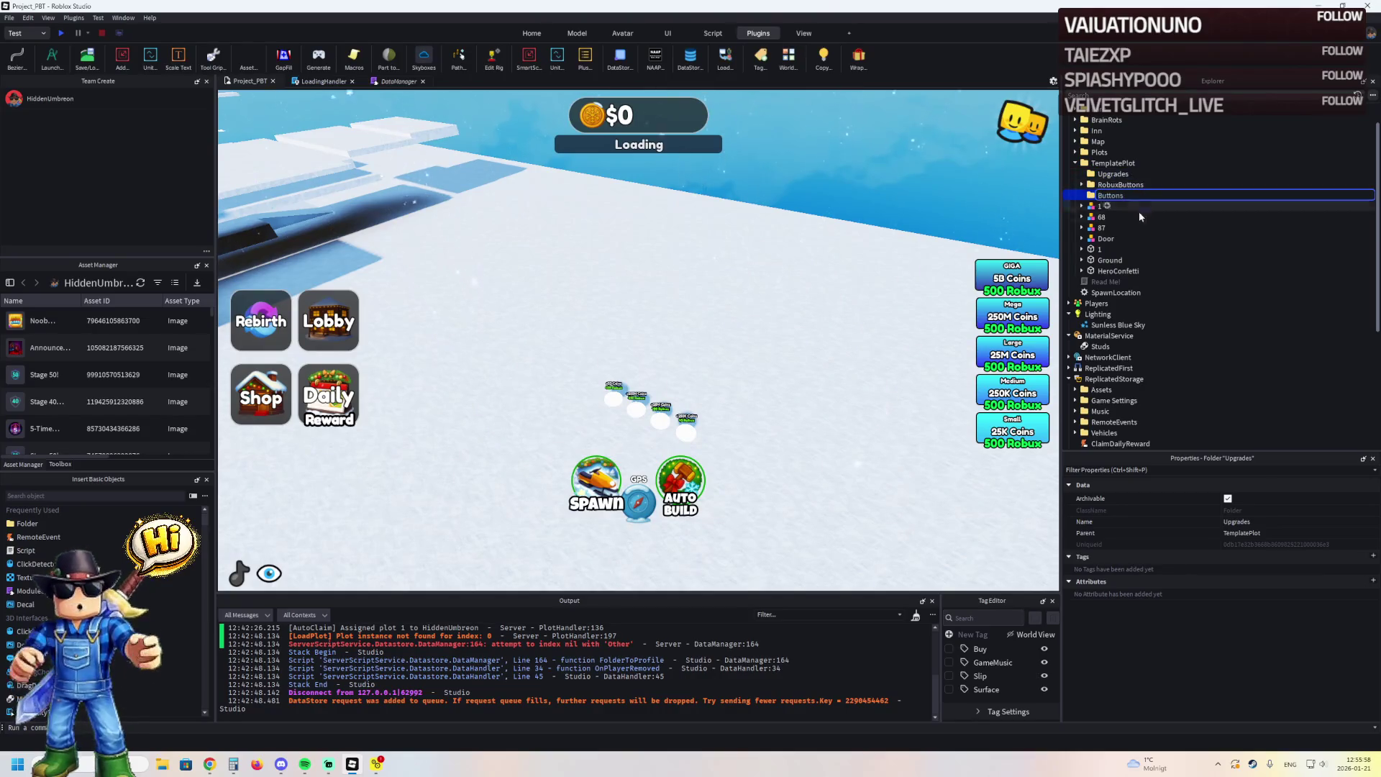
left_click(1152, 248)
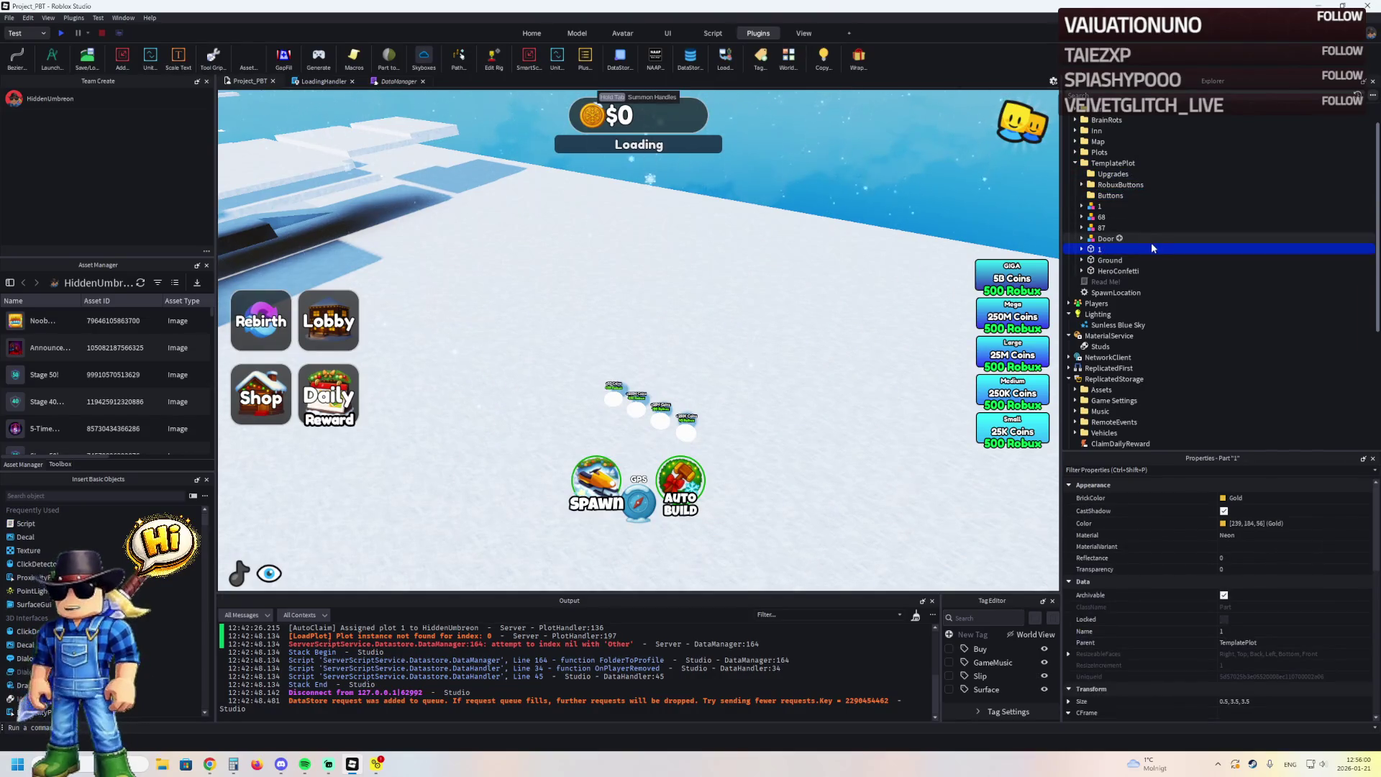
key("ctrl+z")
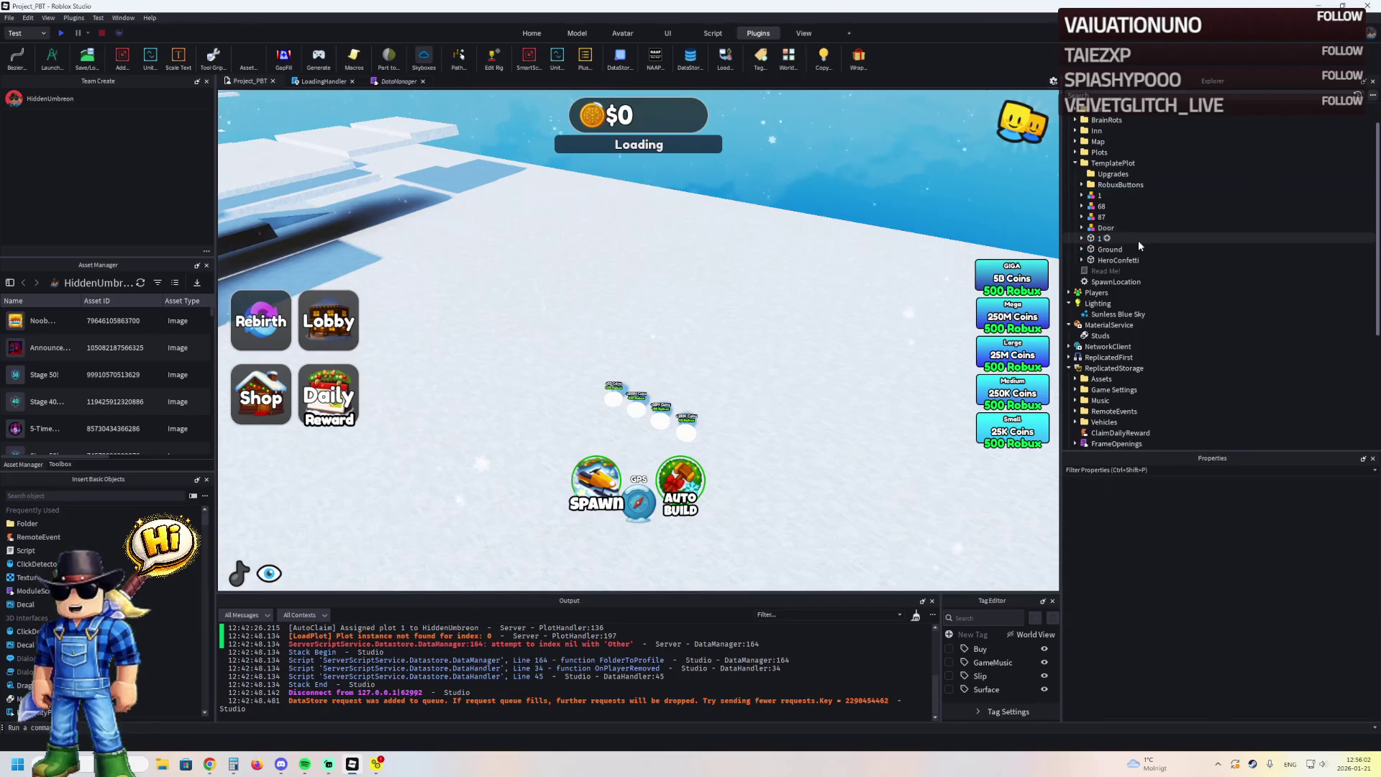
key("ctrl+y")
Move Part 68 out of the Buttons folder directly into TemplatePlot
left_click(1137, 97)
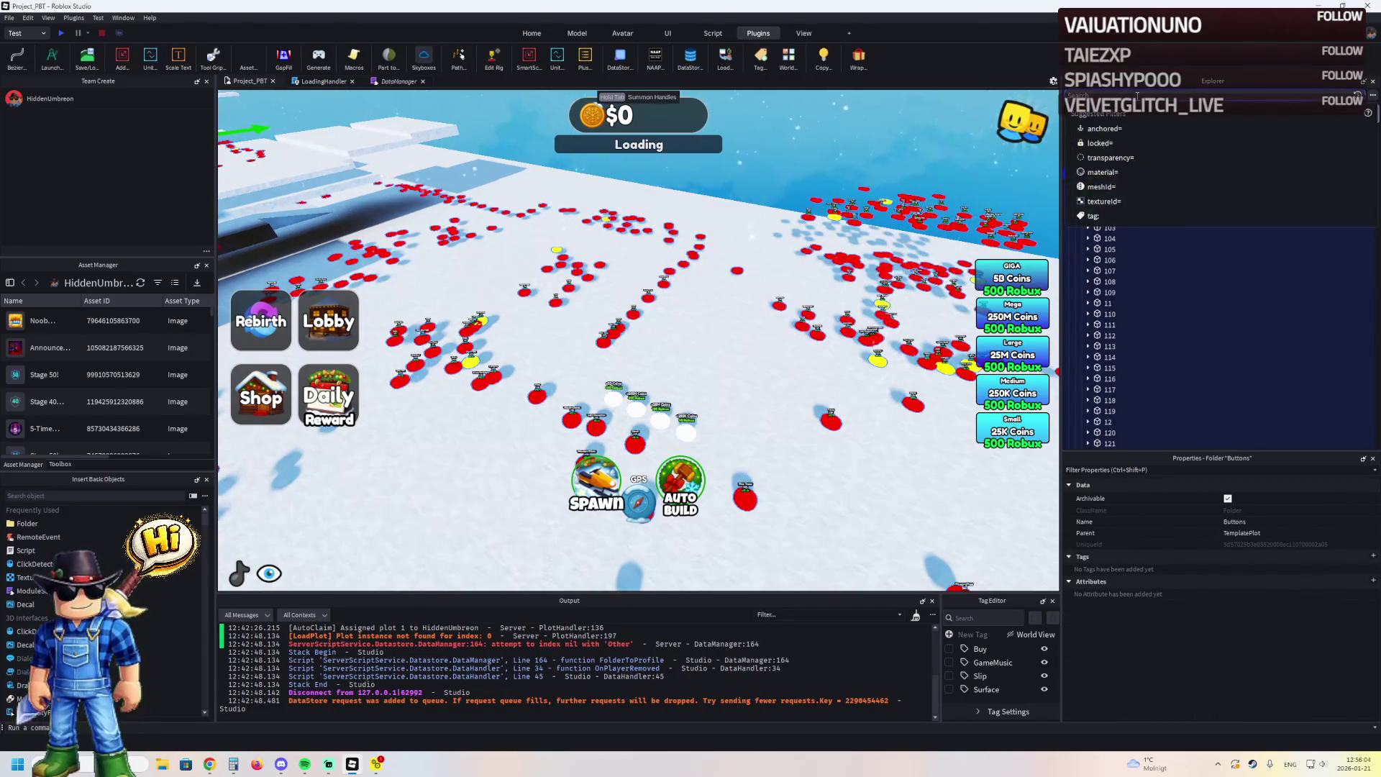
key("Escape")
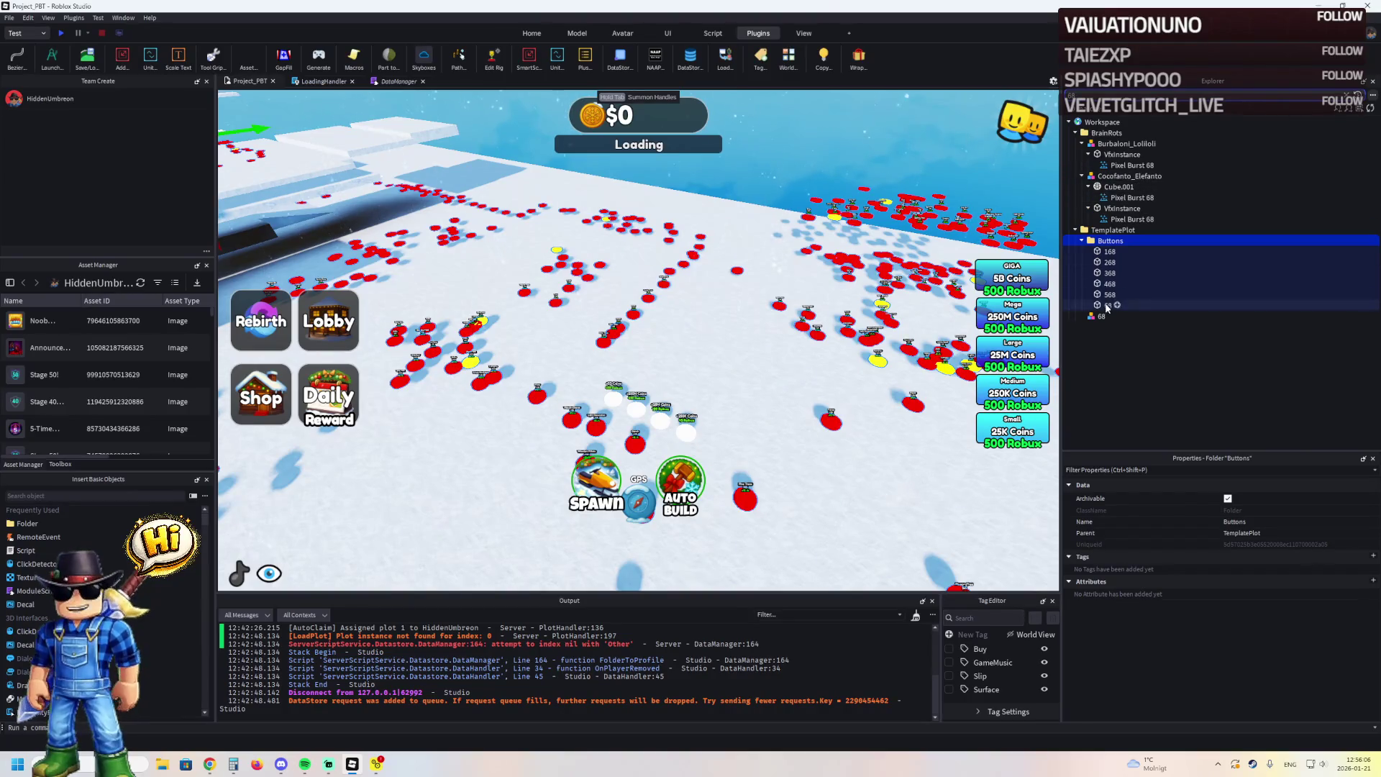
left_click_drag(1108, 306, 1113, 230)
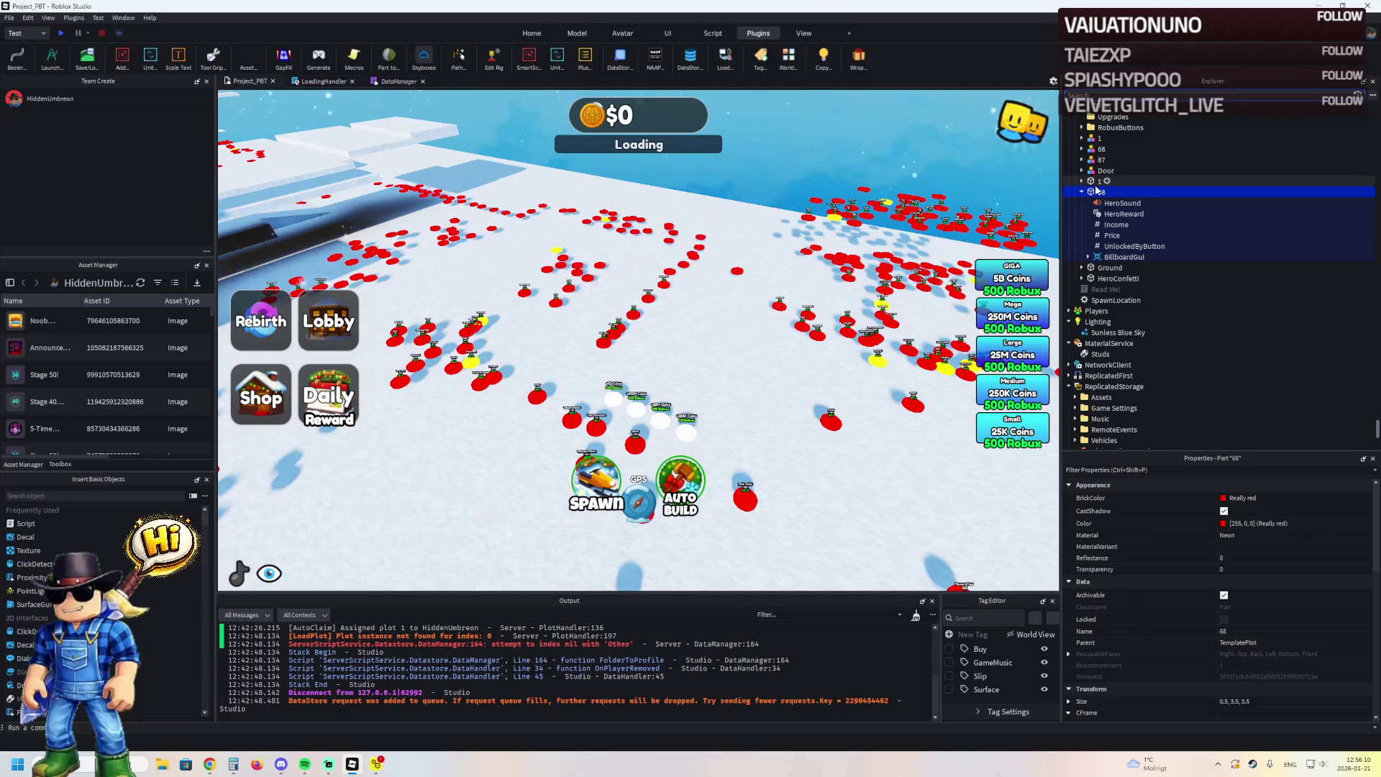
key("Left")
left_click(1113, 117)
scroll(1100, 180, "up", 2)
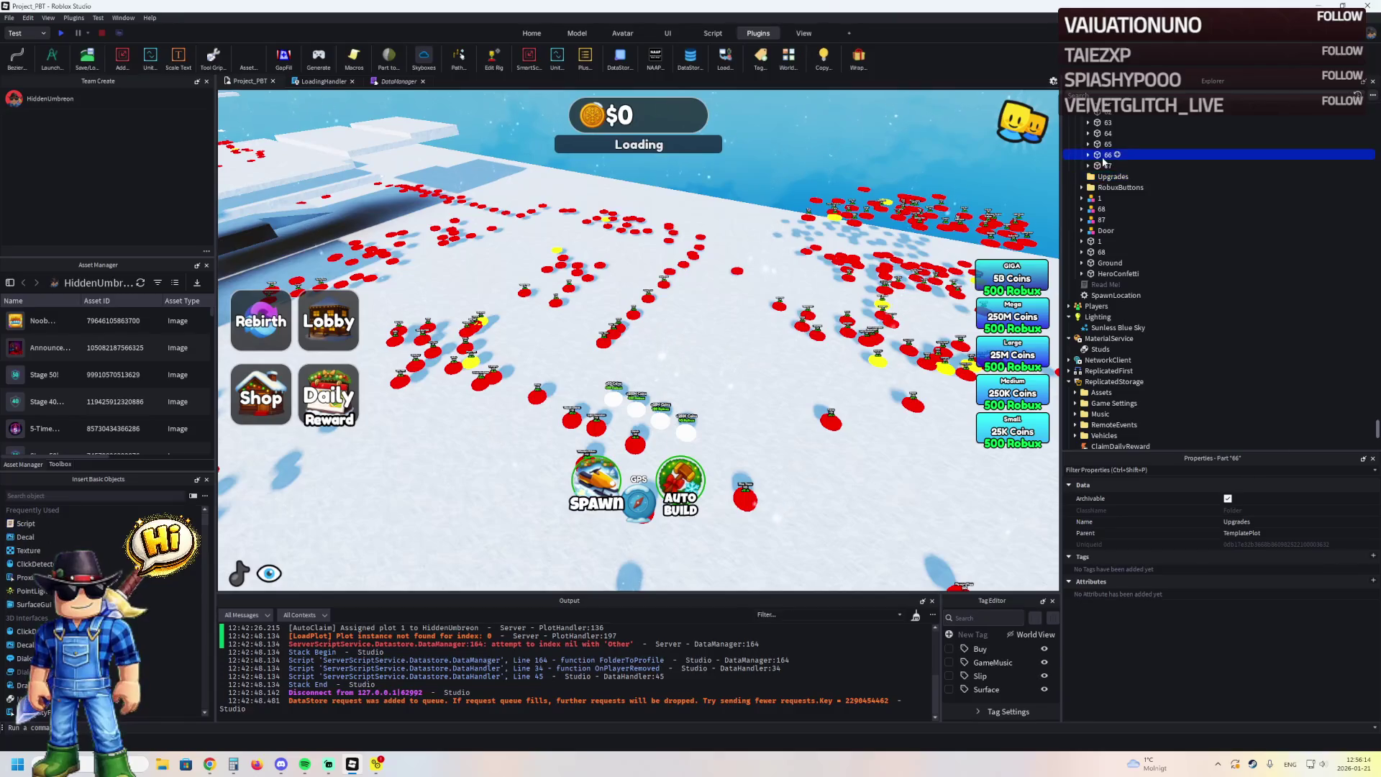
left_click(1081, 195)
left_click(1110, 195)
key("F2")
Delete the old Buttons folder along with its contents
key("ctrl+d")
left_click(1113, 205)
key("Right")
left_click(1098, 205)
left_click(1110, 195)
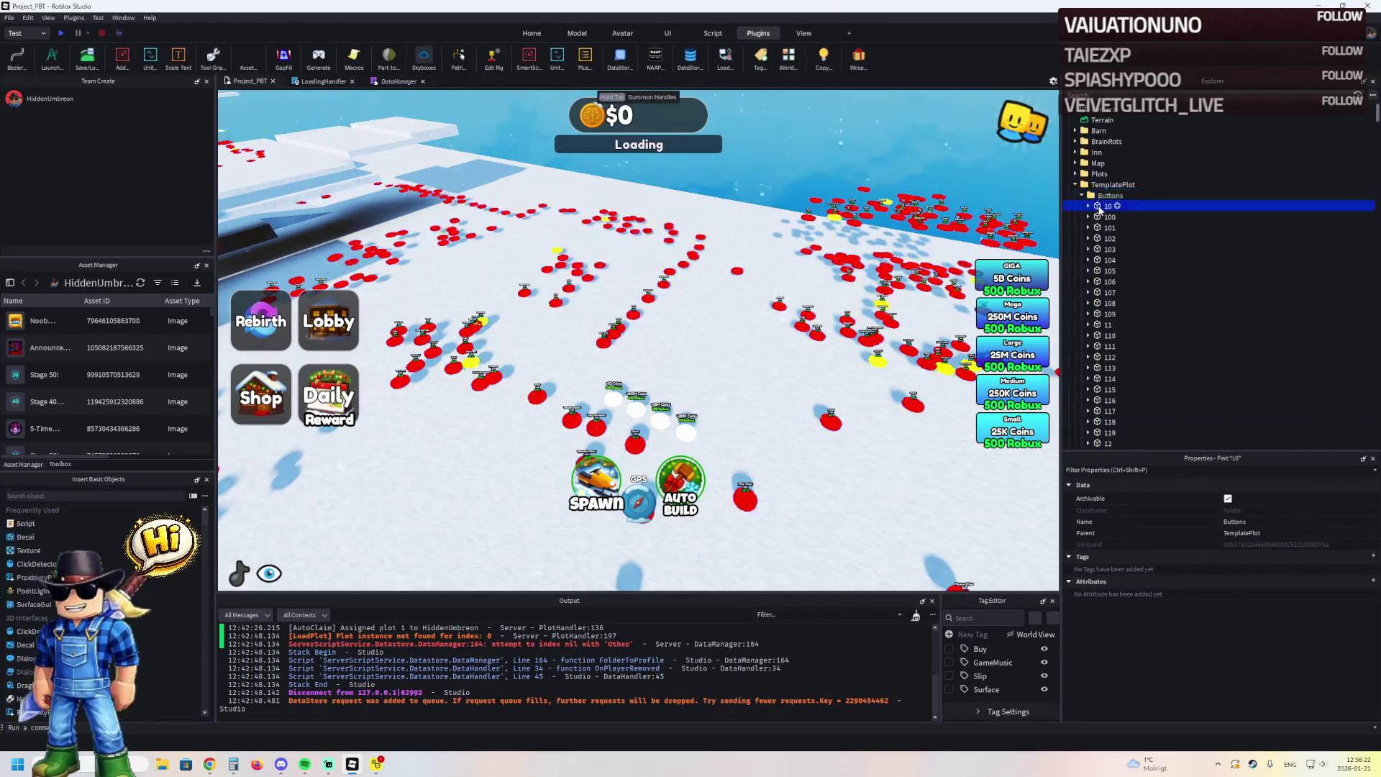
key("Delete")
Duplicate the empty Upgrades folder and rename the copy Buttons
left_click(1111, 195)
key("ctrl+d")
key("F2")
type("Buttons")
key("Return")
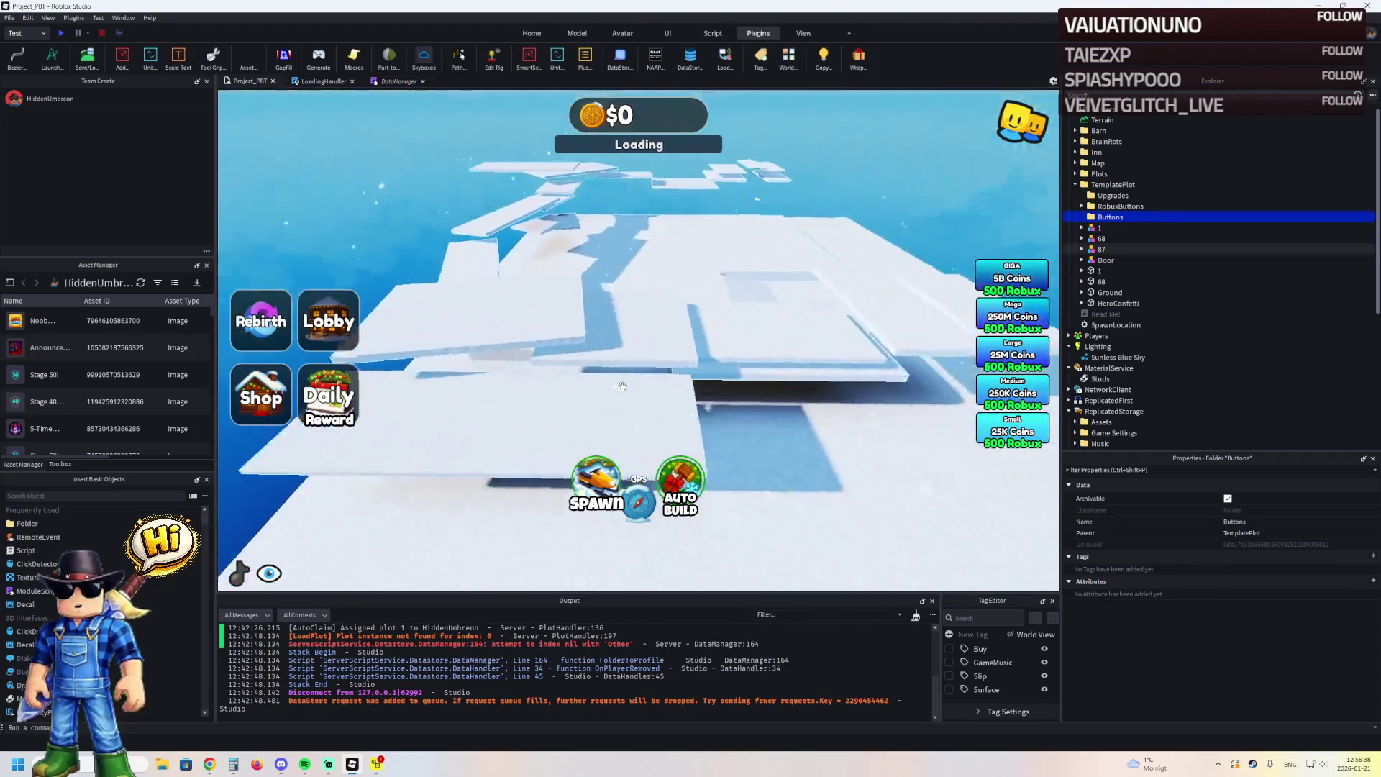
Delete the first run of snow slab Parts inside model 87
left_click(623, 386)
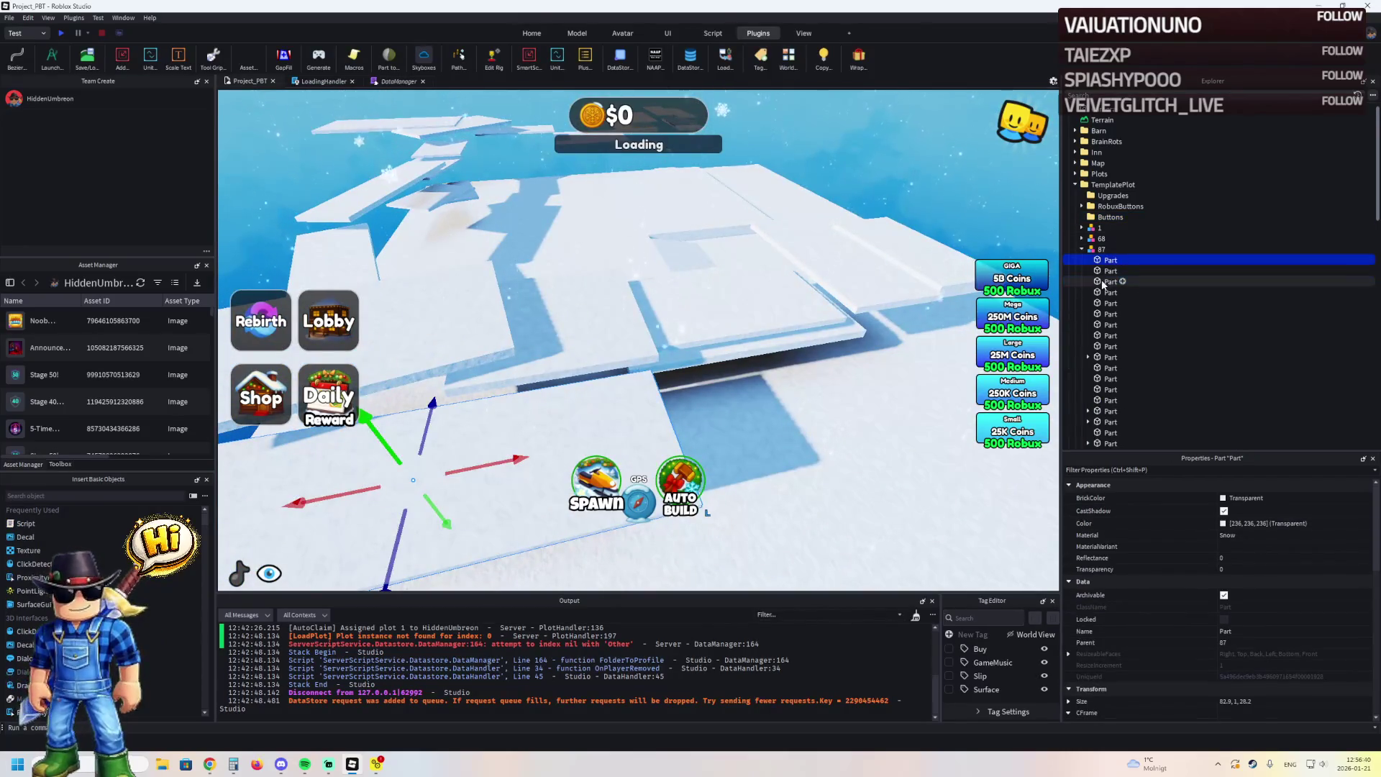
left_click(1111, 346, "shift")
key("Delete")
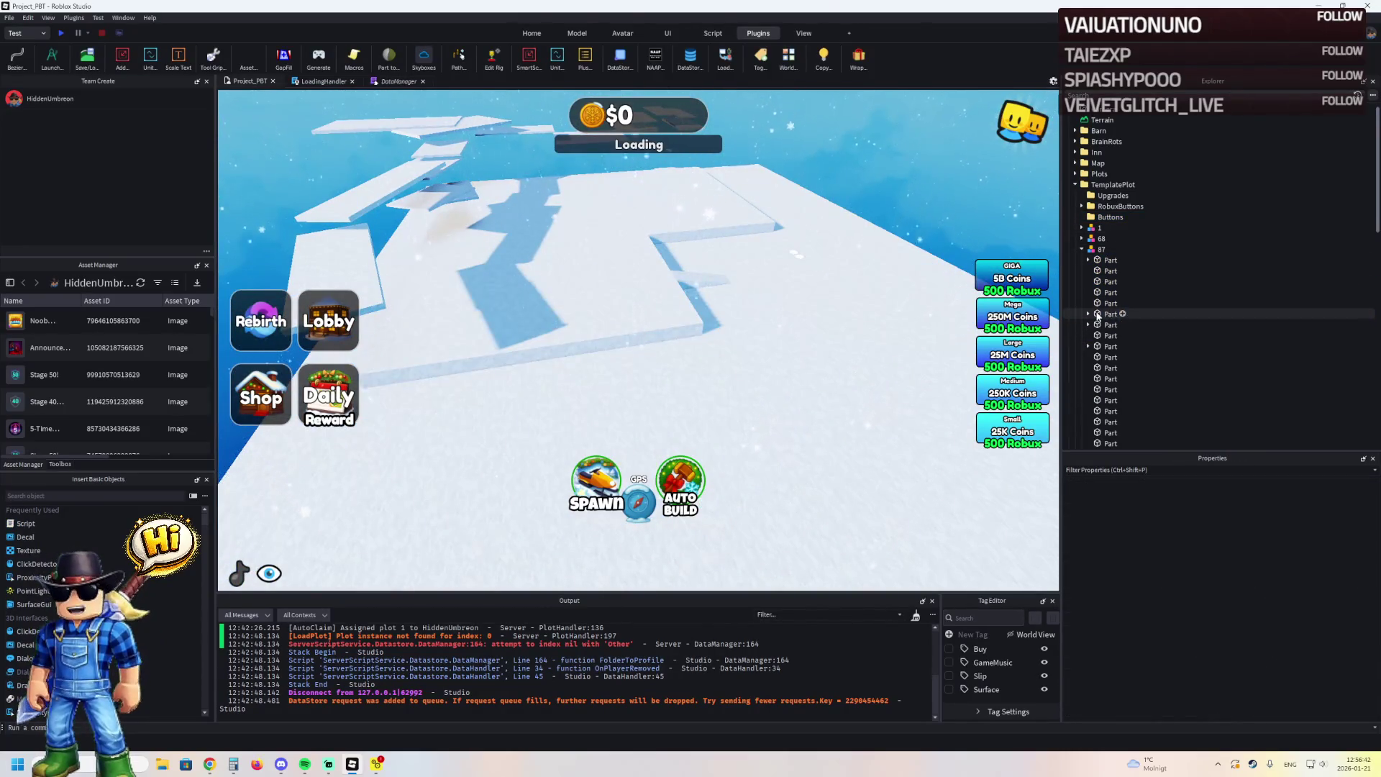
left_click(1104, 314)
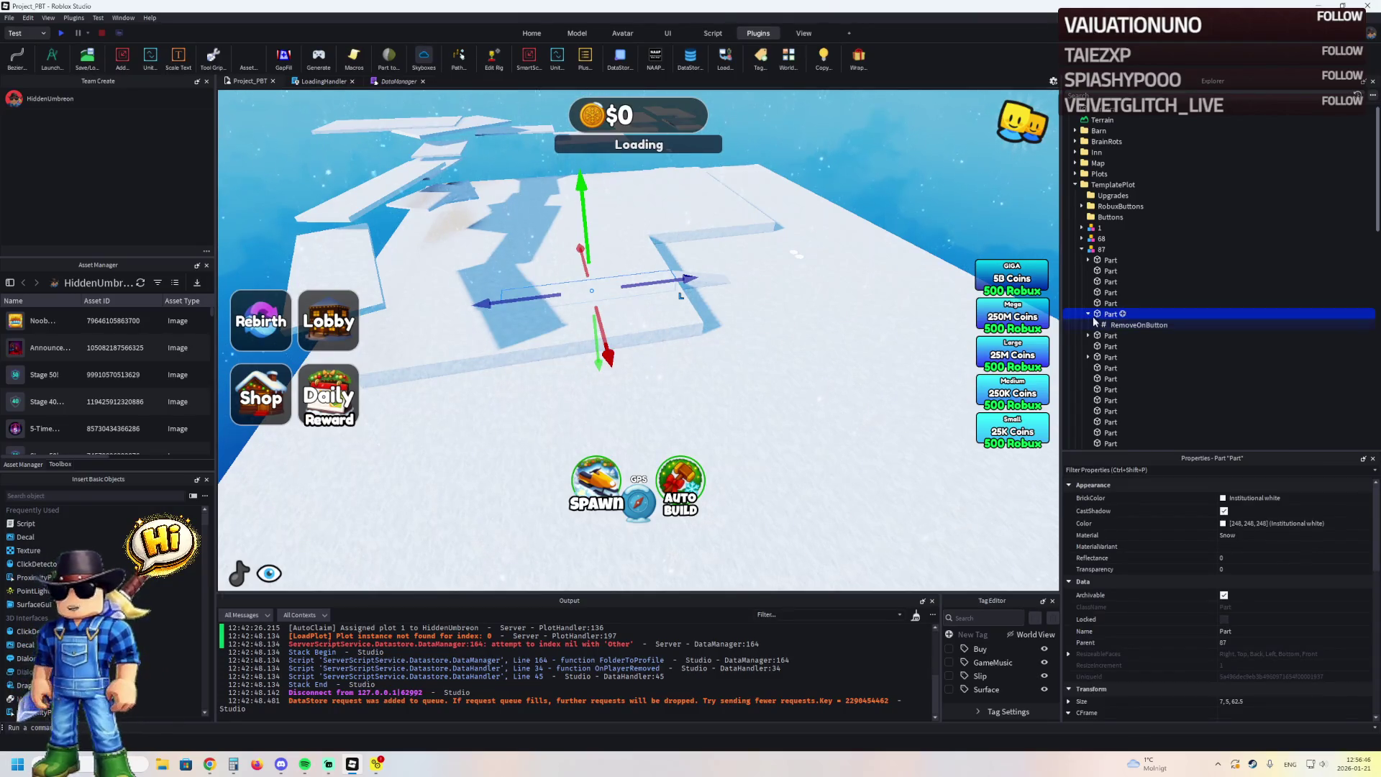
left_click(1091, 262)
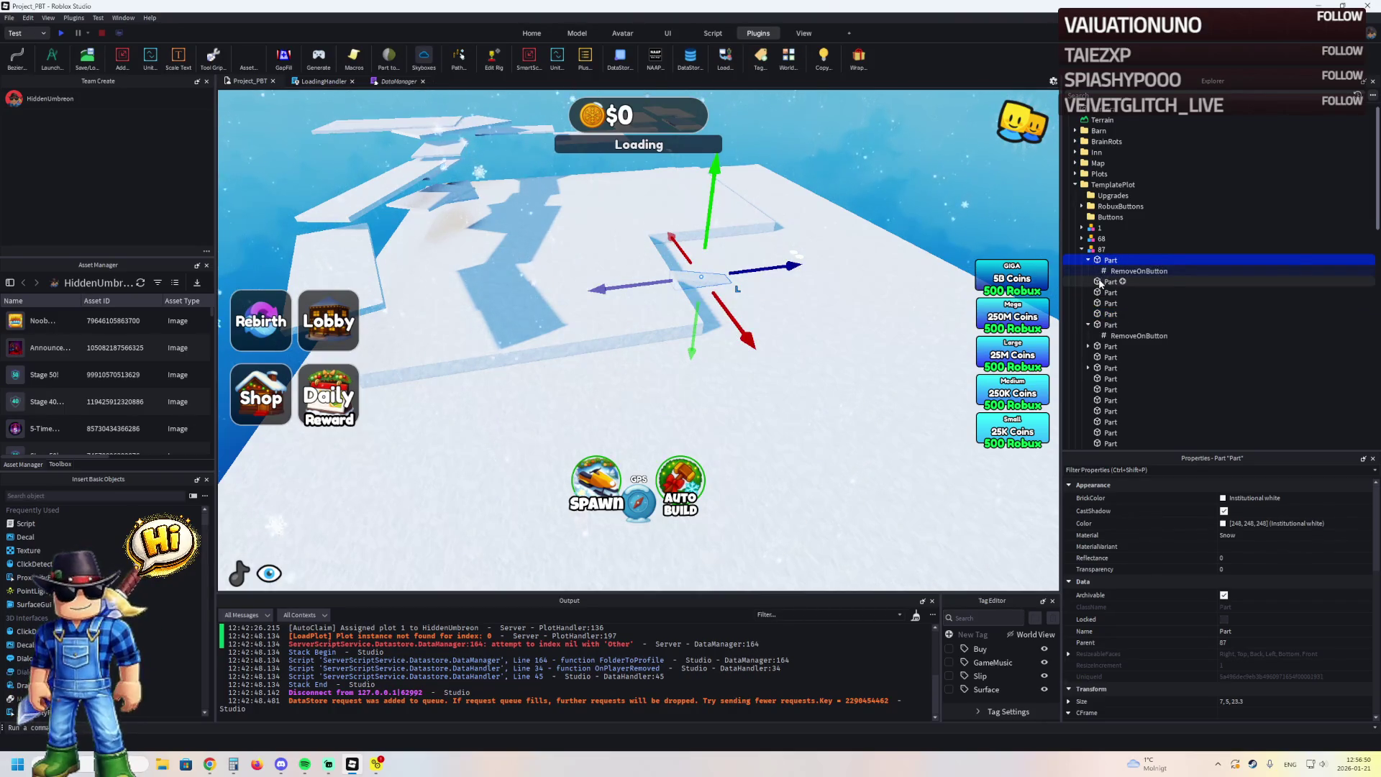
left_click(1100, 281)
scroll(1128, 327, "down", 1)
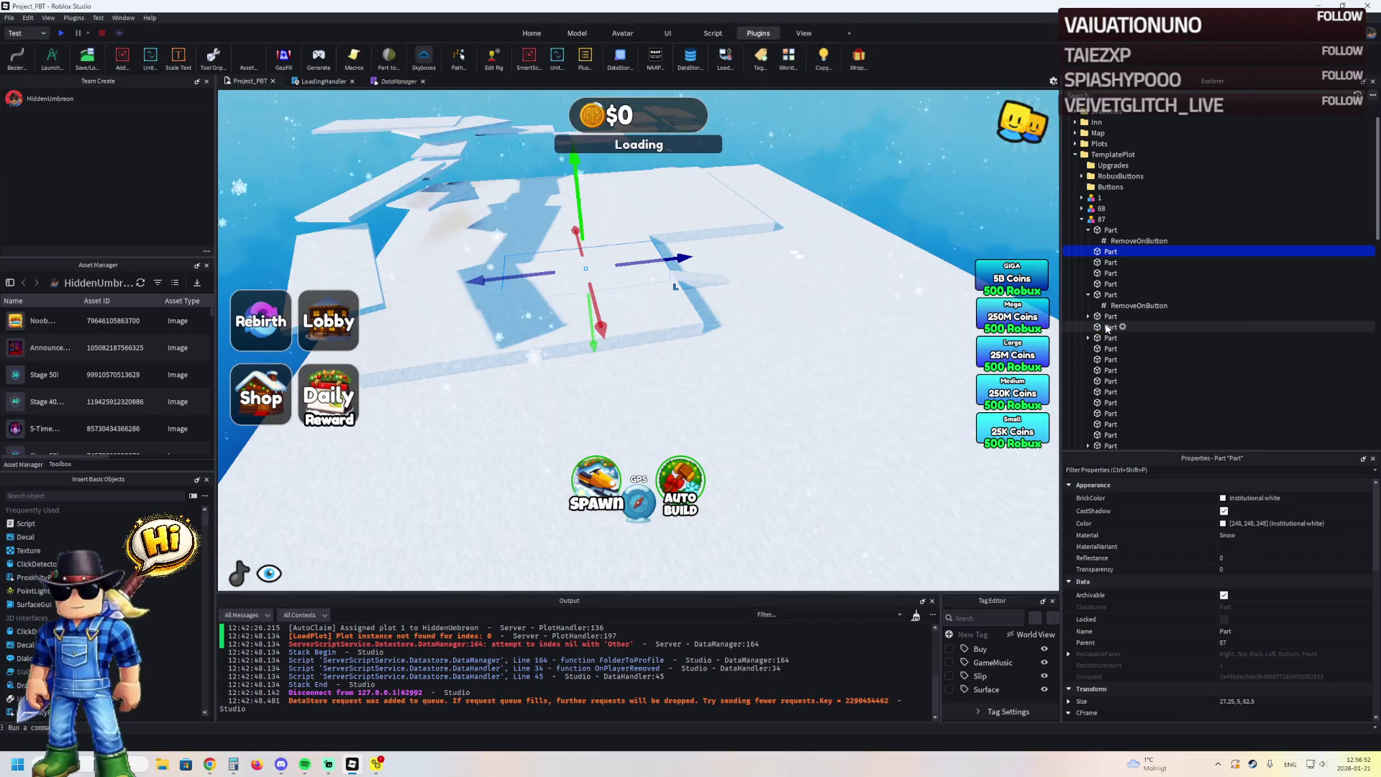
key("ctrl+z")
key("ctrl+z")
key("ctrl+z")
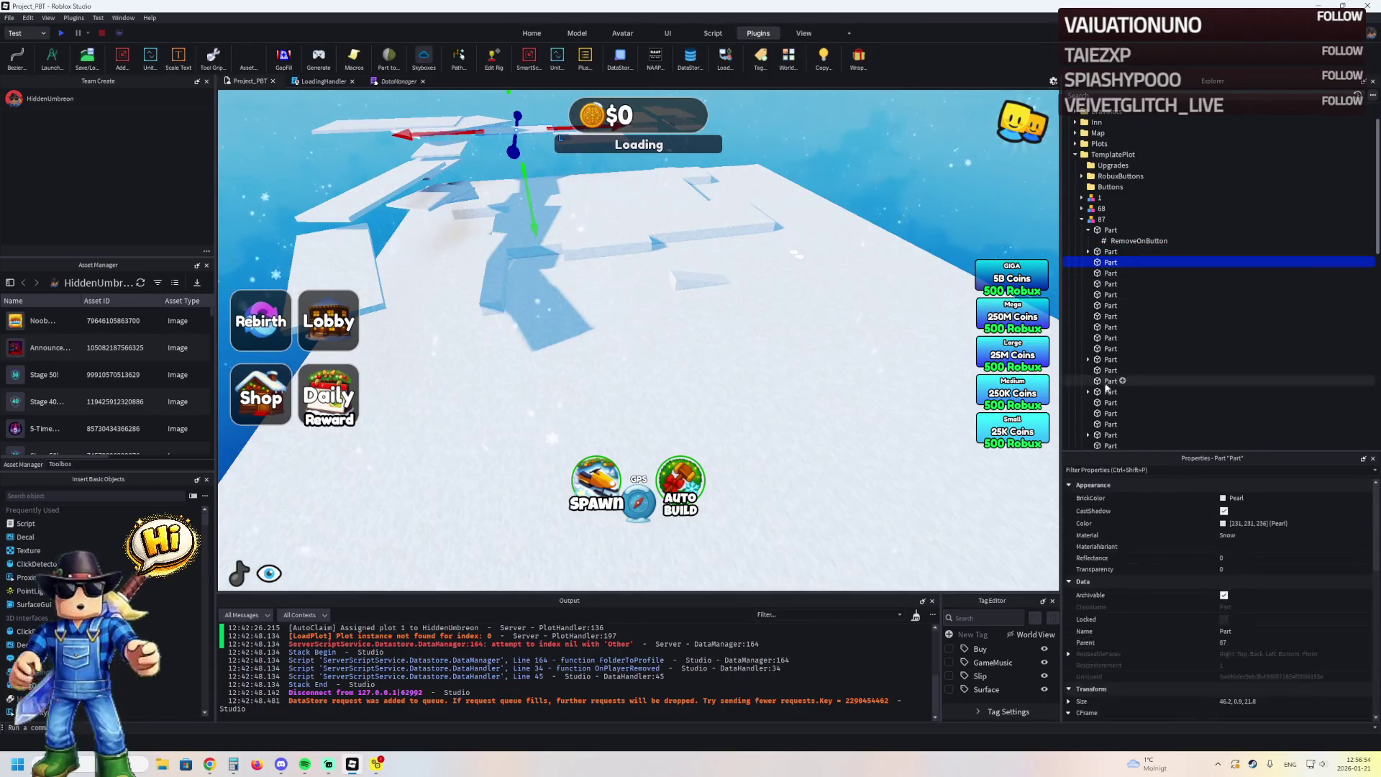
Delete the remaining ten loose Parts and drag model 87 to a new position
left_click(1107, 414, "shift")
key("Delete")
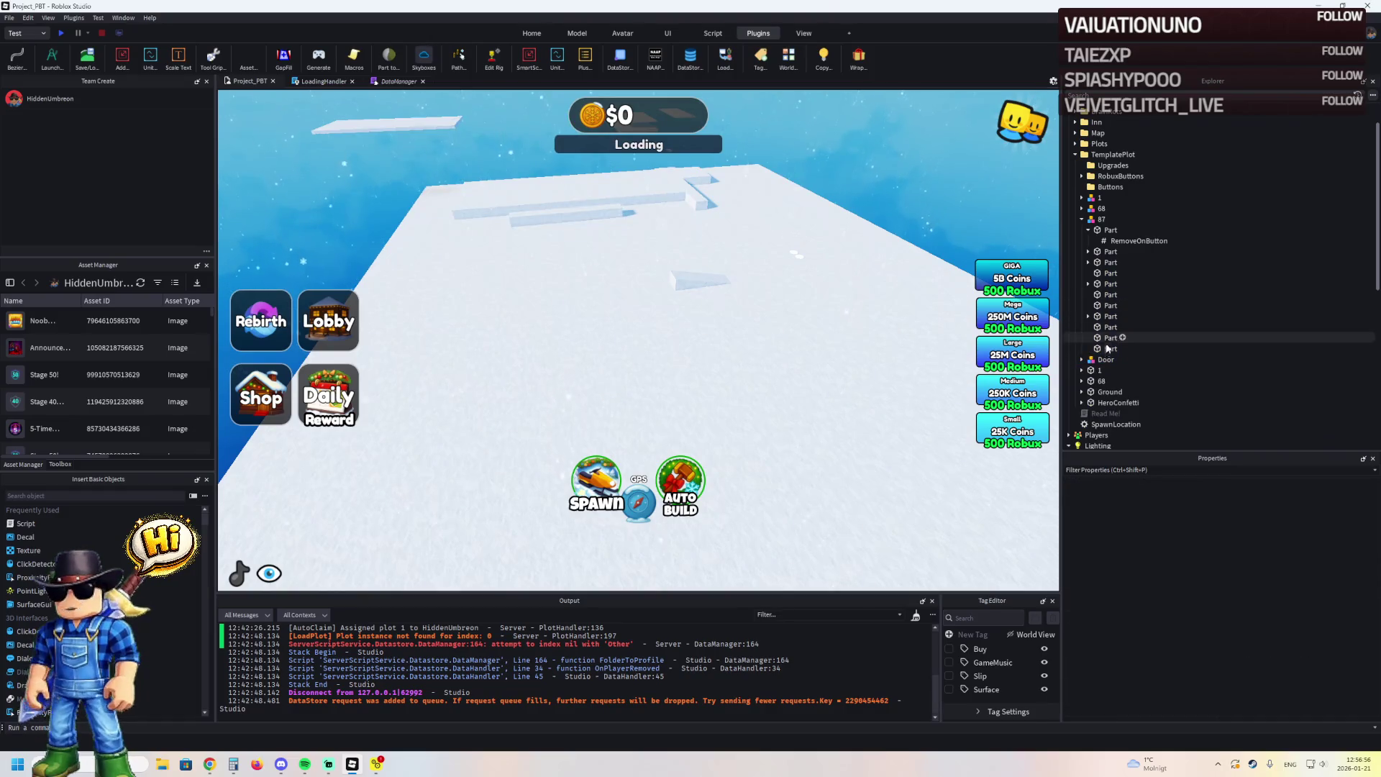
left_click(1107, 348)
left_click(1108, 253, "shift")
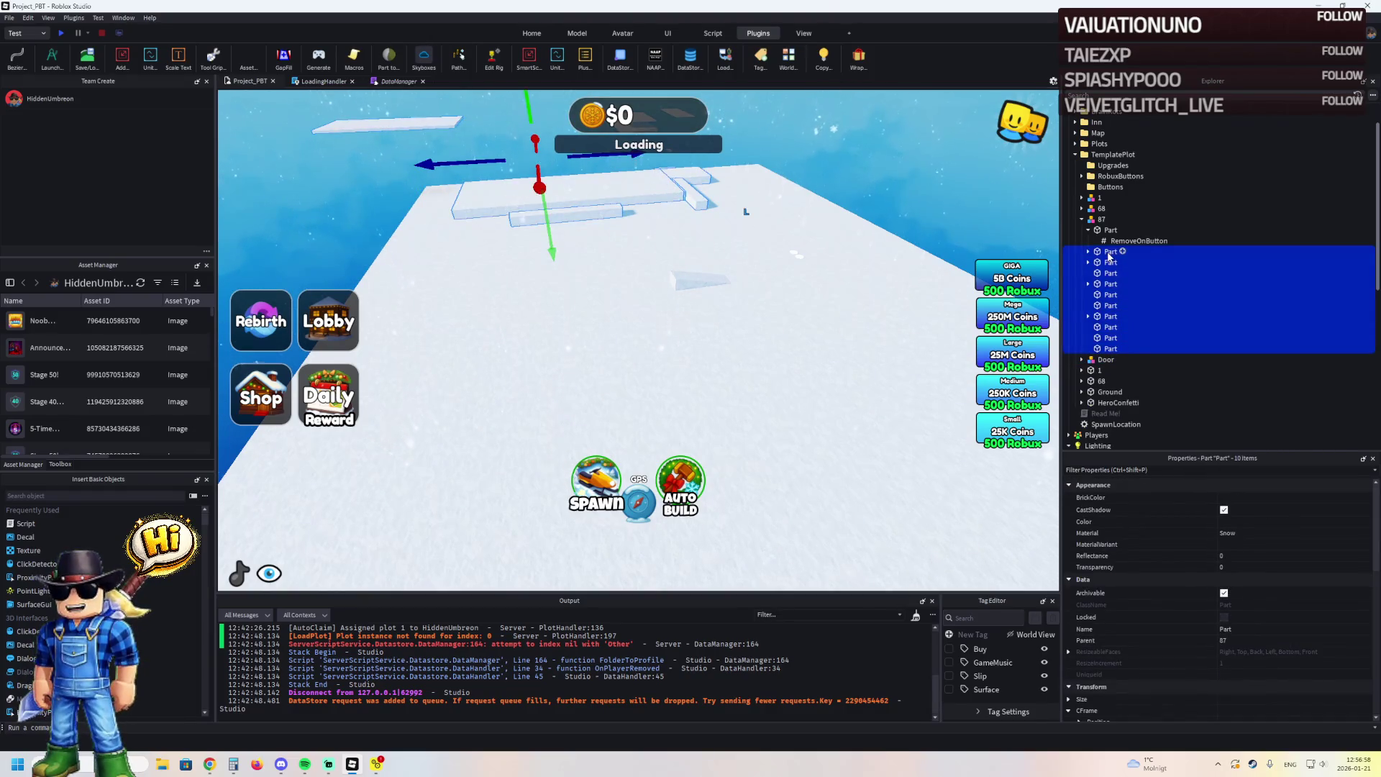
key("Delete")
left_click(699, 280)
mouse_move(701, 279)
left_mouse_down()
mouse_move(745, 295)
mouse_move(692, 302)
mouse_move(711, 225)
left_mouse_up()
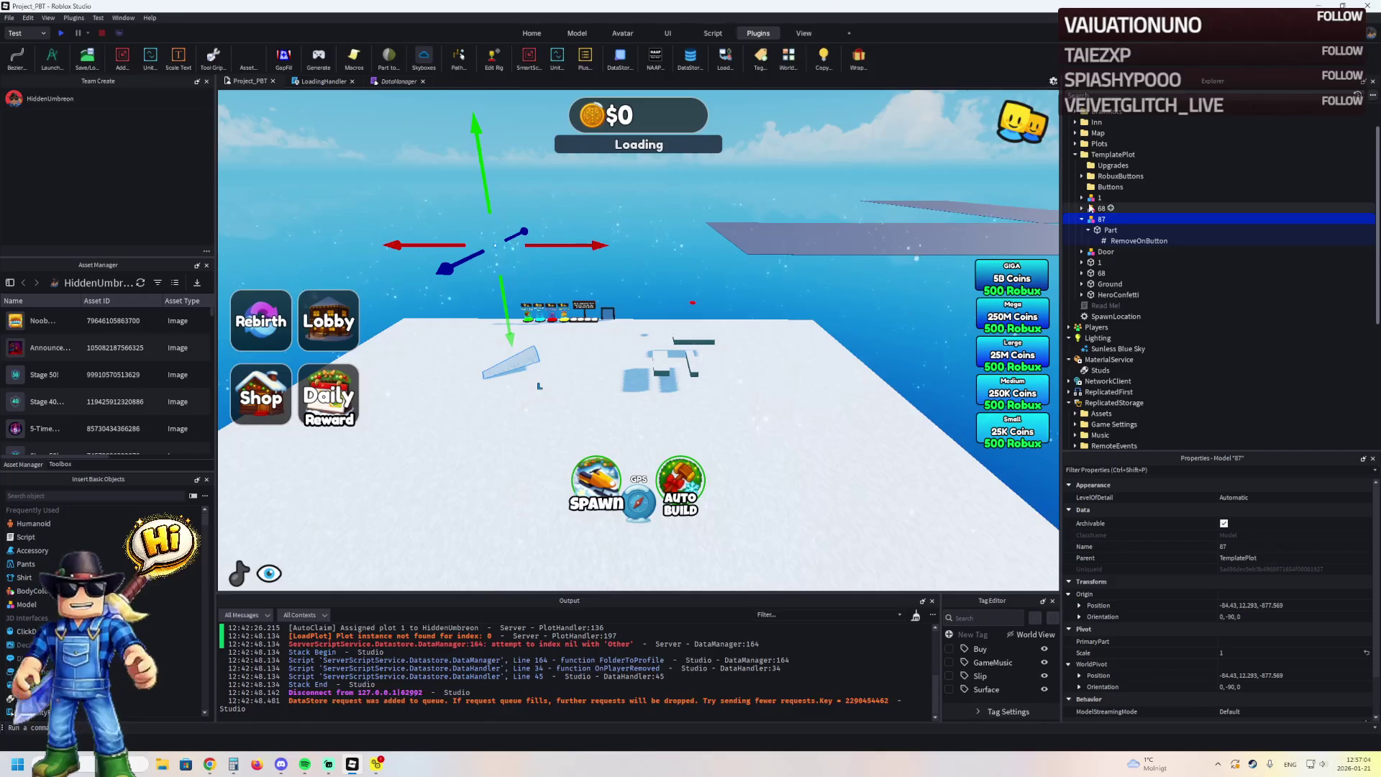
Expand model 1 and focus the view on its Part
left_click(1097, 197)
left_click(1082, 197)
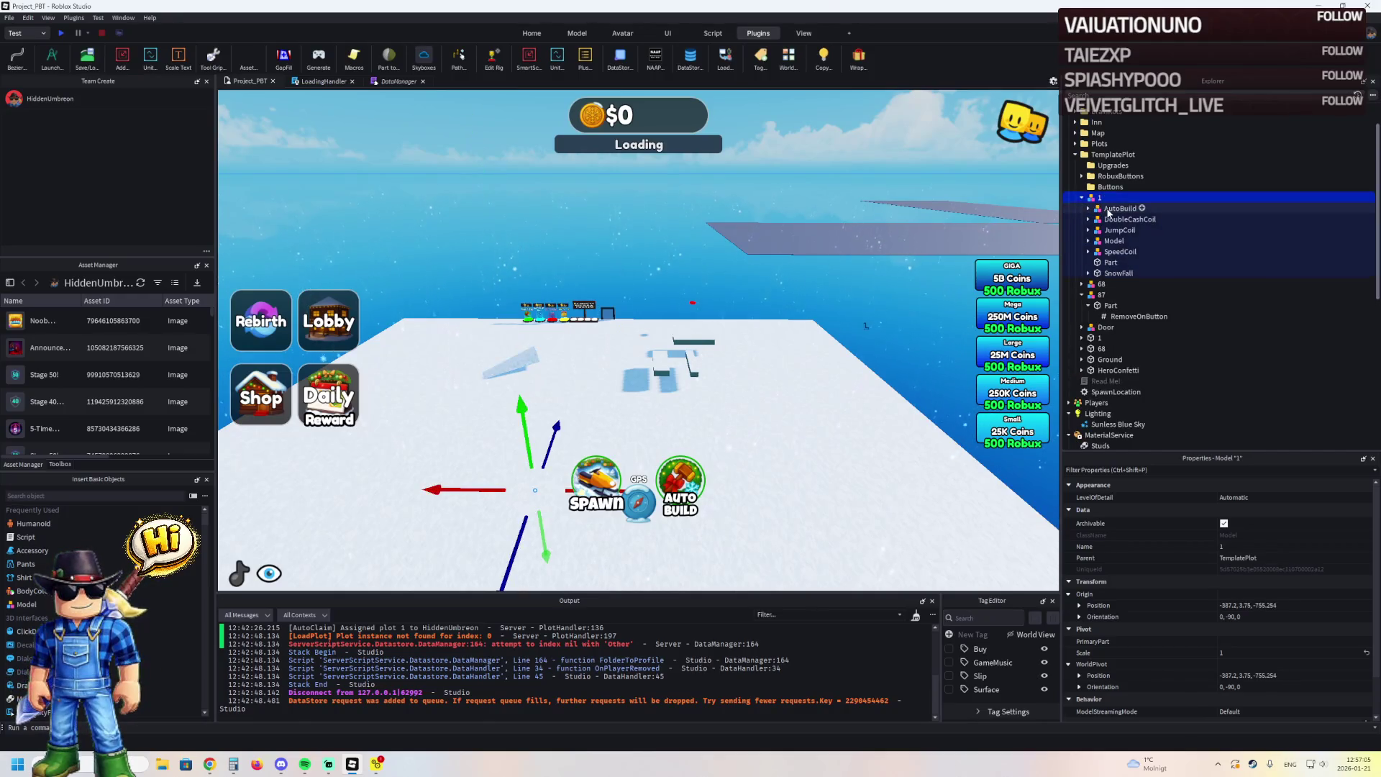
left_click(1110, 262)
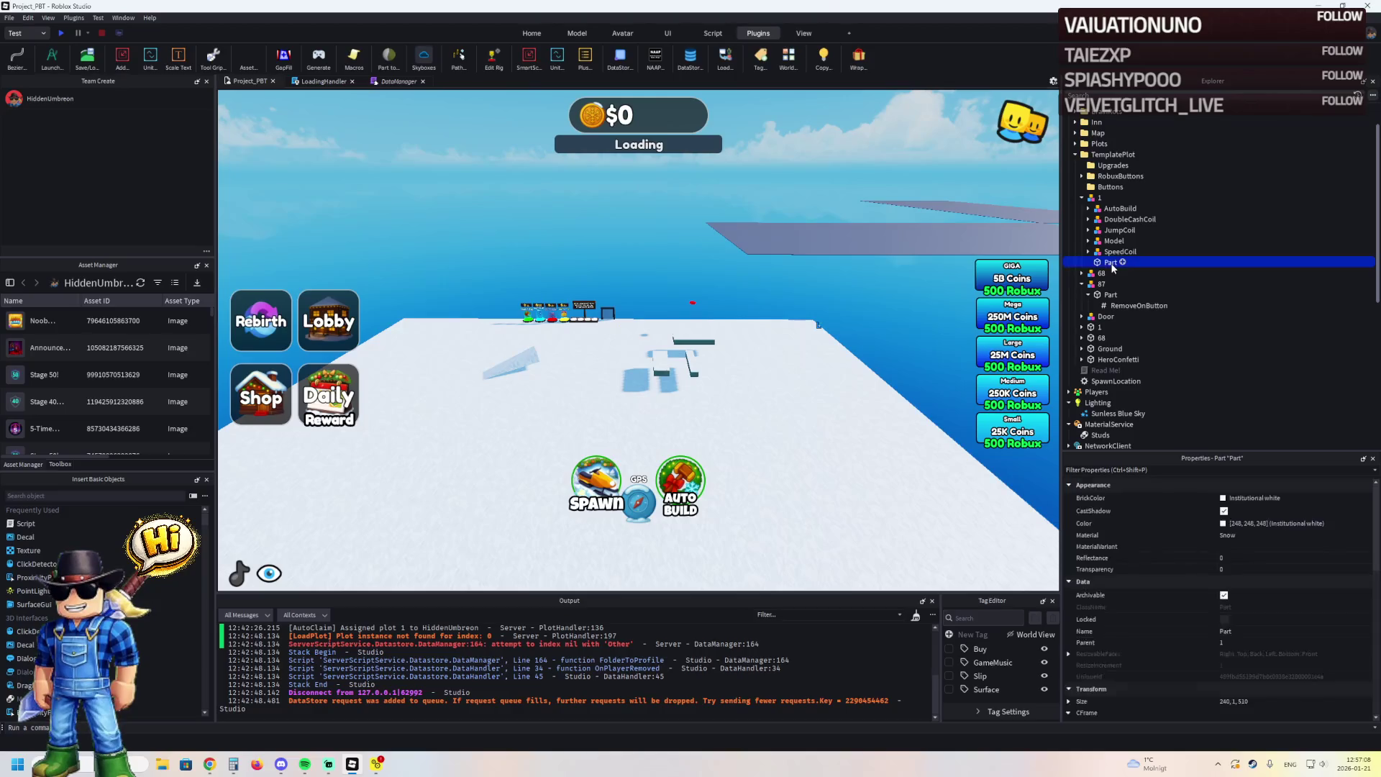
key("f")
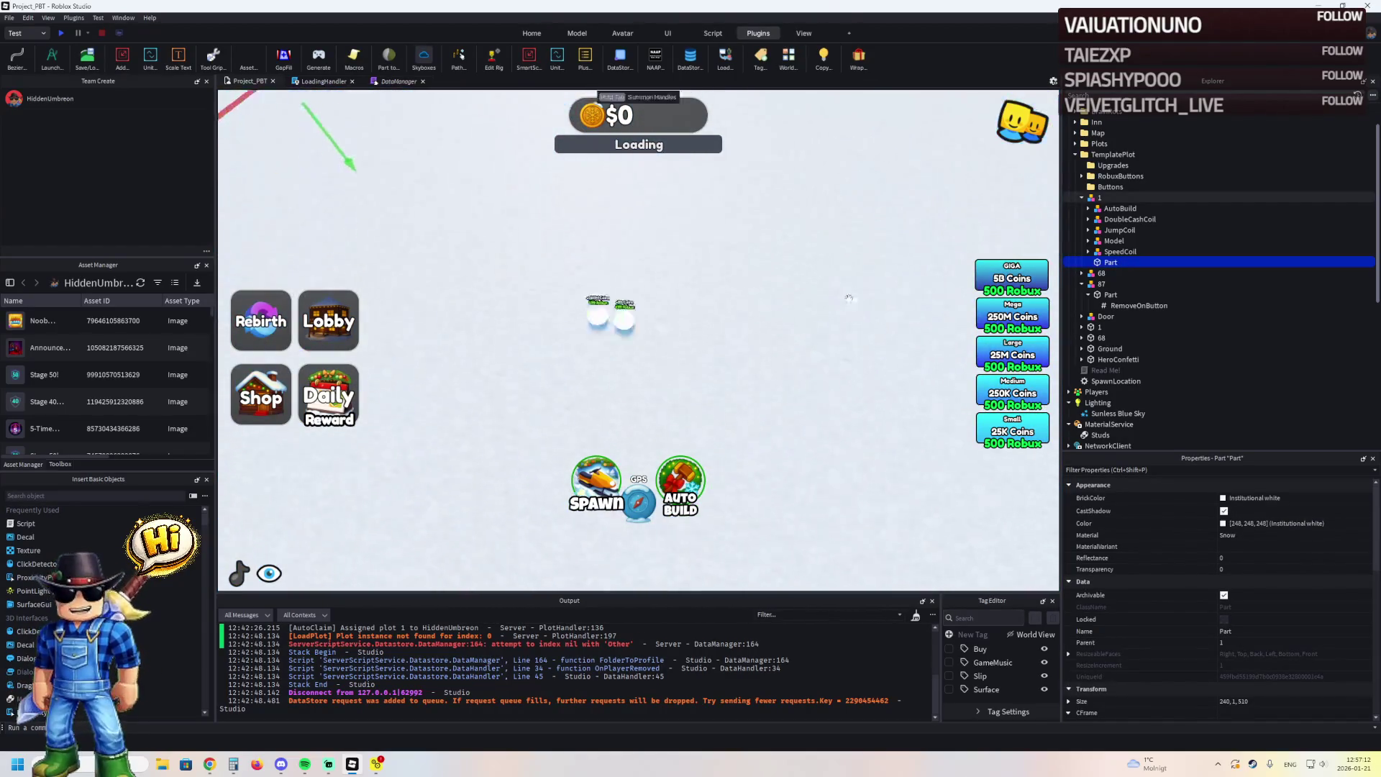
Undo to restore Parts 8 and 10 in RobuxButtons, then delete Part 8
left_click(1081, 175)
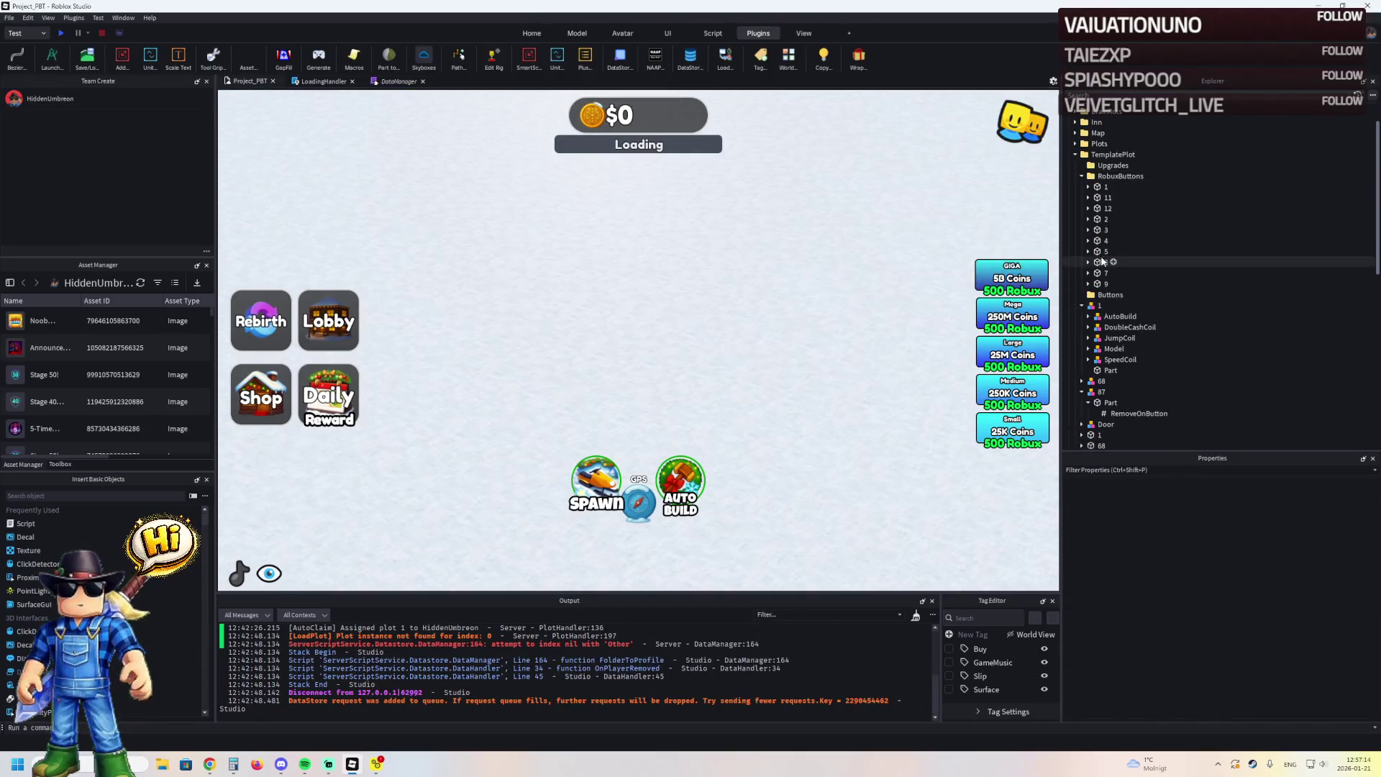
key("ctrl+z")
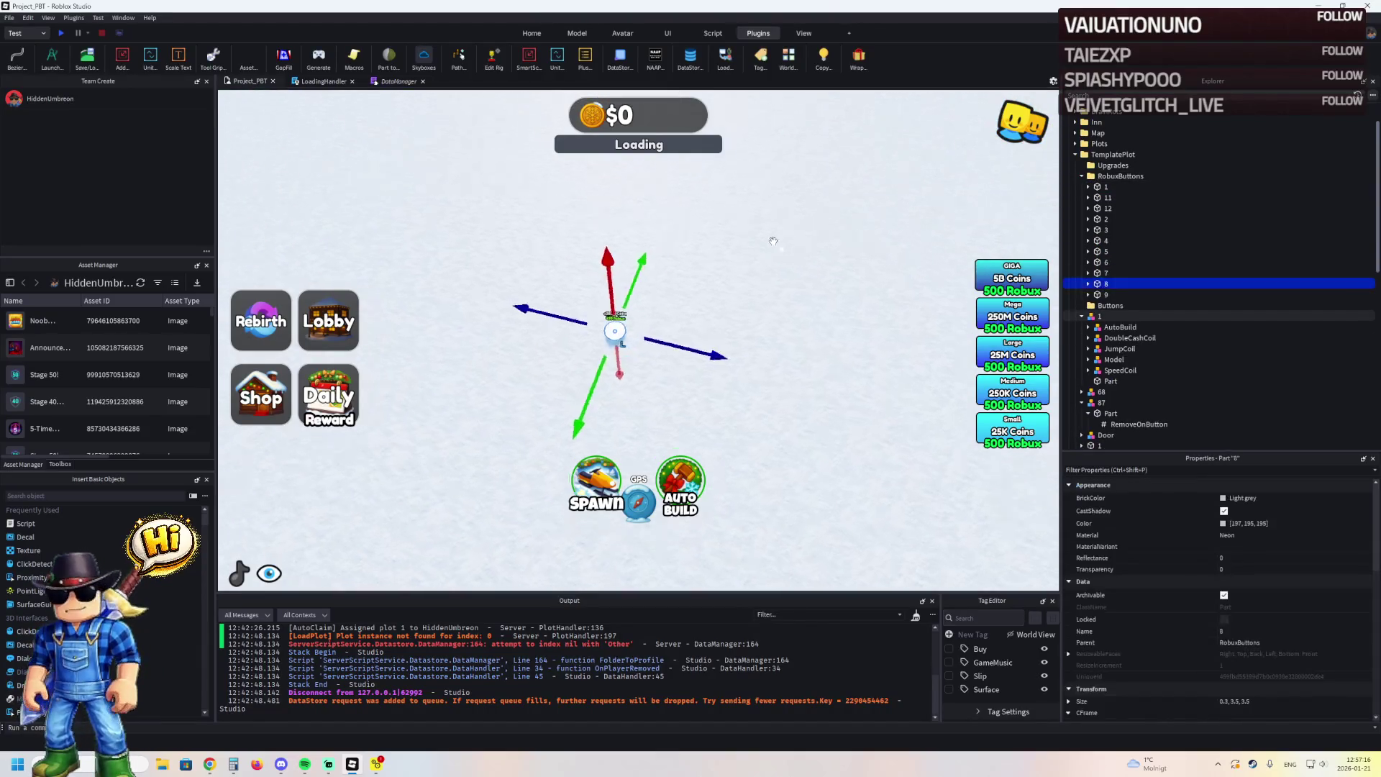
key("ctrl+z")
key("ctrl+z")
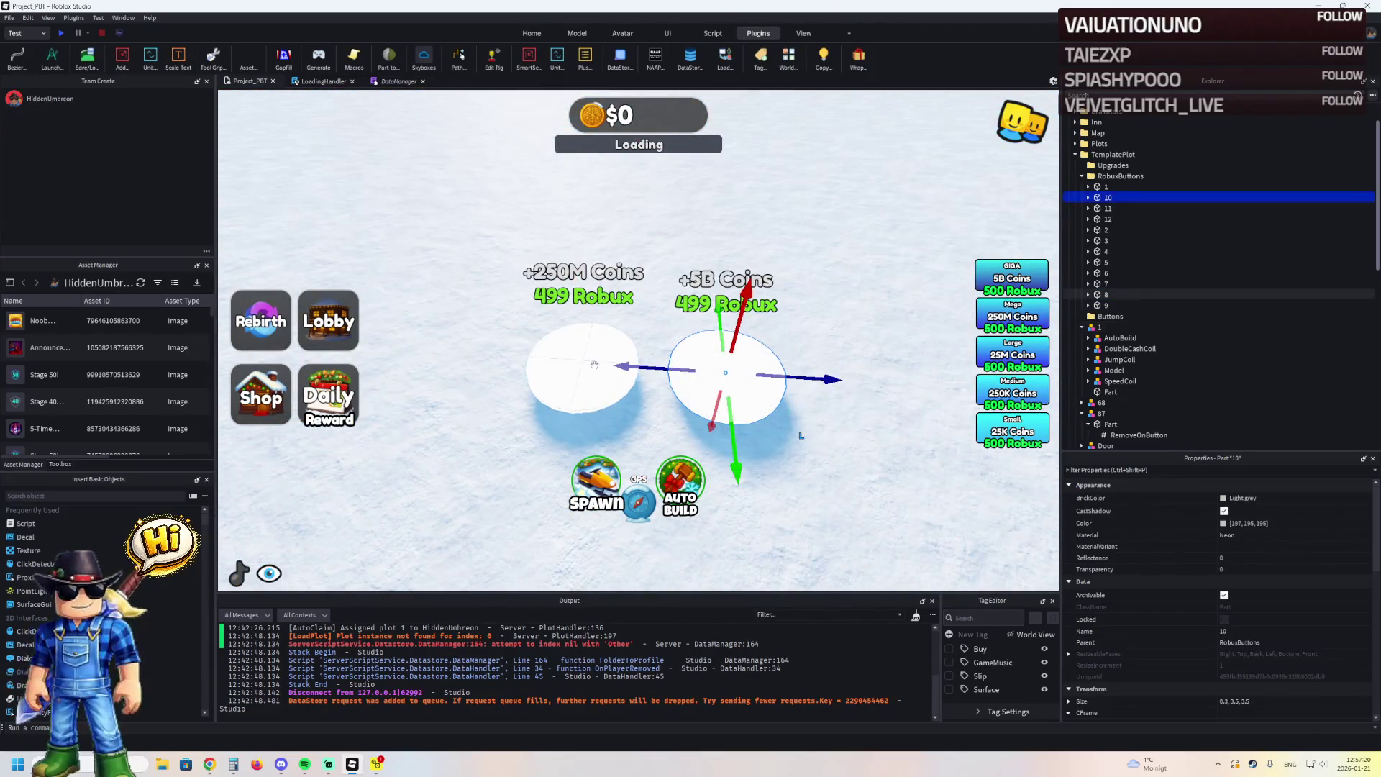
left_click(1108, 294)
key("Delete")
Delete the surplus Robux pads 11, 12 and 10
left_click(1107, 295)
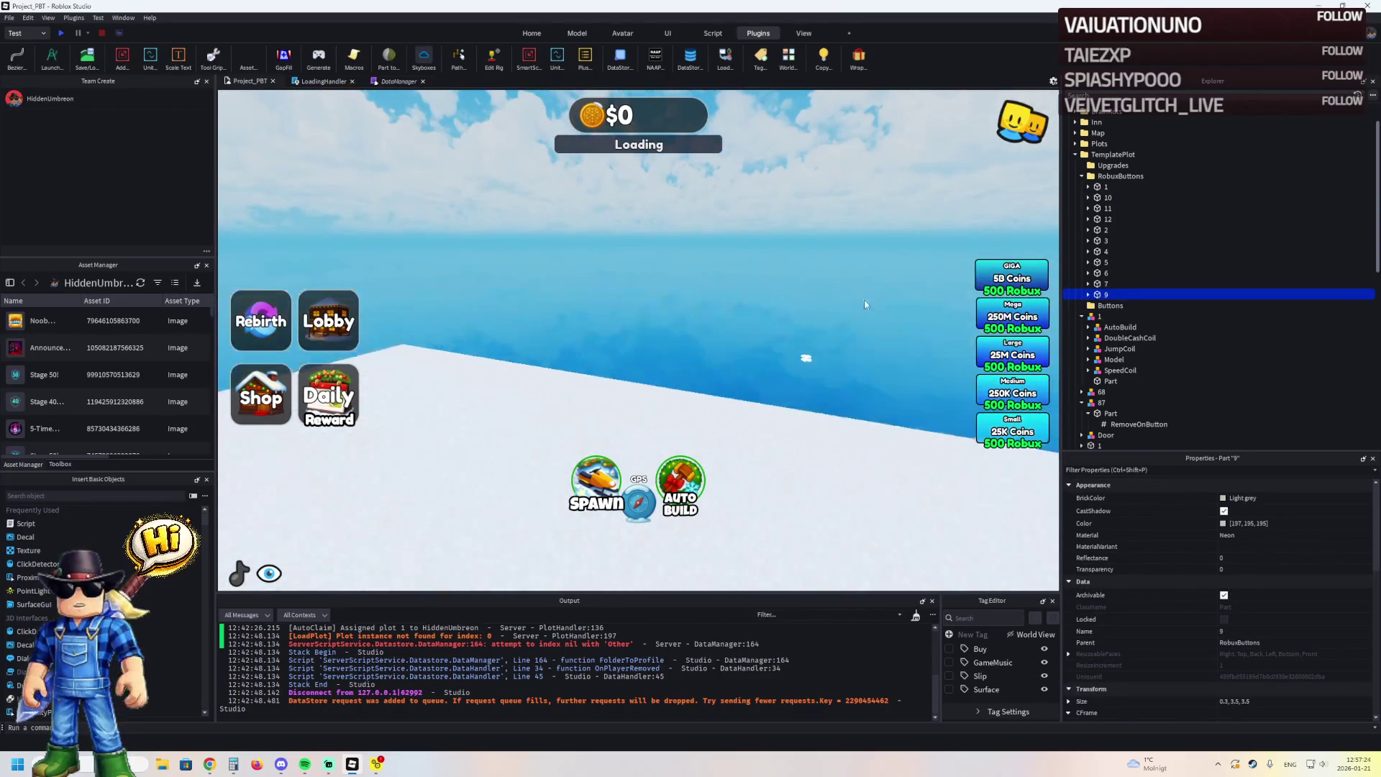
left_click(783, 374)
key("Delete")
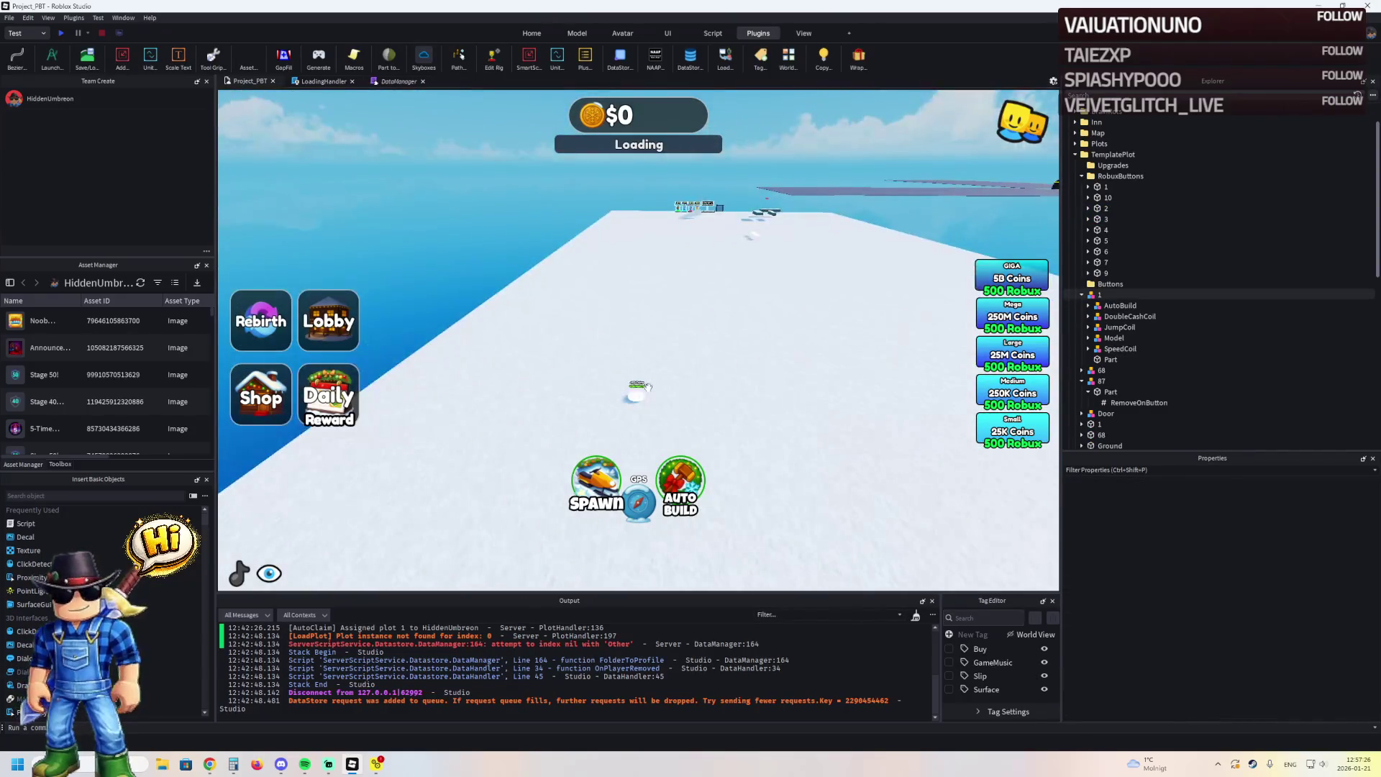
left_click(646, 388)
mouse_move(633, 393)
left_mouse_down()
mouse_move(740, 309)
mouse_move(725, 317)
mouse_move(764, 327)
mouse_move(780, 395)
mouse_move(897, 518)
mouse_move(825, 462)
left_mouse_up()
scroll(740, 309, "up", 5)
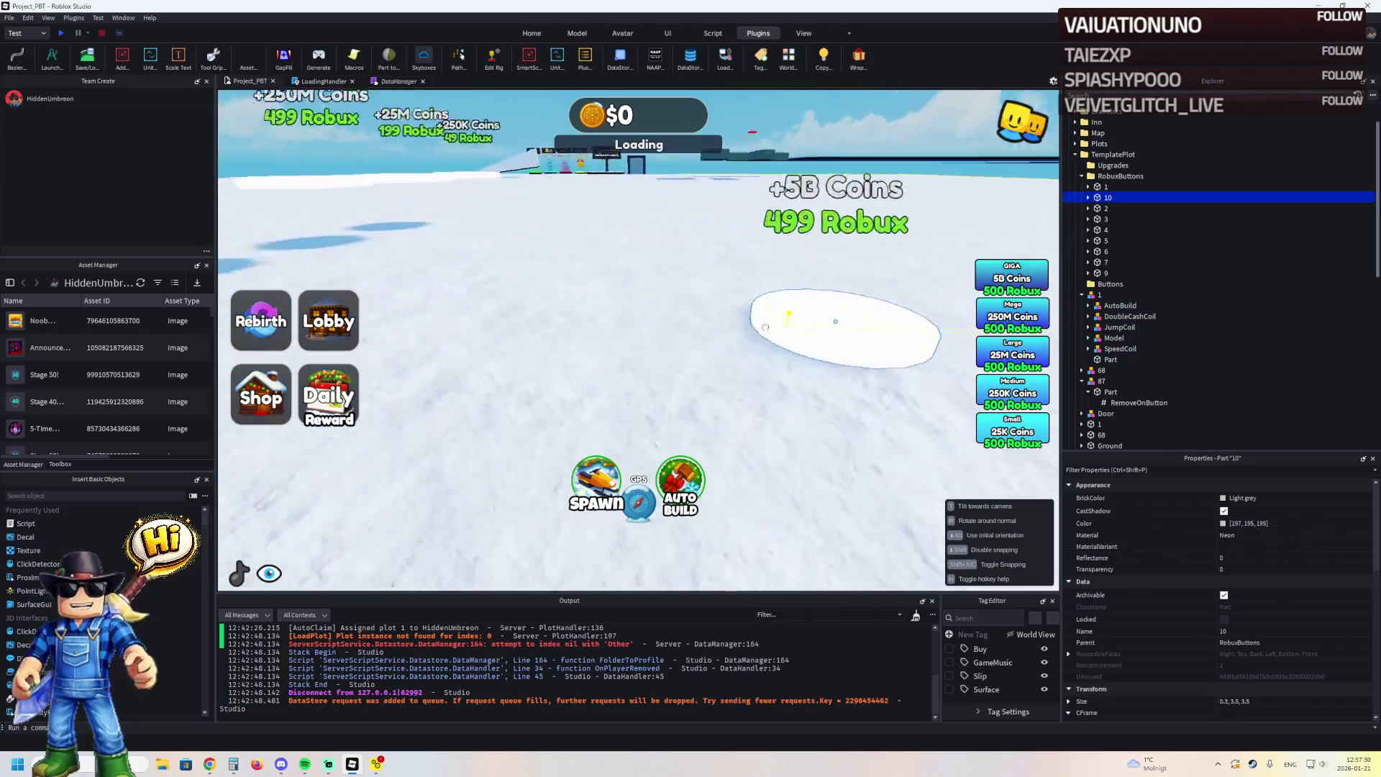
scroll(764, 327, "down", 5)
key("Delete")
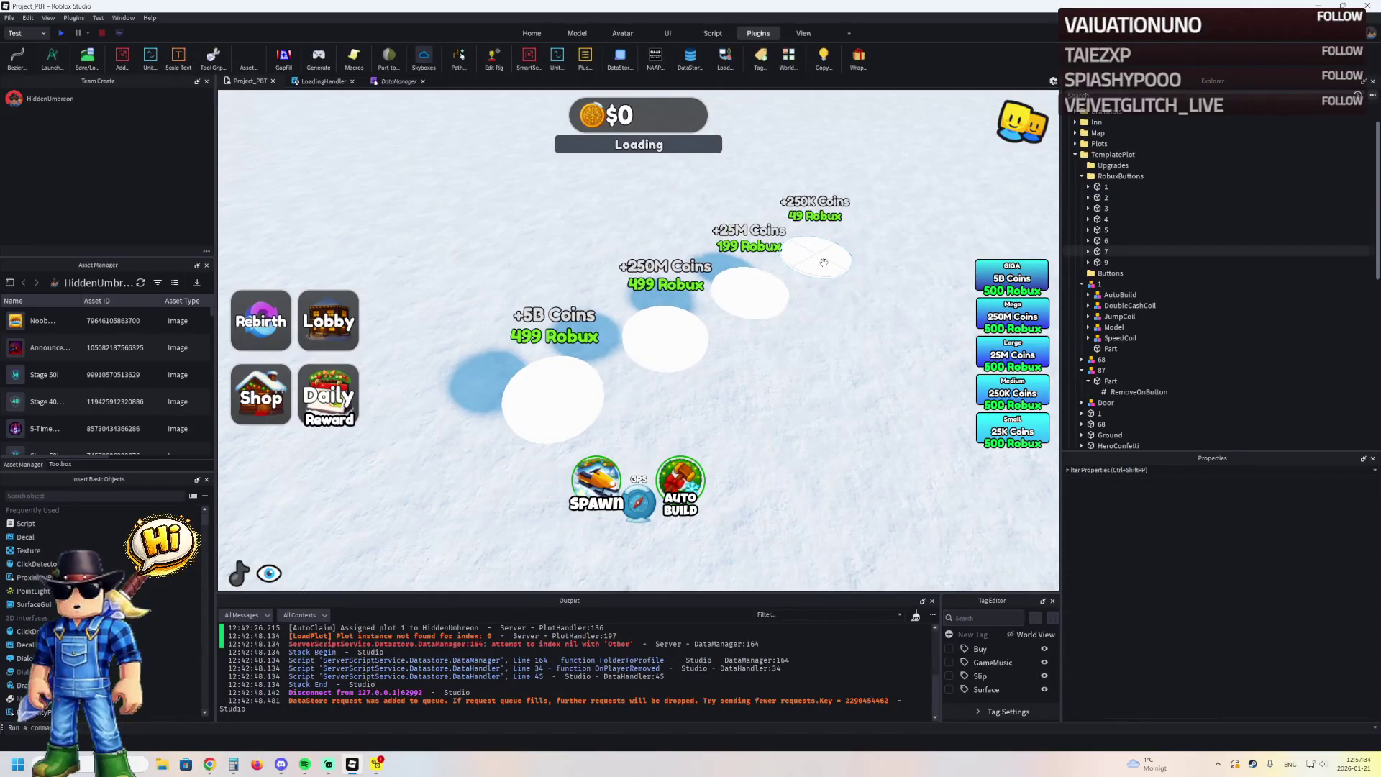
Select Robux pads 5, 6, 7 and 9 and move them onto the wooden plank
left_click(823, 263)
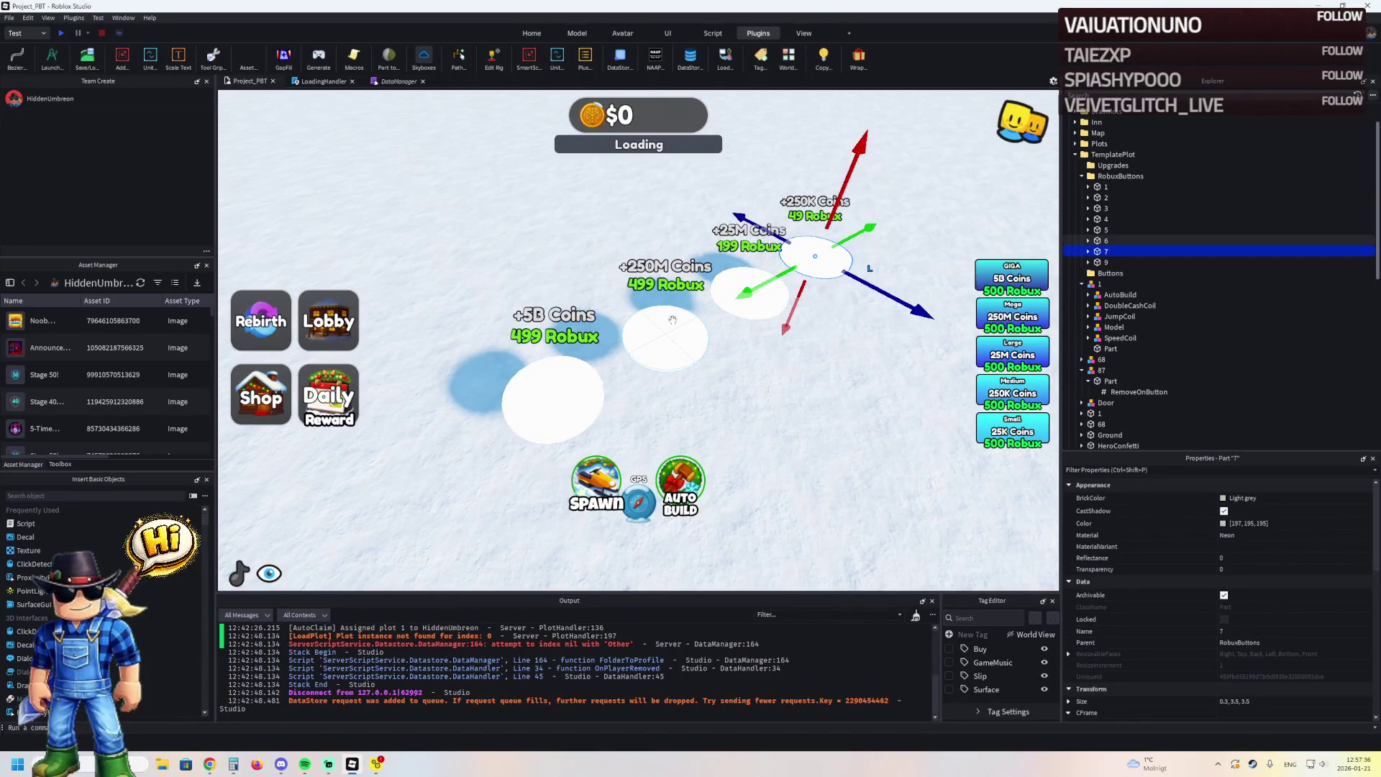
left_click(552, 399)
left_click(737, 298, "ctrl")
left_click(665, 338, "ctrl")
left_click(816, 258, "ctrl")
mouse_move(816, 259)
left_mouse_down()
mouse_move(812, 215)
mouse_move(920, 216)
mouse_move(755, 295)
mouse_move(755, 280)
left_mouse_up()
Place pad 9 separately on the snow in front of the yellow button
key("w")
key("w")
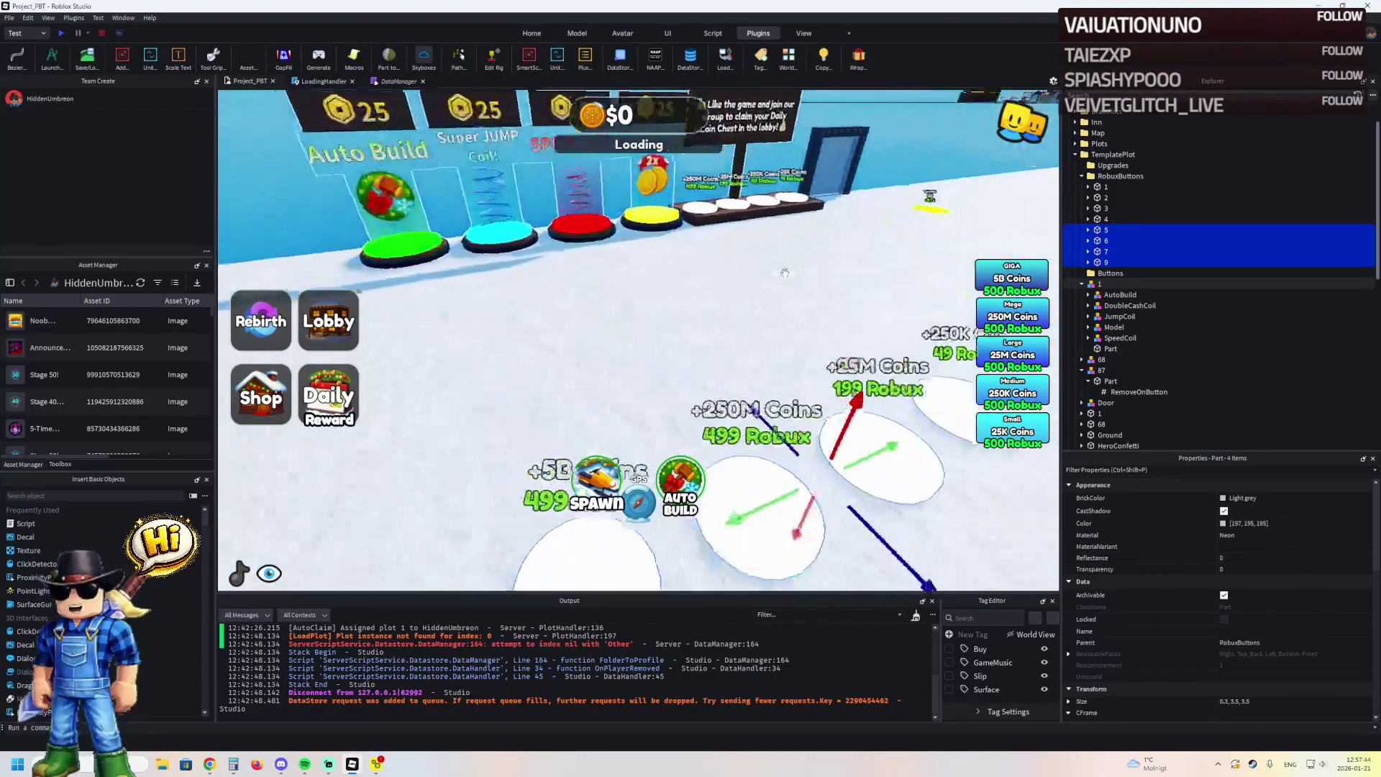
key("s")
left_click_drag(761, 264, 721, 265)
key("w")
key("d")
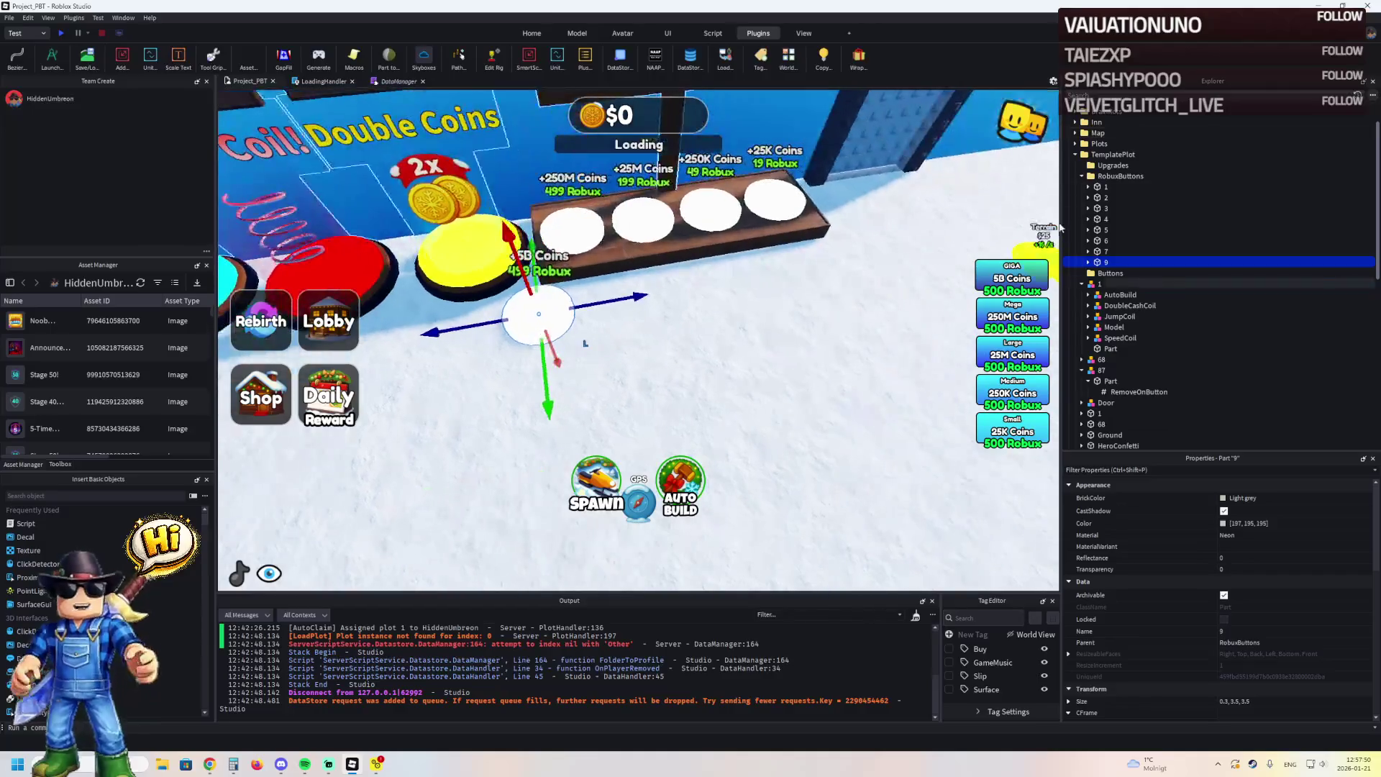
Give pad 9 the first pad's position and run a quick play test
left_click(1101, 219)
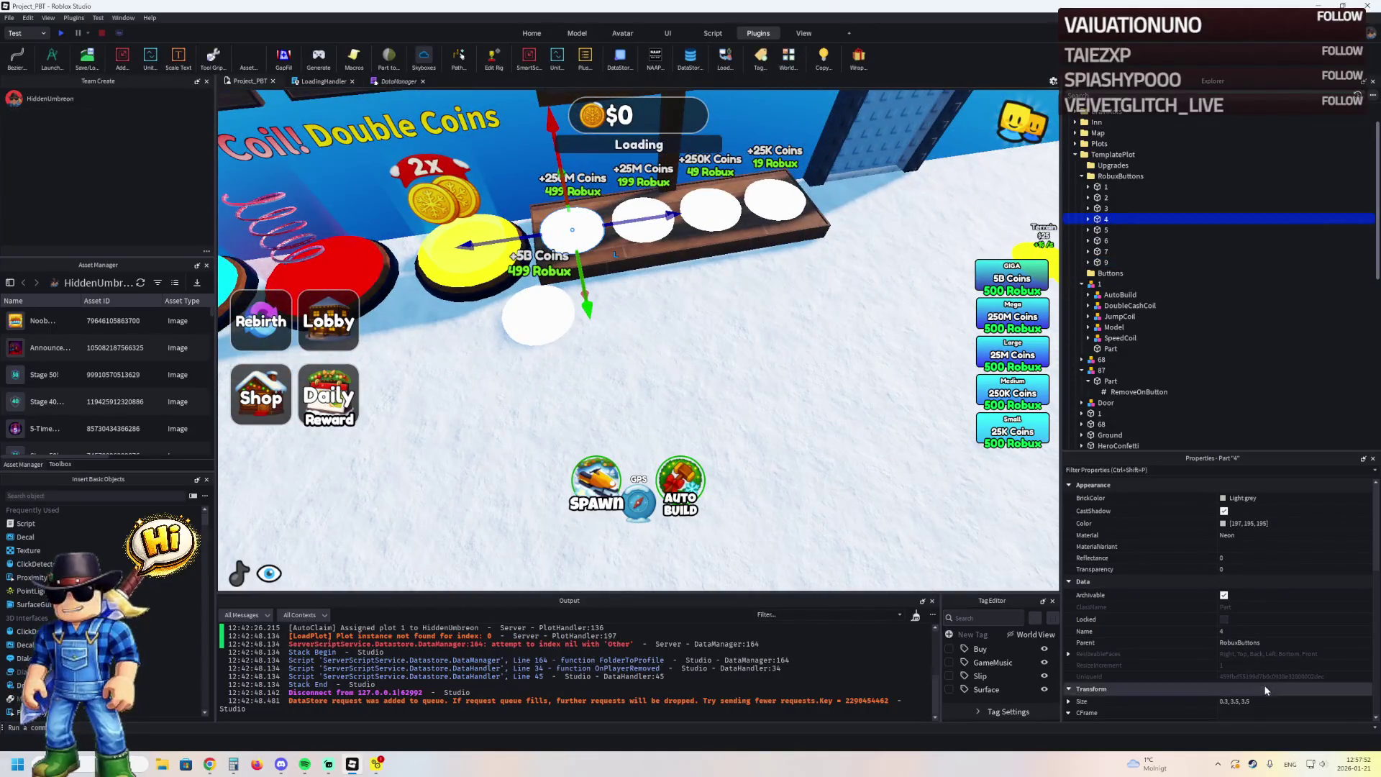
scroll(1277, 692, "down", 1)
key("ctrl+z")
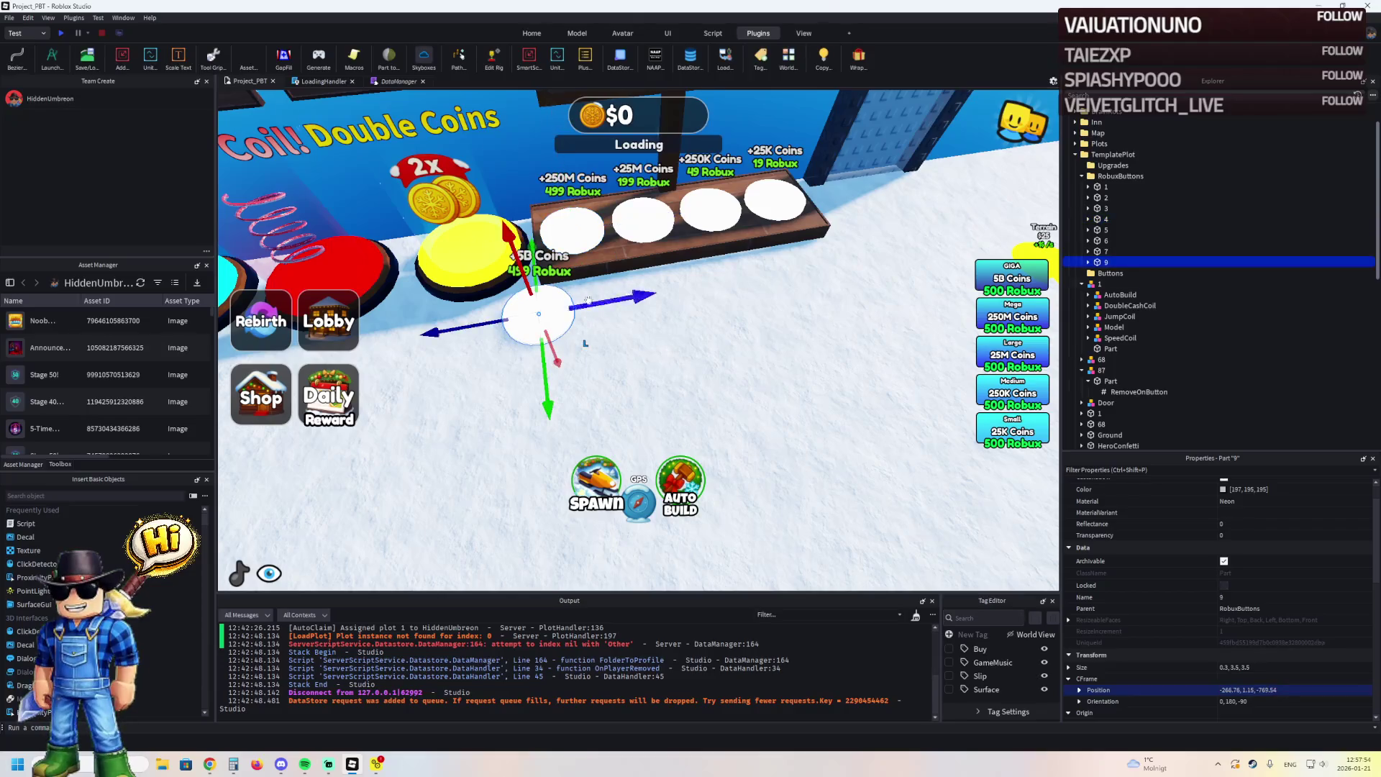
key("ctrl+z")
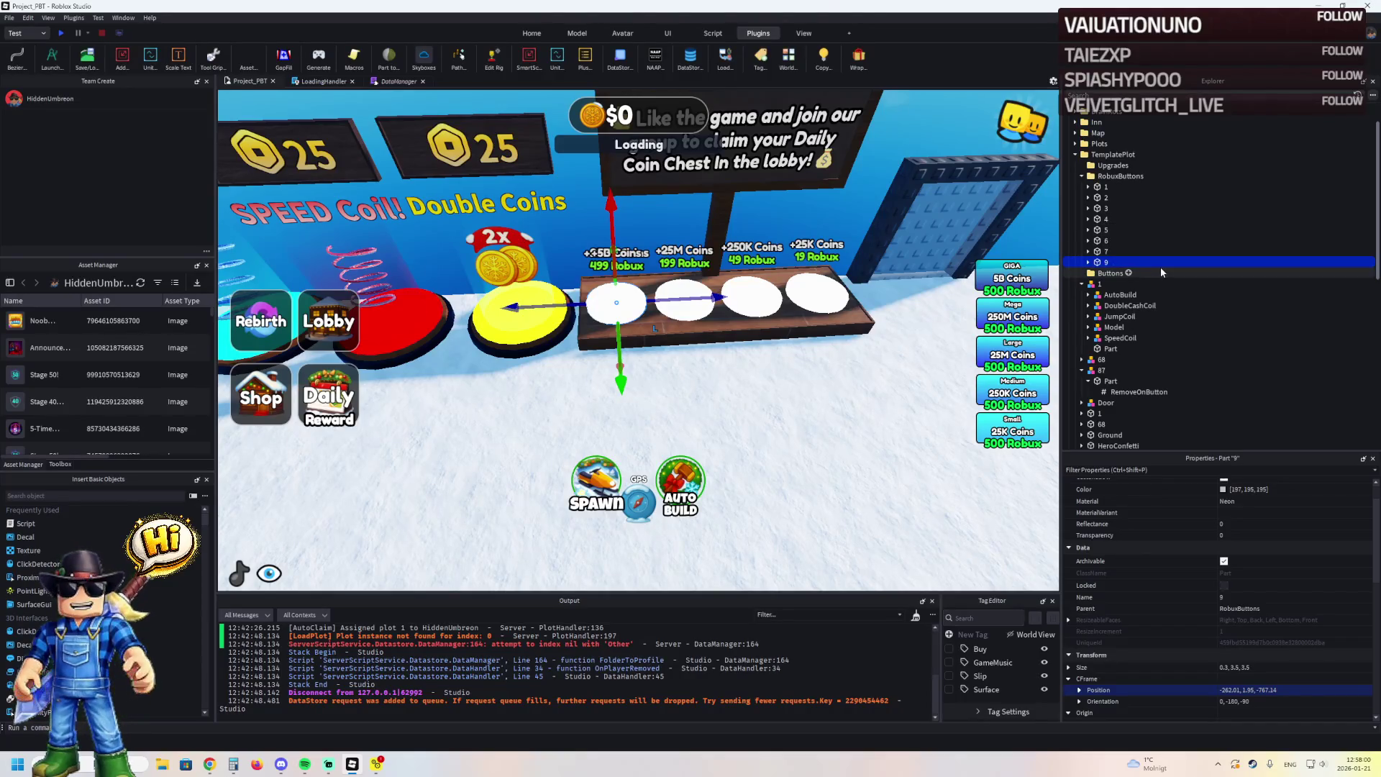
key("F5")
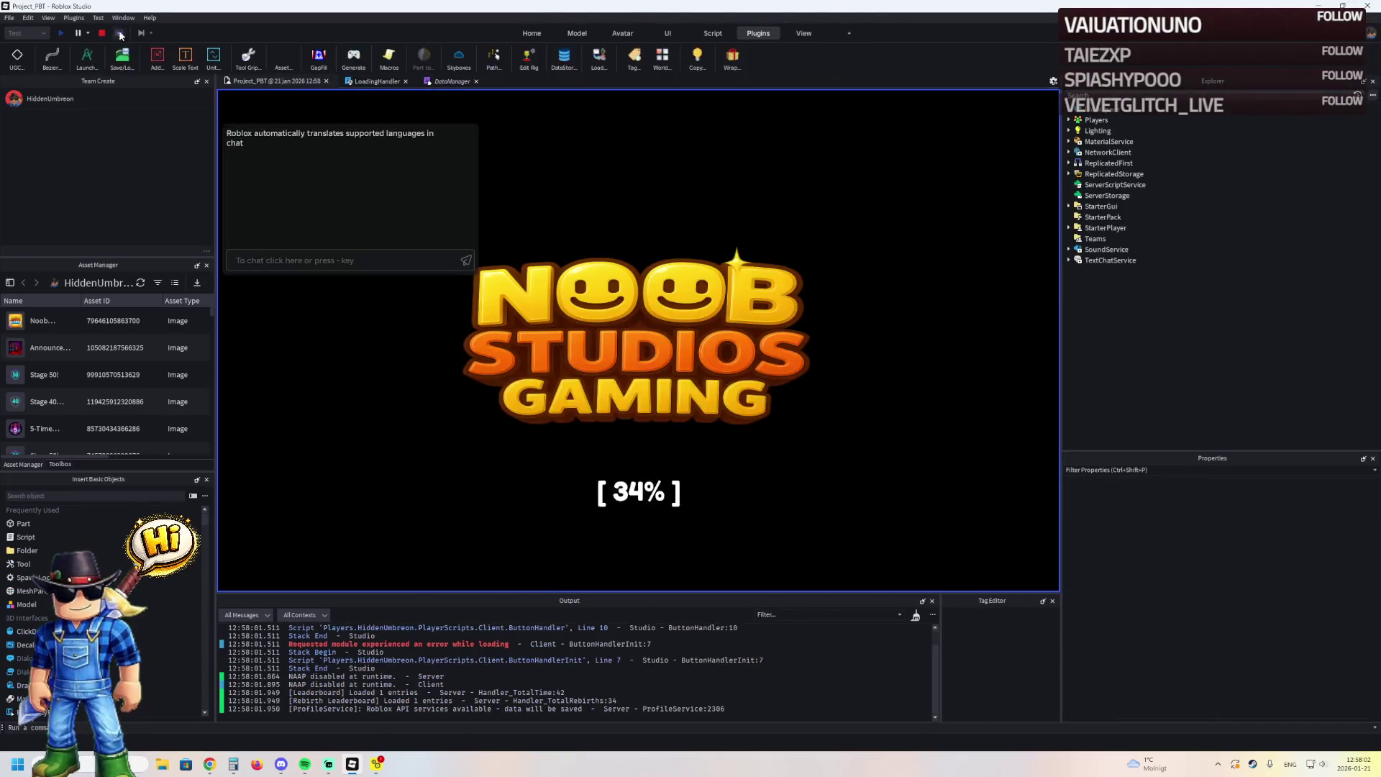
left_click(120, 34)
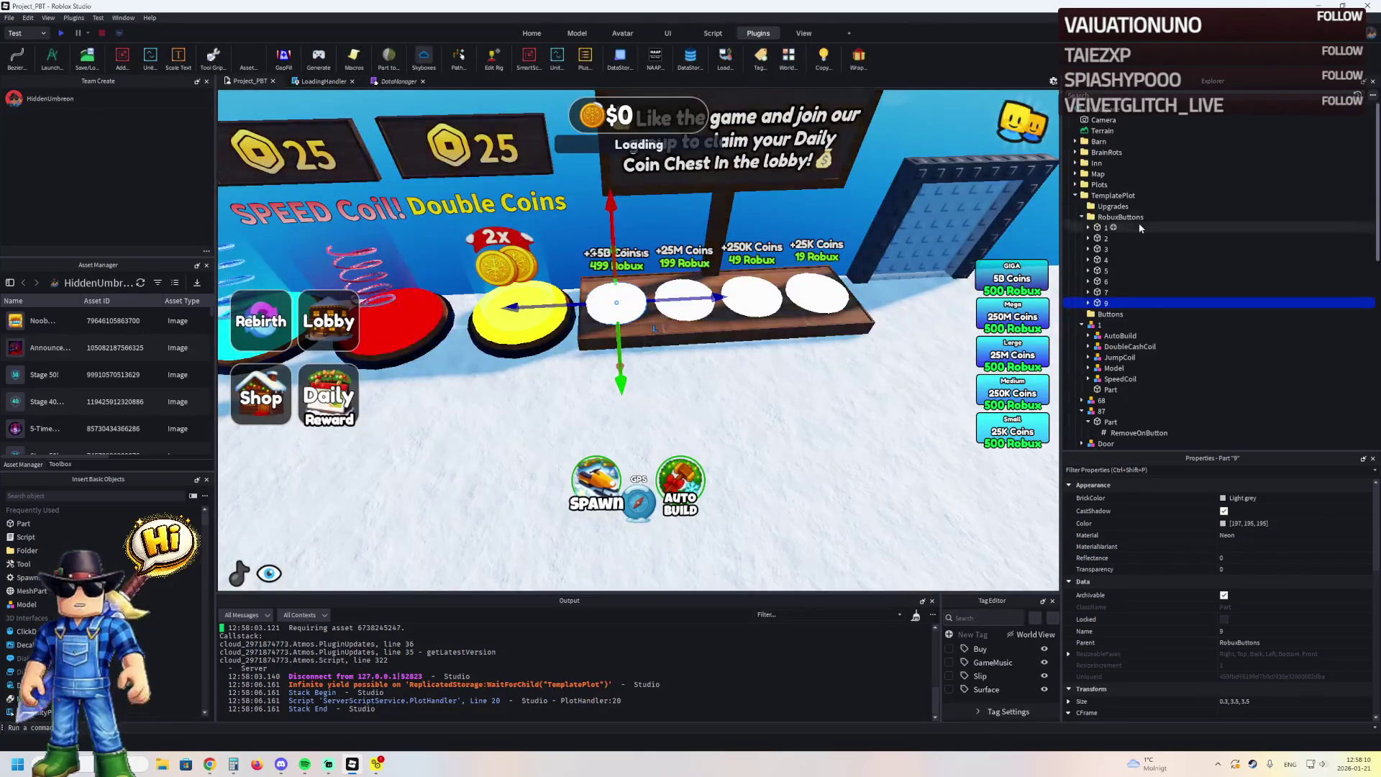
Rename pad 9 to 5 and delete pads 6 and 7
key("F2")
type("5")
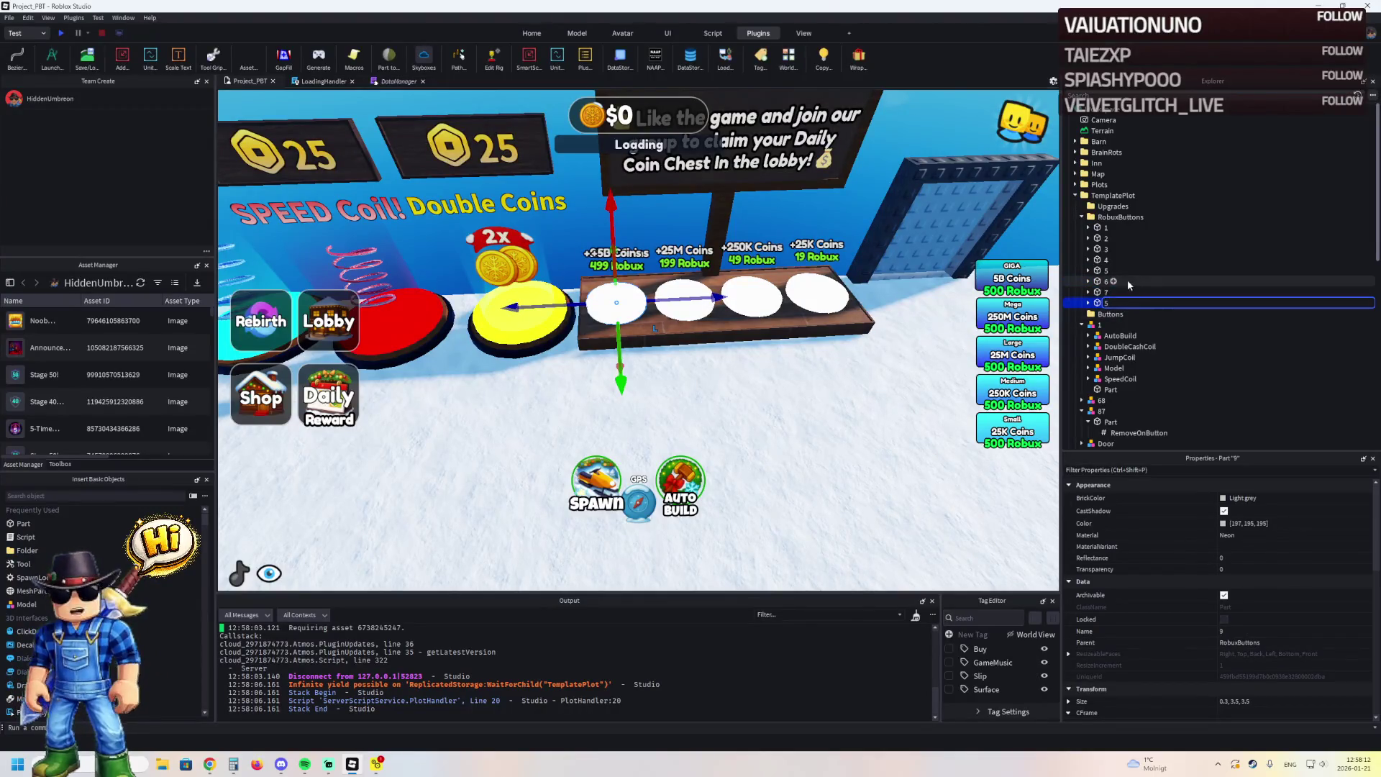
left_click(1102, 292)
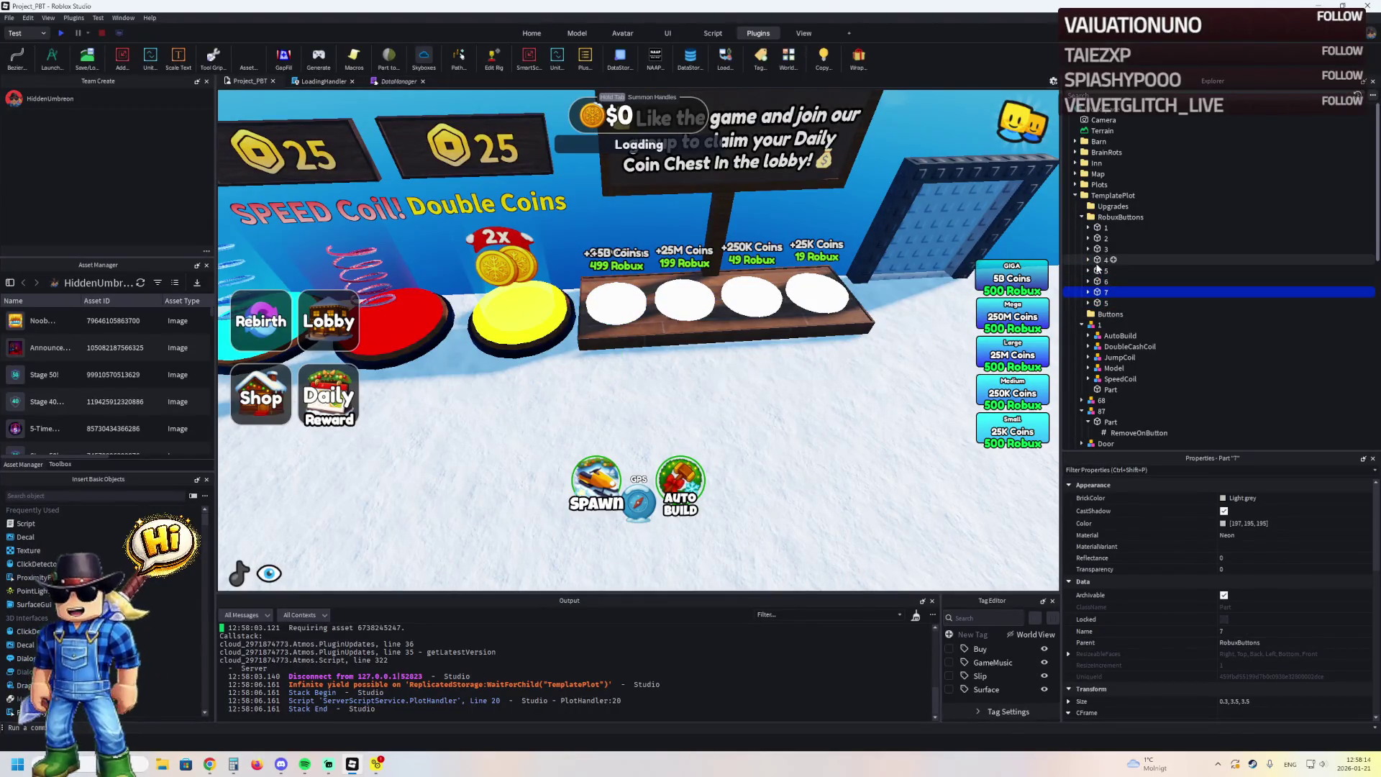
left_click(1087, 291)
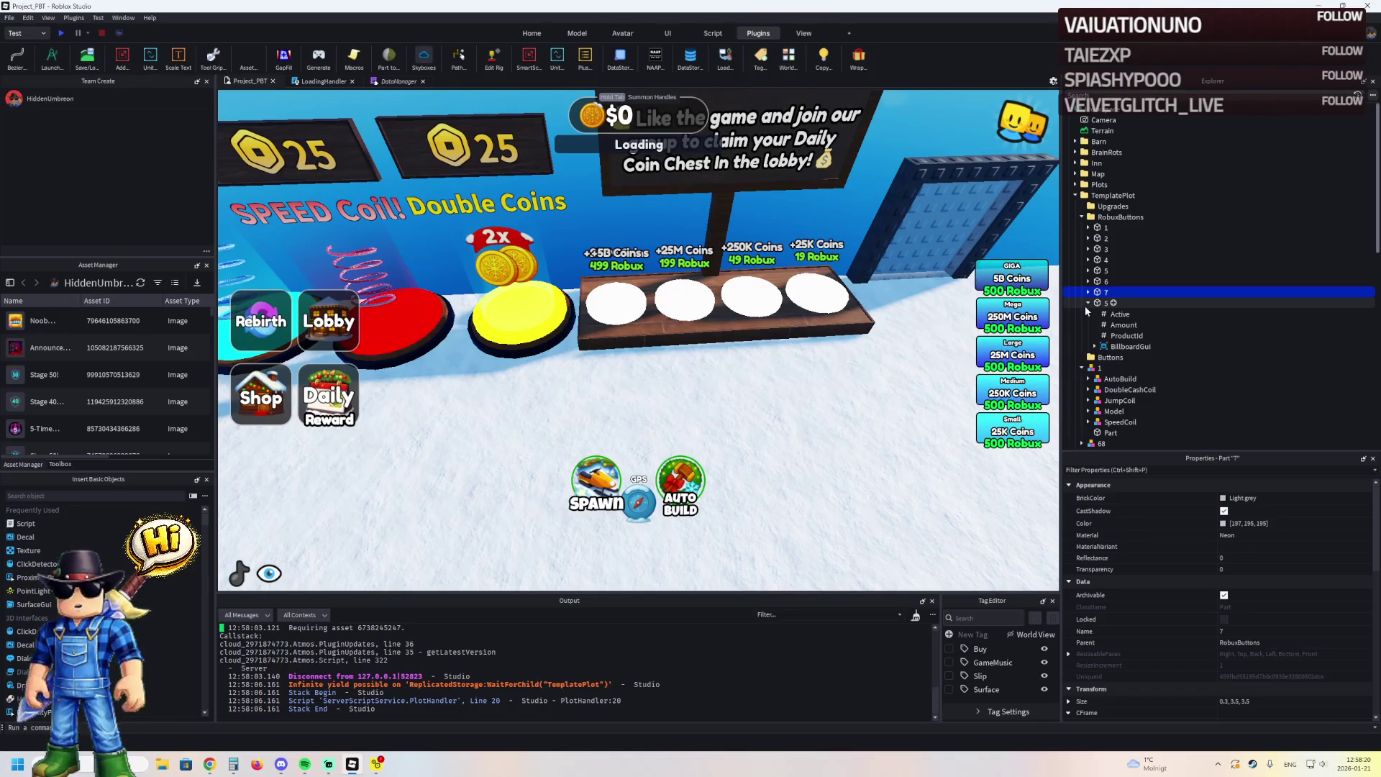
left_click(1089, 303)
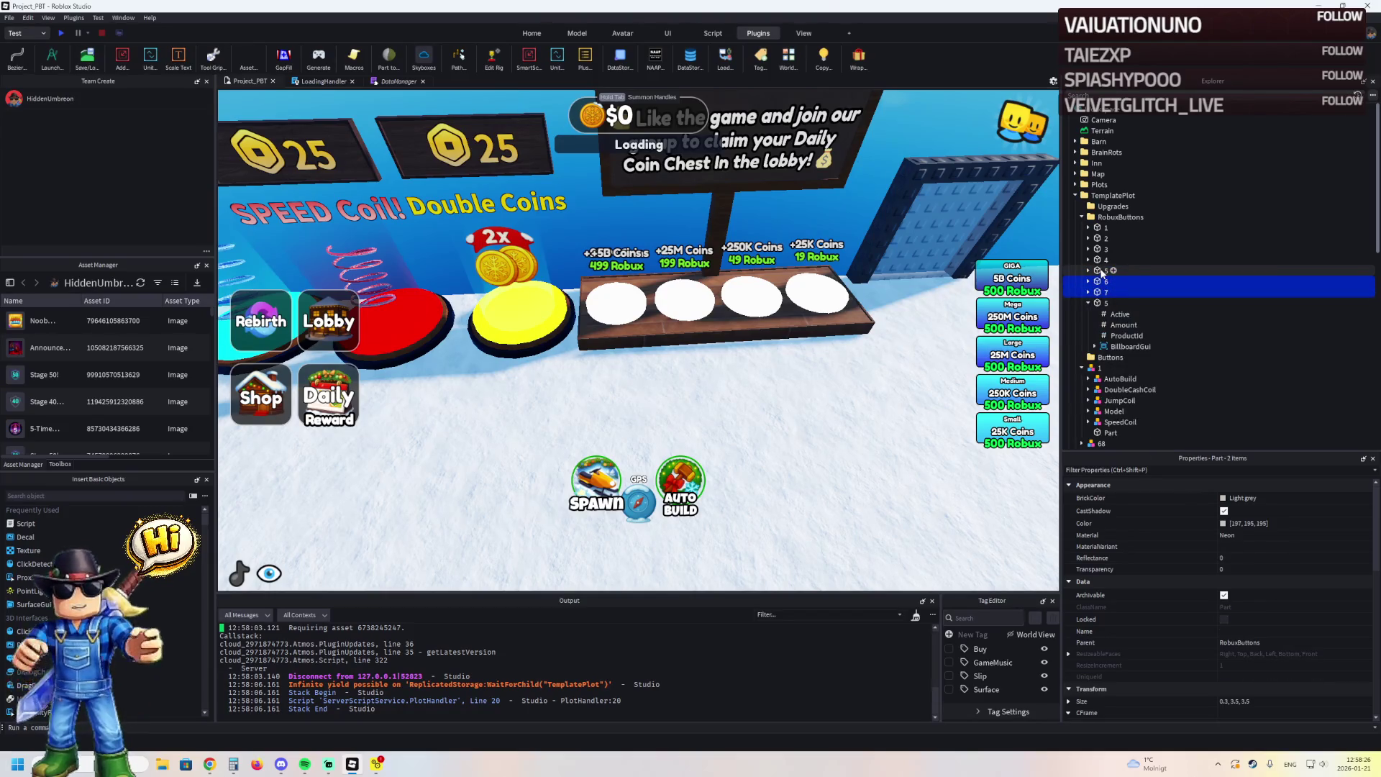
key("Delete")
Select pads 1–4 and slide pad 5 3.5 studs into line with them
left_click(1100, 228)
left_click(1099, 238)
left_click(1098, 249)
left_click(1095, 260)
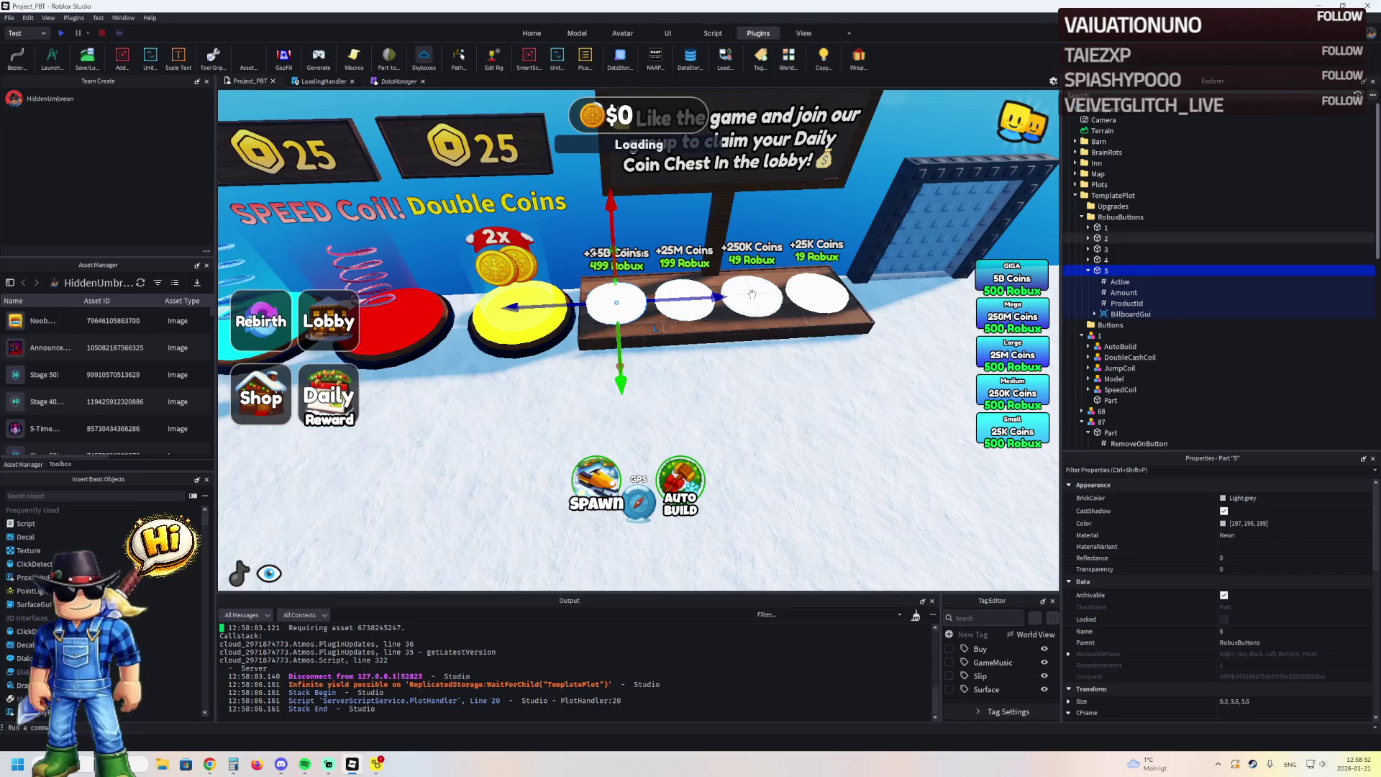
mouse_move(685, 292)
left_mouse_down()
mouse_move(675, 308)
mouse_move(735, 305)
mouse_move(649, 304)
left_mouse_up()
Shift the AutoBuild, DoubleCashCoil, JumpCoil and SpeedCoil buttons 3.5 studs along the row
left_click(593, 313)
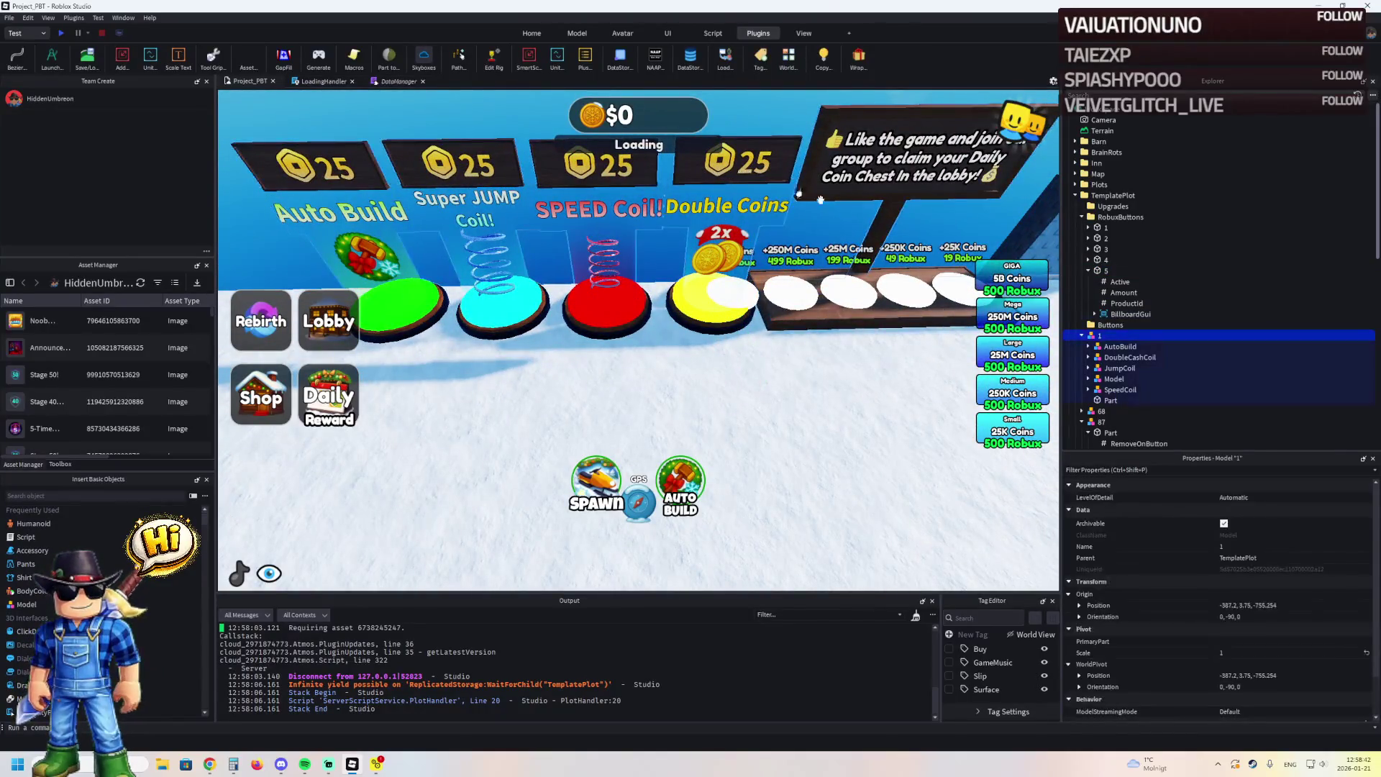
left_click(1098, 348)
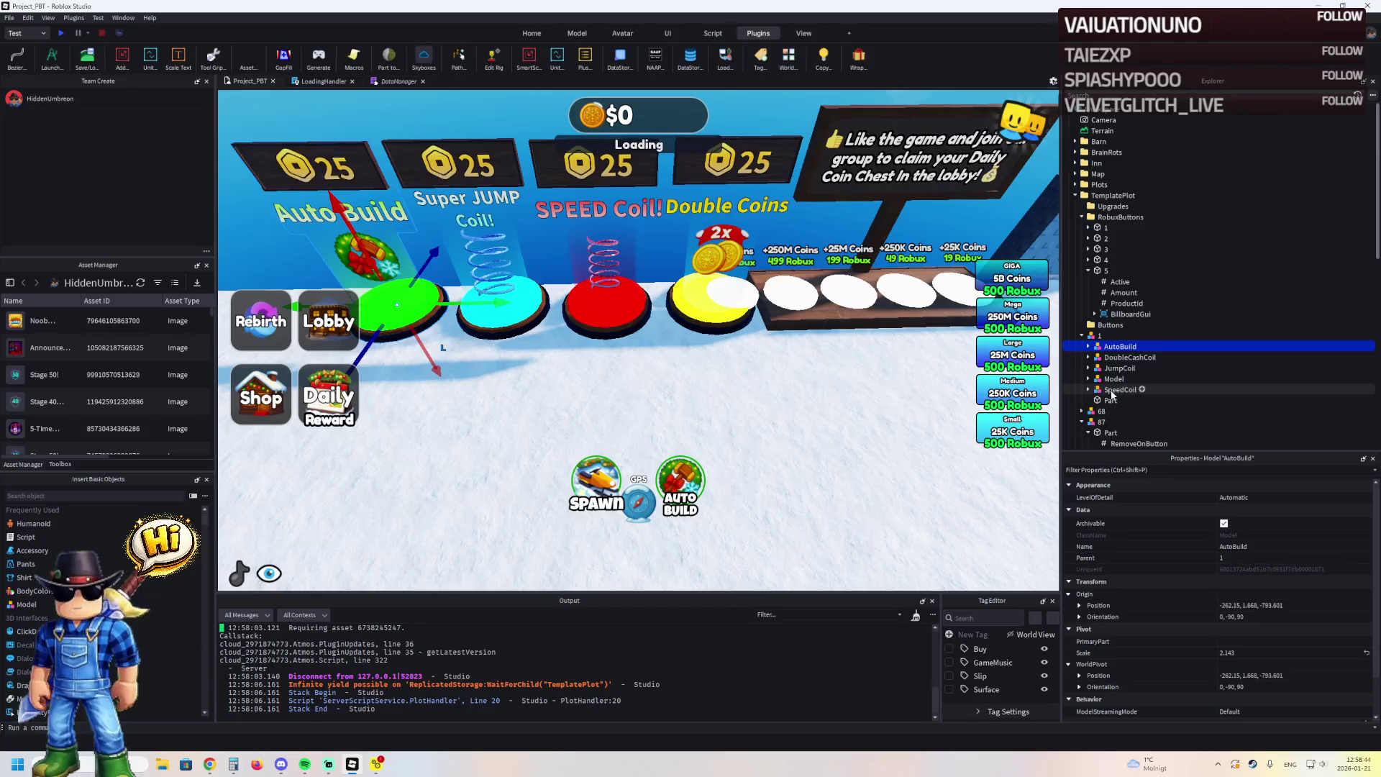
left_click(1120, 389, "shift")
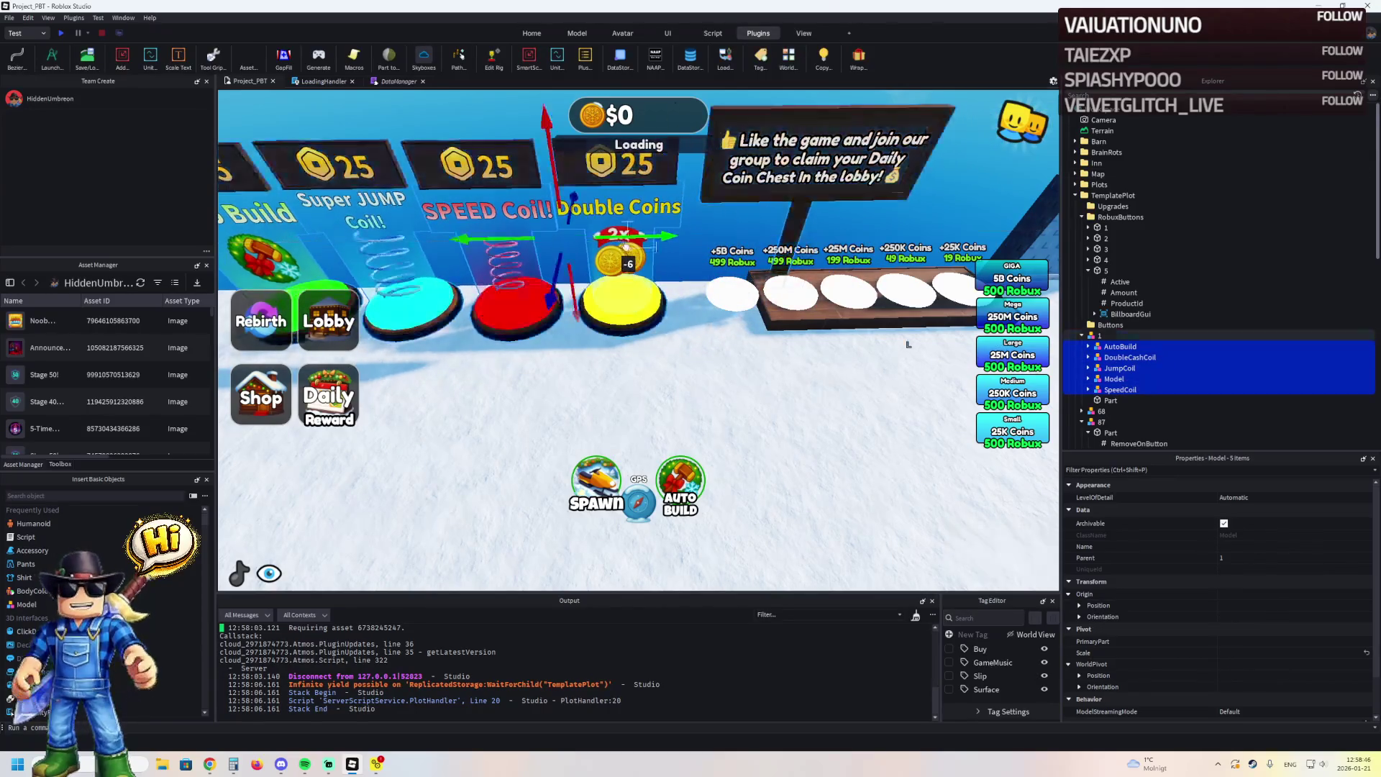
left_click(1113, 378, "ctrl")
left_click_drag(633, 238, 581, 240)
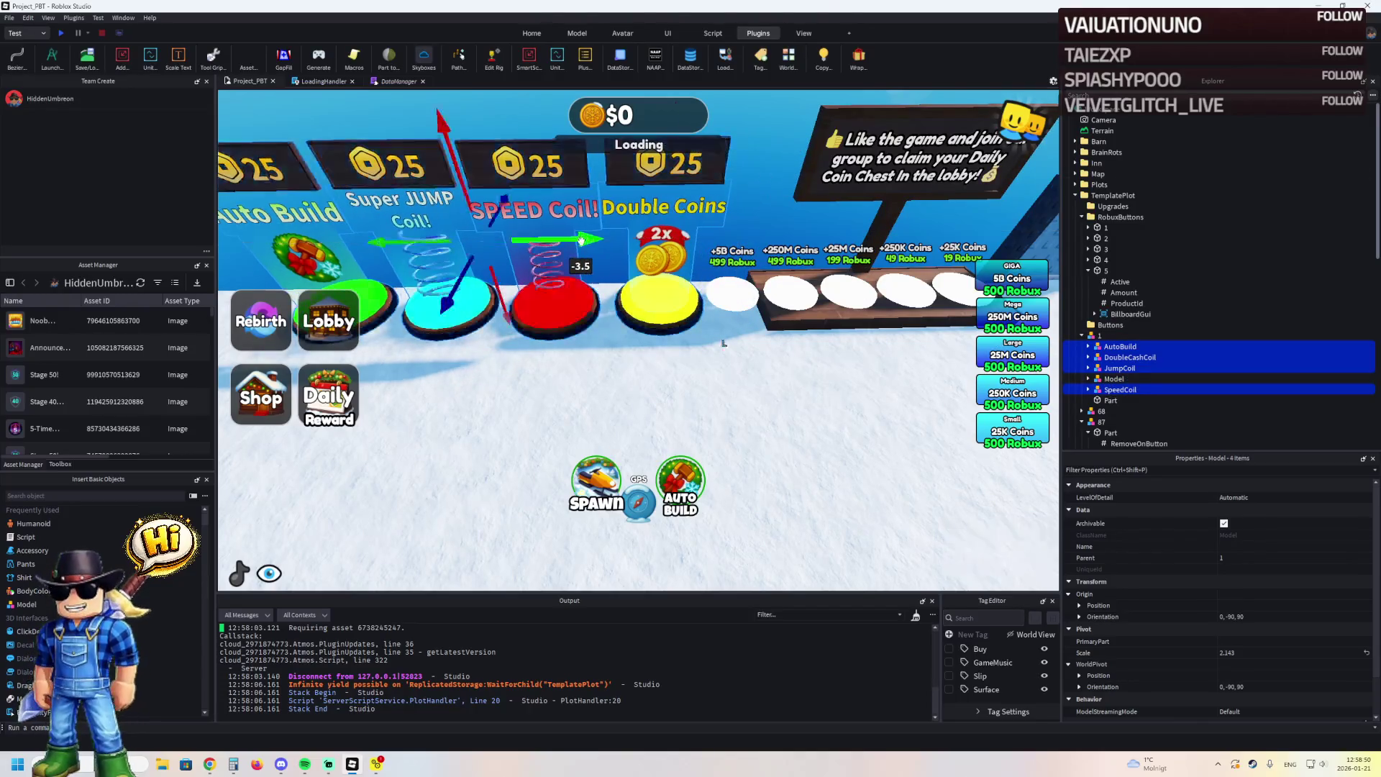
Shift the thin wooden board 3 studs along the row to match the buttons
left_click(766, 316)
scroll(768, 316, "up", 2)
scroll(767, 315, "up", 5)
mouse_move(746, 274)
left_mouse_down()
mouse_move(629, 294)
mouse_move(657, 310)
mouse_move(536, 317)
mouse_move(649, 332)
mouse_move(750, 319)
left_mouse_up()
left_click(652, 275)
left_click(657, 311)
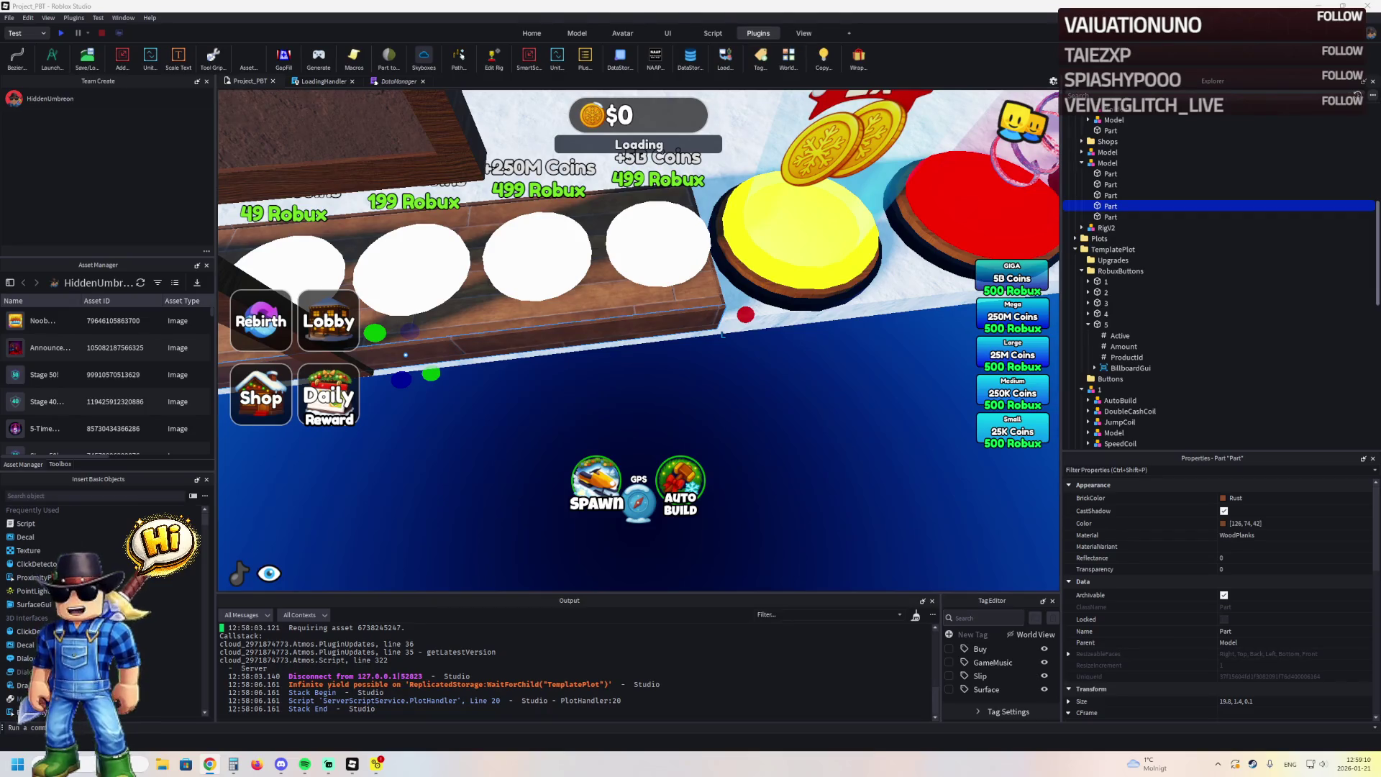
scroll(291, 192, "down", 5)
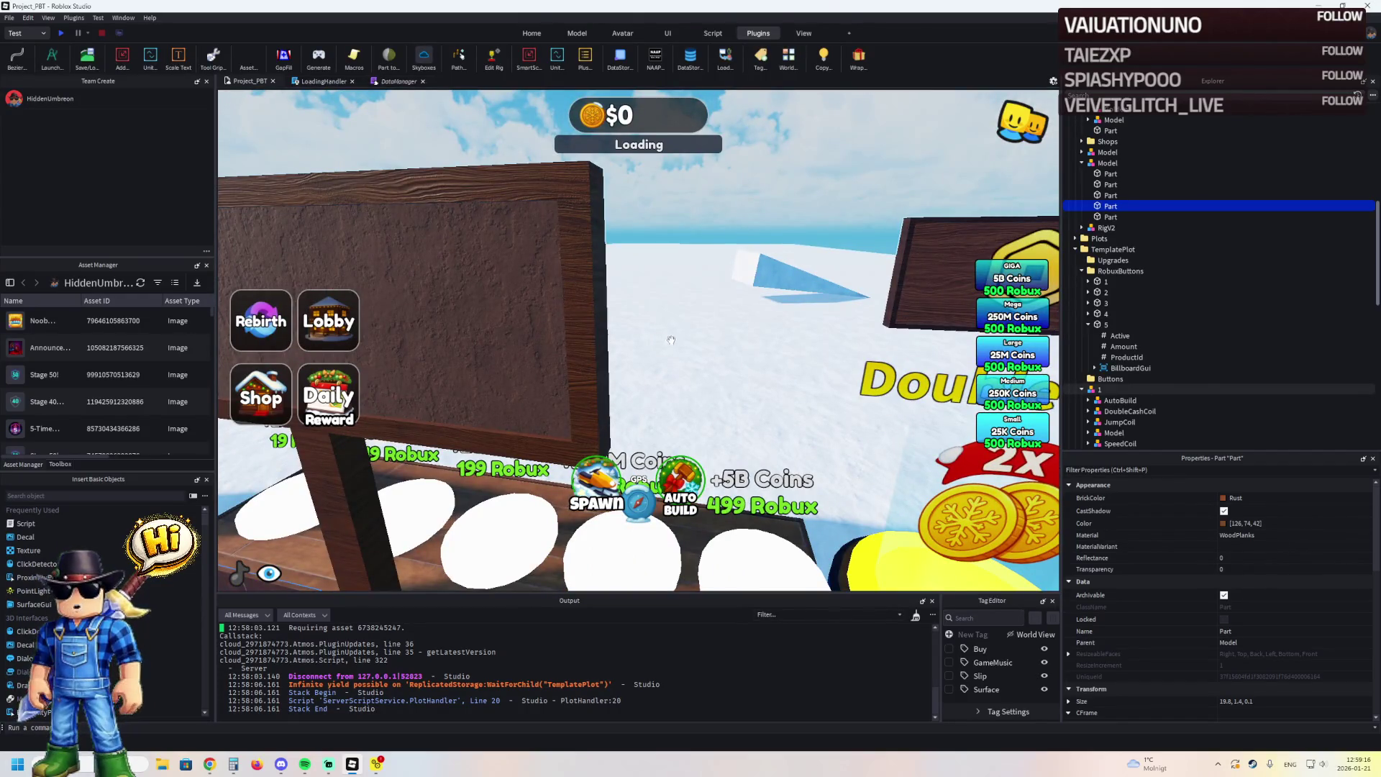
key("d")
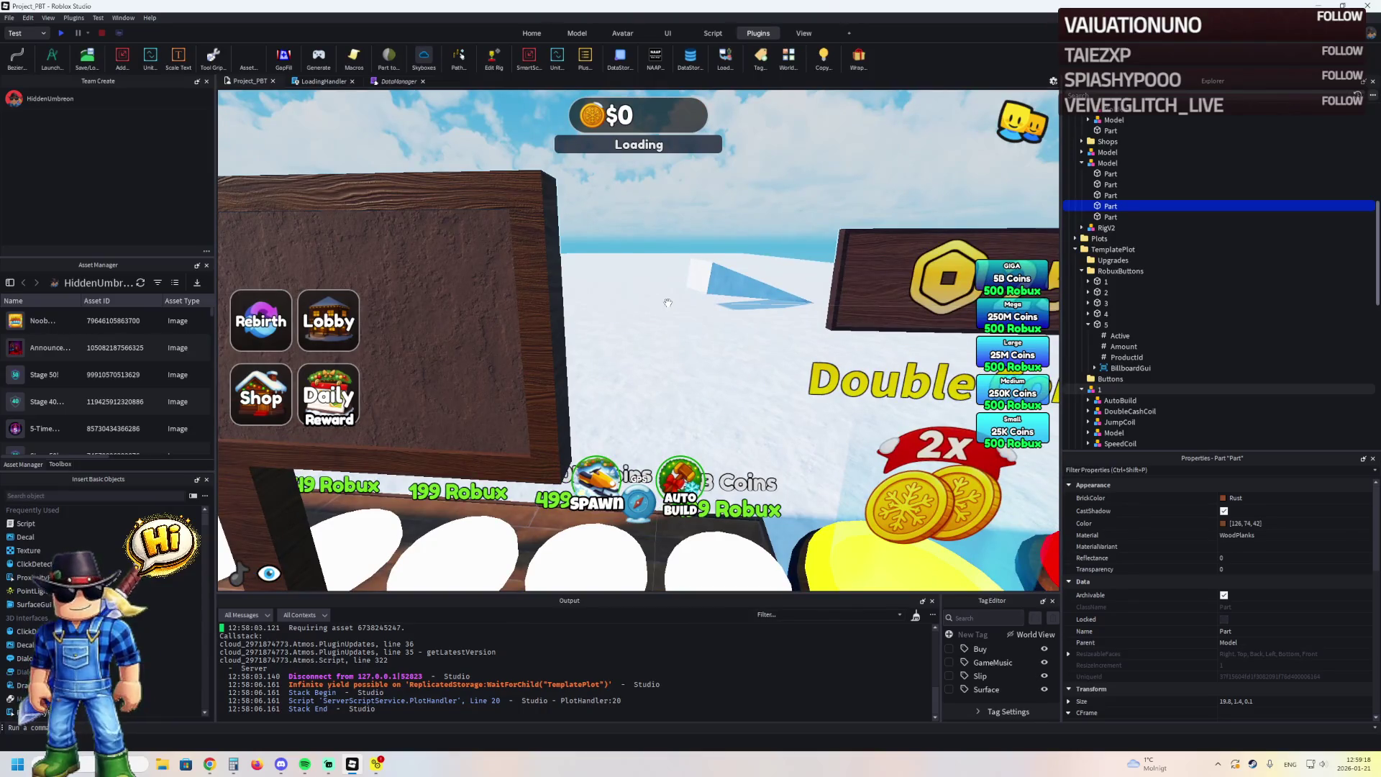
left_click(762, 292)
Scroll the view around the snowfield and select wall model 68
scroll(846, 310, "down", 3)
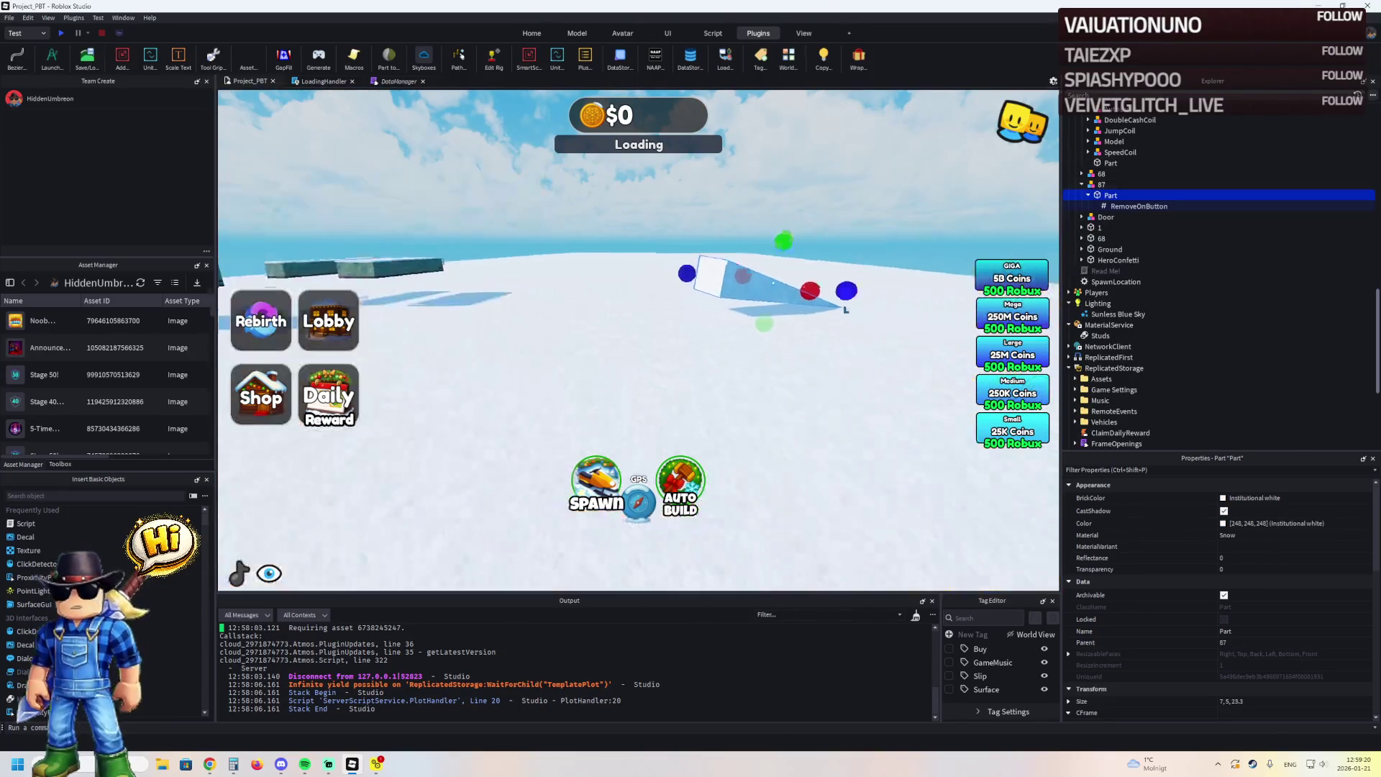
scroll(1265, 647, "down", 7)
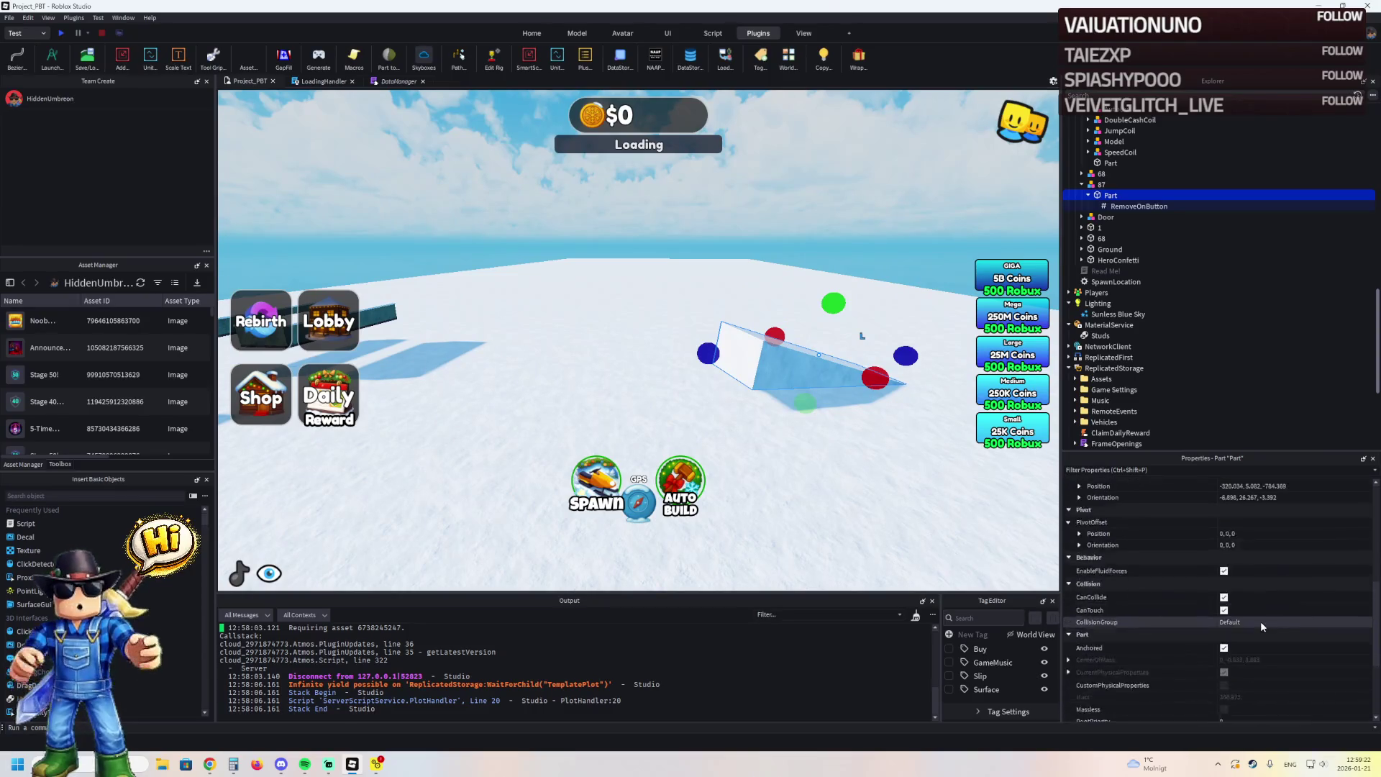
scroll(1260, 620, "down", 3)
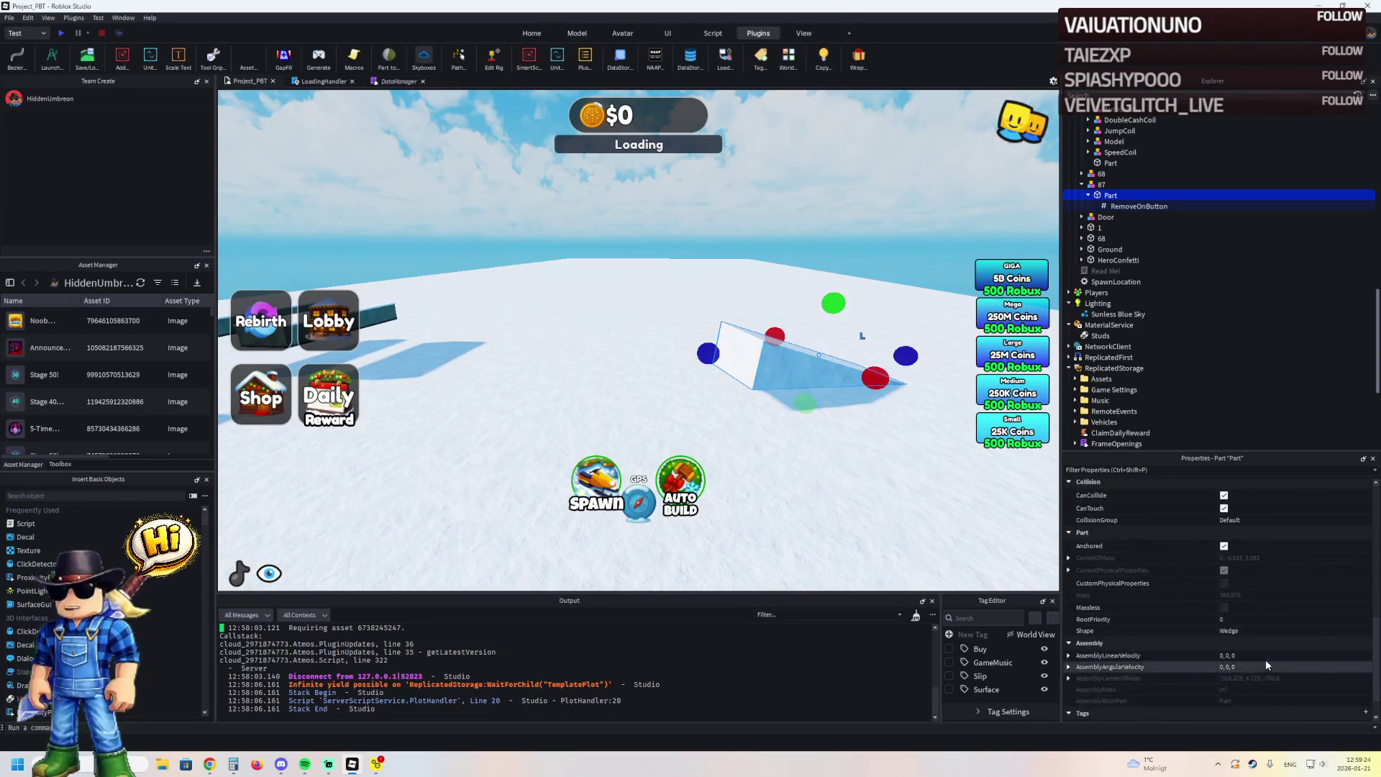
scroll(1265, 631, "up", 3)
scroll(1265, 631, "down", 1)
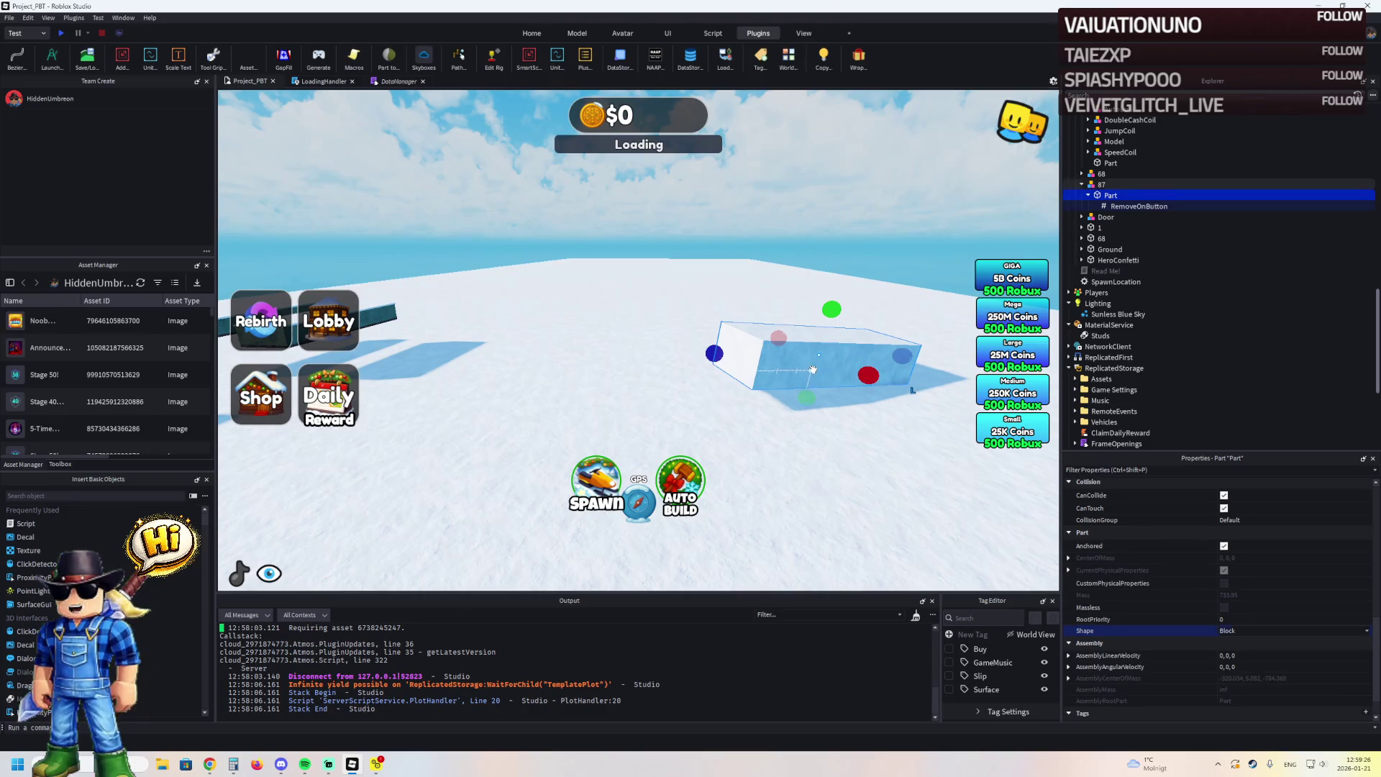
scroll(842, 379, "down", 5)
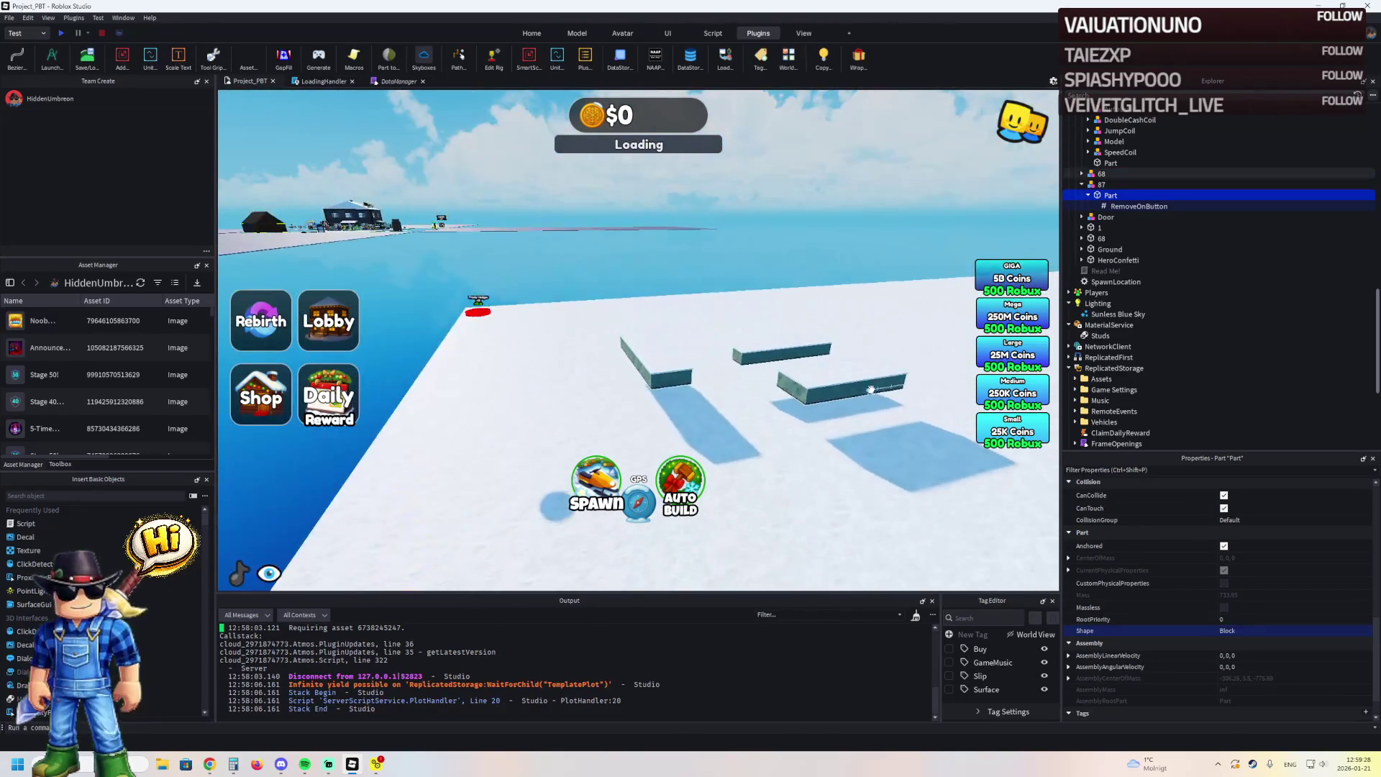
left_click(852, 389)
Select the red pad, part 68, and reposition the yellow Terrain pad
scroll(847, 279, "up", 5)
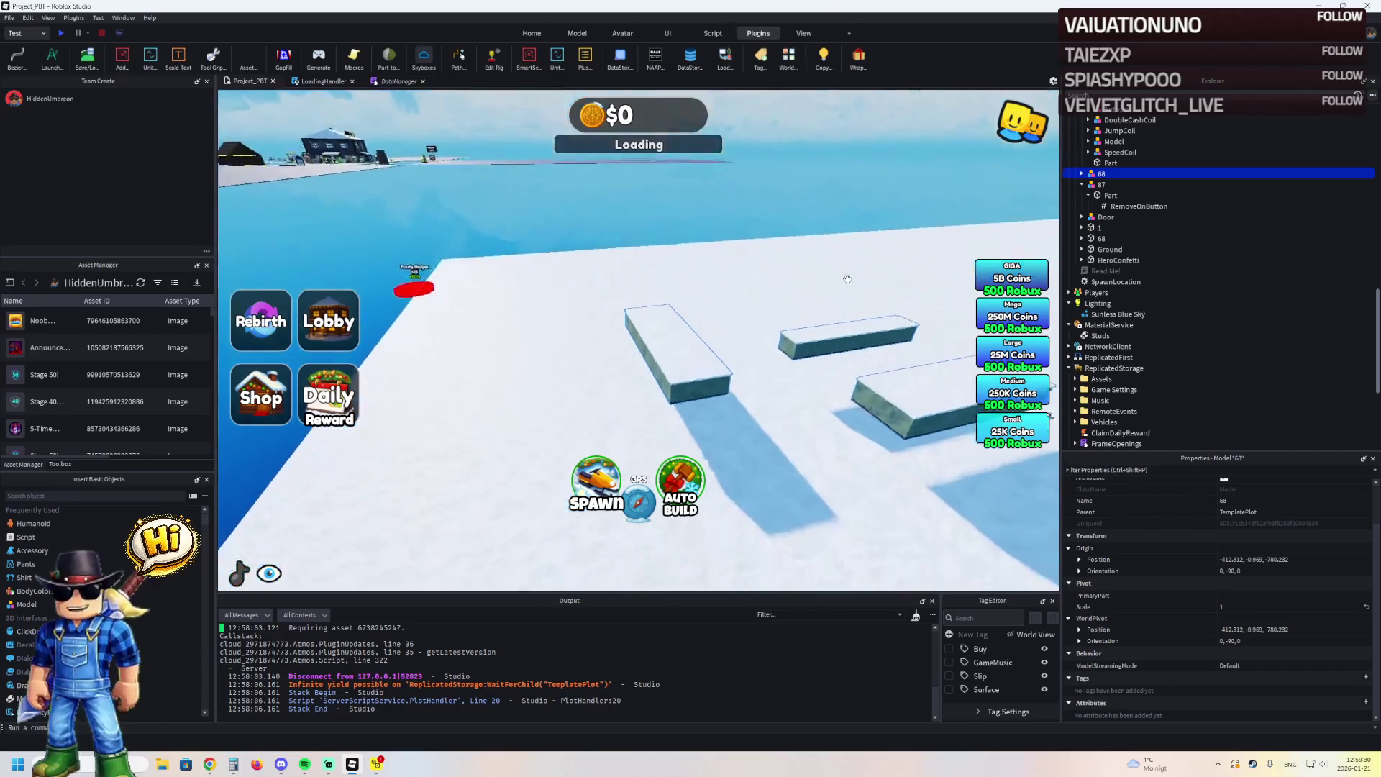
scroll(706, 264, "down", 5)
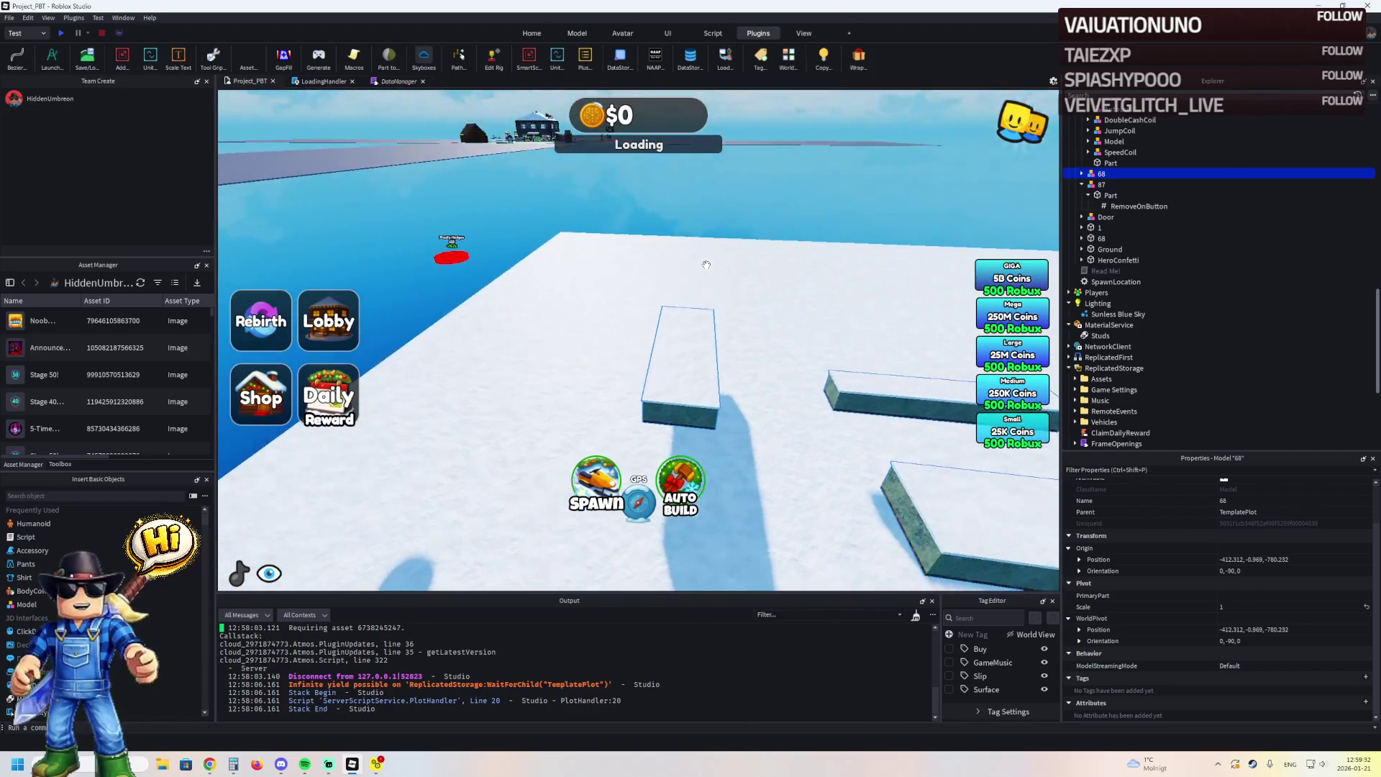
left_click(555, 325)
scroll(555, 326, "up", 5)
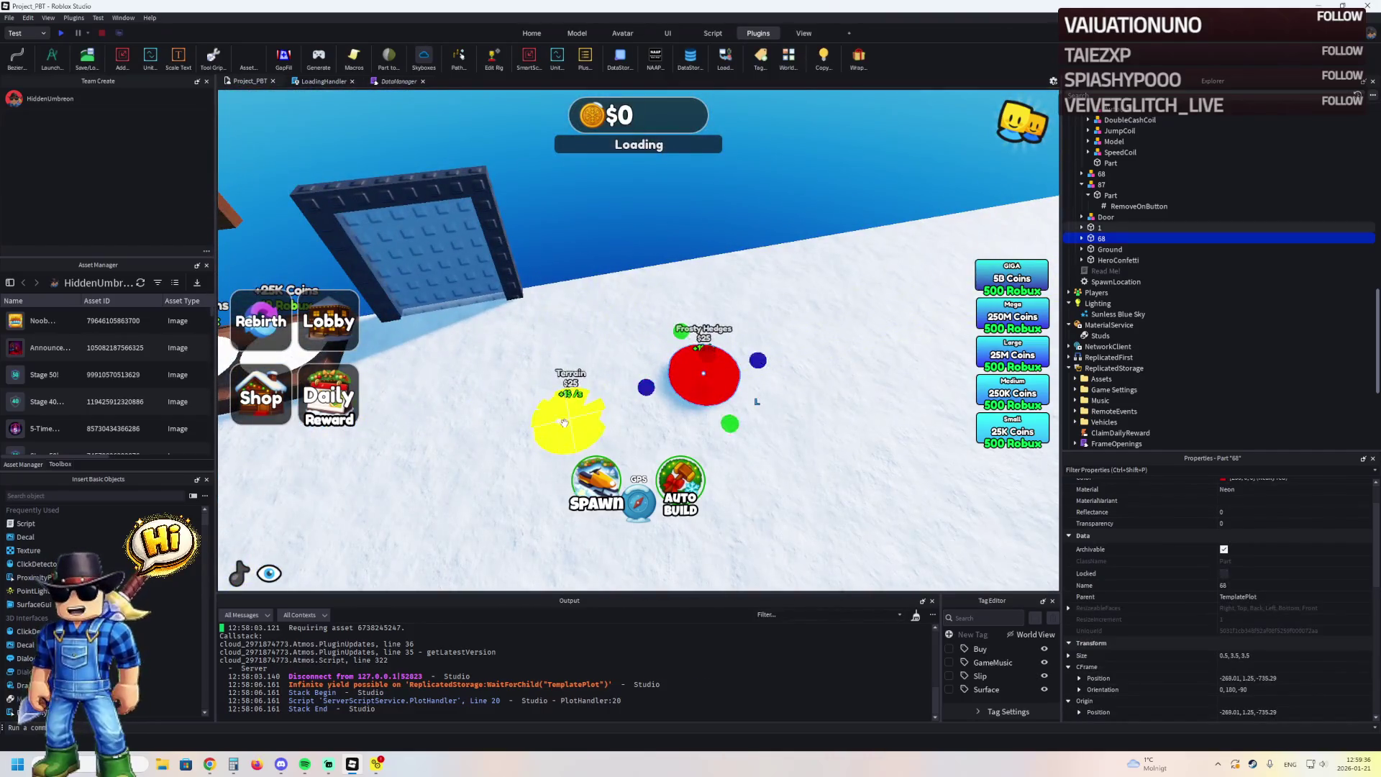
mouse_move(563, 422)
left_mouse_down()
mouse_move(577, 397)
mouse_move(551, 397)
left_mouse_up()
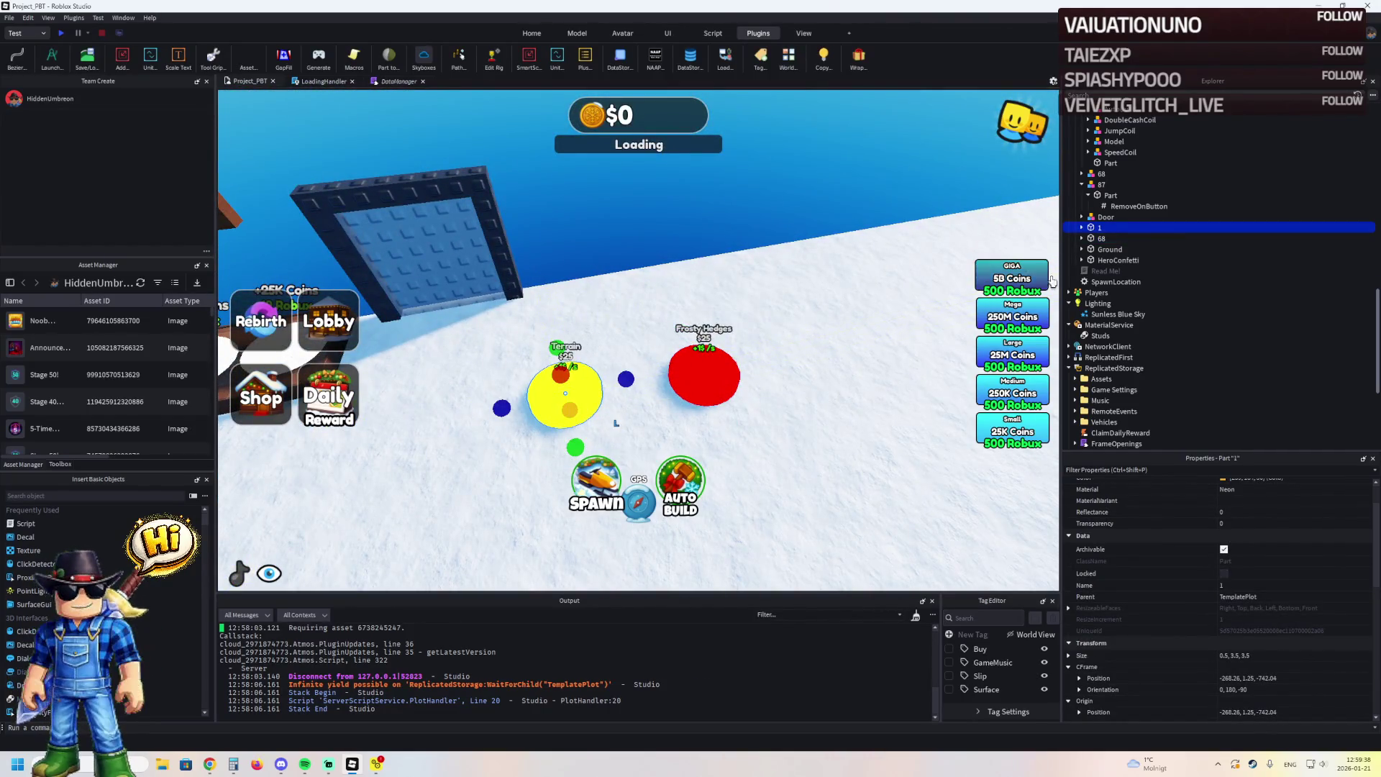
Rename model 87 and move parts 1 and 2 into TemplatePlot's Buttons folder
left_click(1093, 239)
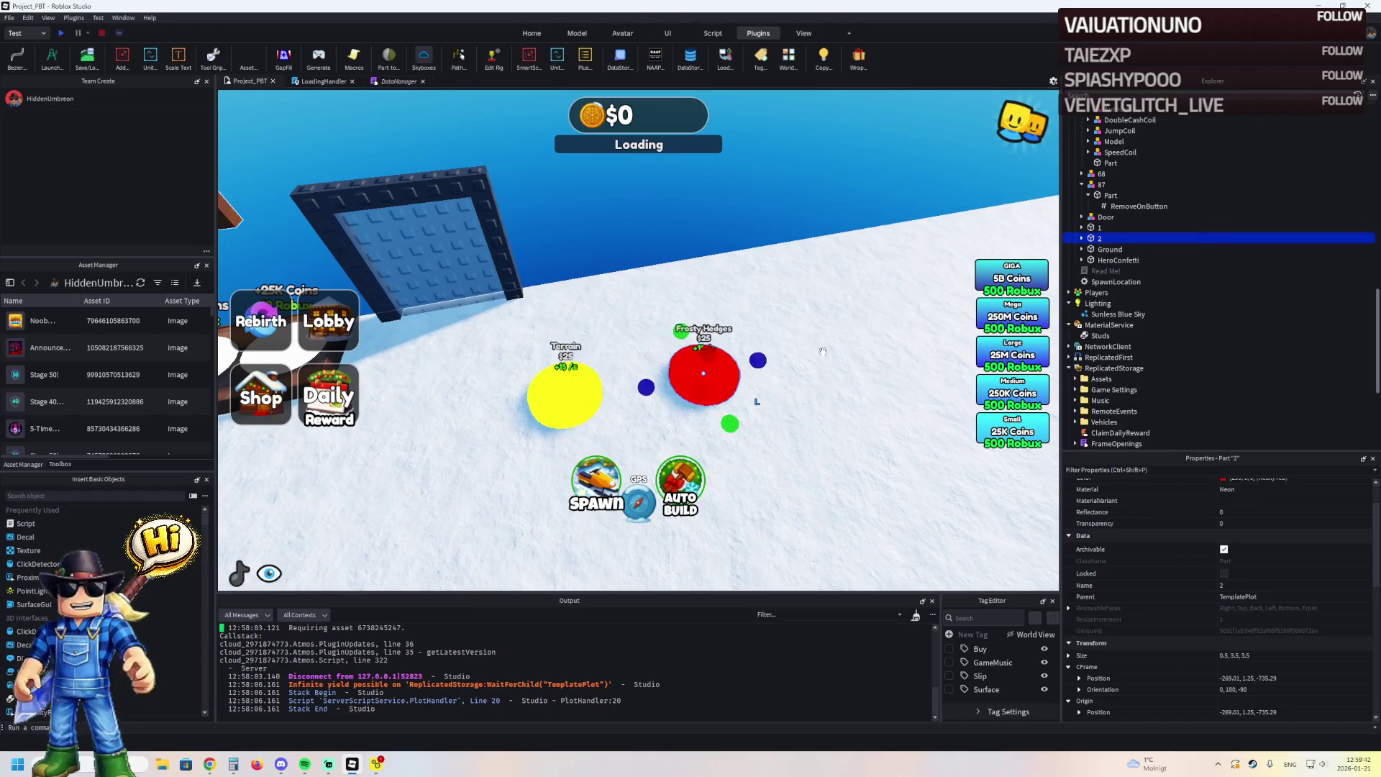
key("w")
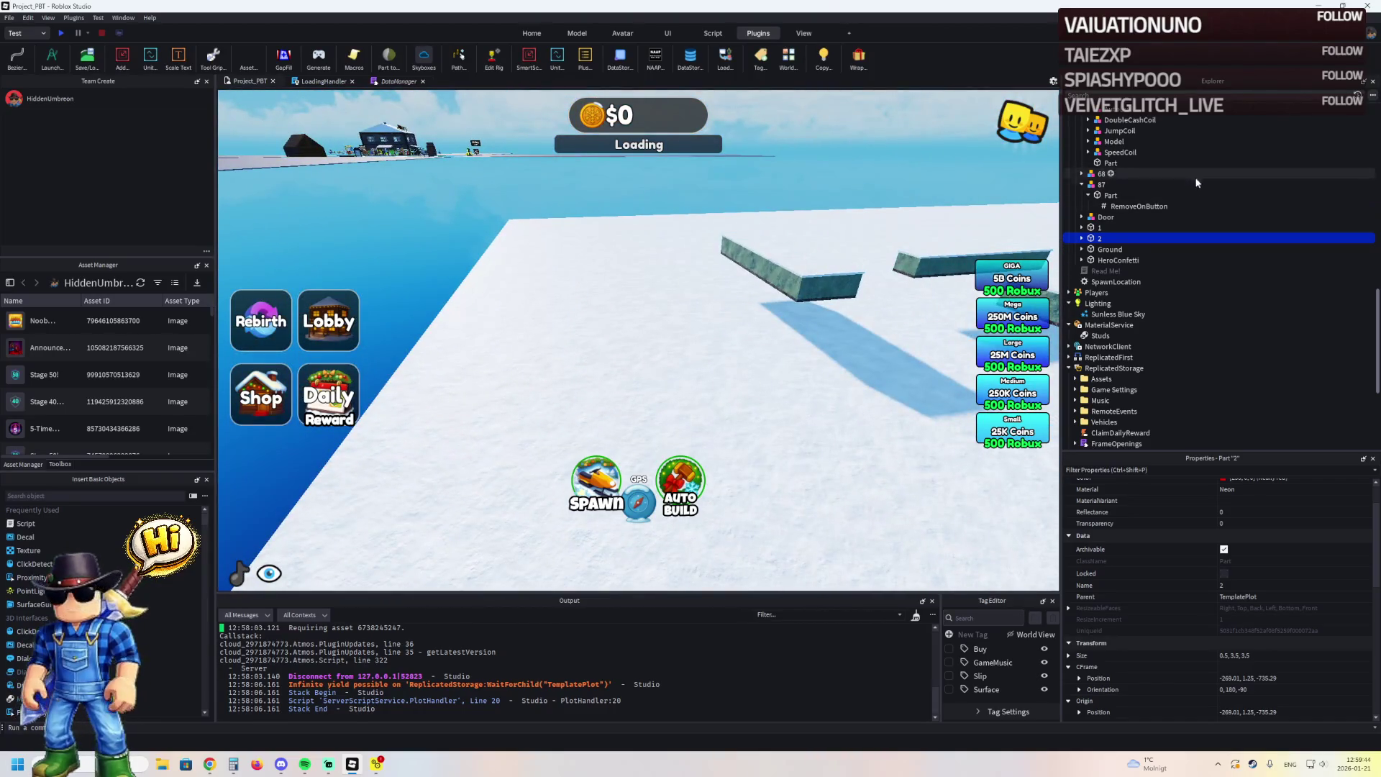
double_click(1128, 185)
type("2")
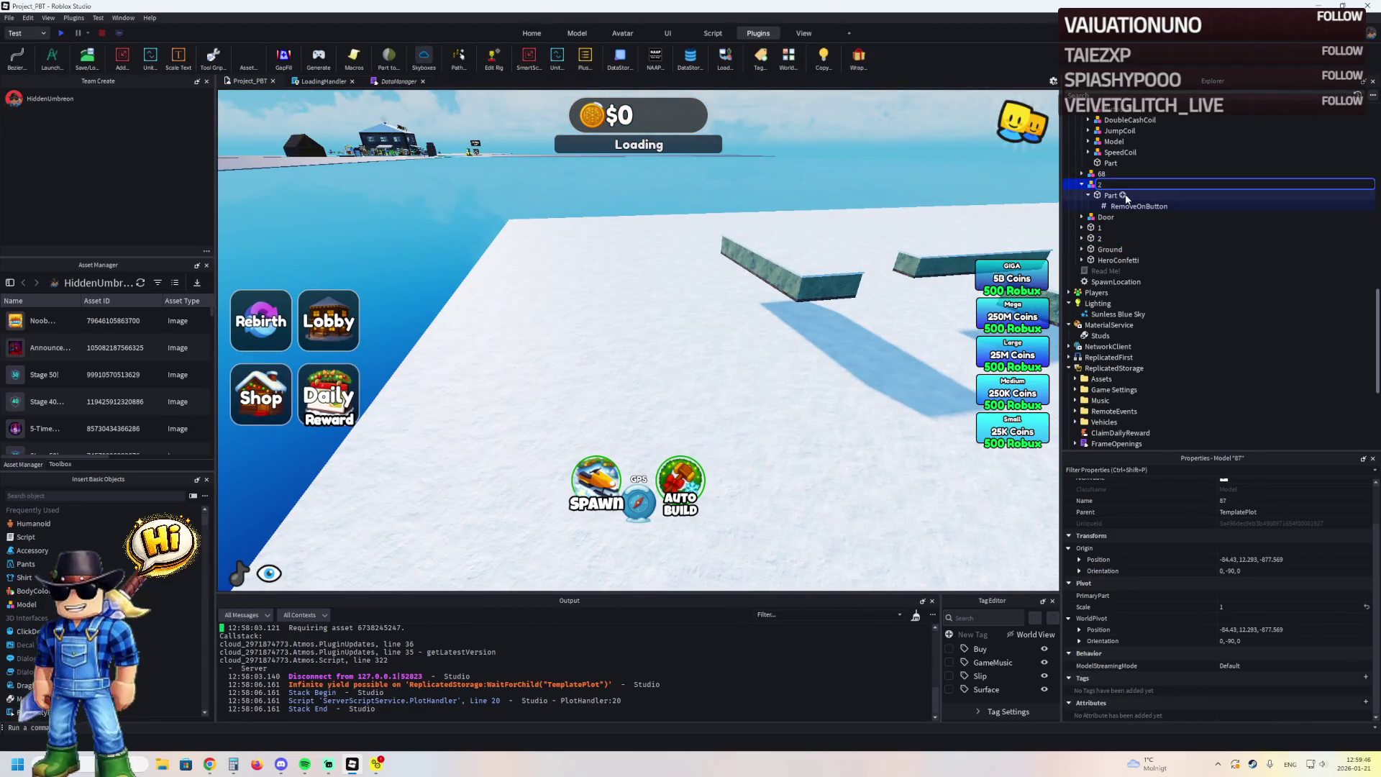
left_click(1099, 227)
left_click(1097, 238, "shift")
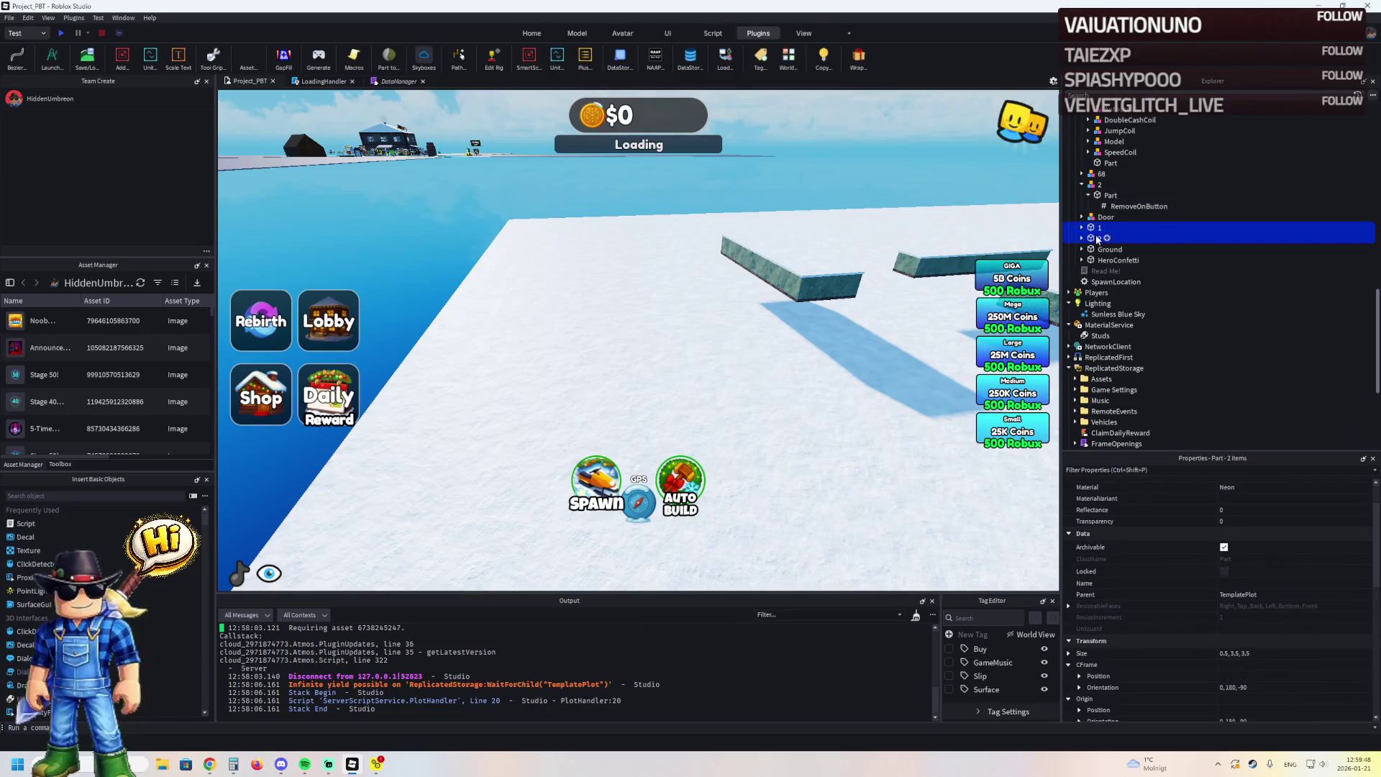
left_click_drag(1201, 213, 1188, 204)
scroll(1194, 208, "up", 5)
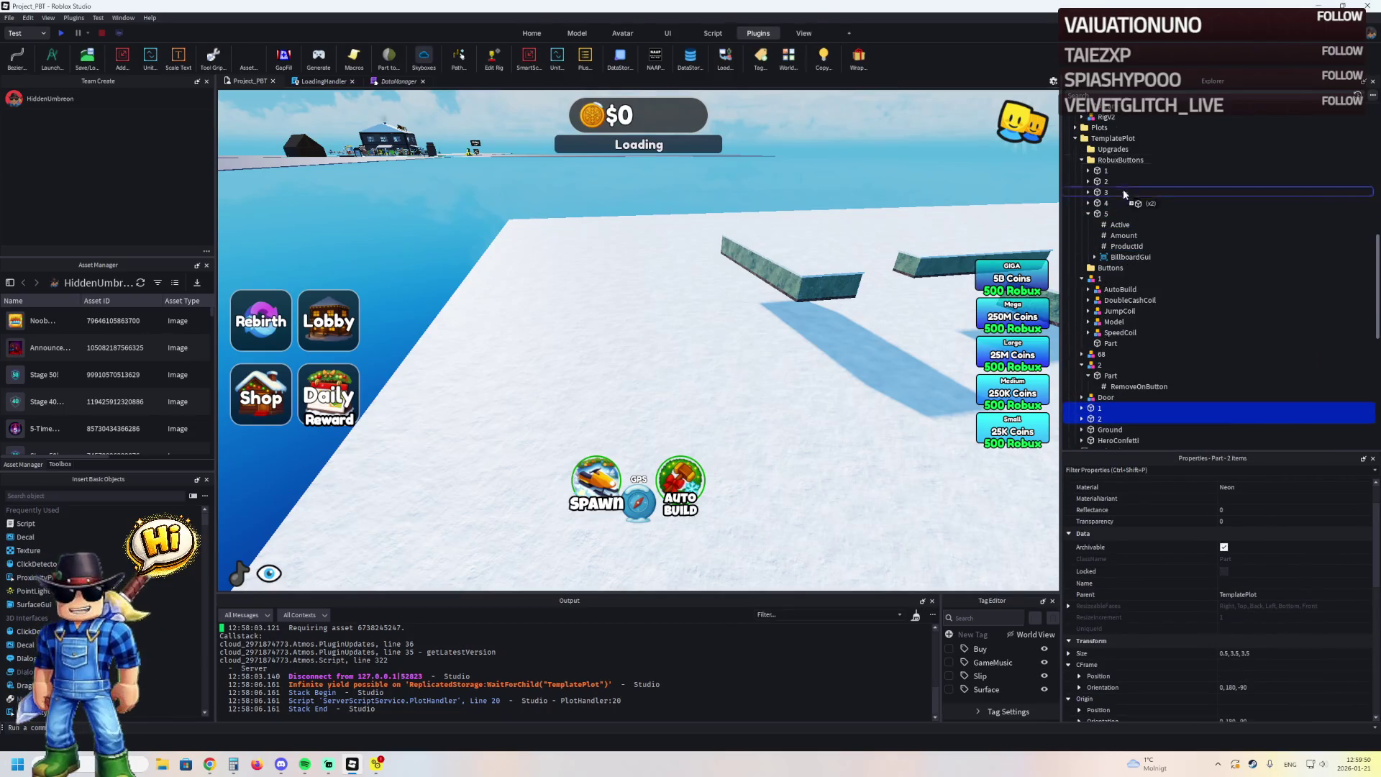
left_click_drag(1101, 274, 1100, 271)
Rename the other two upgrade models to 2 and 3
scroll(1101, 274, "down", 2)
left_click(1086, 327)
left_click(1105, 317)
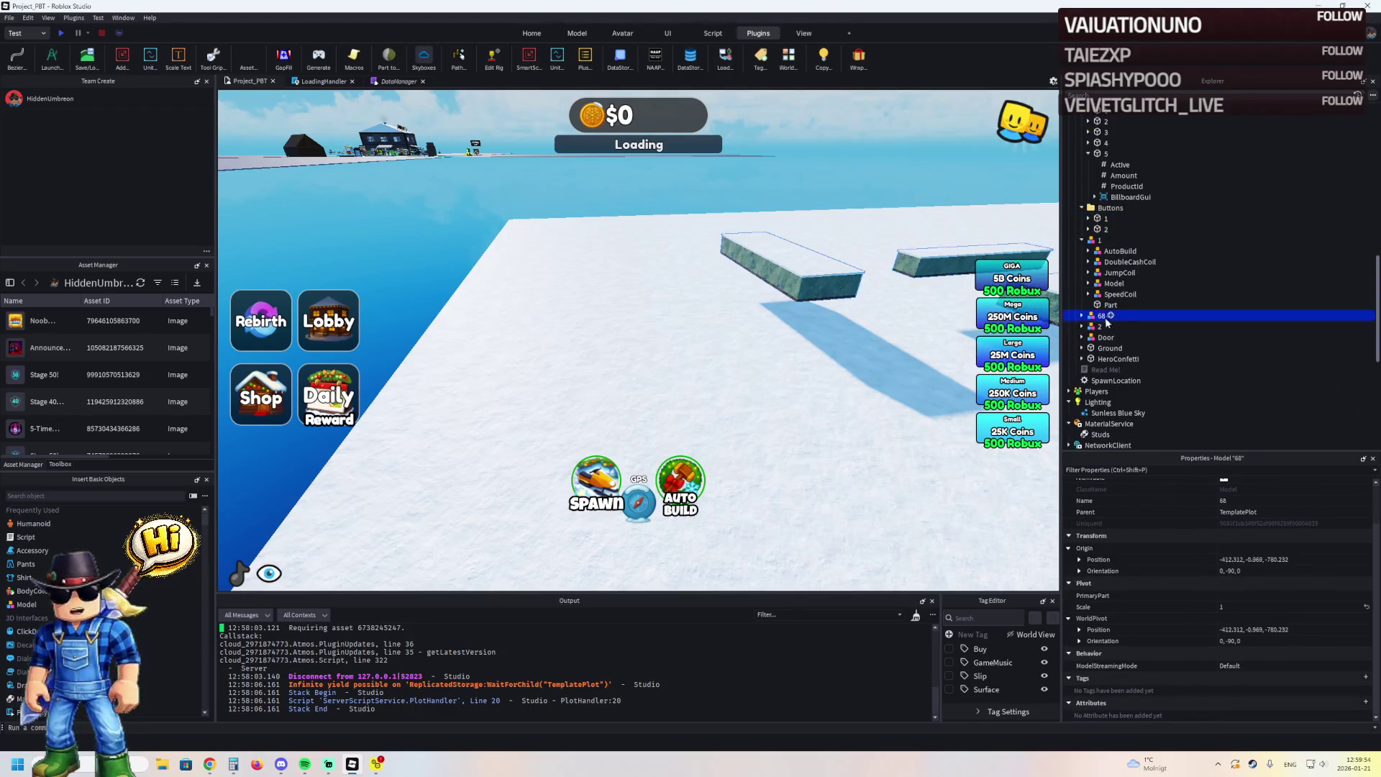
left_click(1099, 328)
key("Return")
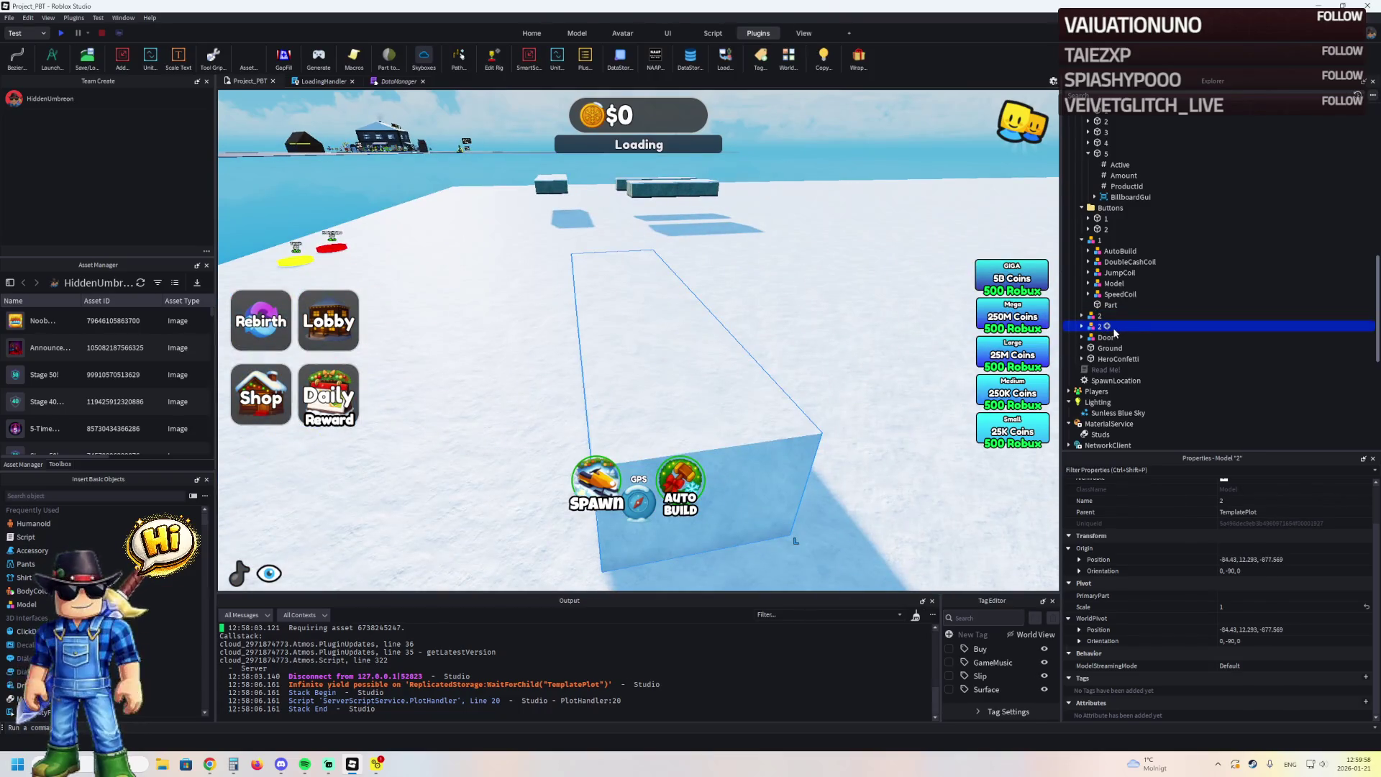
type("3")
key("Return")
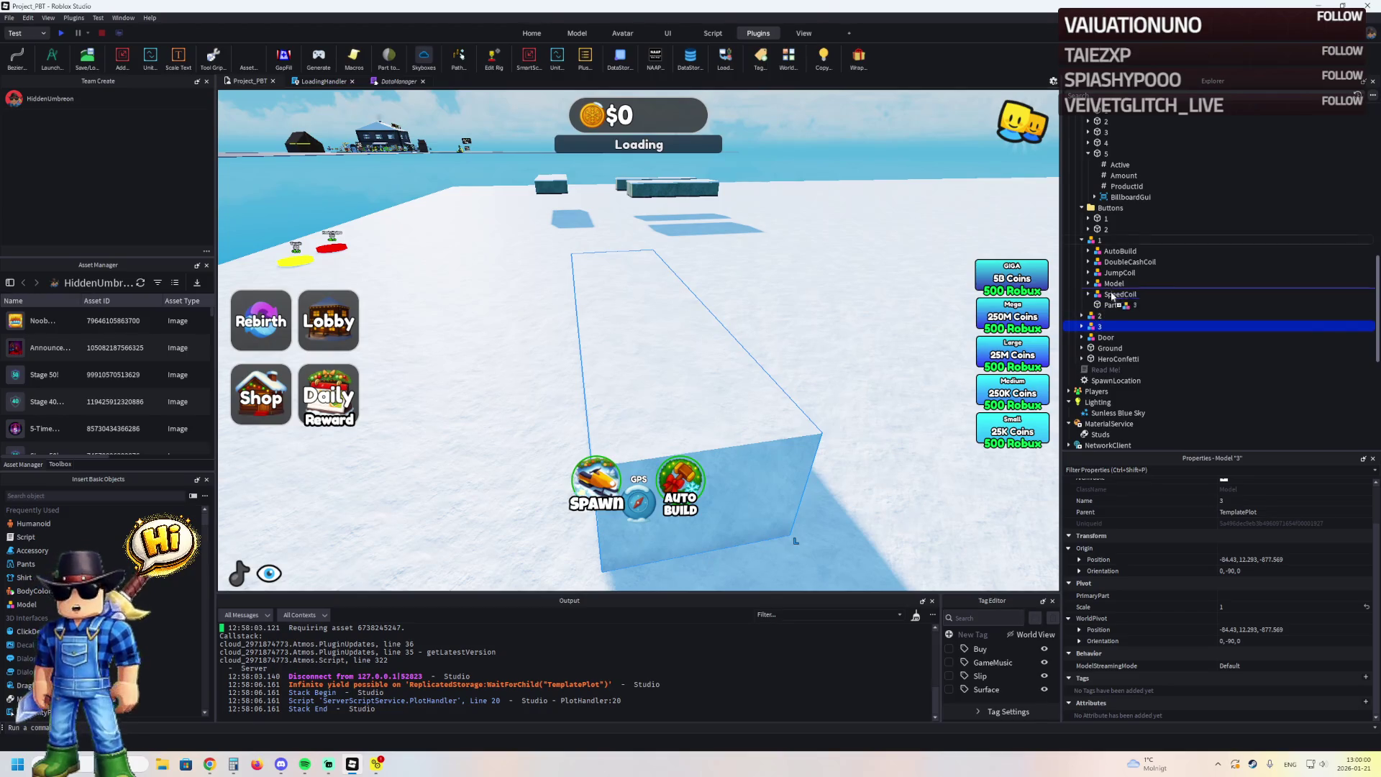
Move models 1, 2 and 3 into TemplatePlot's Upgrades folder
left_click(1099, 316, "shift")
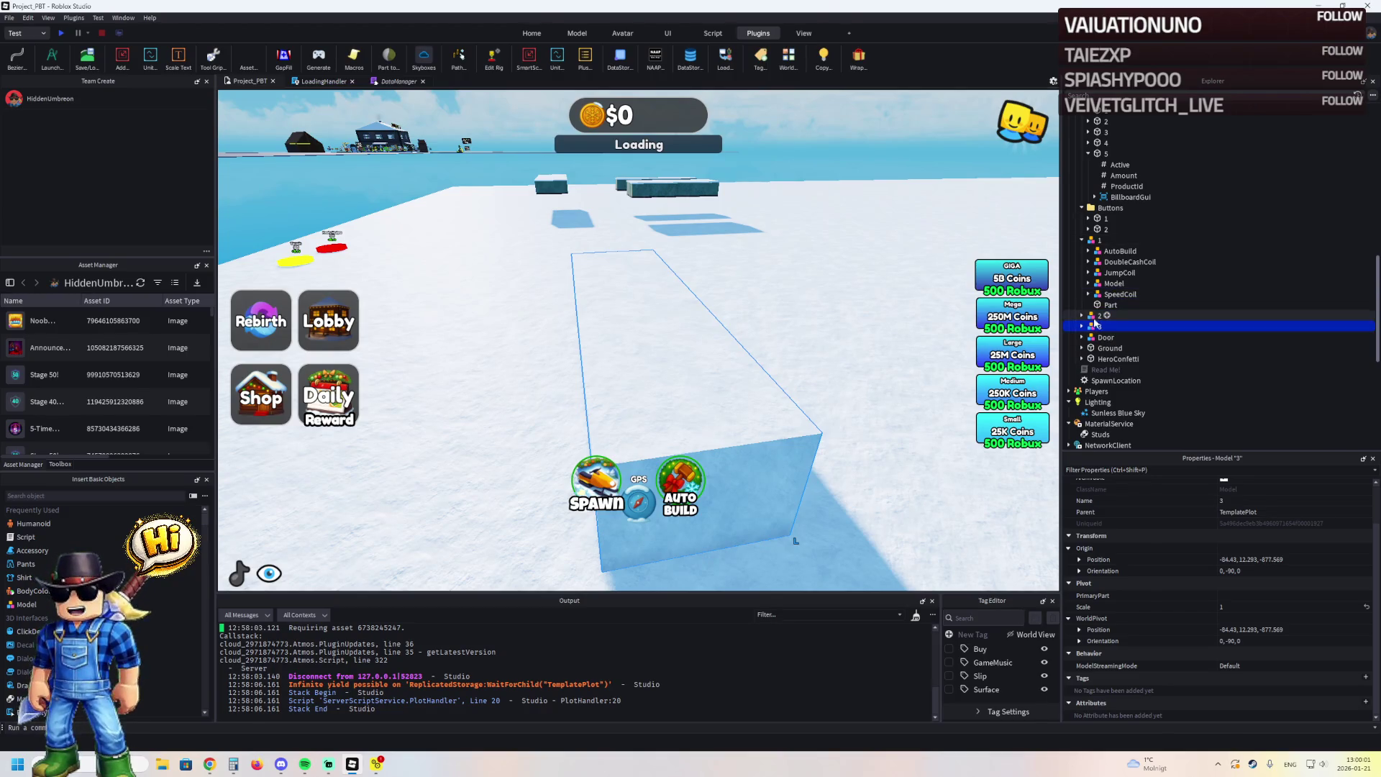
left_click(1081, 242)
left_click(1089, 244, "shift")
mouse_move(1106, 235)
left_mouse_down()
mouse_move(1159, 219)
mouse_move(1099, 403)
left_mouse_up()
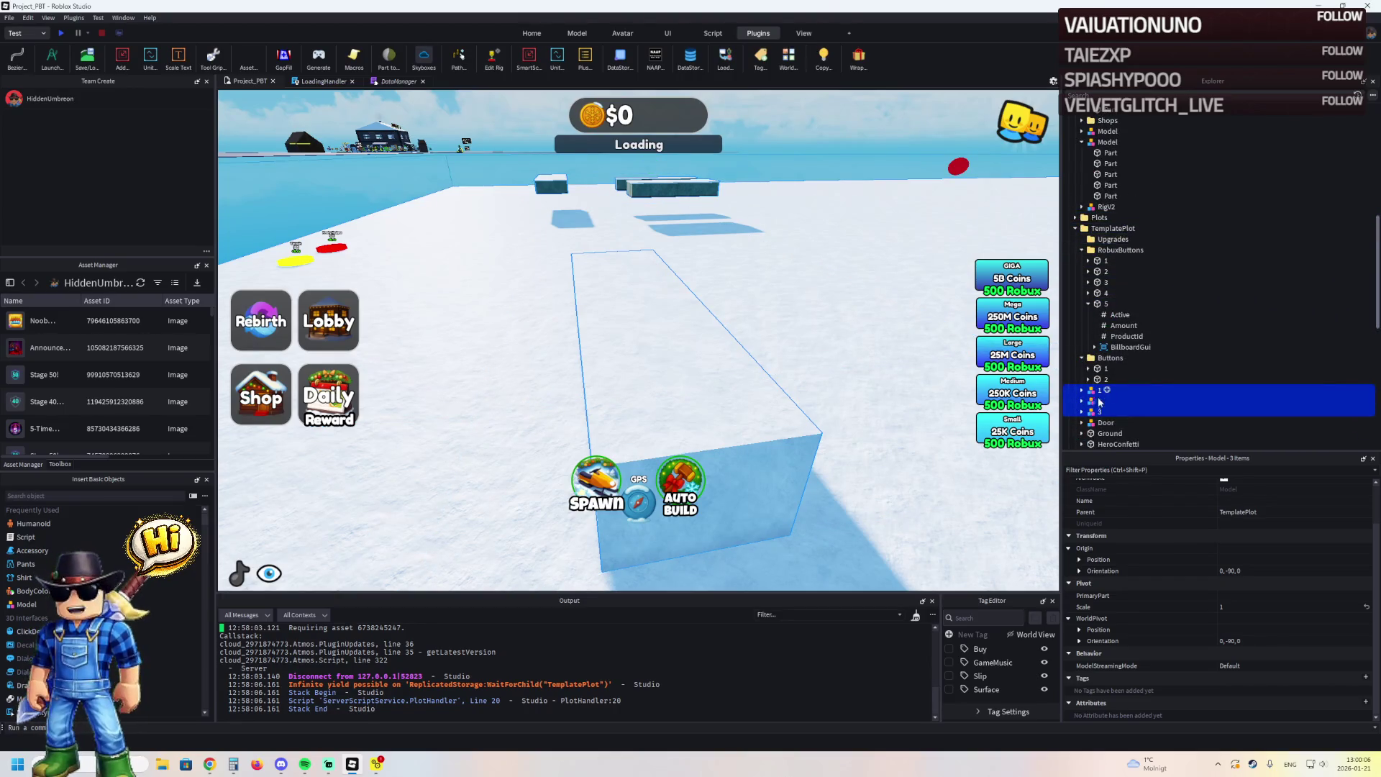
left_click_drag(1104, 245, 1102, 241)
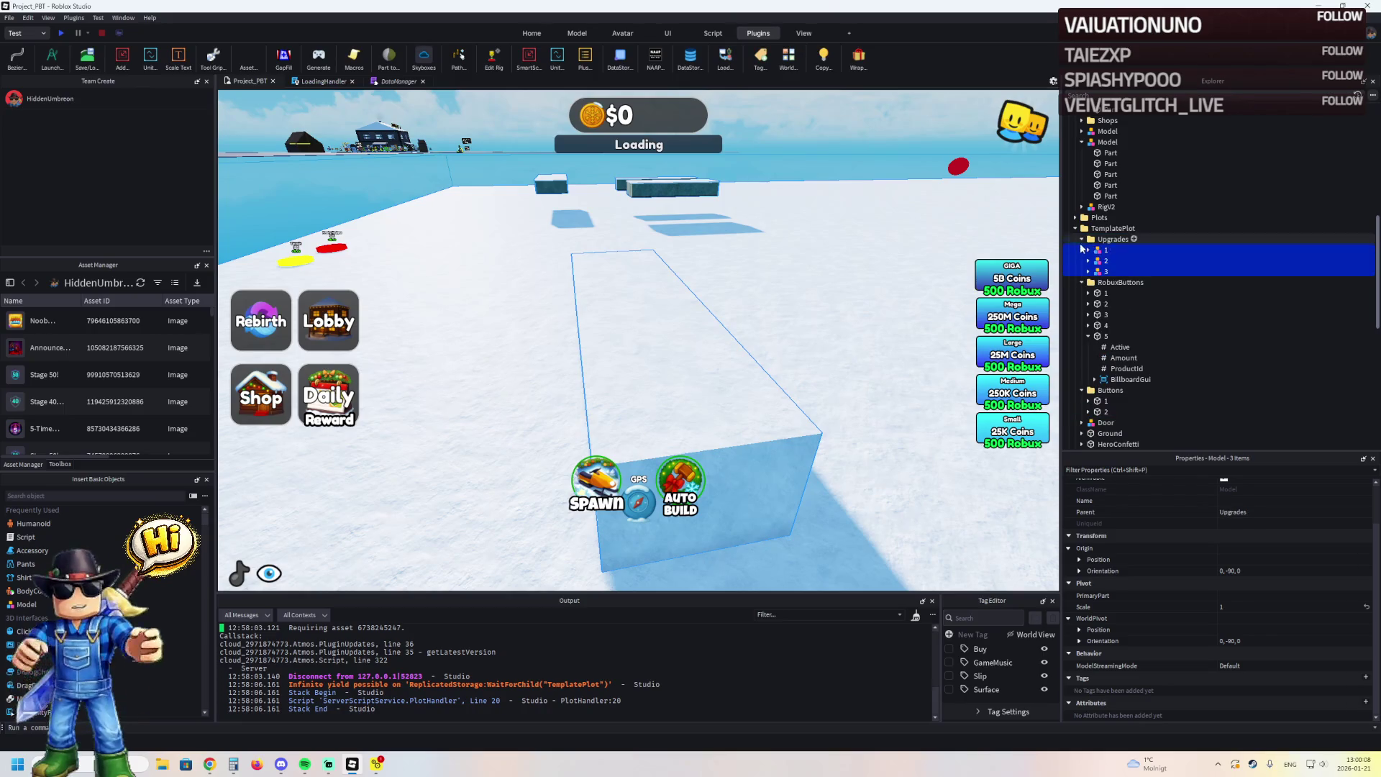
left_click(1082, 239)
left_click(1081, 249)
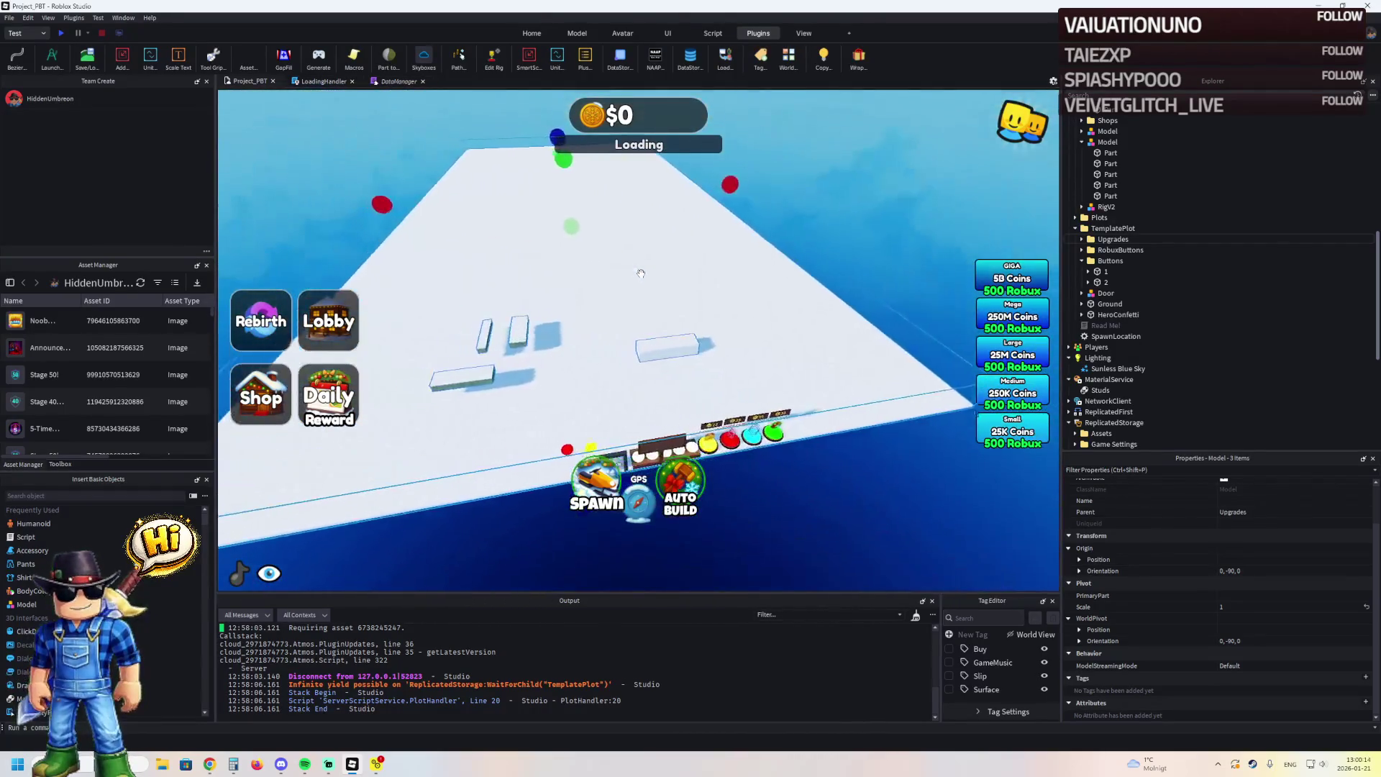
left_click(695, 293)
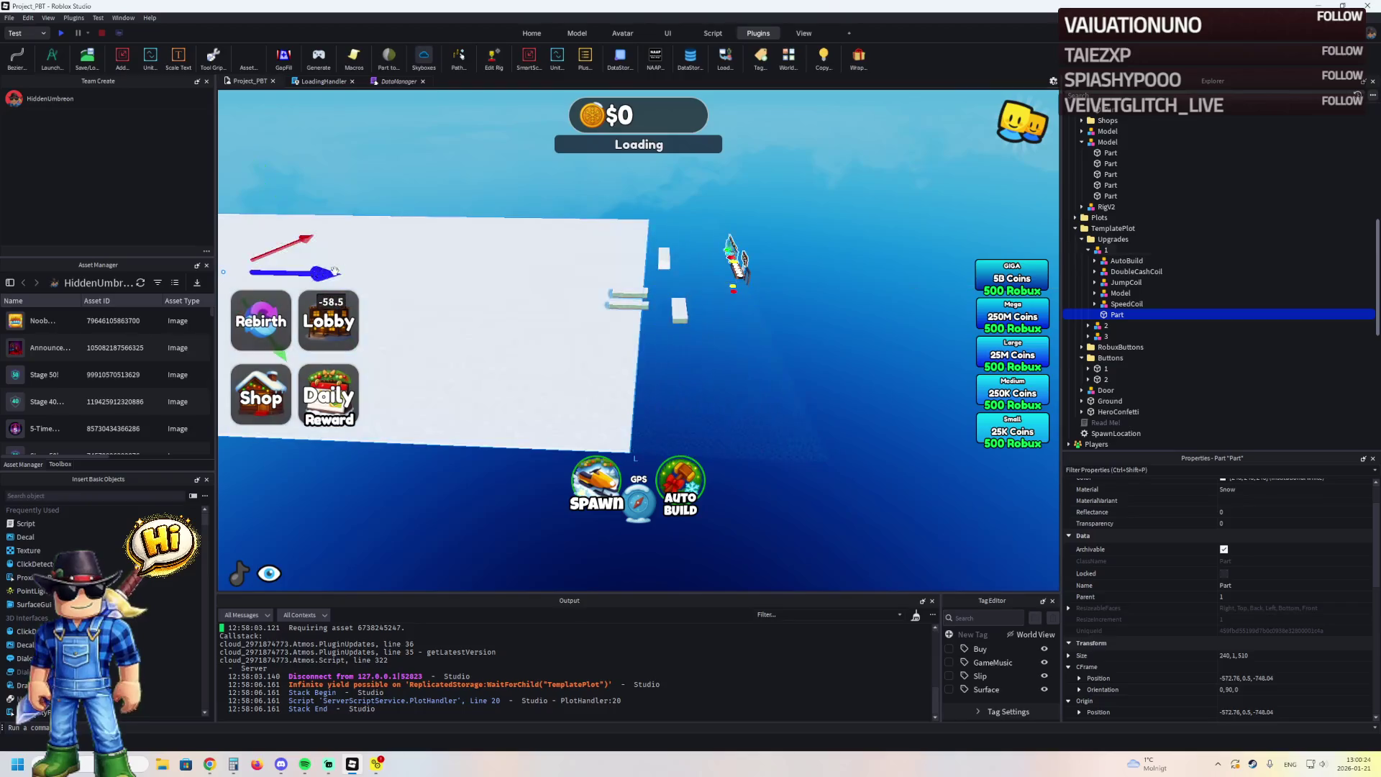
left_click(736, 442)
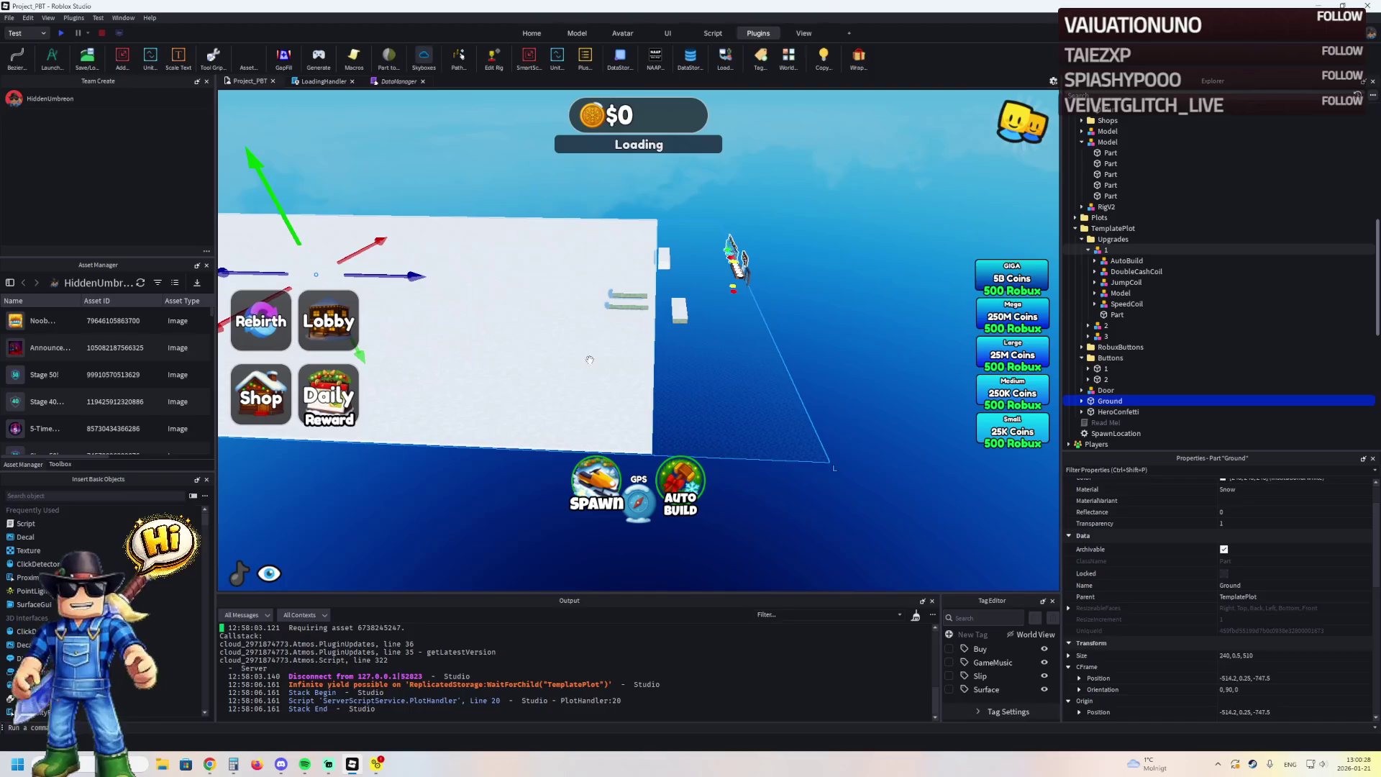
left_click(632, 361)
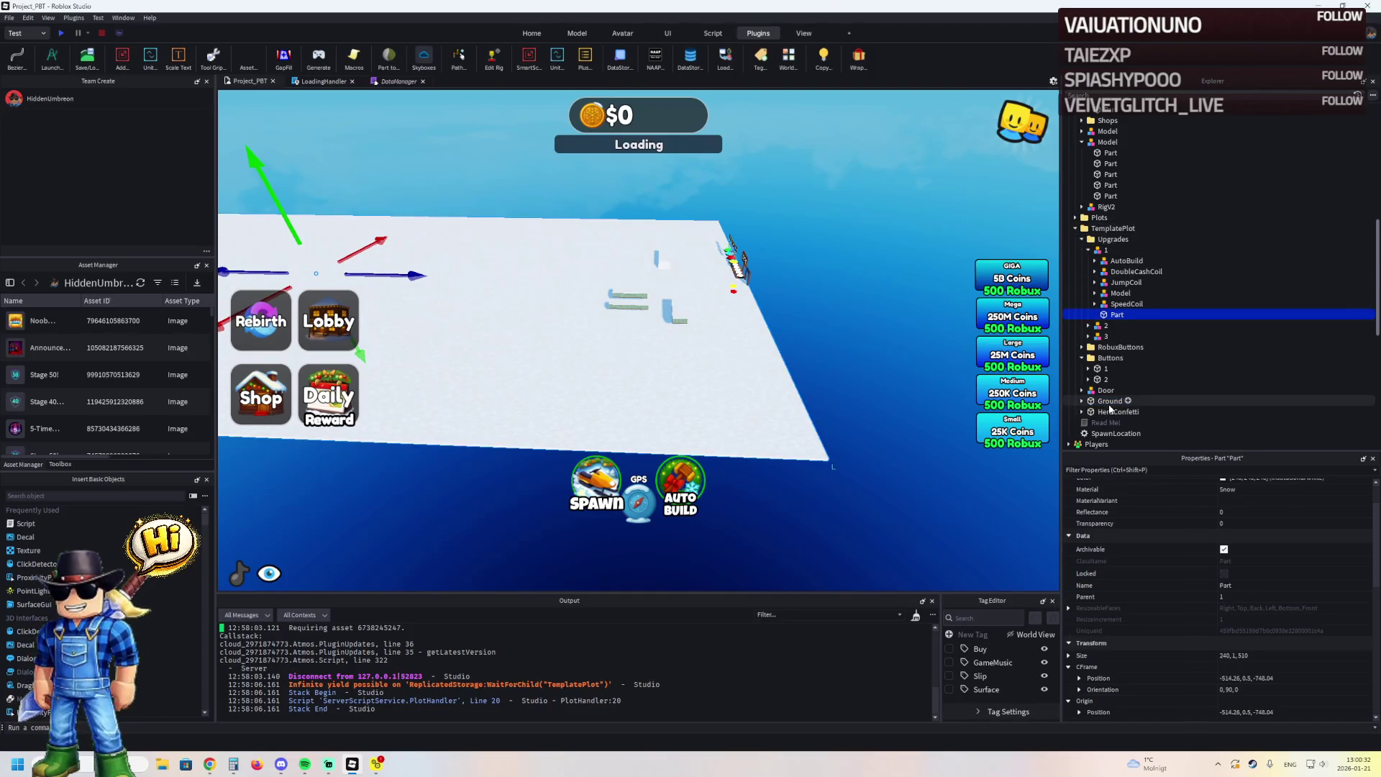
double_click(1105, 228)
double_click(1105, 229)
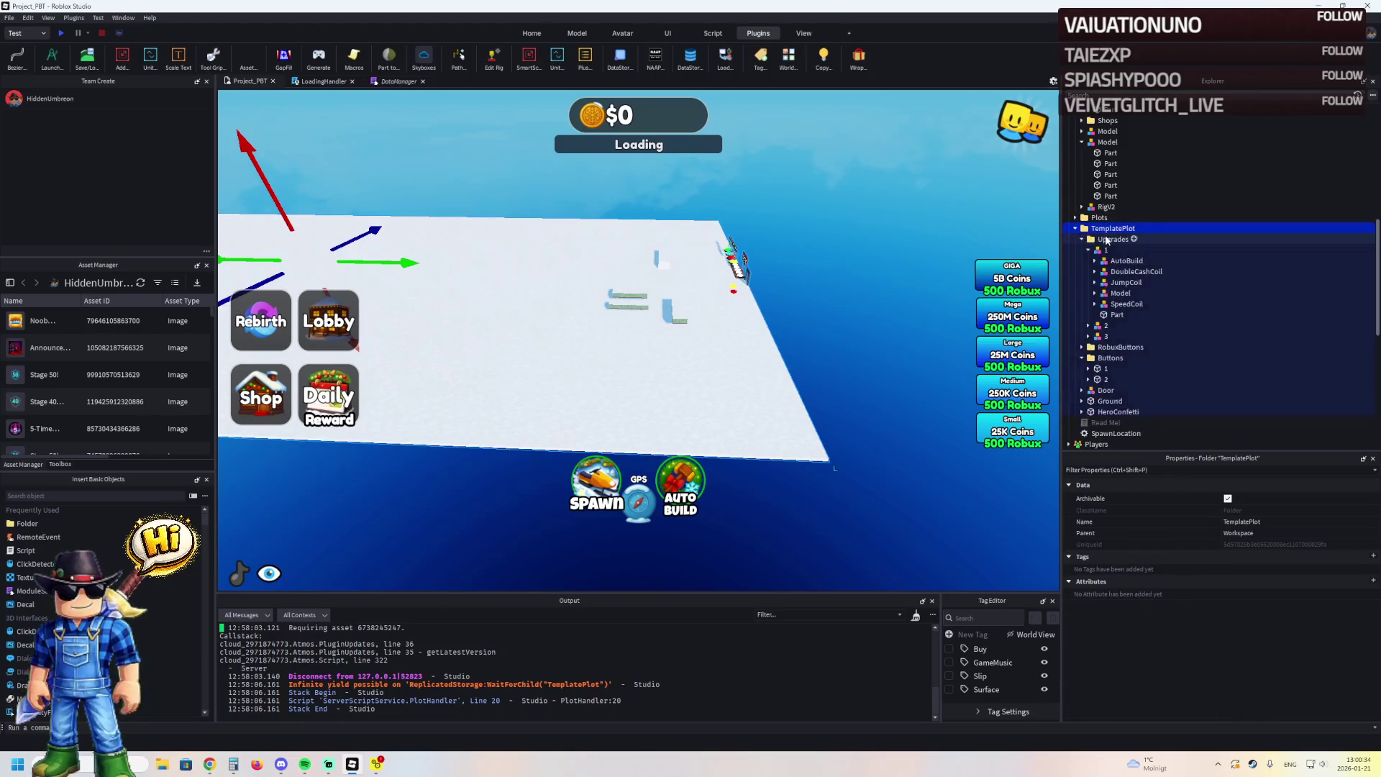
left_click(1110, 260)
left_click(1111, 282)
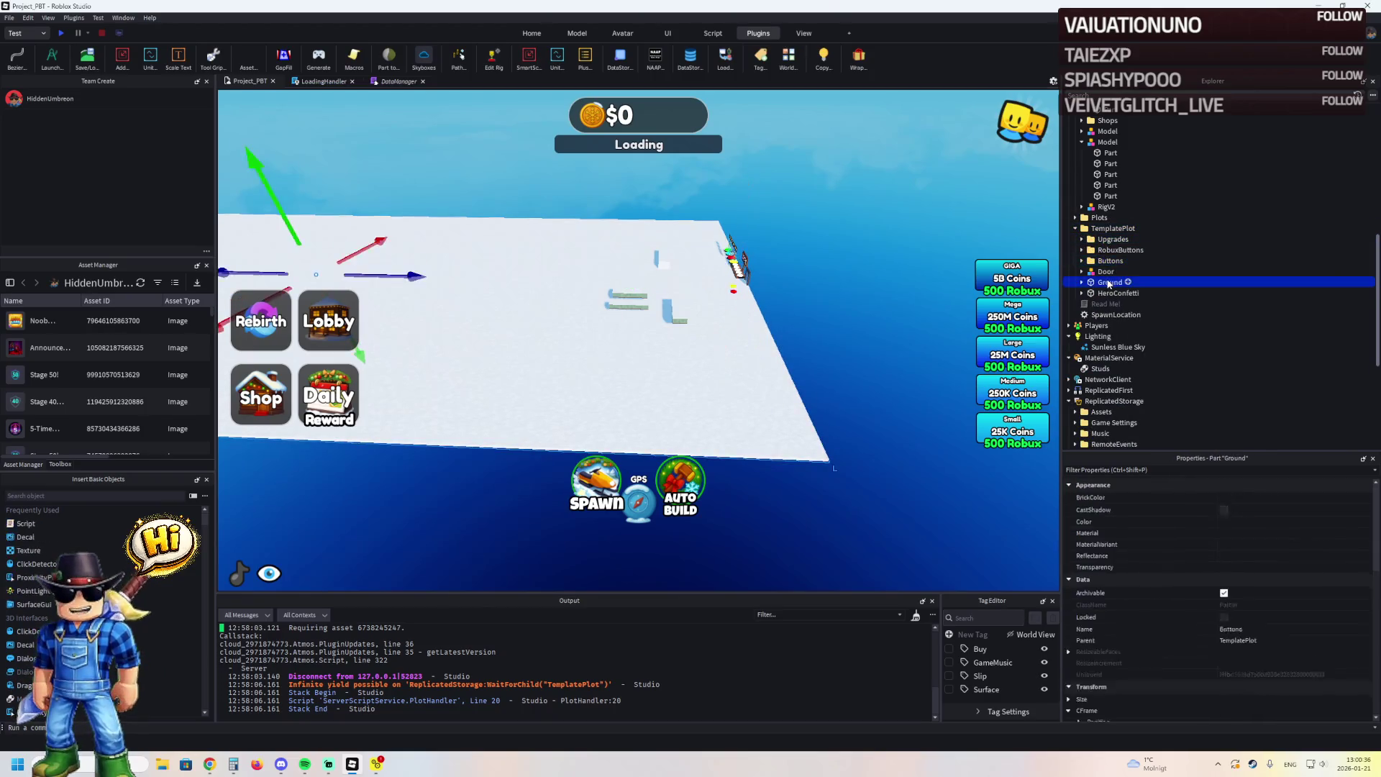
scroll(695, 286, "up", 3)
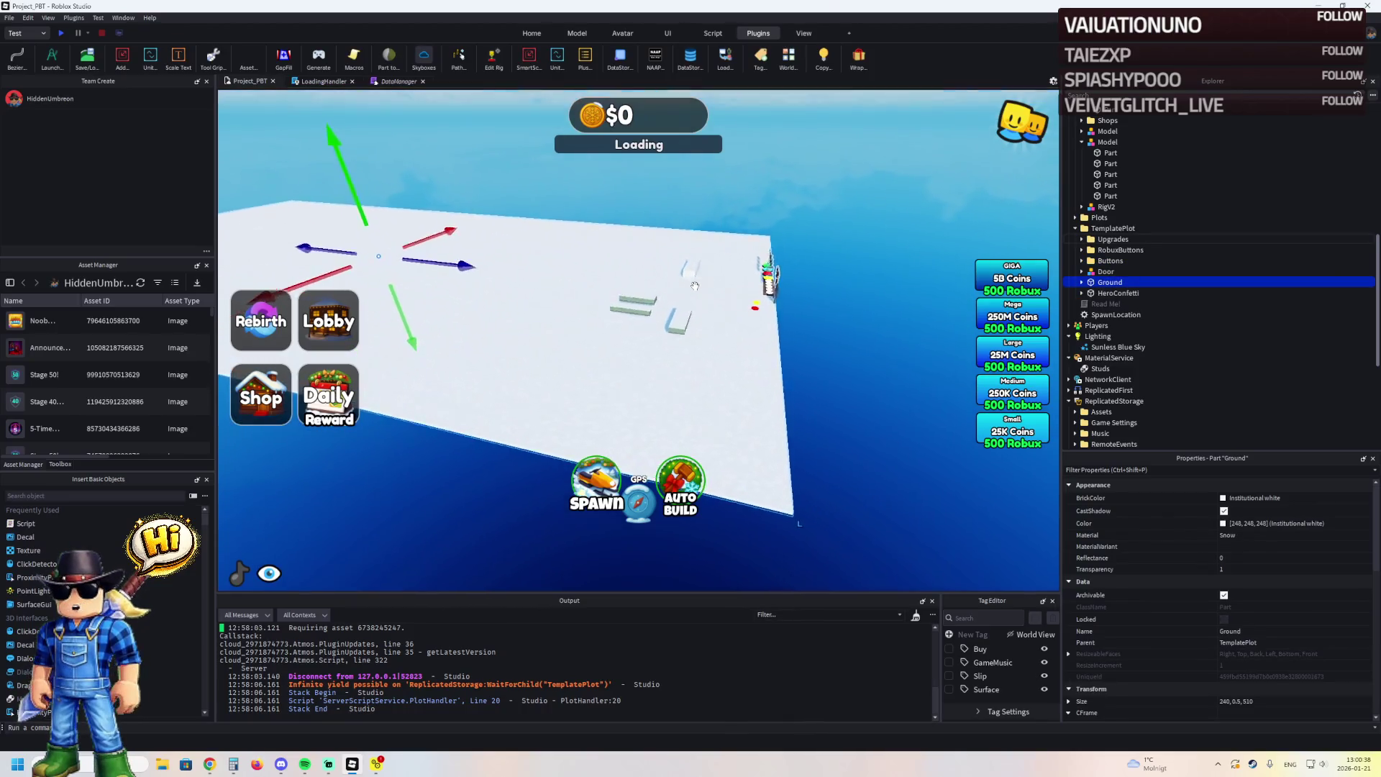
key("f")
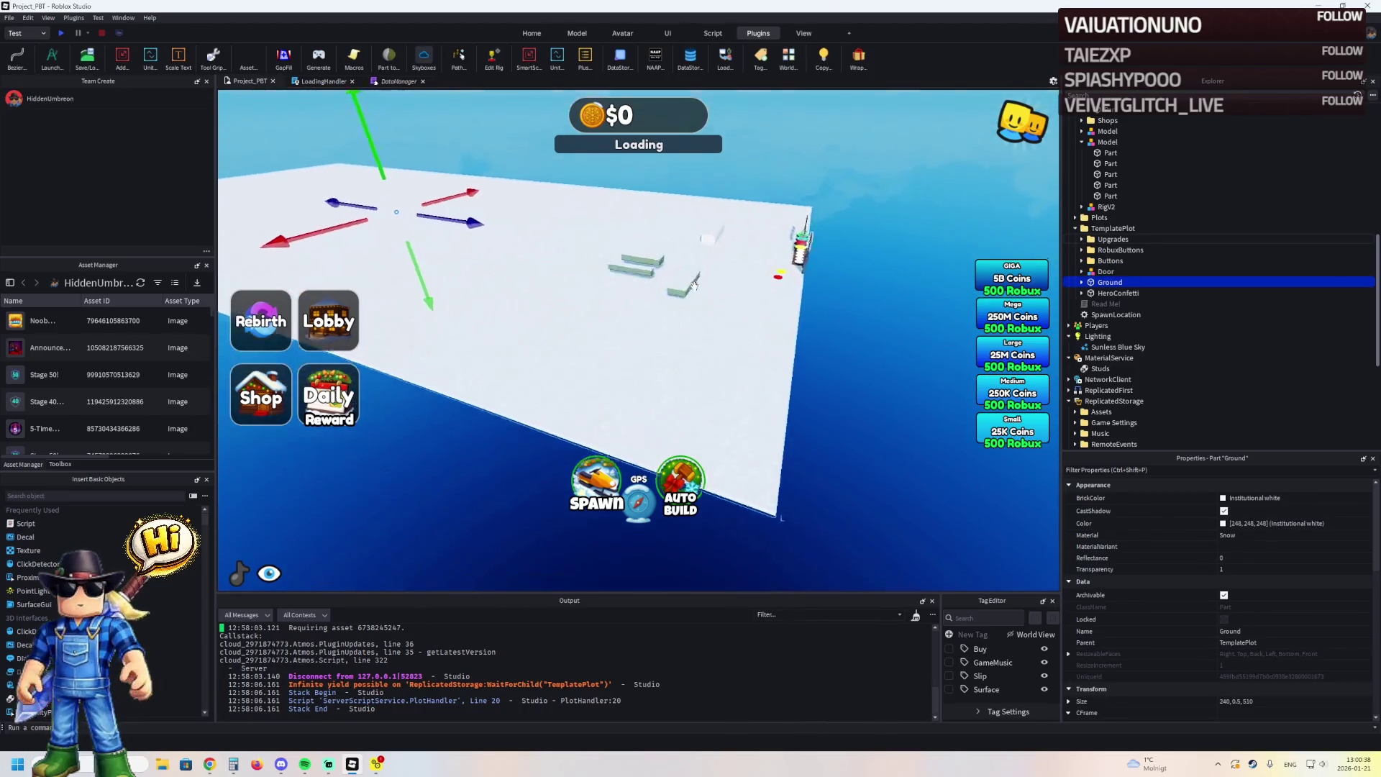
scroll(694, 286, "down", 5)
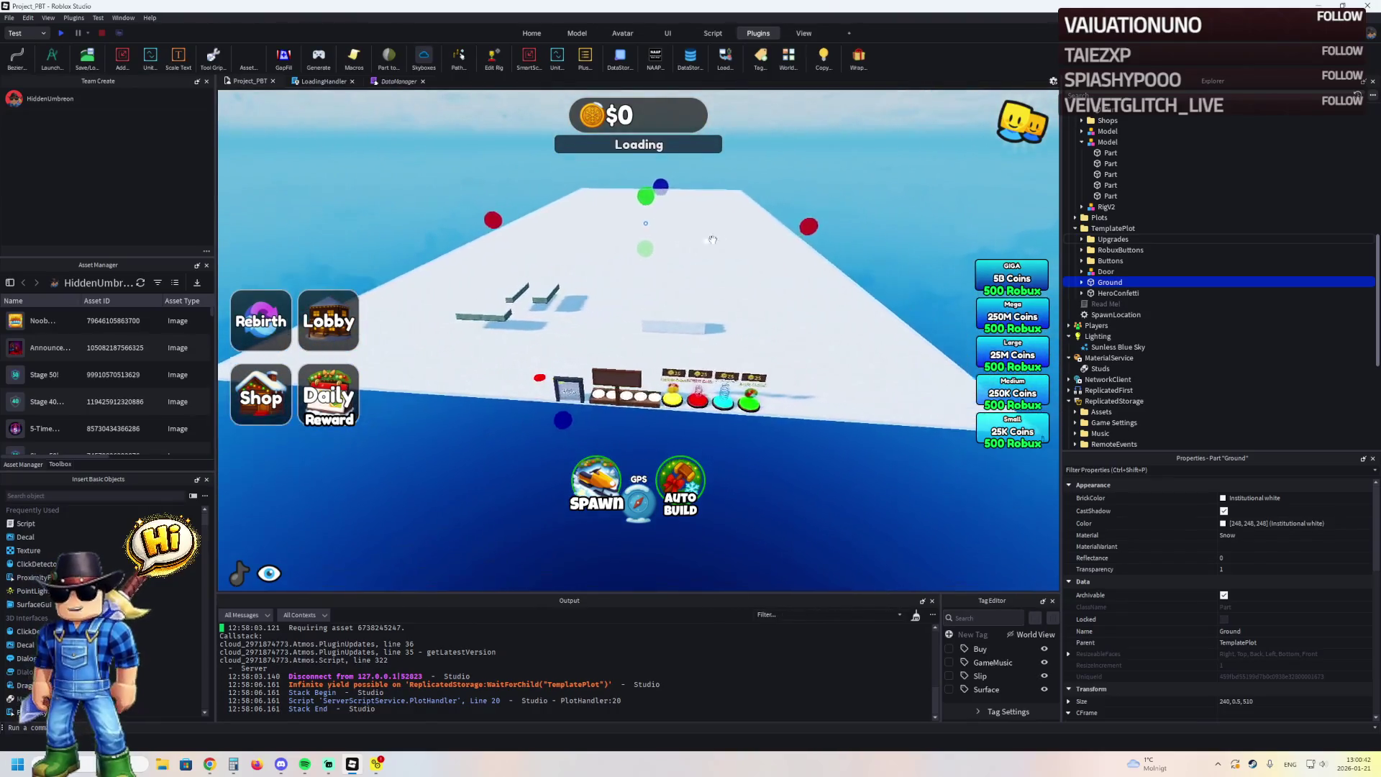
Scale the plot's Ground down to 100, 0.5, 150
left_click_drag(815, 235, 796, 234)
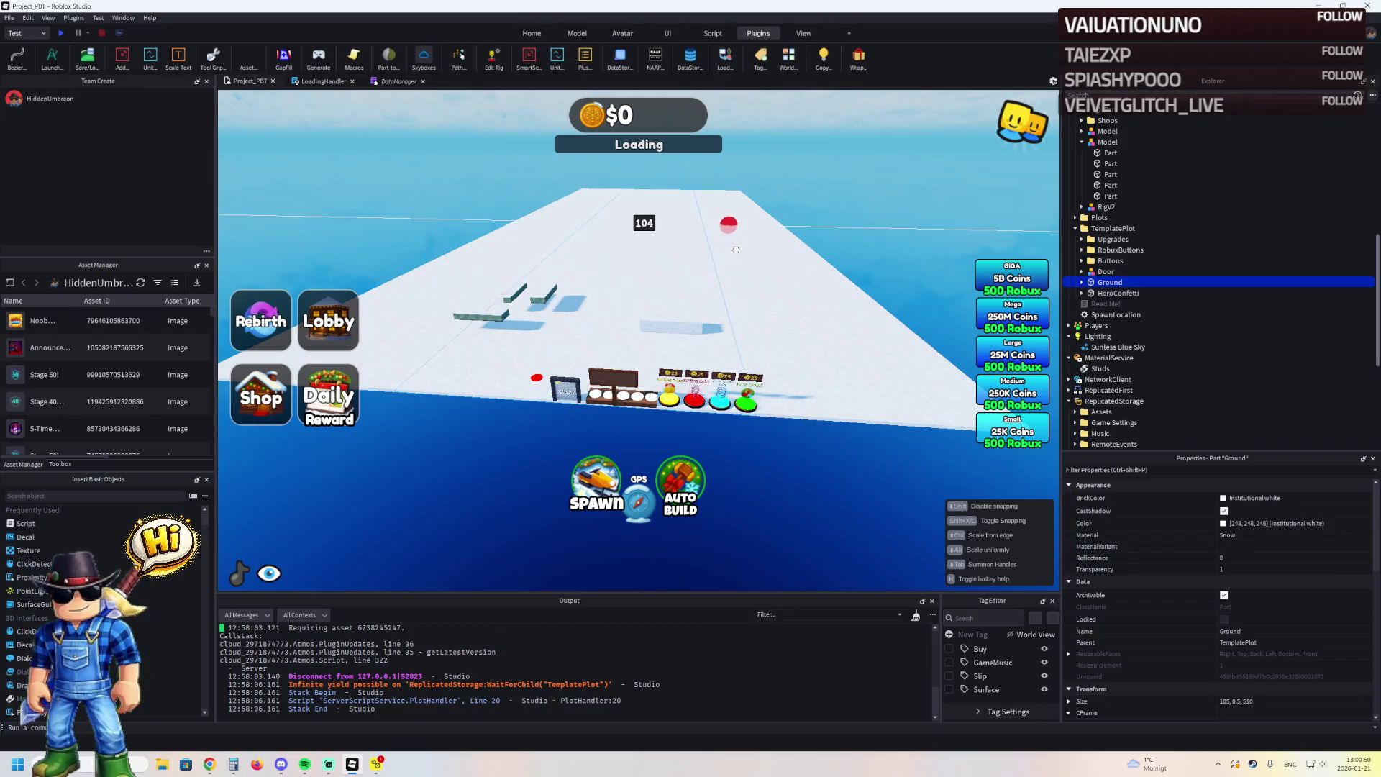
left_click_drag(734, 251, 710, 233)
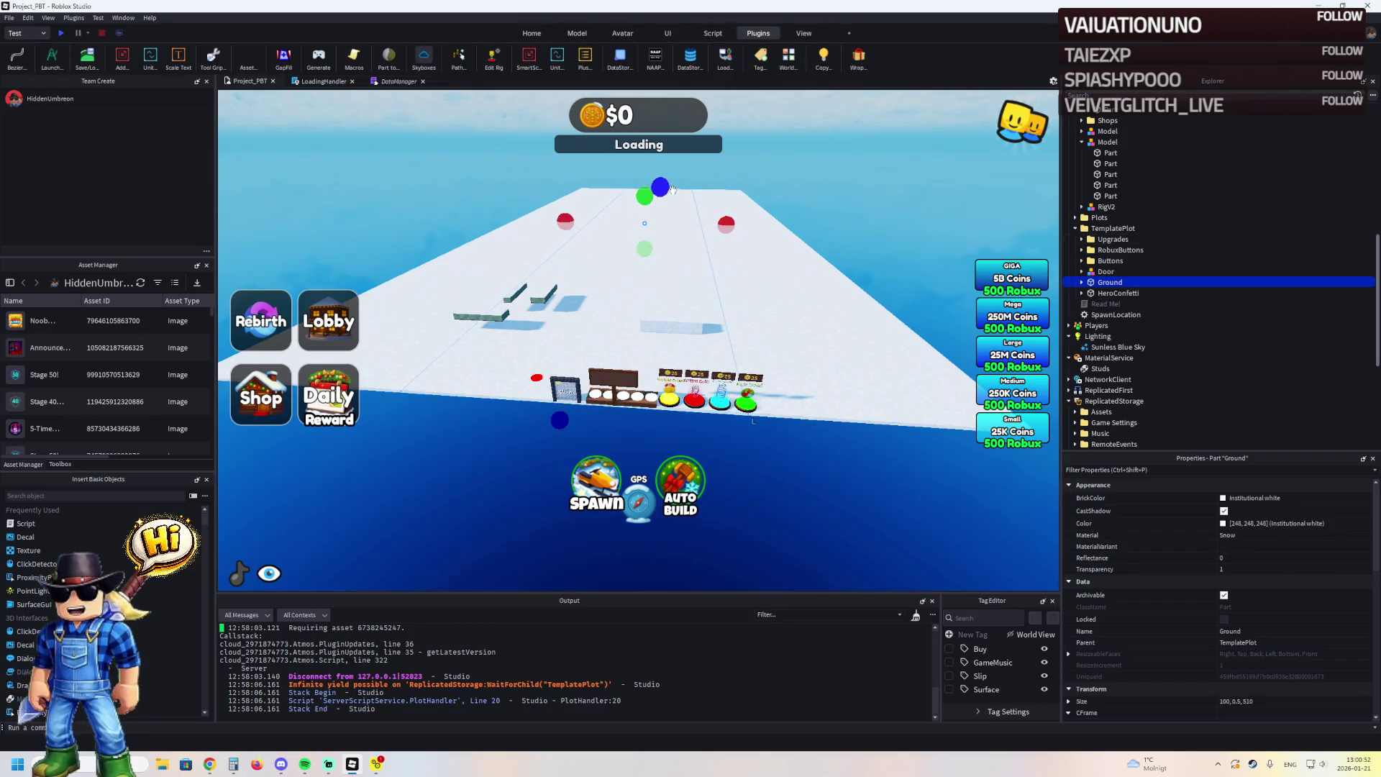
left_click_drag(672, 189, 660, 232)
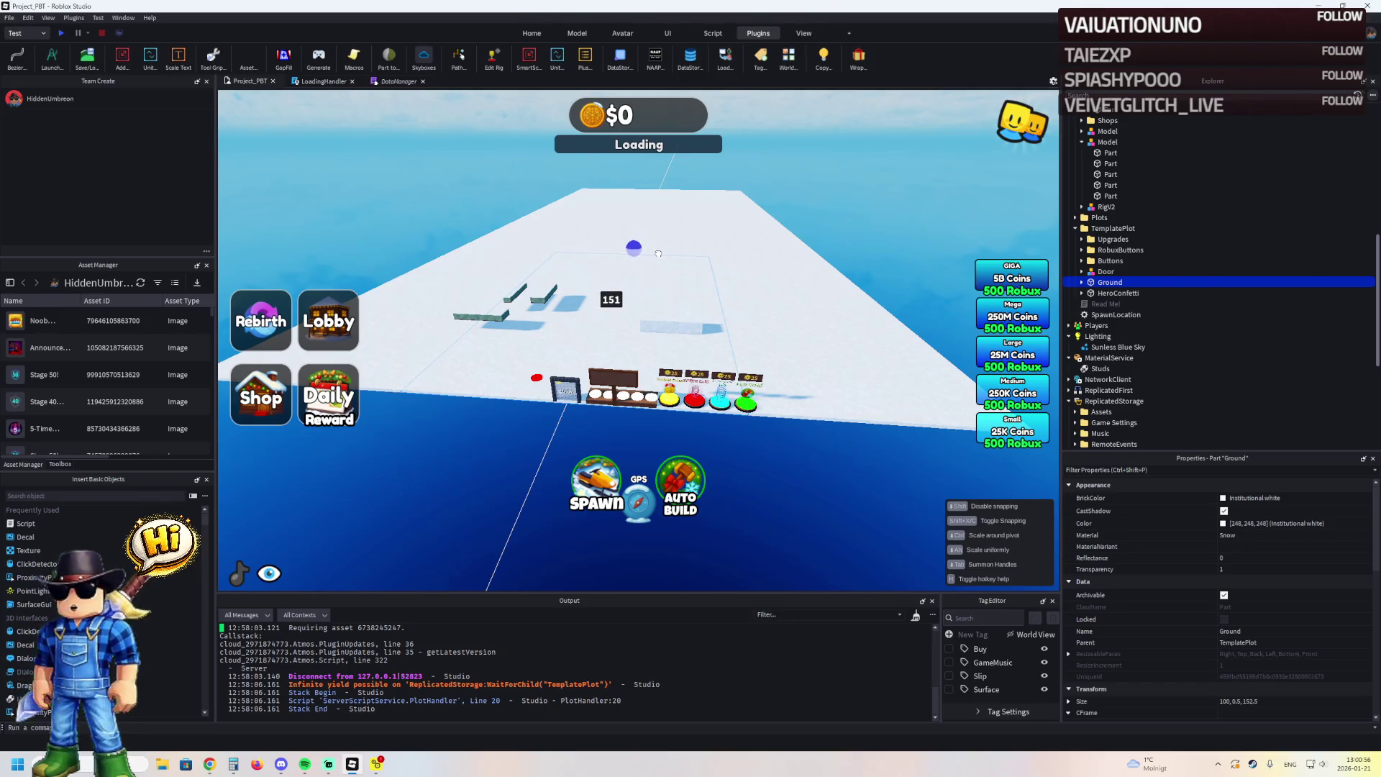
Change upgrade 1's Part material from Snow to Plastic
left_click(658, 254)
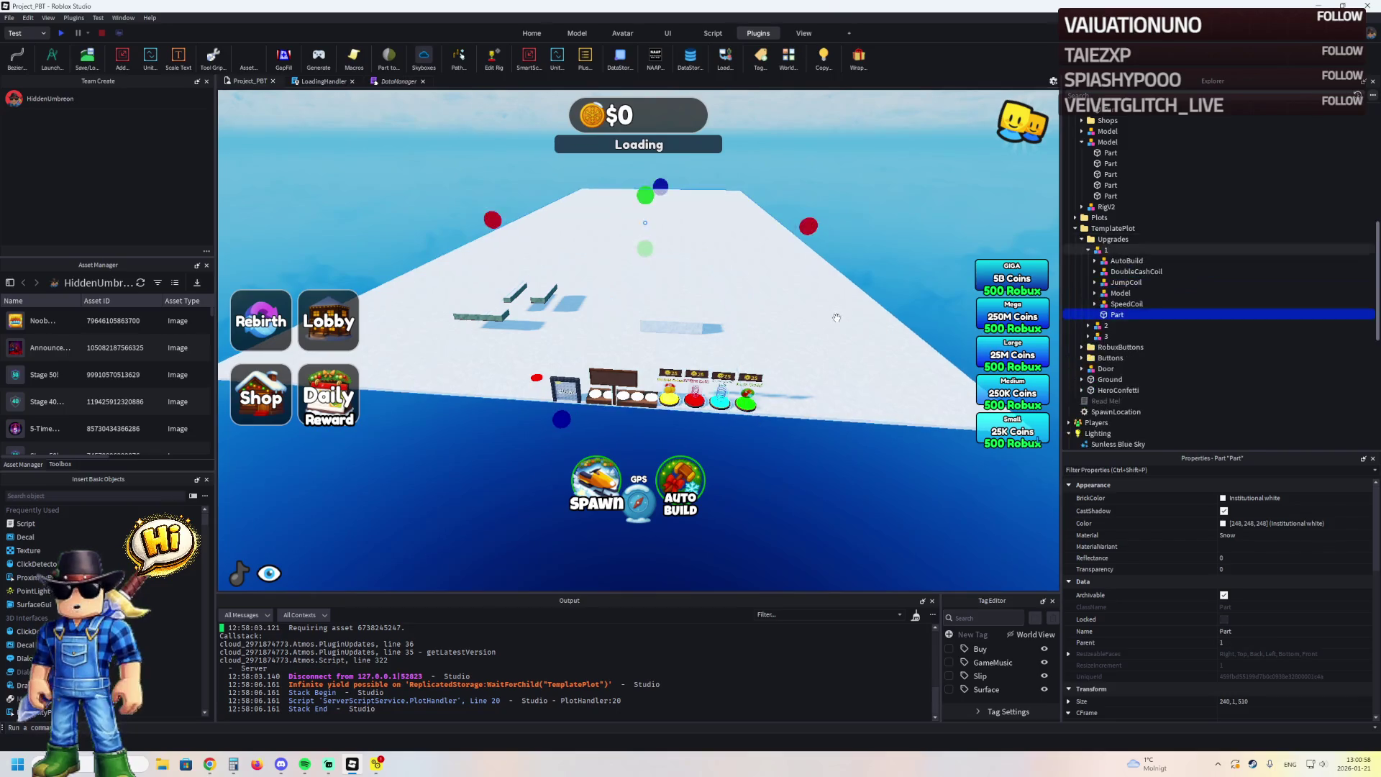
left_click(1247, 534)
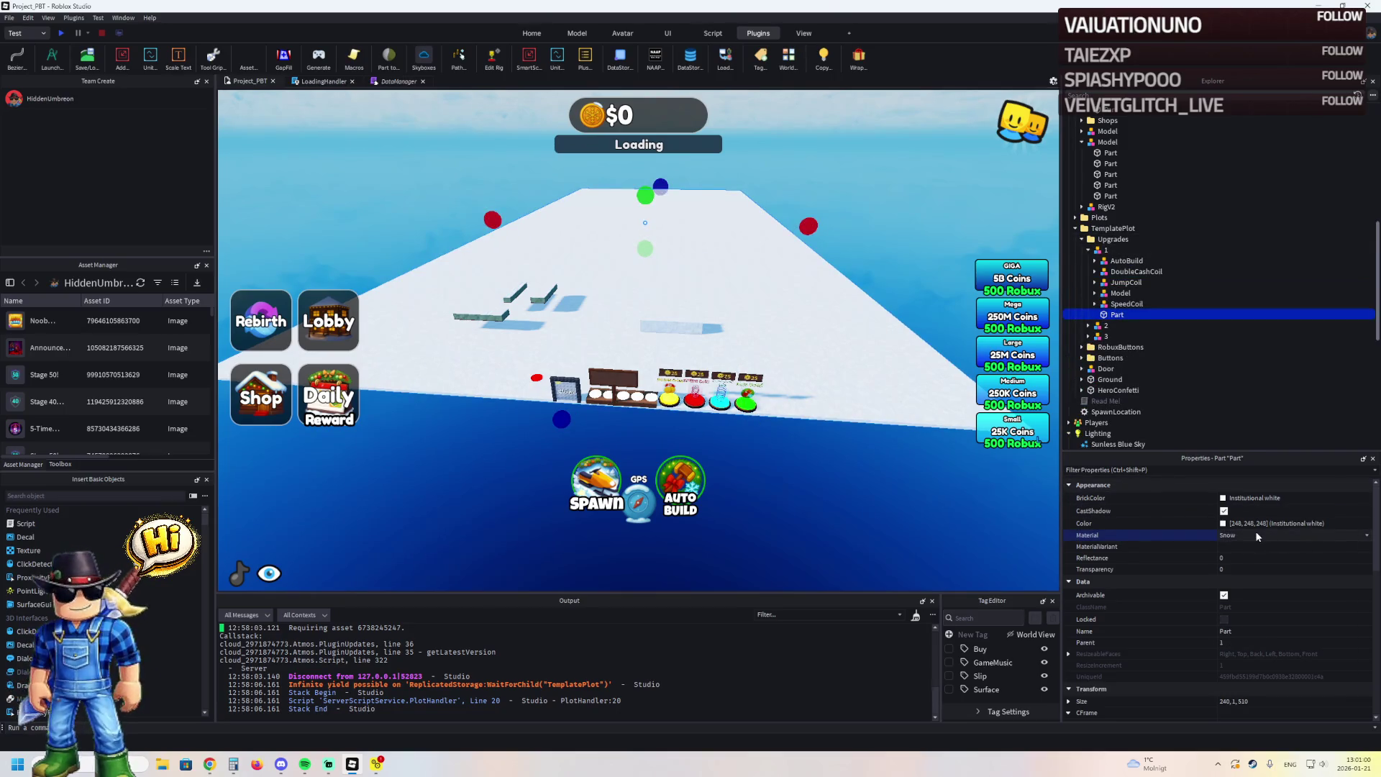
scroll(1256, 535, "down", 1)
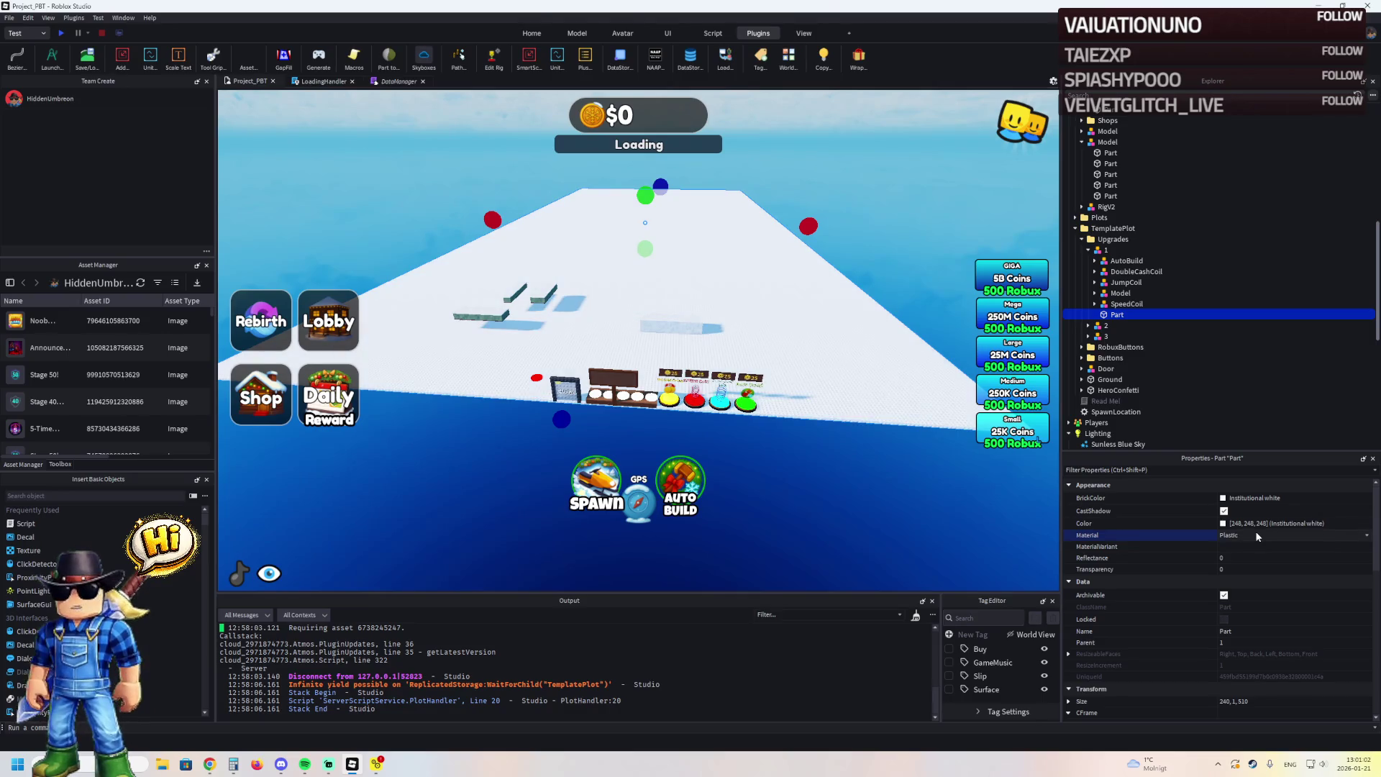
Paste Ground's size 100, 0.5, 150 into upgrade 1's Part, then copy Ground's position
left_click(1136, 379)
left_click(1291, 701)
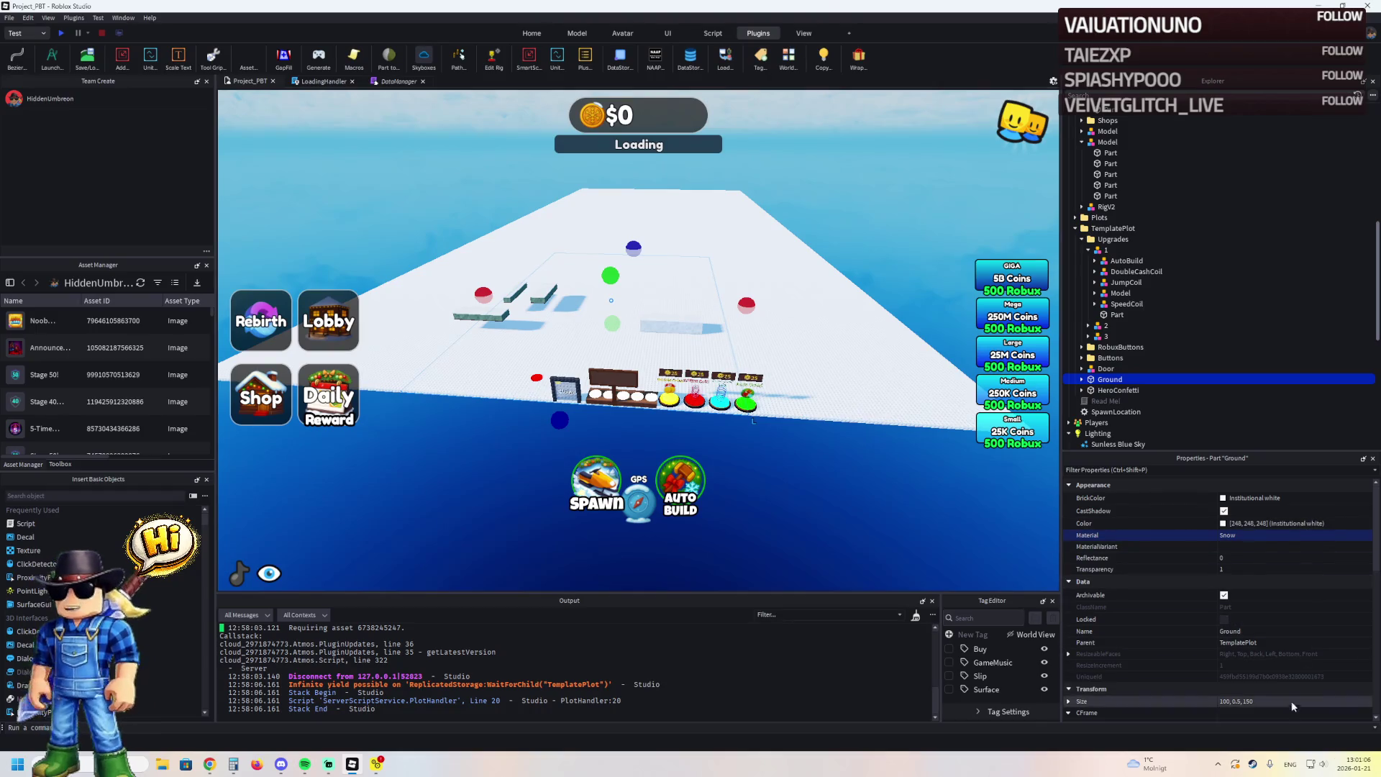
left_click(1117, 315)
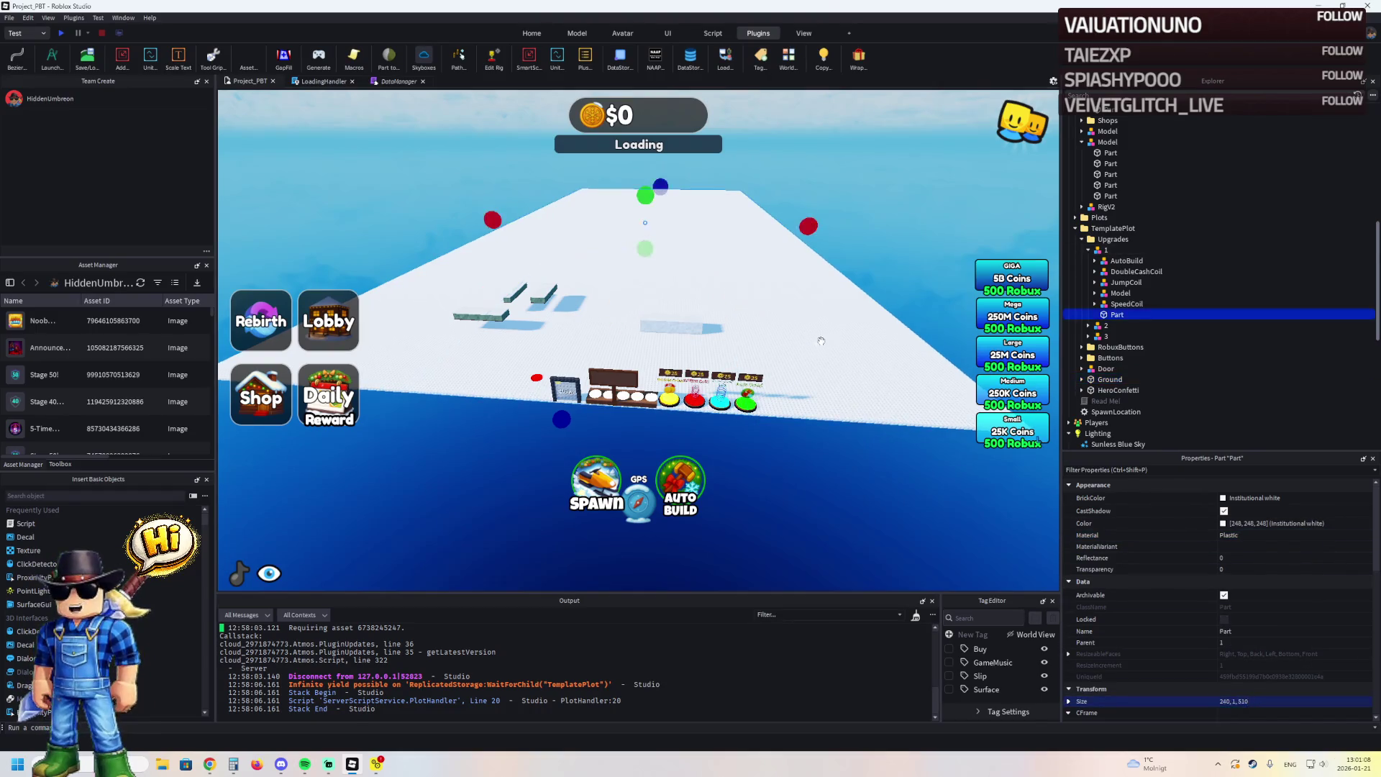
left_click(1286, 701)
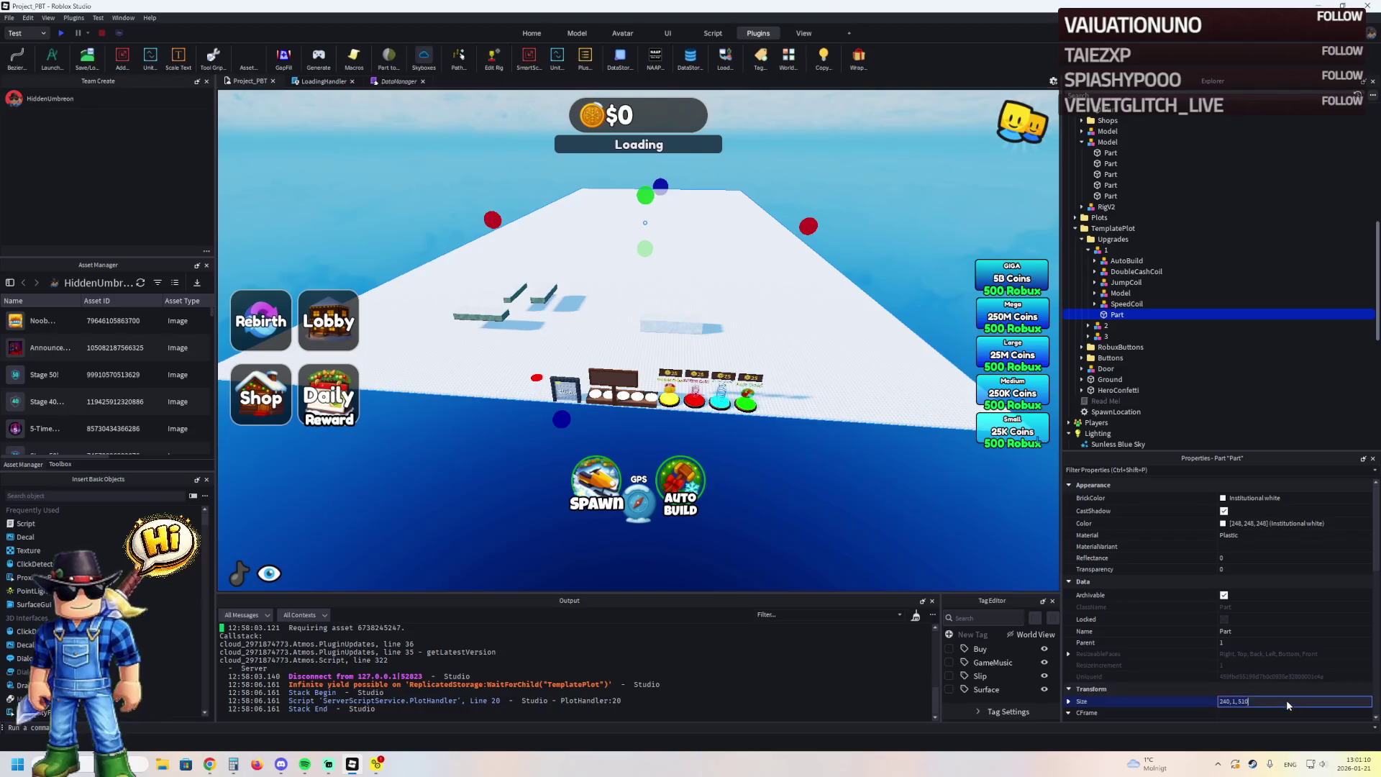
key("ctrl+v")
key("Return")
left_click(1108, 380)
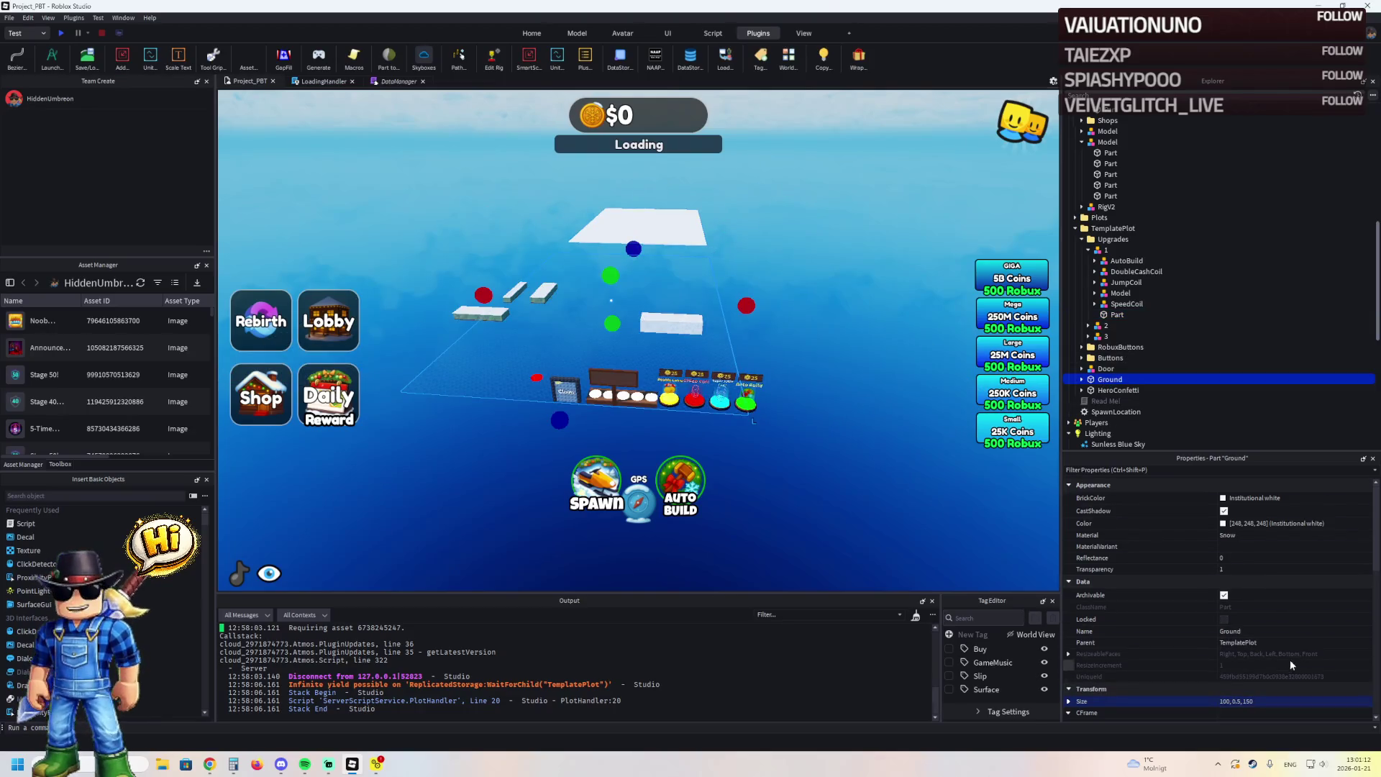
scroll(1288, 659, "down", 2)
left_click(1258, 656)
Apply the Ground's position to upgrade 1's Part
left_click(1111, 315)
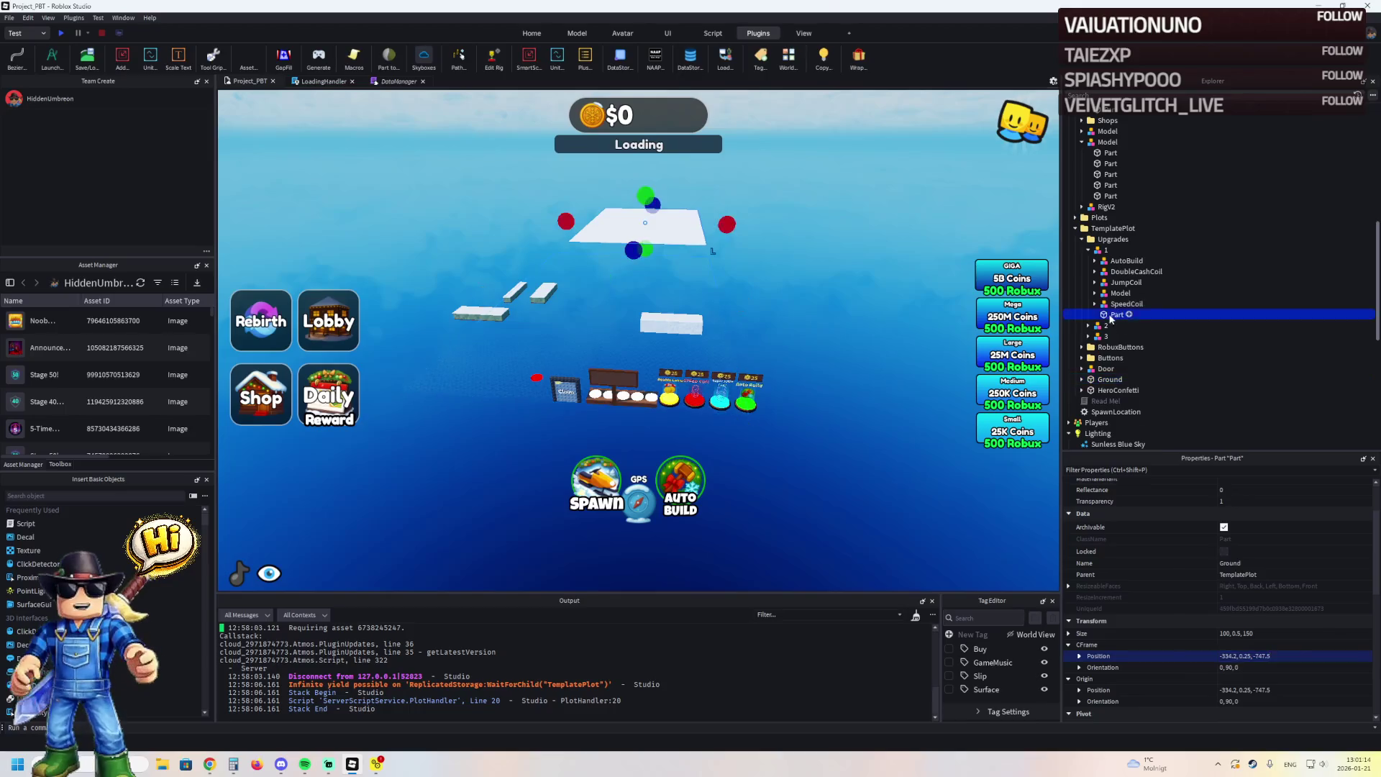
key("Return")
scroll(758, 348, "up", 5)
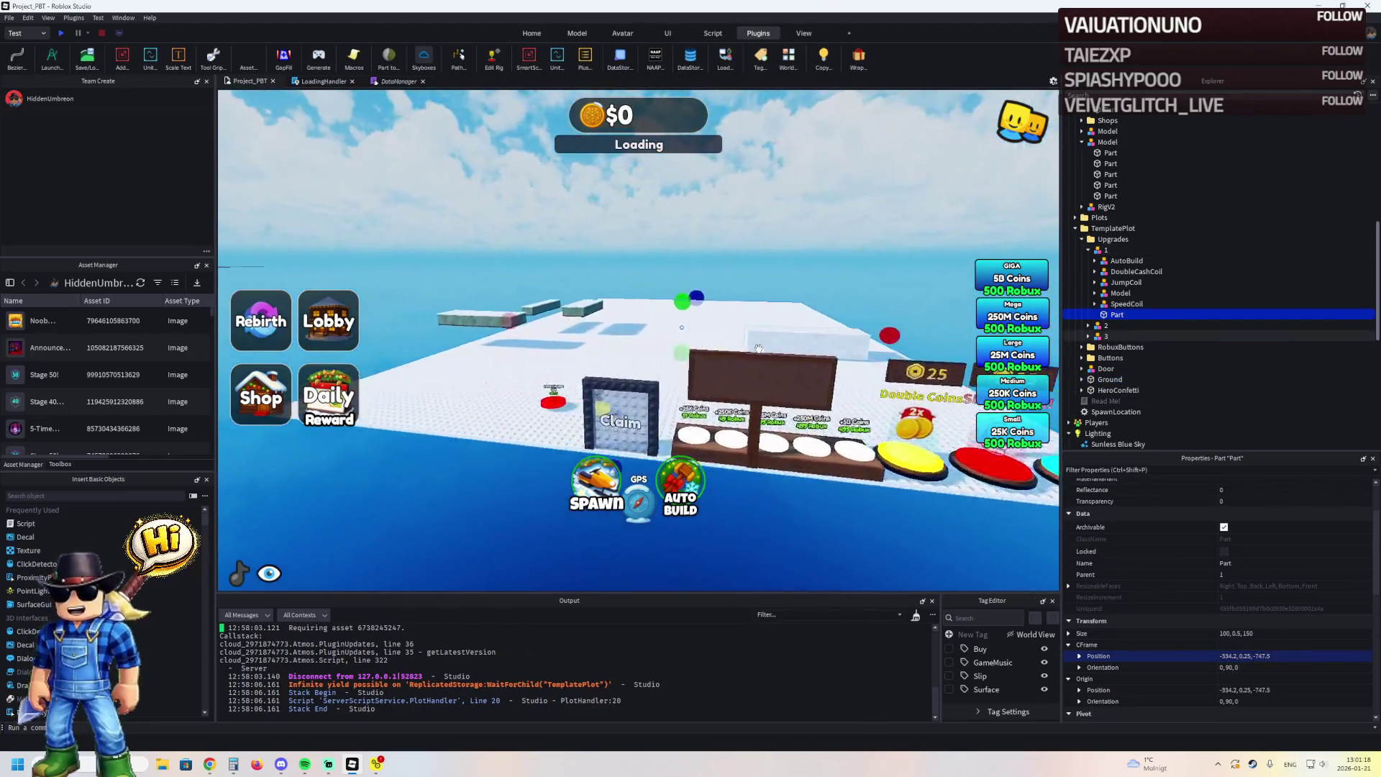
key("q")
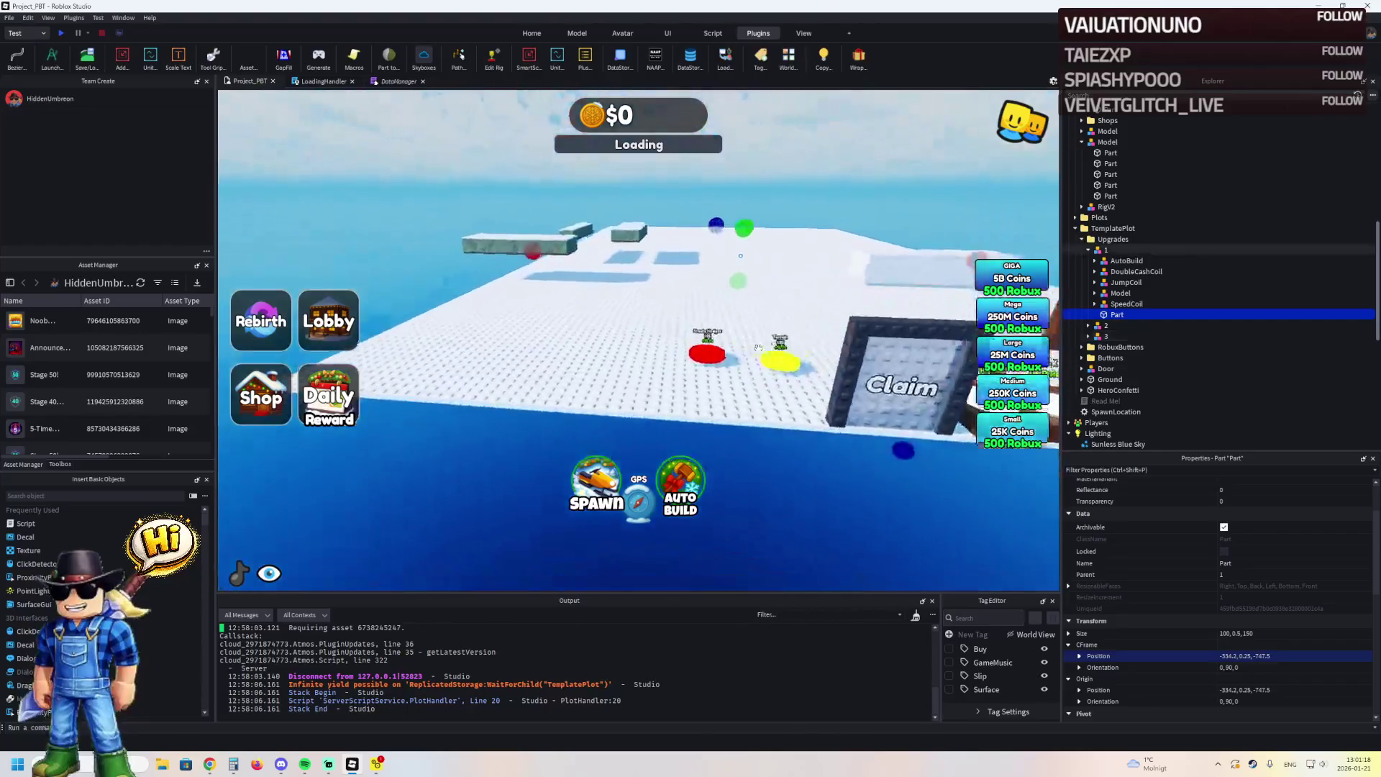
key("e")
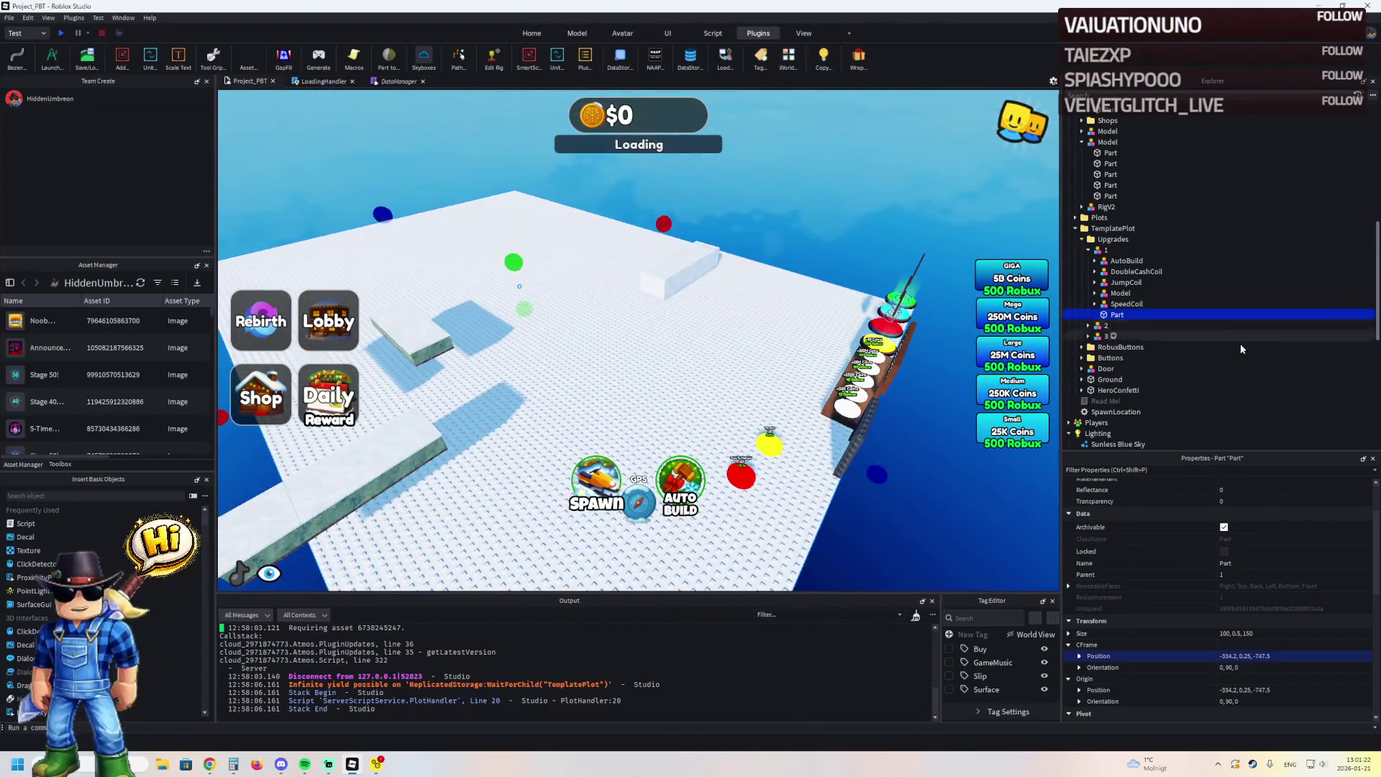
scroll(1260, 514, "up", 2)
Set upgrade 1's Part BrickColor to Brown
left_click(1222, 500)
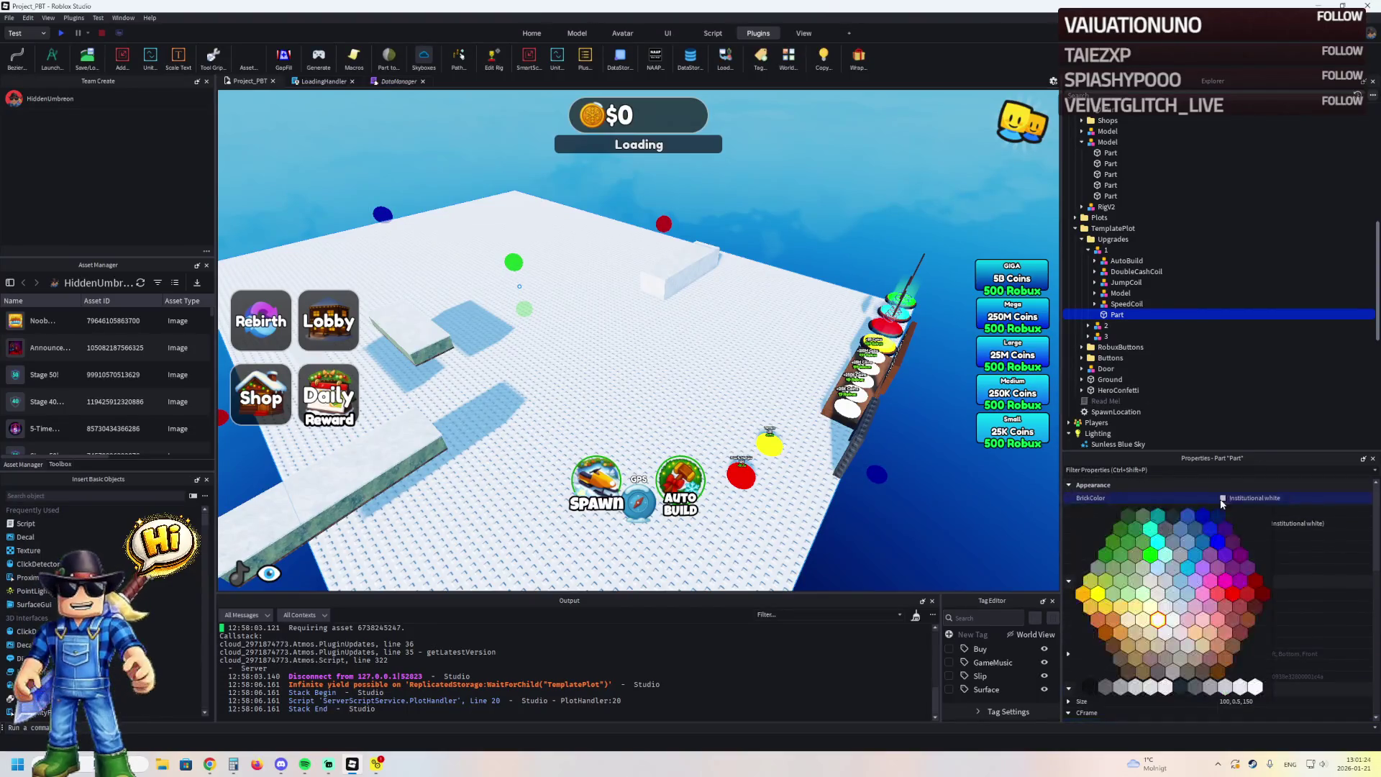
left_click(1225, 659)
left_click(864, 255)
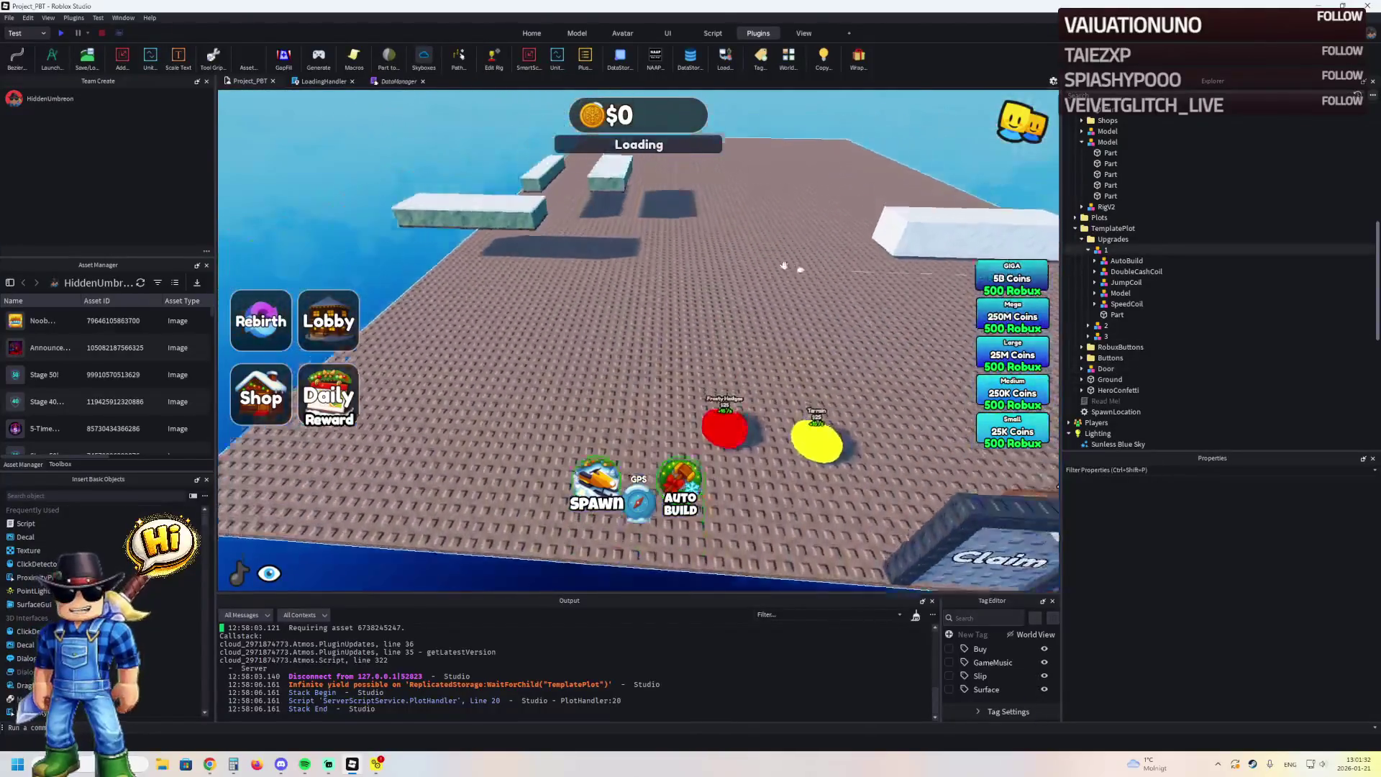
left_click(864, 253)
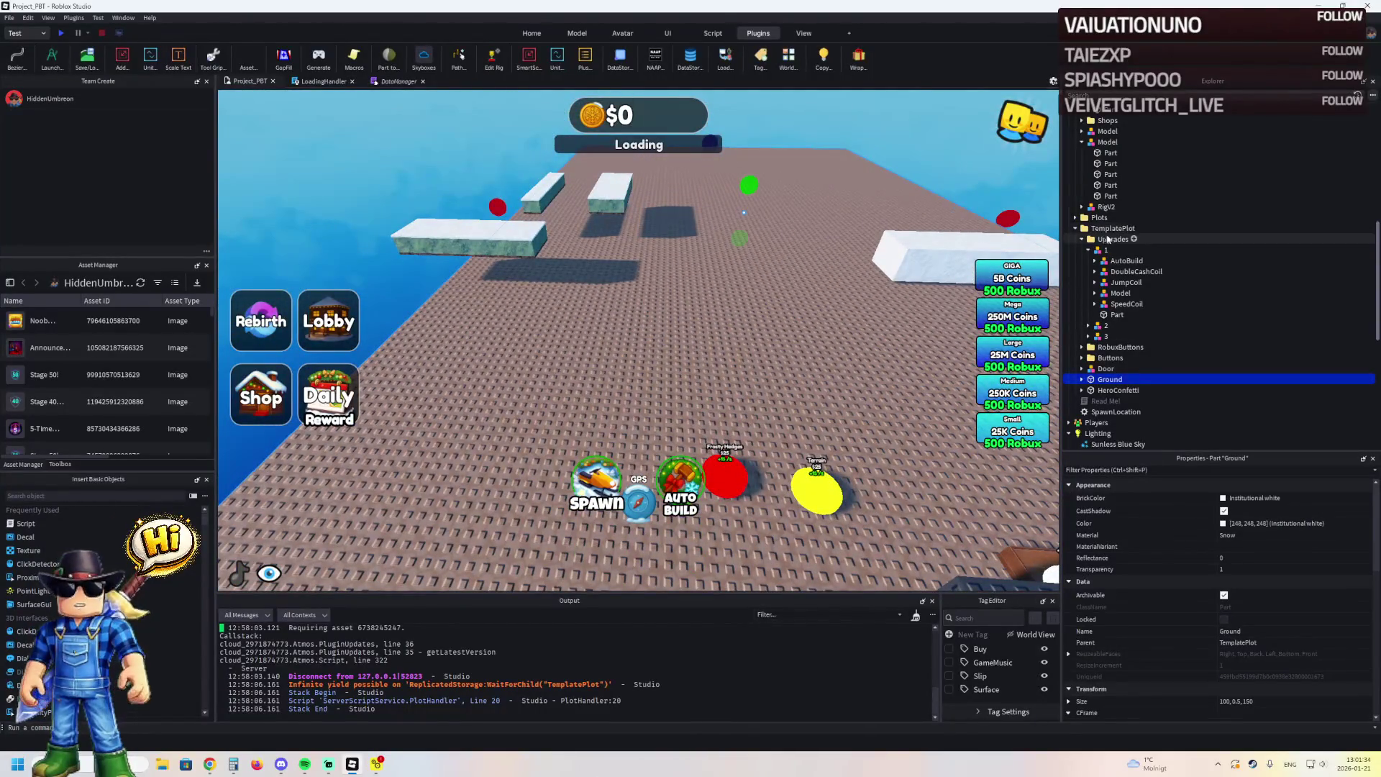
double_click(1112, 230)
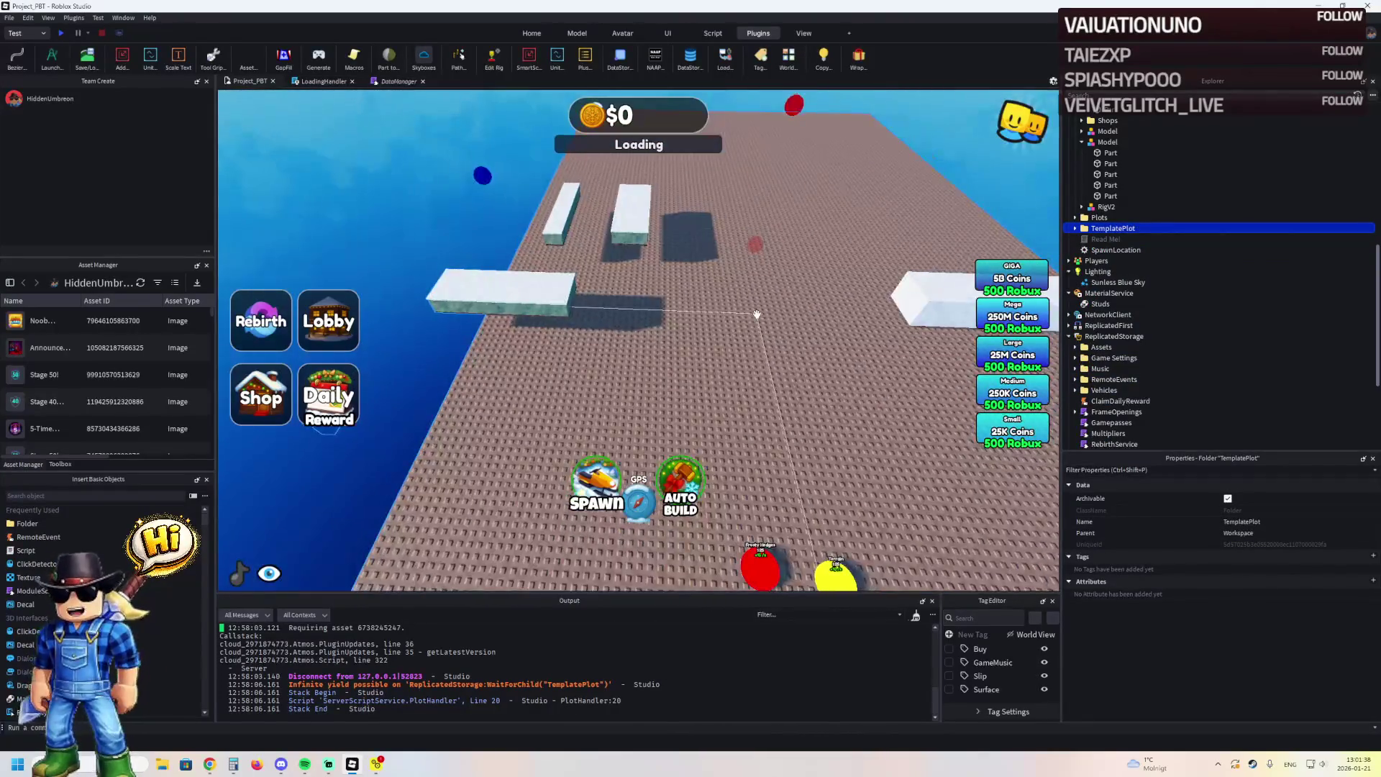
Narrow plot 1's Ground plate to a width of 100
left_click(763, 327)
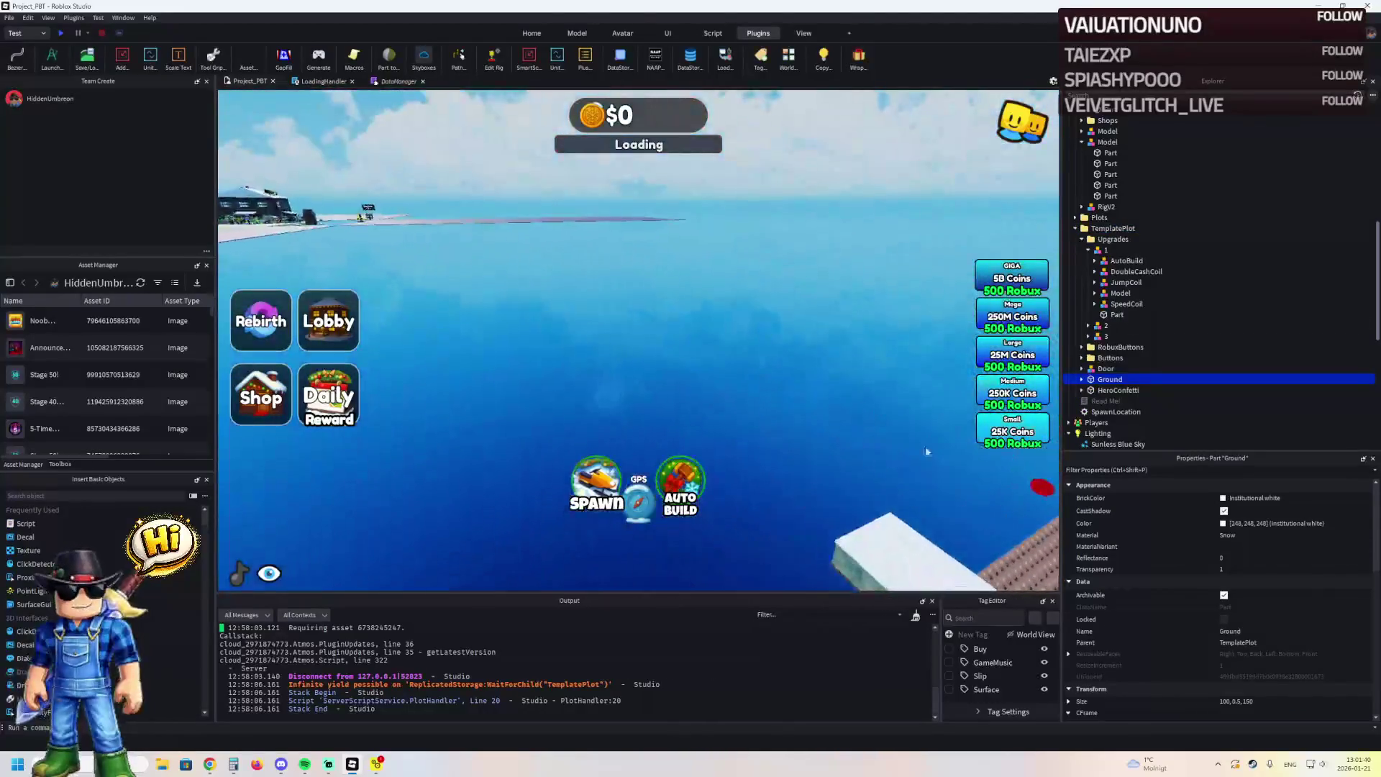
left_click(1267, 697)
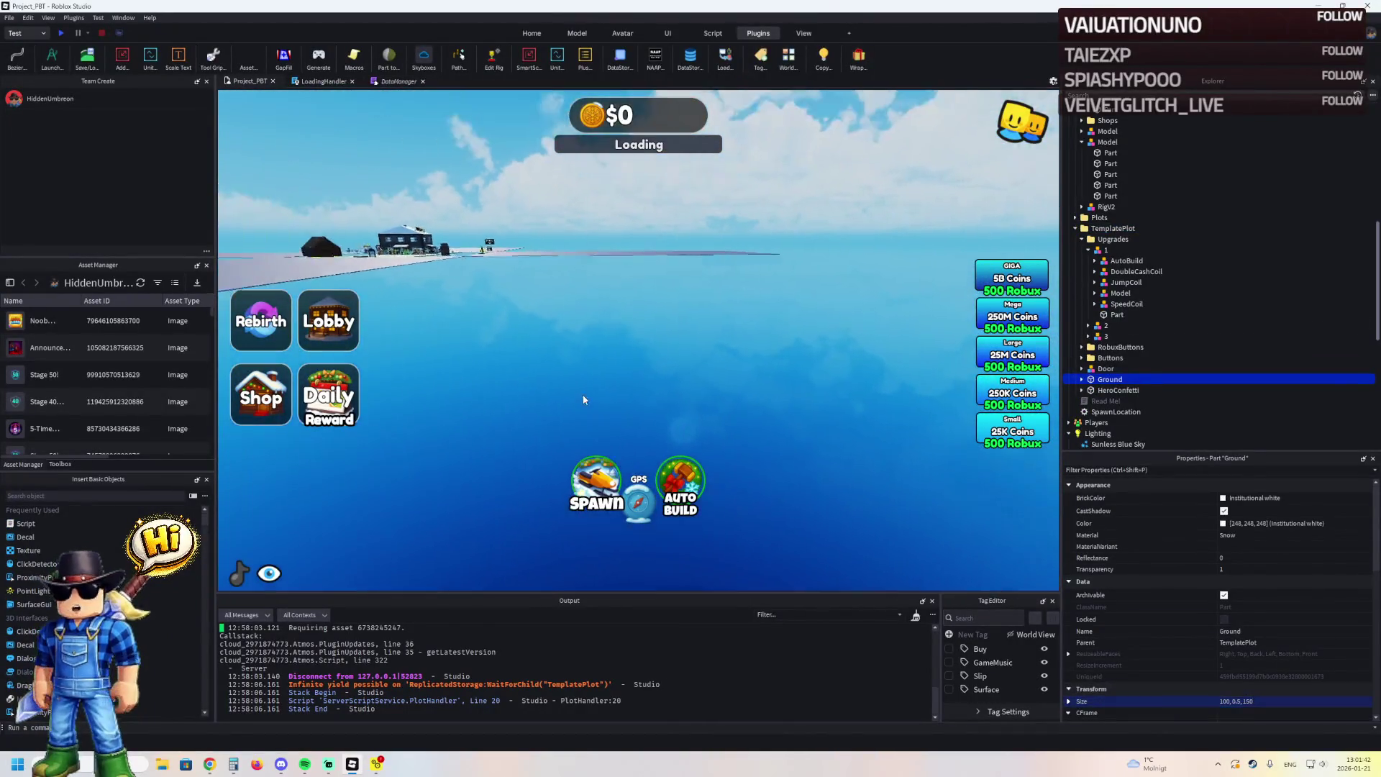
left_click(476, 334)
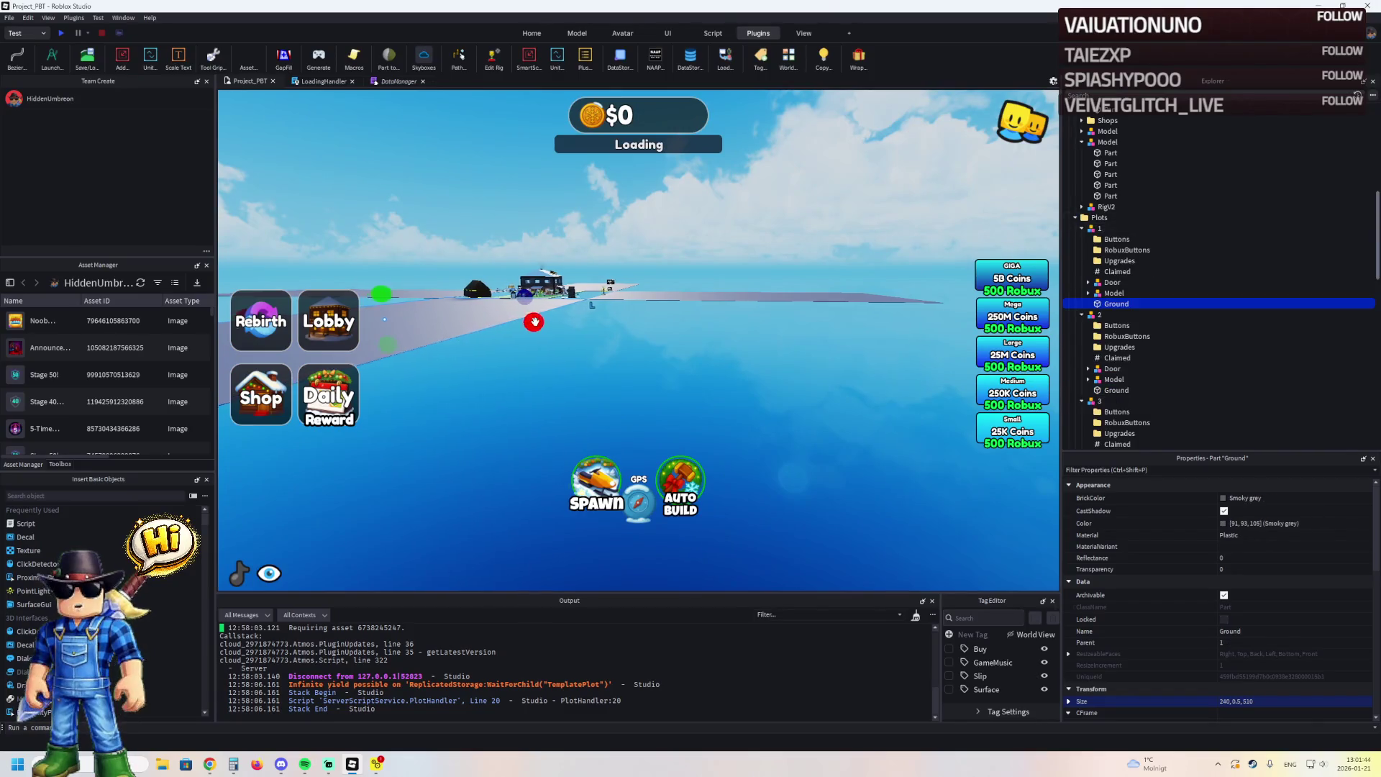
type("00")
key("Return")
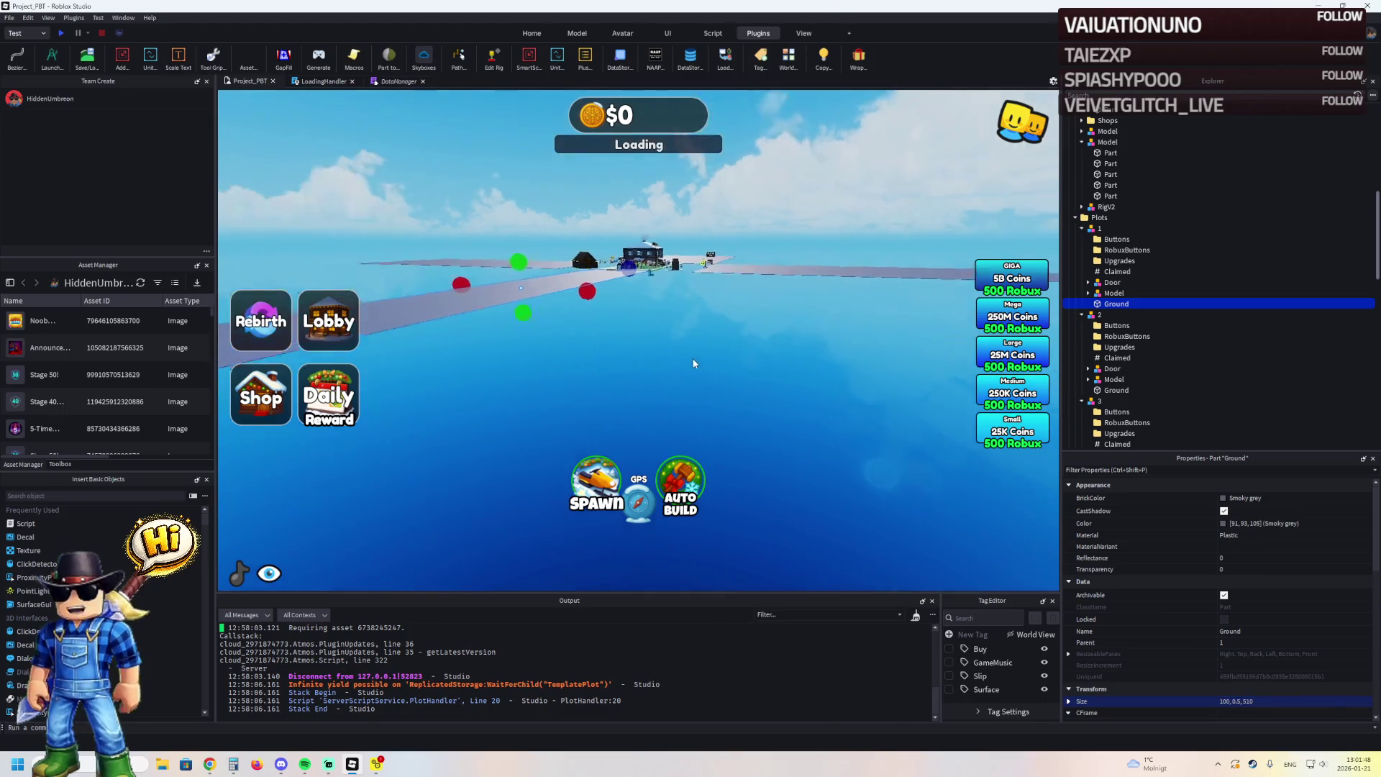
key("f")
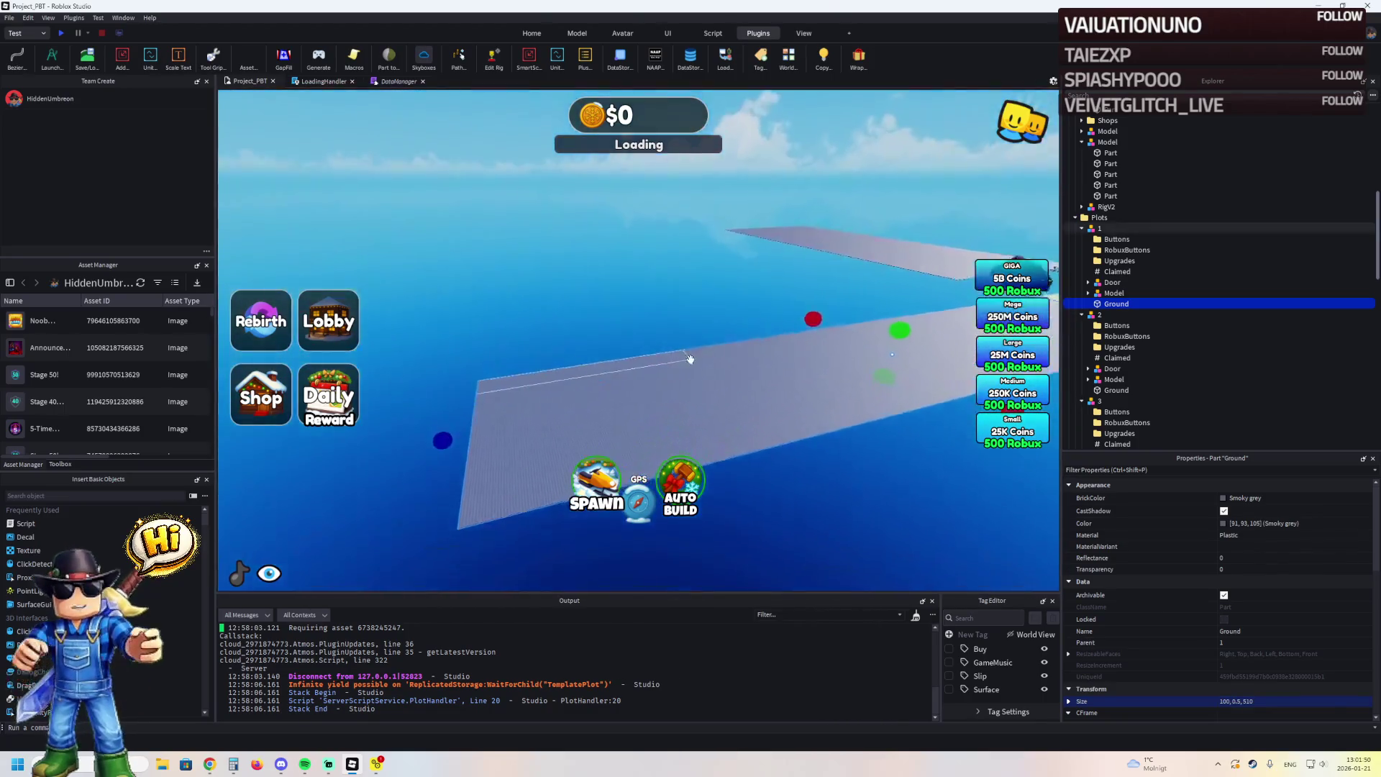
Apply size 100, 0.5, 150 to the other selected plot Ground plates
left_click(845, 224, "ctrl")
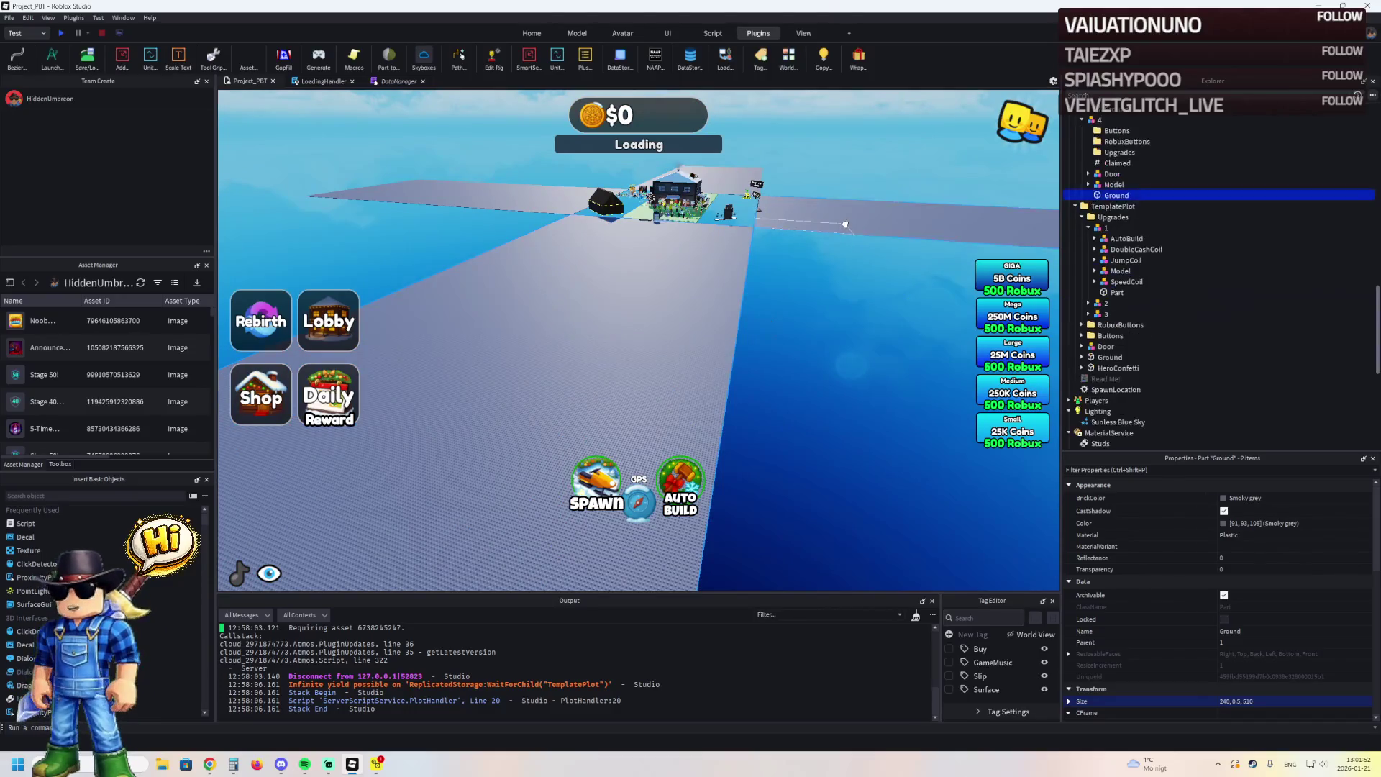
left_click(597, 209, "ctrl")
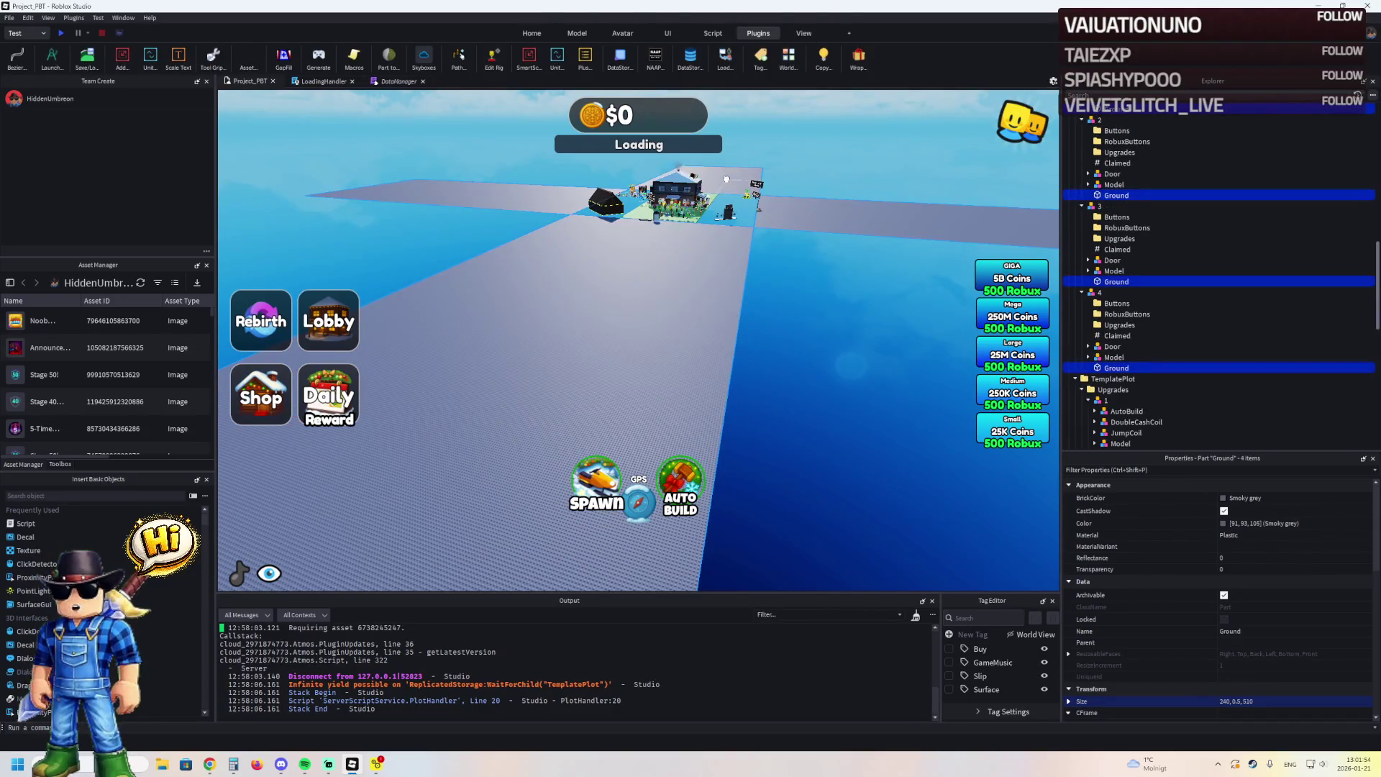
left_click(620, 363, "ctrl")
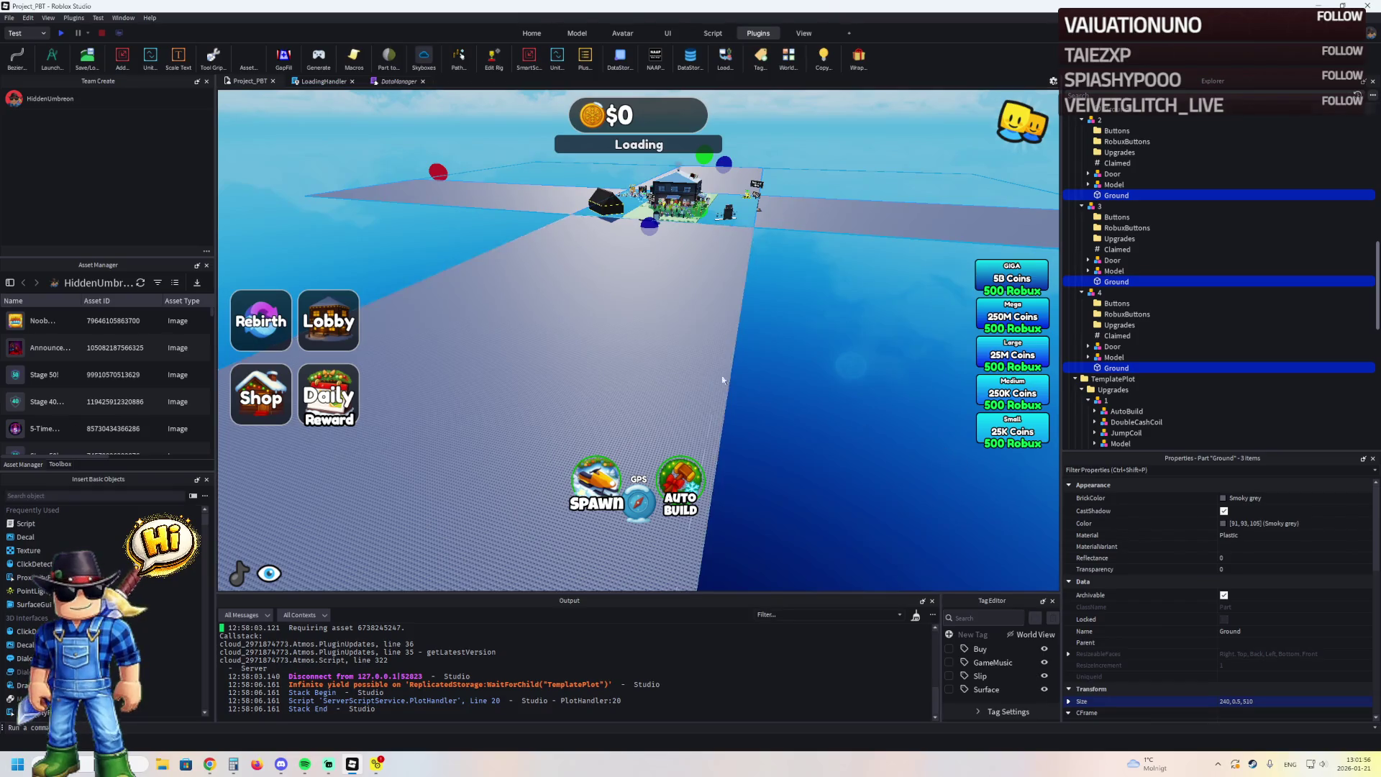
key("Return")
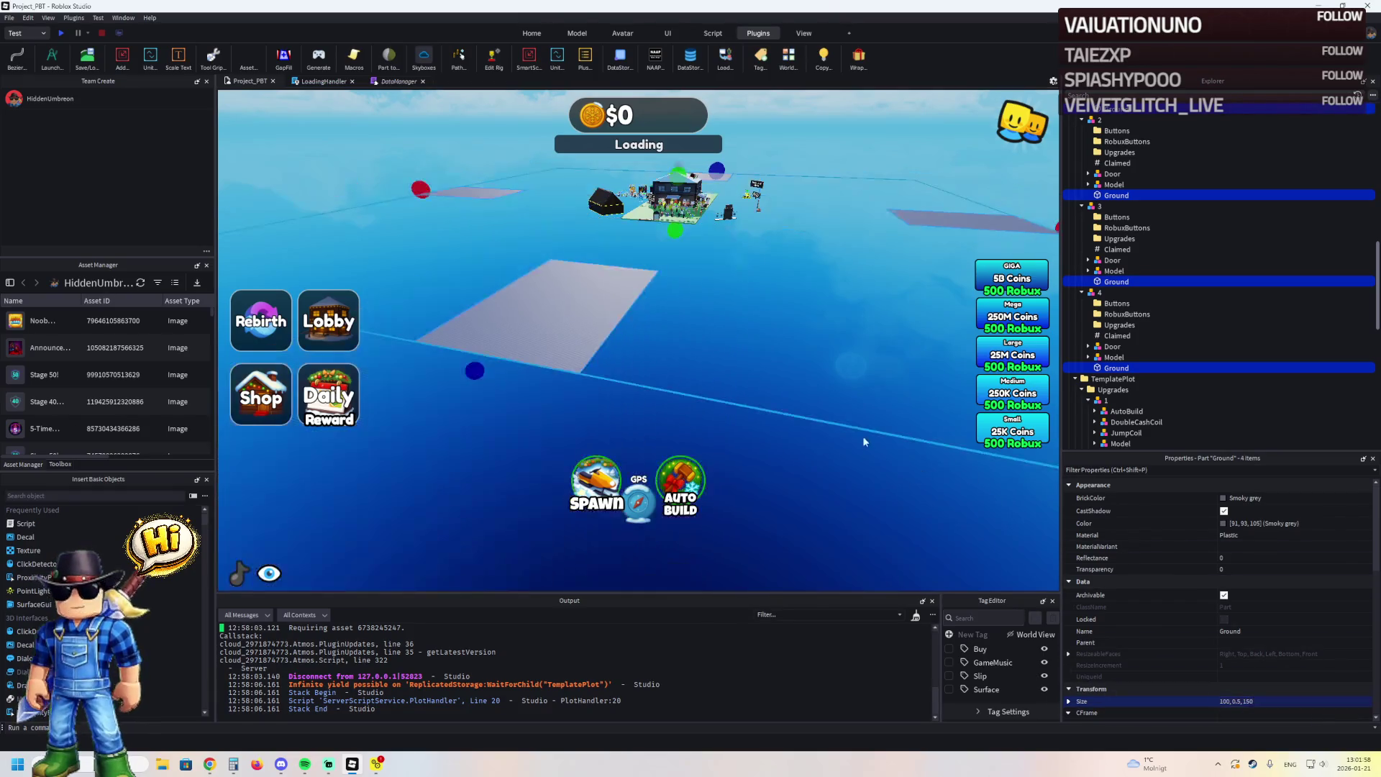
scroll(828, 390, "up", 3)
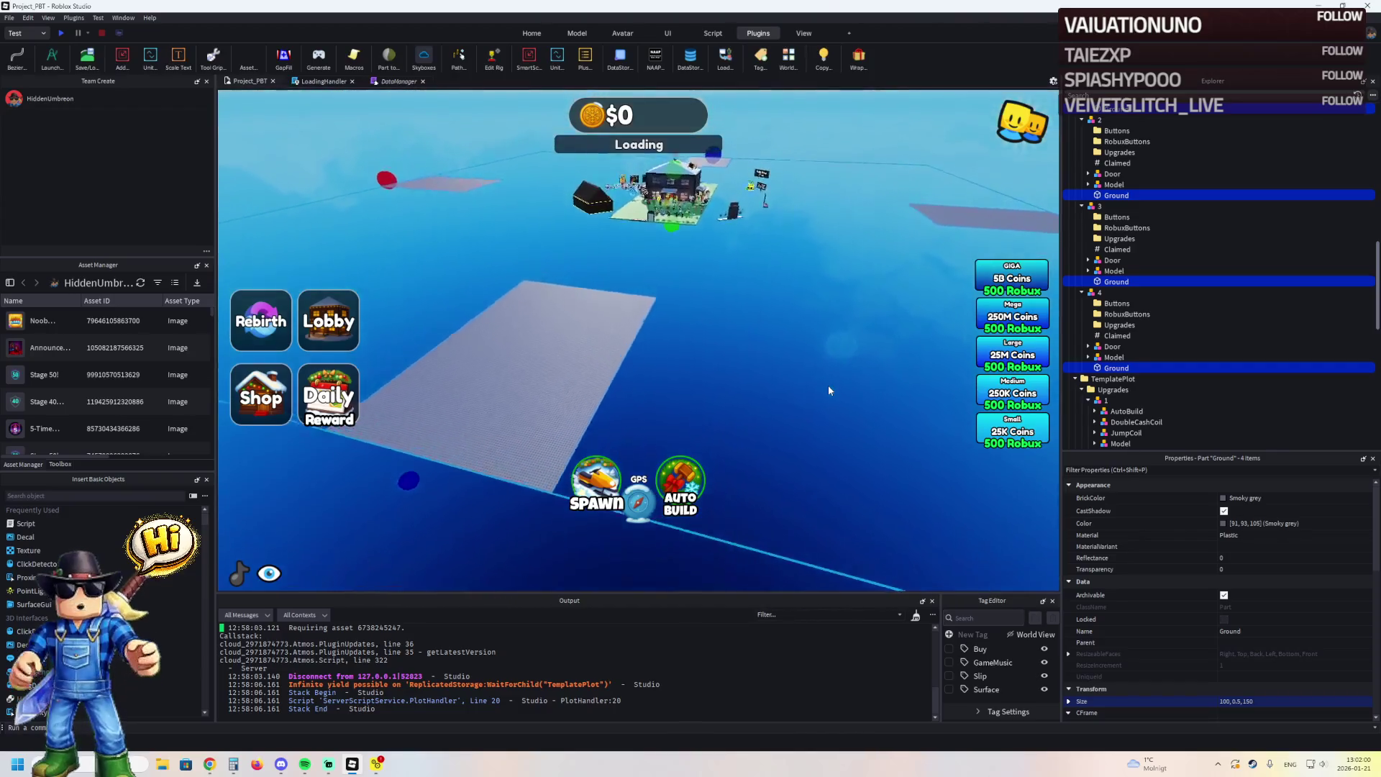
Slide plot 1's Ground plate toward the house with the Move tool
left_click(479, 431)
scroll(480, 432, "down", 2)
left_click(576, 412)
key("f")
key("d")
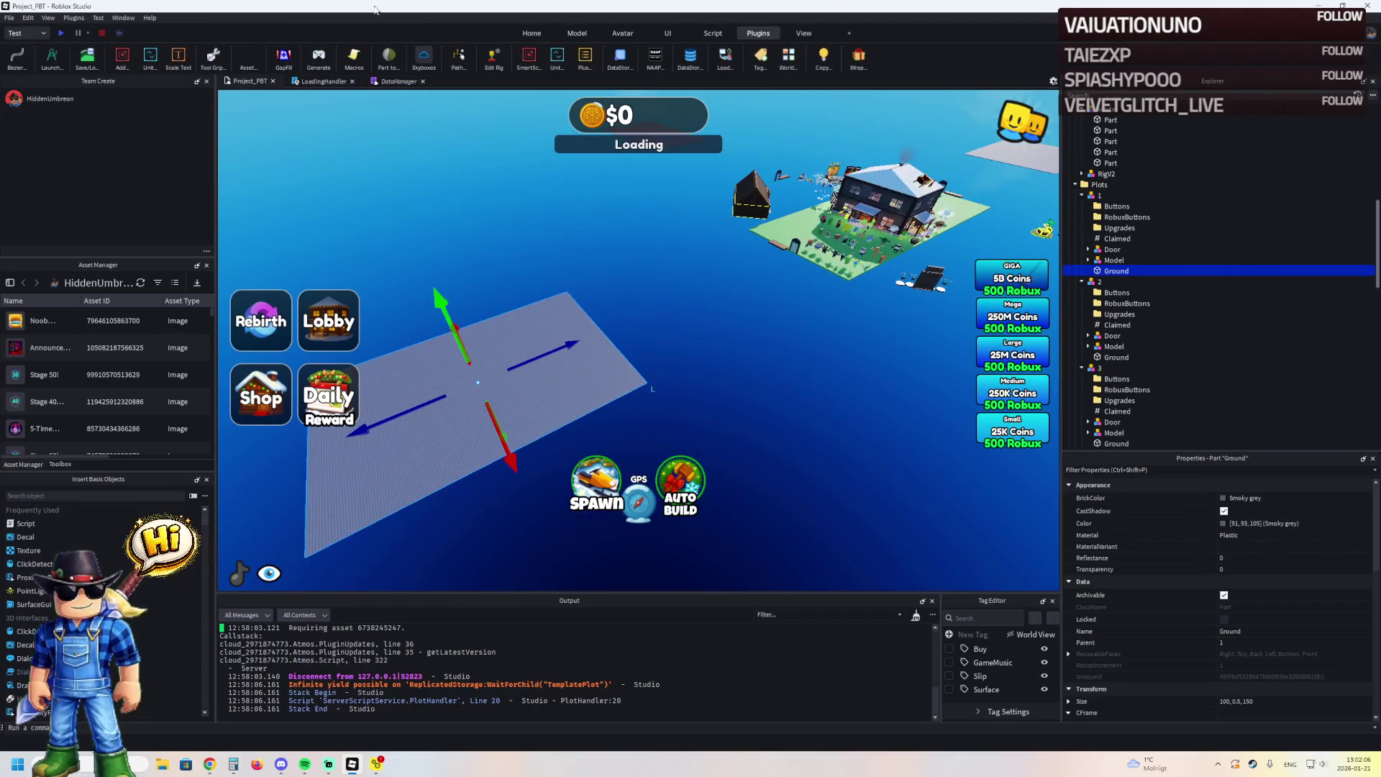
left_click(575, 33)
mouse_move(547, 356)
left_mouse_down()
mouse_move(633, 302)
mouse_move(719, 288)
mouse_move(736, 307)
mouse_move(703, 307)
mouse_move(537, 212)
mouse_move(291, 231)
mouse_move(357, 218)
left_mouse_up()
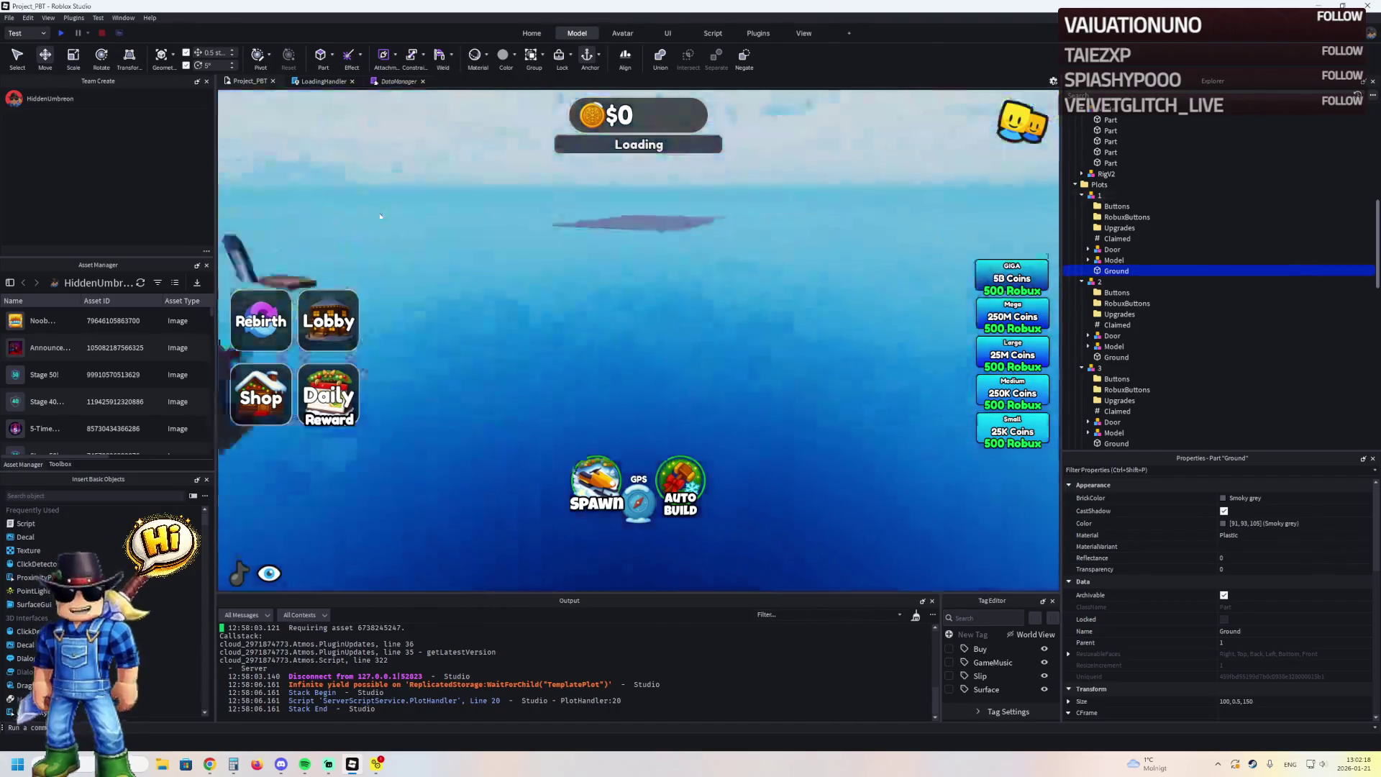
Slide the Ground plates of plots 4 and 3 into line, then pick plot 2's plate
left_click(605, 211)
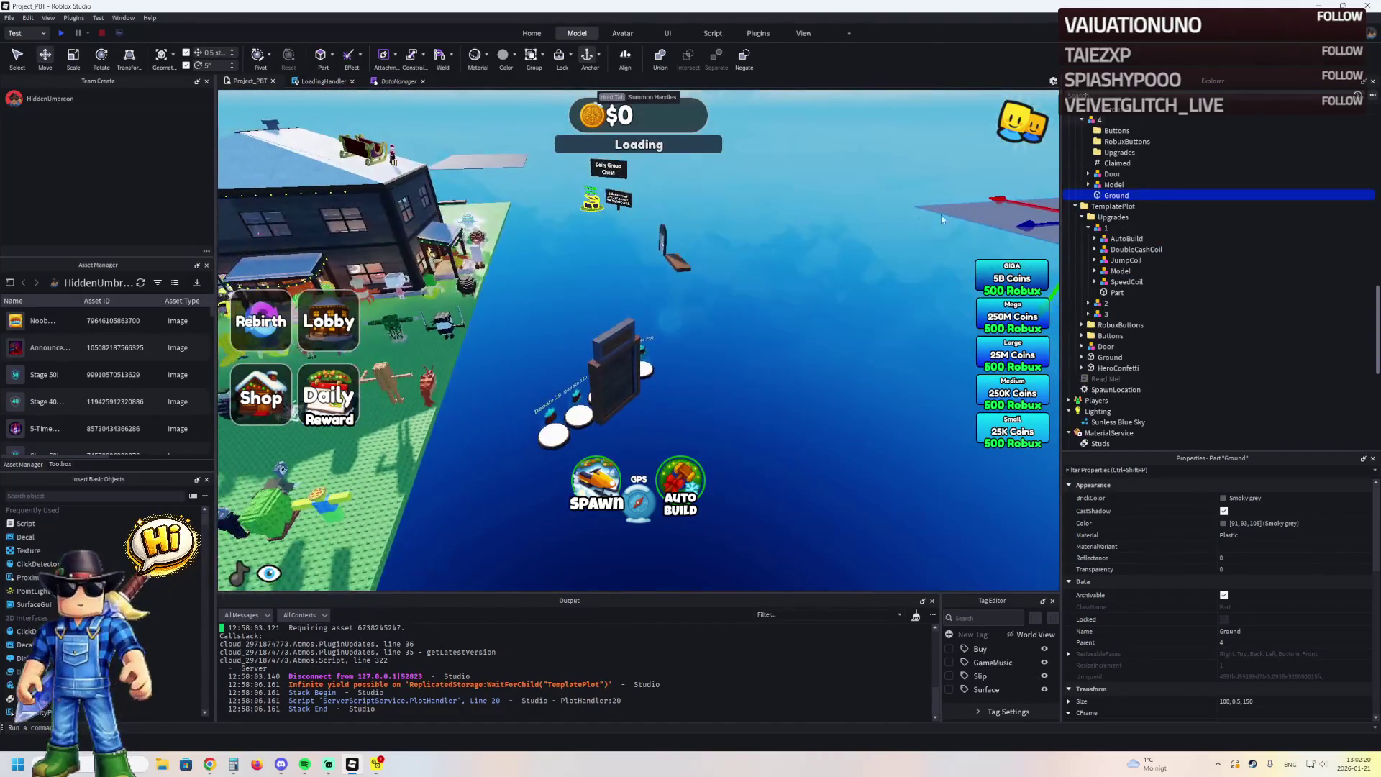
left_click_drag(1035, 223, 685, 261)
left_click(461, 159)
left_click_drag(464, 162, 404, 207)
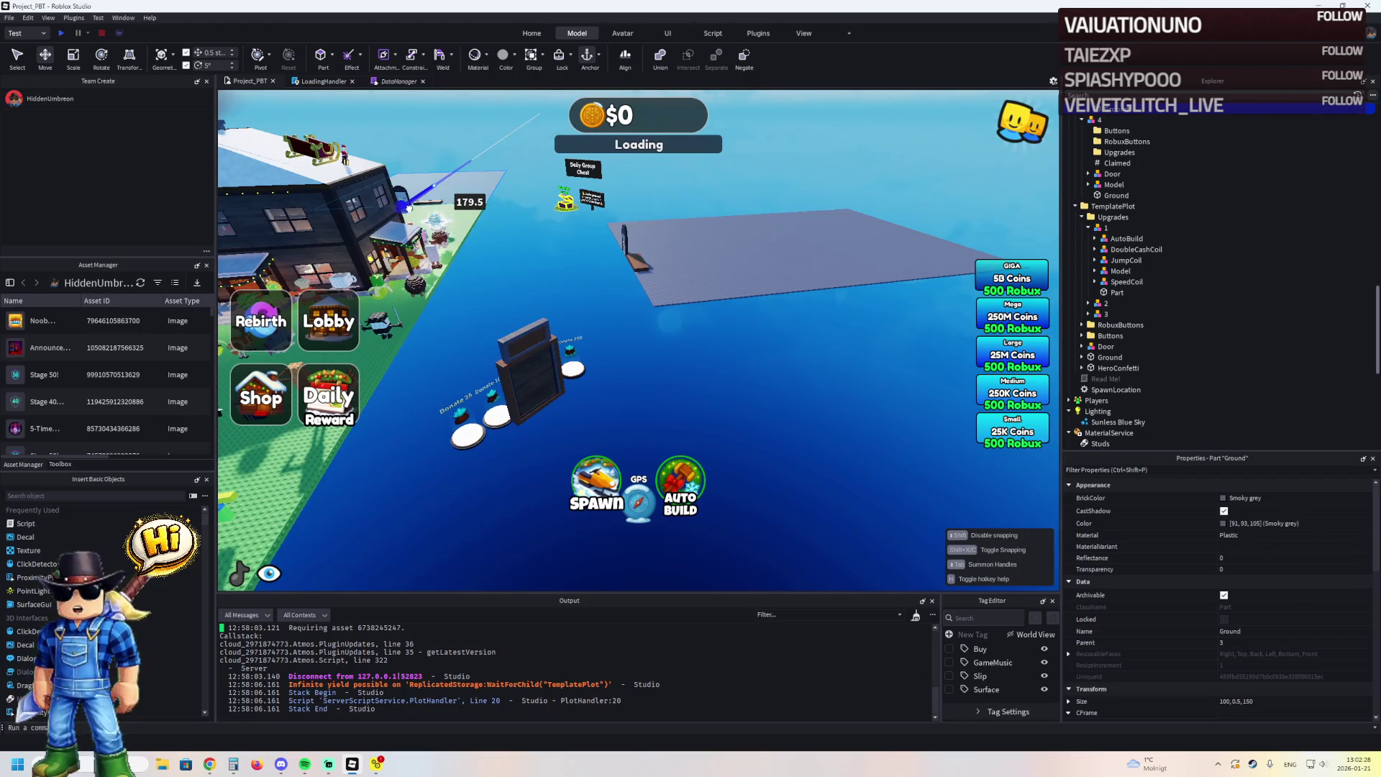
mouse_move(410, 208)
left_mouse_down()
mouse_move(394, 224)
mouse_move(499, 234)
mouse_move(370, 241)
left_mouse_up()
left_click(394, 223)
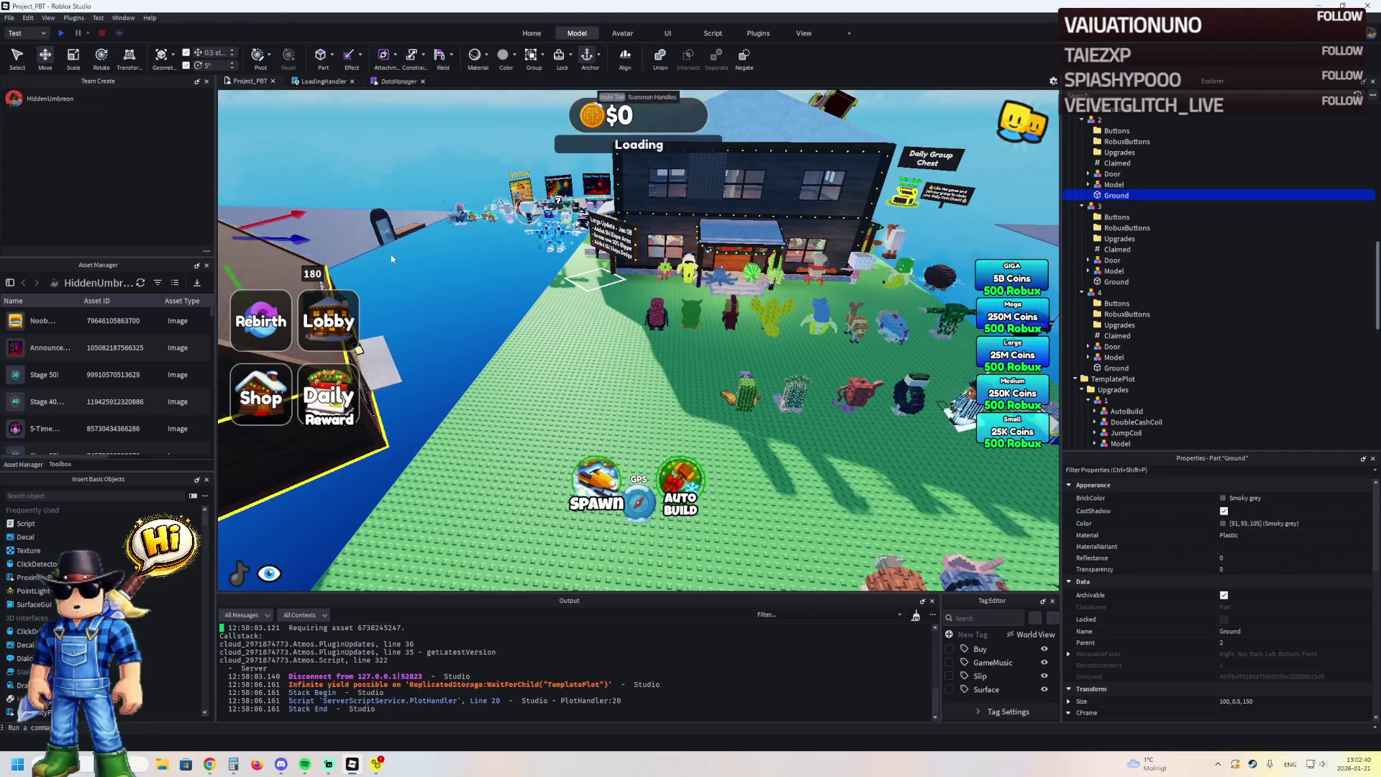
key("f")
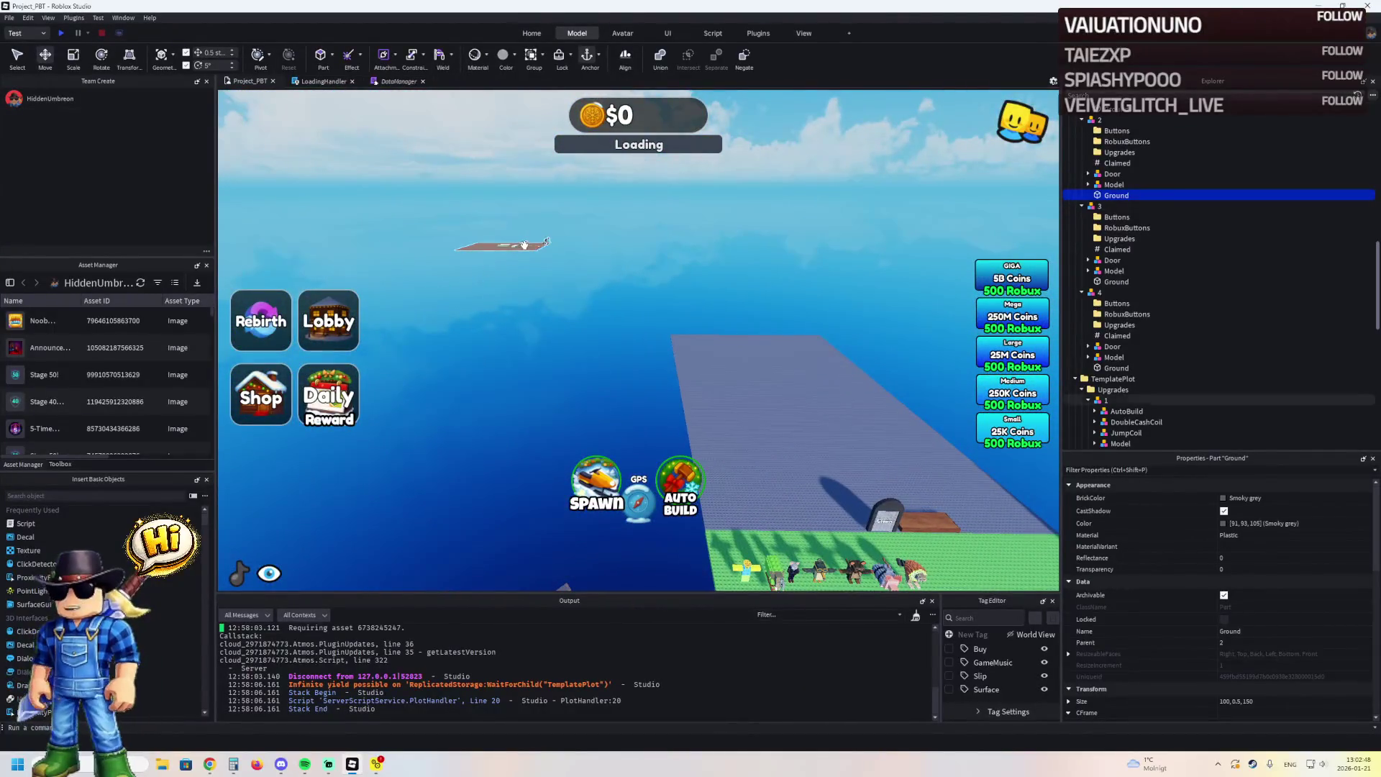
Move TemplatePlot from Workspace into ReplicatedStorage and start a play test
left_click(525, 245)
key("Left")
key("Left")
key("Left")
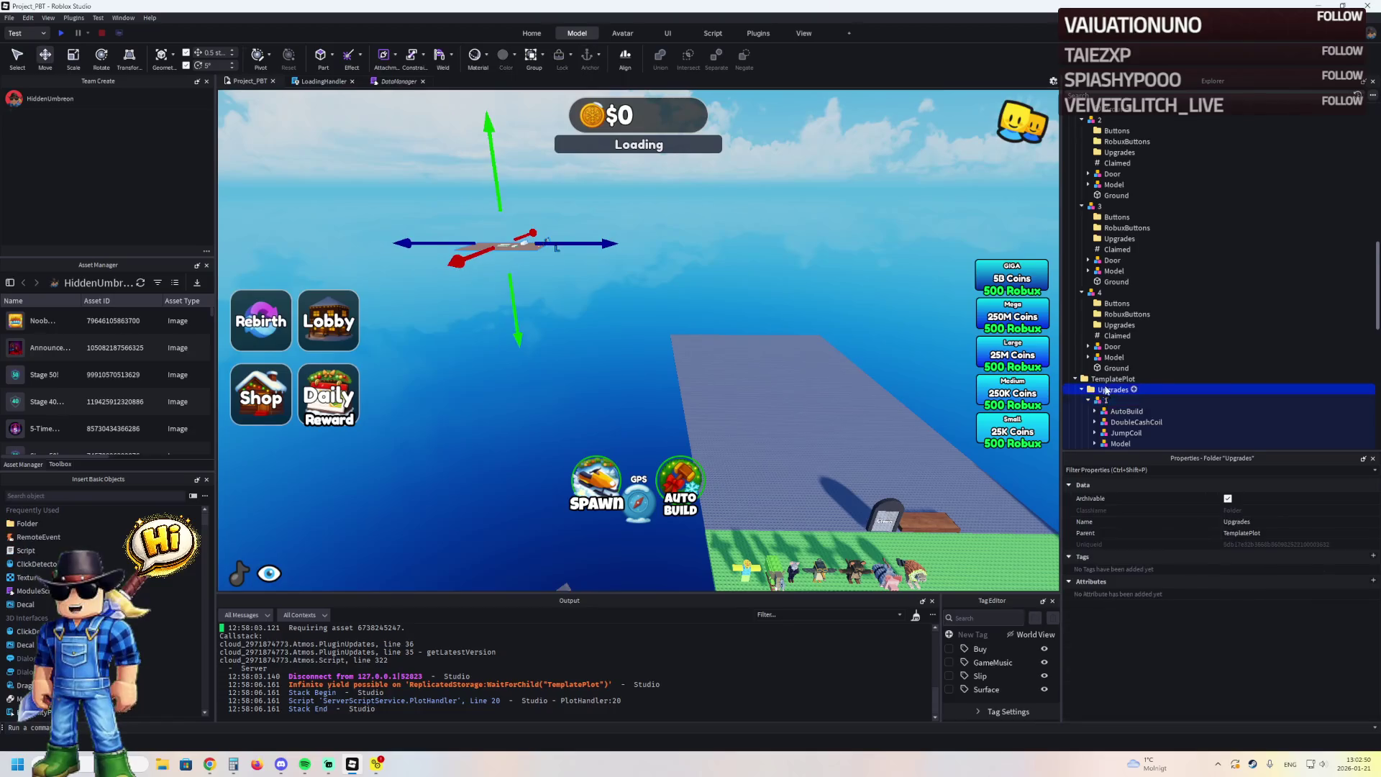
mouse_move(1111, 379)
left_mouse_down()
mouse_move(1114, 438)
mouse_move(1120, 374)
left_mouse_up()
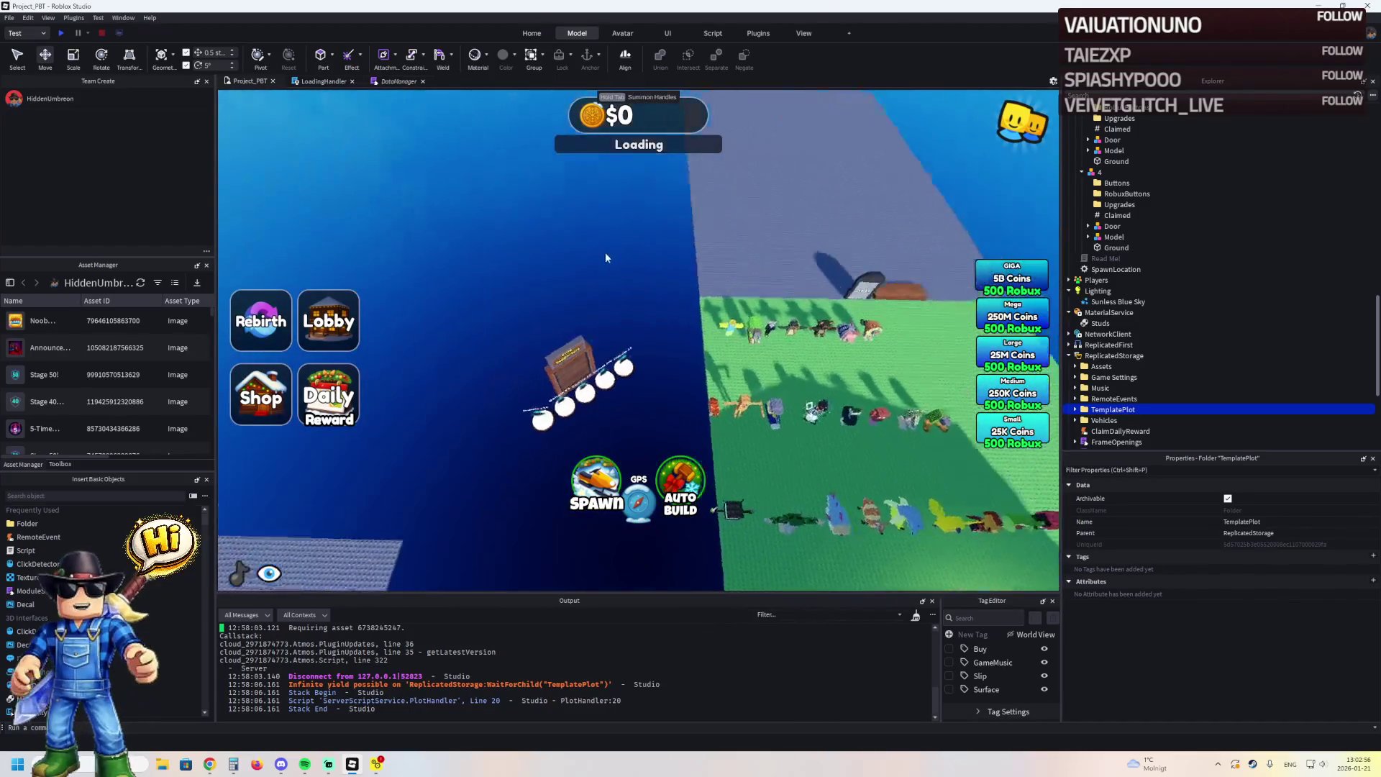
key("F5")
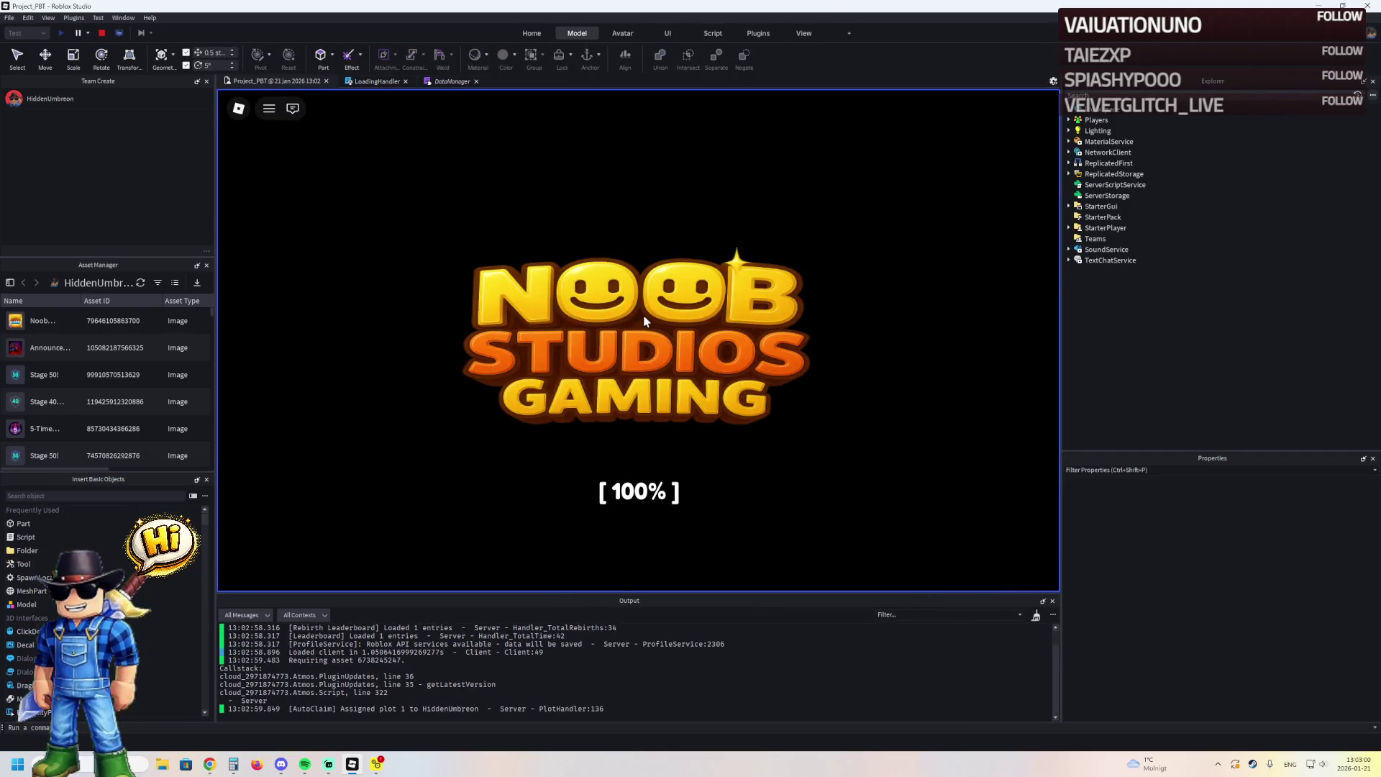
Run the character across the baseplate to the plot sign and coin pads, then stop the test
key("w")
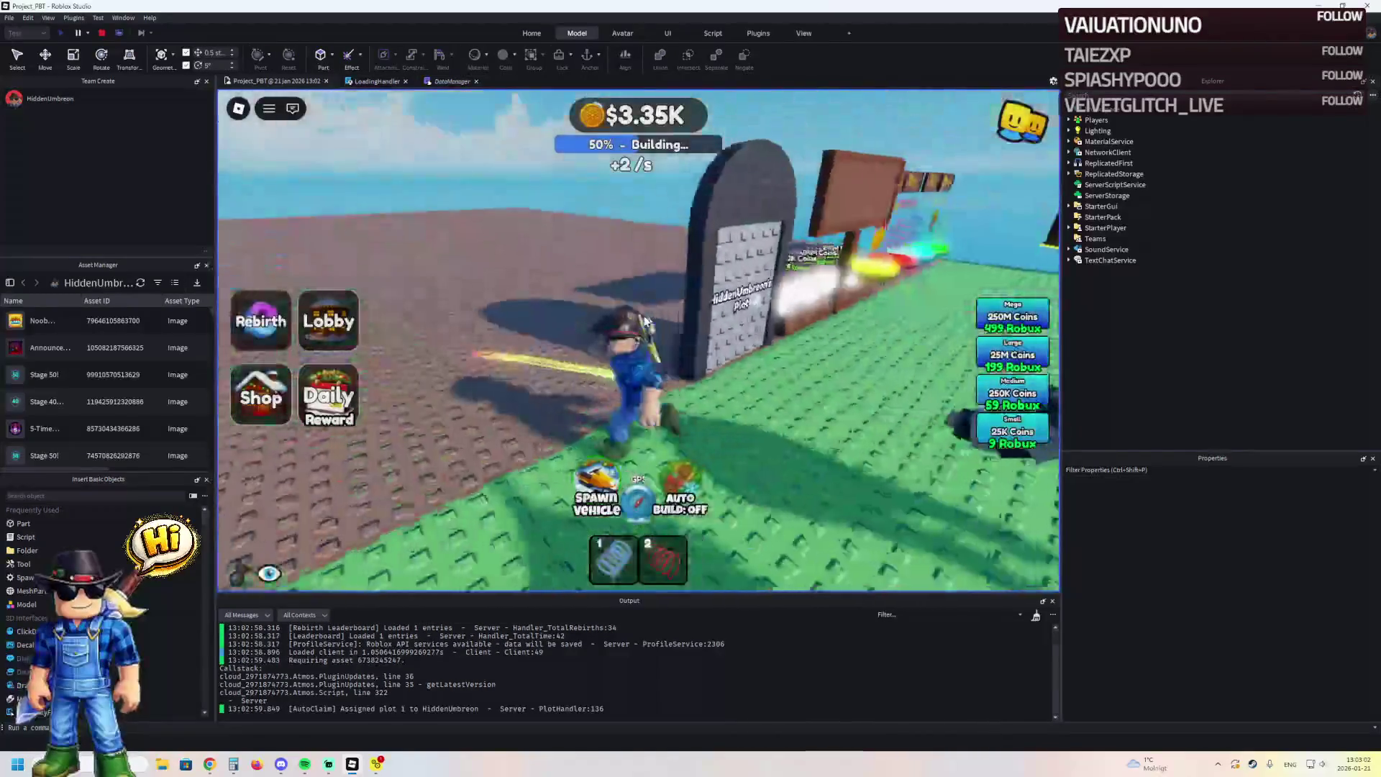
key("s")
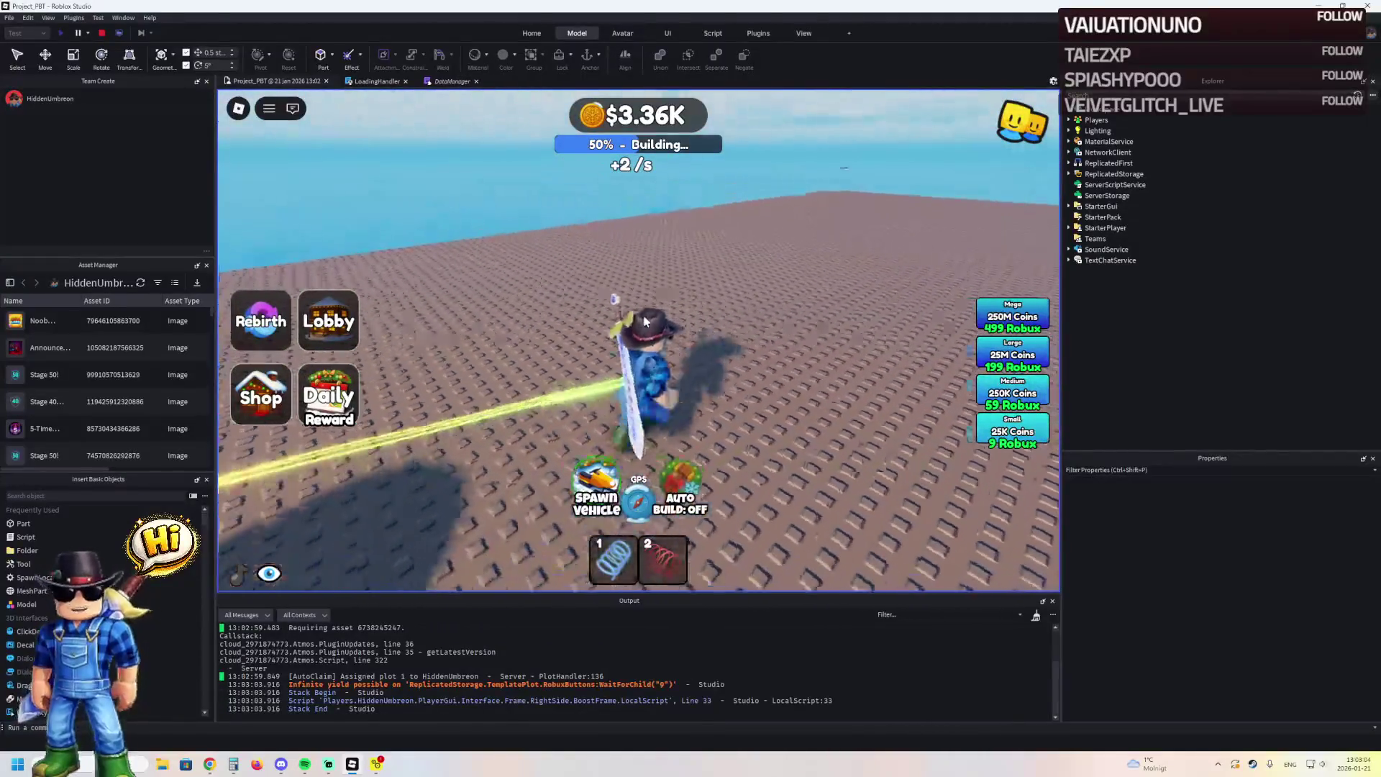
key("d")
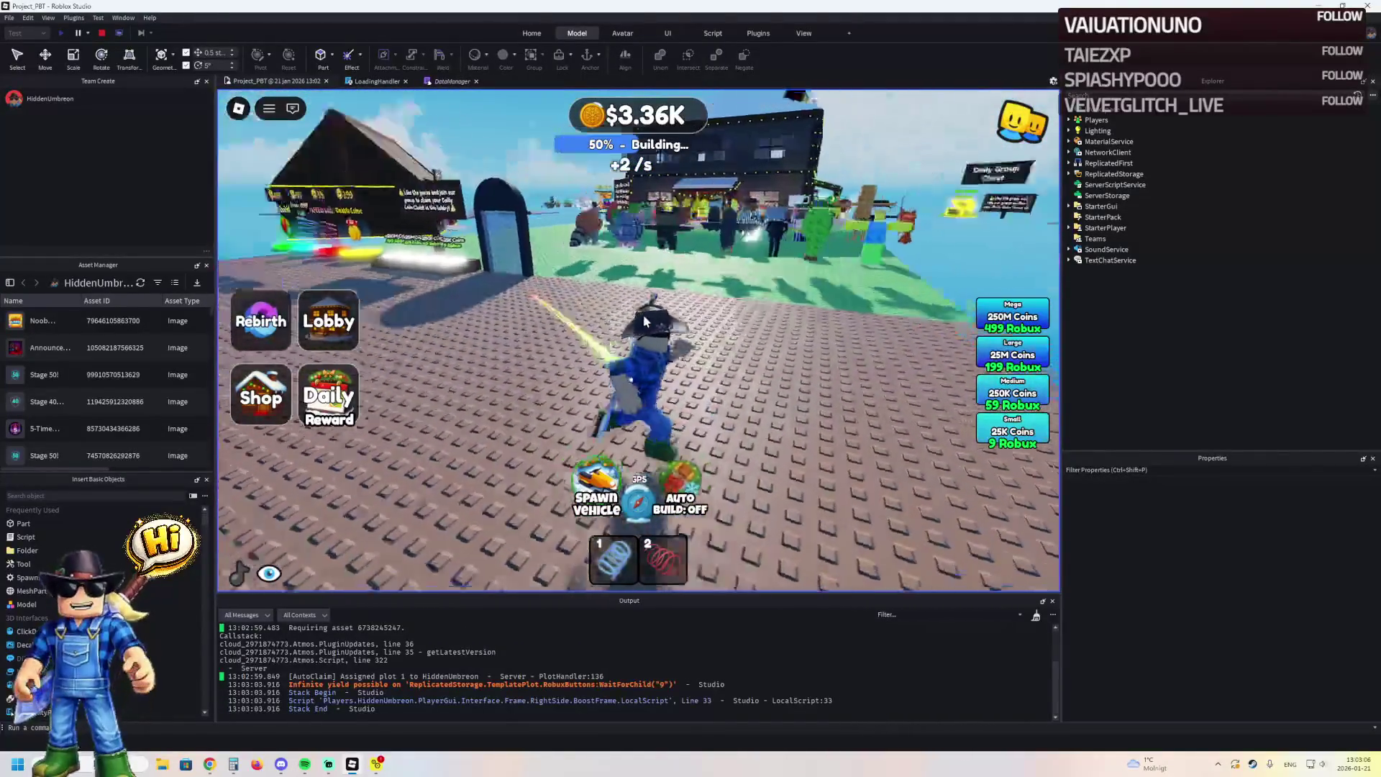
key("a")
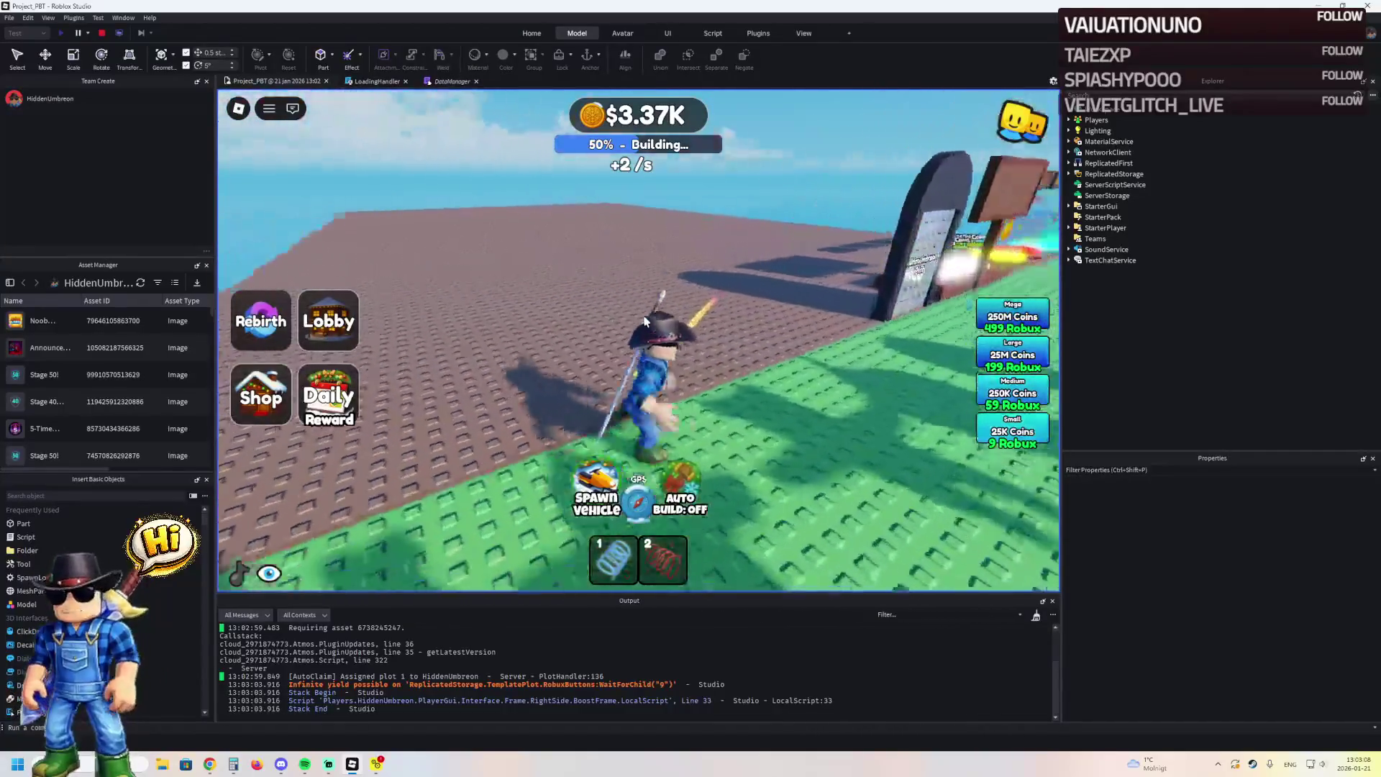
key("d")
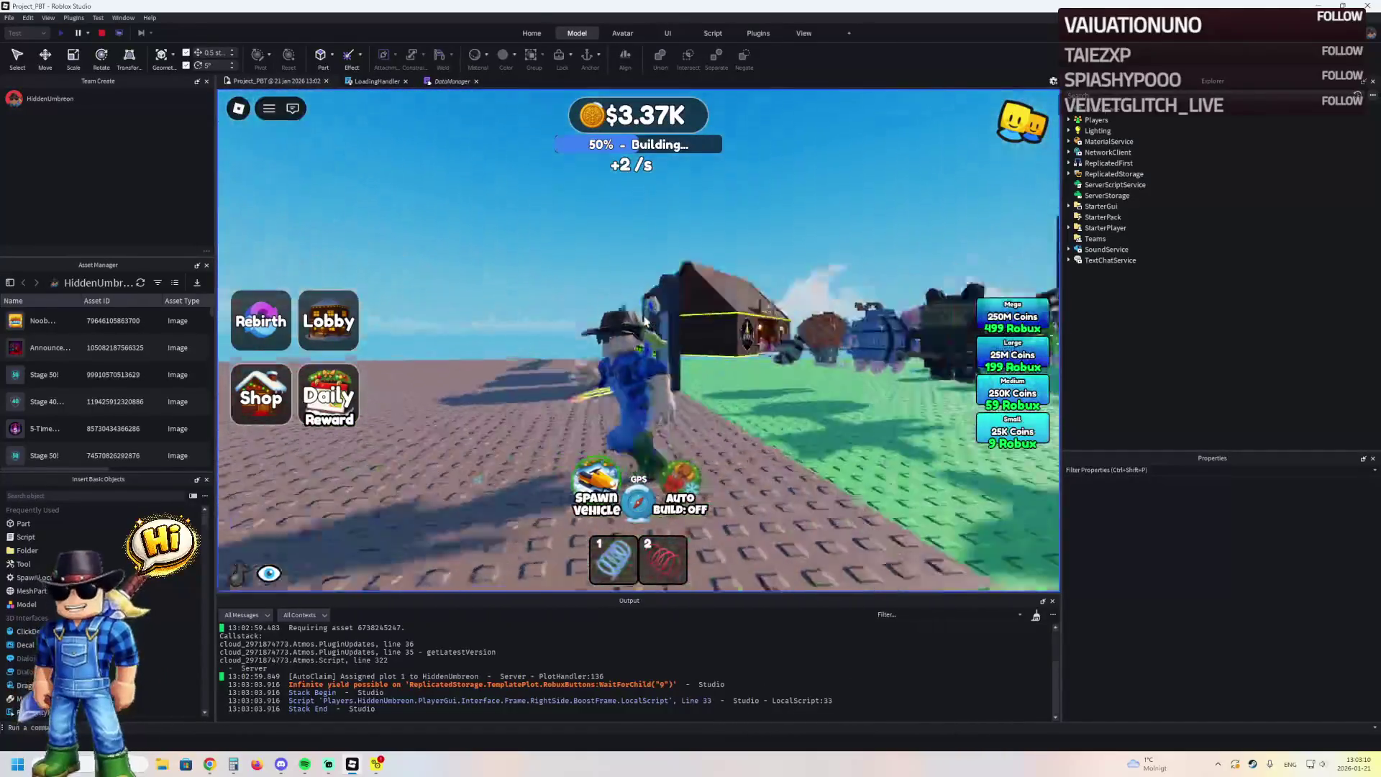
key("a")
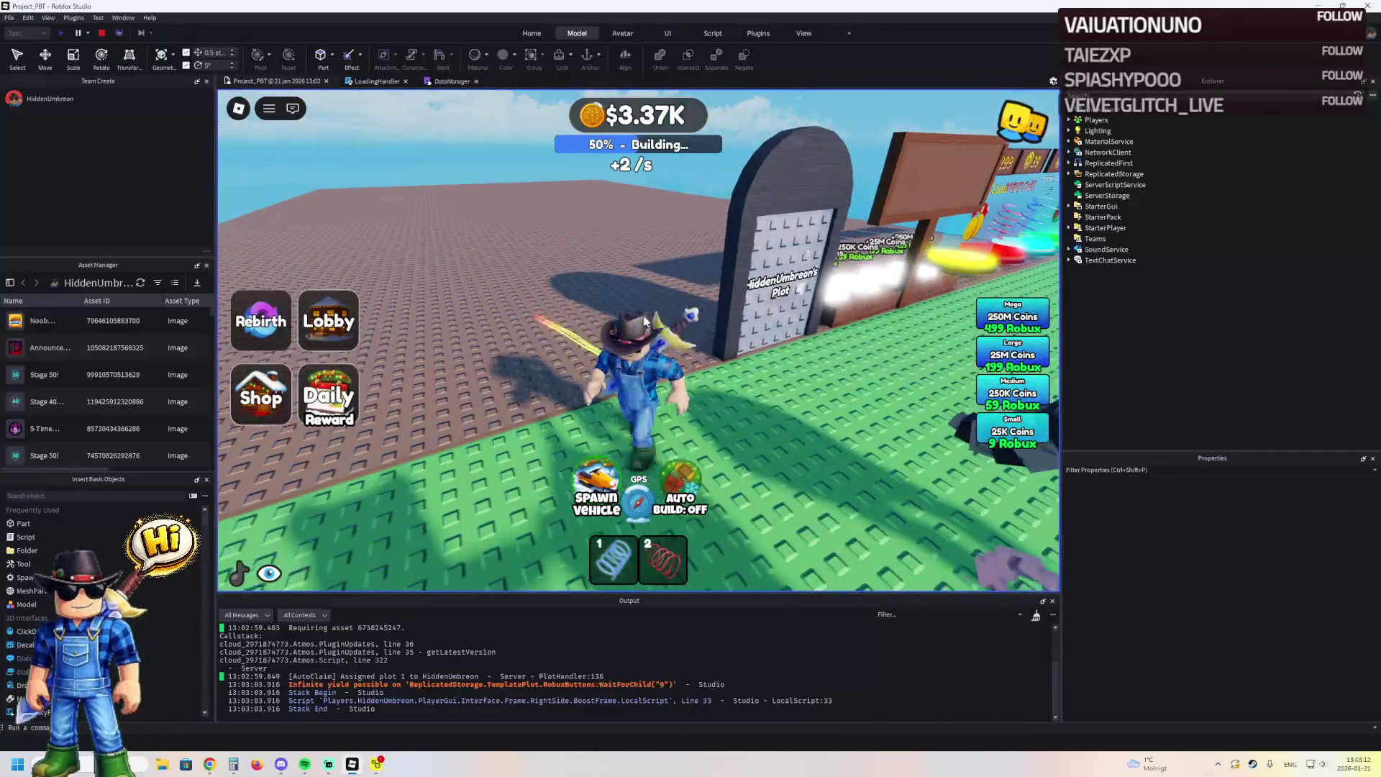
key("d")
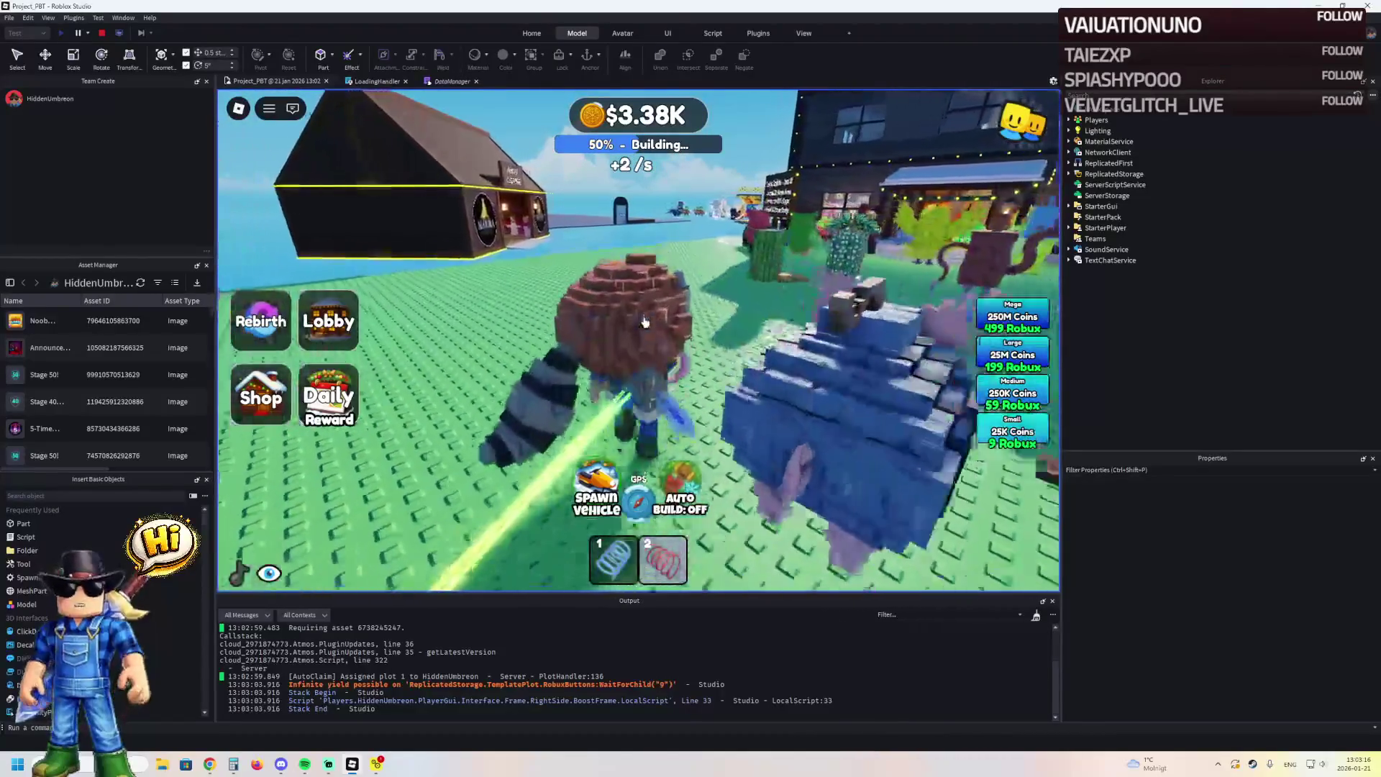
key("a")
key("a")
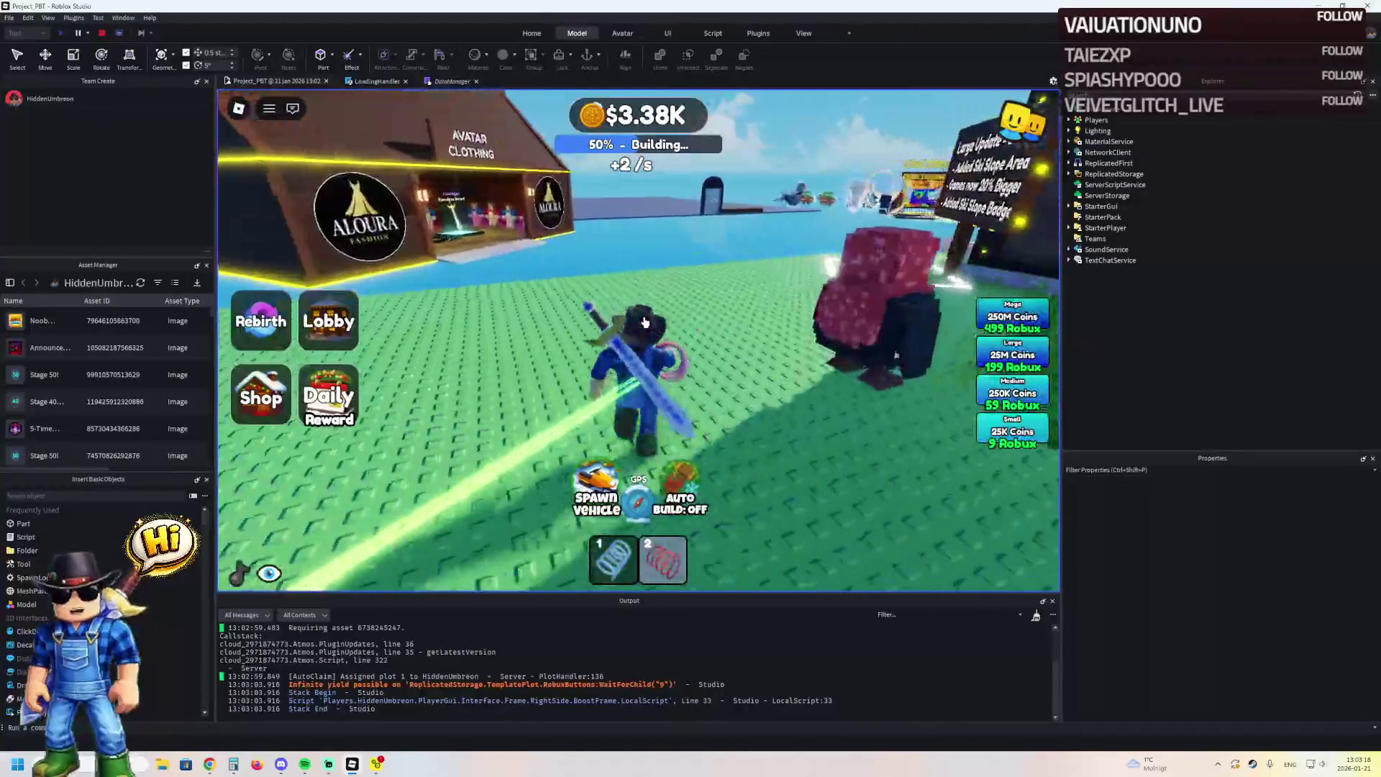
key("a")
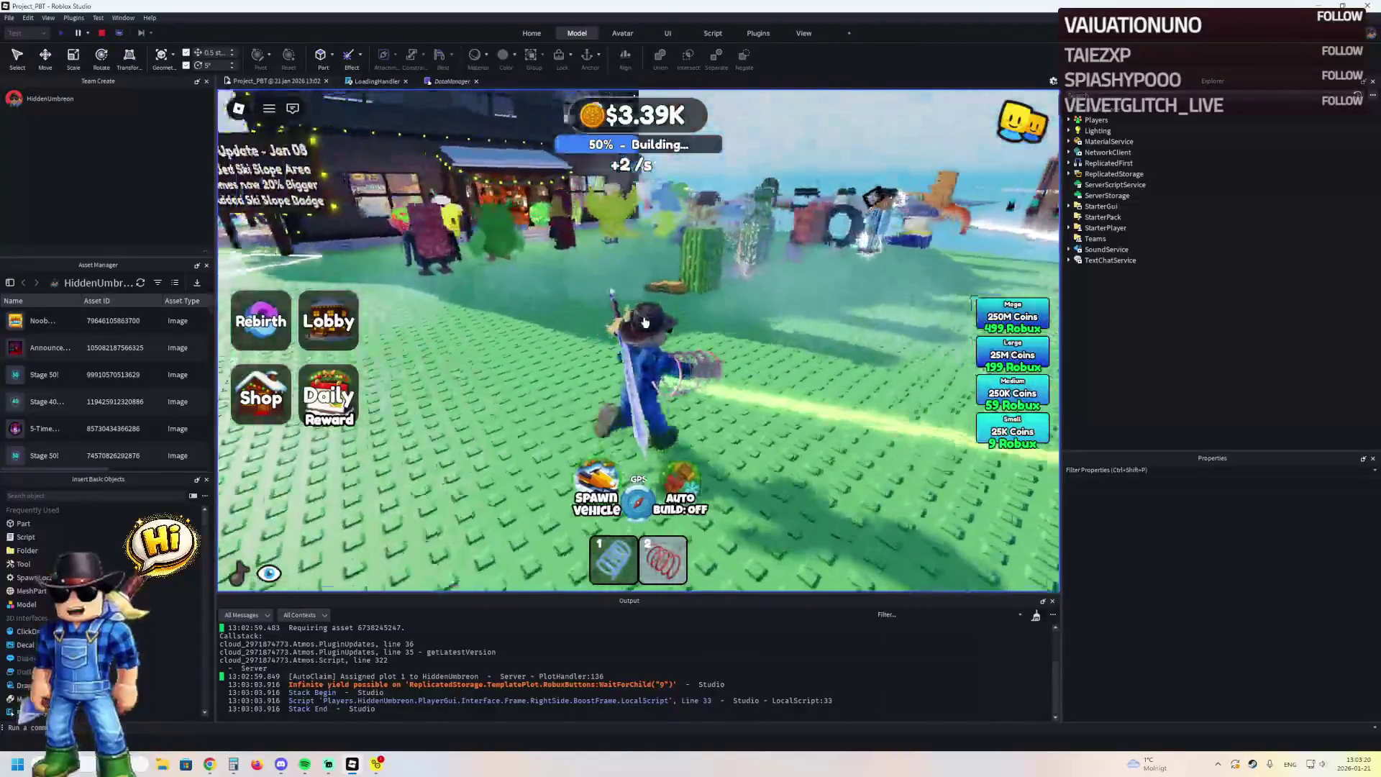
key("a")
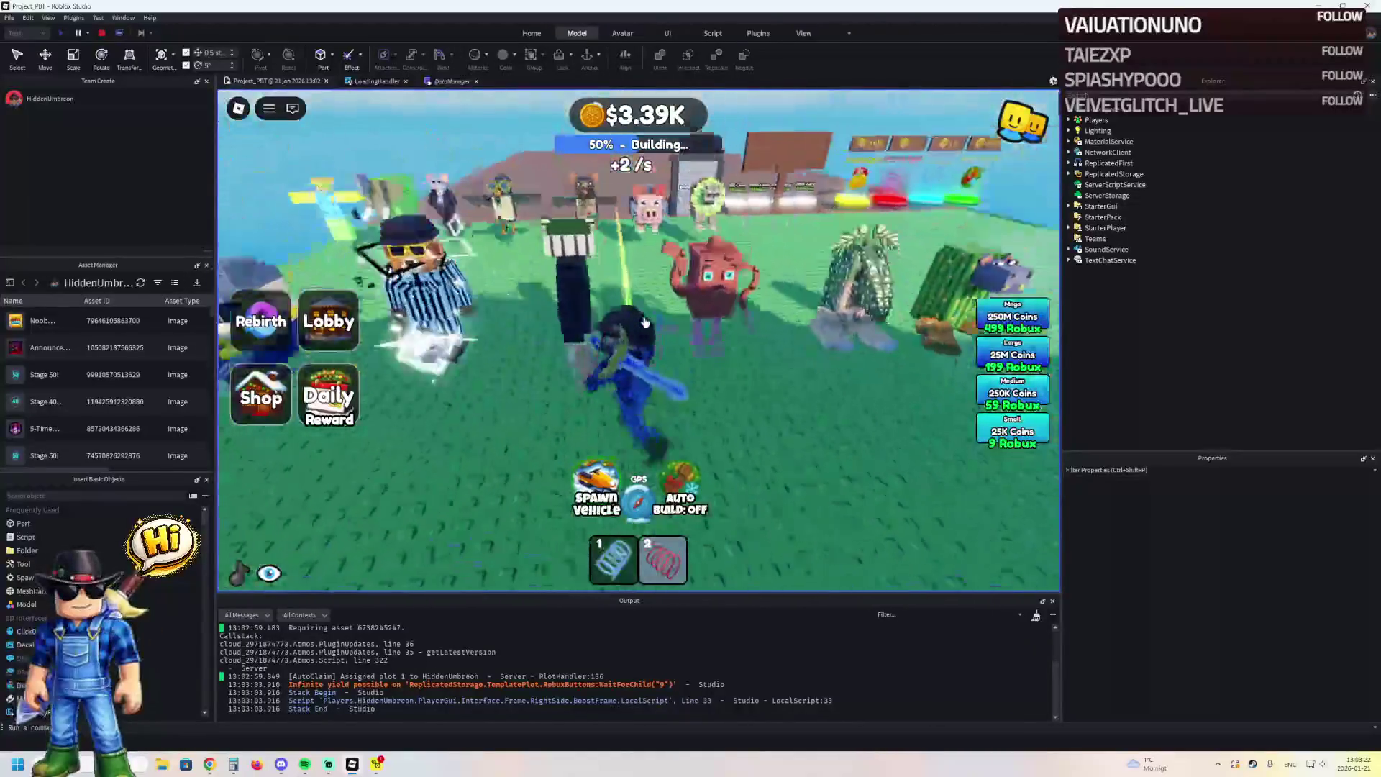
key("a")
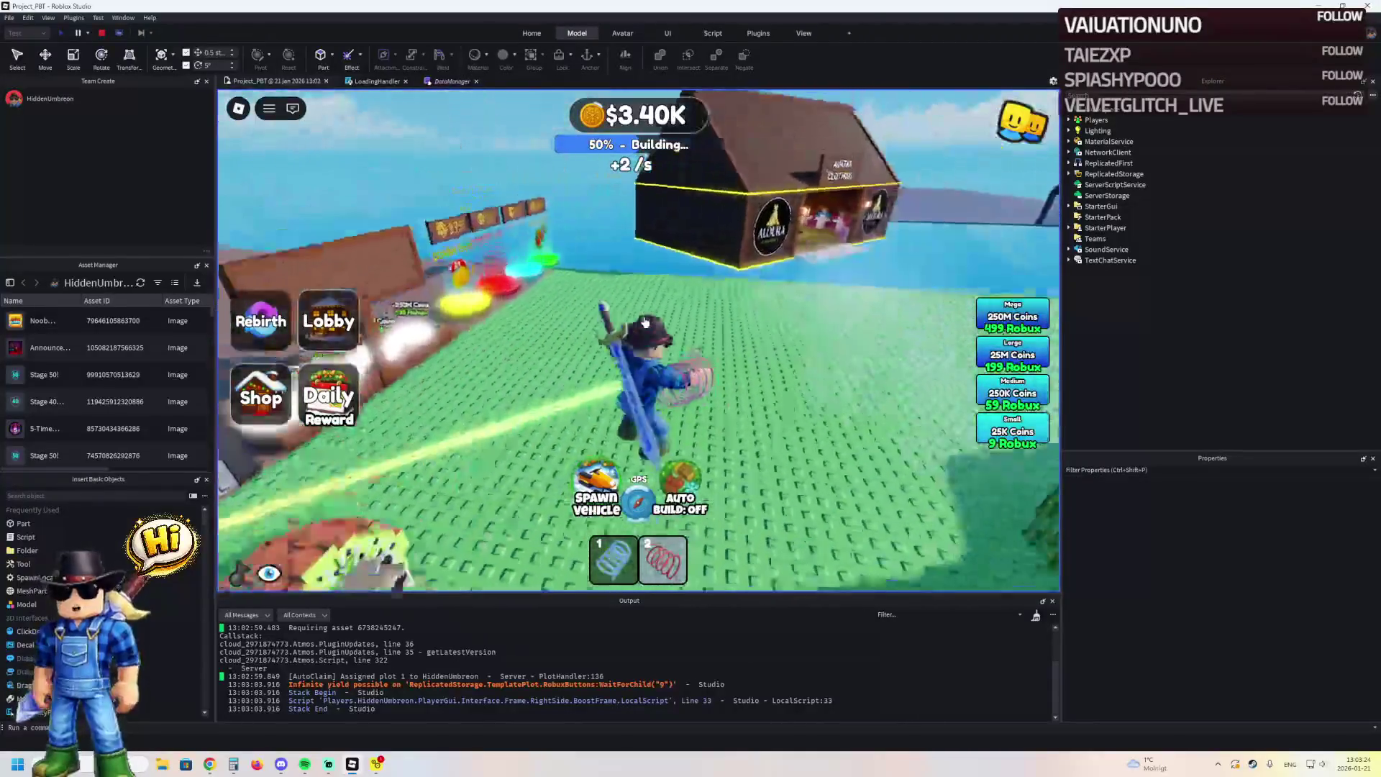
key("w")
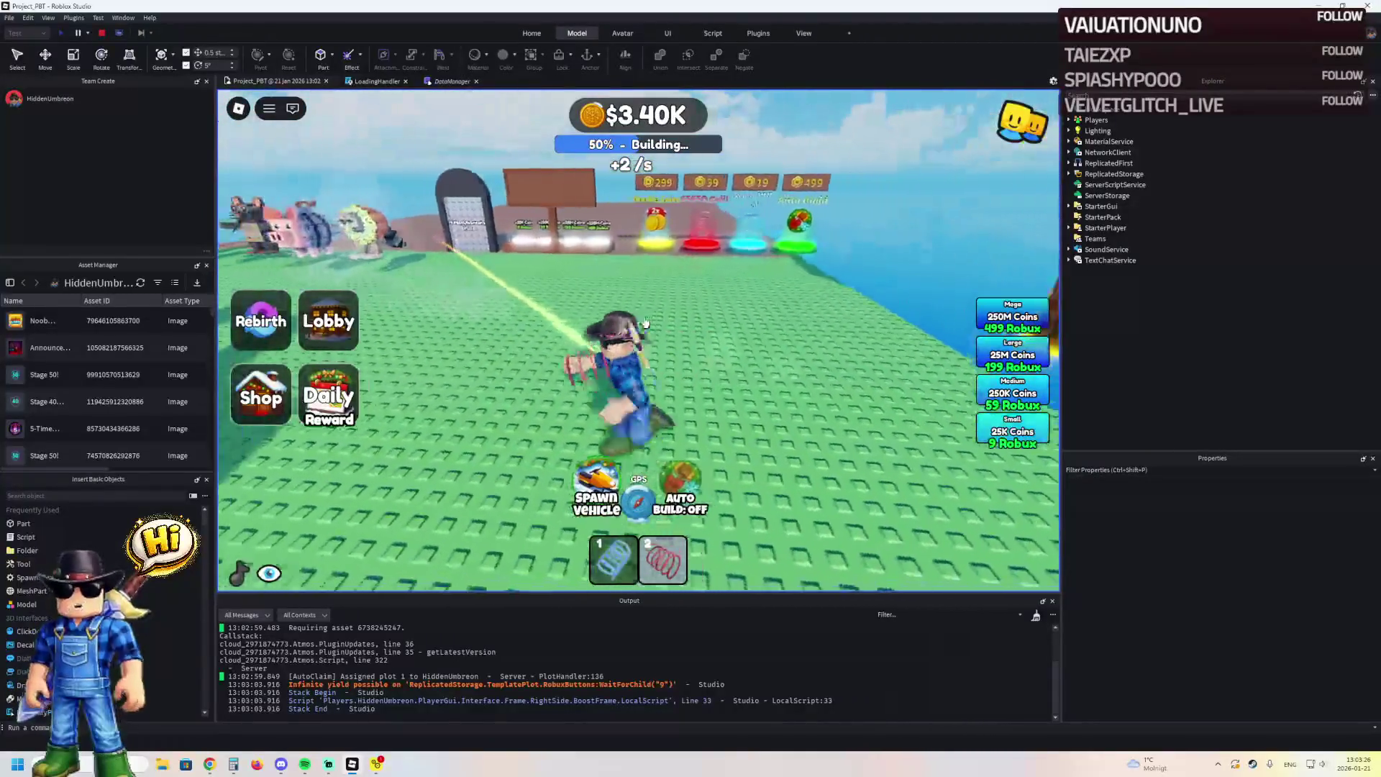
key("w")
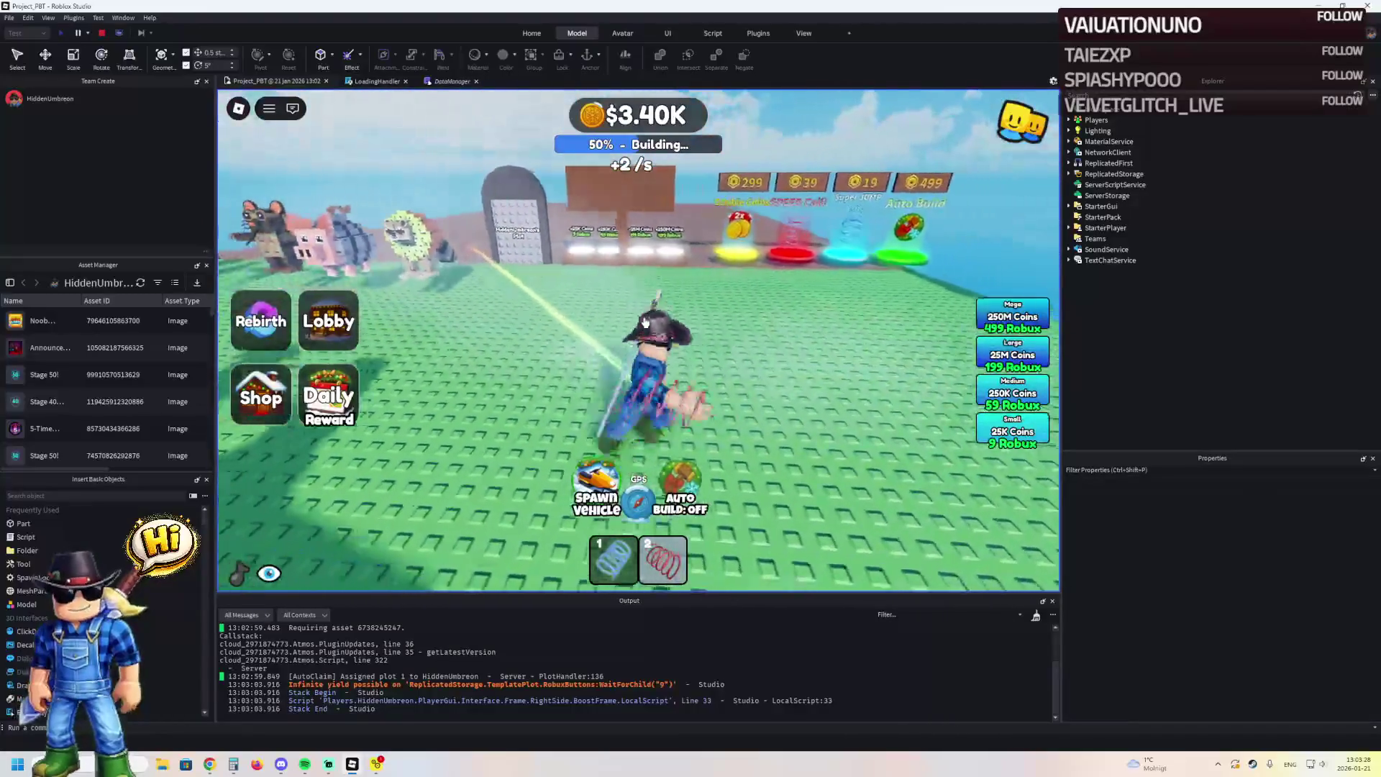
left_click(103, 34)
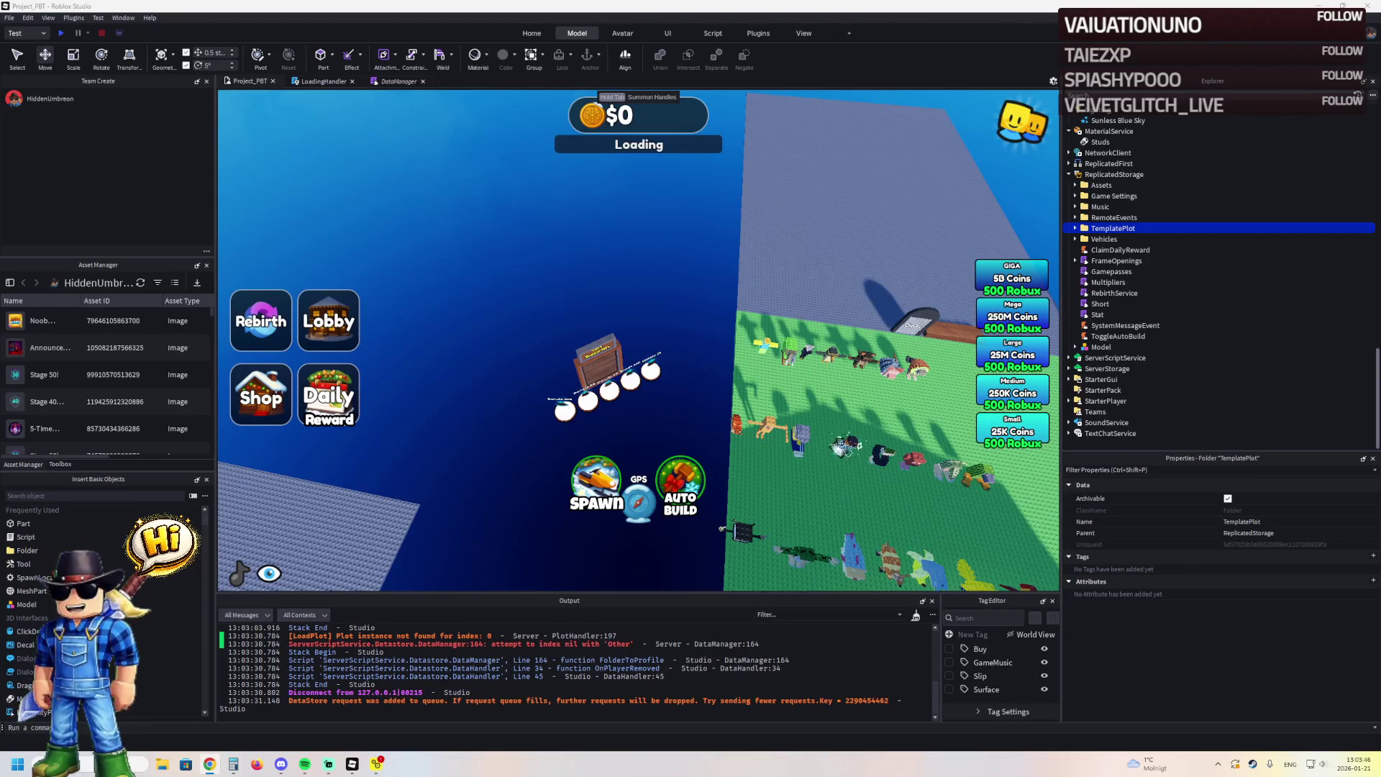
Tilt the camera to look across the plot, clear the selection, and fly toward the plots
left_click_drag(721, 529, 728, 286)
left_click(489, 284)
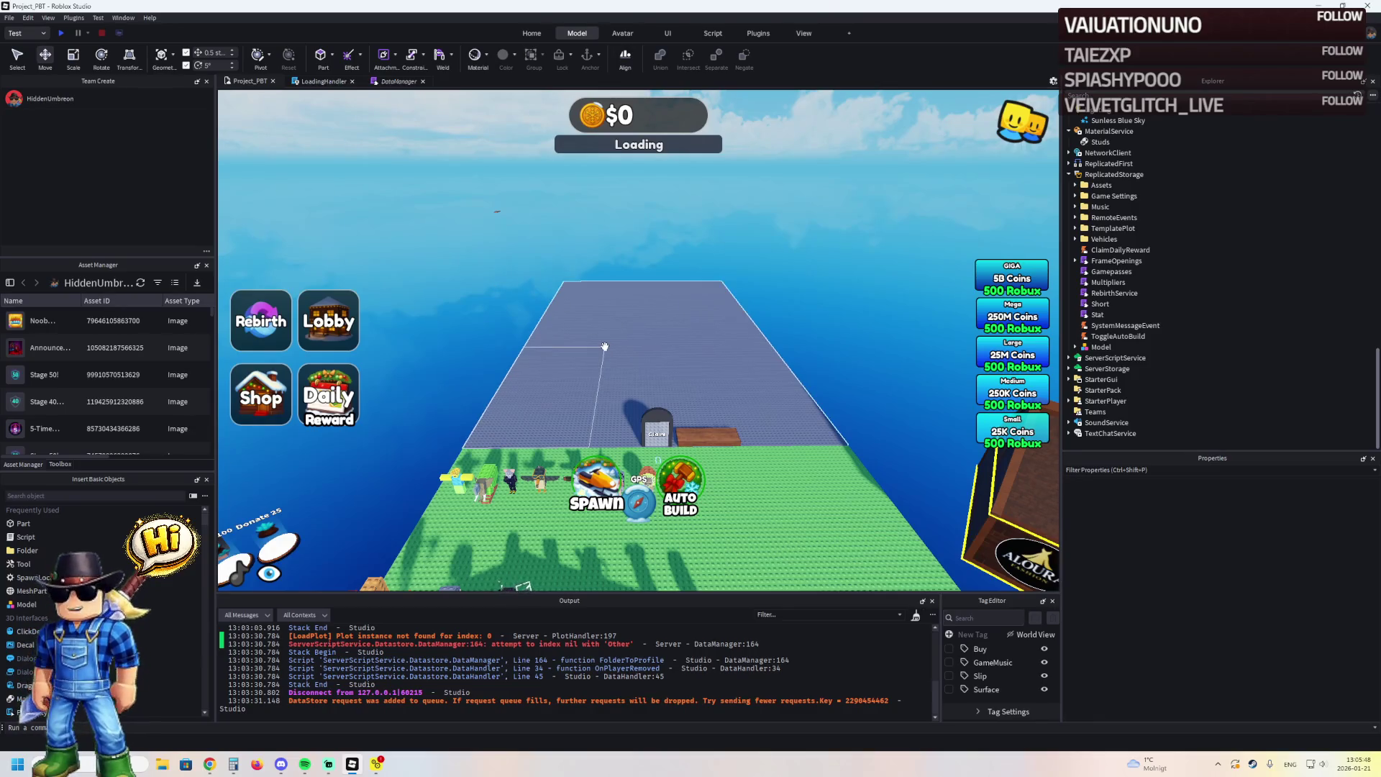
key("a")
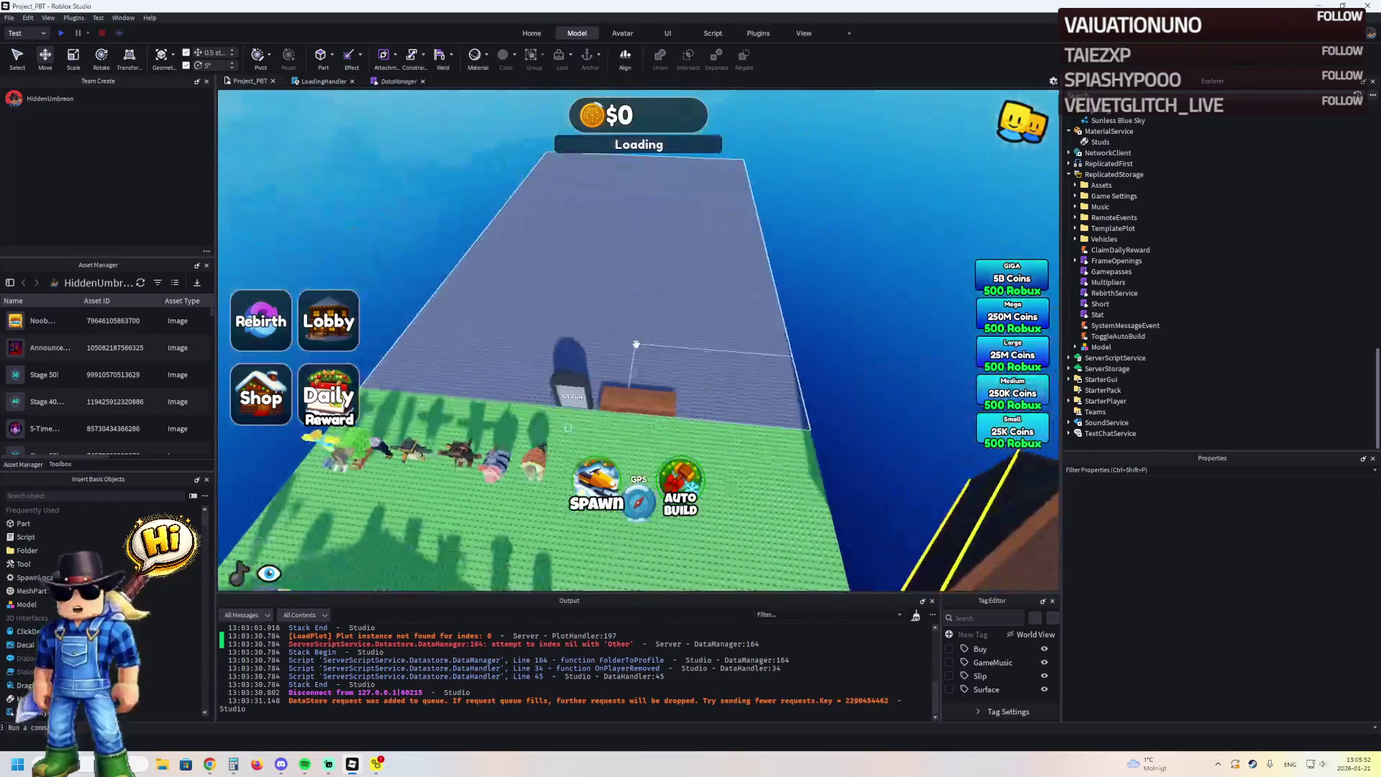
Scale the Ground plates of plots 1 and 2 wider, to about 125, 0.5, 150
left_click(782, 293)
key("ctrl+3")
left_click_drag(789, 238, 825, 243)
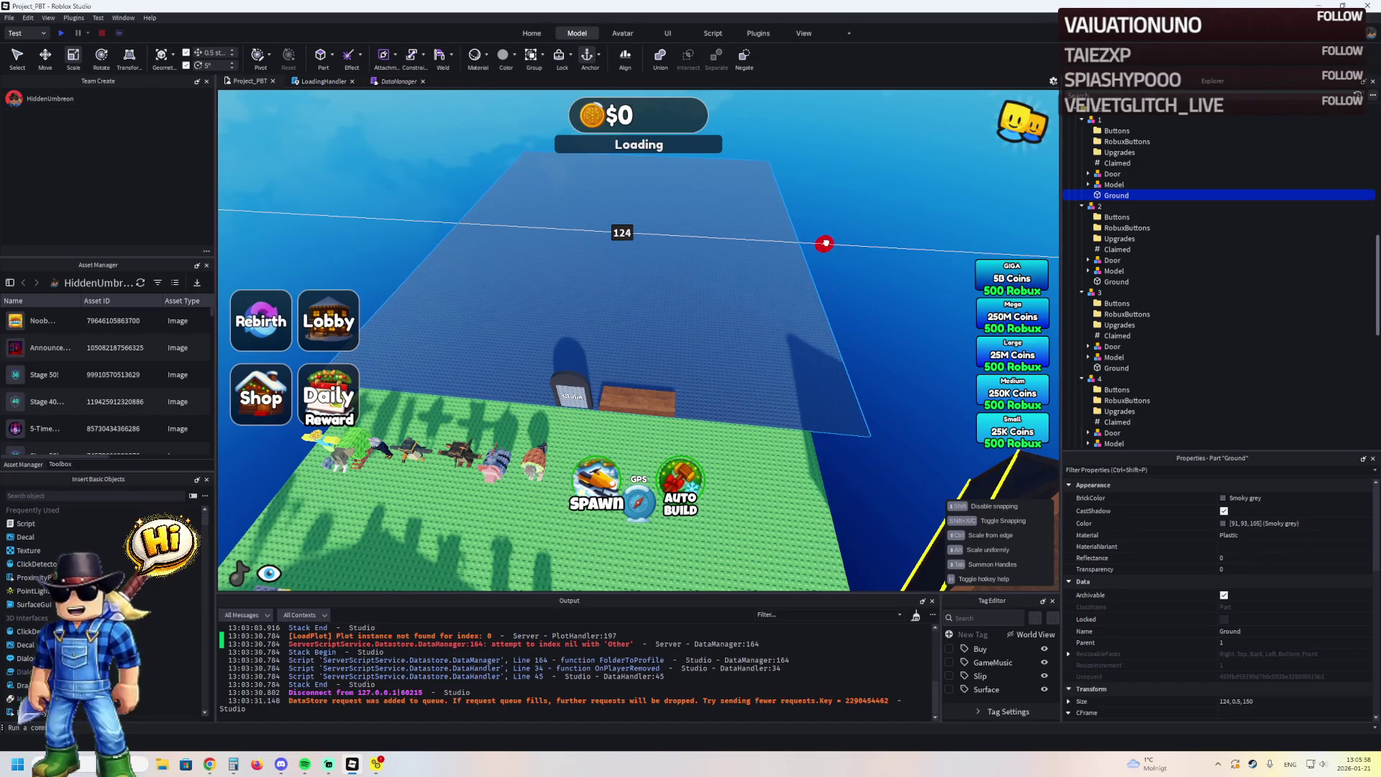
left_click(807, 253)
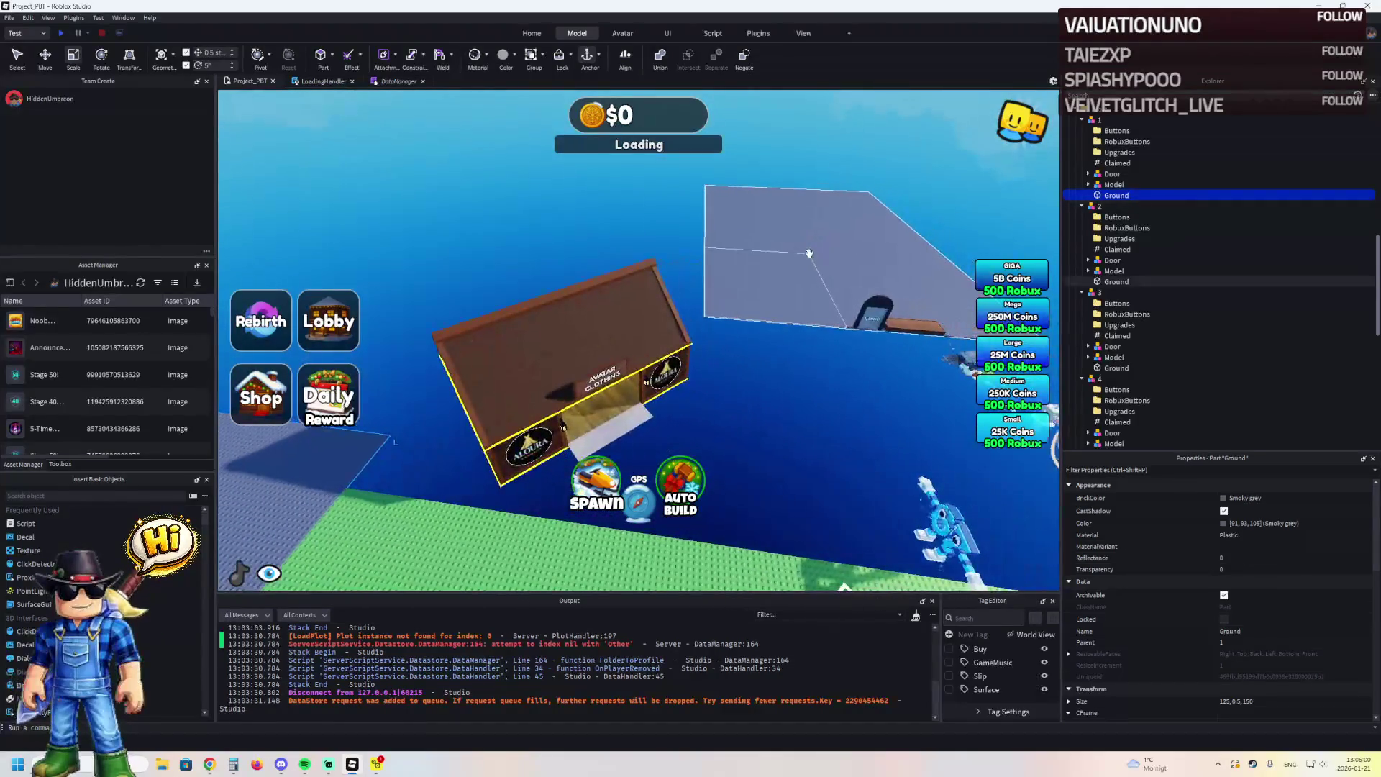
left_click_drag(675, 234, 645, 239)
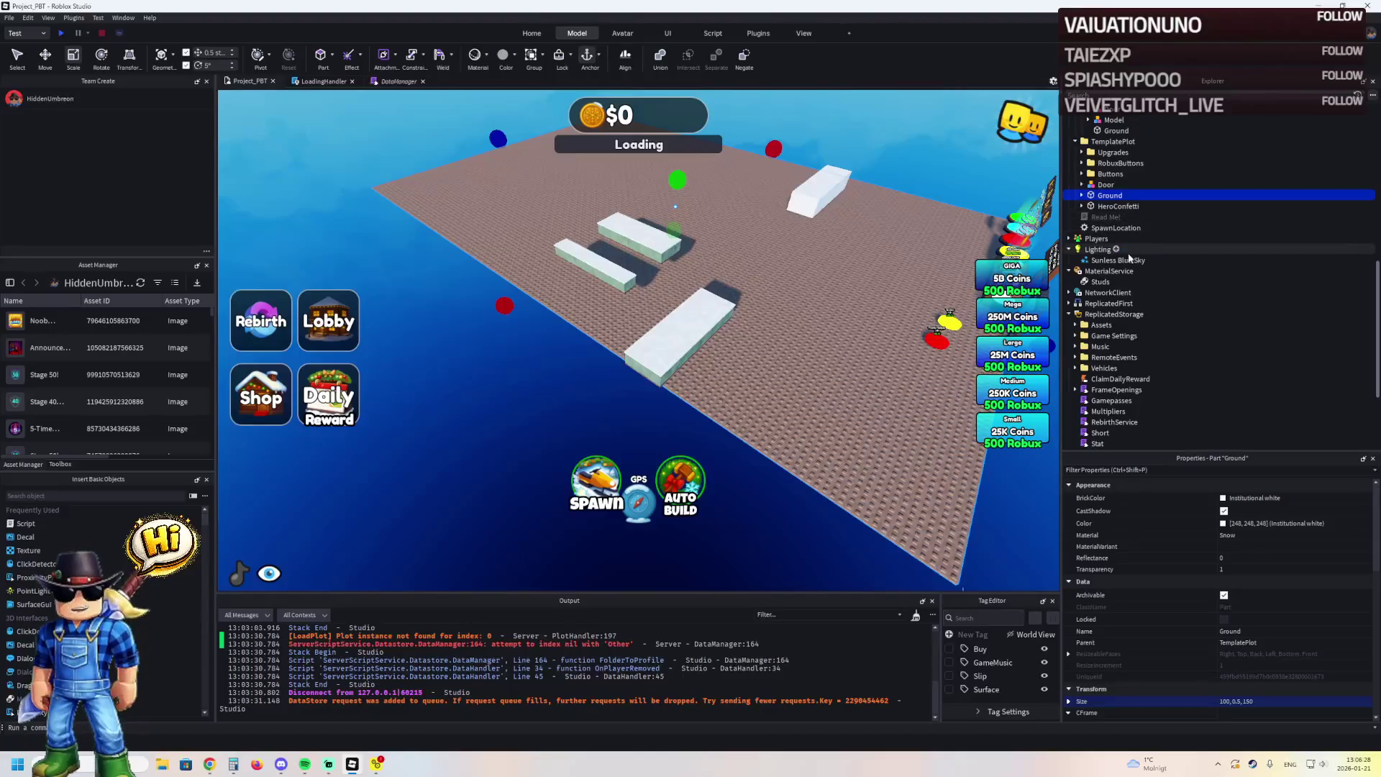
Set the TemplatePlot Ground's Size to 125, 0.5, 150 in Properties
left_click(1236, 701)
key("ctrl+v")
key("Return")
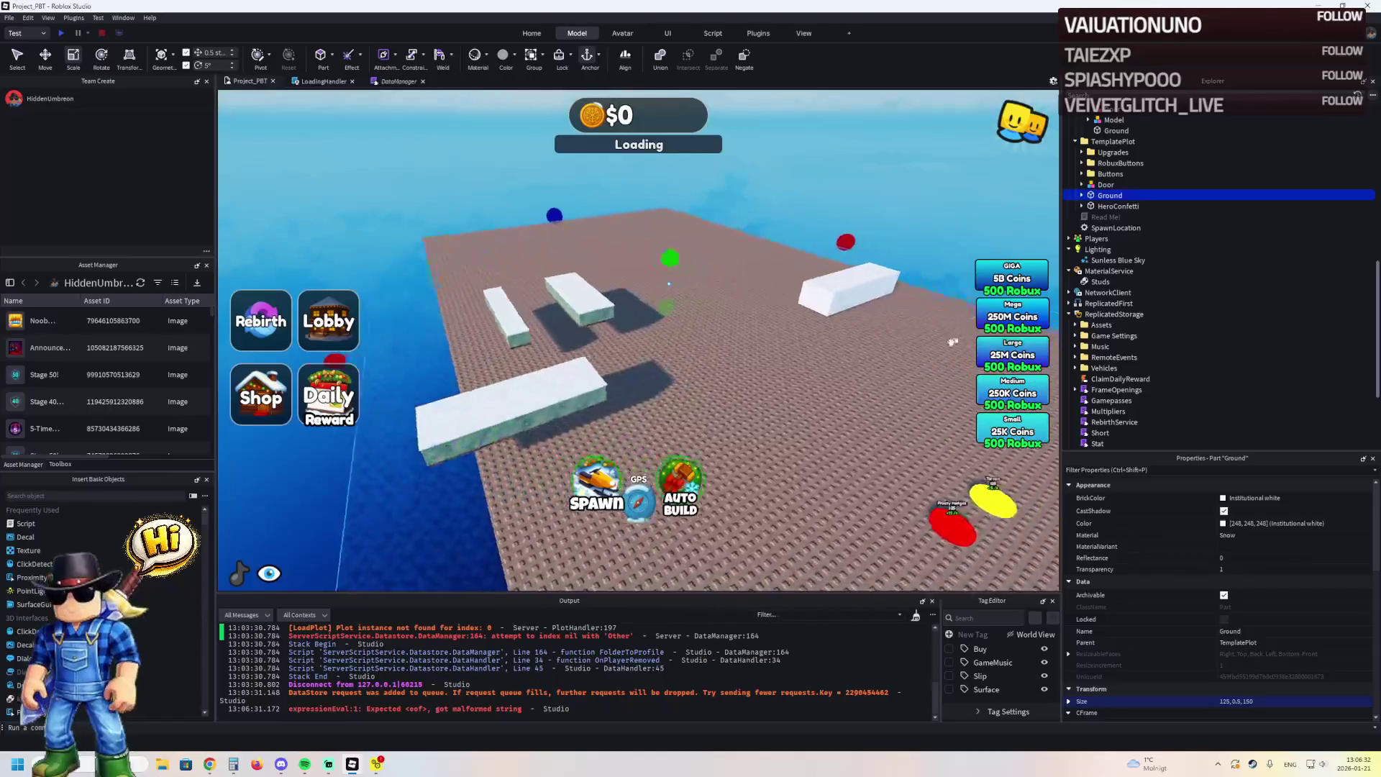
scroll(1113, 213, "up", 1)
scroll(1113, 213, "up", 7)
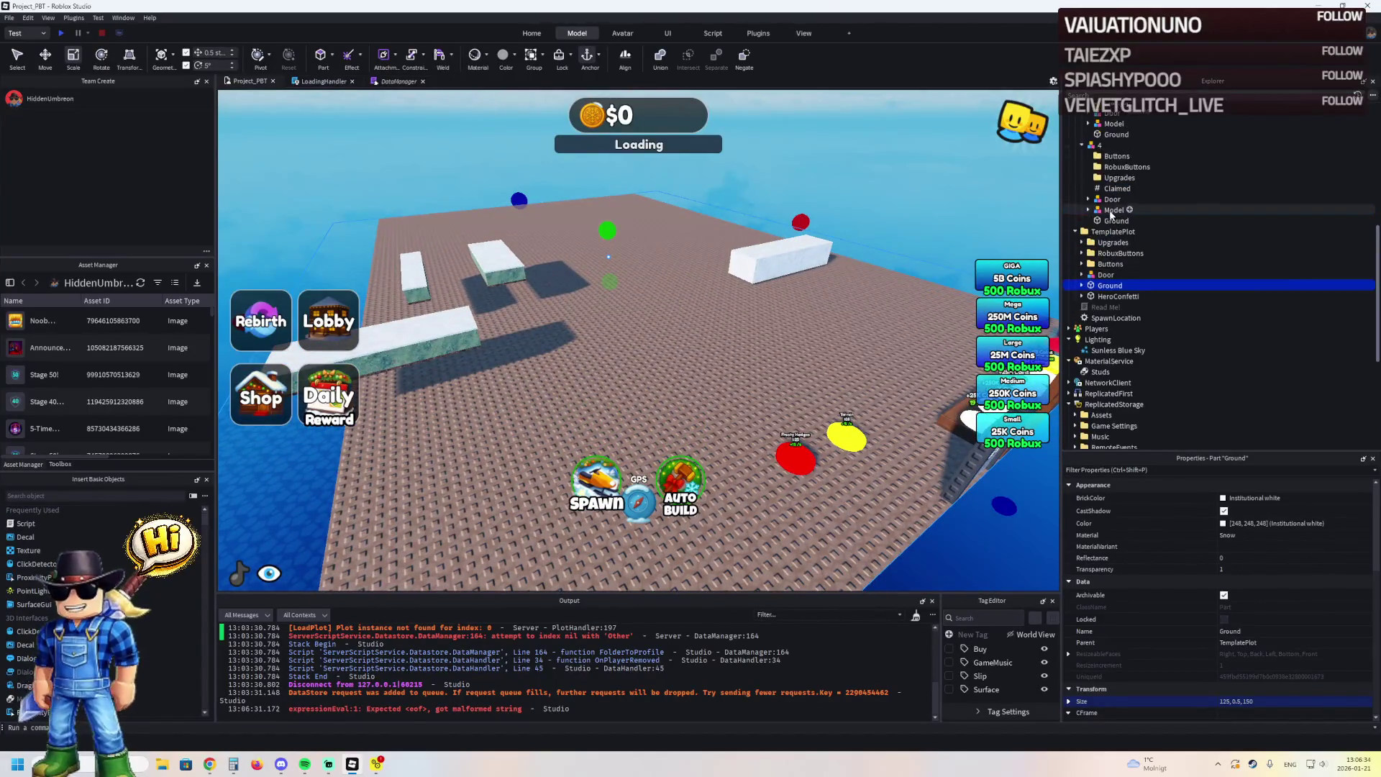
scroll(1115, 189, "up", 4)
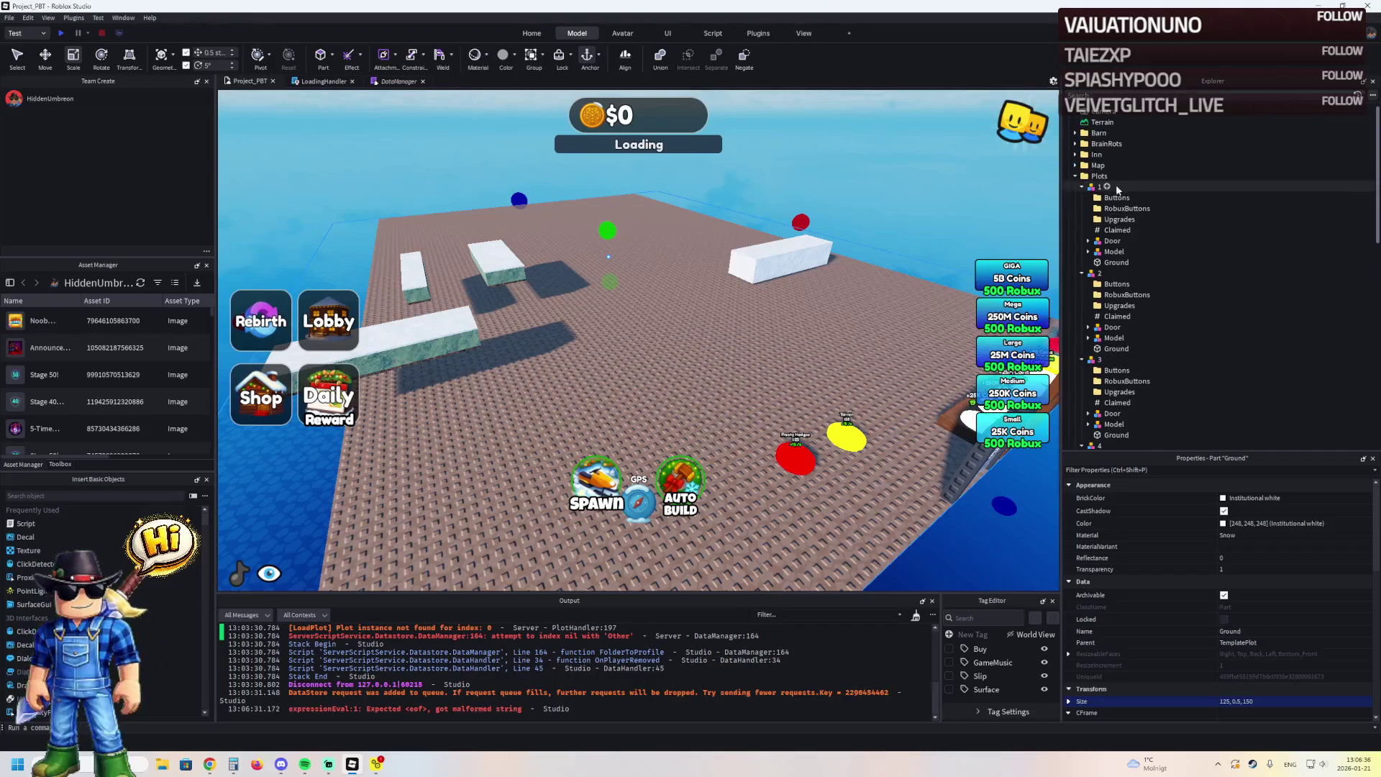
scroll(1098, 255, "down", 4)
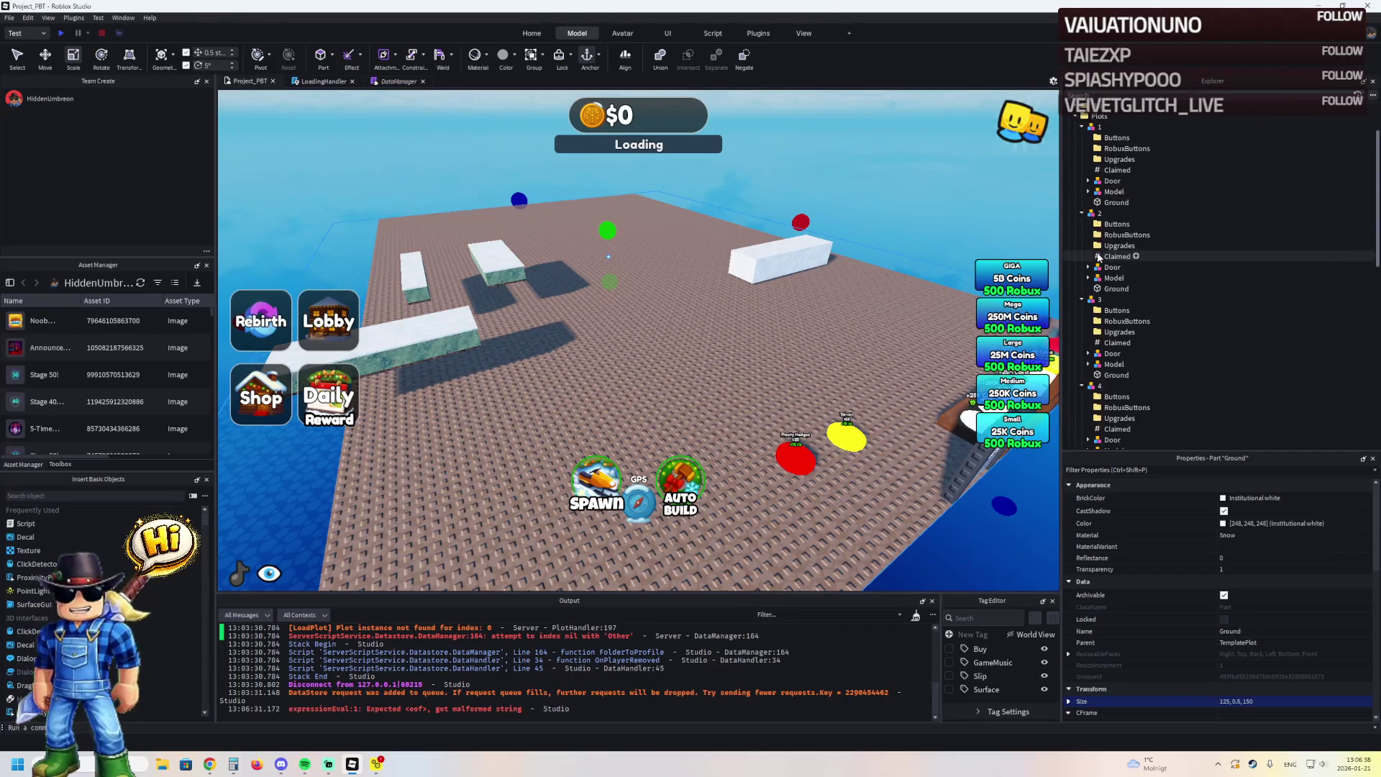
mouse_move(653, 226)
left_mouse_down()
mouse_move(601, 302)
mouse_move(719, 298)
left_mouse_up()
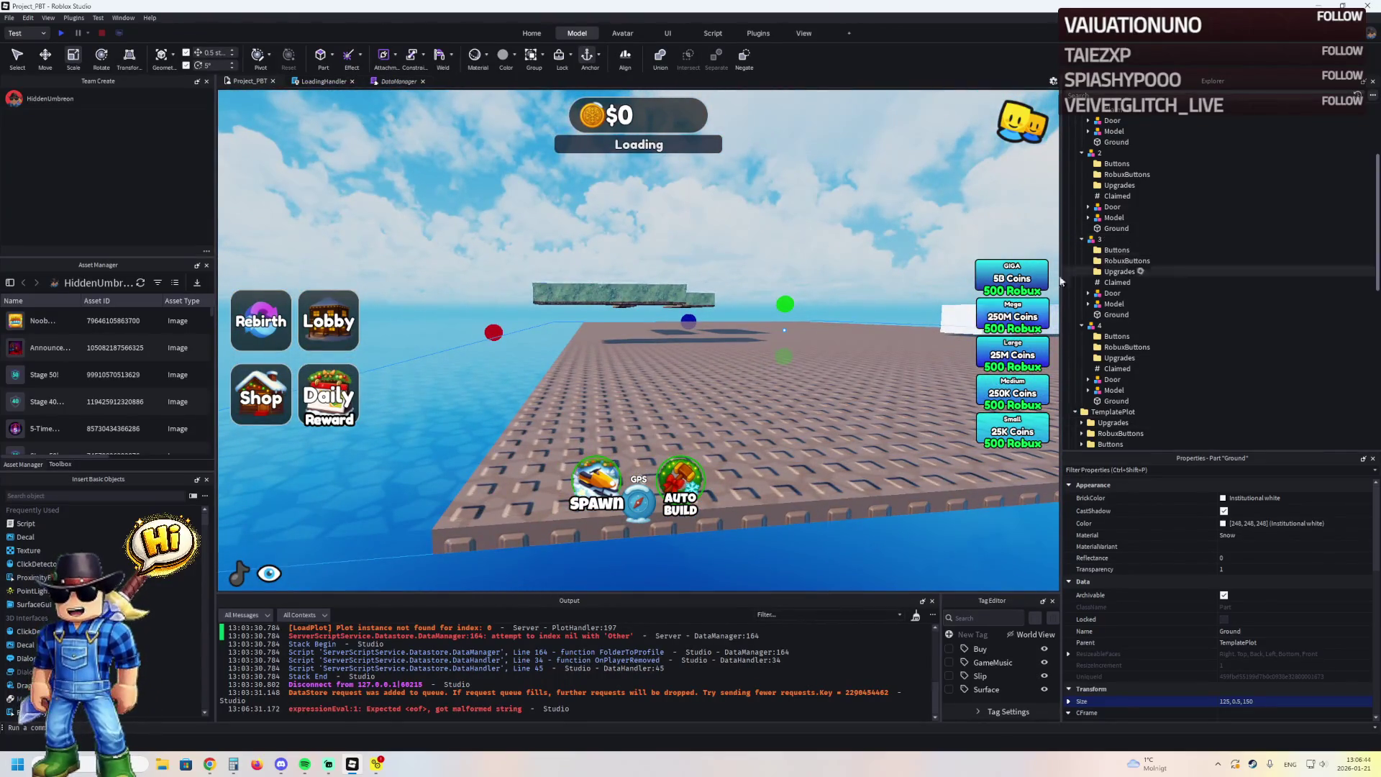
Give the Part under TemplatePlot > Upgrades > 1 a Size of 125, 0.5, 150, reverting a trial stretch
scroll(1196, 244, "up", 4)
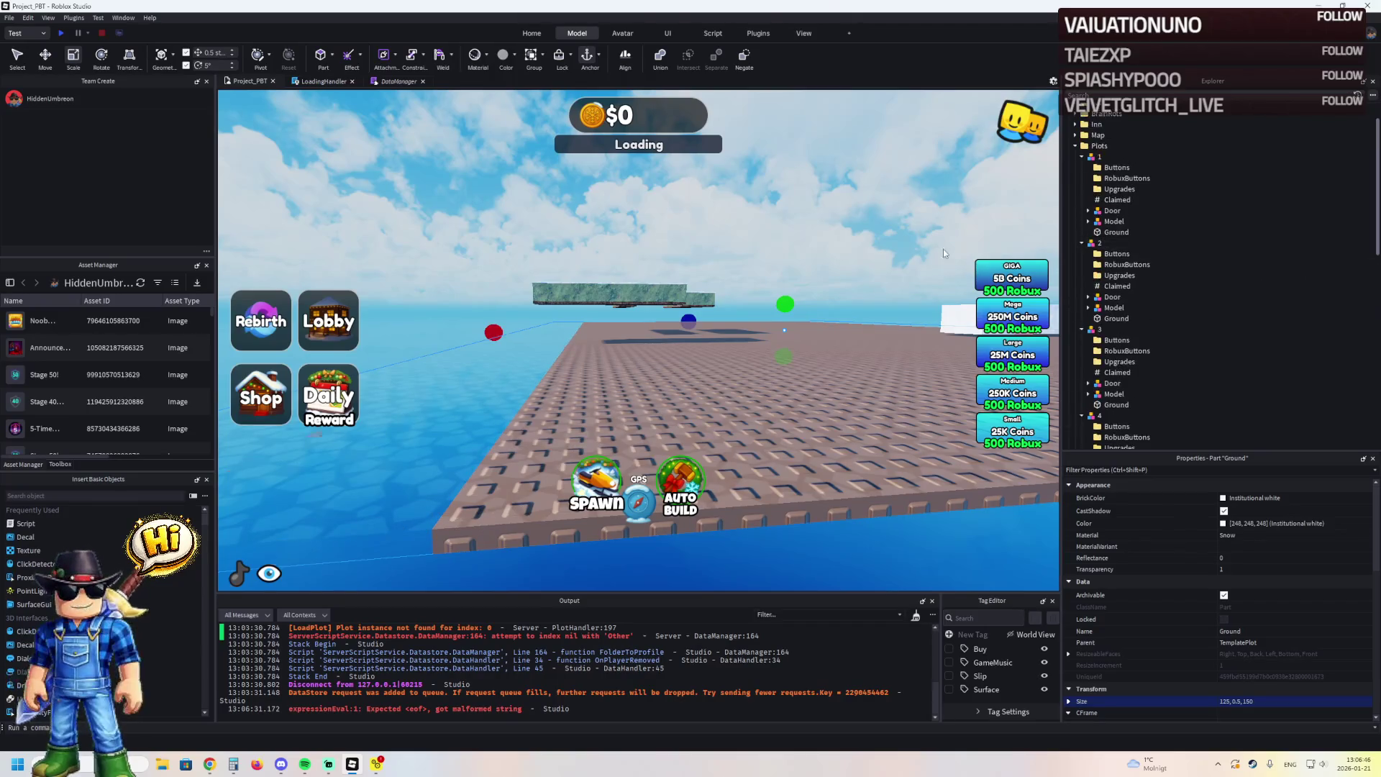
left_click(1075, 184)
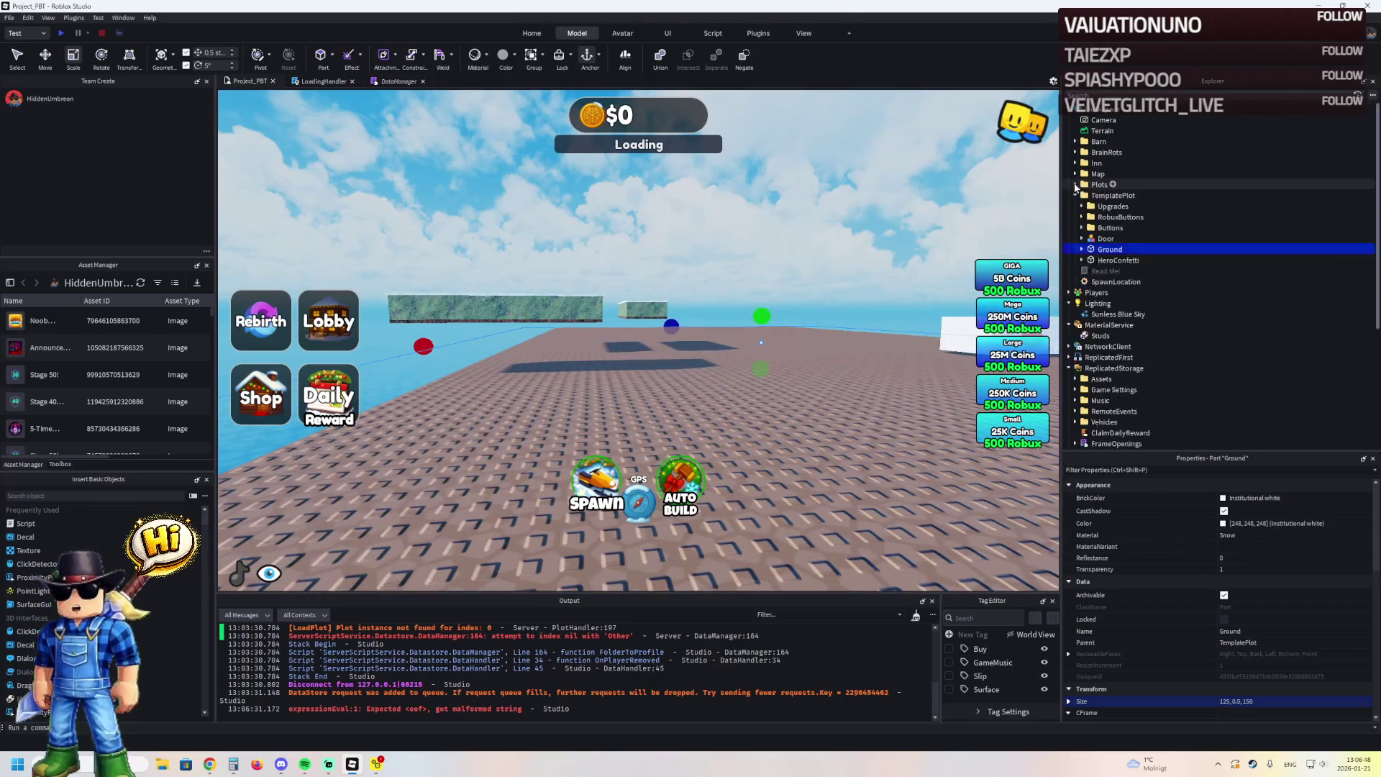
left_click(1081, 207)
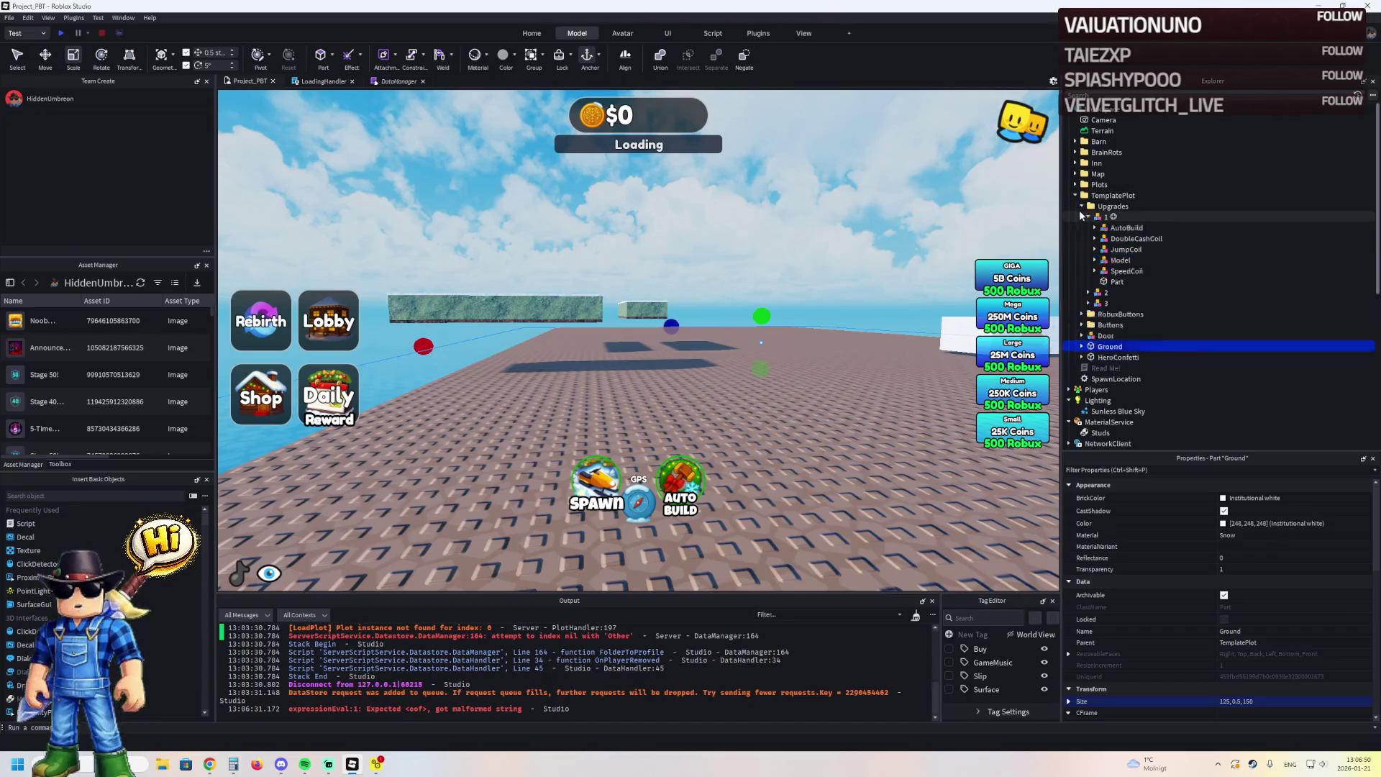
left_click(1115, 283)
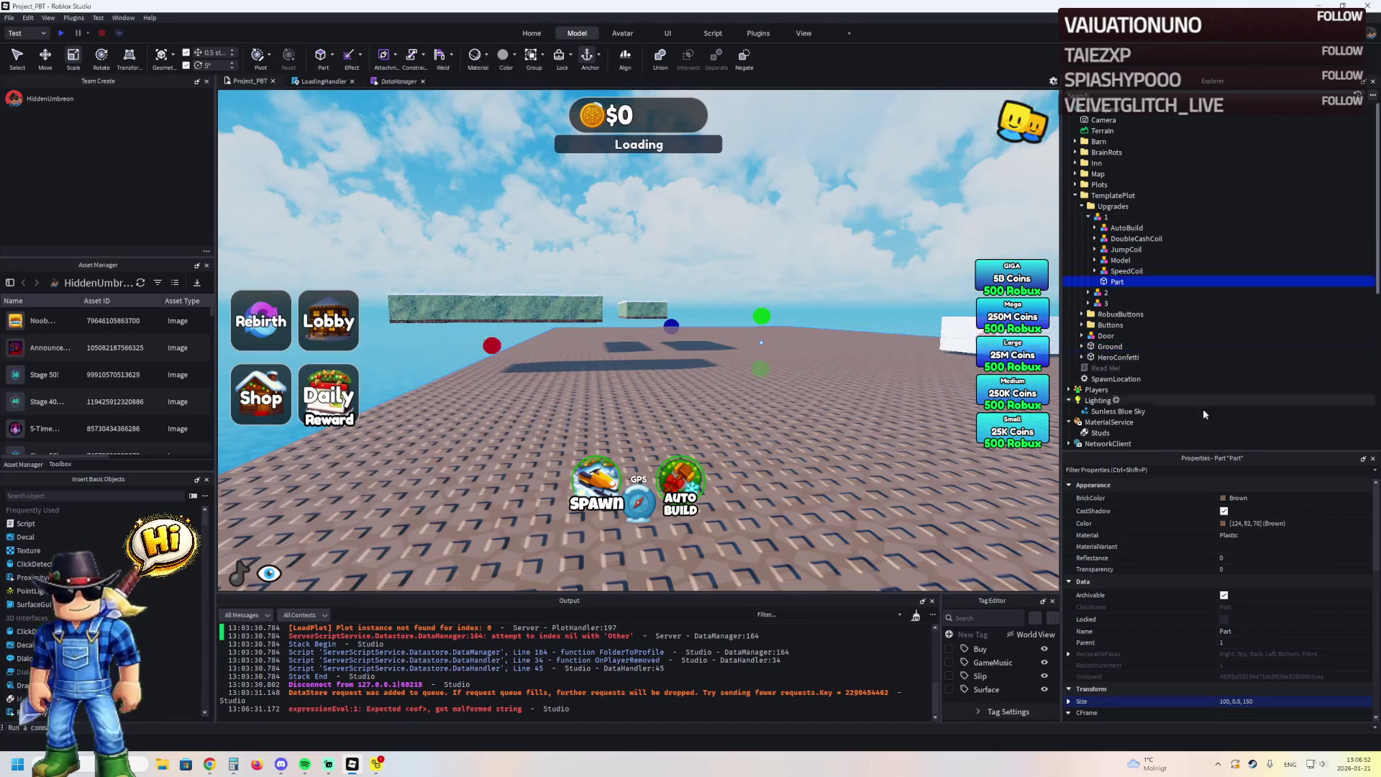
left_click(1327, 699)
key("Return")
key("f")
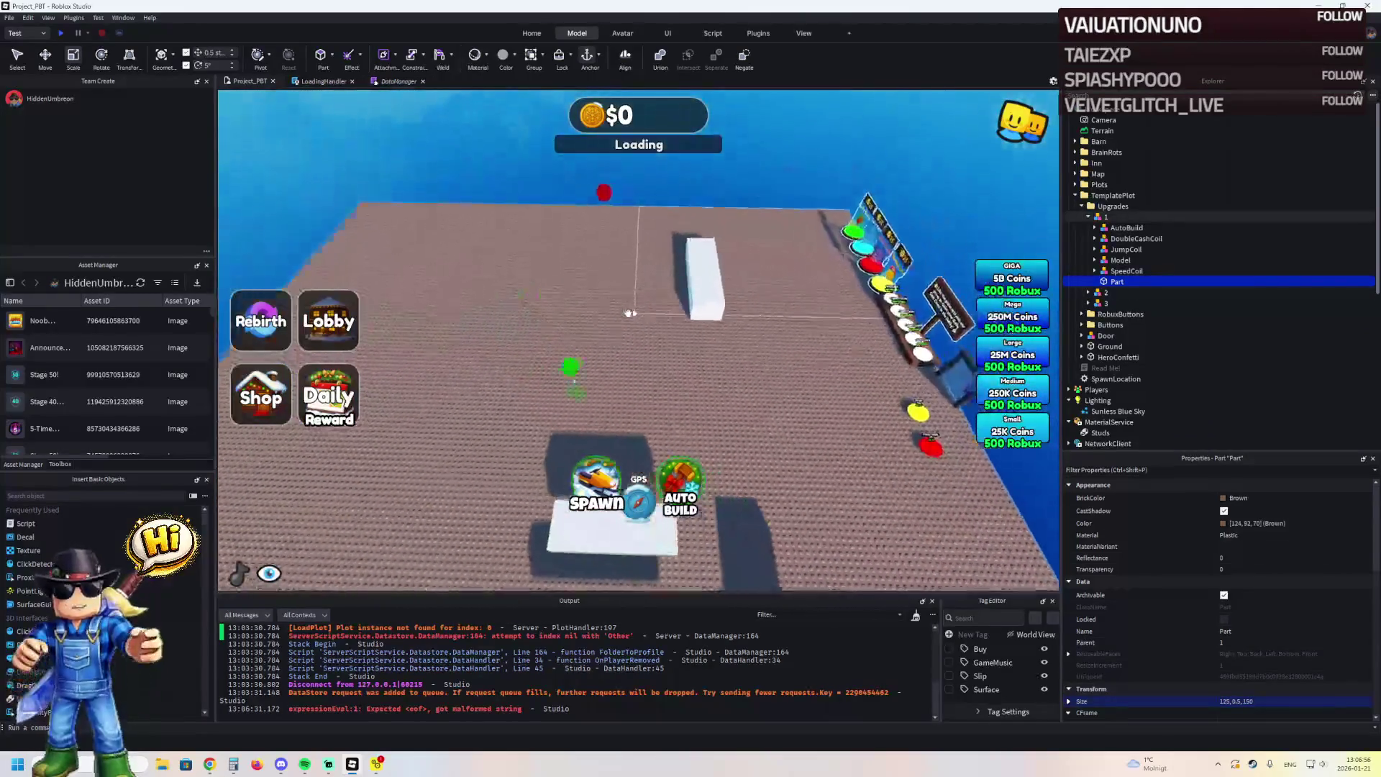
mouse_move(630, 312)
left_mouse_down()
mouse_move(662, 328)
mouse_move(522, 347)
left_mouse_up()
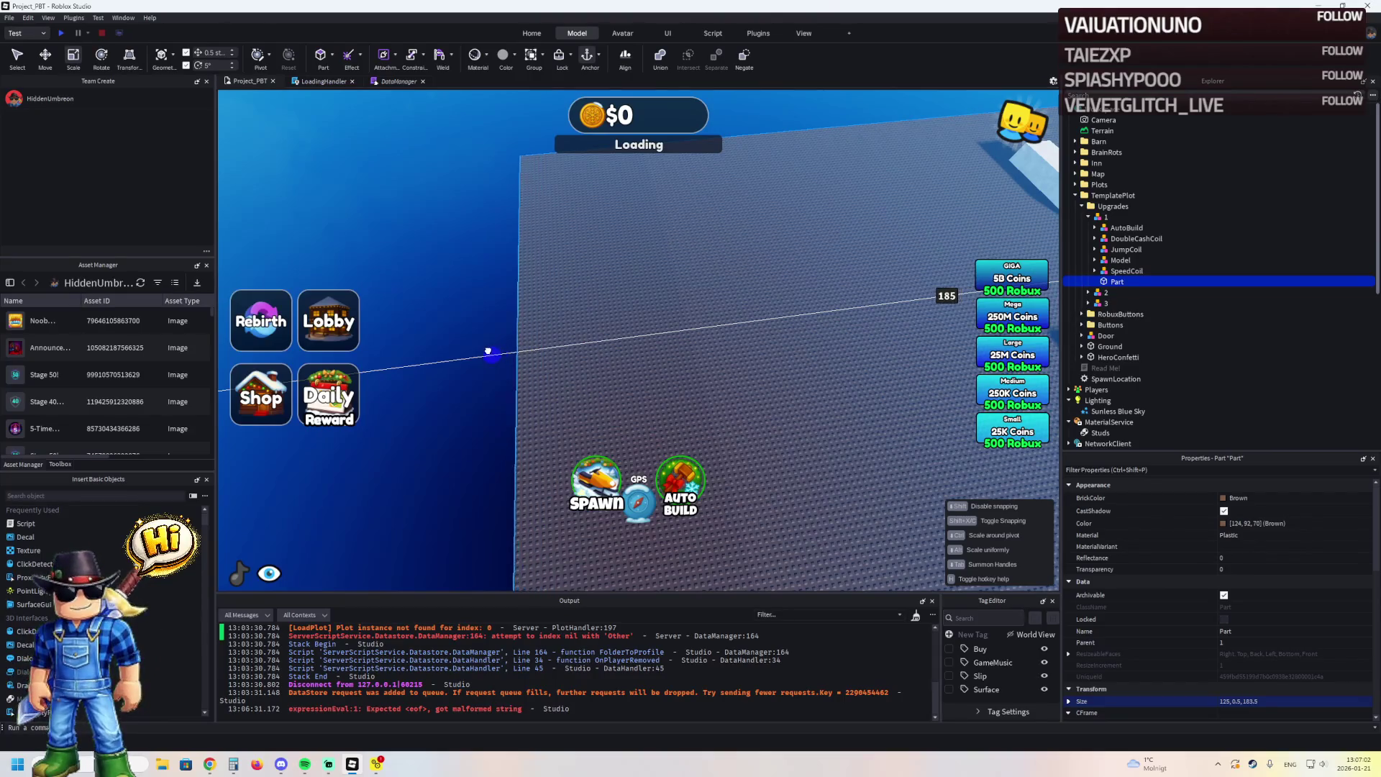
left_click_drag(460, 352, 462, 354)
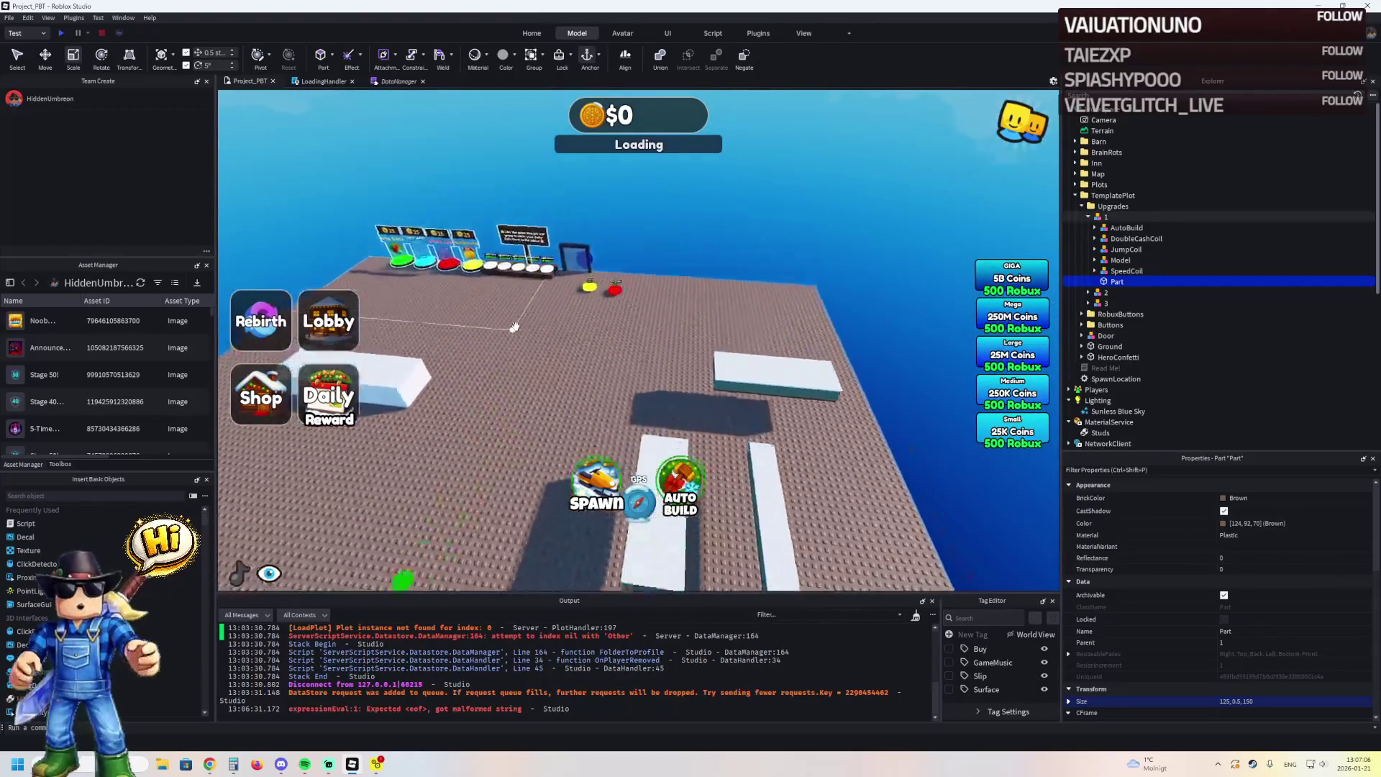
Move the TemplatePlot folder from Workspace into ReplicatedStorage
left_click(1115, 195)
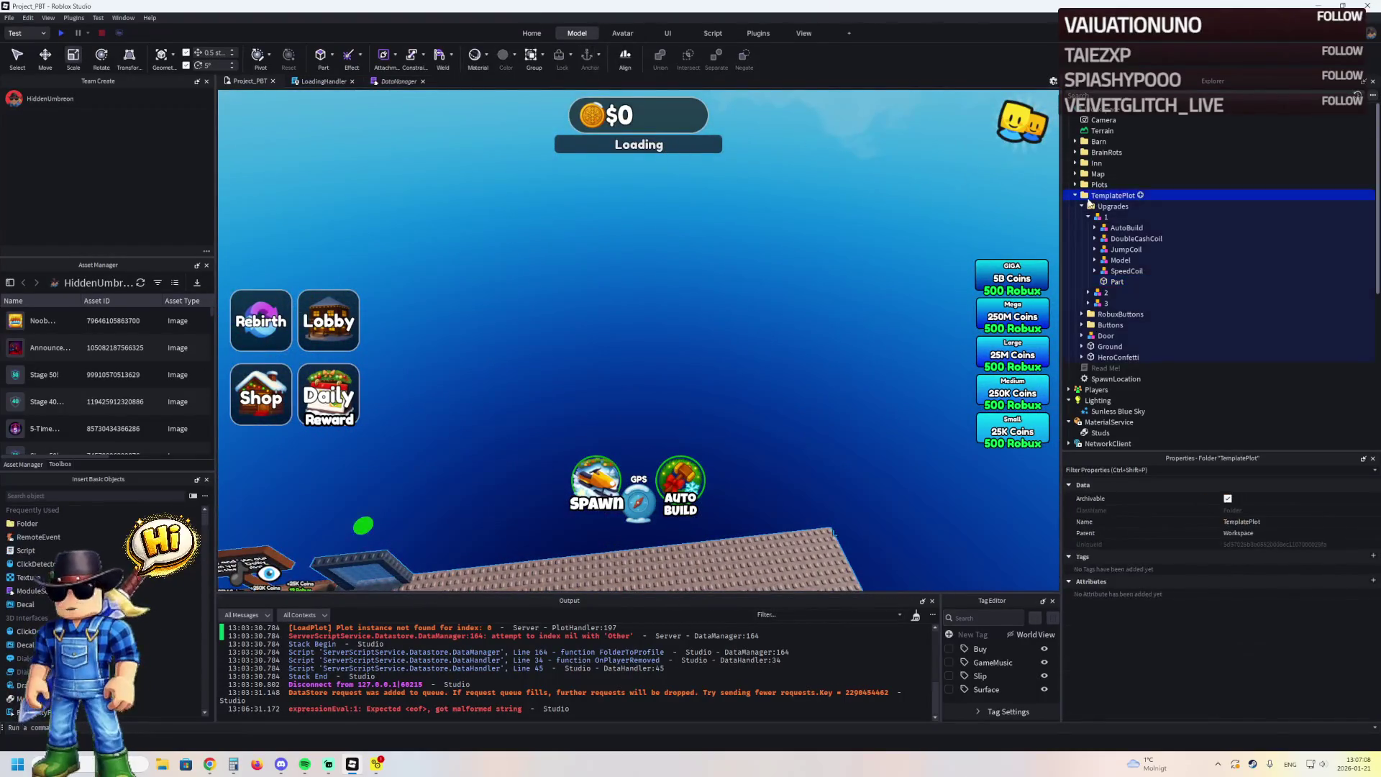
left_click(1075, 195)
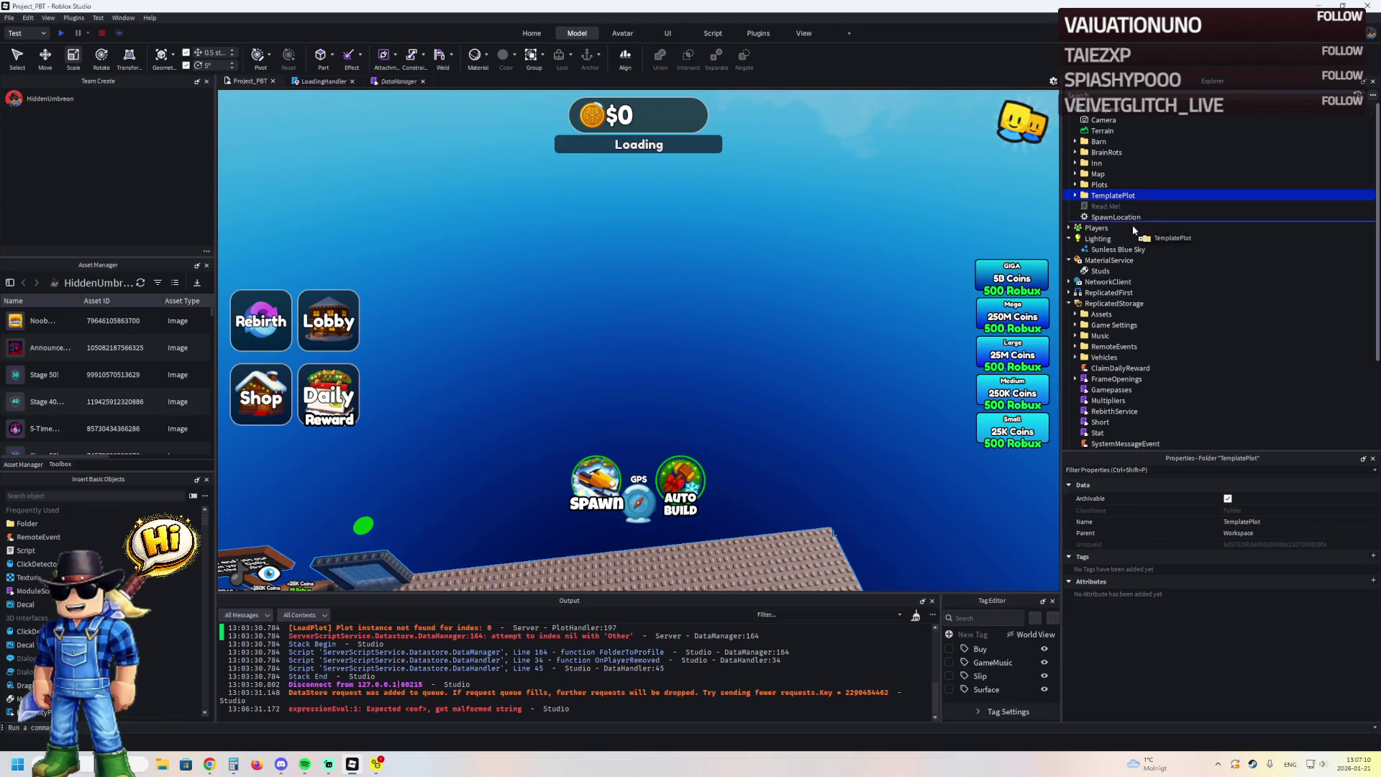
left_click_drag(1122, 309, 1119, 305)
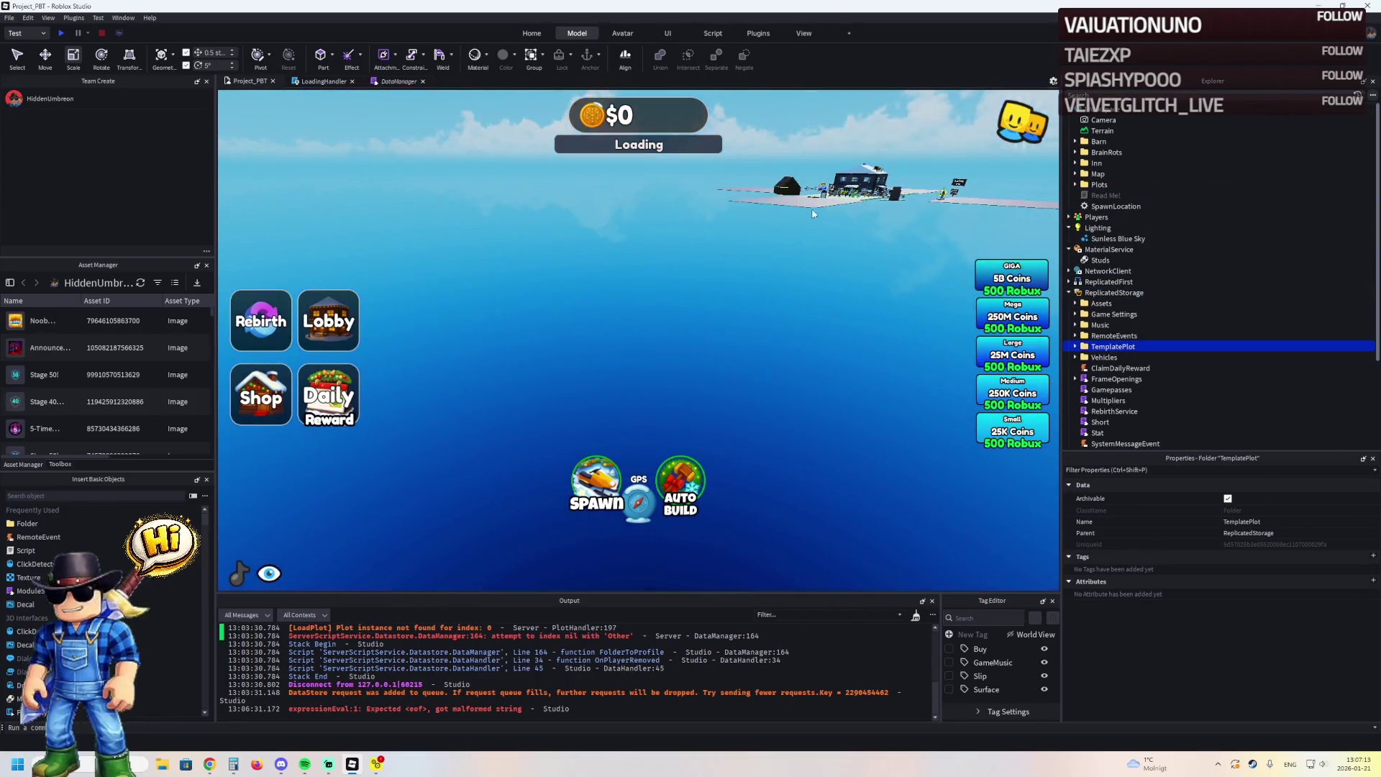
Widen the green ground part beside plot 1 to 151, 1.382, 240
left_click(812, 213)
scroll(812, 209, "up", 10)
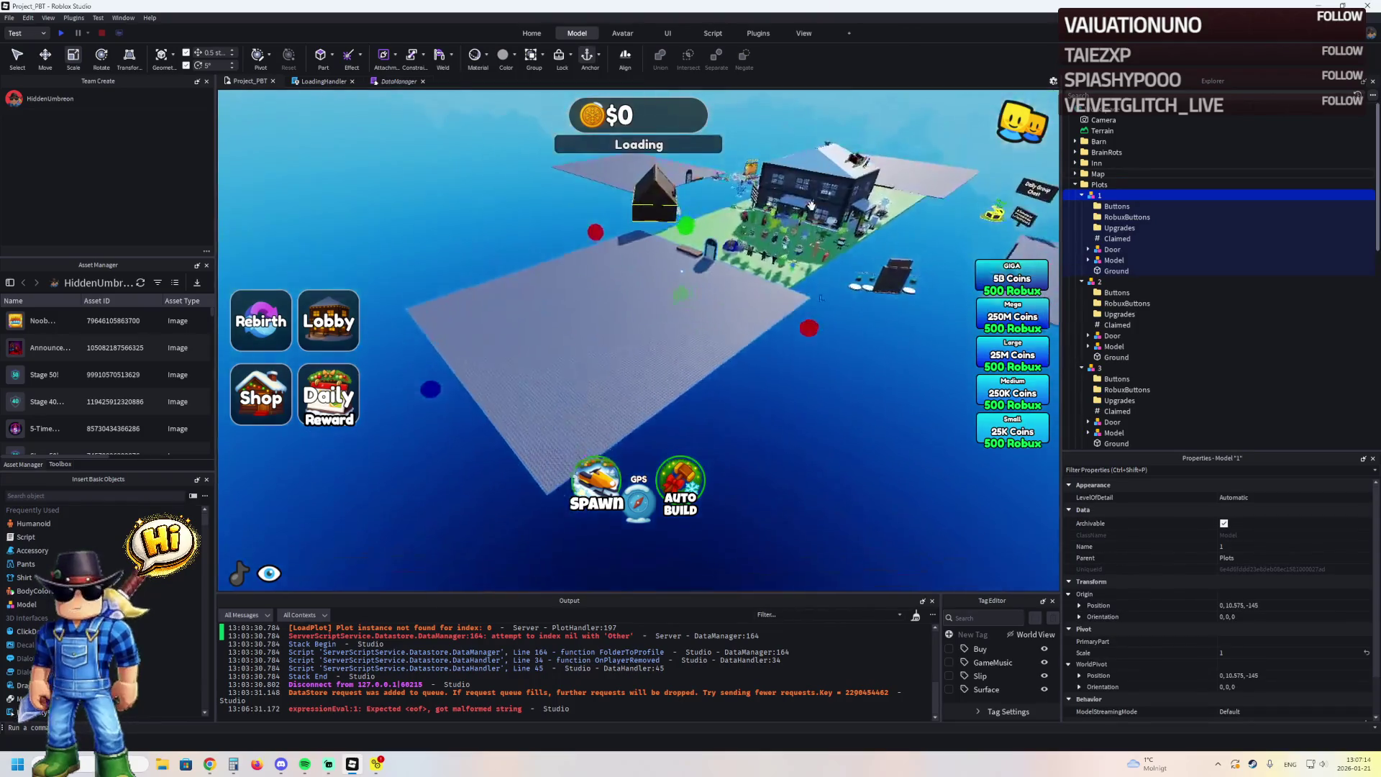
scroll(811, 208, "up", 10)
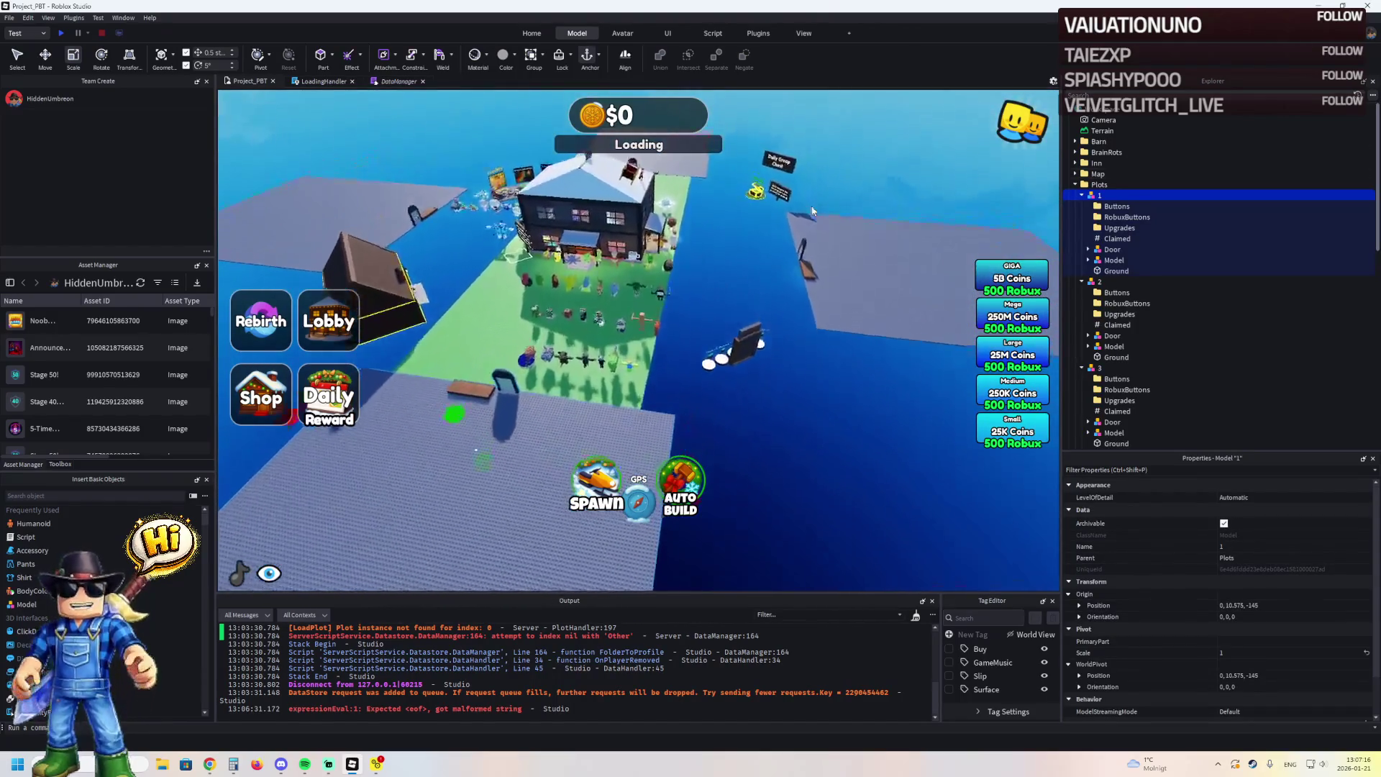
scroll(812, 212, "up", 5)
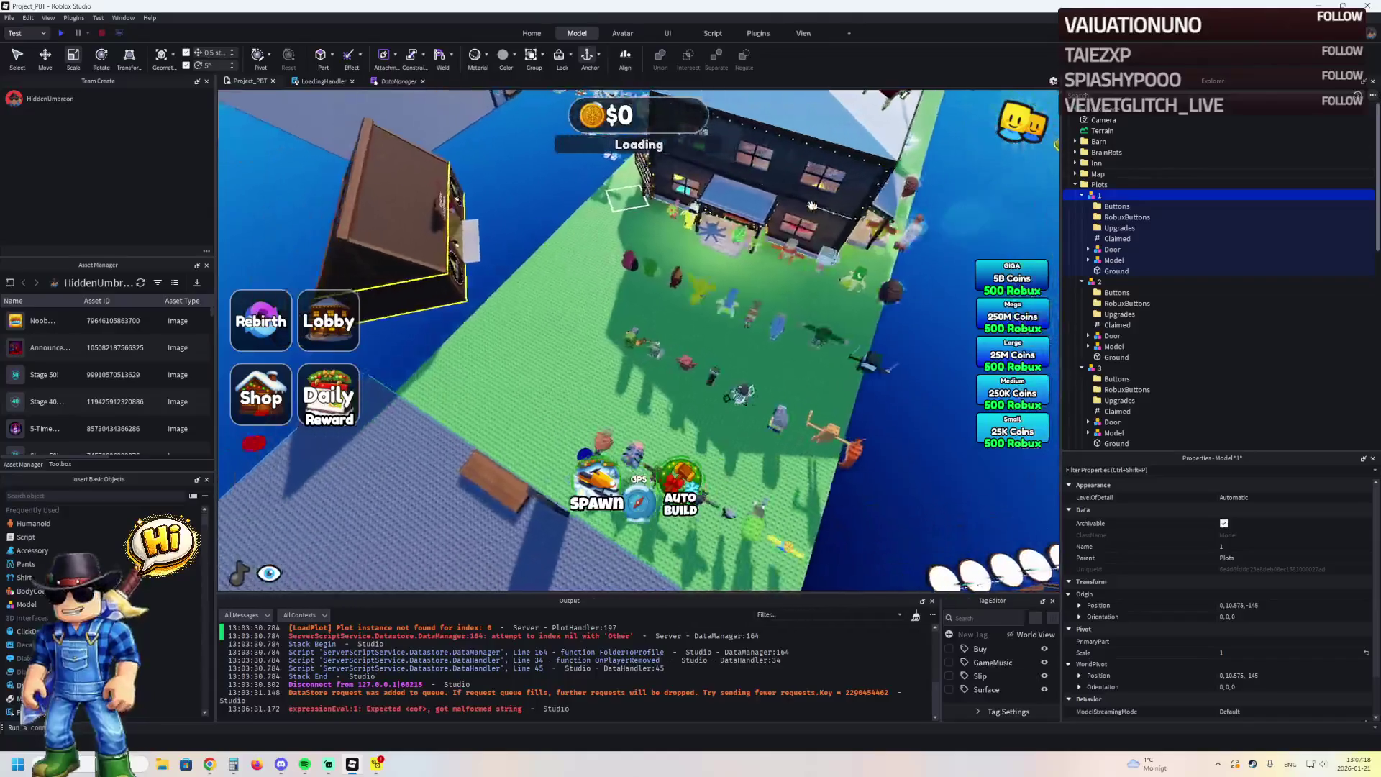
left_click(630, 294)
scroll(594, 212, "up", 3)
left_click_drag(593, 173, 558, 189)
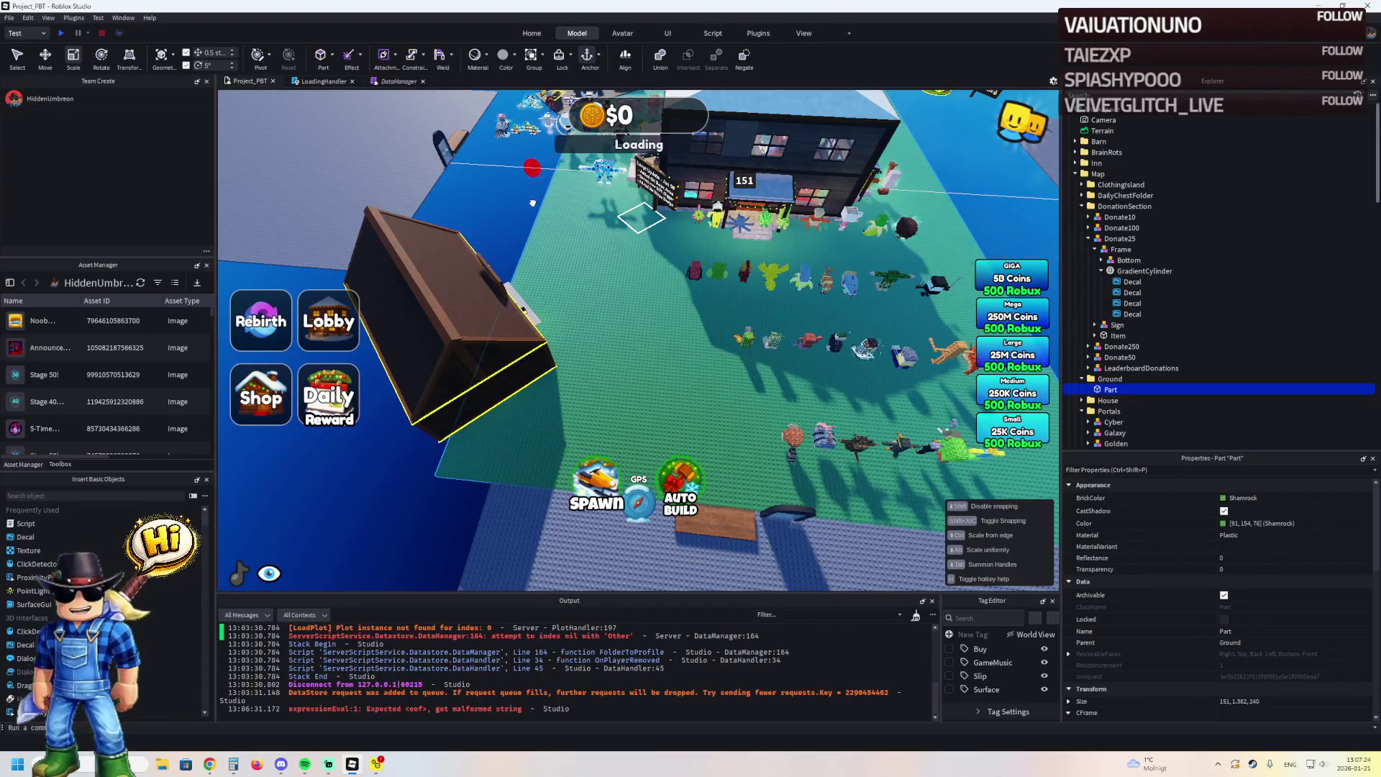
Slide plot 2 along its length with the Move tool to position 100, 10.575, -97.5
left_click(512, 220)
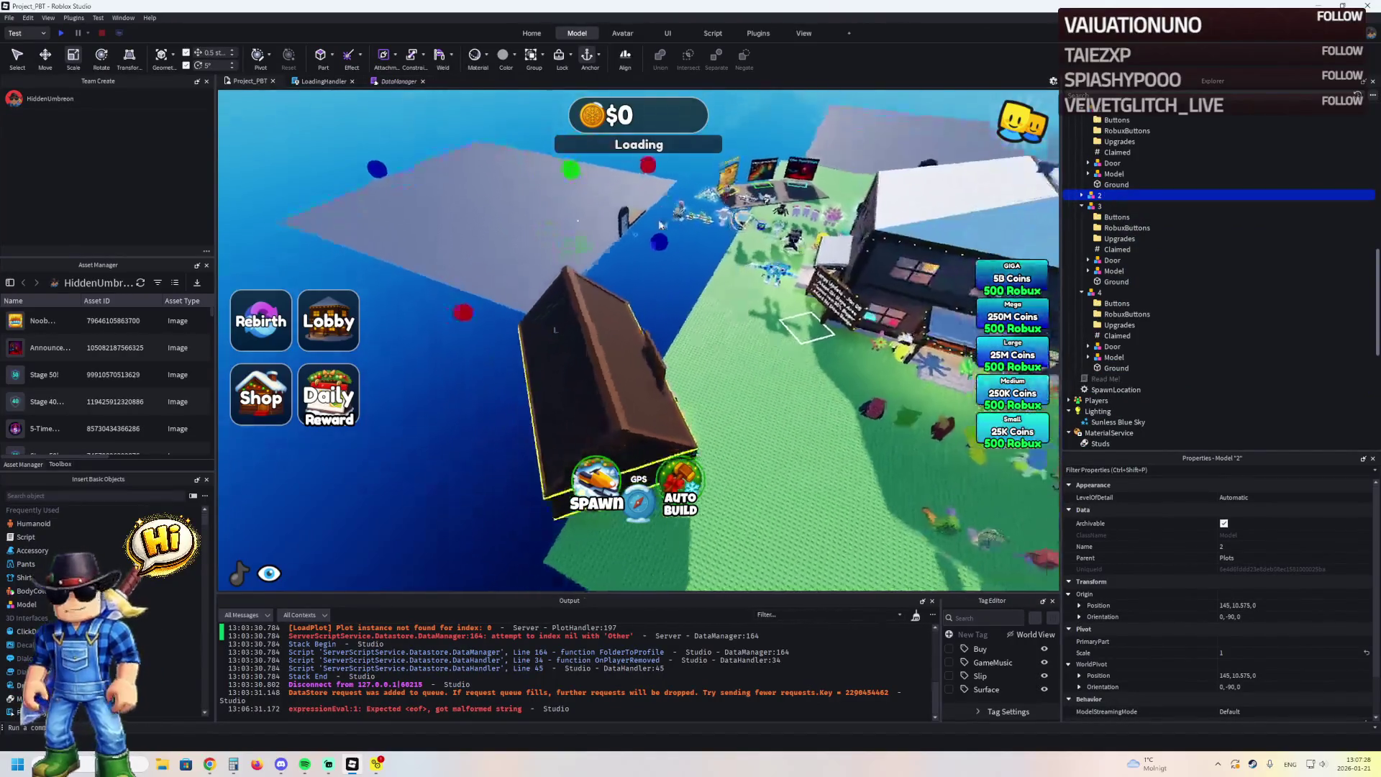
key("ctrl+2")
mouse_move(658, 219)
left_mouse_down()
mouse_move(585, 336)
mouse_move(499, 194)
mouse_move(552, 196)
left_mouse_up()
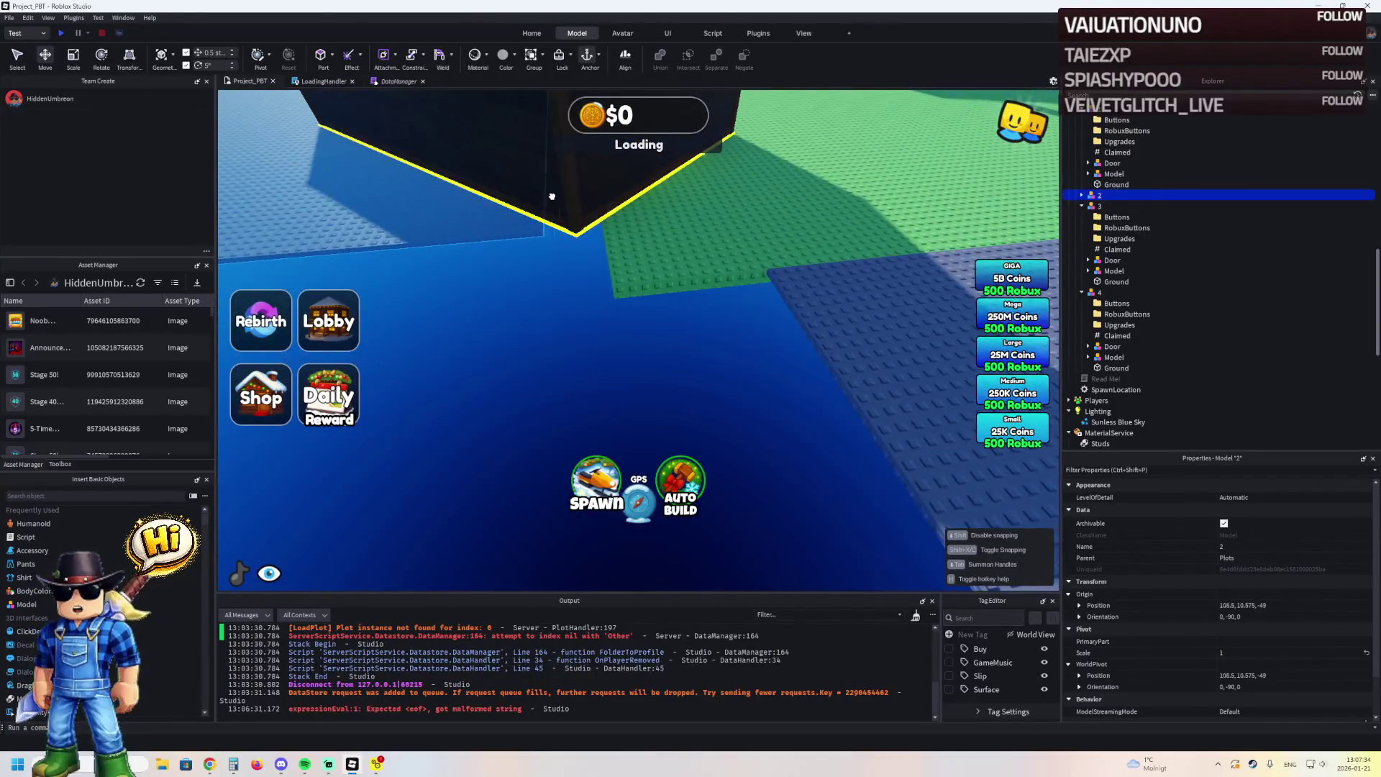
scroll(571, 197, "down", 5)
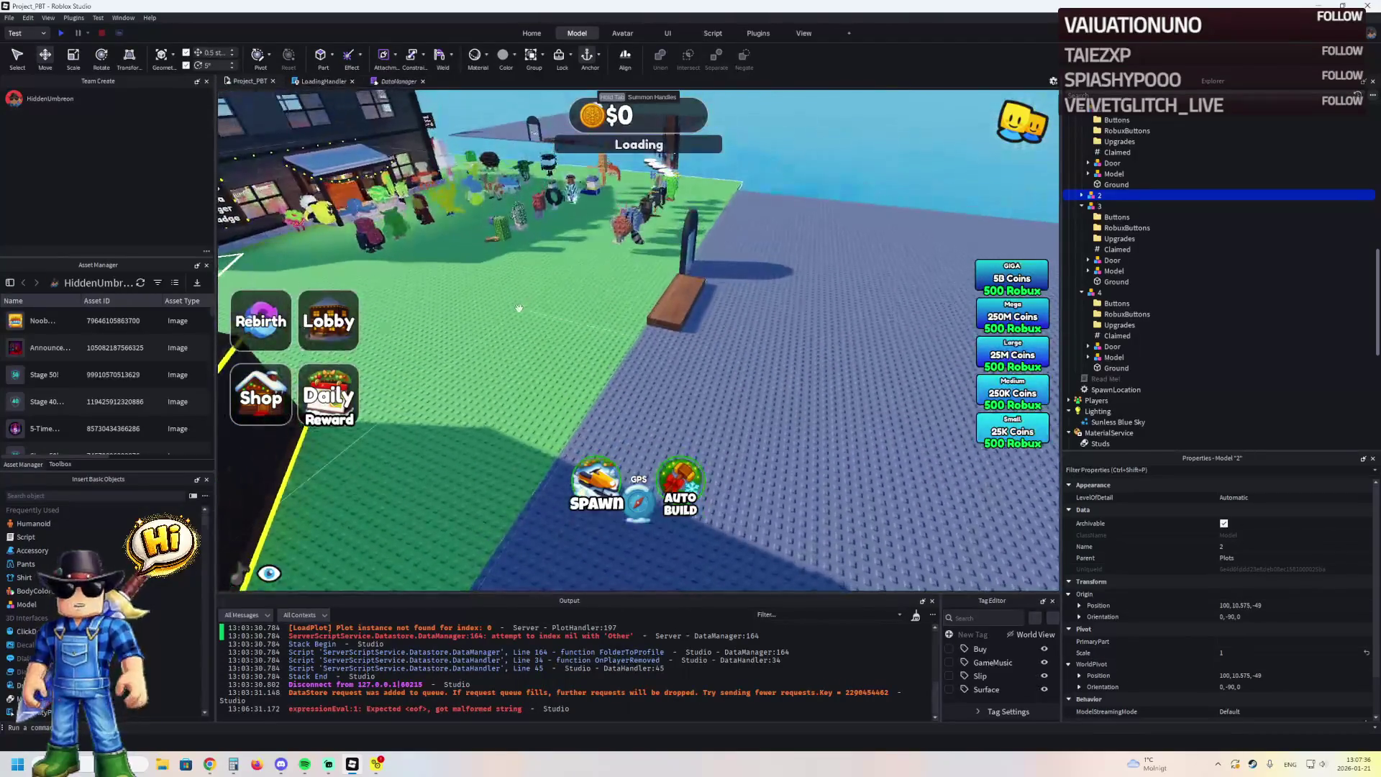
left_click(720, 340)
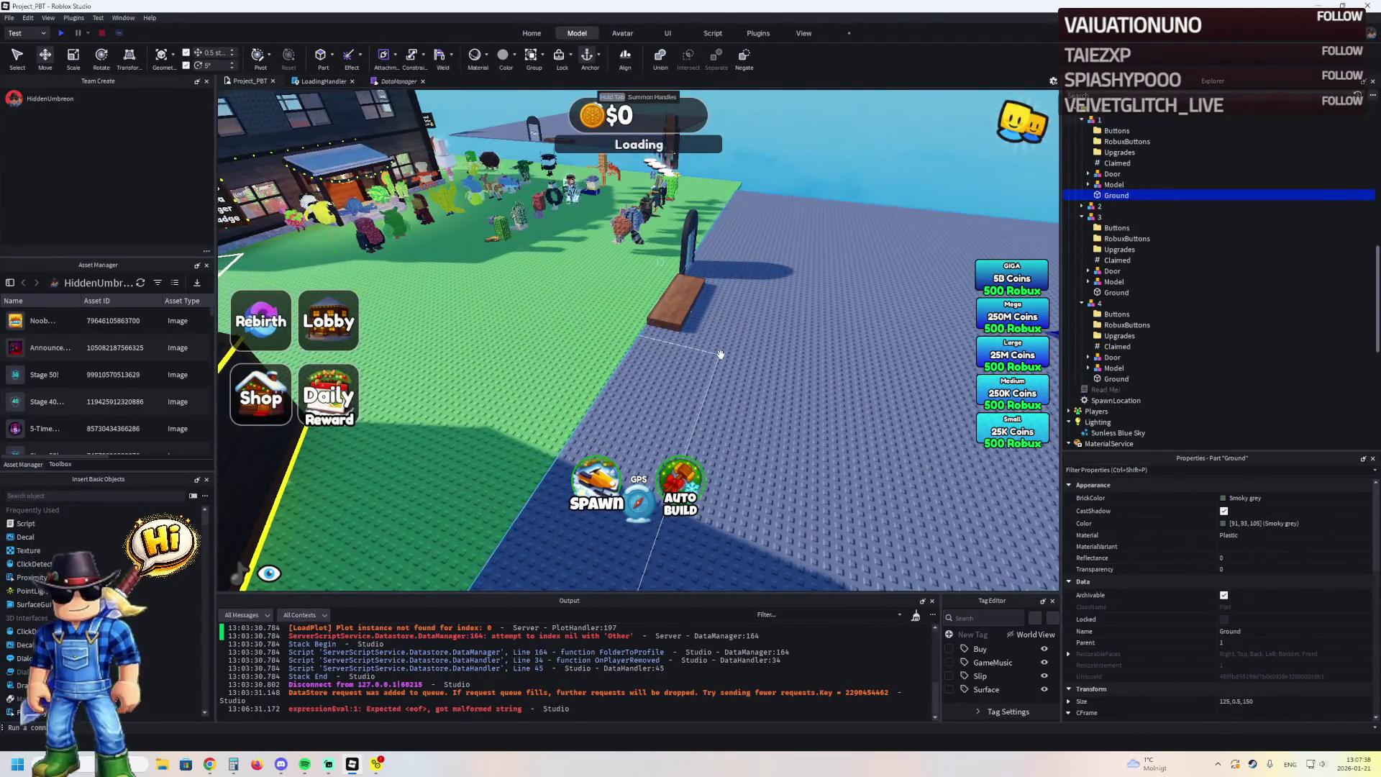
key("a")
key("w")
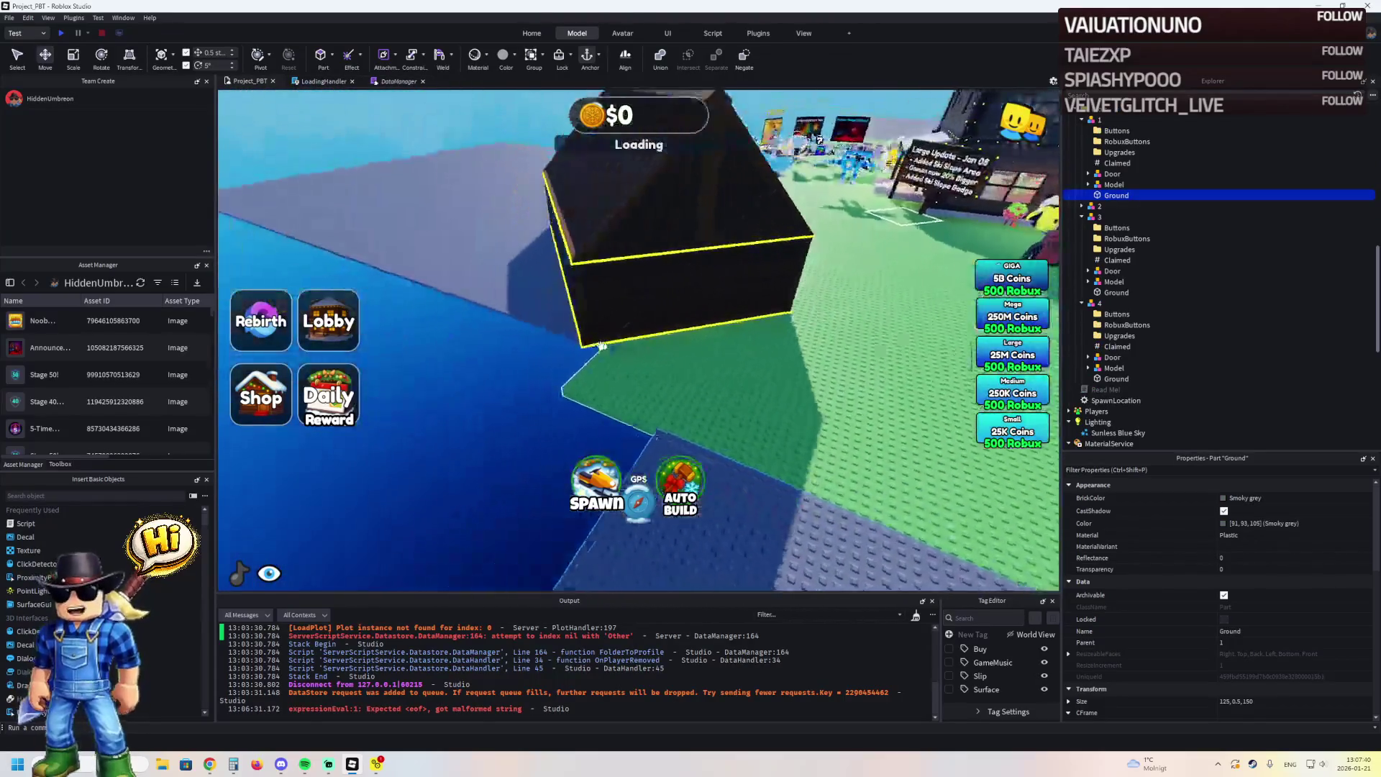
left_click(602, 343)
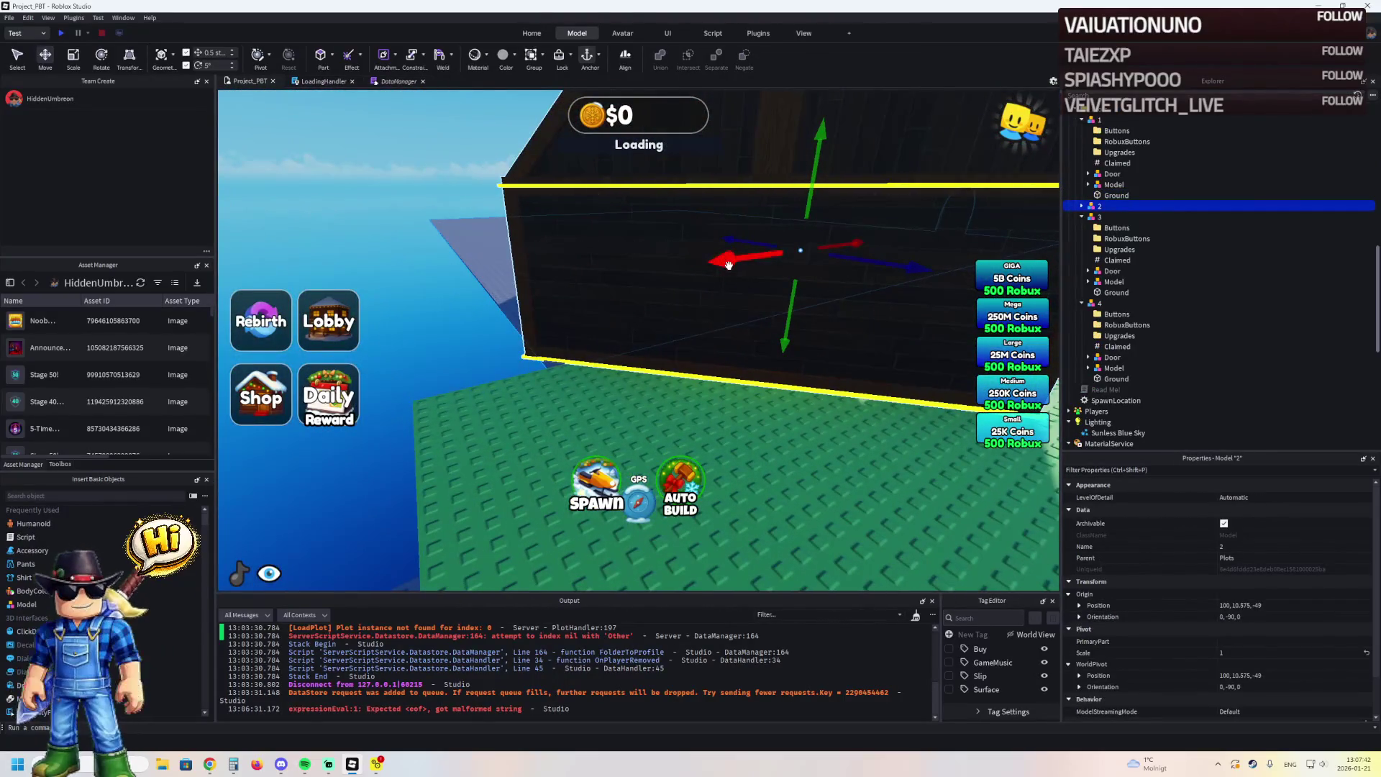
left_click_drag(728, 265, 703, 269)
key("w")
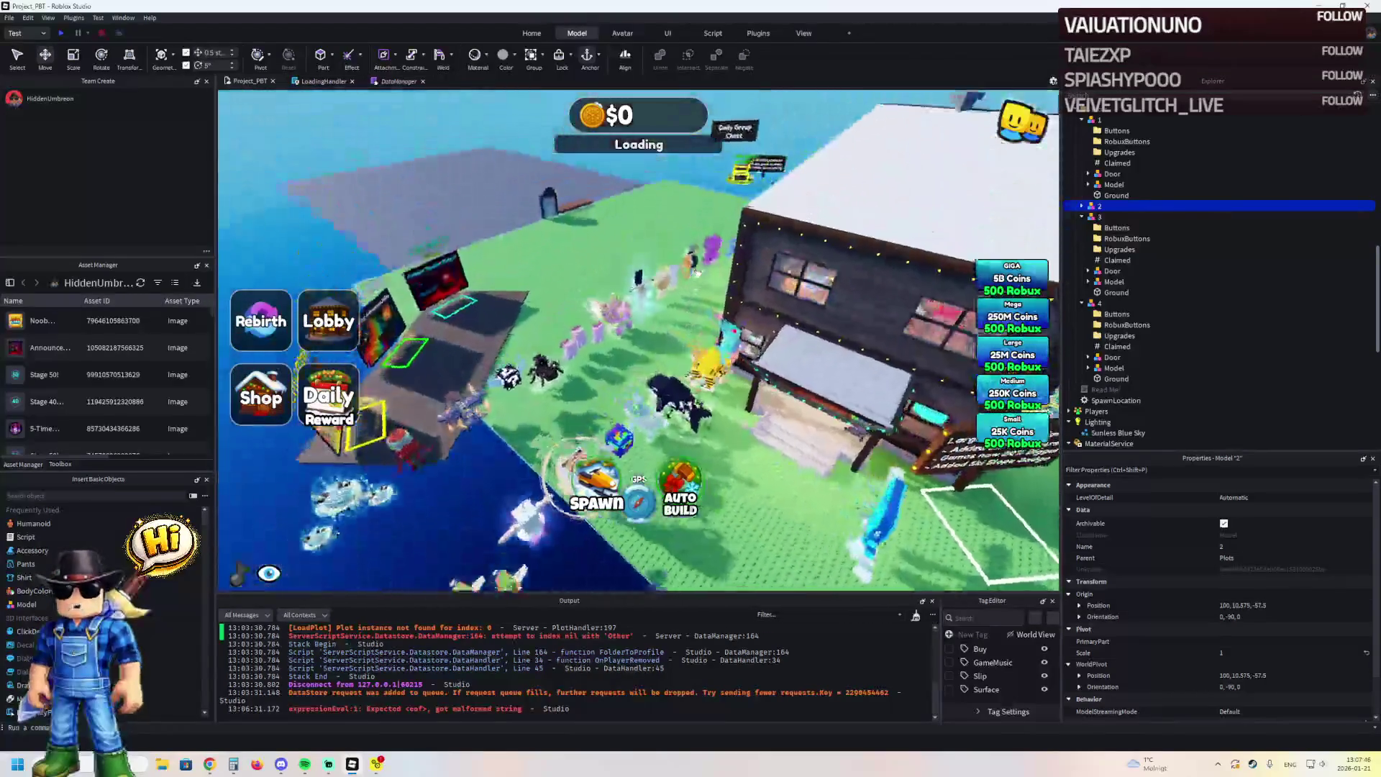
left_click(810, 220)
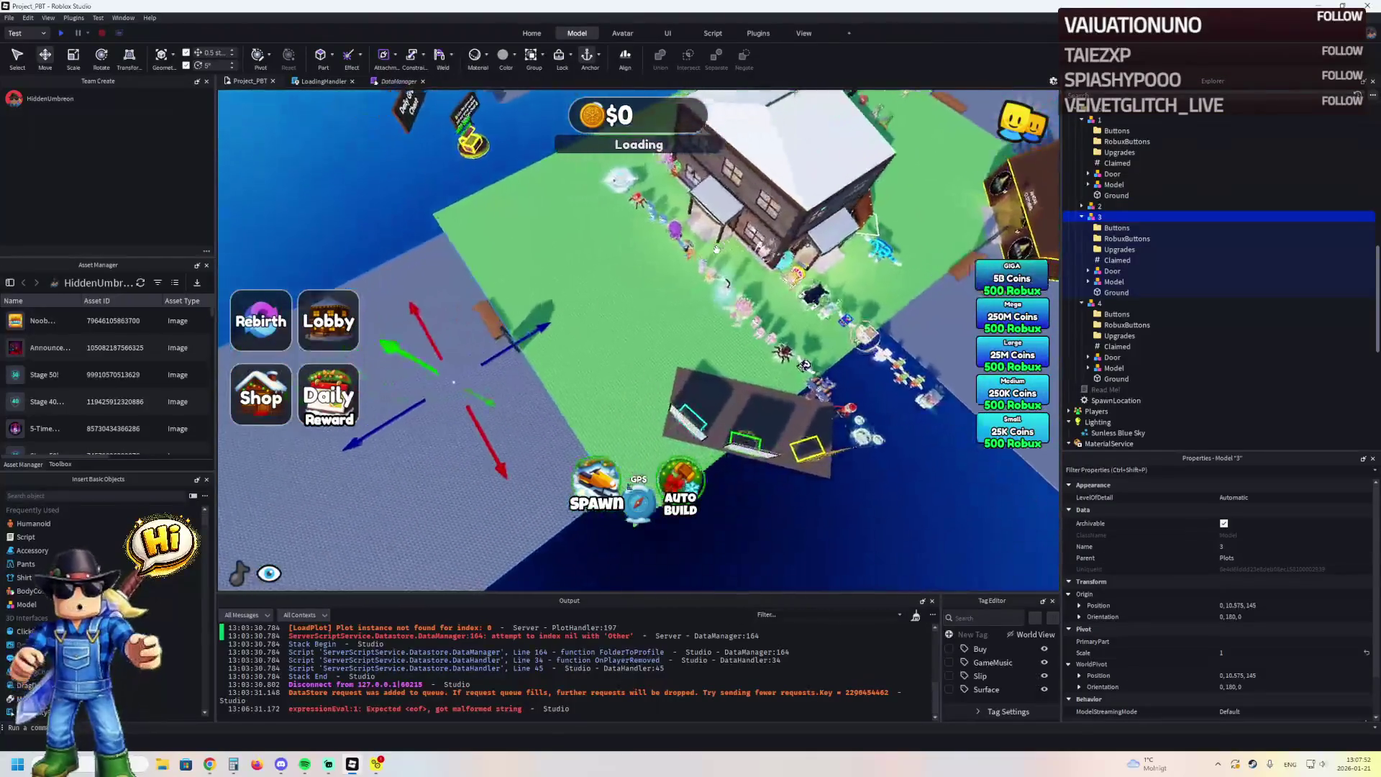
Rotate plot 3 to match the others and drag it into the row at 100, 10.575, 67.5
key("ctrl+z")
mouse_move(480, 368)
left_mouse_down()
mouse_move(502, 280)
mouse_move(631, 231)
mouse_move(683, 312)
mouse_move(713, 314)
left_mouse_up()
mouse_move(800, 330)
left_mouse_down()
mouse_move(779, 376)
mouse_move(684, 309)
mouse_move(684, 334)
mouse_move(738, 213)
mouse_move(678, 229)
left_mouse_up()
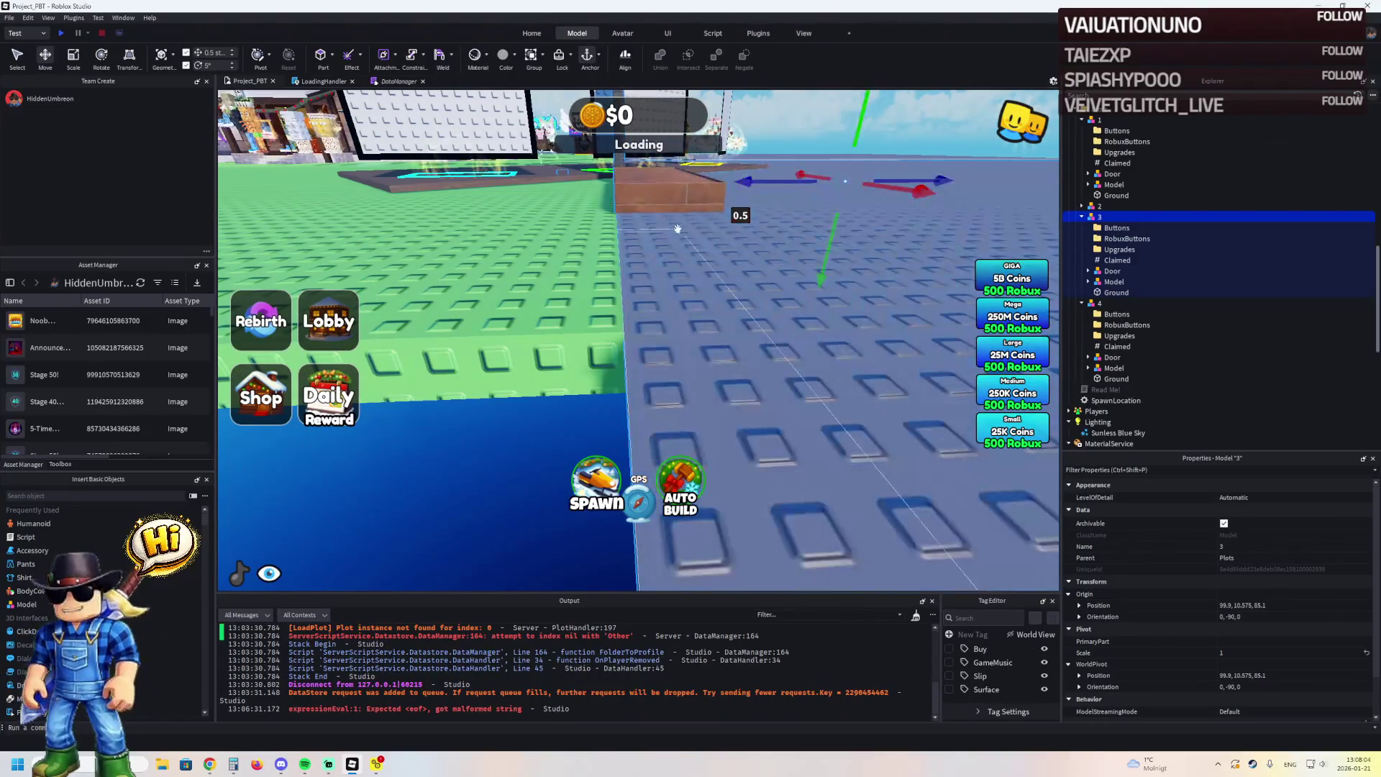
left_click_drag(633, 319, 632, 319)
left_click_drag(728, 310, 565, 304)
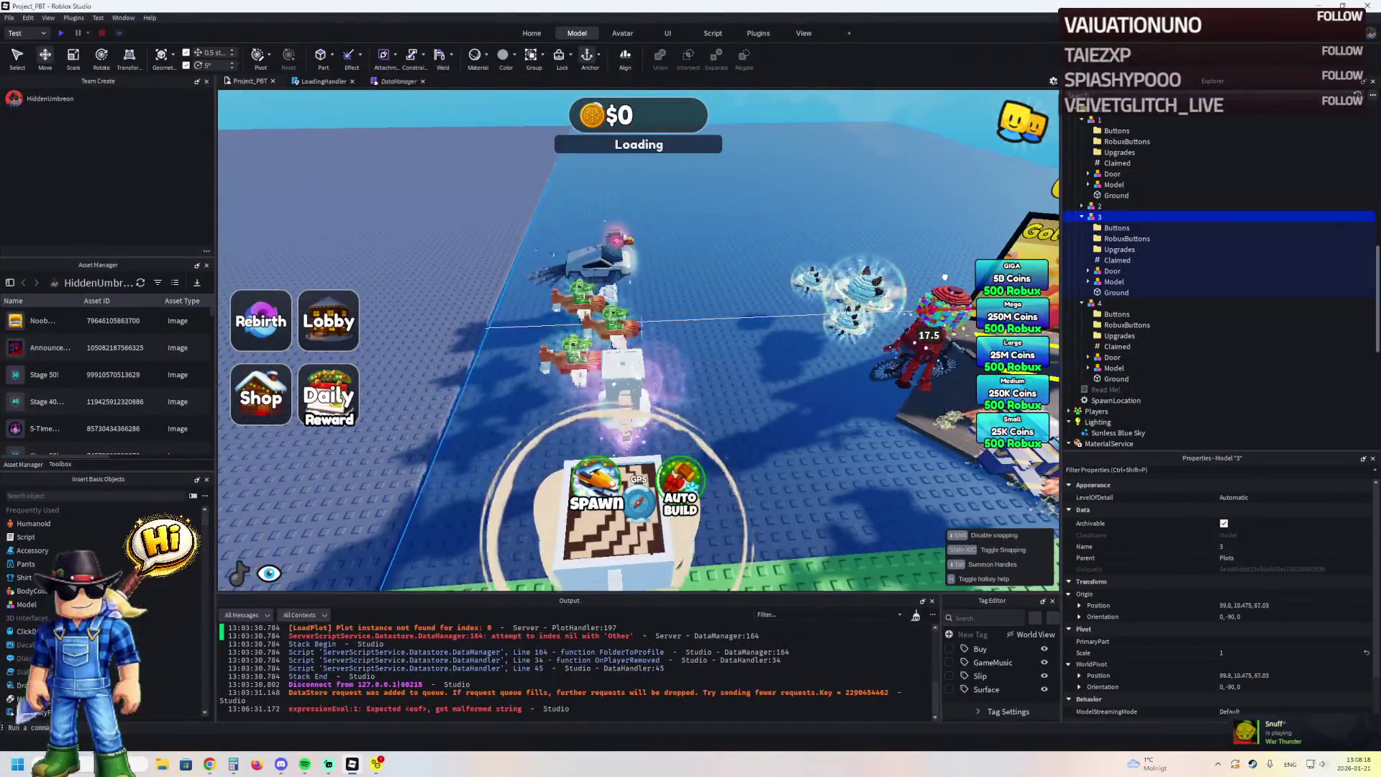
left_click_drag(940, 279, 710, 293)
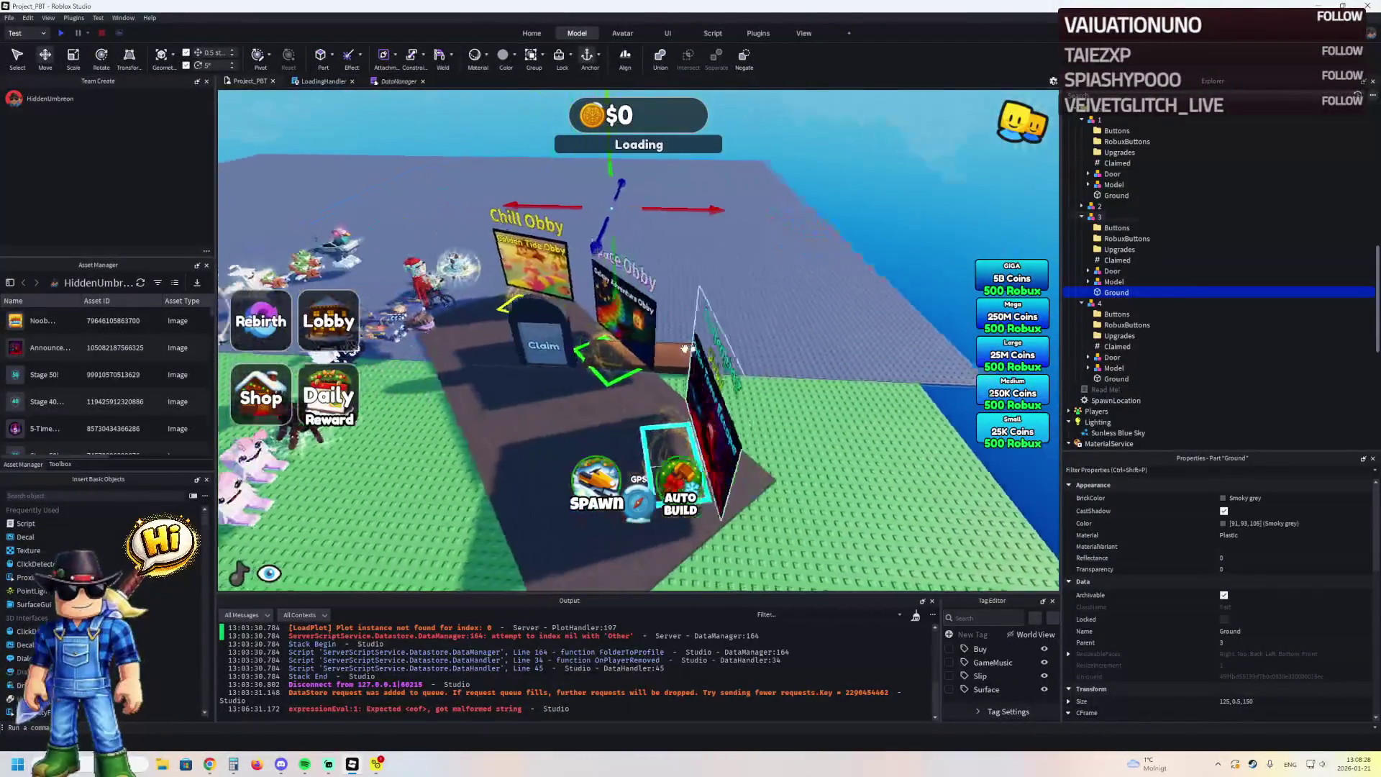
left_click(684, 349)
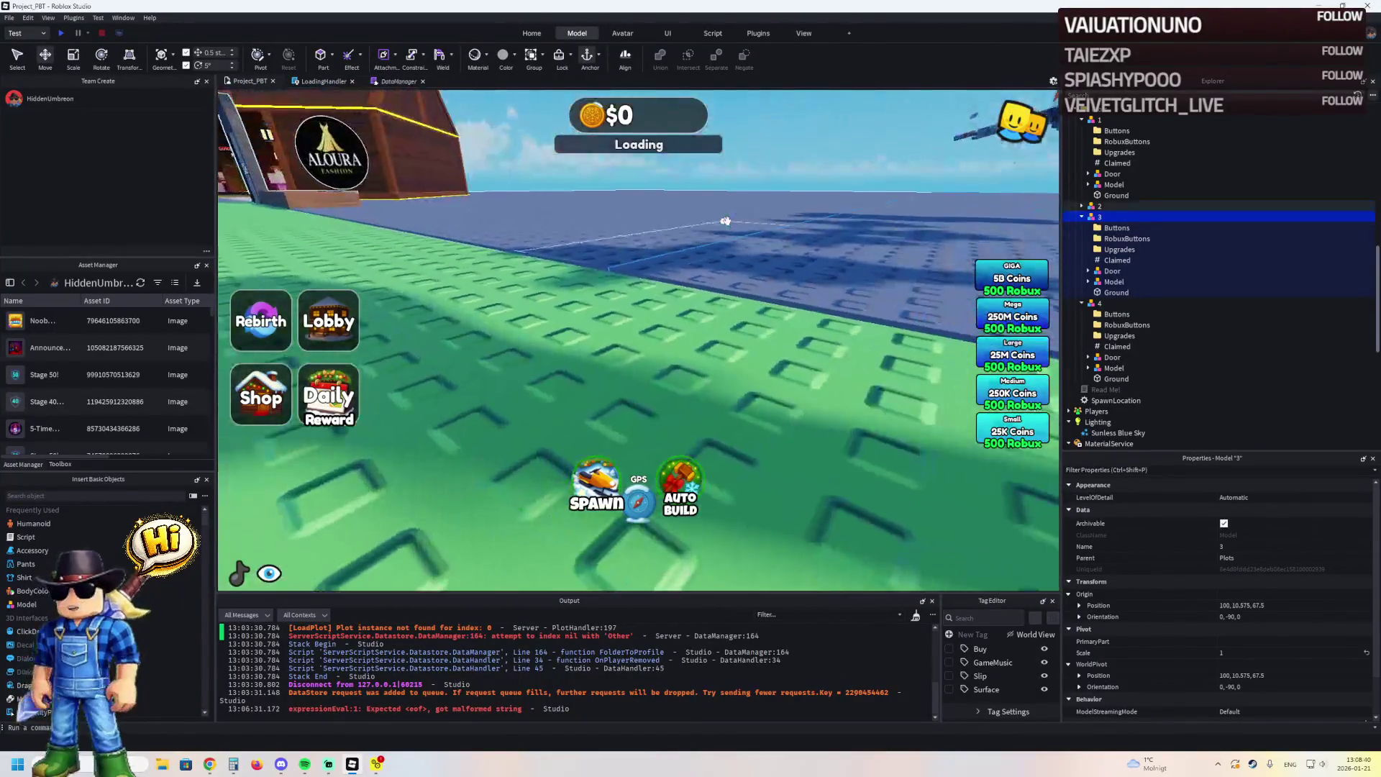
scroll(727, 221, "down", 8)
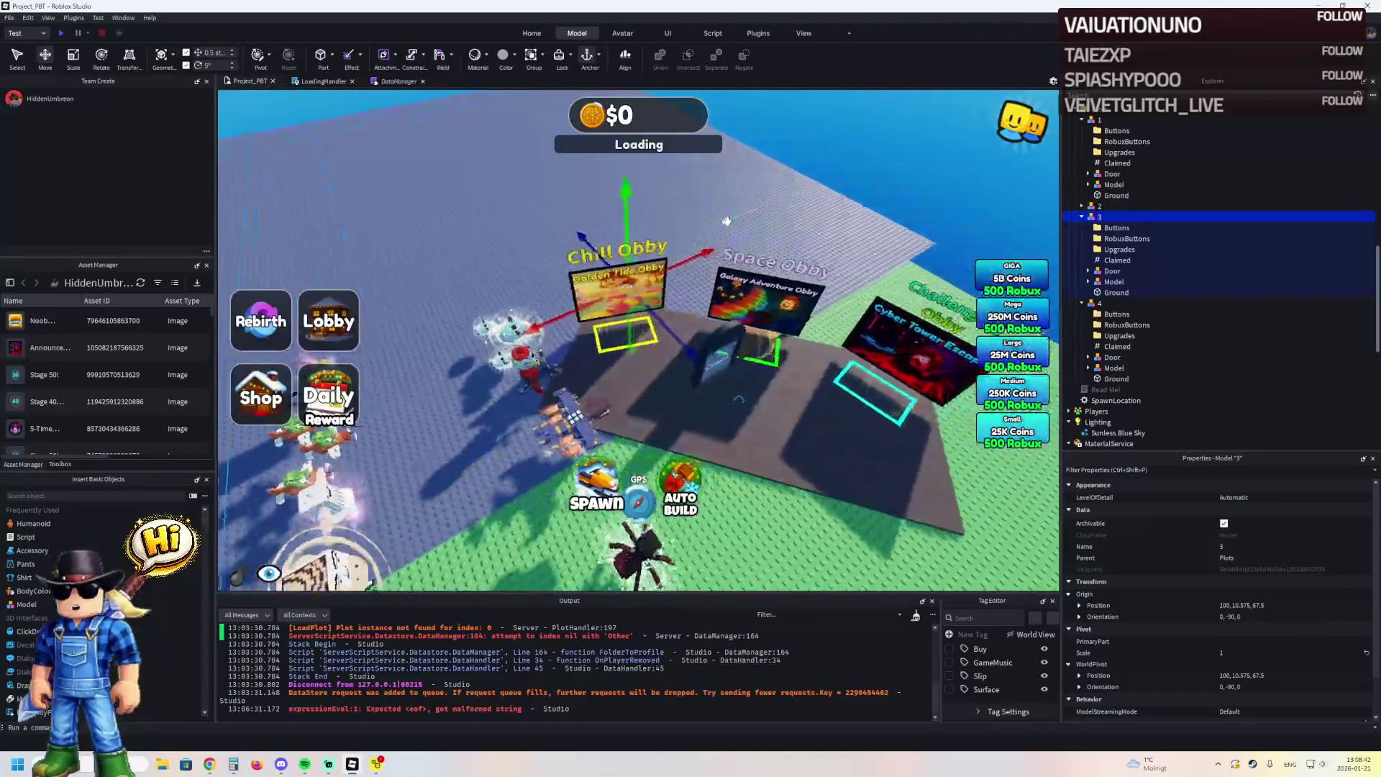
key("Left")
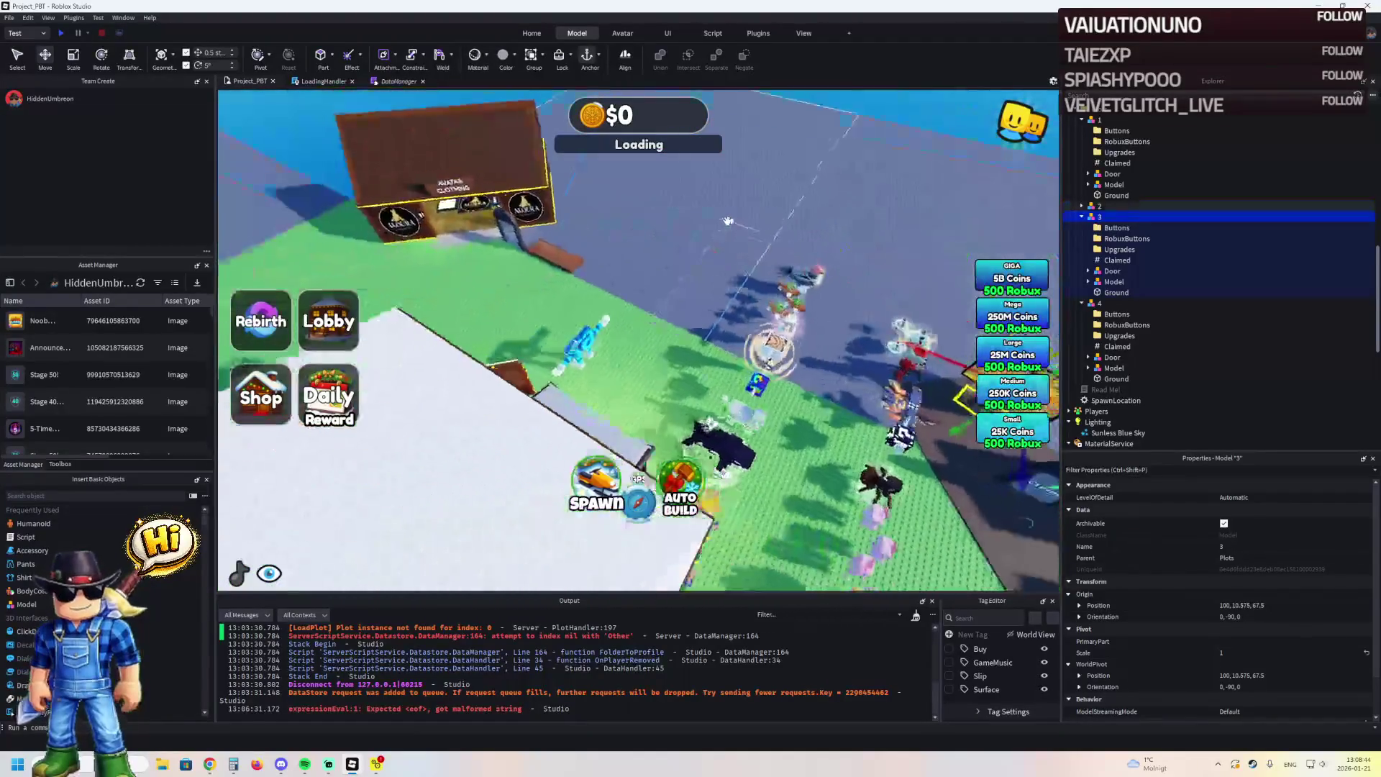
key("Left")
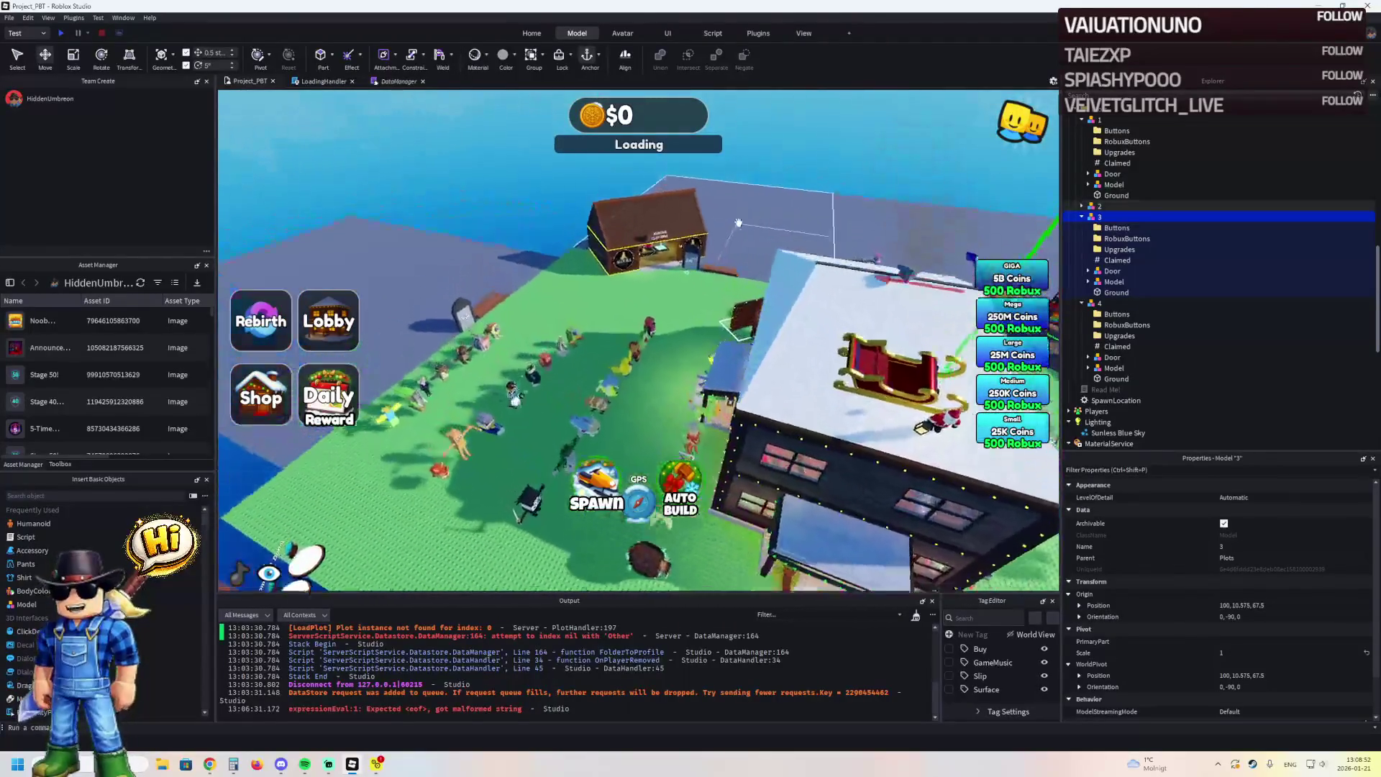
left_click(749, 227)
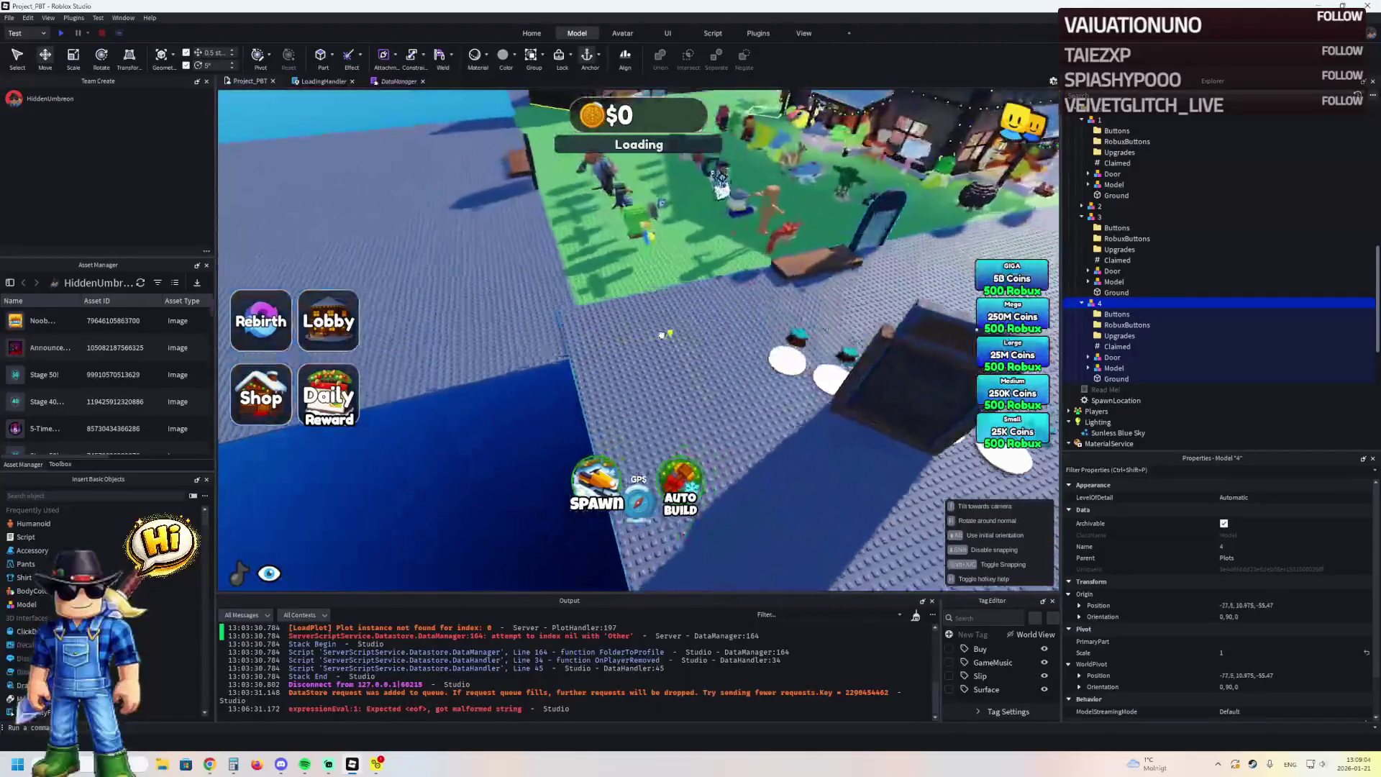
left_click_drag(556, 238, 358, 245)
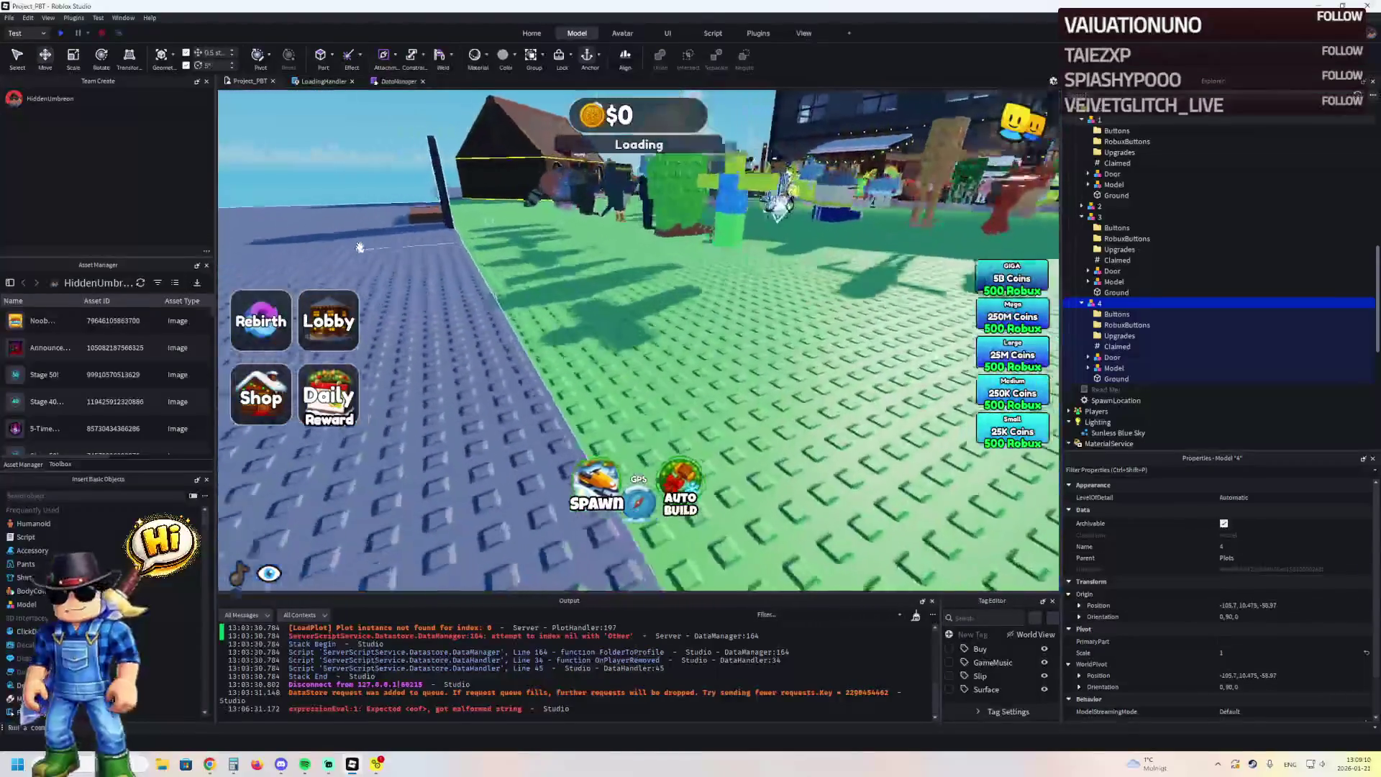
Drag plot 4 into line beside the other plots, at roughly 50, 10.475, -57
key("w")
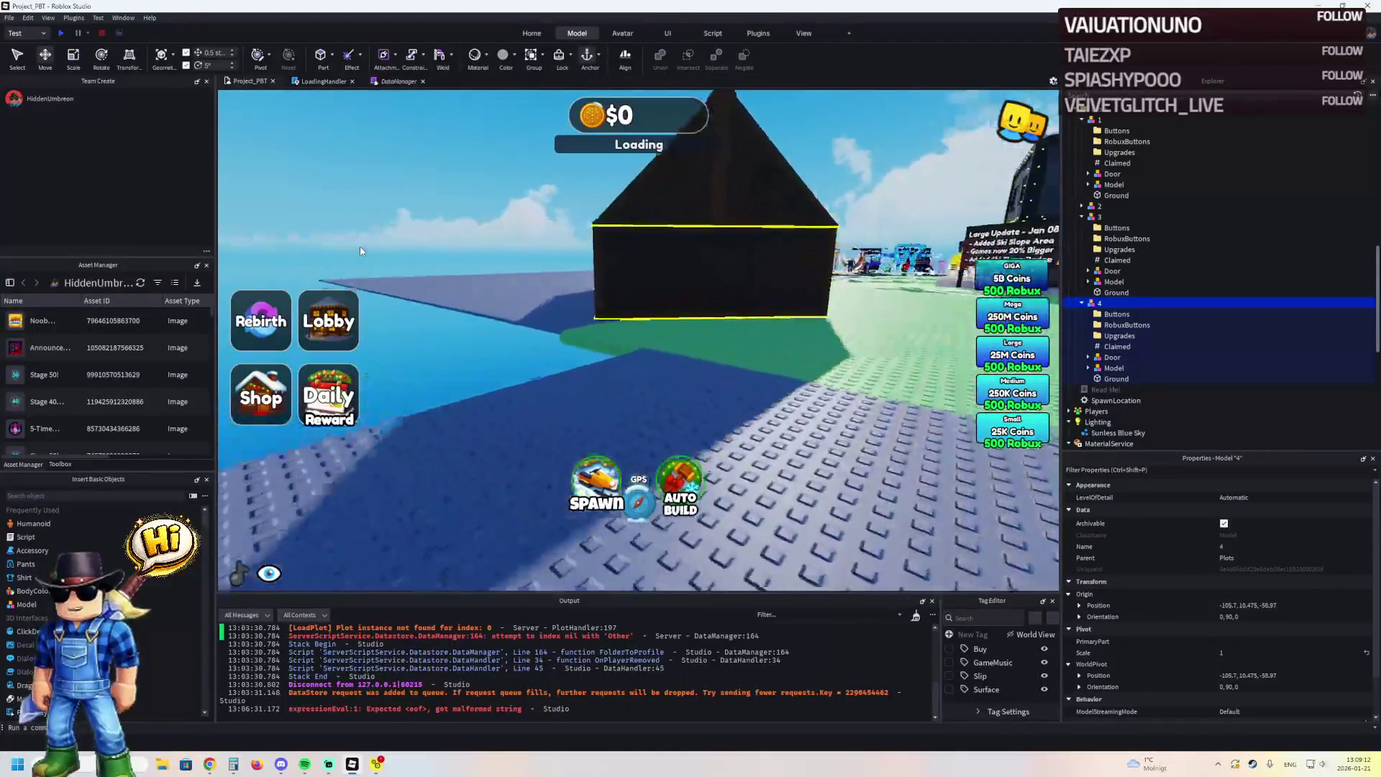
key("w")
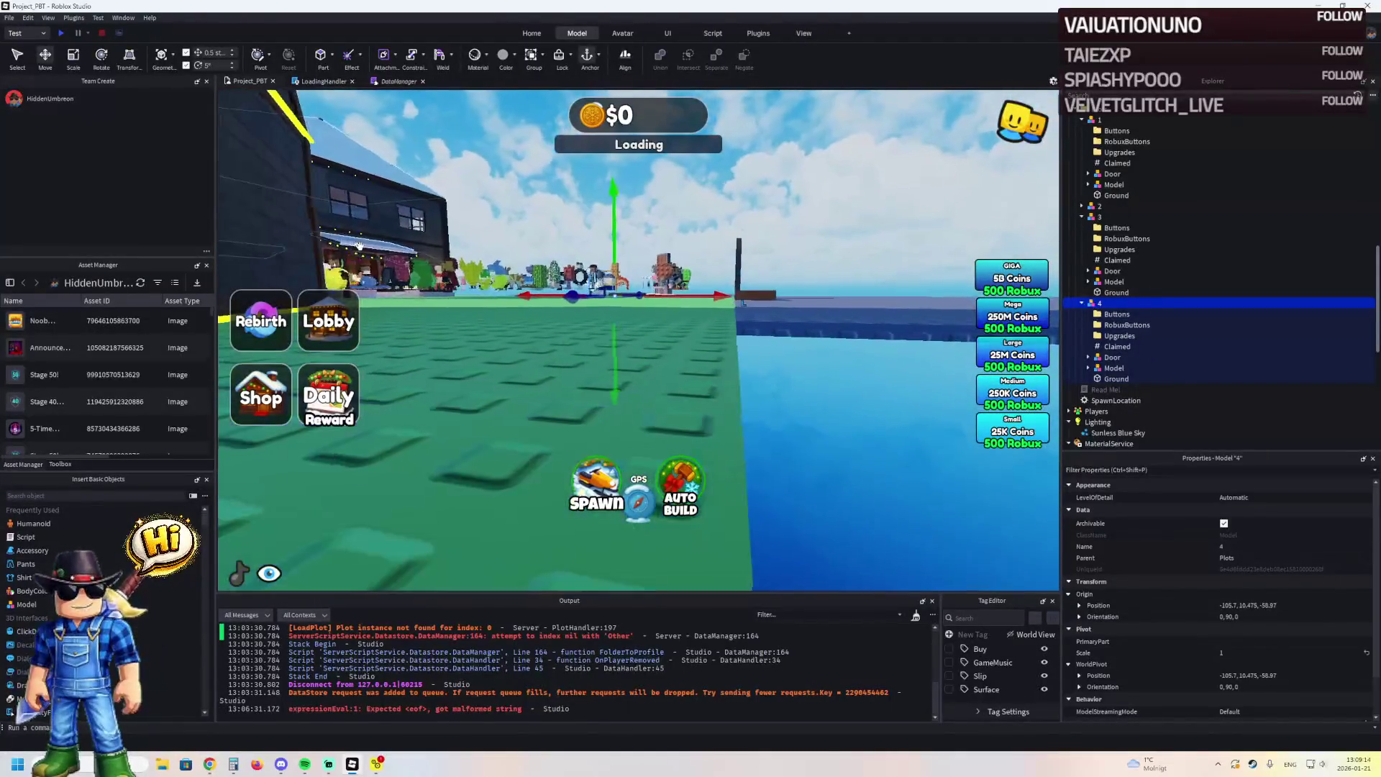
key("w")
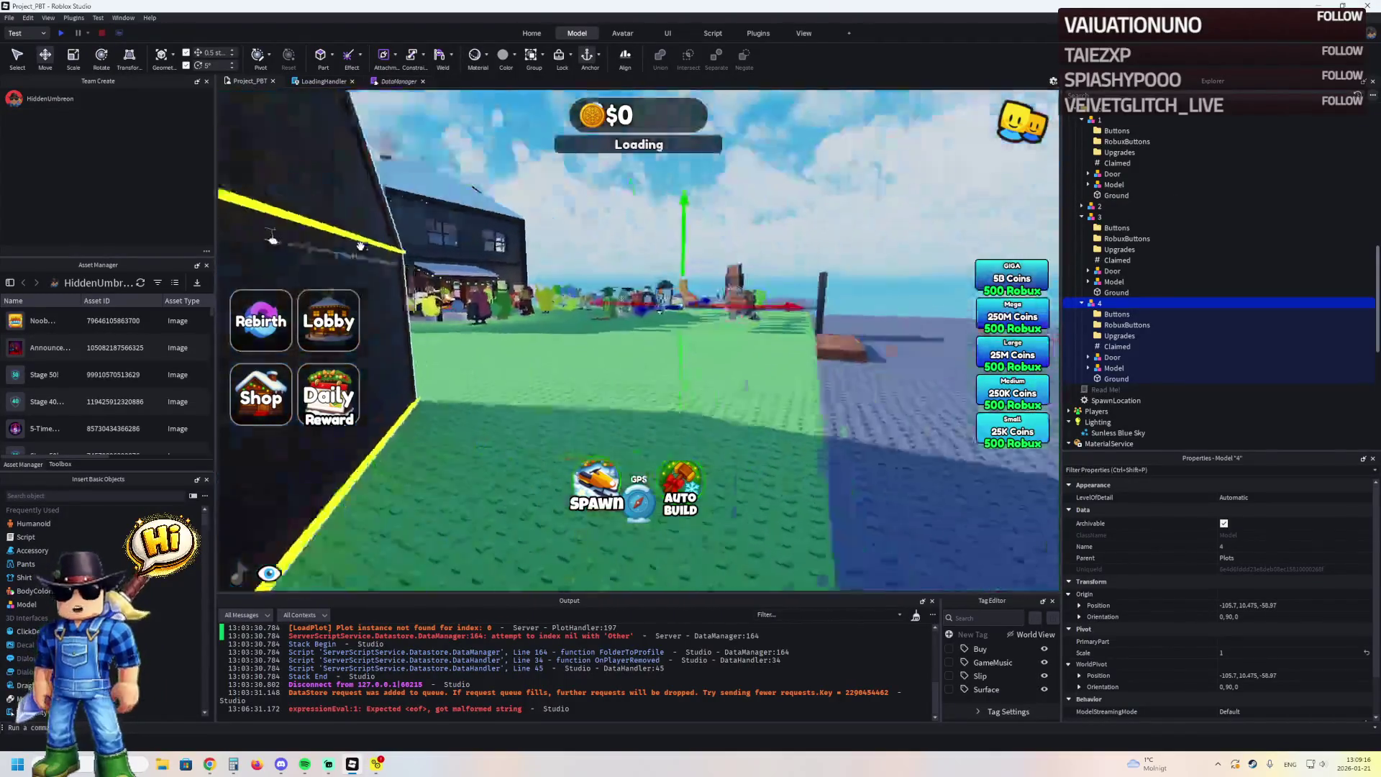
key("s")
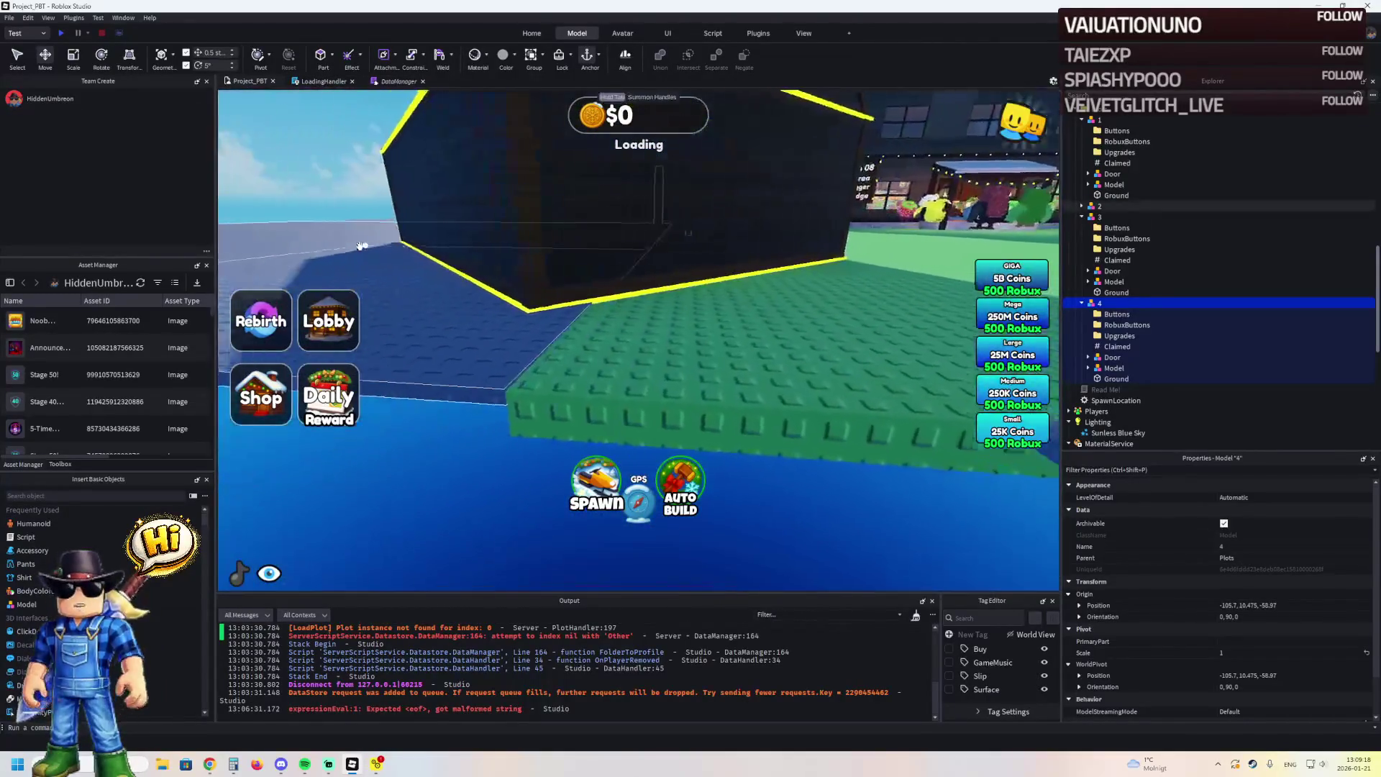
key("s")
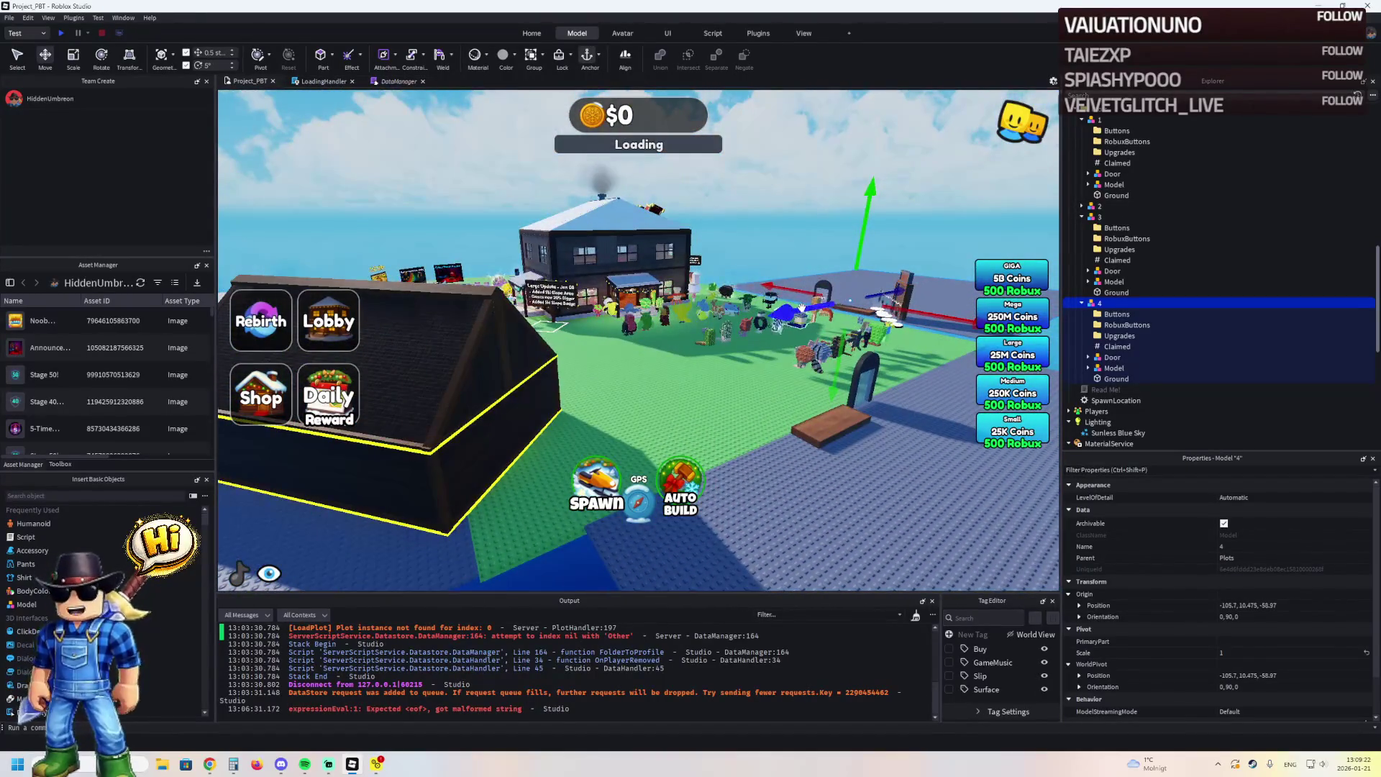
left_click_drag(444, 370, 453, 366)
scroll(453, 367, "up", 10)
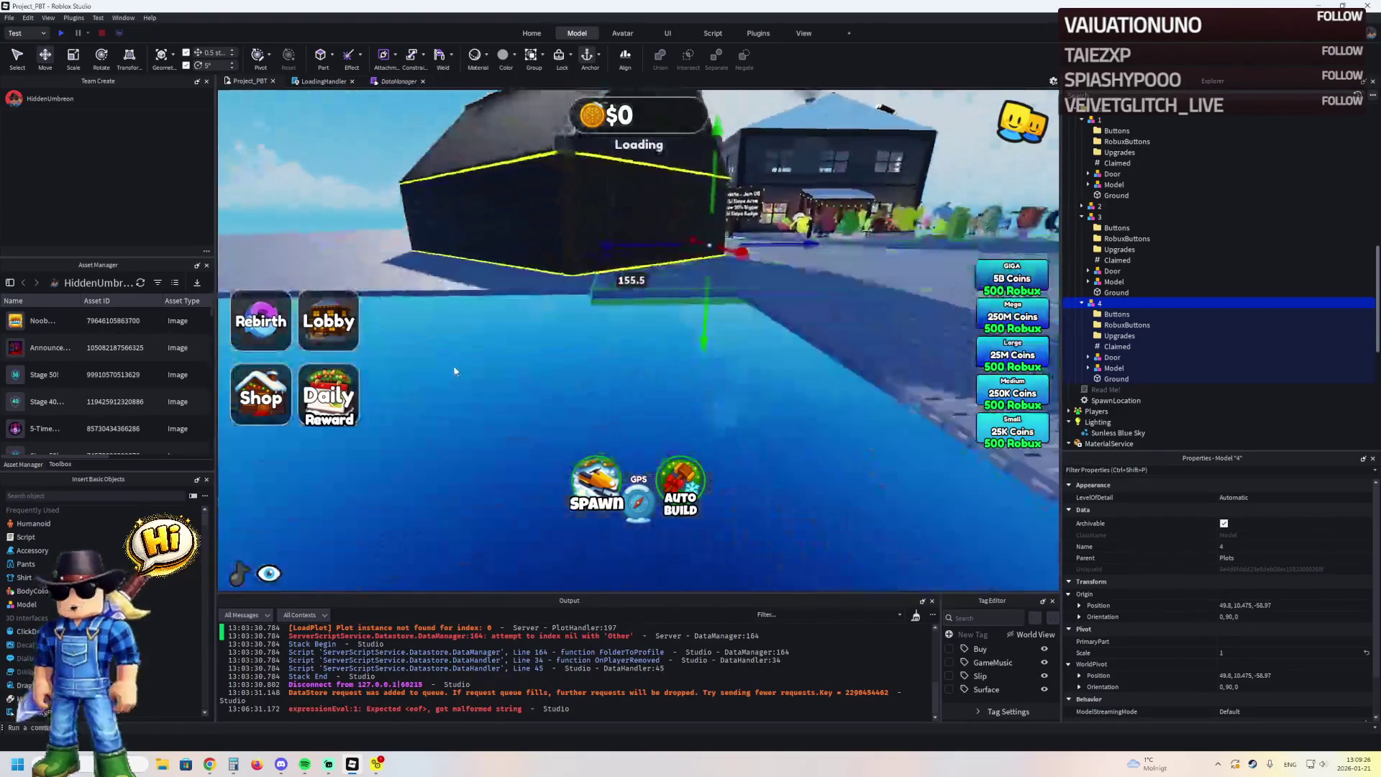
left_click(564, 360)
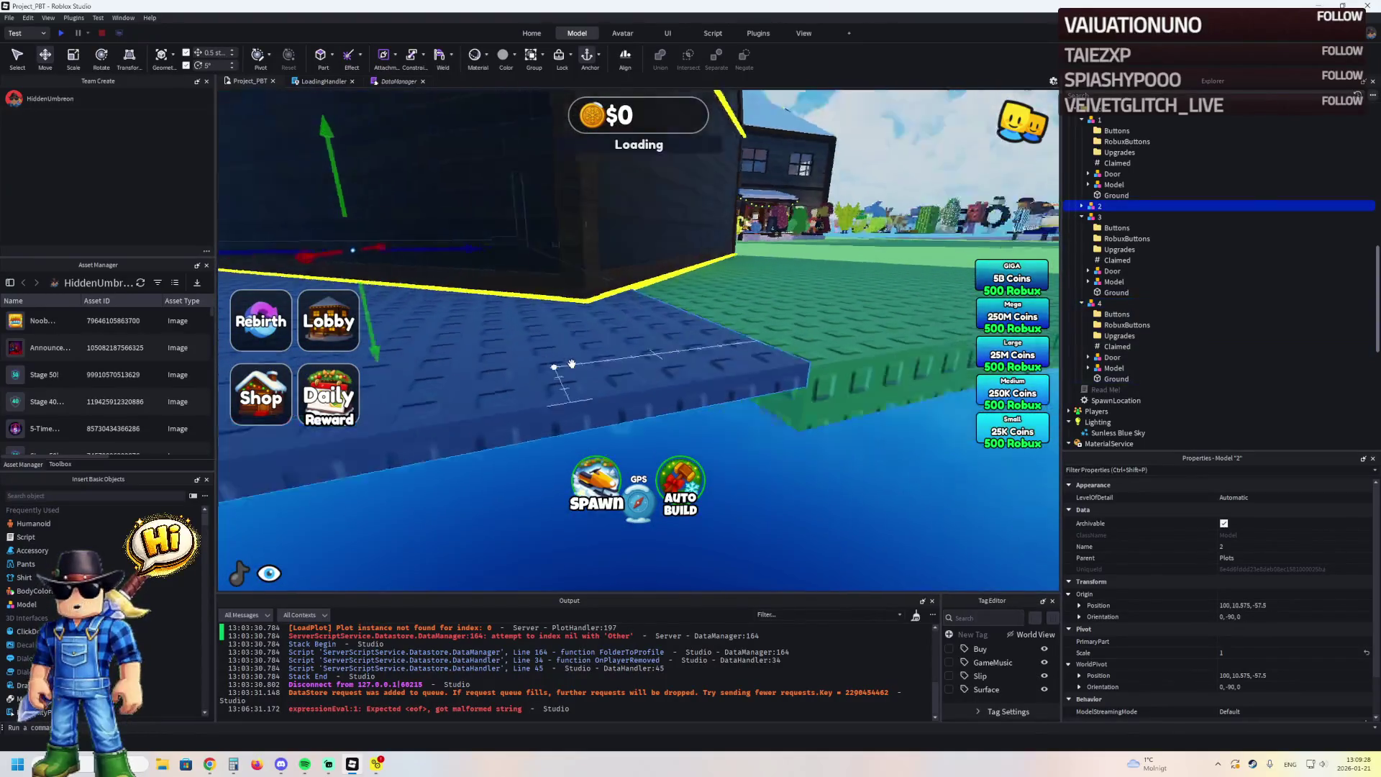
Nudge plot 2 slightly along its width and back 5 studs, then inspect it up close
scroll(570, 364, "down", 4)
left_click_drag(539, 292, 538, 295)
left_click_drag(539, 221, 544, 209)
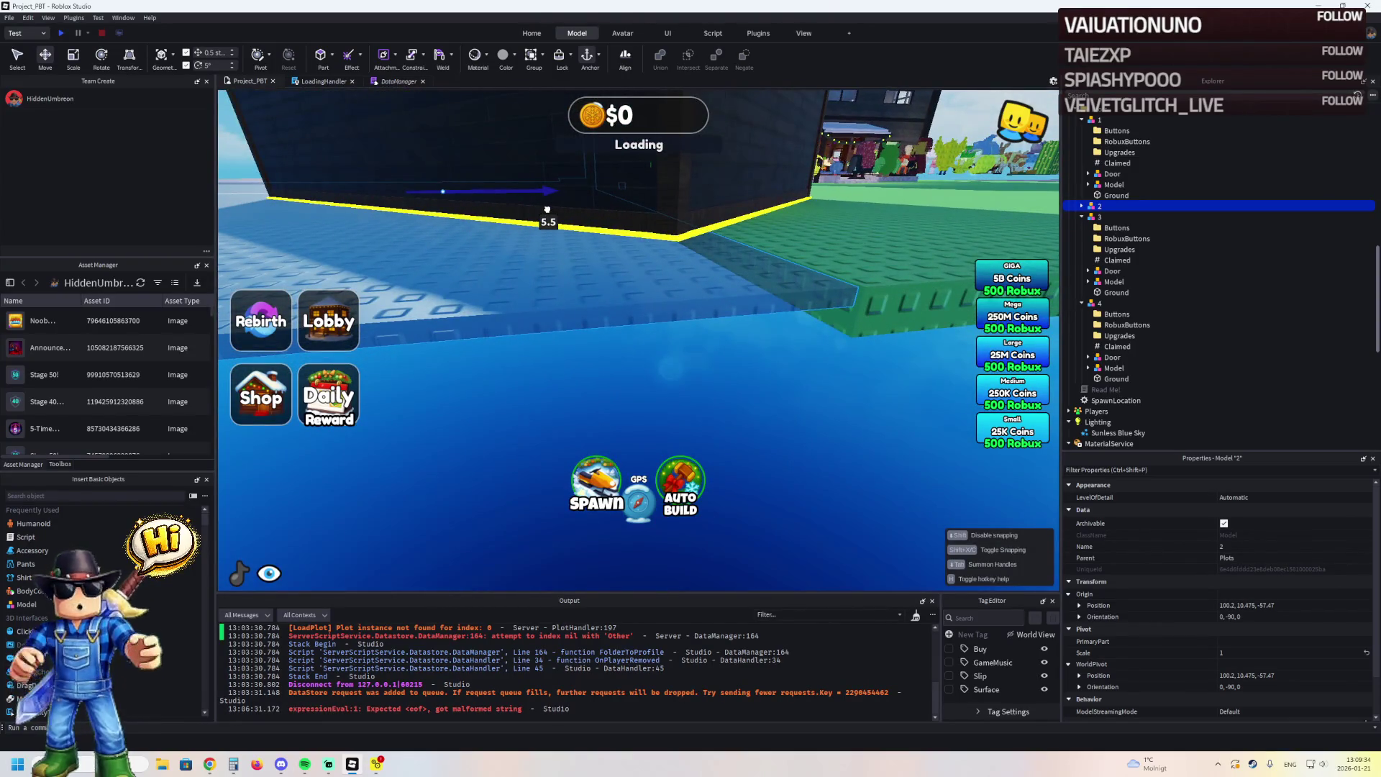
left_click_drag(548, 209, 547, 216)
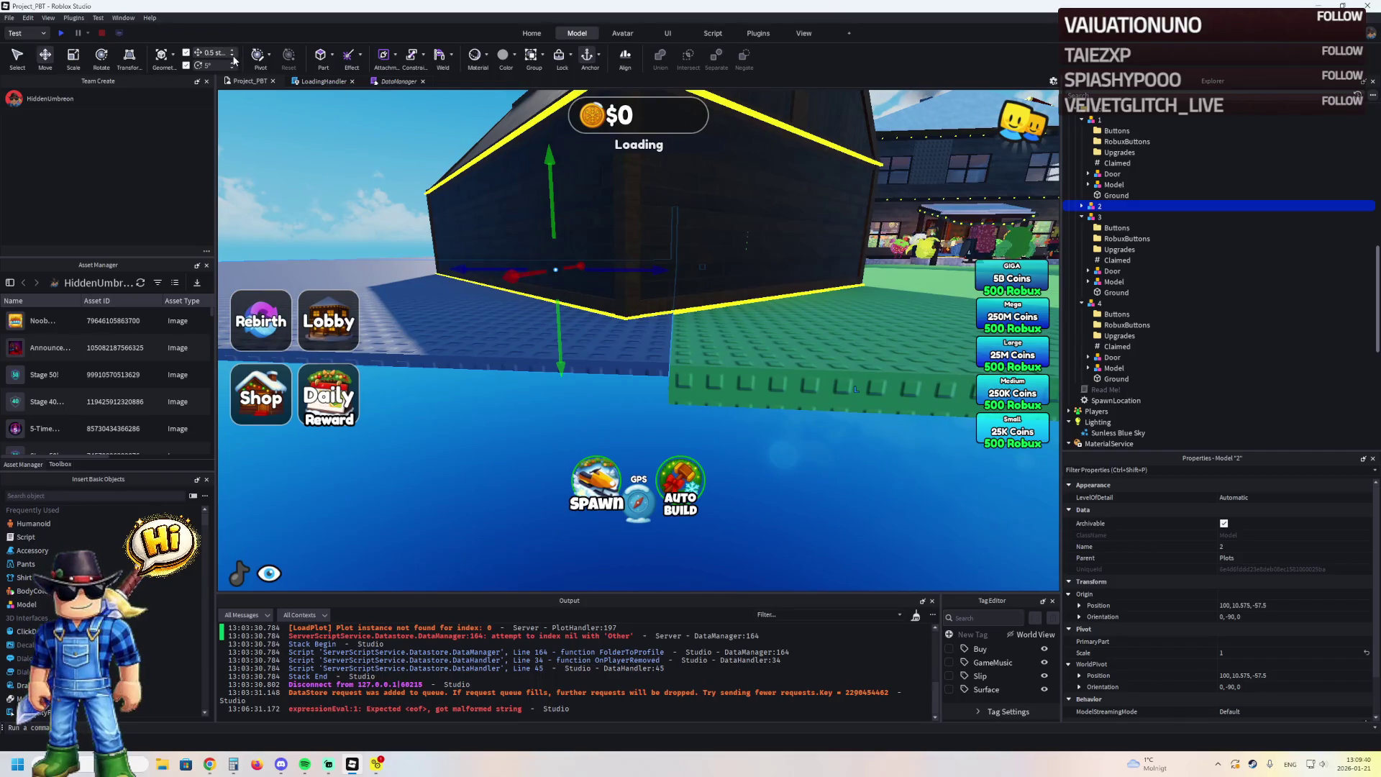
mouse_move(575, 301)
left_mouse_down()
mouse_move(570, 338)
mouse_move(532, 342)
left_mouse_up()
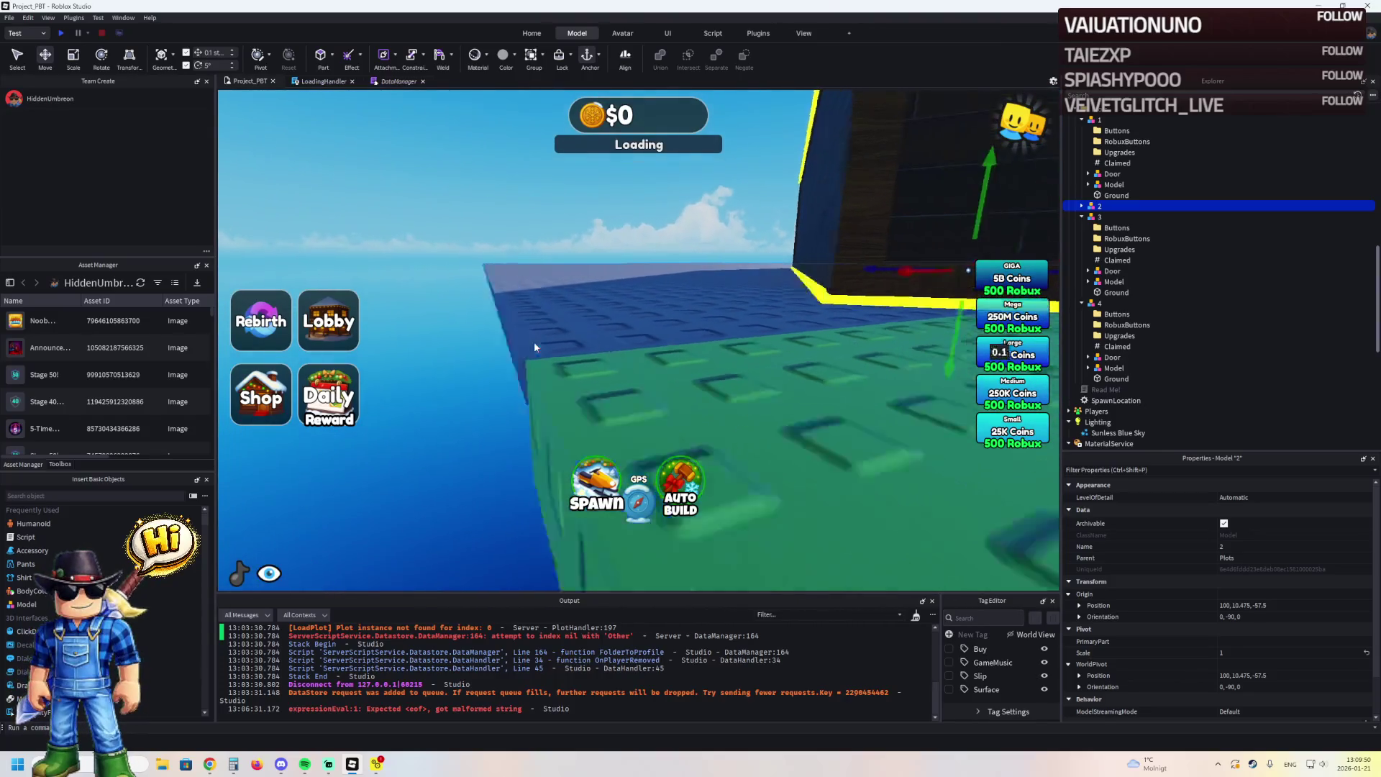
Slide plot 2 along its length against the neighbouring plot, ending at 100, 10.475, -97.47
left_click_drag(956, 302, 740, 312)
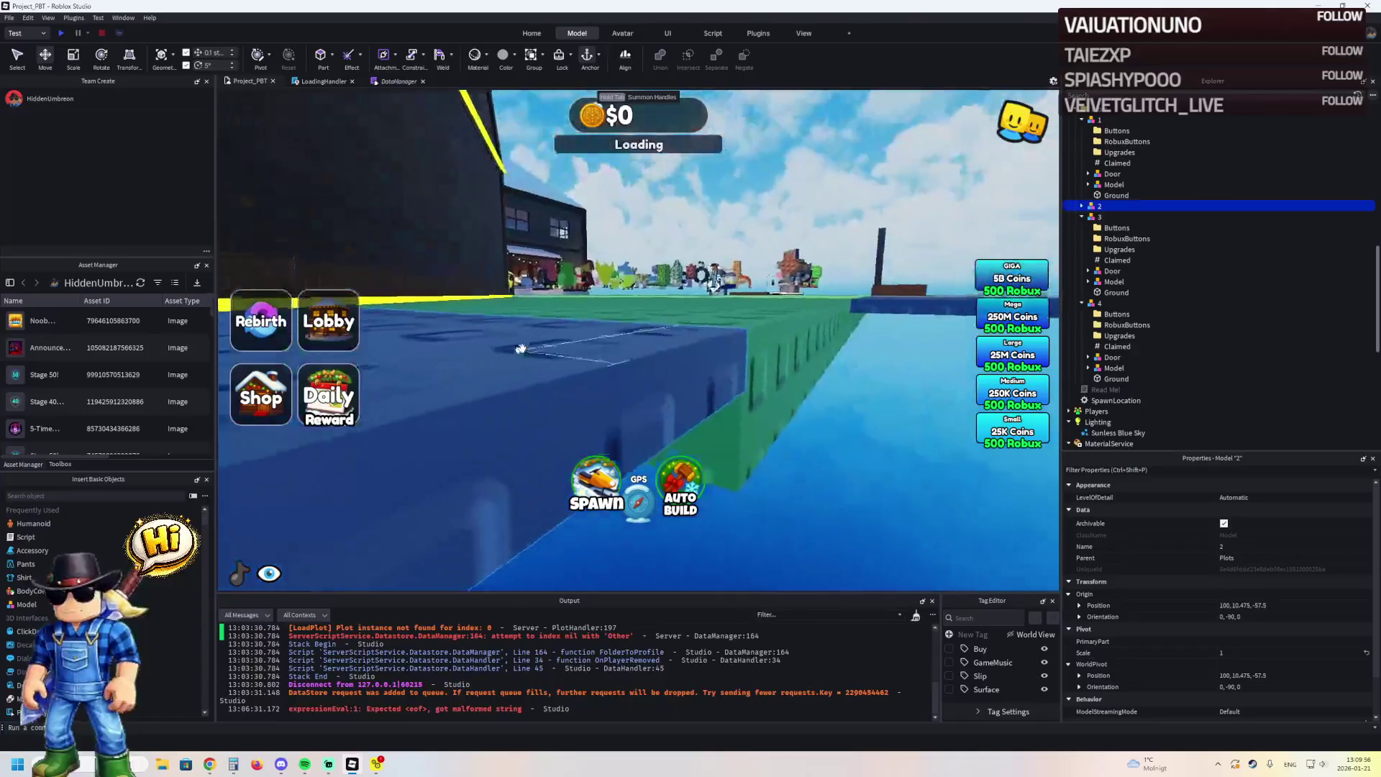
mouse_move(559, 300)
left_mouse_down()
mouse_move(555, 214)
mouse_move(570, 303)
left_mouse_up()
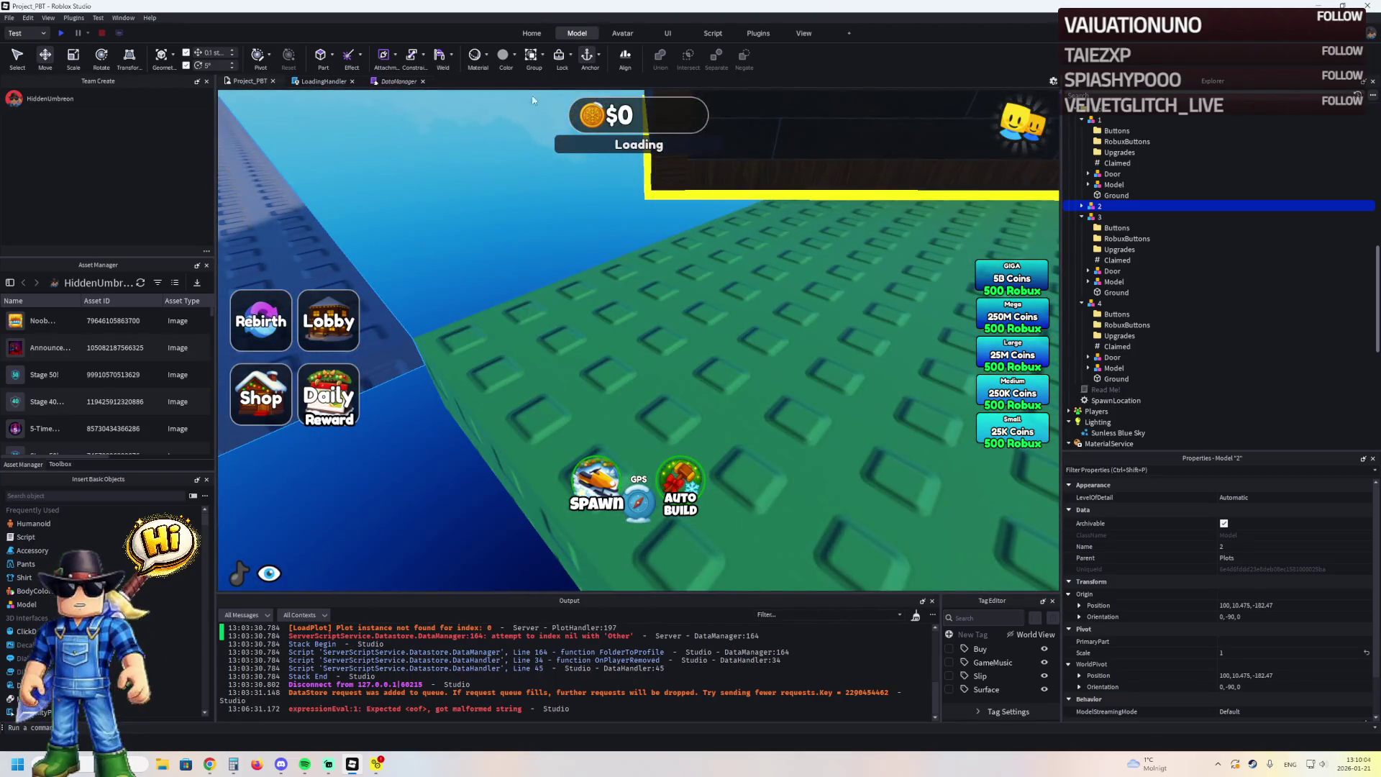
key("f")
mouse_move(591, 233)
left_mouse_down()
mouse_move(719, 303)
mouse_move(719, 273)
mouse_move(748, 291)
left_mouse_up()
key("ctrl+z")
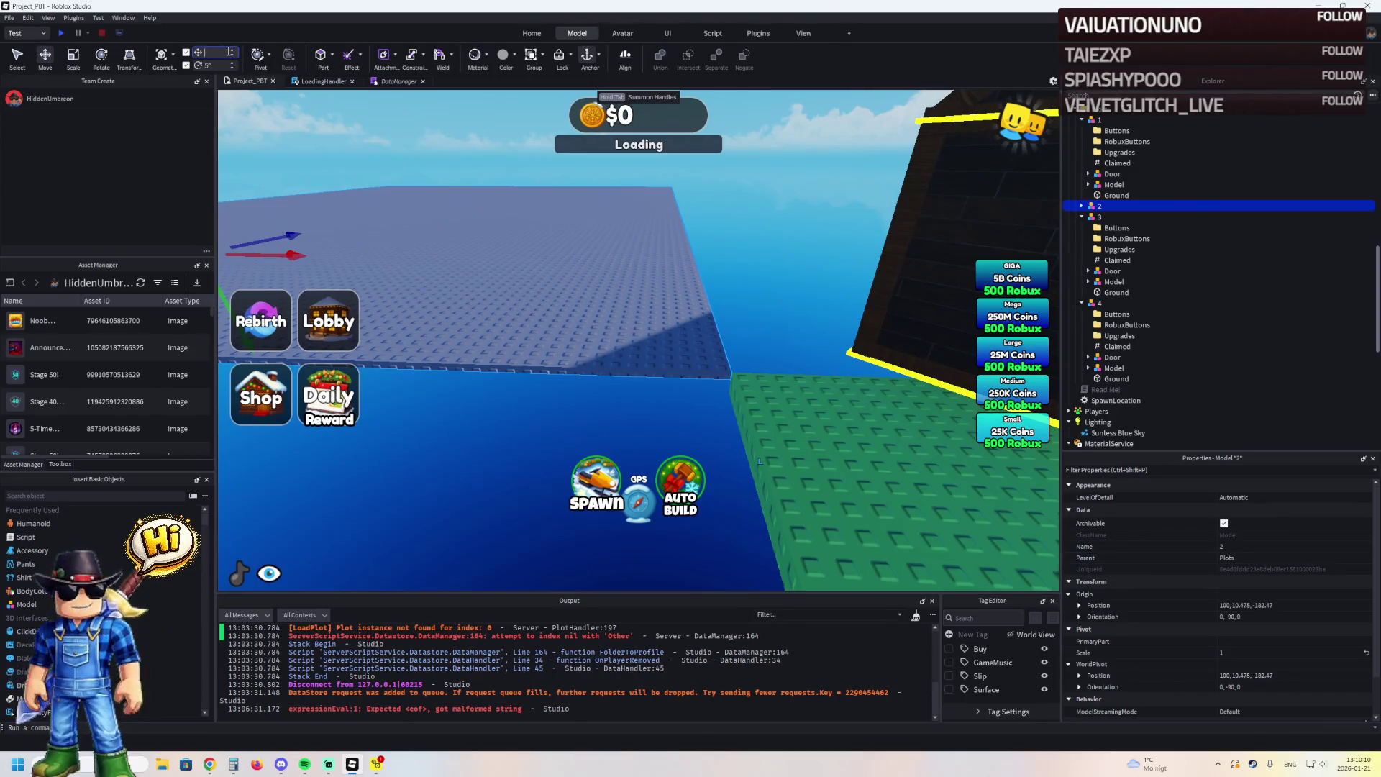
key("f")
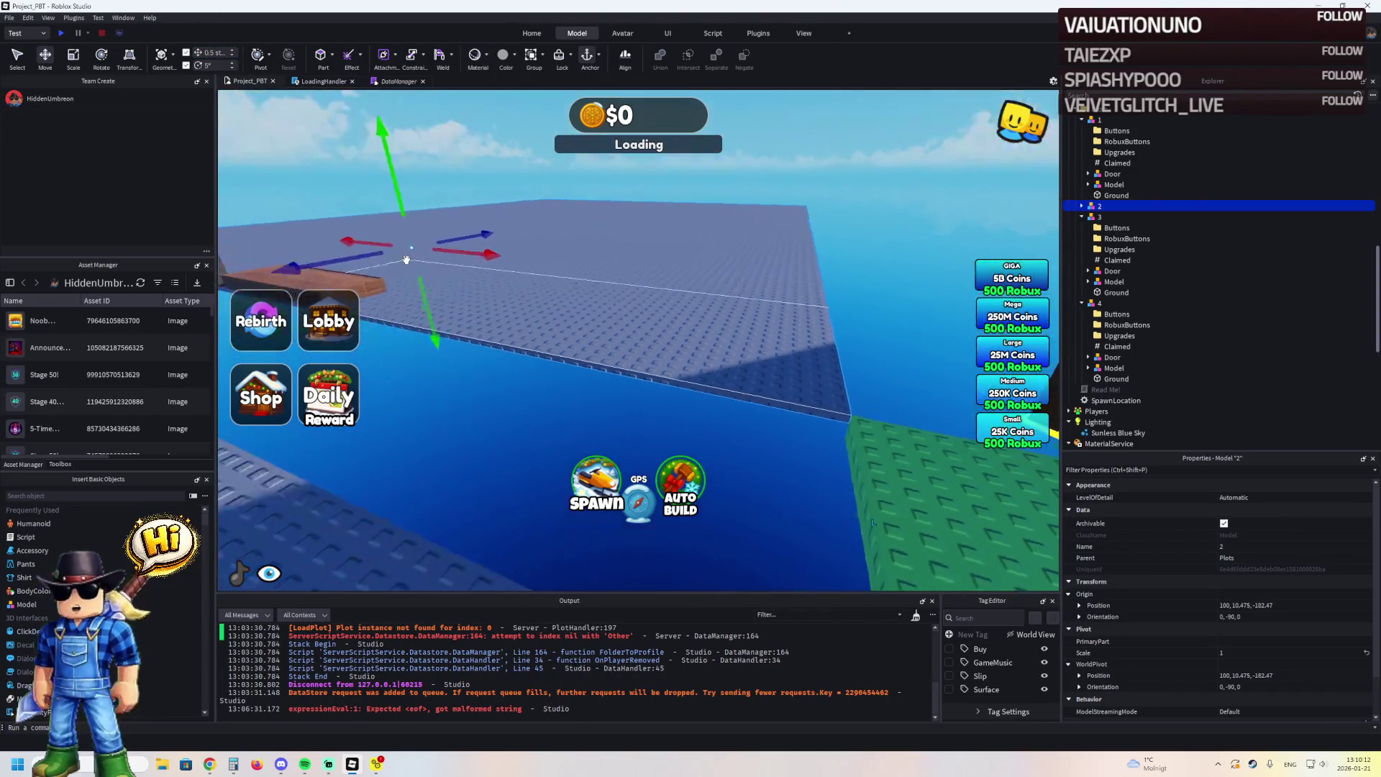
mouse_move(357, 242)
left_mouse_down()
mouse_move(622, 302)
mouse_move(878, 283)
mouse_move(920, 305)
left_mouse_up()
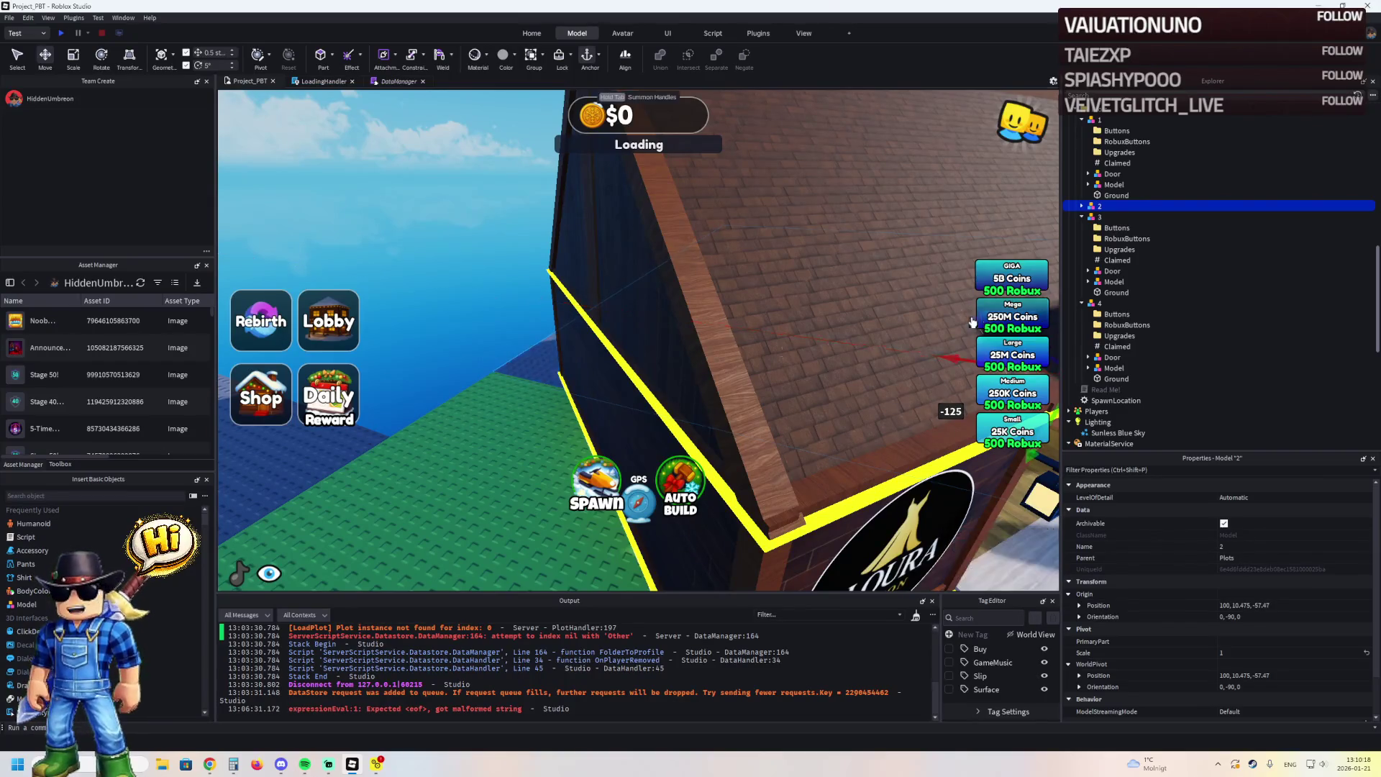
scroll(617, 317, "up", 10)
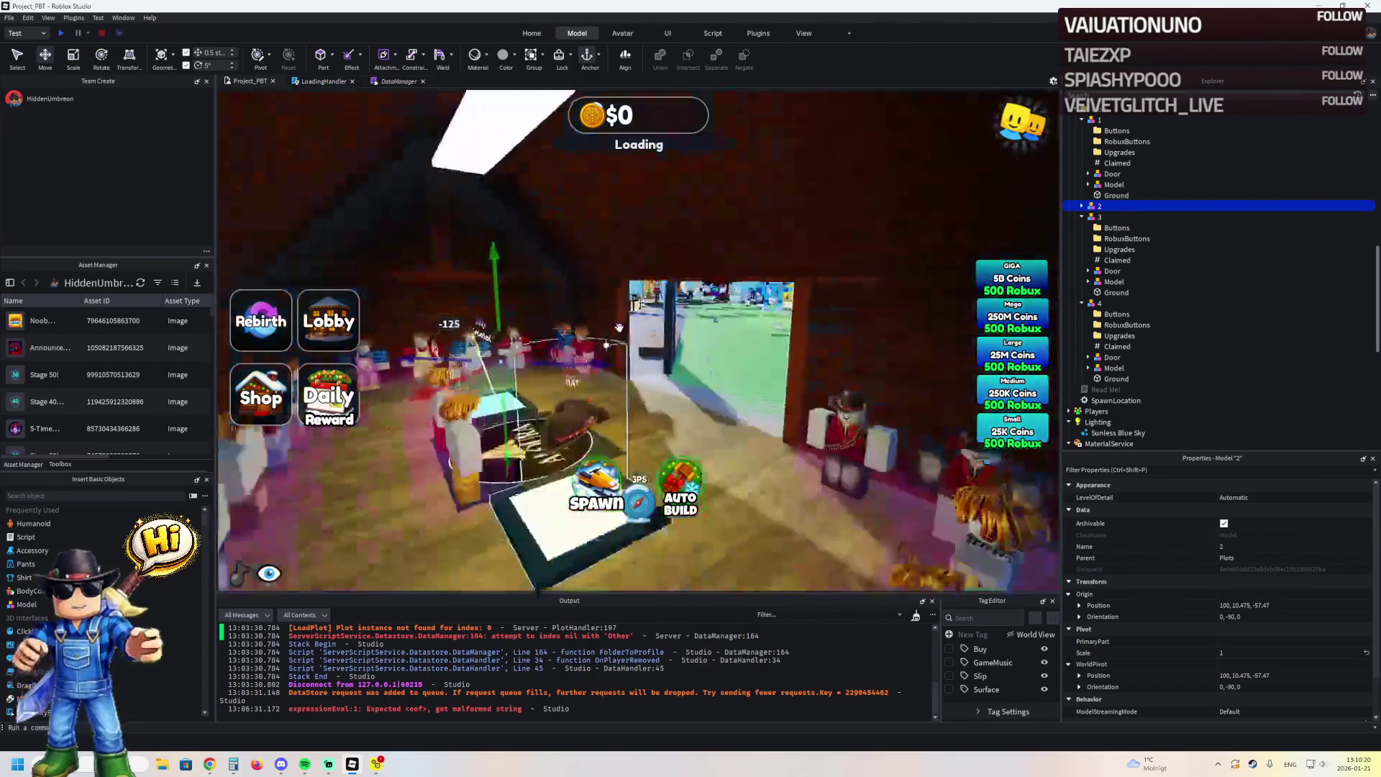
scroll(618, 328, "down", 10)
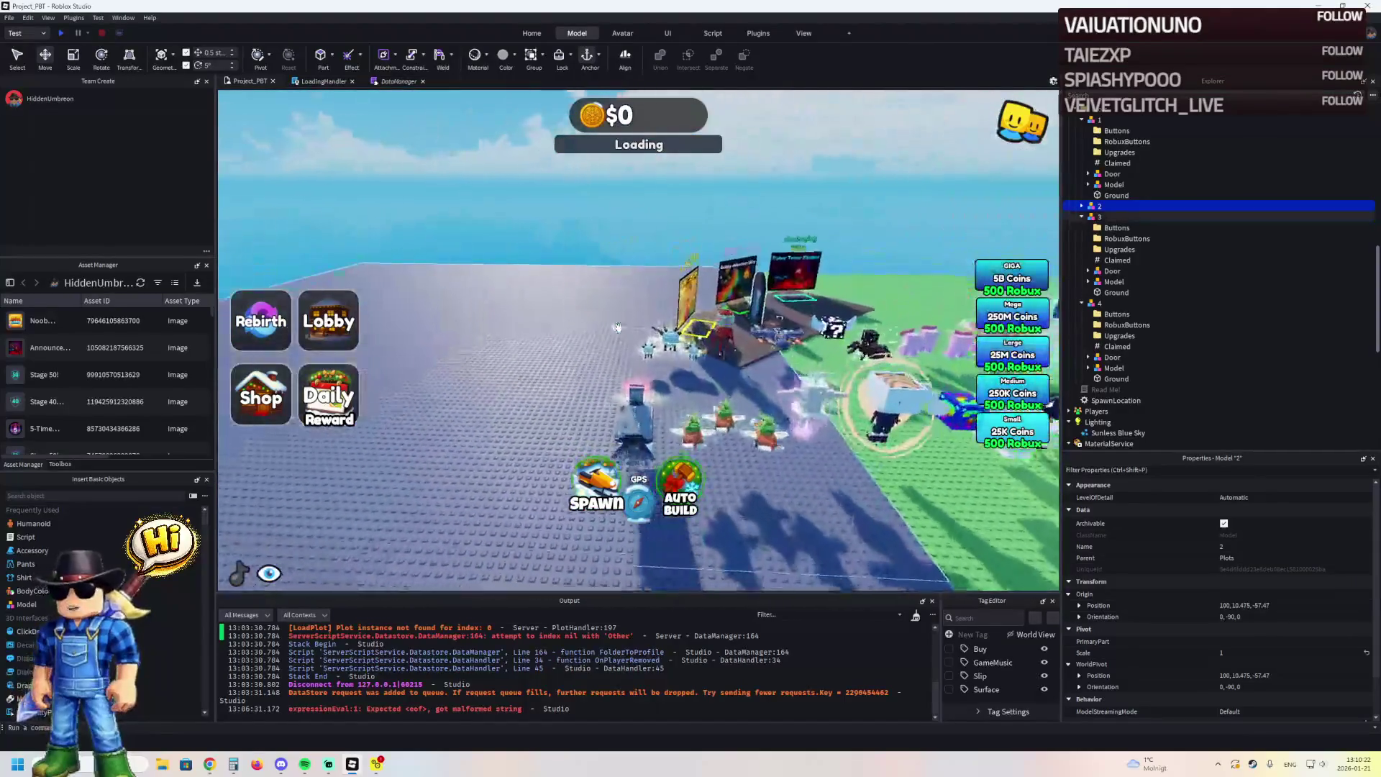
scroll(617, 327, "up", 10)
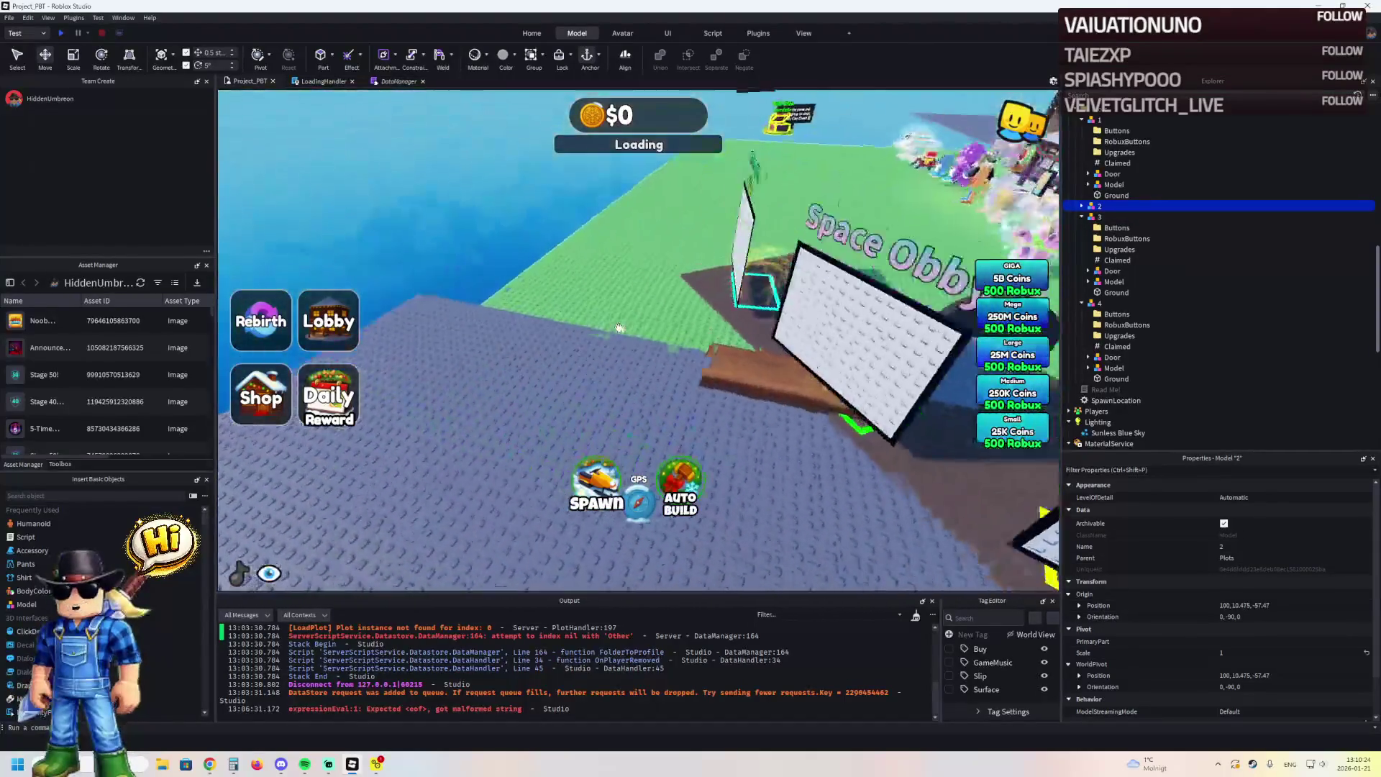
scroll(618, 327, "up", 10)
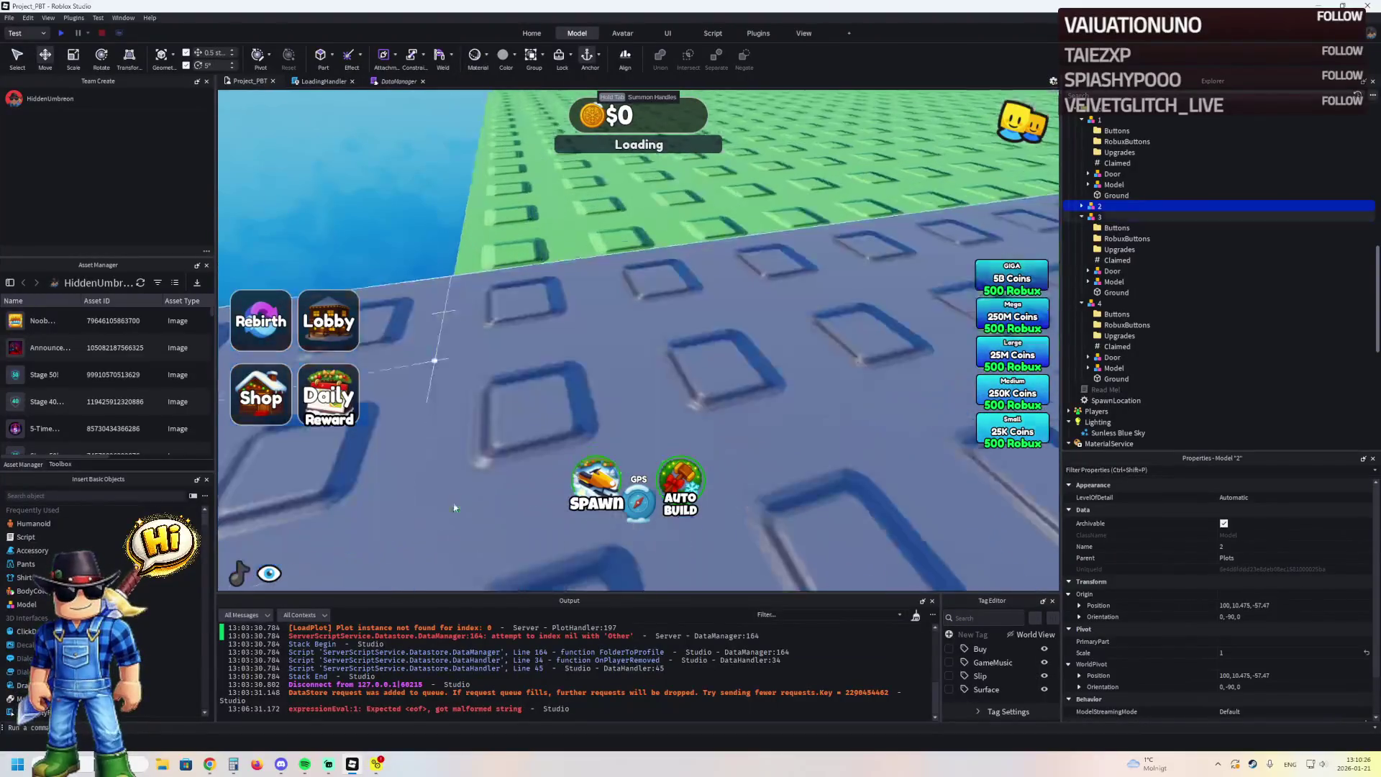
scroll(454, 503, "down", 5)
left_click(444, 444)
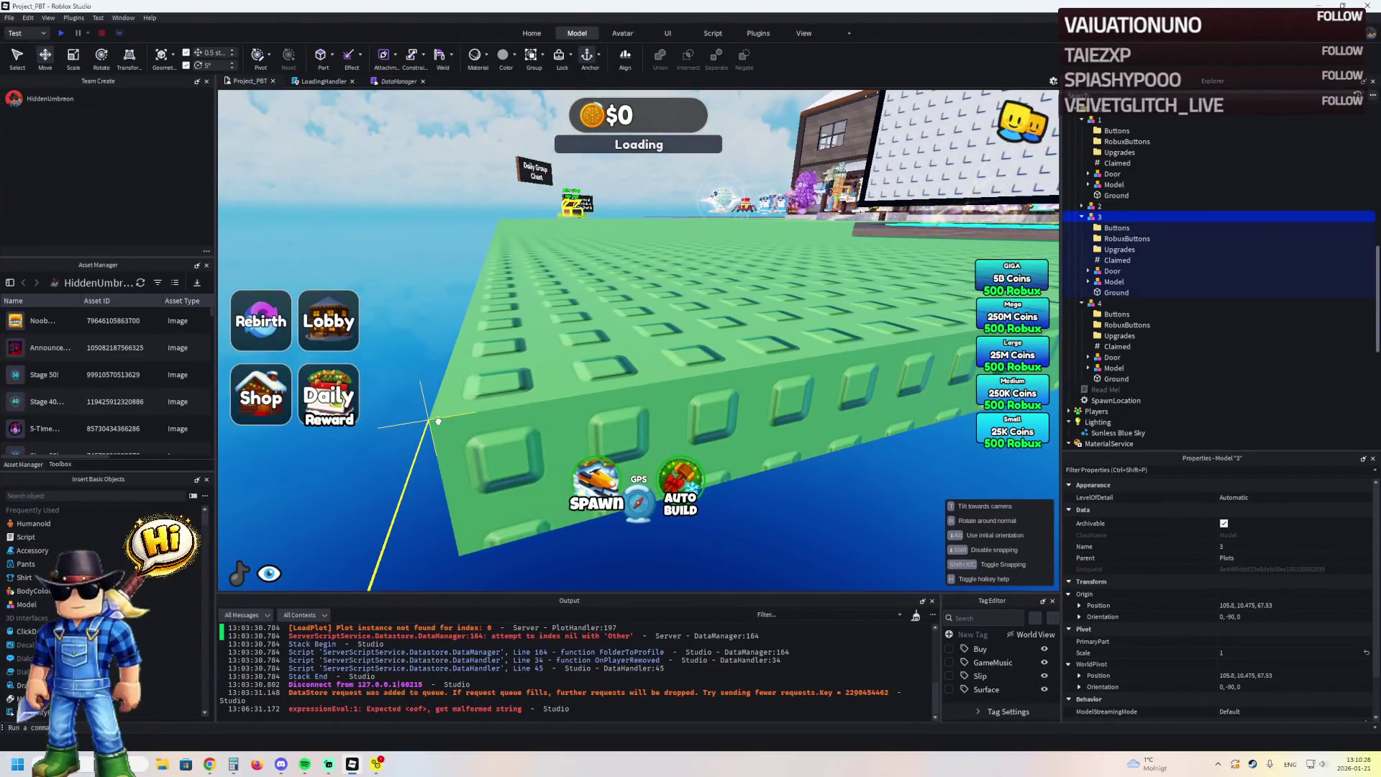
Move plot 3 across the blue baseplate with the Move tool
key("d")
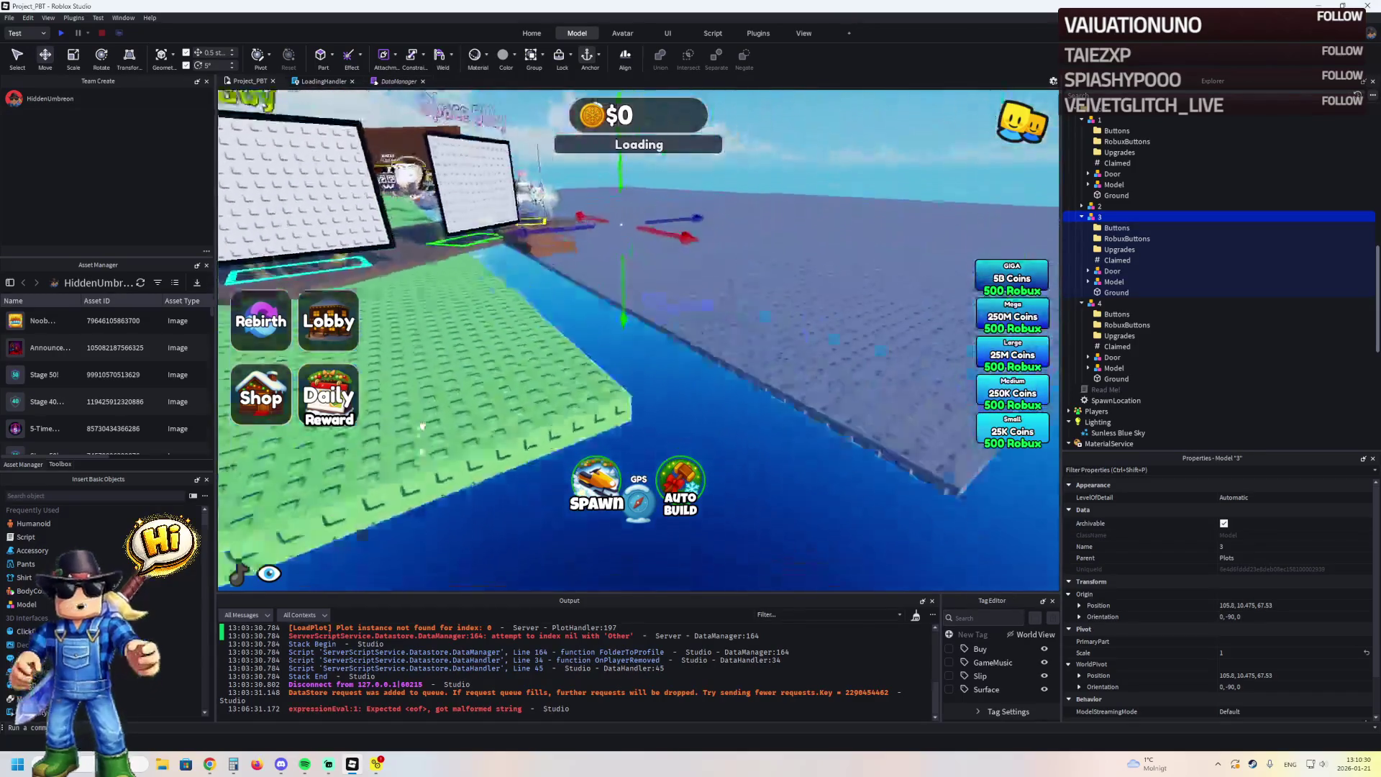
mouse_move(535, 394)
left_mouse_down()
mouse_move(460, 453)
mouse_move(447, 425)
left_mouse_up()
key("w")
key("s")
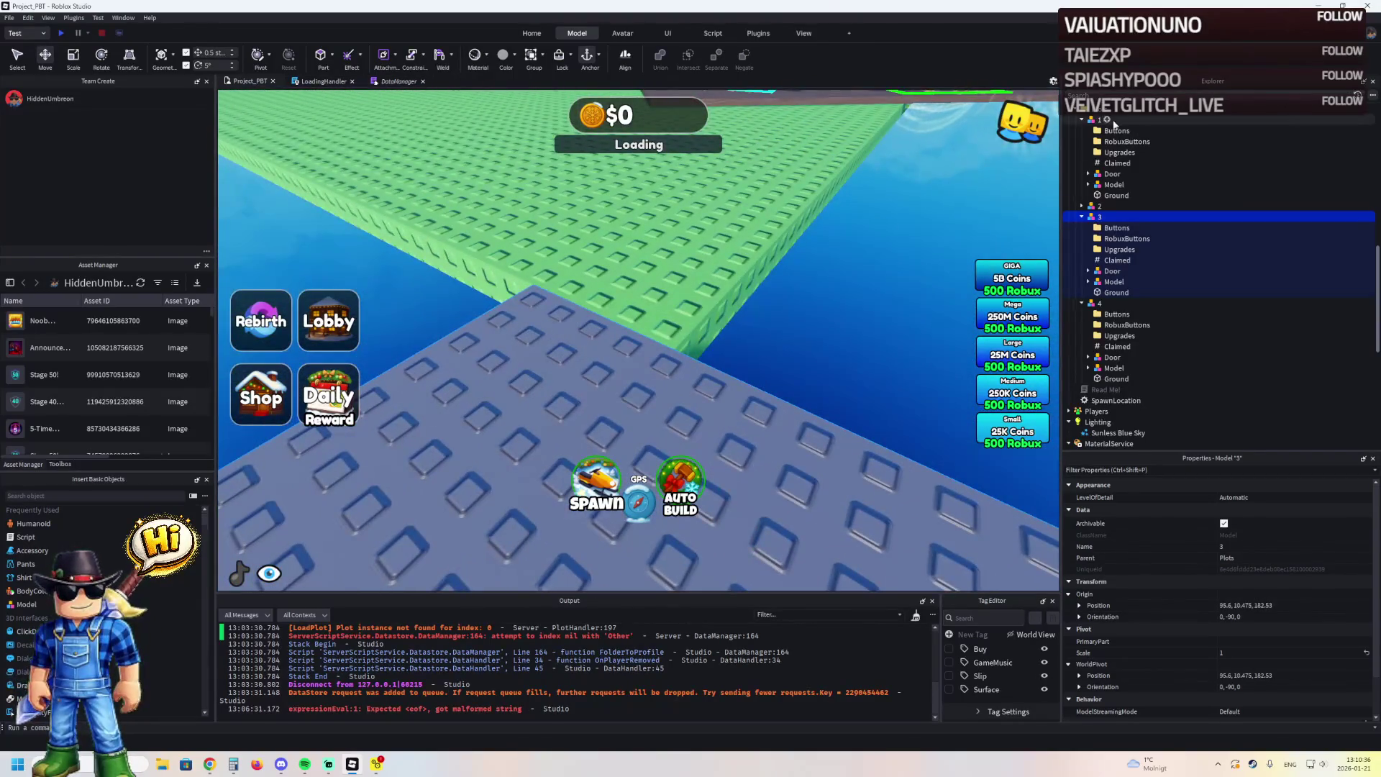
Hide the GUI overlay and slide plot 3 along the green plot to 100, 10.475, 67.53
left_click(1053, 82)
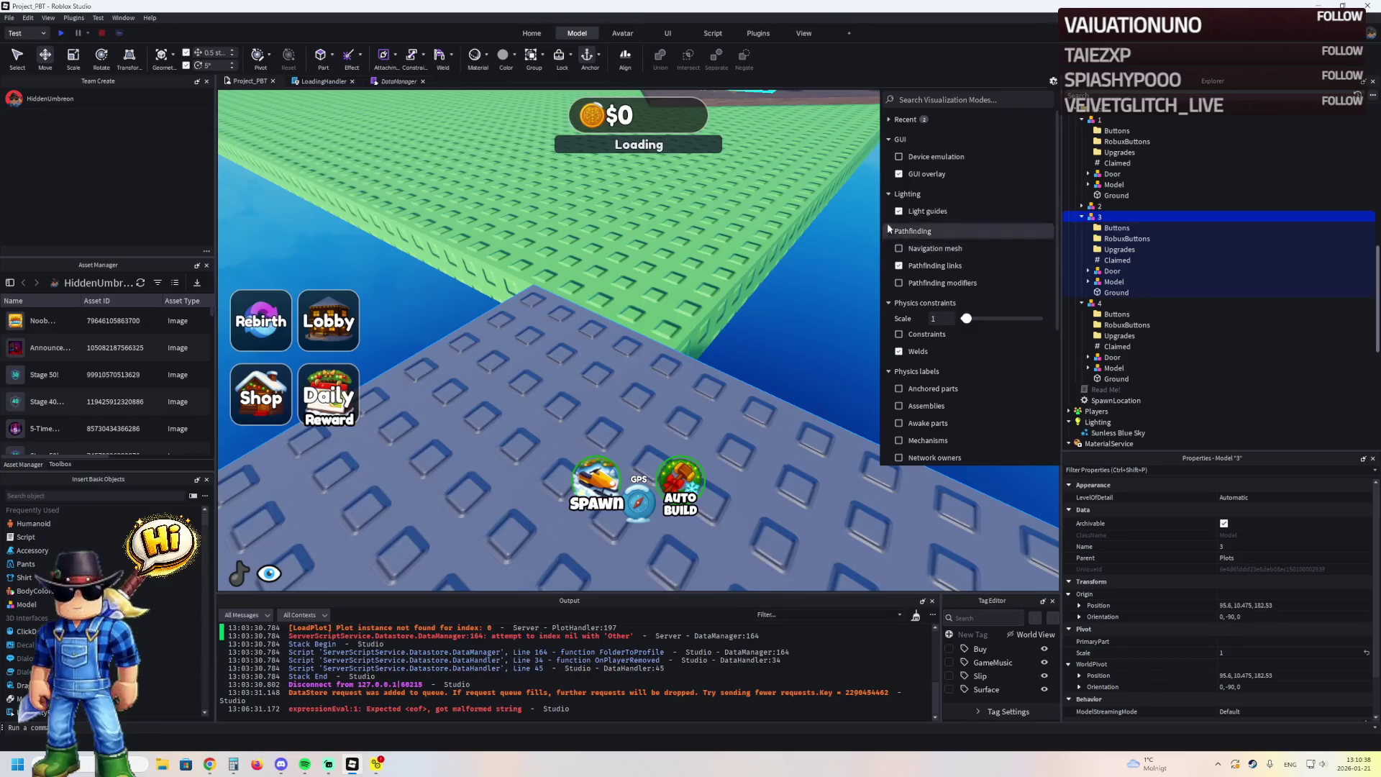
left_click(897, 174)
scroll(566, 270, "up", 3)
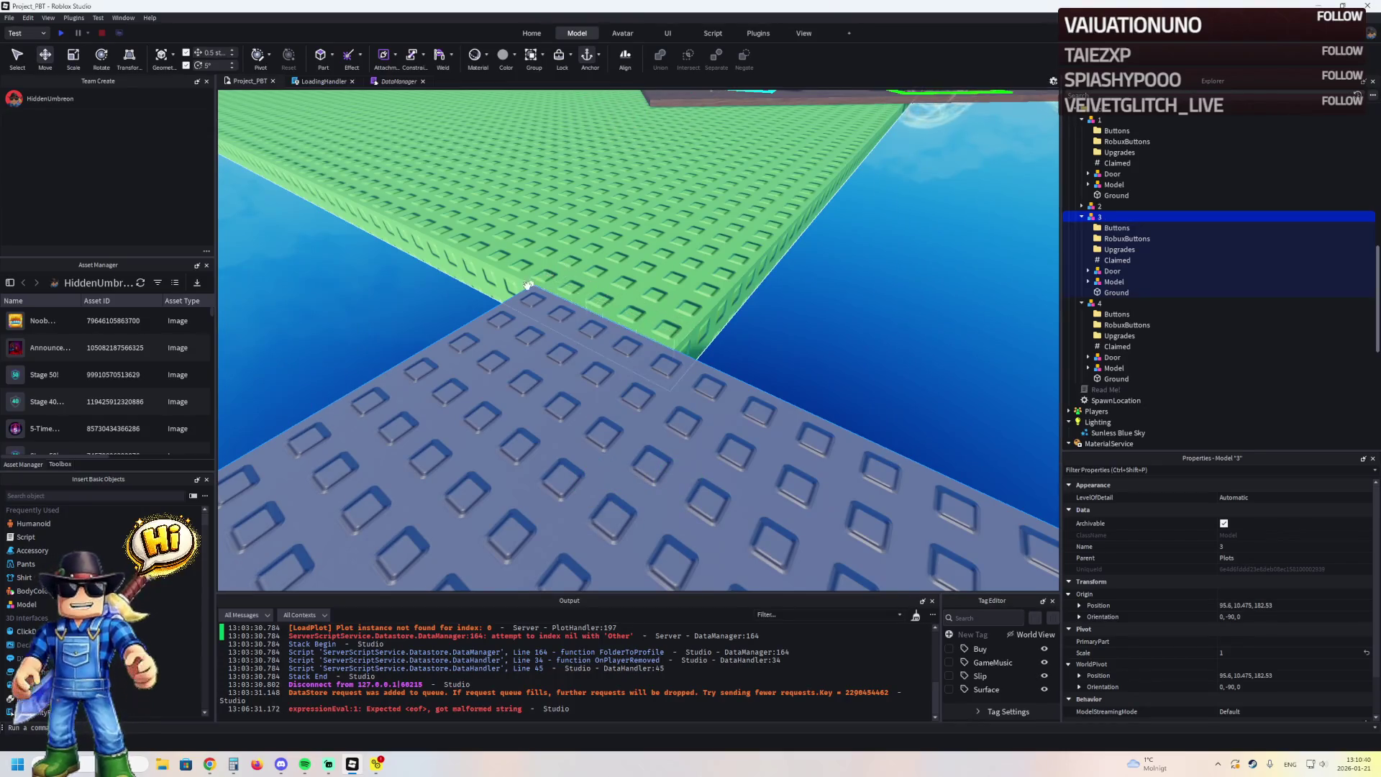
mouse_move(528, 285)
left_mouse_down()
mouse_move(679, 348)
mouse_move(647, 348)
mouse_move(645, 224)
mouse_move(477, 346)
mouse_move(424, 340)
left_mouse_up()
Drag plot 4's grey plate to roughly -105.7, 10.475, -97.47
key("w")
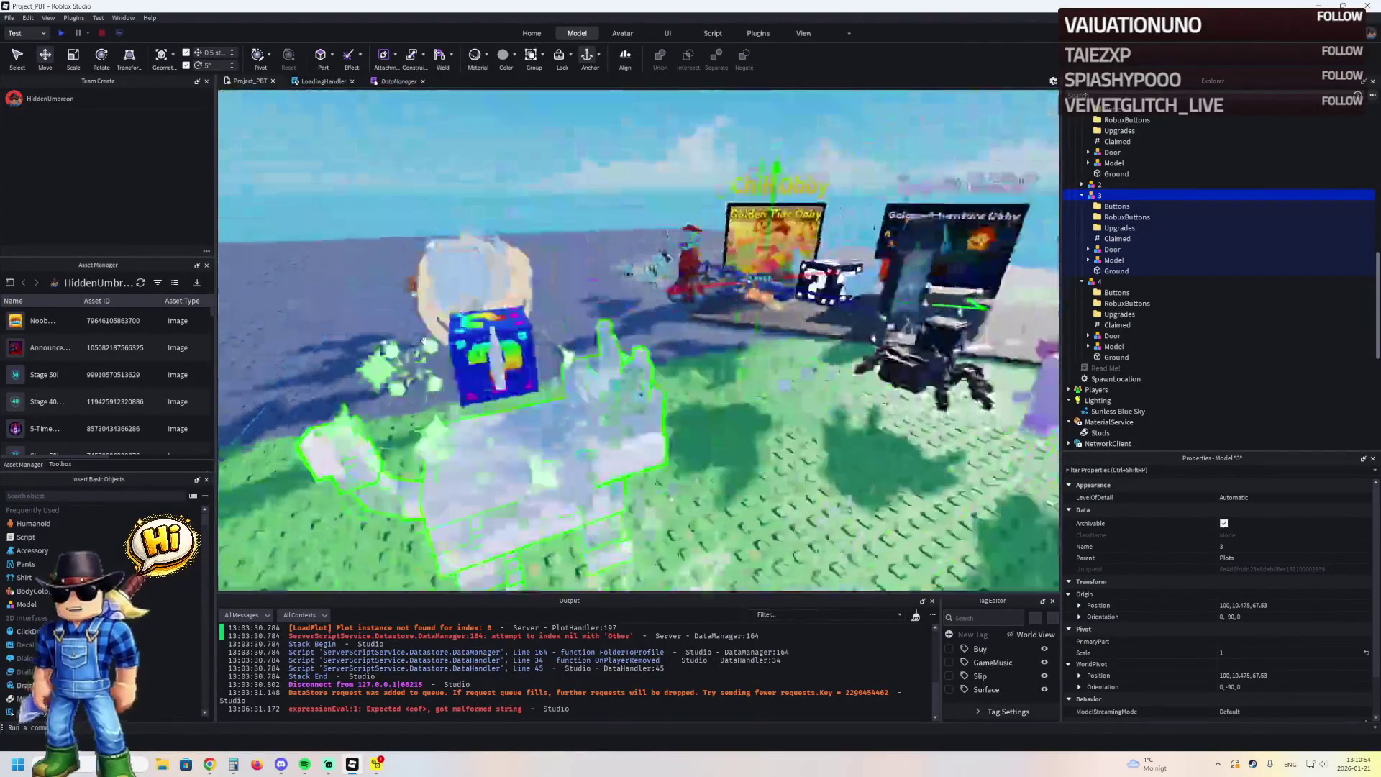
key("s")
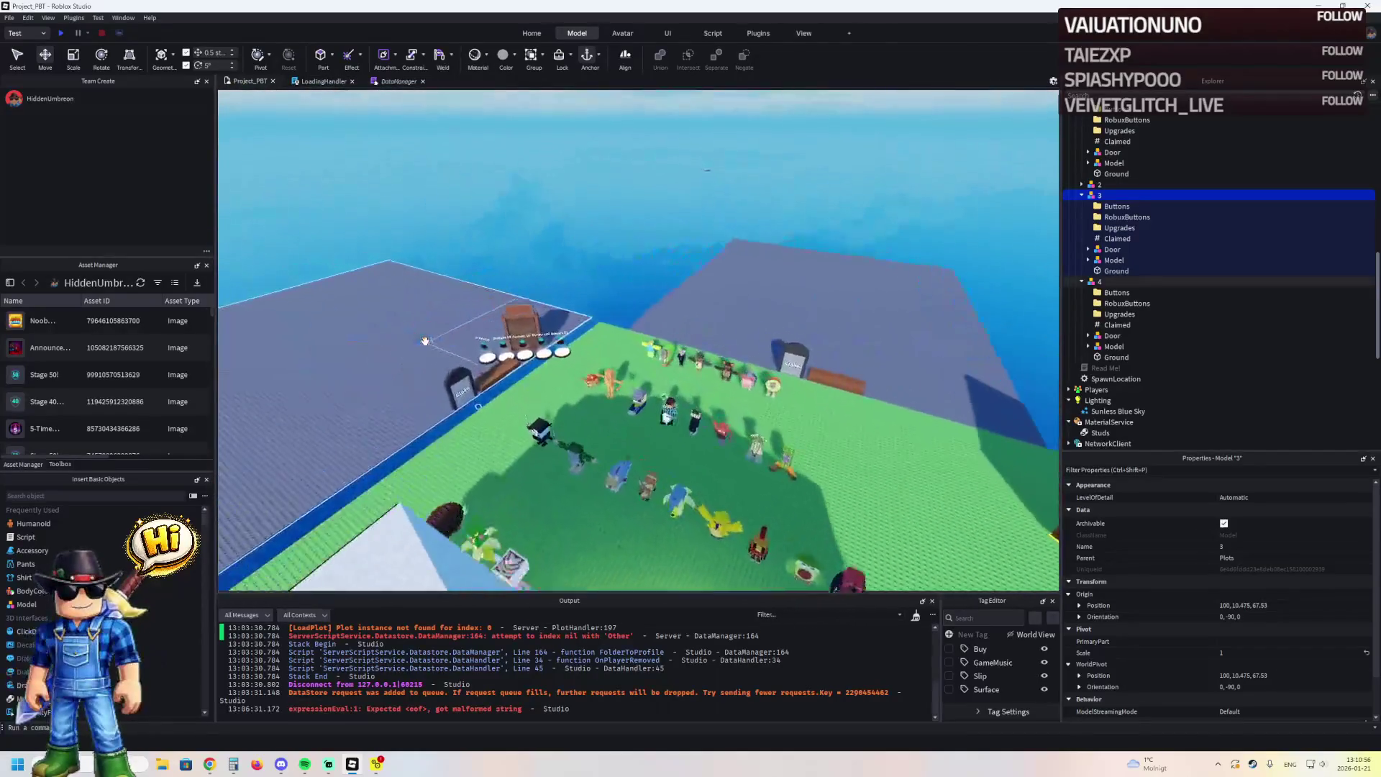
key("w")
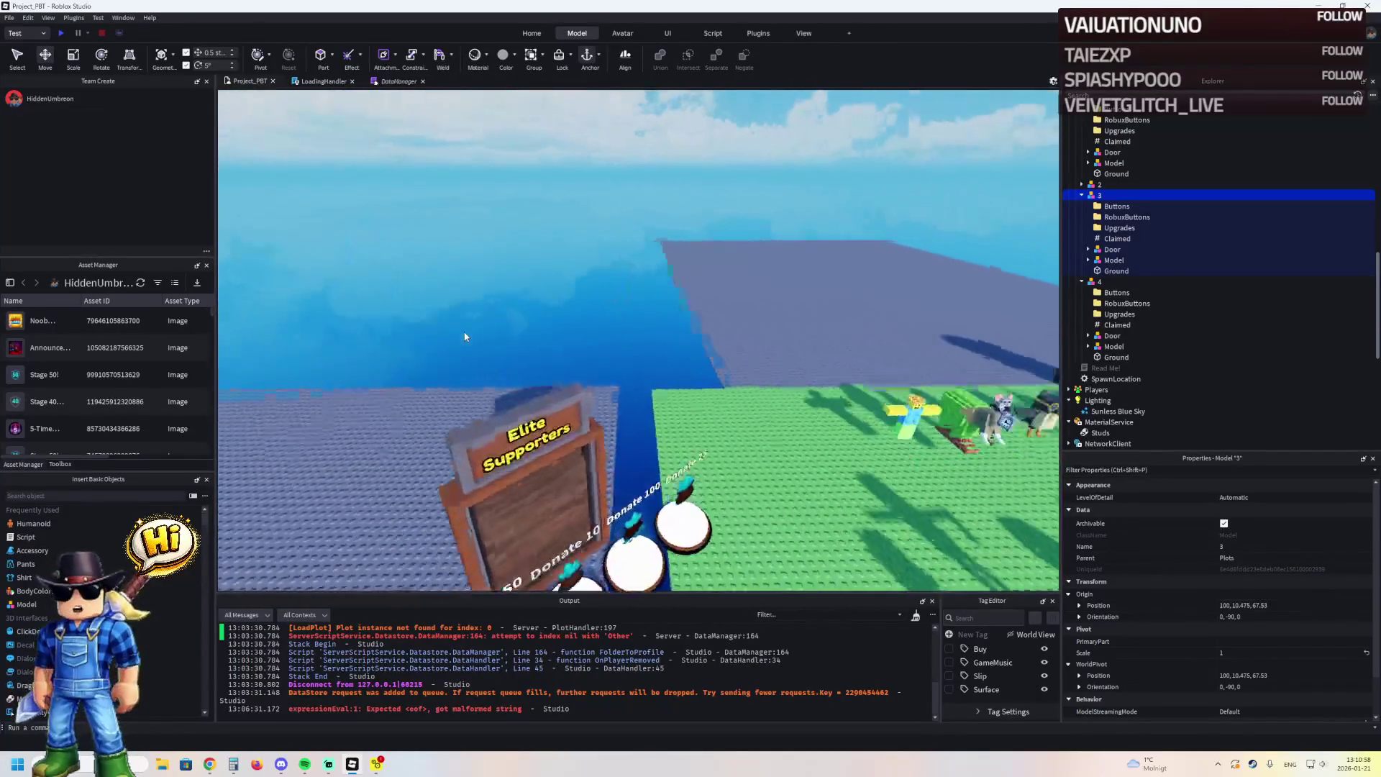
key("w")
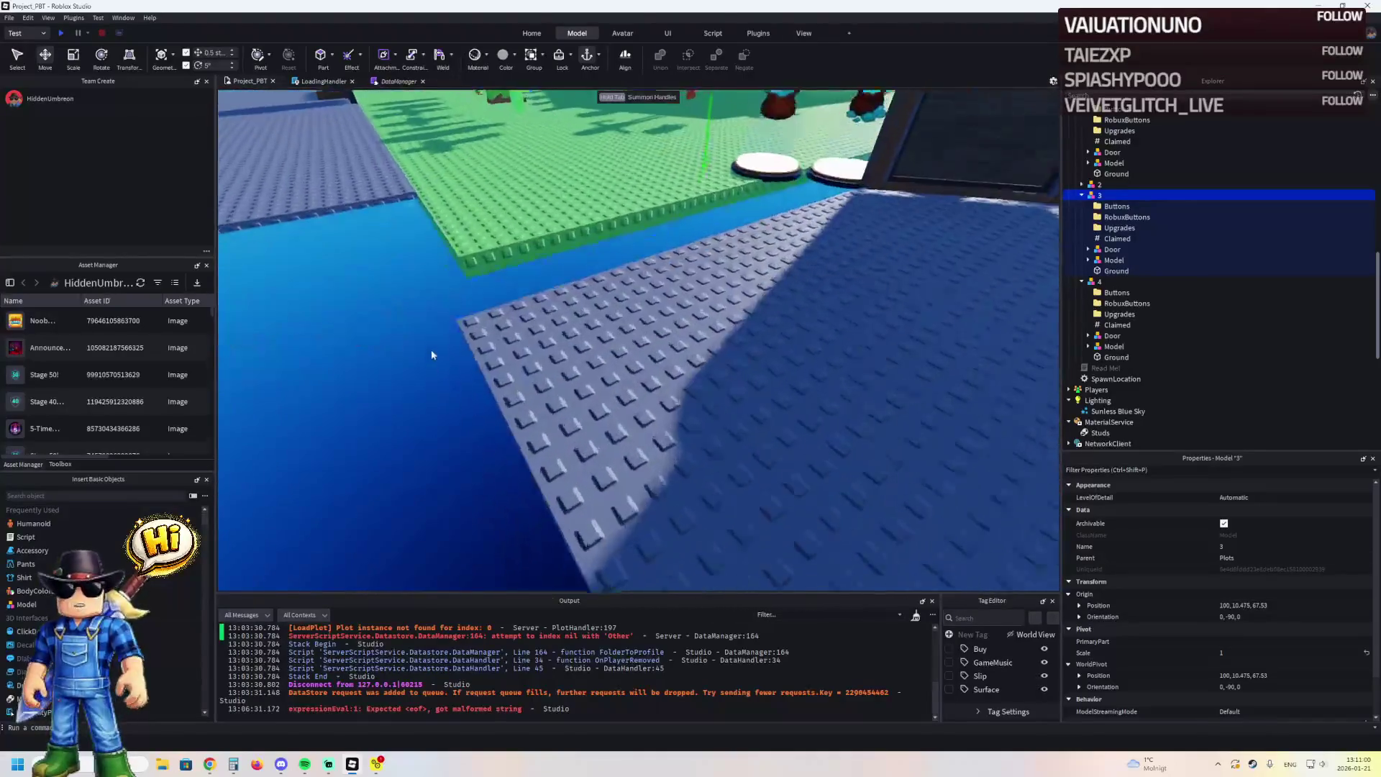
mouse_move(534, 308)
left_mouse_down()
mouse_move(555, 256)
mouse_move(511, 212)
left_mouse_up()
Drag plot 4 along its axes to -100, 10.475, -57.47, beside the green lobby ground
key("s")
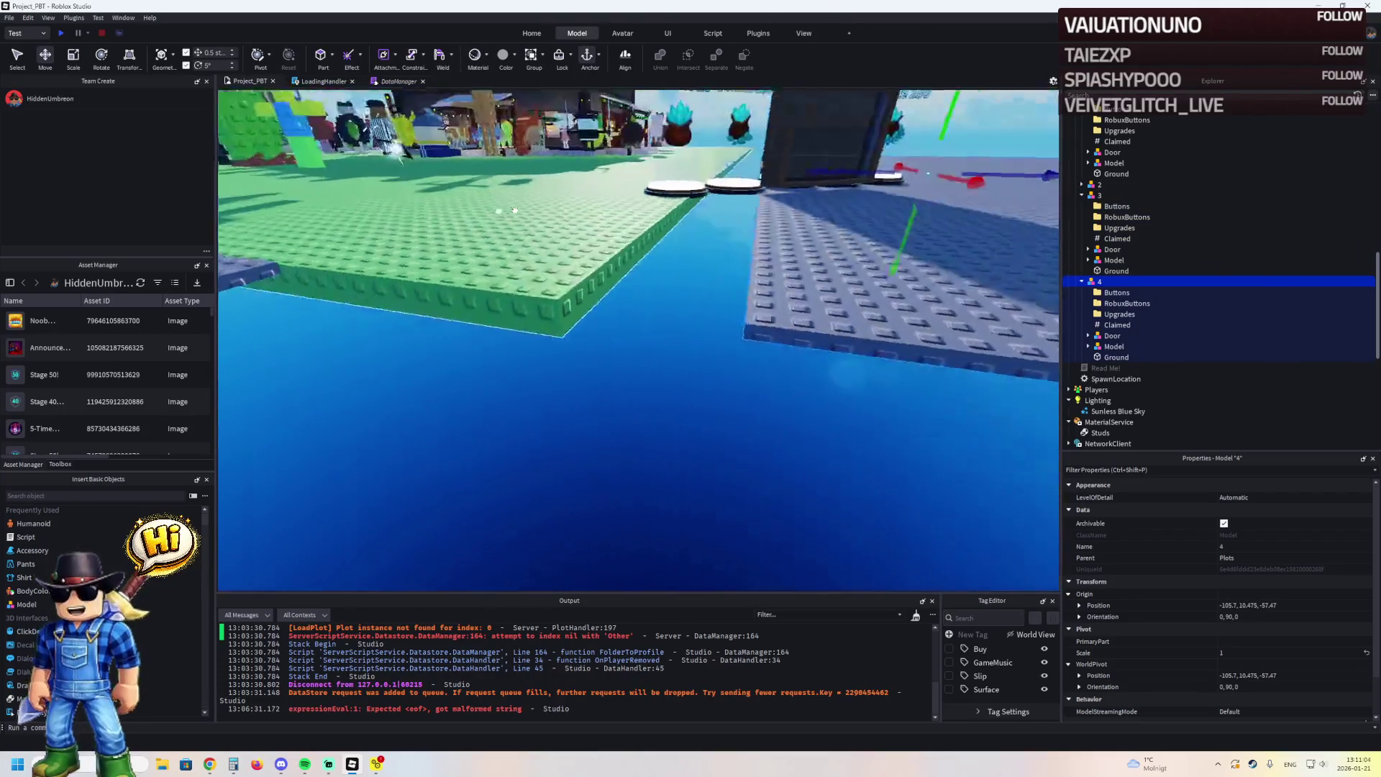
left_click_drag(679, 159, 653, 165)
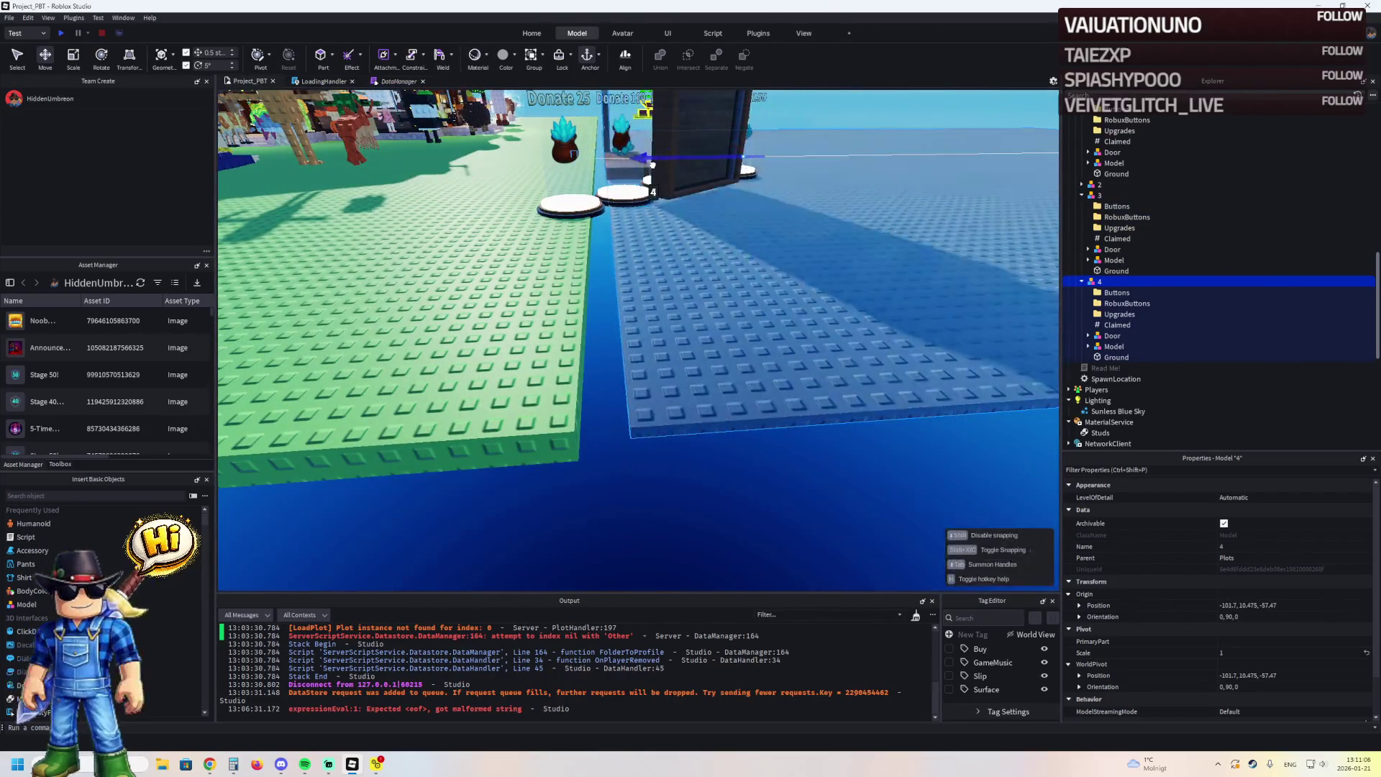
mouse_move(601, 416)
left_mouse_down()
mouse_move(562, 433)
mouse_move(570, 349)
left_mouse_up()
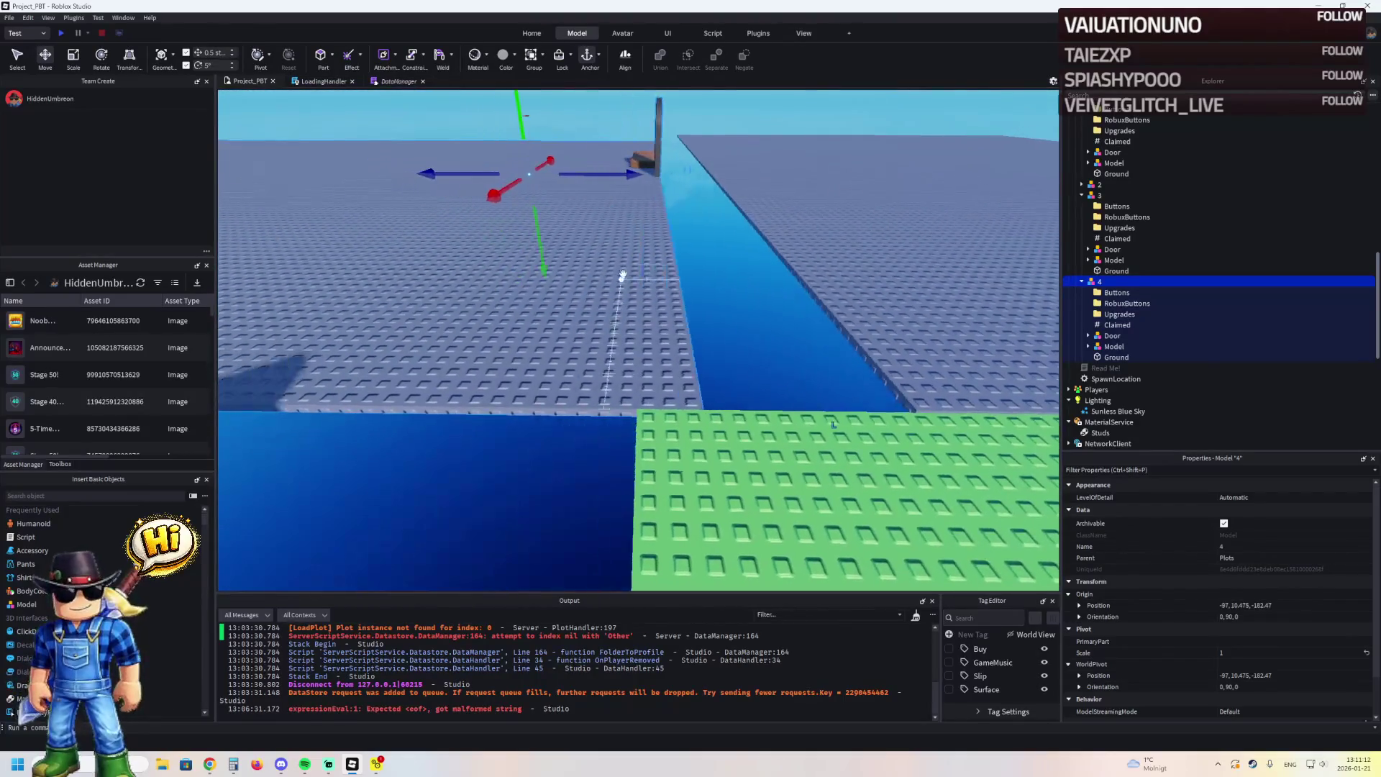
left_click_drag(635, 173, 621, 184)
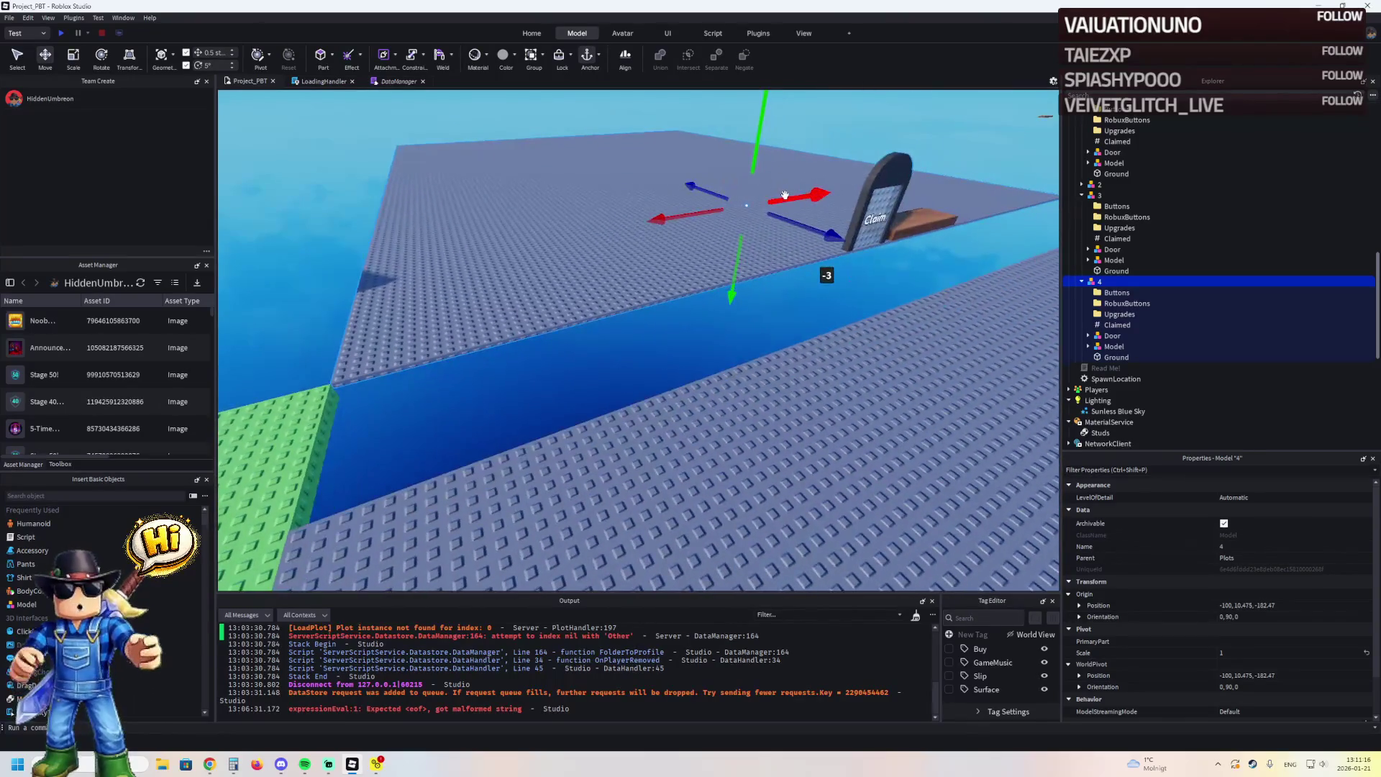
mouse_move(793, 193)
left_mouse_down()
mouse_move(763, 244)
mouse_move(422, 240)
mouse_move(607, 225)
left_mouse_up()
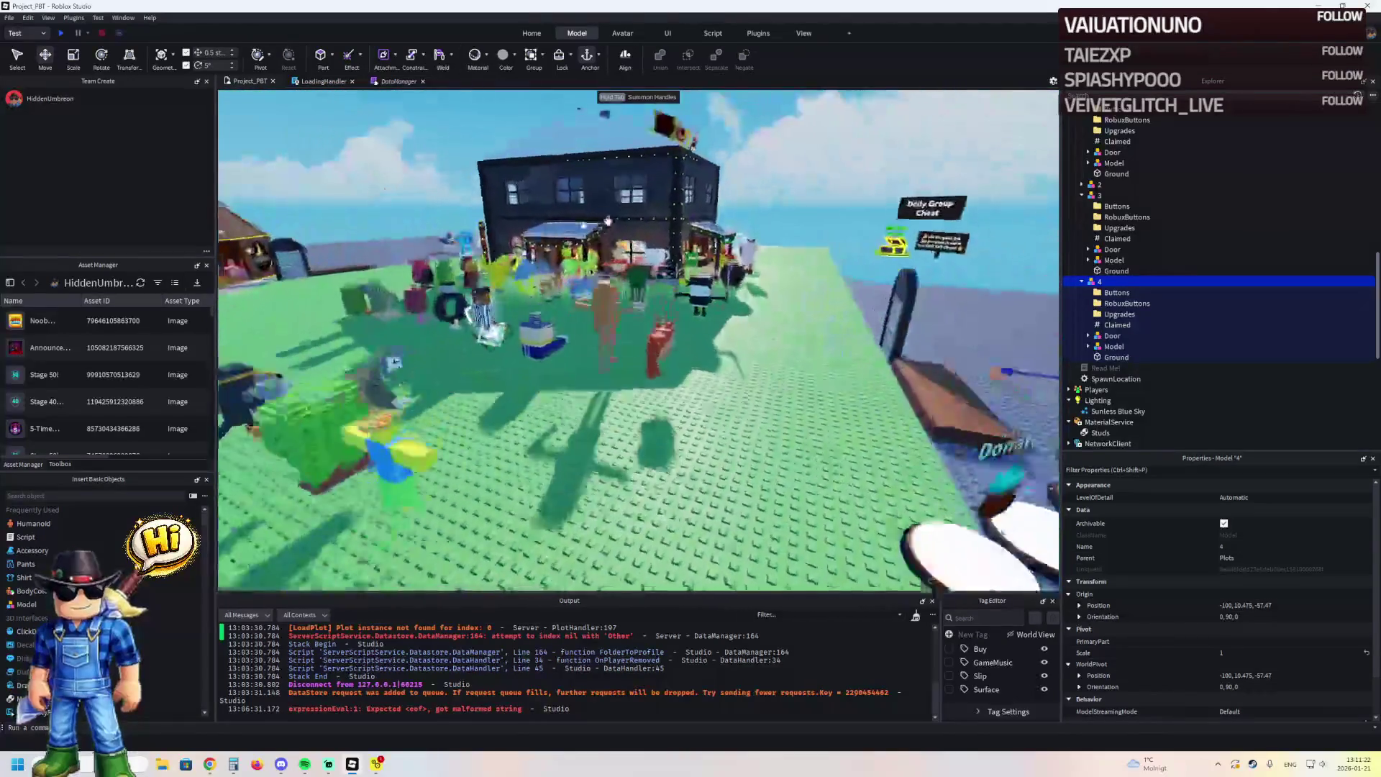
key("w")
key("e")
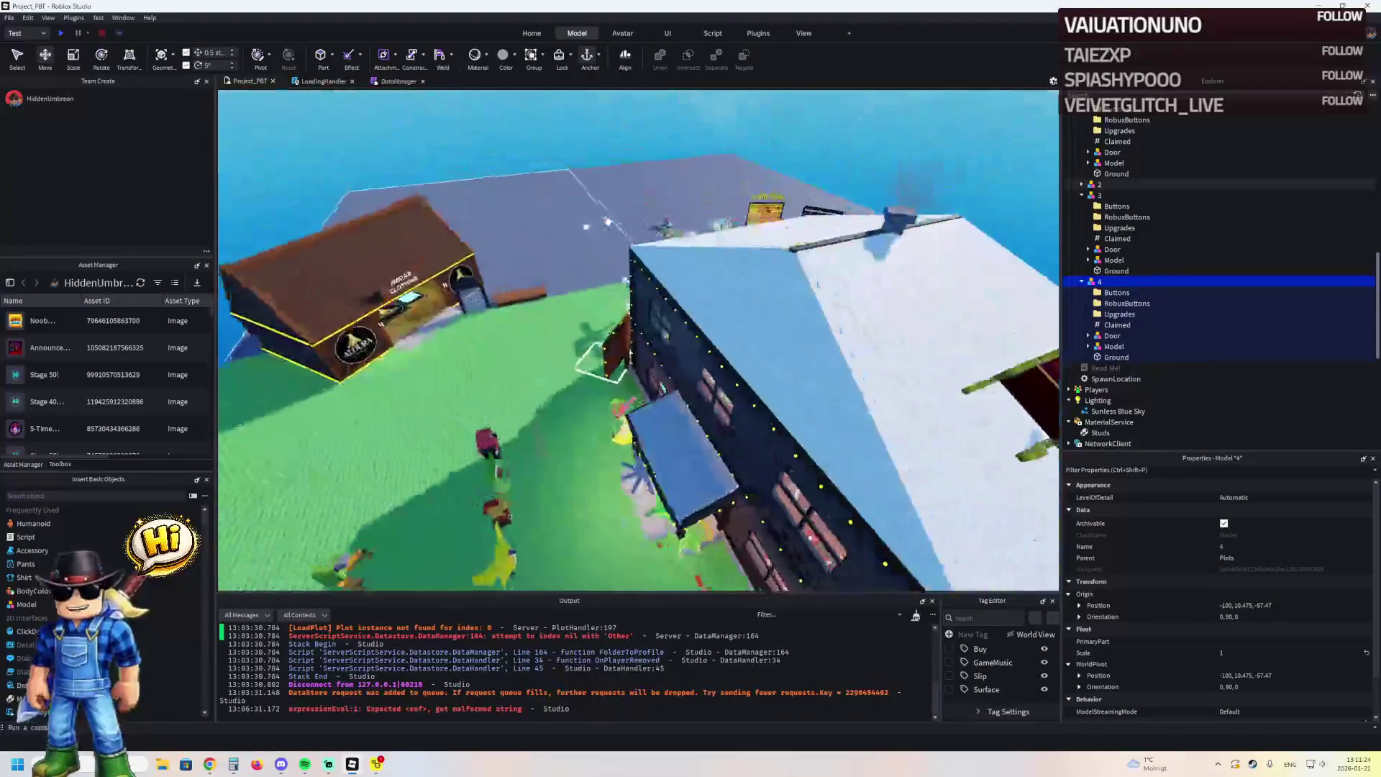
key("s")
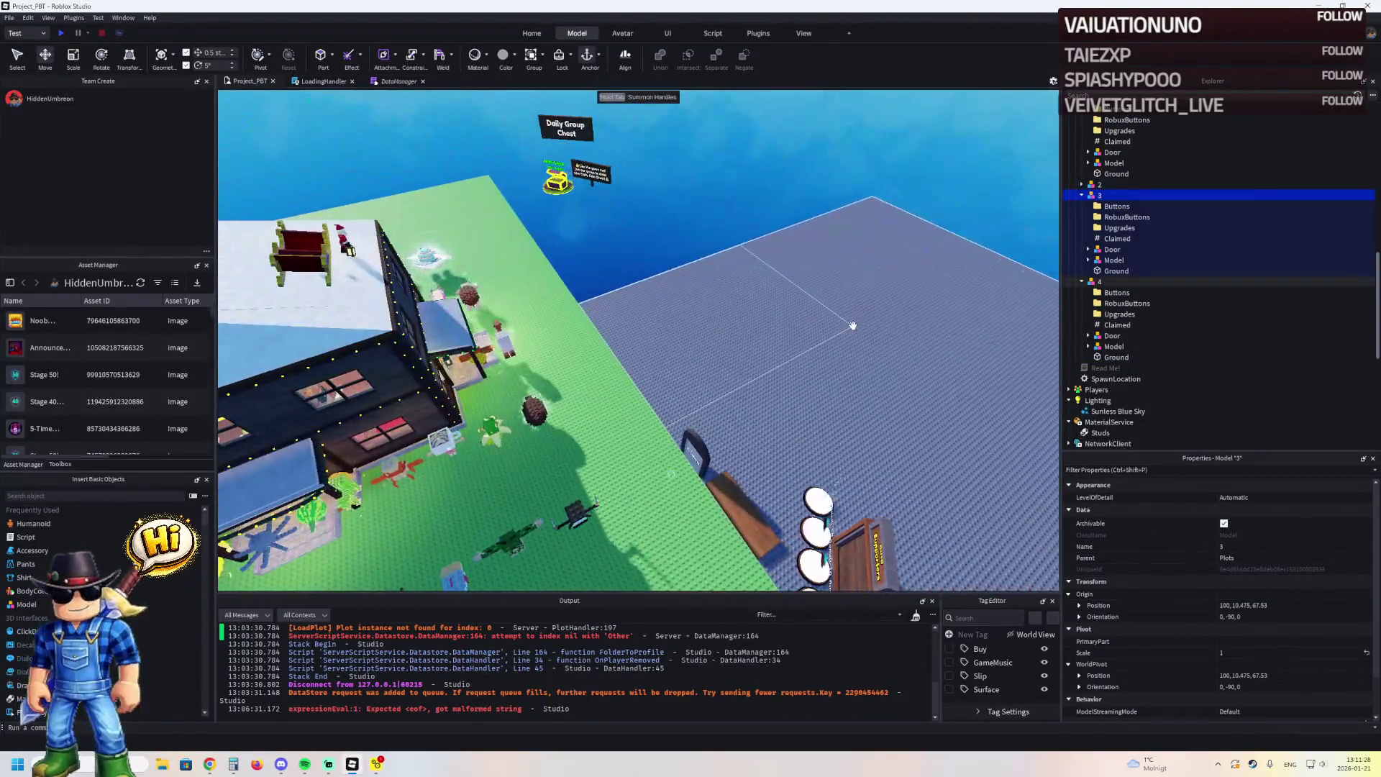
left_click(848, 326)
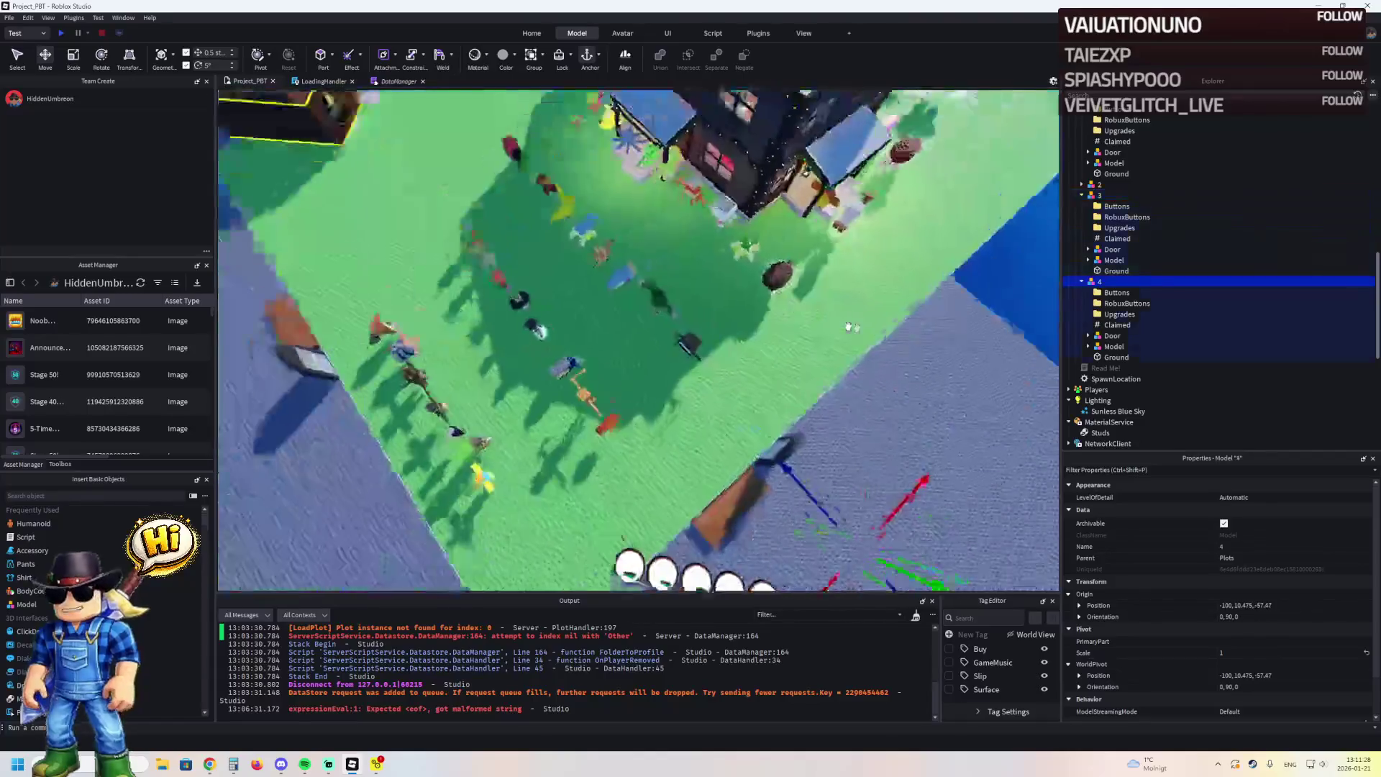
key("f")
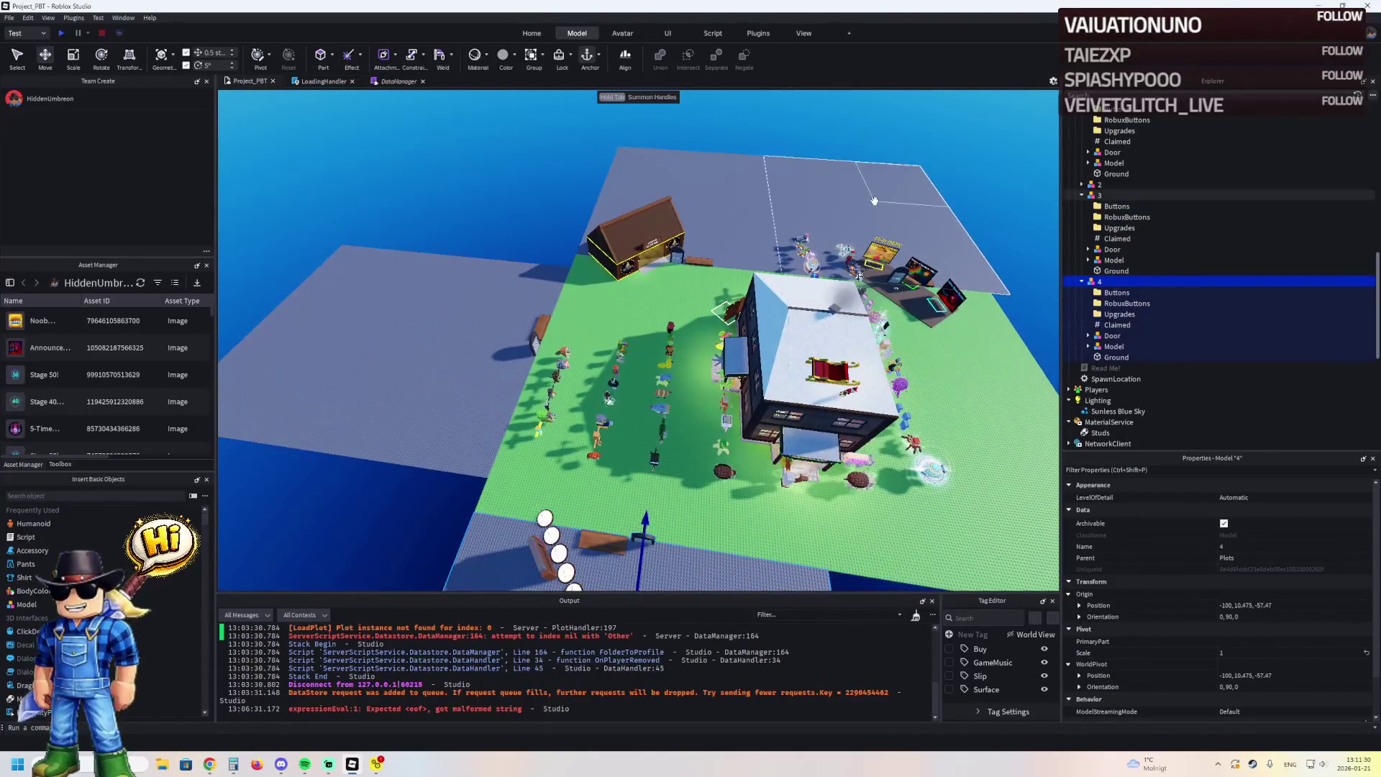
key("d")
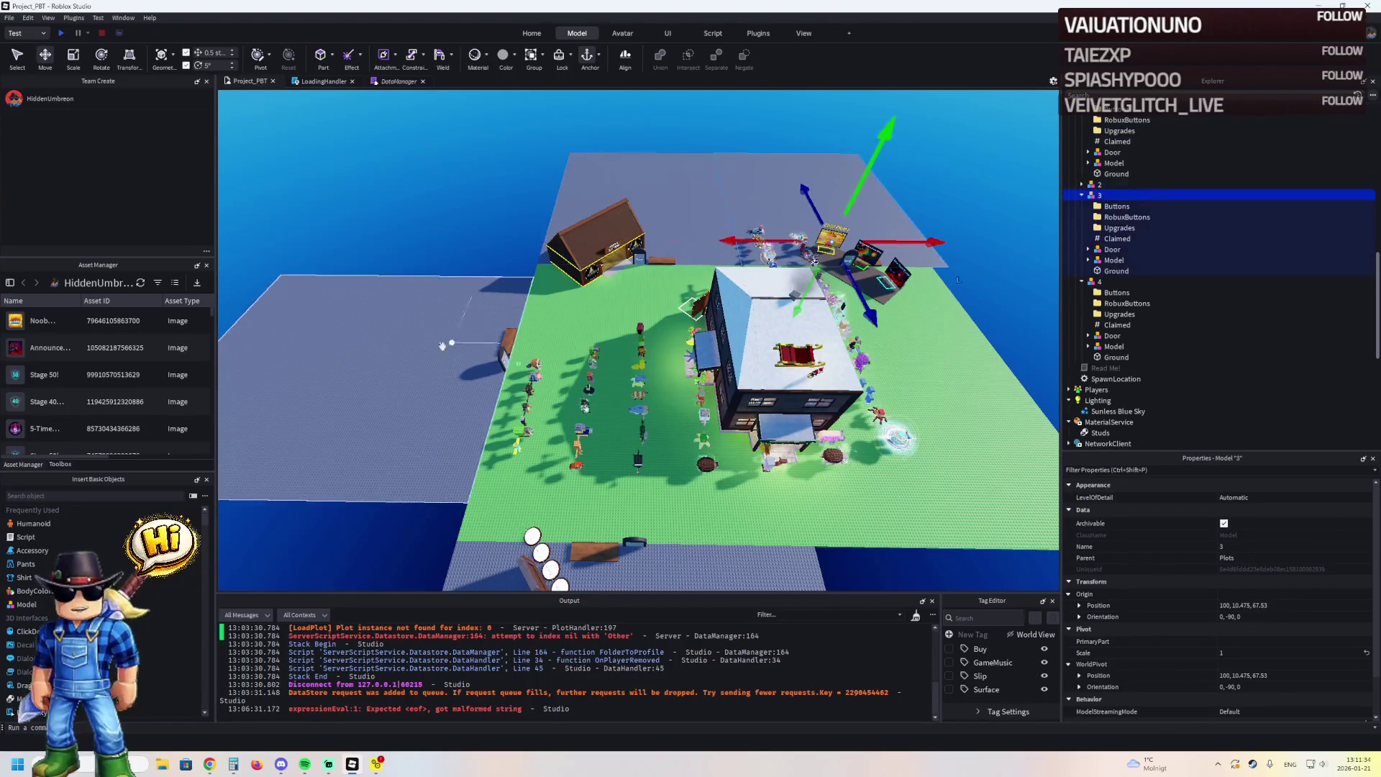
scroll(1111, 245, "up", 3)
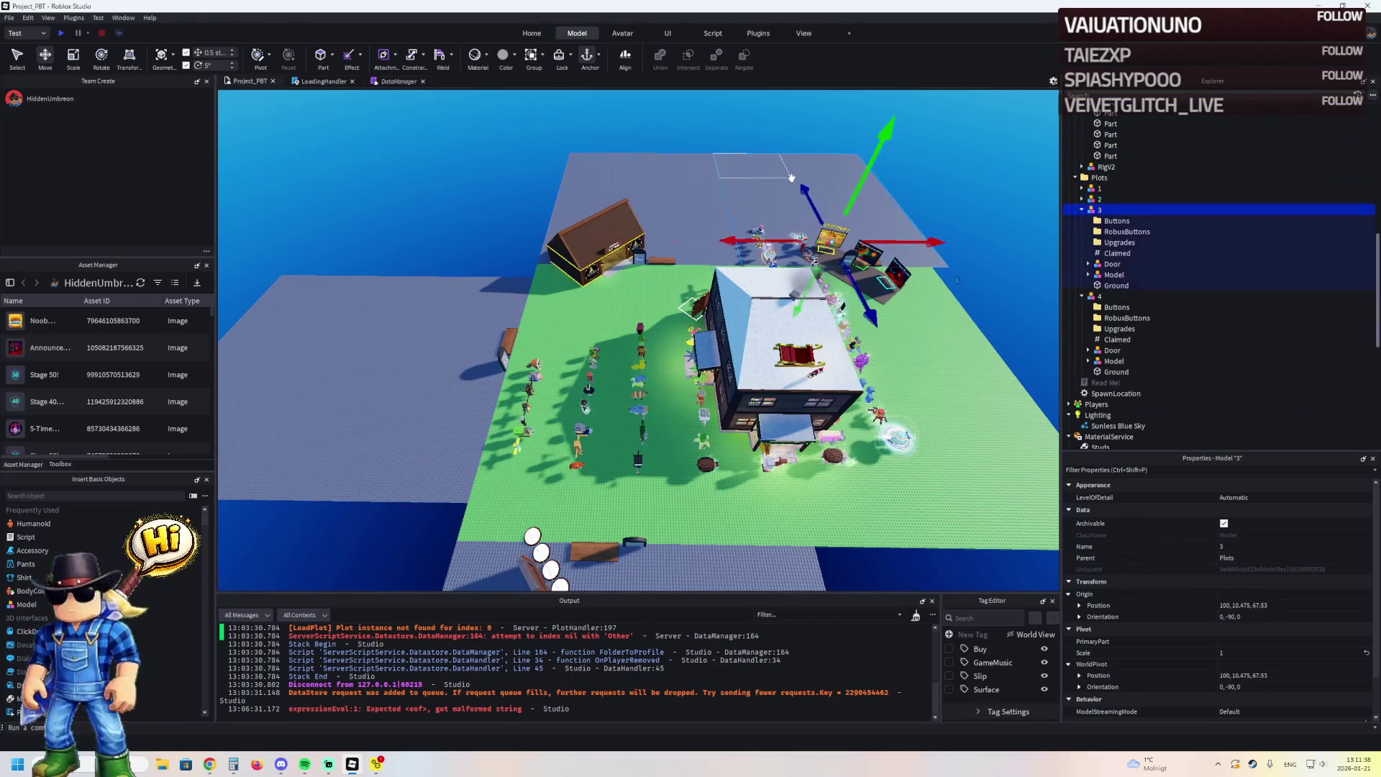
key("ctrl+v")
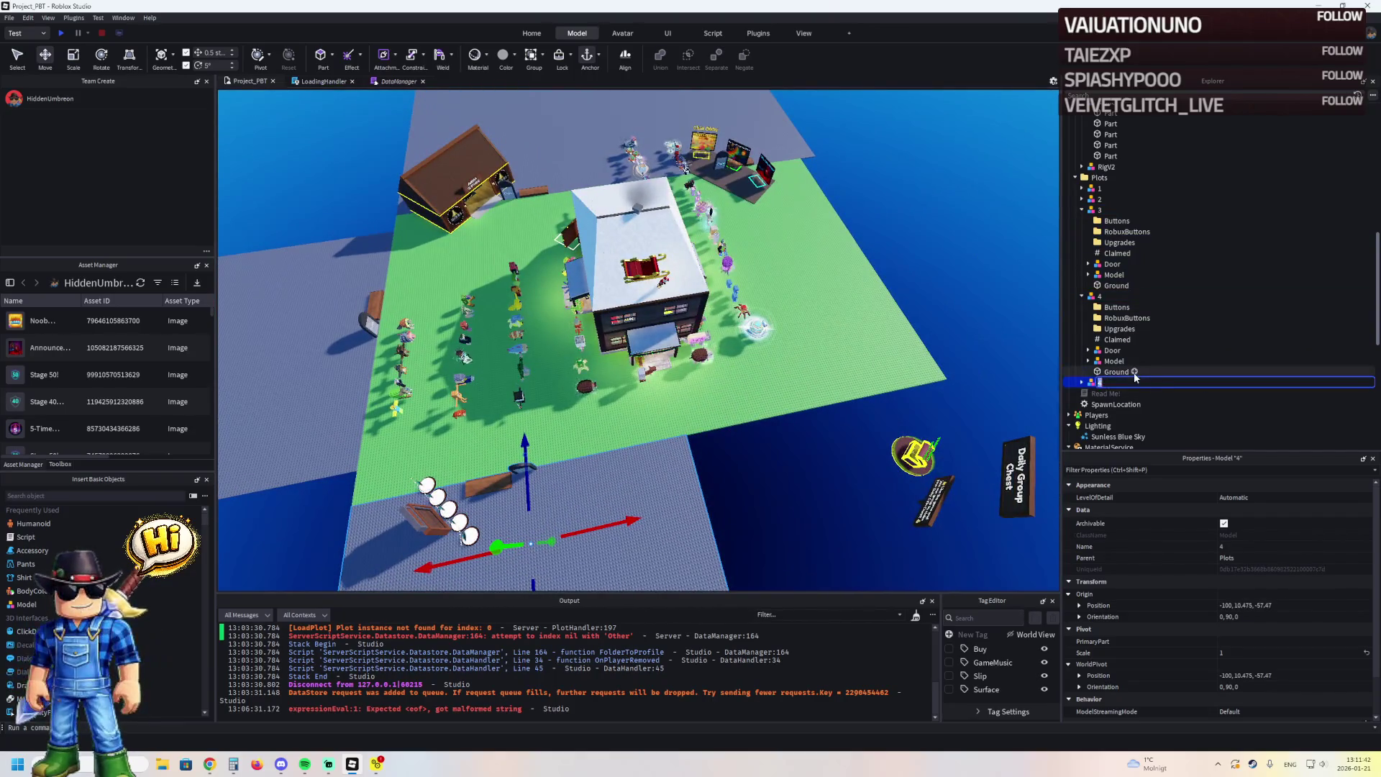
Duplicate plot 5 once more and rotate the new copy
mouse_move(861, 435)
left_mouse_down()
mouse_move(653, 497)
mouse_move(885, 378)
mouse_move(899, 449)
left_mouse_up()
scroll(900, 449, "up", 10)
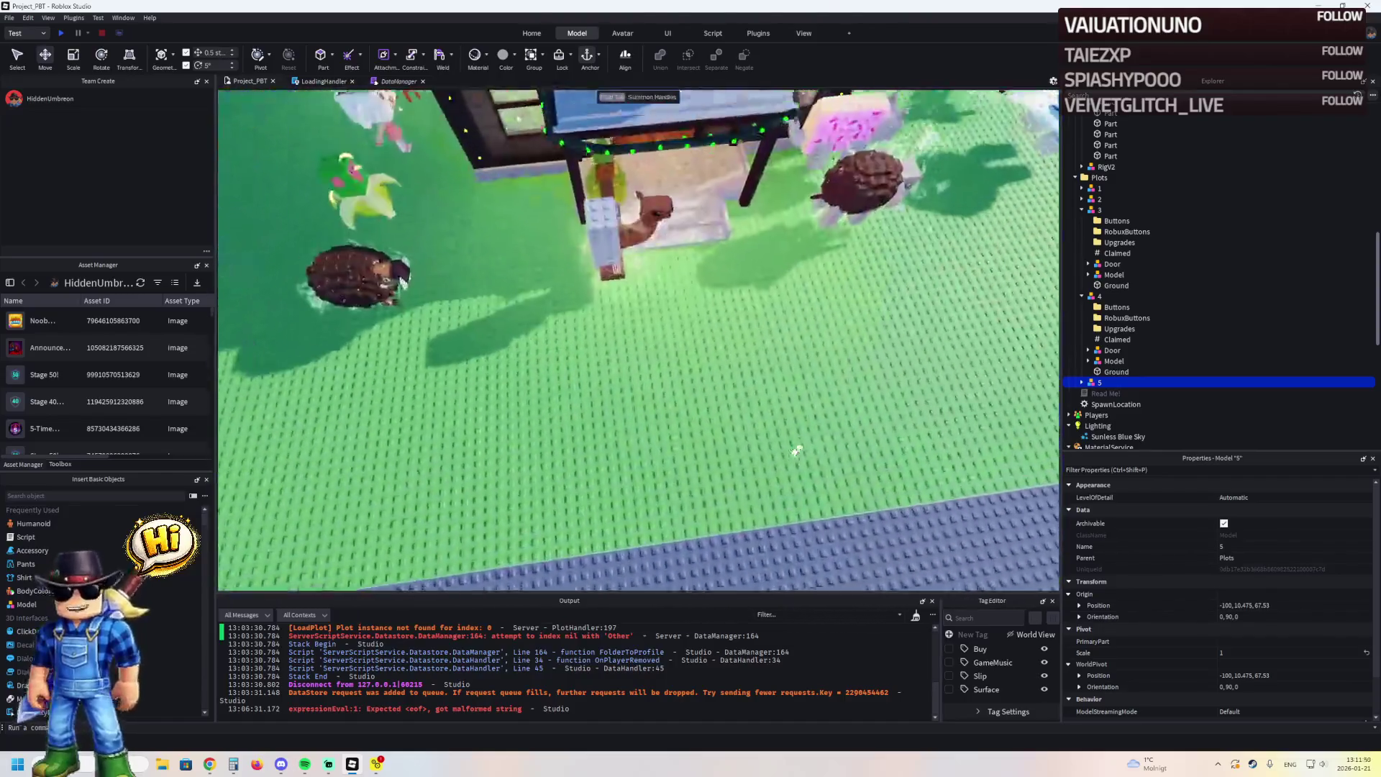
scroll(797, 451, "up", 10)
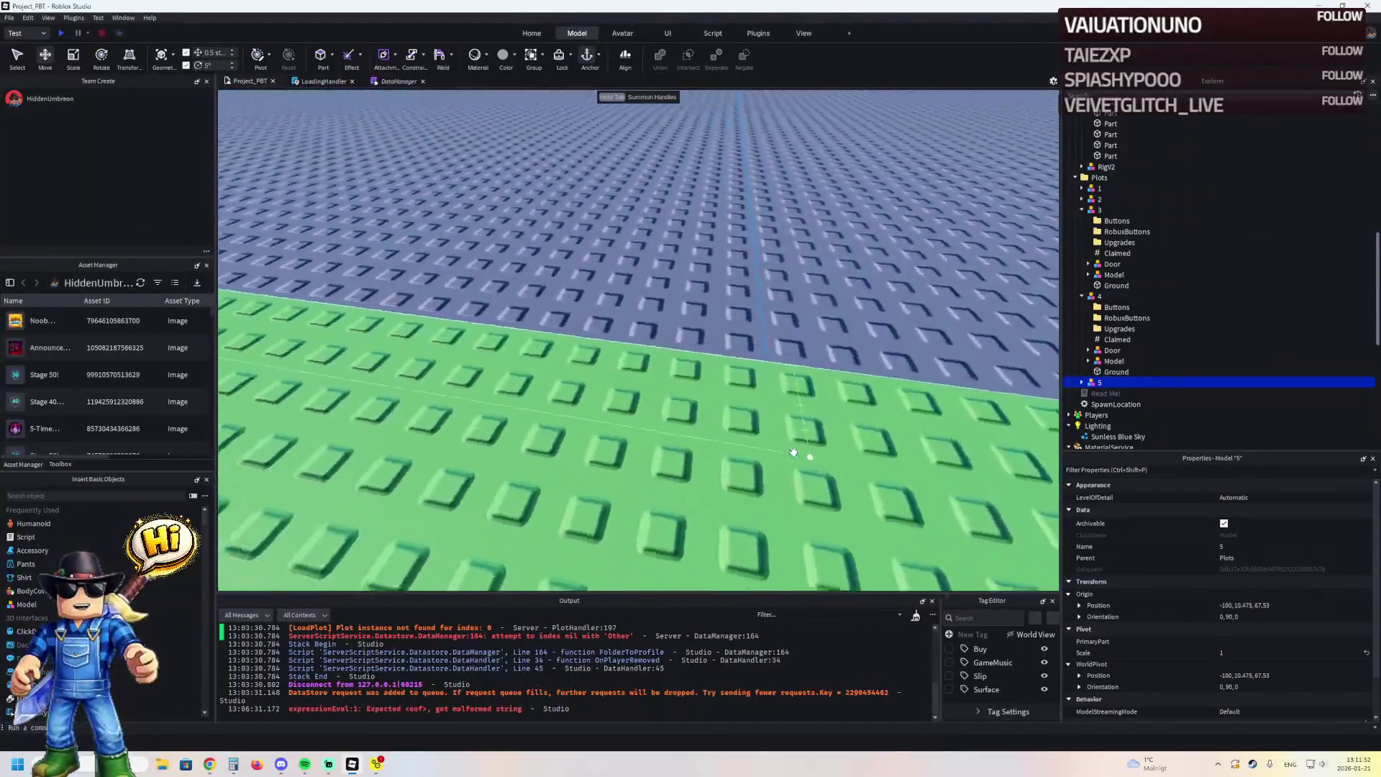
scroll(793, 453, "down", 10)
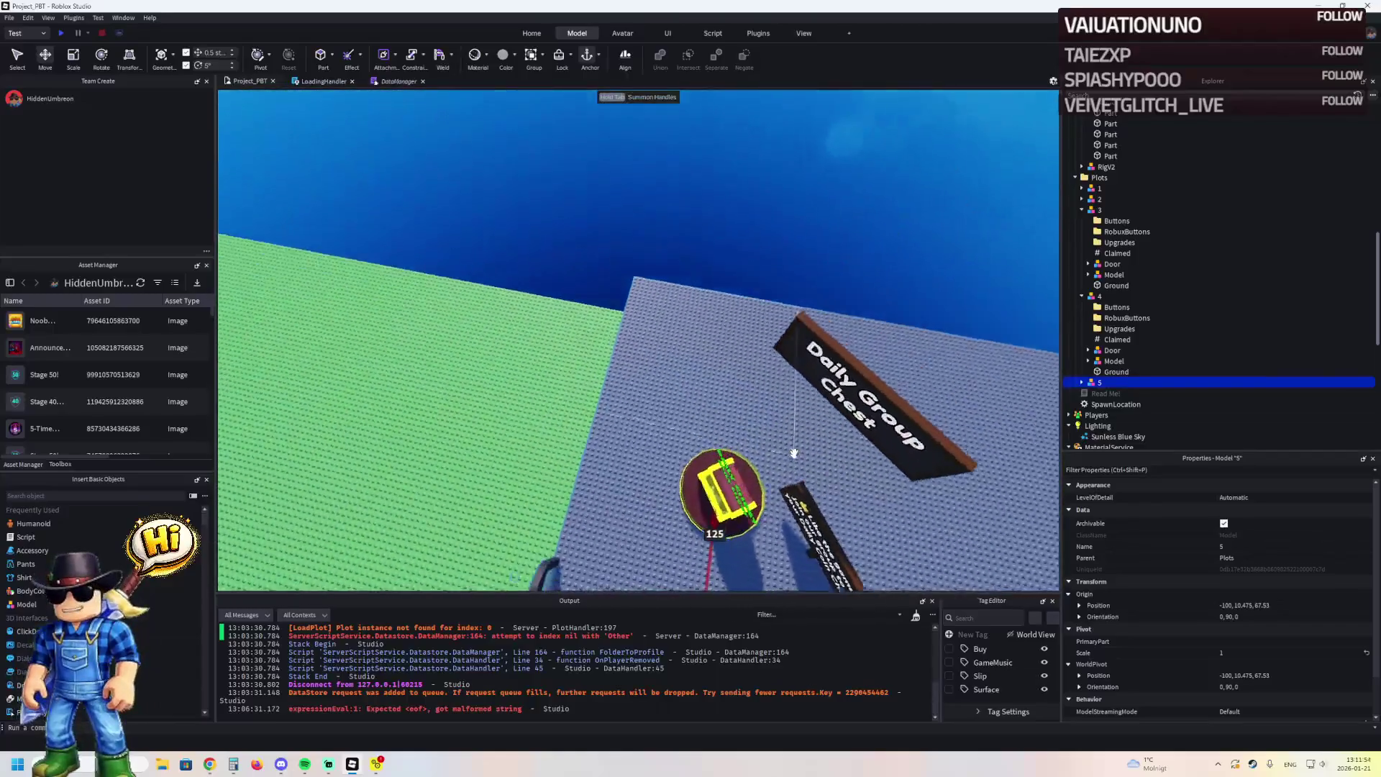
scroll(793, 453, "down", 10)
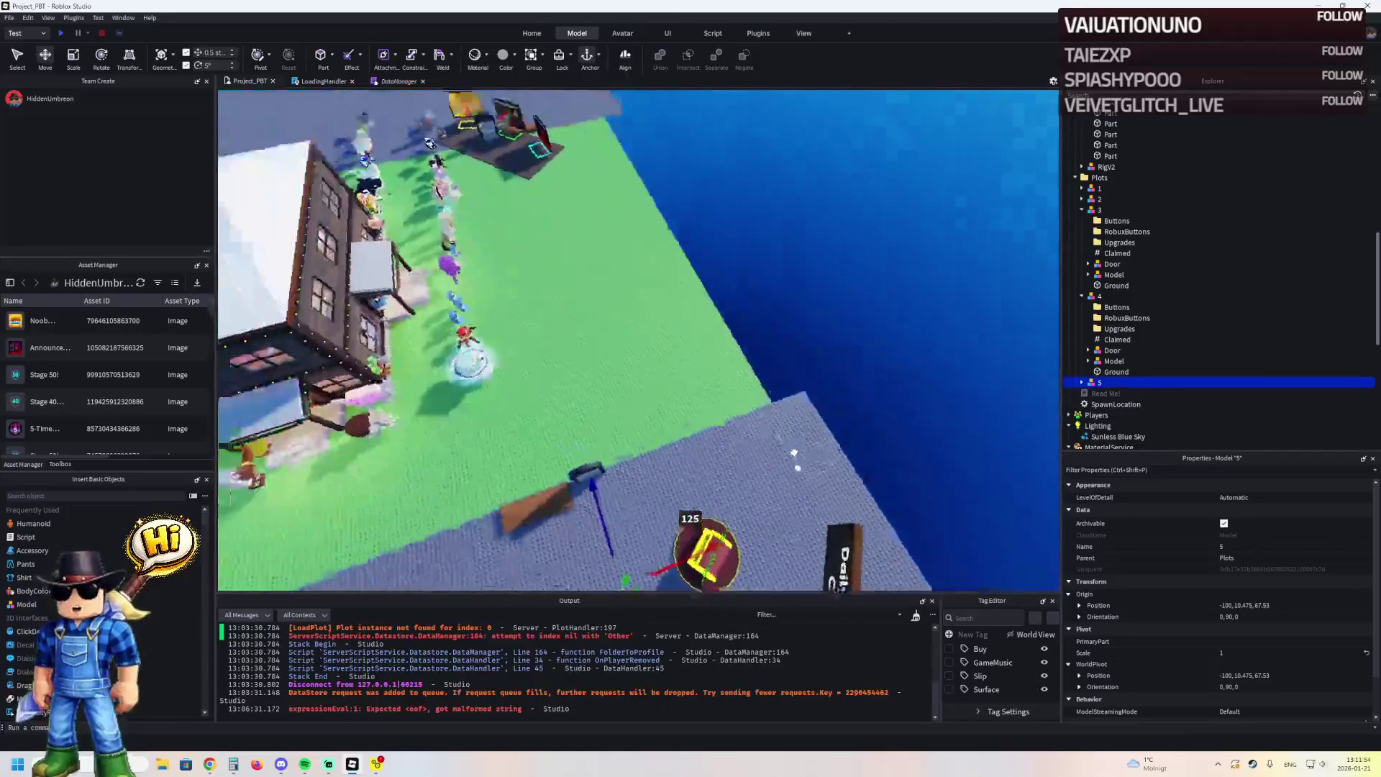
key("ctrl+d")
key("ctrl+r")
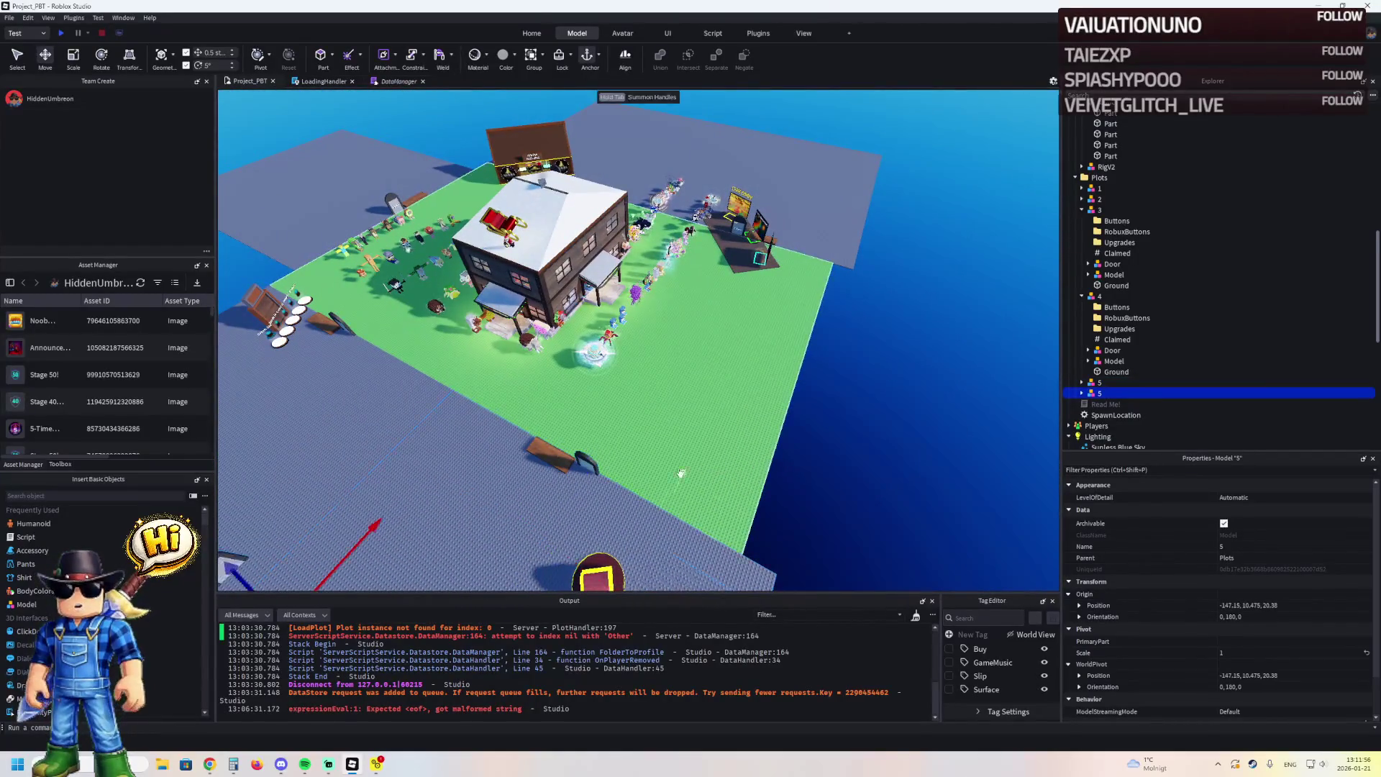
Turn the copy to 0,180,0 and move it flush beside the neighbouring plot at 12.5, 10.475, 154.53
scroll(437, 294, "up", 5)
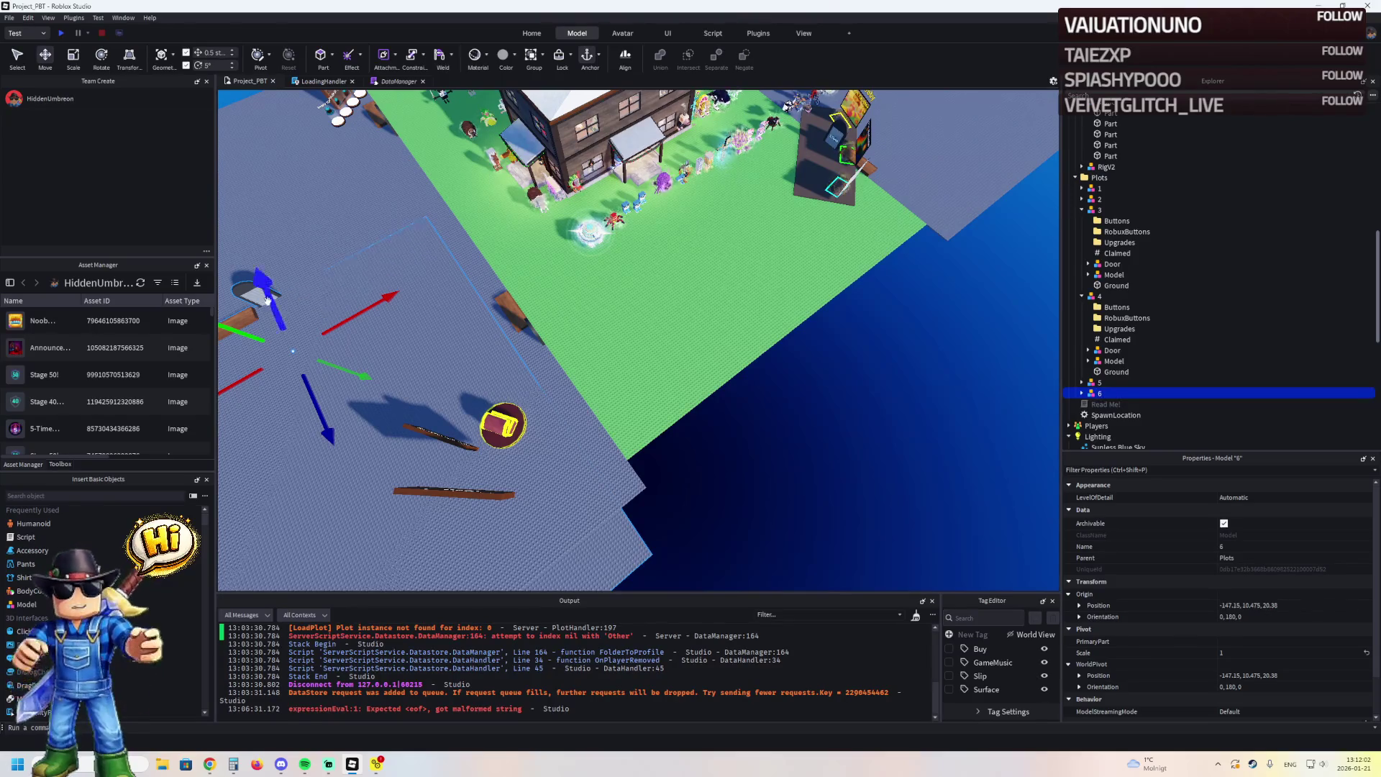
left_click_drag(260, 302, 266, 304)
key("f")
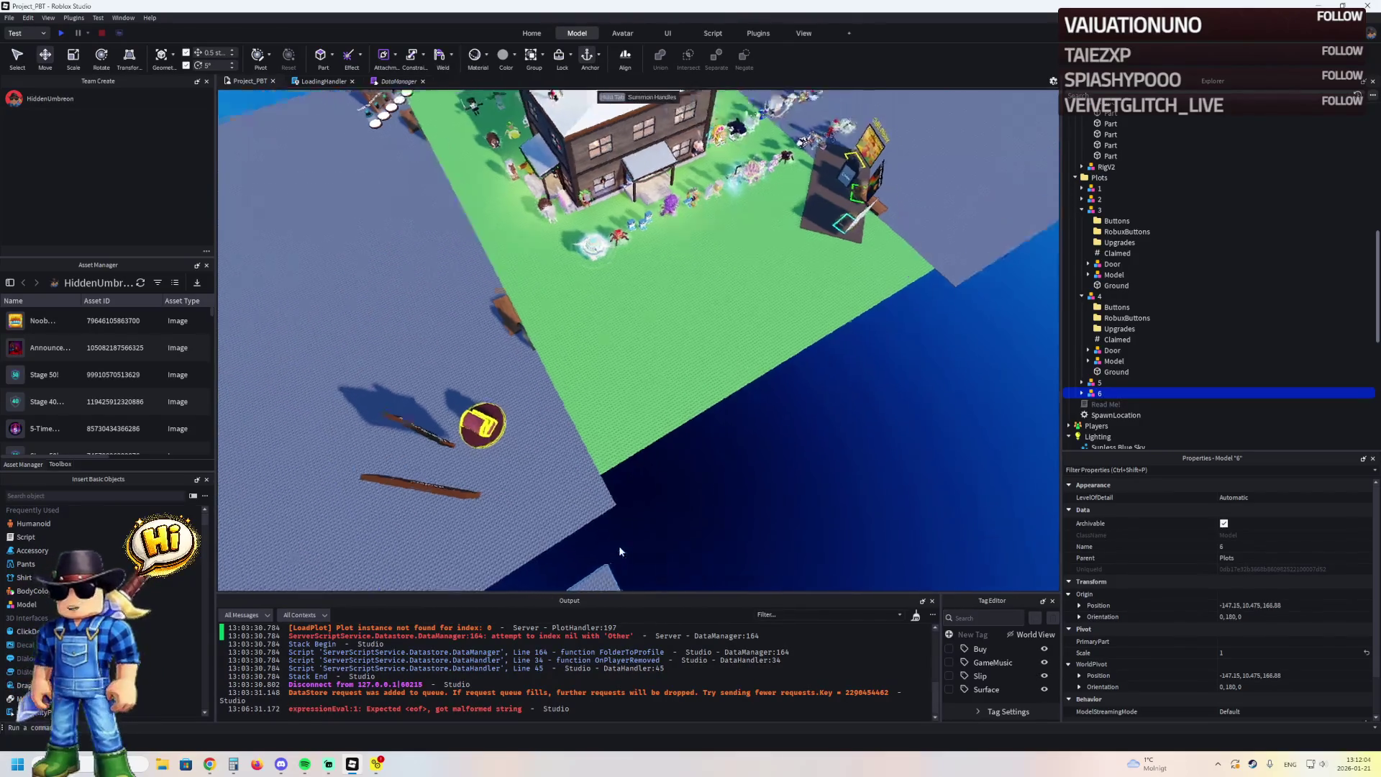
scroll(618, 550, "down", 5)
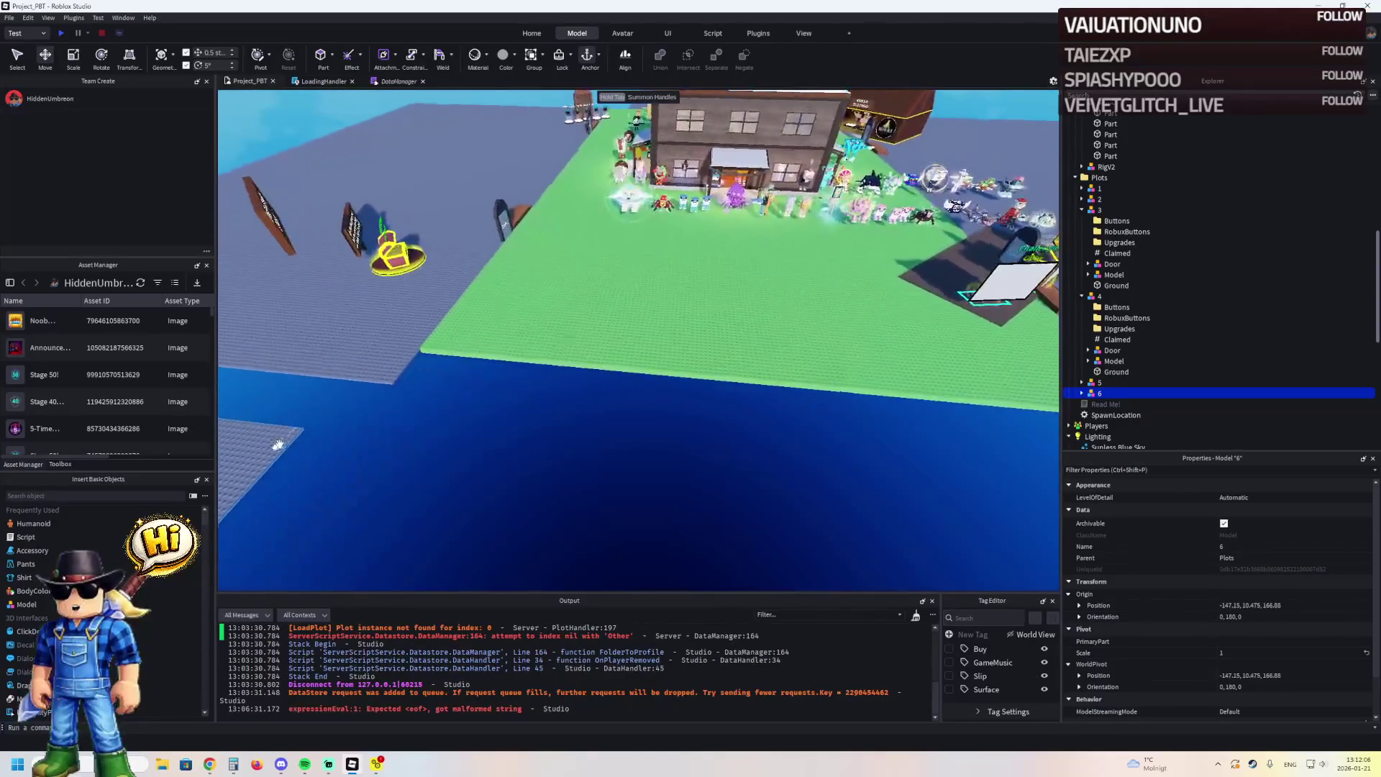
mouse_move(375, 453)
left_mouse_down()
mouse_move(714, 433)
mouse_move(700, 424)
left_mouse_up()
mouse_move(619, 321)
left_mouse_down()
mouse_move(570, 391)
mouse_move(594, 396)
mouse_move(565, 377)
left_mouse_up()
scroll(564, 377, "up", 5)
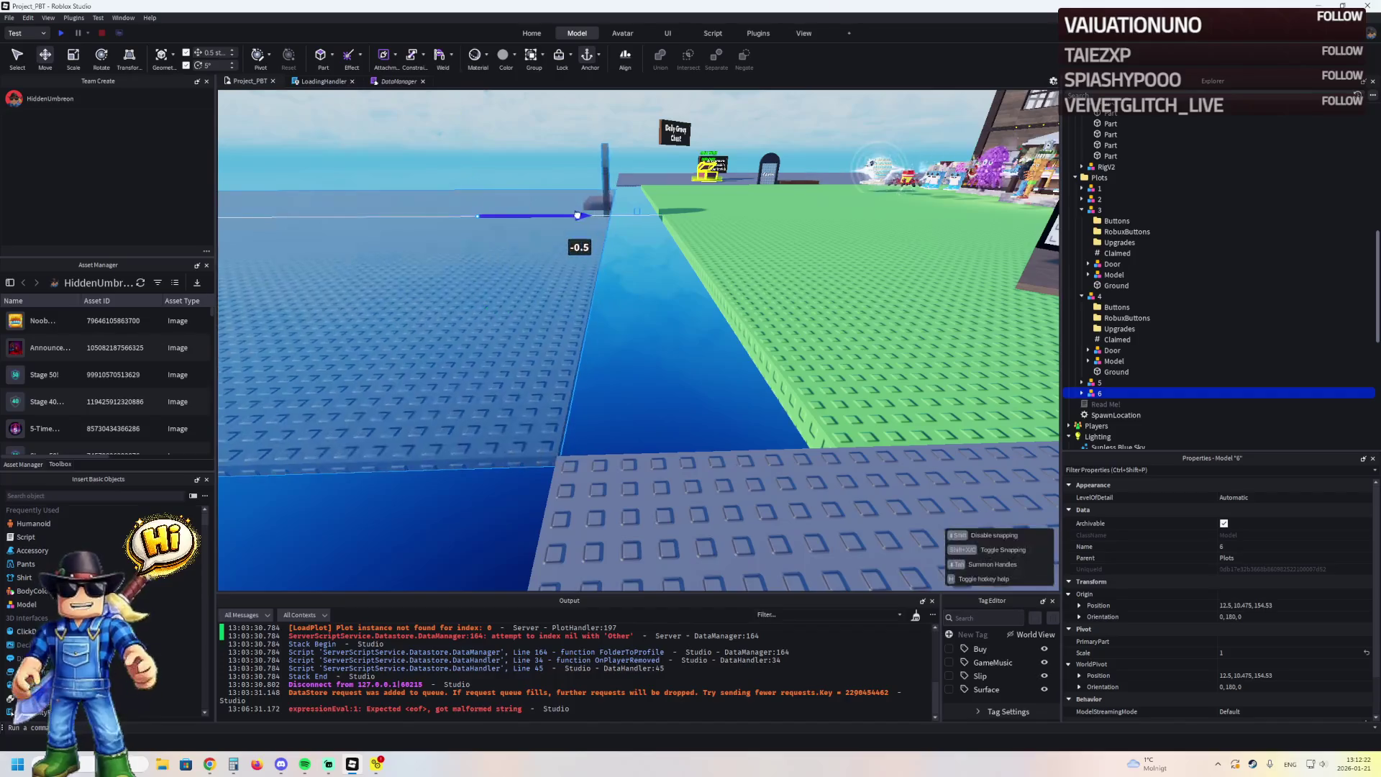
Select the green lobby ground with the Scale tool, then select and frame plot 1 from above
left_click(719, 252)
key("ctrl+3")
key("a")
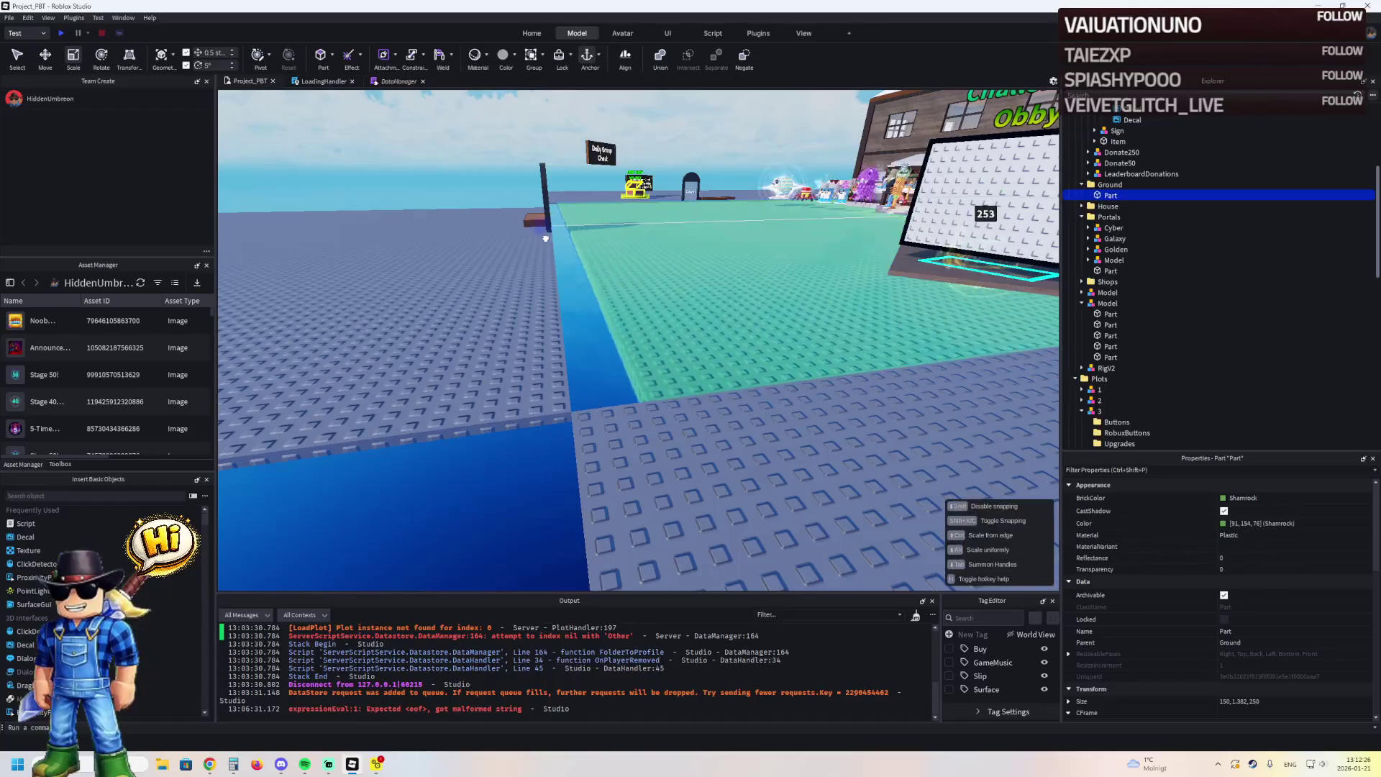
right_click(555, 222)
key("w")
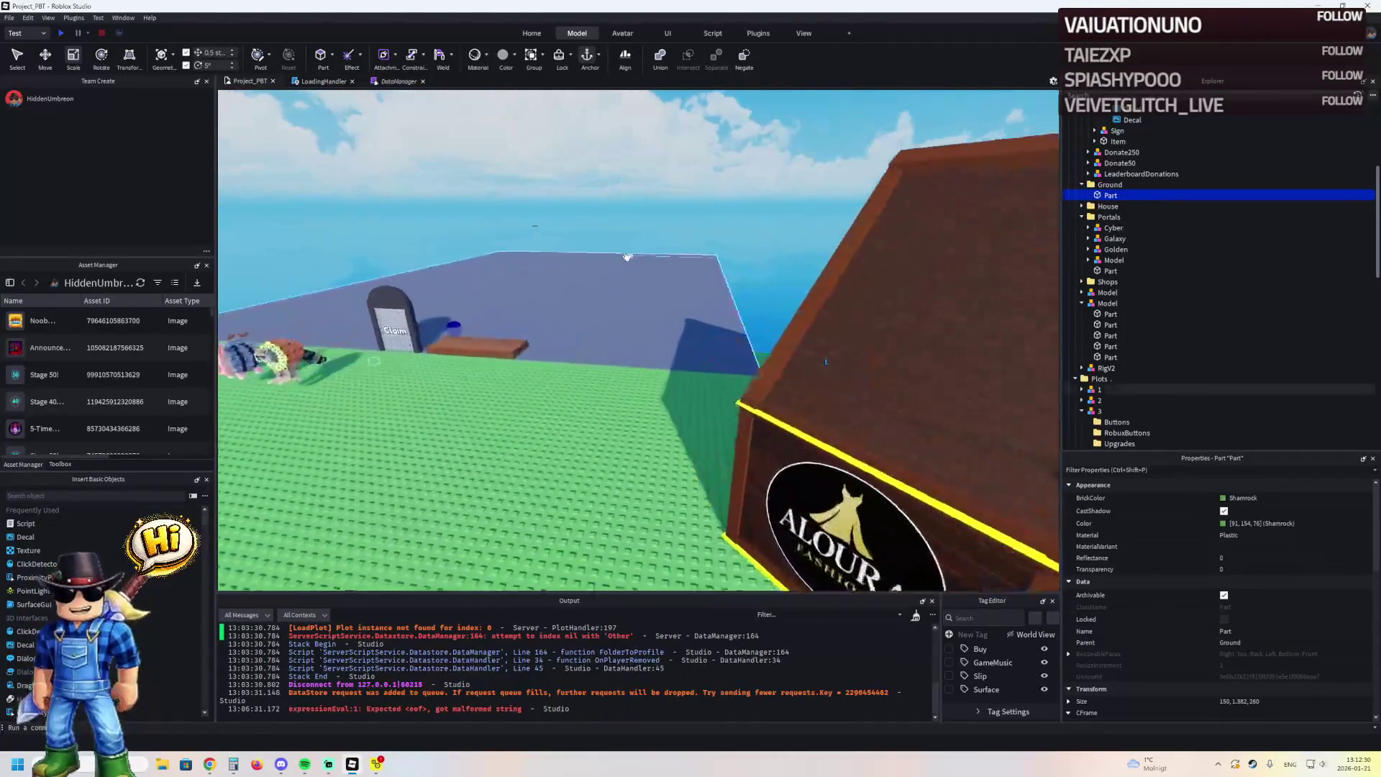
left_click(650, 294)
key("q")
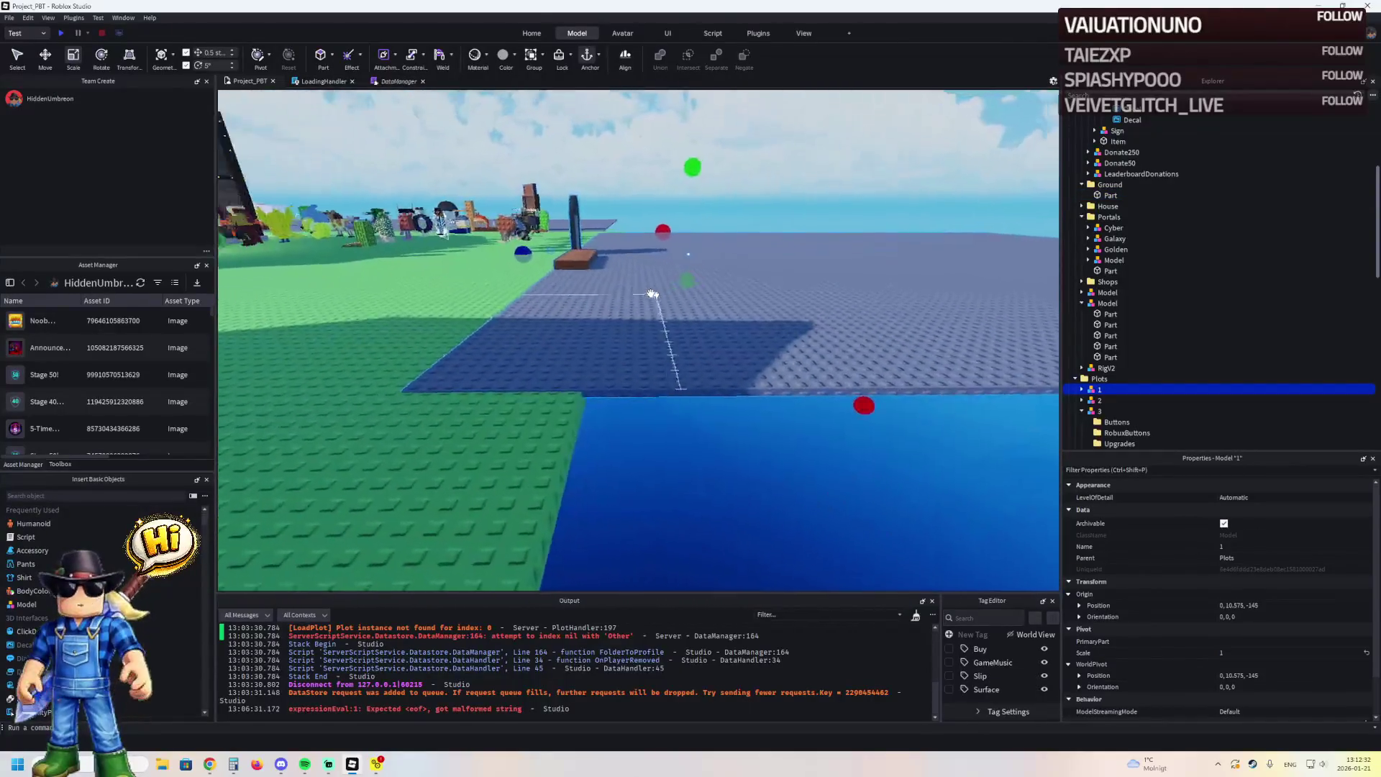
key("f")
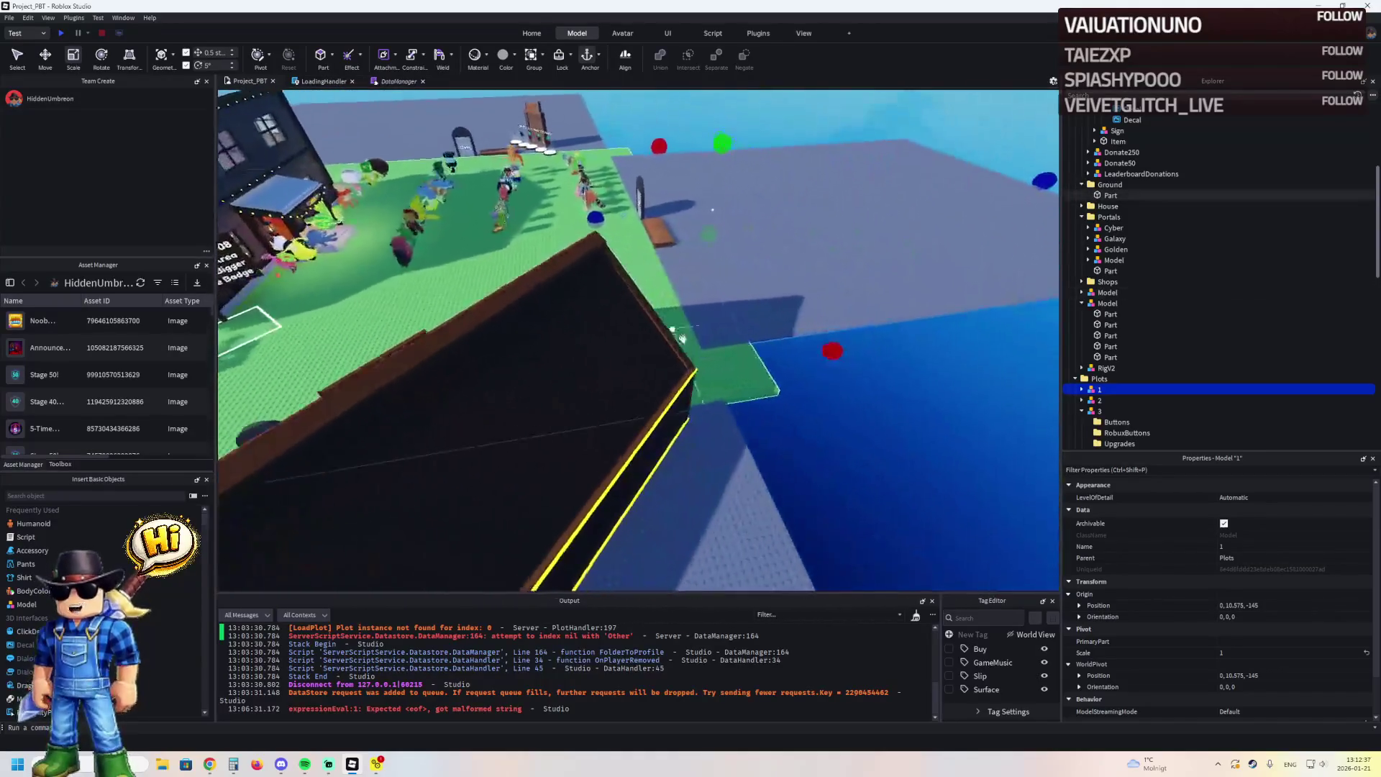
Shrink the ground baseplate's Z size from 260 to 254.5, then select plot 6's ground
left_click(708, 389)
mouse_move(647, 216)
left_mouse_down()
mouse_move(618, 191)
mouse_move(703, 237)
left_mouse_up()
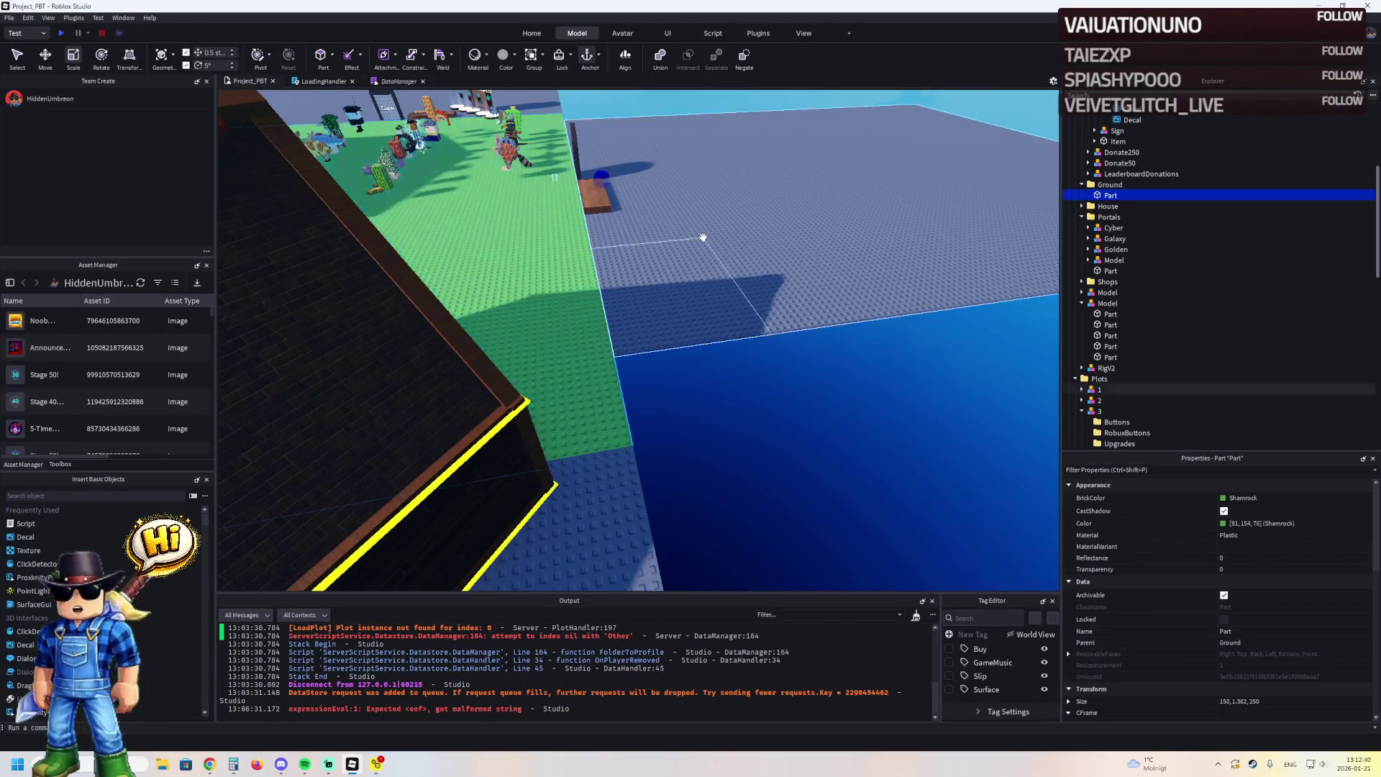
left_click(703, 237)
left_click(703, 237)
key("ctrl+2")
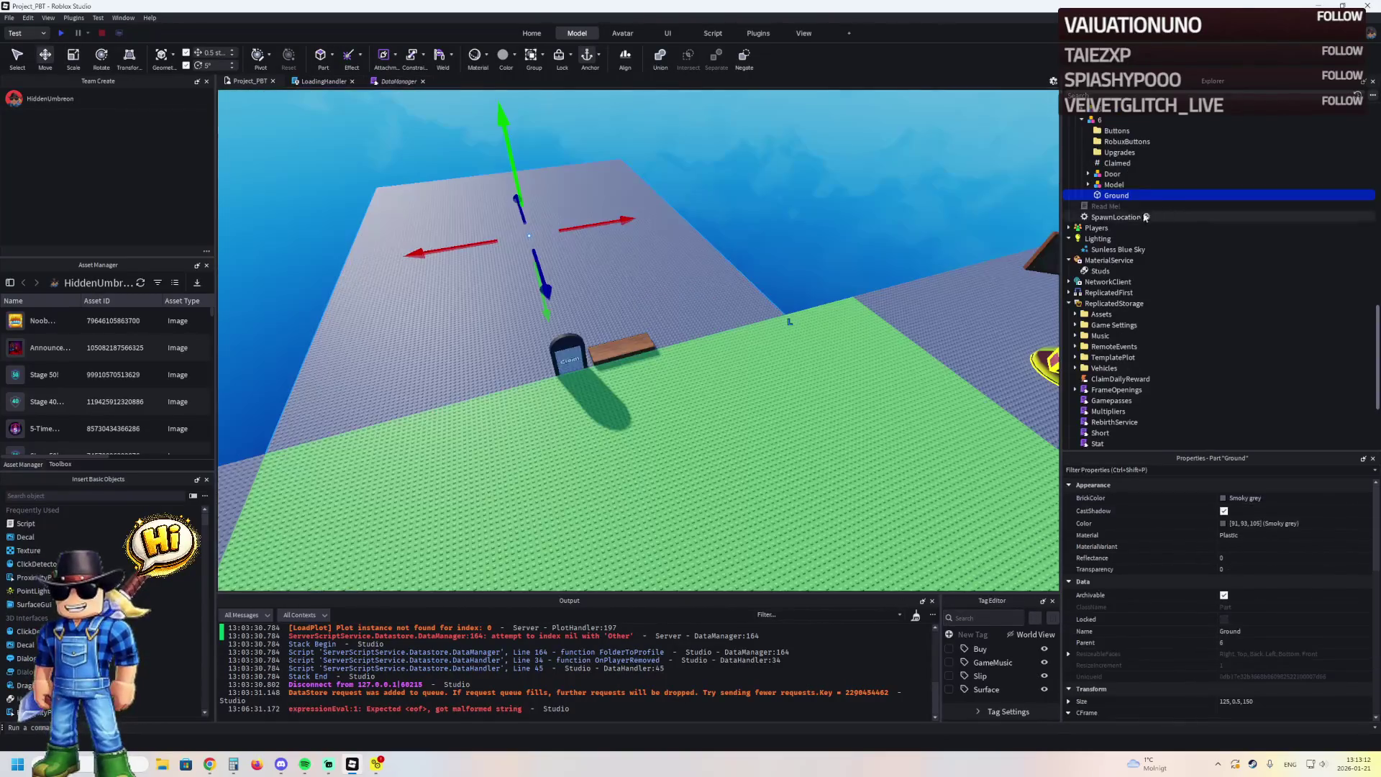
Set plot 6's ground position to 0, 10.475, 205.03 and select its Door model
scroll(1235, 677, "down", 2)
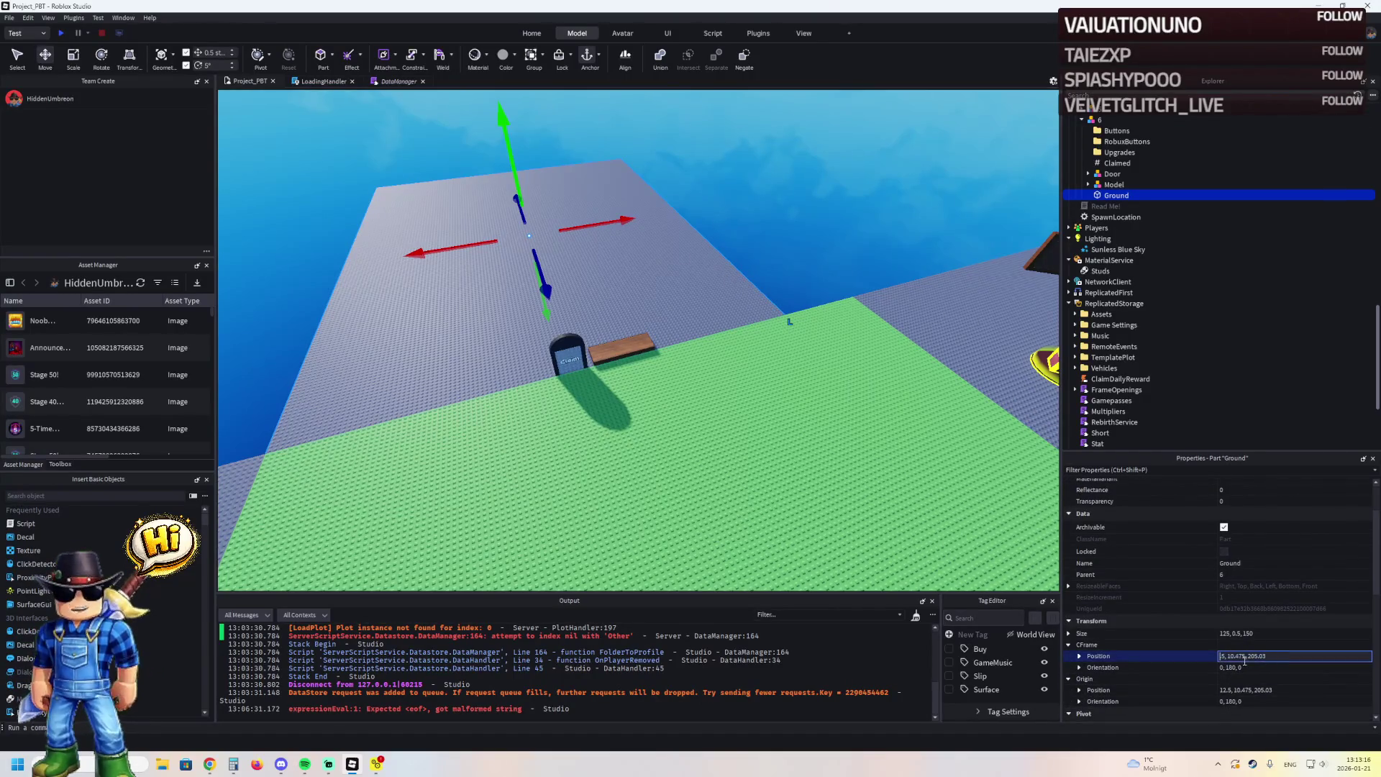
key("Return")
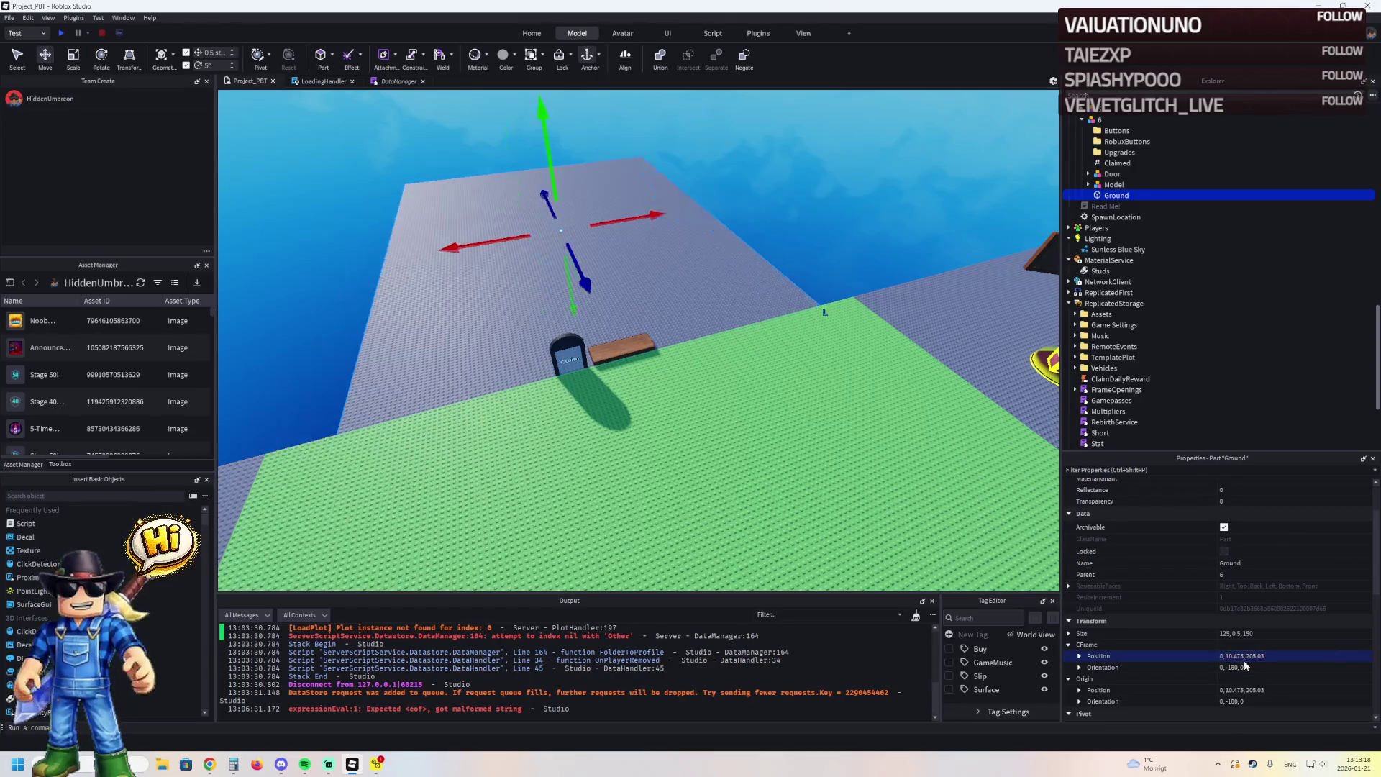
left_click(564, 335)
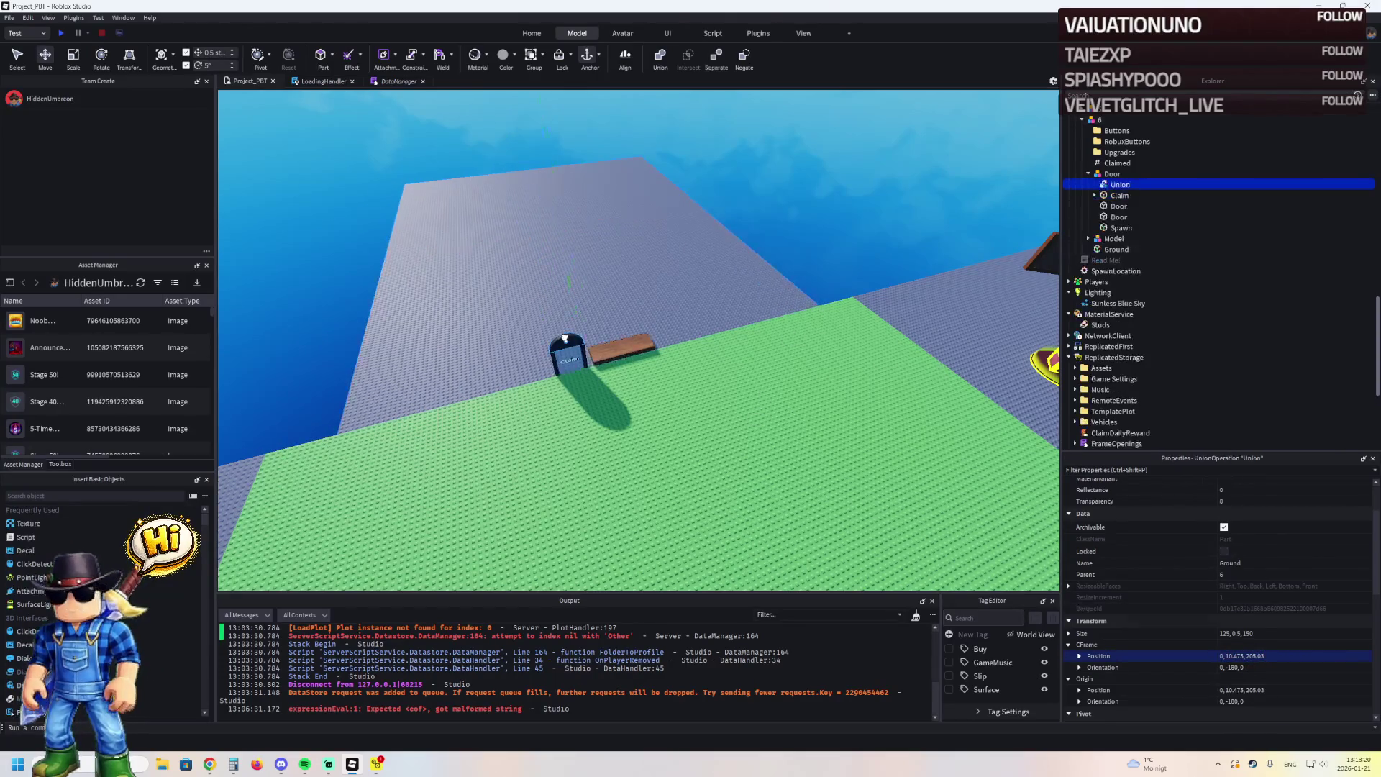
left_click(1099, 175)
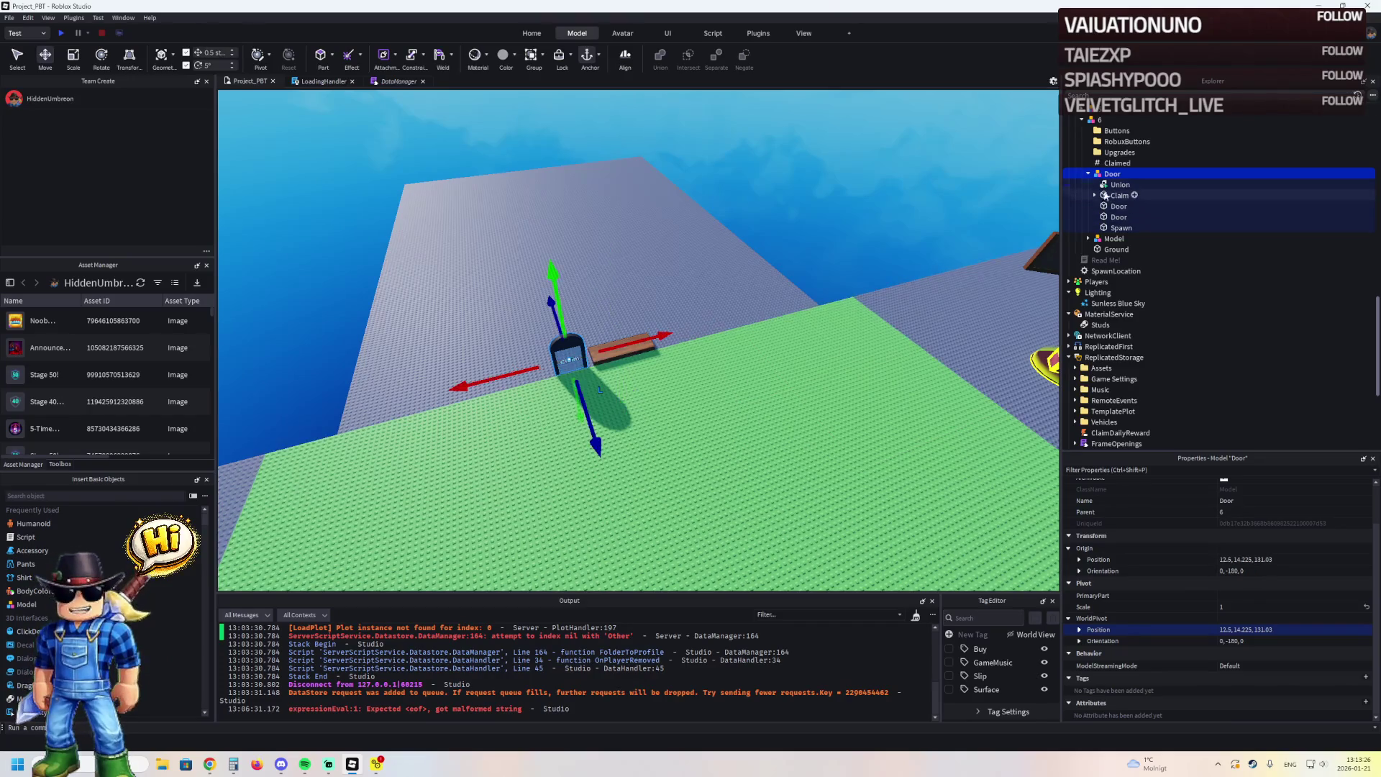
Slide plot 6's claim Door model along X to 0
key("f")
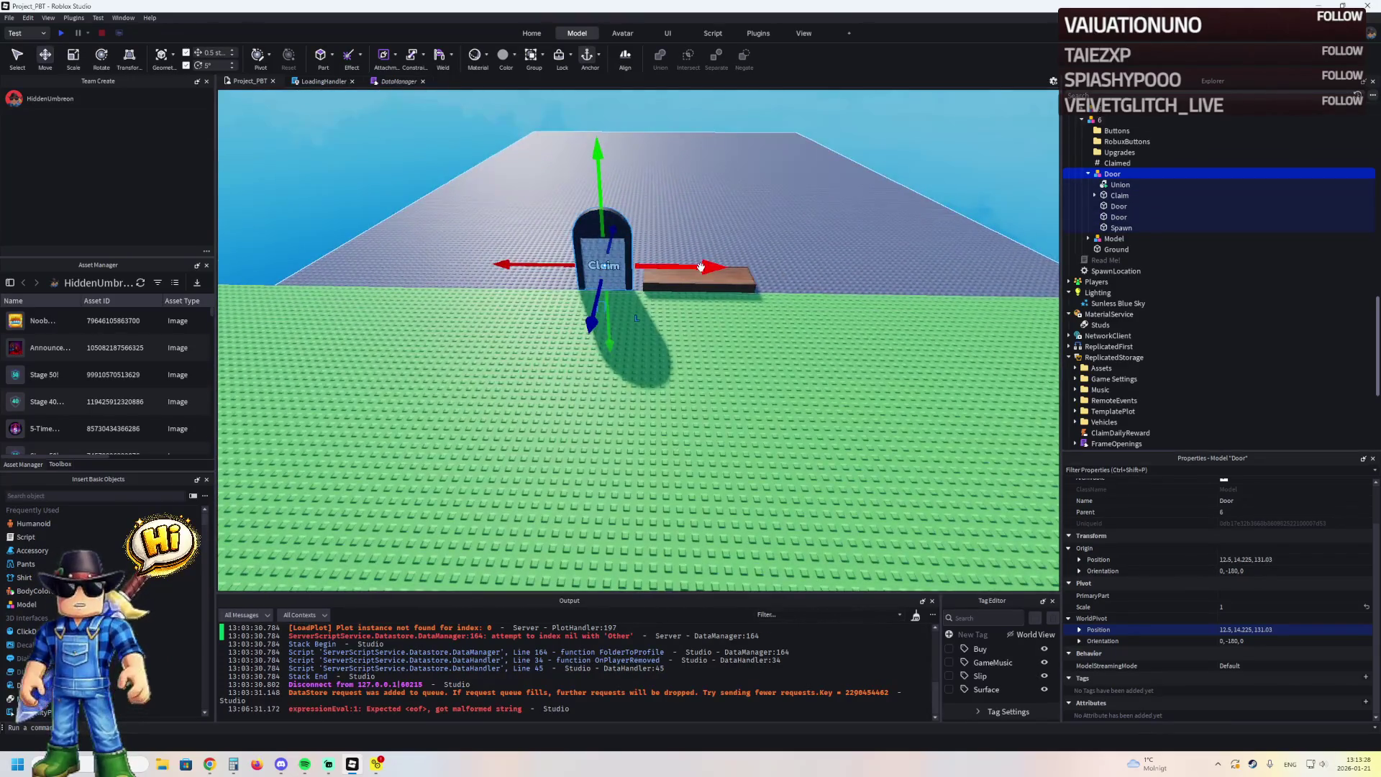
left_click_drag(700, 267, 708, 265)
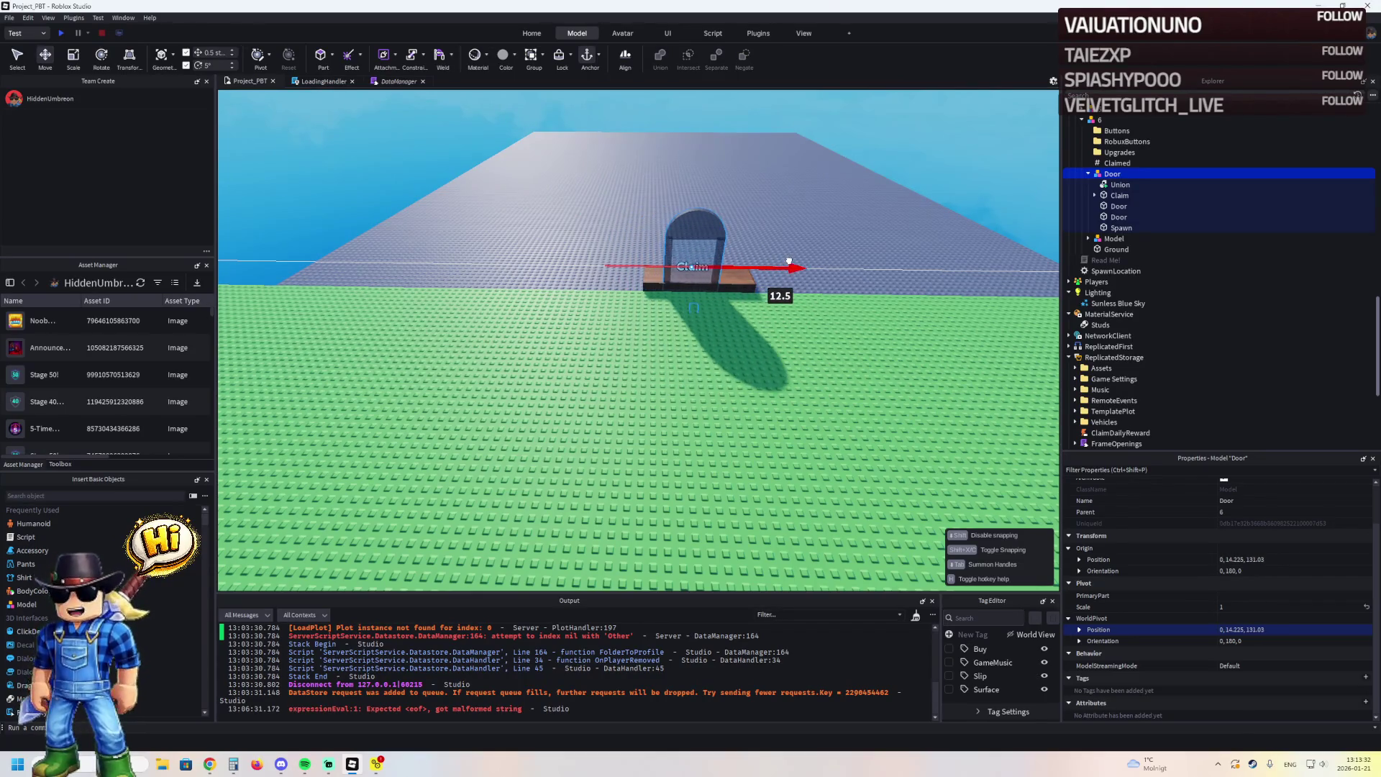
scroll(798, 257, "up", 6)
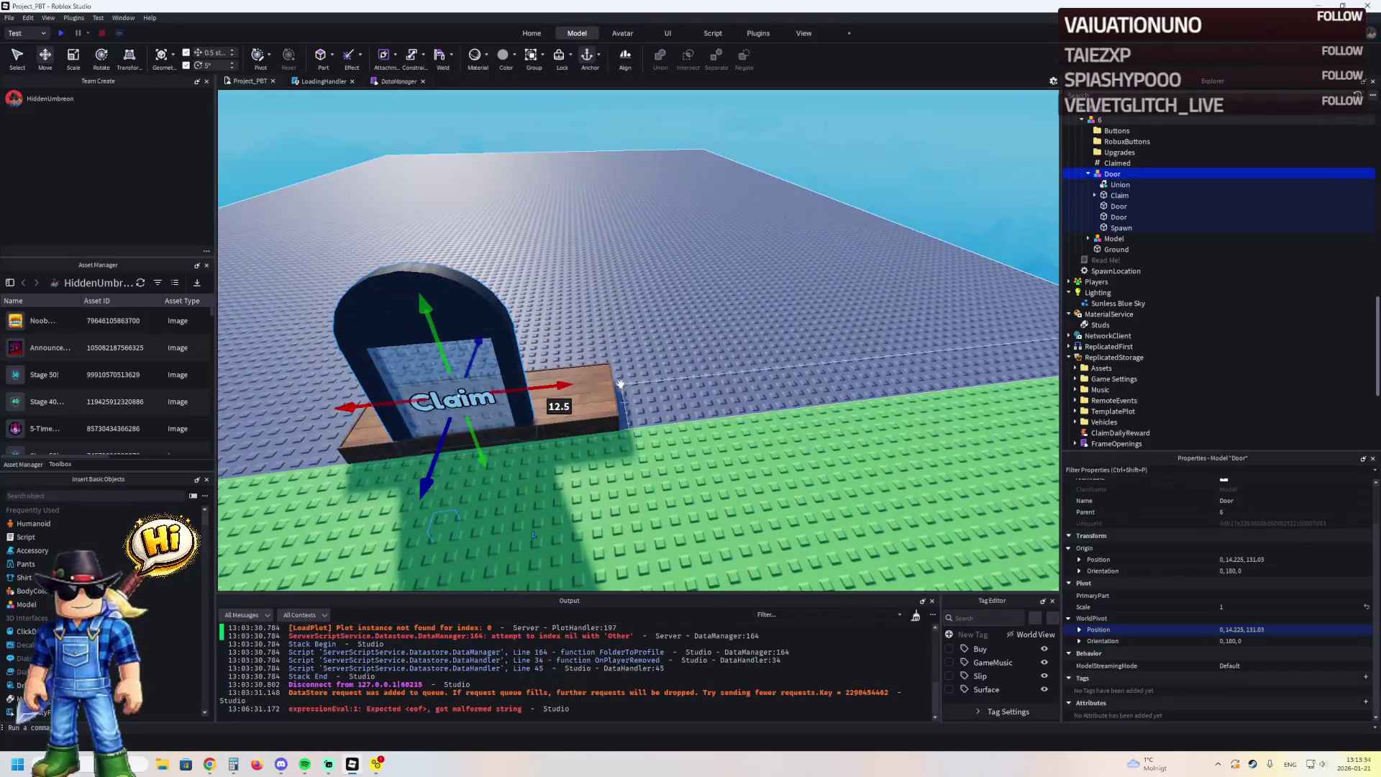
Move the wooden plank model beside the claim door, to -12.75, 11.425, 132.78
left_click(593, 397)
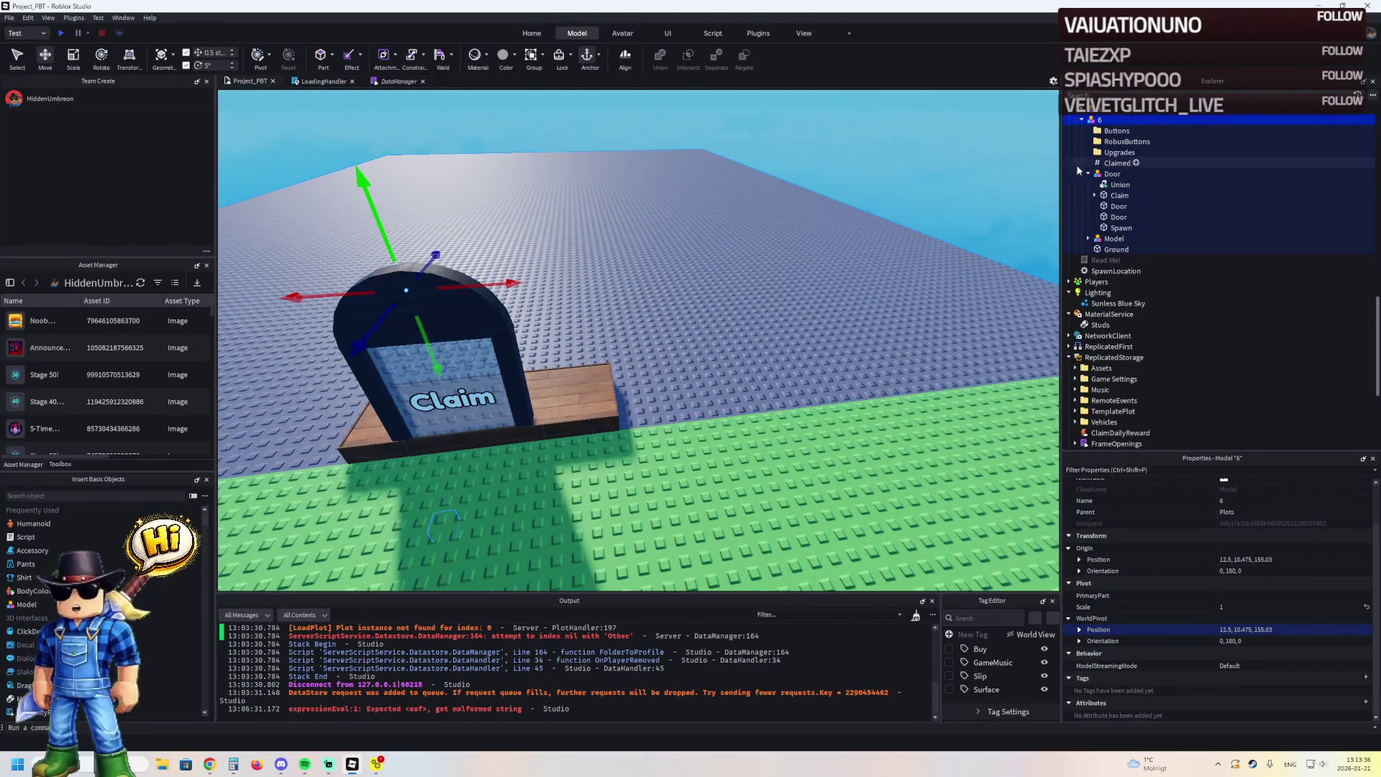
left_click(589, 384)
left_click(1109, 239)
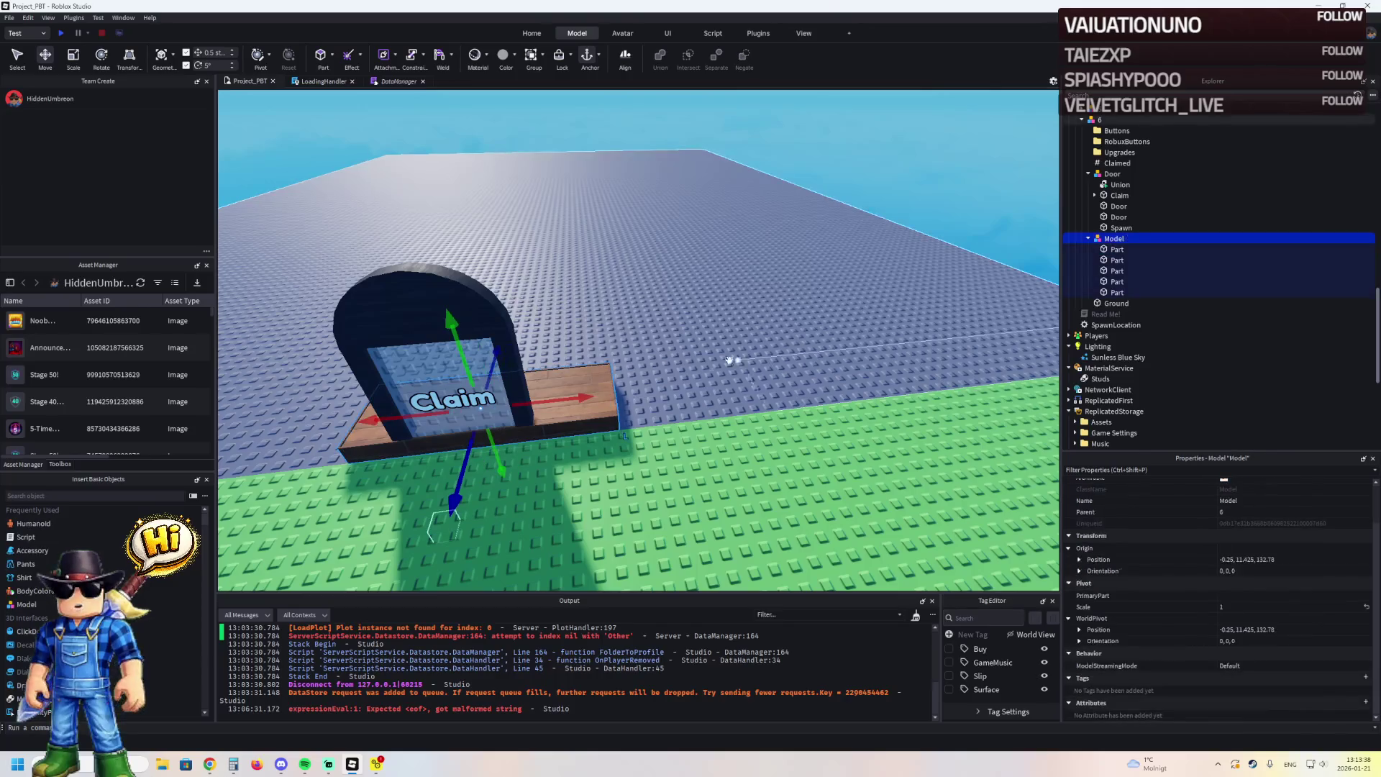
left_click_drag(579, 396, 756, 384)
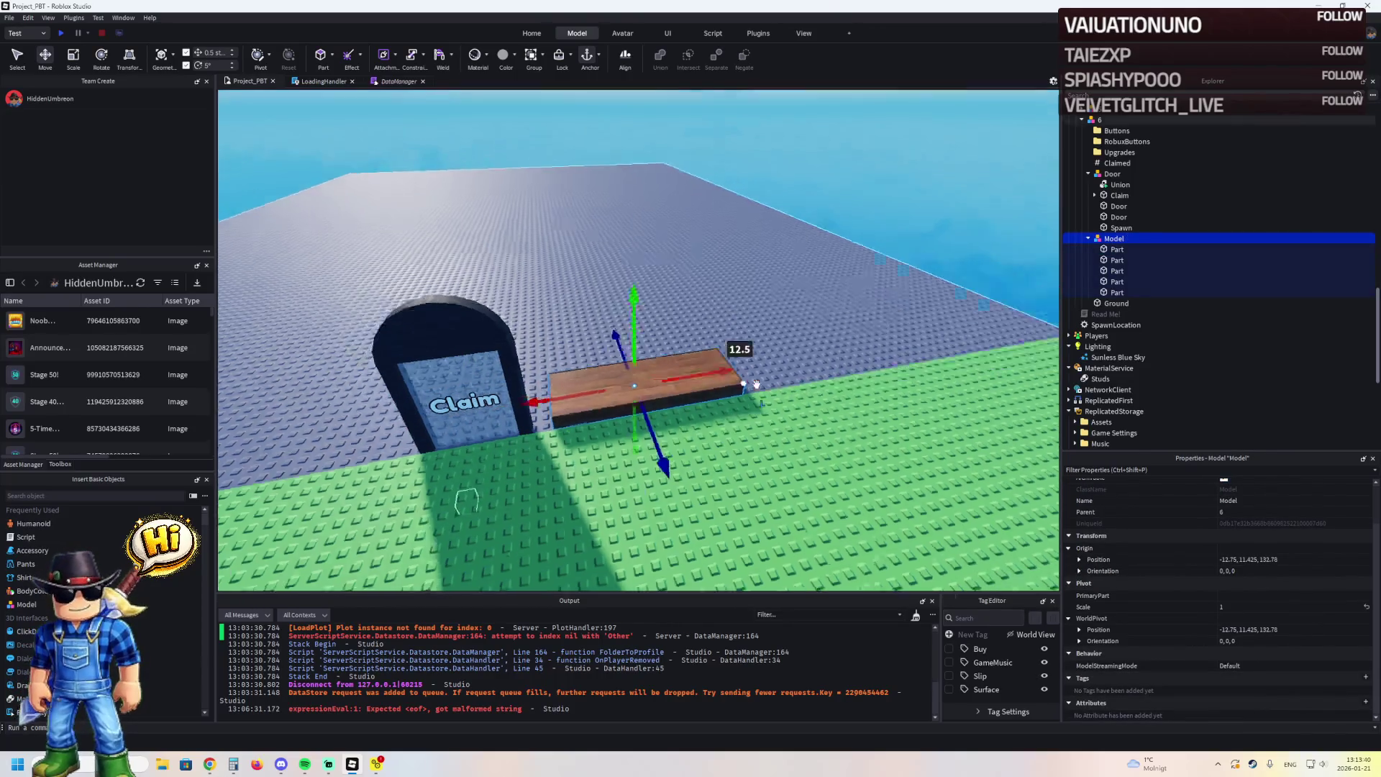
key("s")
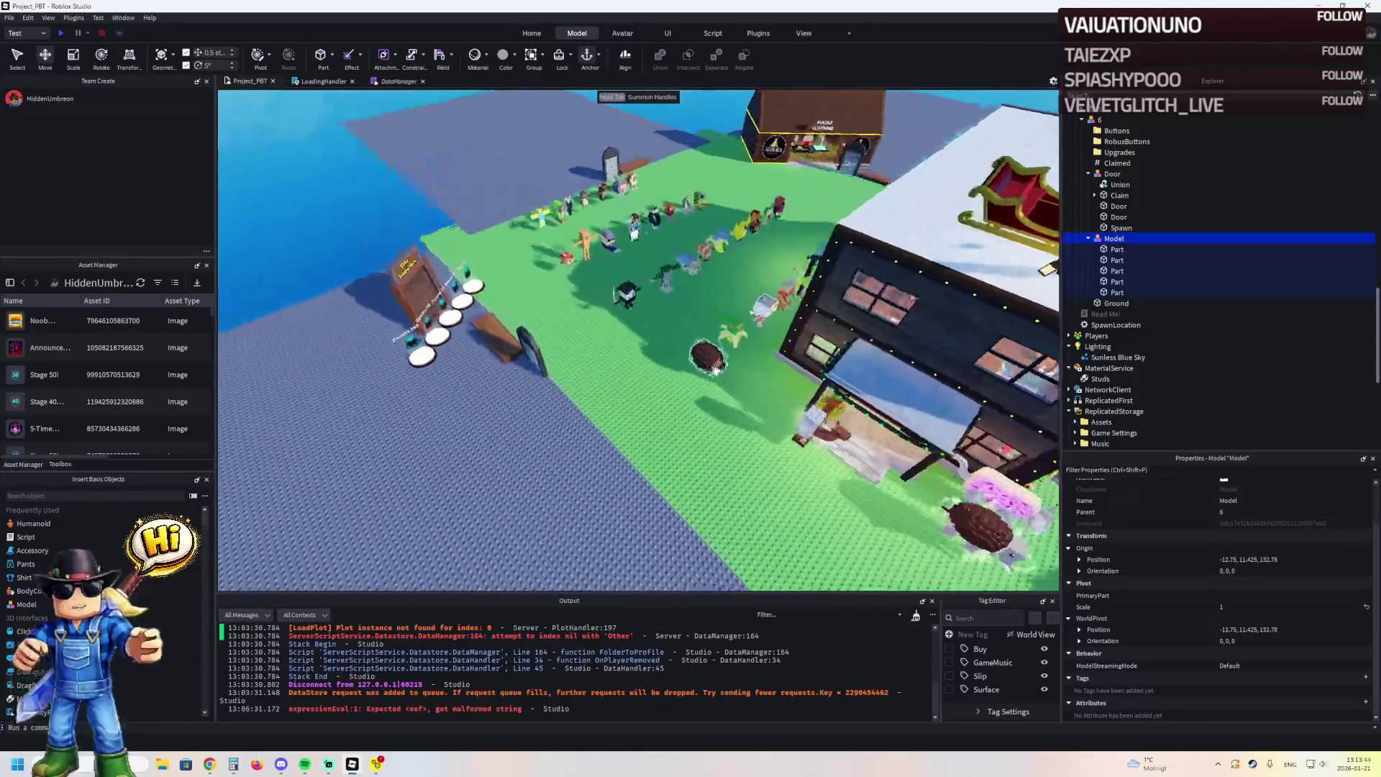
left_click(411, 258)
scroll(412, 257, "up", 5)
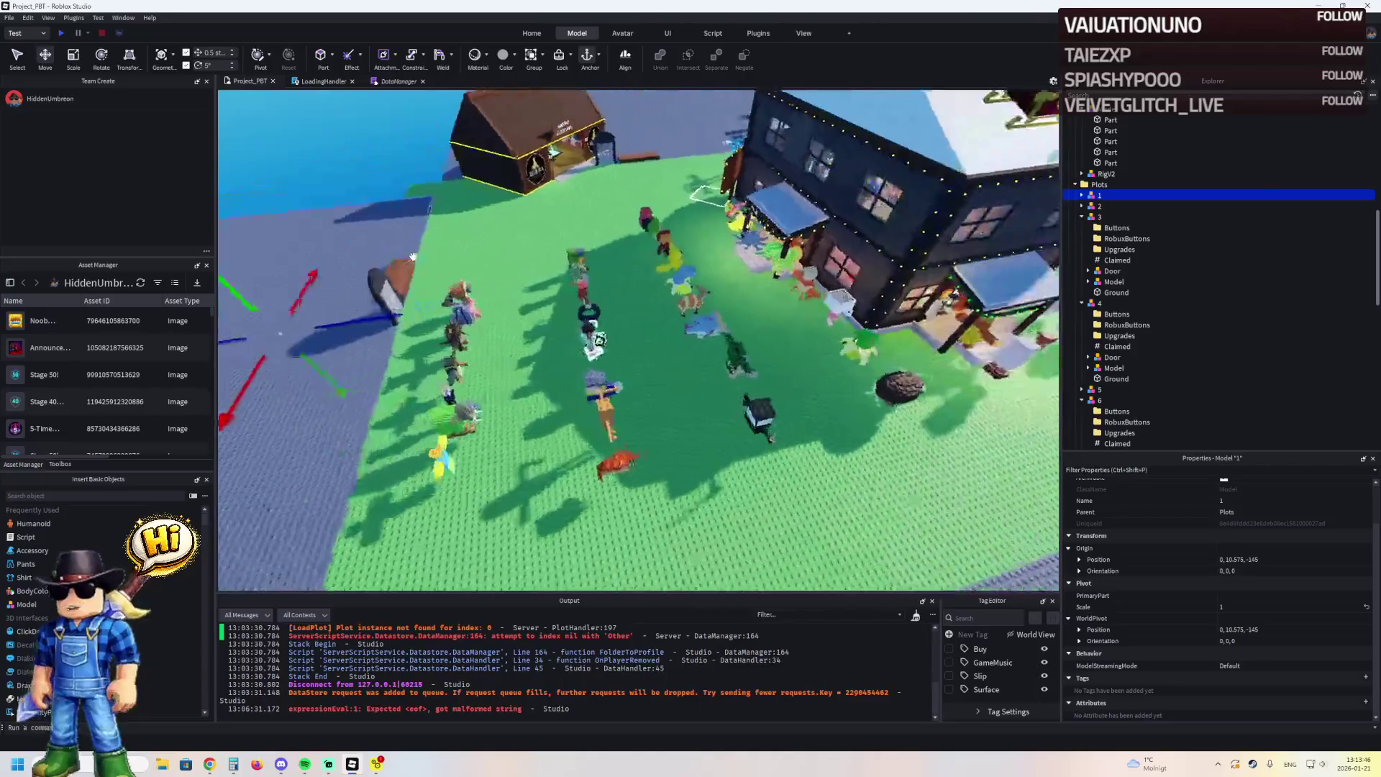
Drag plot 1 from X 137.5 back and sideways to about 9.5, 10.475, -154.97
scroll(412, 257, "up", 5)
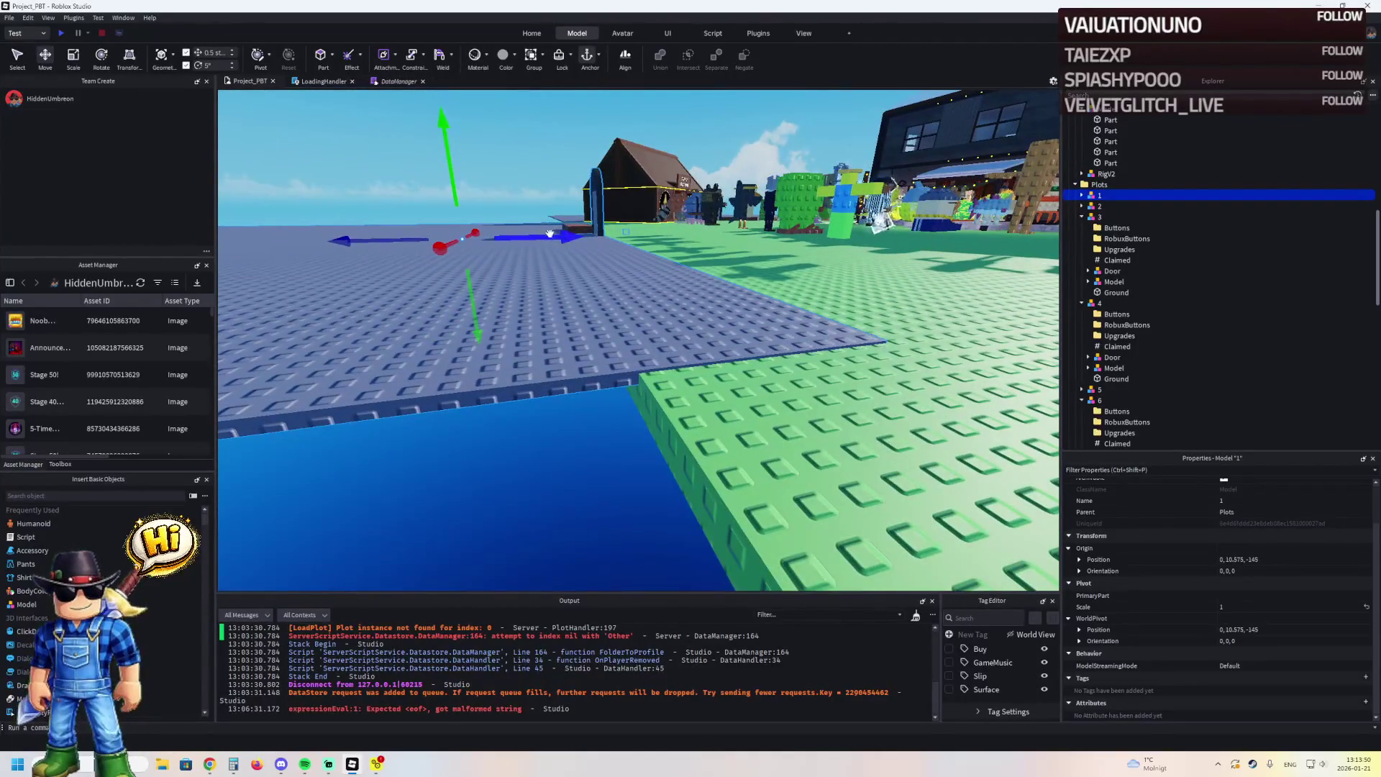
left_click_drag(549, 234, 512, 240)
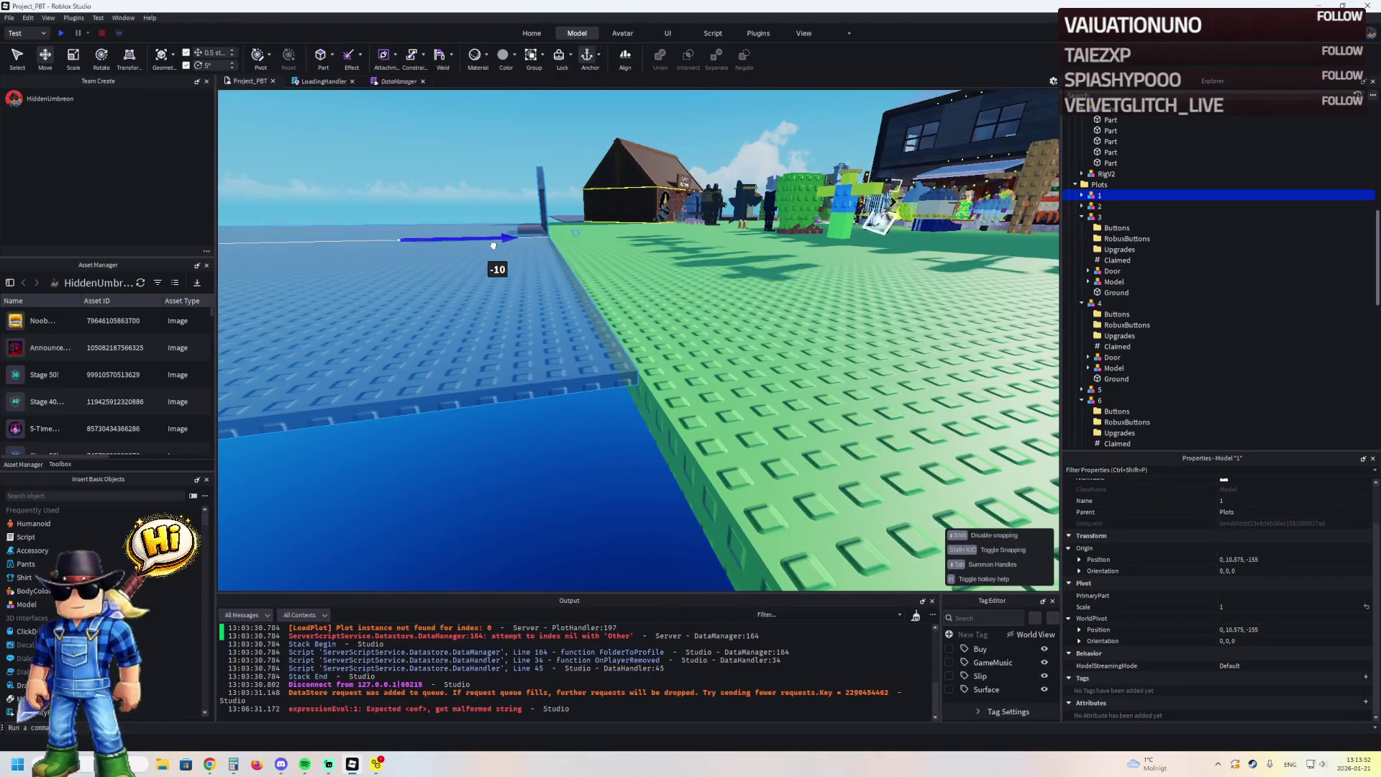
scroll(494, 245, "up", 5)
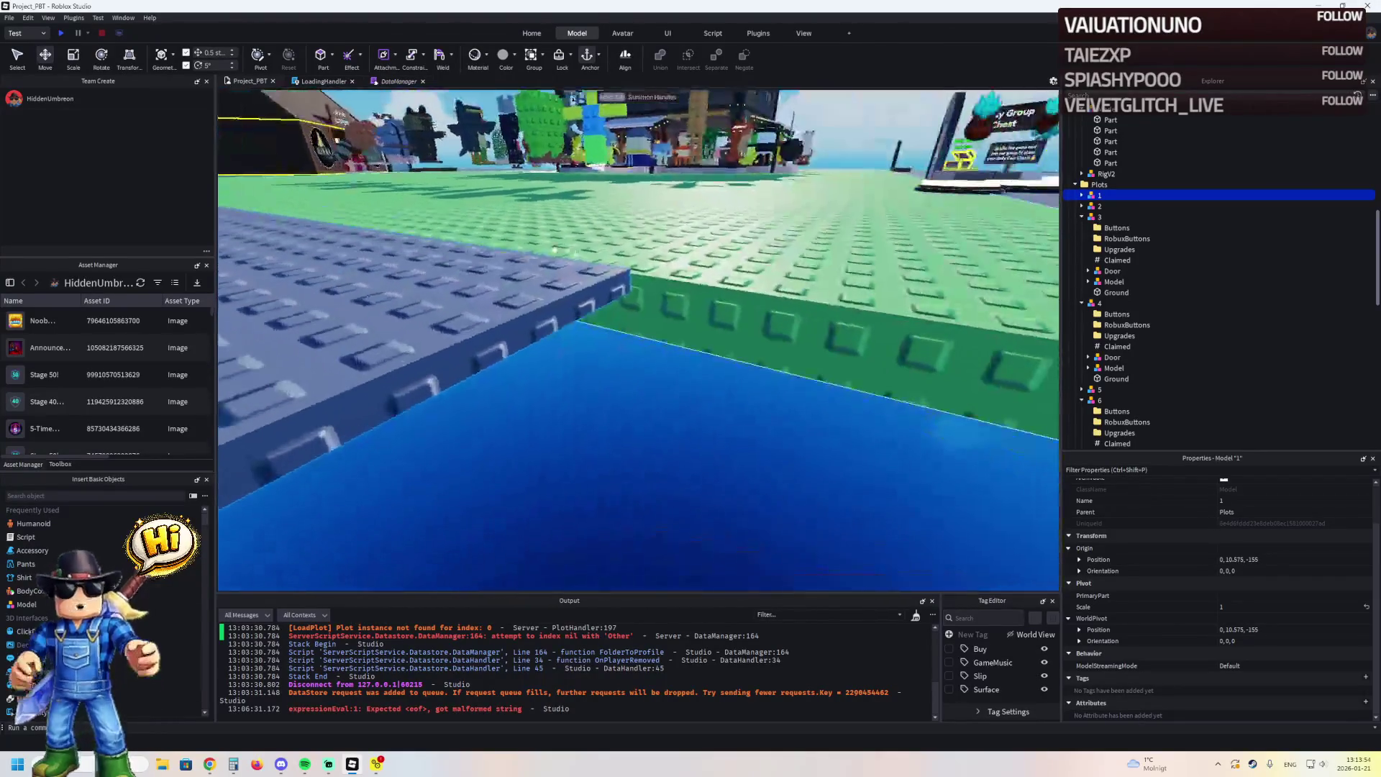
mouse_move(660, 281)
left_mouse_down()
mouse_move(543, 284)
mouse_move(641, 268)
mouse_move(618, 313)
left_mouse_up()
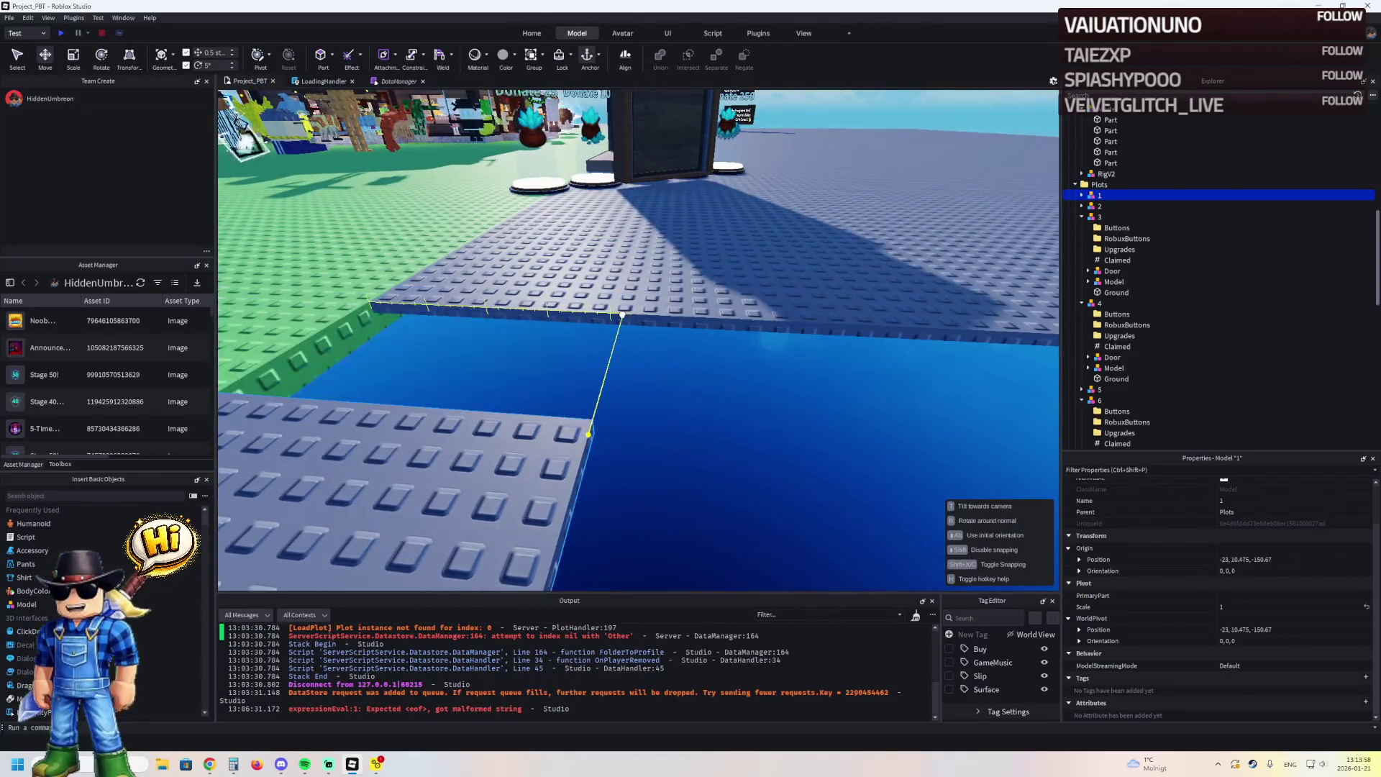
key("f")
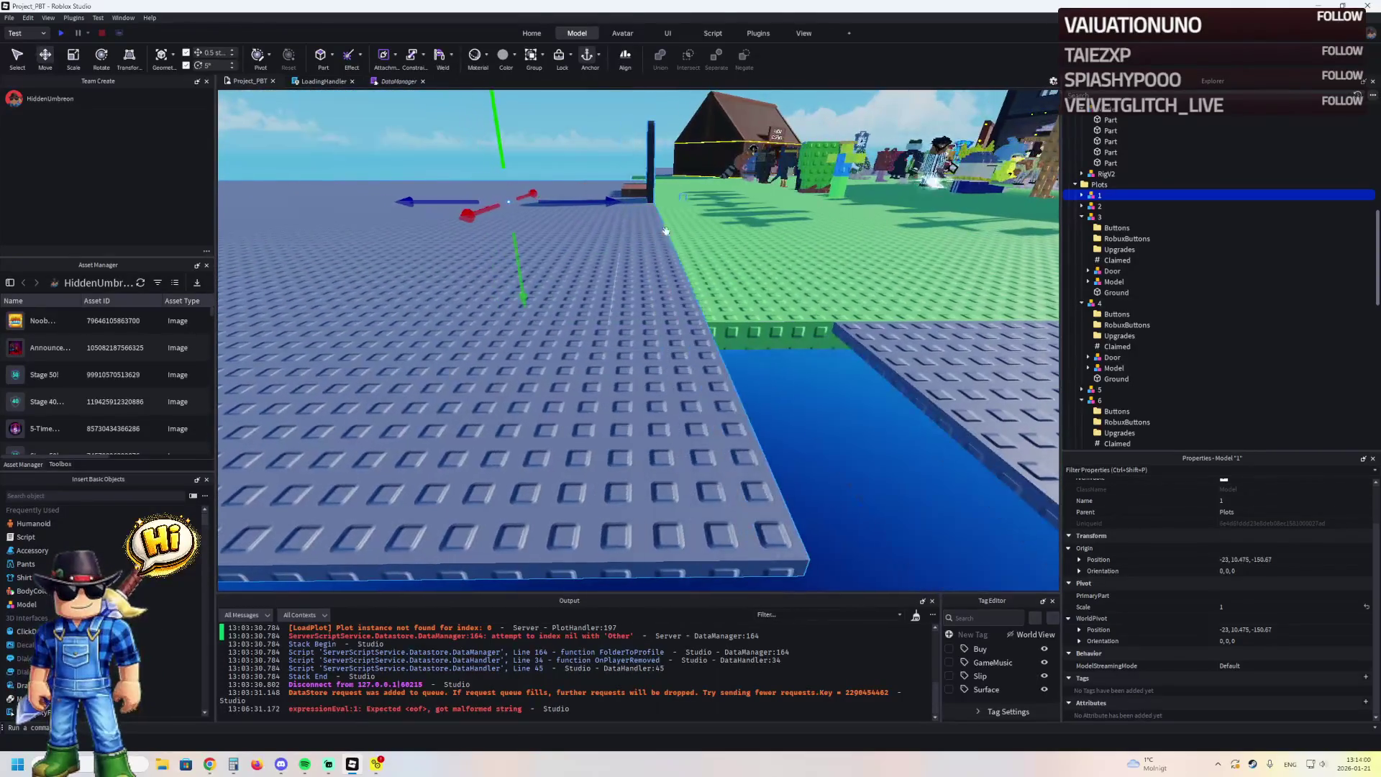
left_click_drag(581, 204, 561, 225)
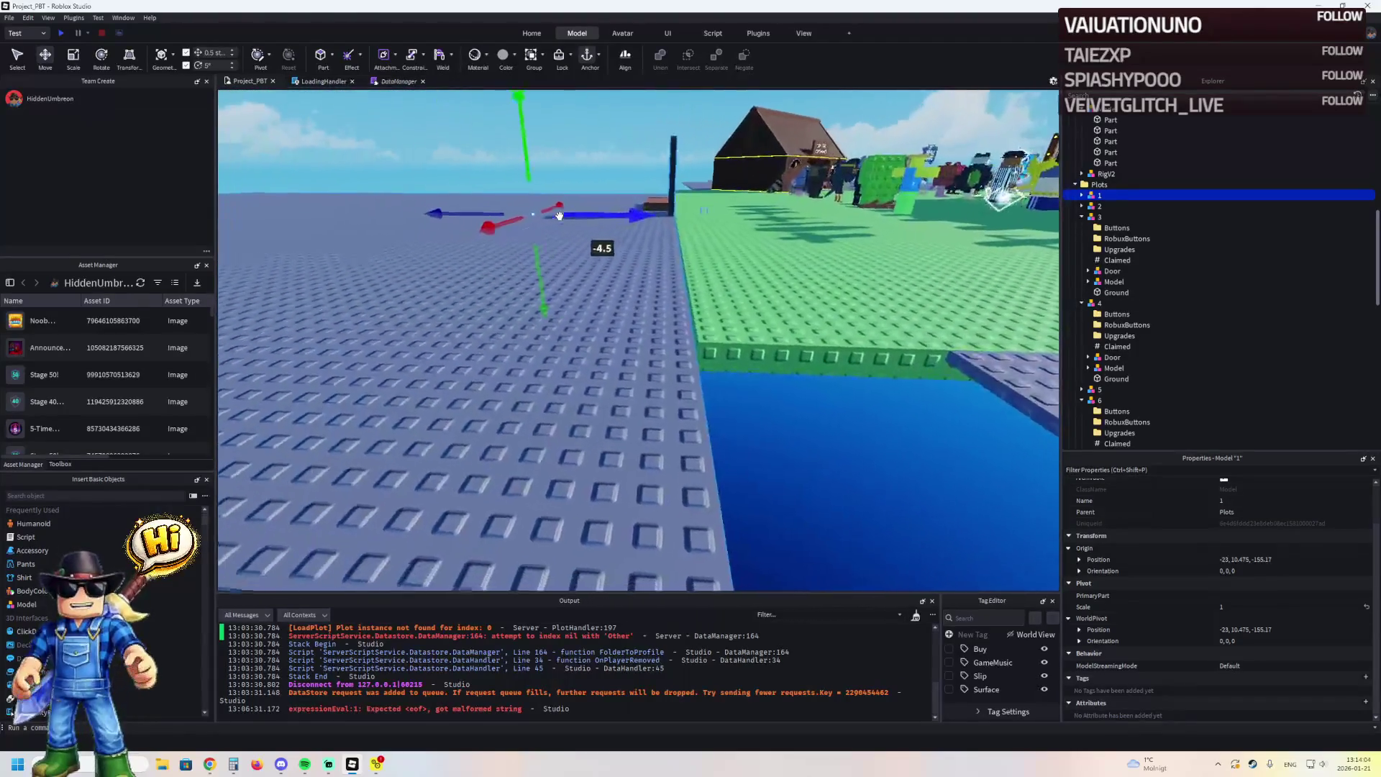
left_click_drag(559, 216, 561, 222)
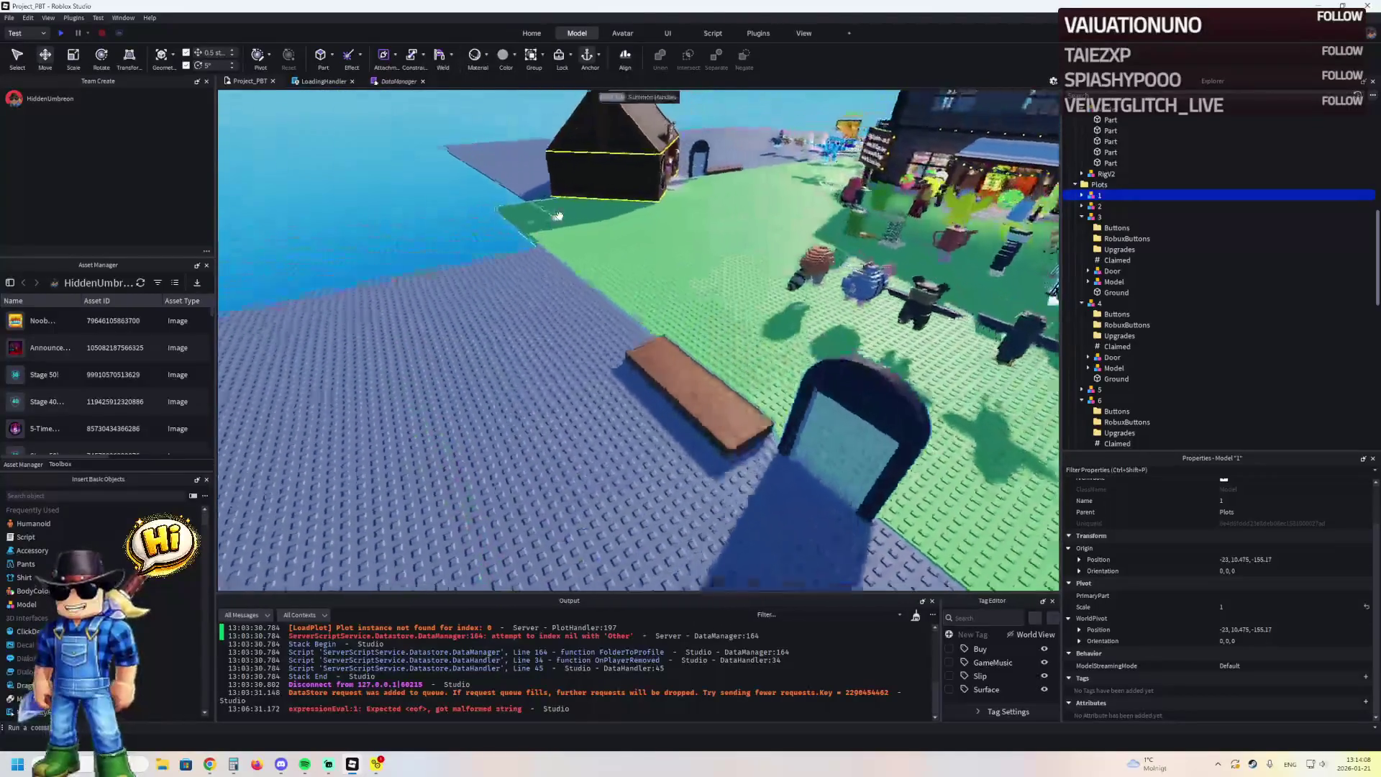
key("w")
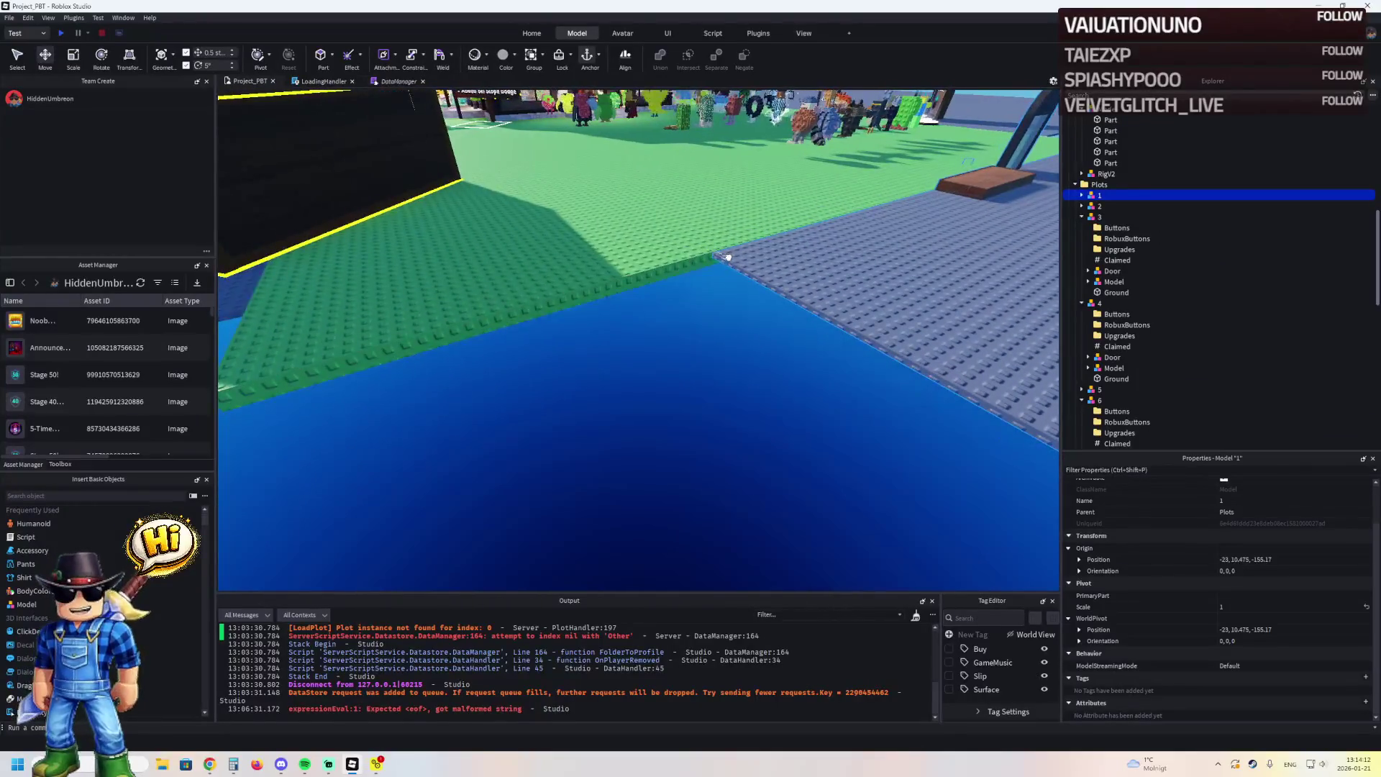
mouse_move(719, 260)
left_mouse_down()
mouse_move(655, 267)
mouse_move(601, 318)
mouse_move(614, 340)
left_mouse_up()
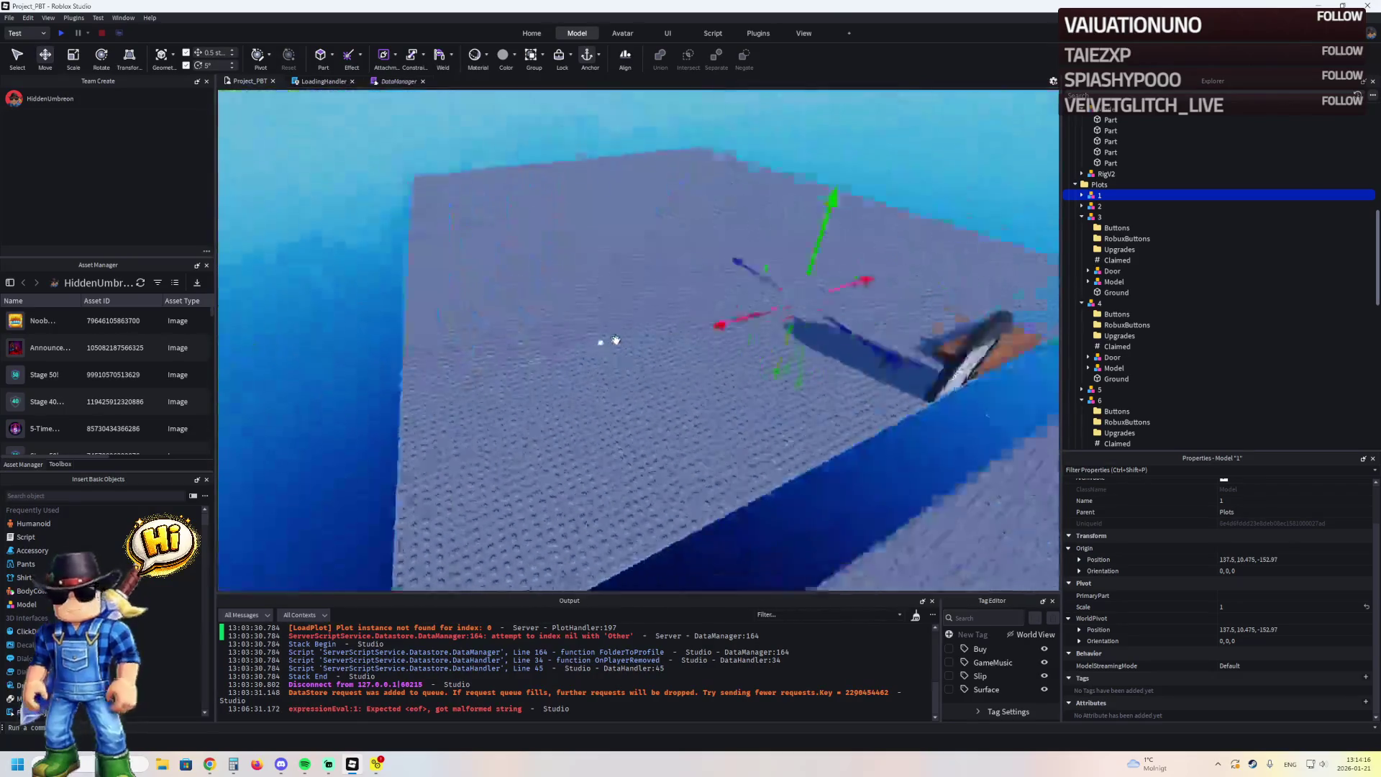
mouse_move(598, 178)
left_mouse_down()
mouse_move(571, 185)
mouse_move(534, 230)
mouse_move(539, 197)
mouse_move(676, 205)
mouse_move(680, 233)
left_mouse_up()
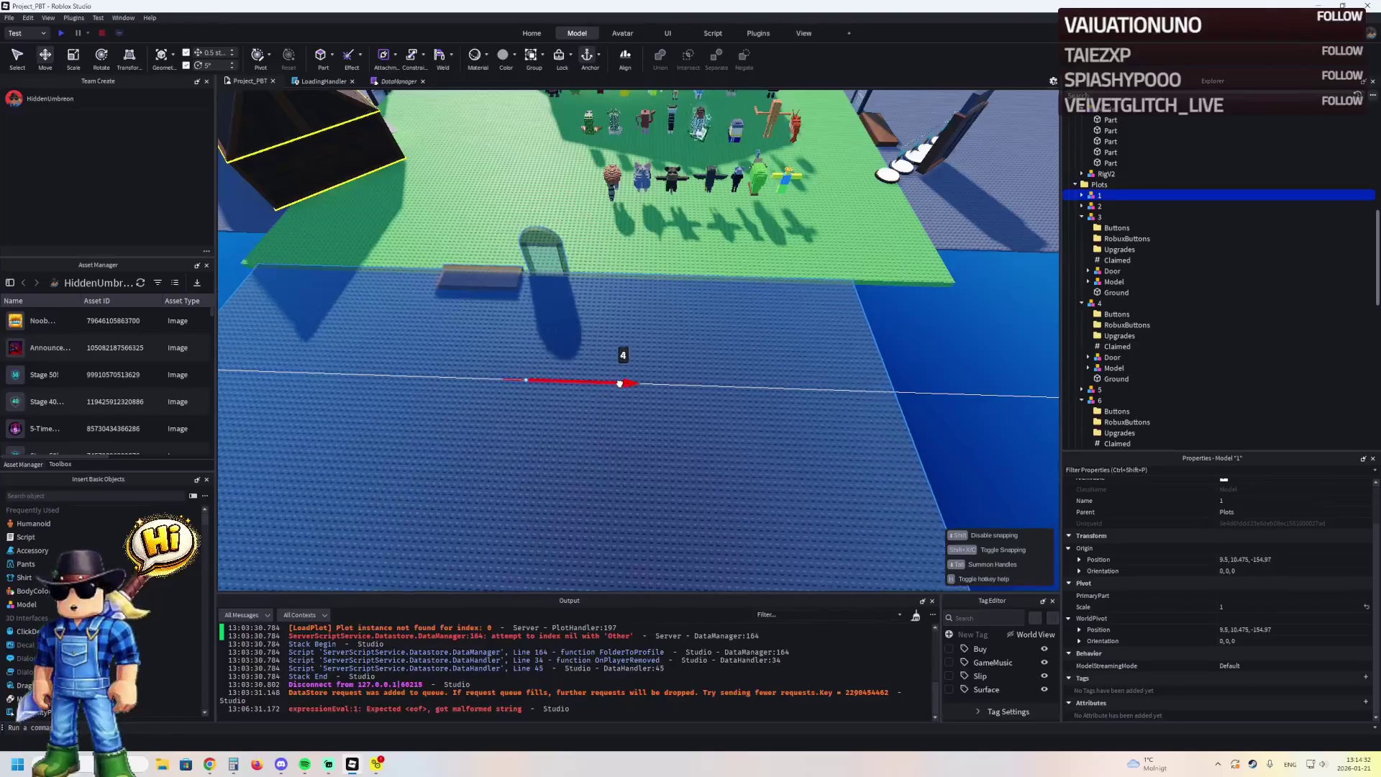
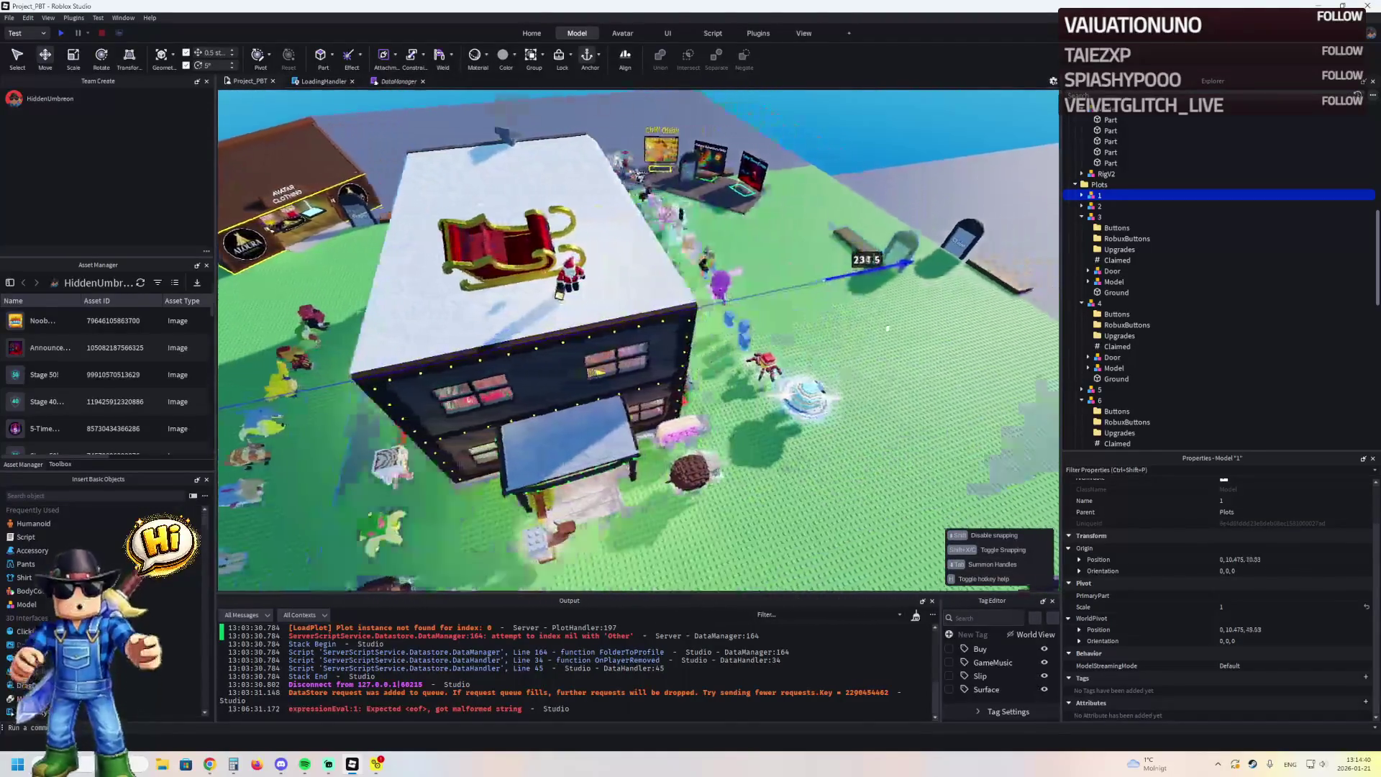
Drag plot 1 farther out along Z, from 70.03 to 109.03
left_click_drag(887, 328, 898, 322)
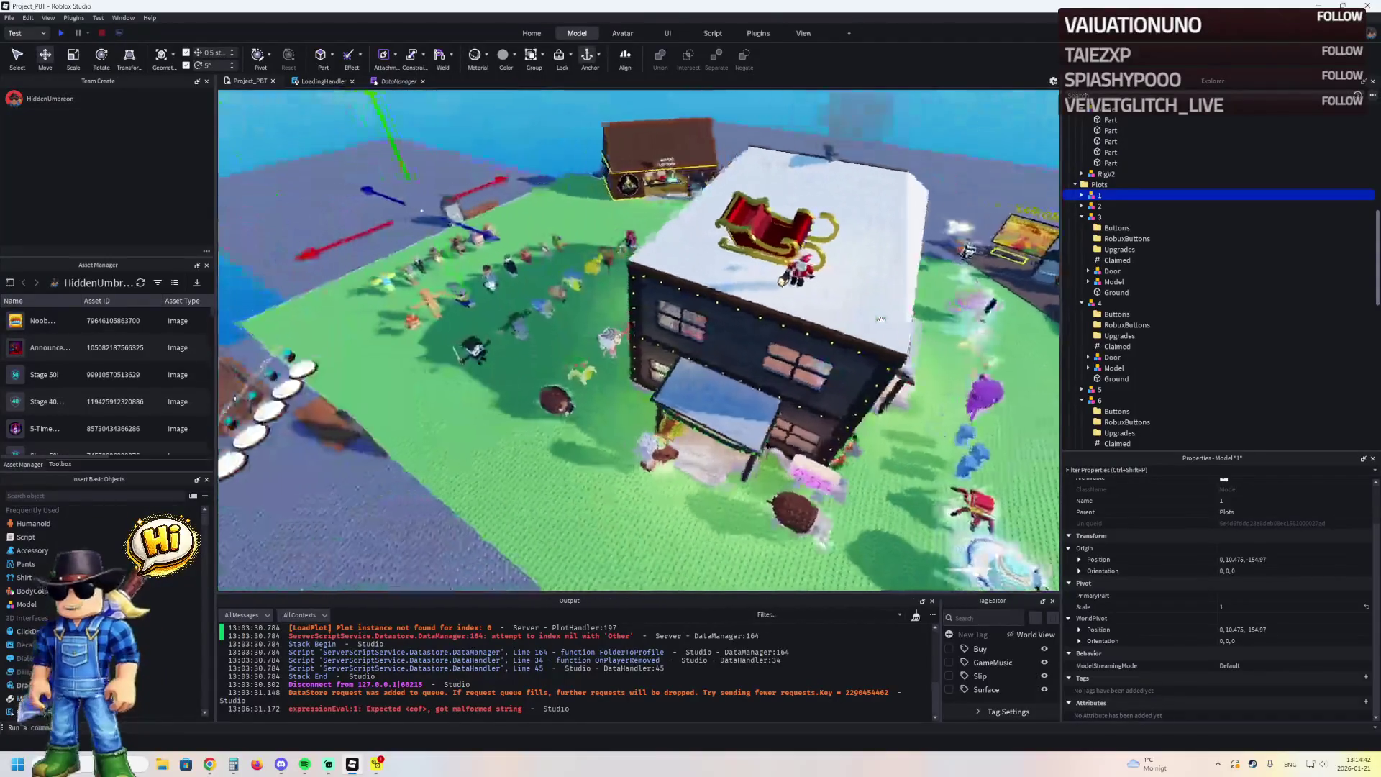
key("w")
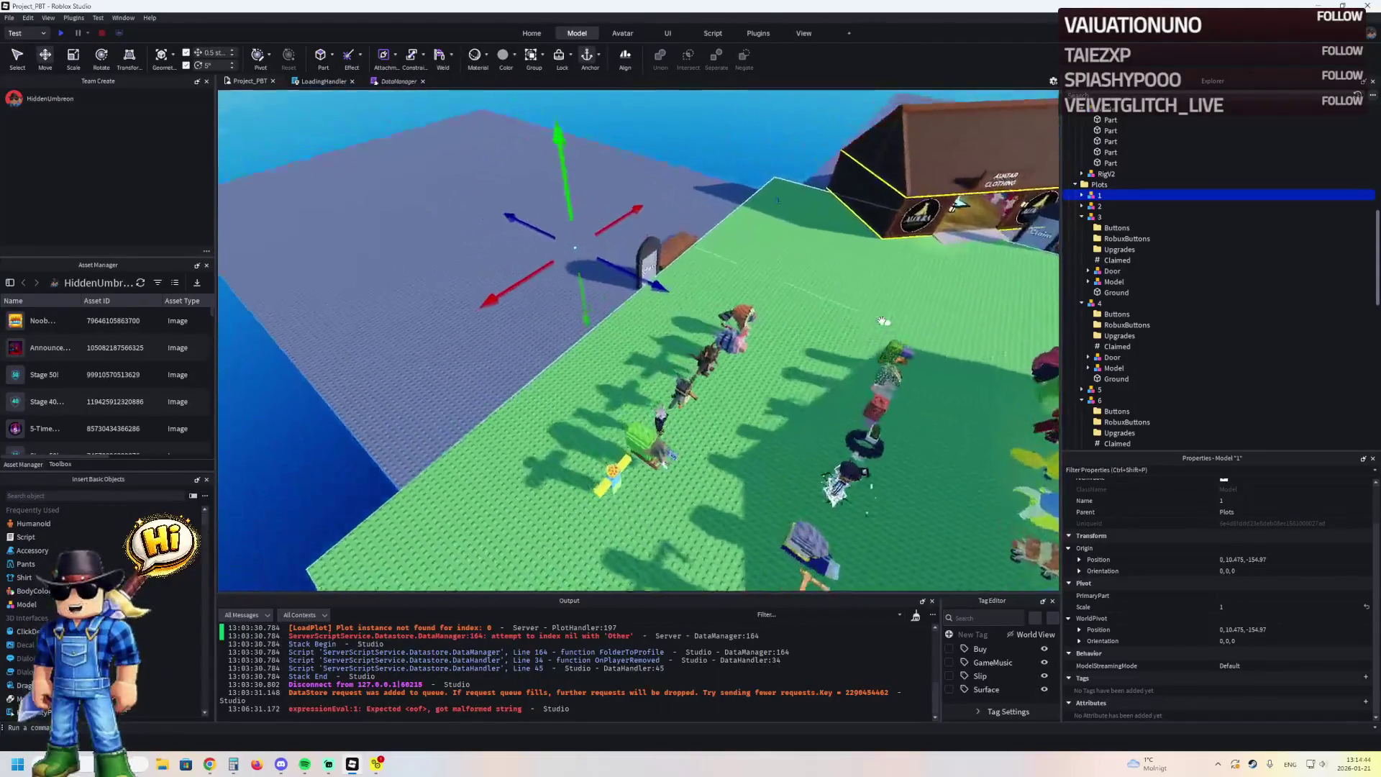
key("s")
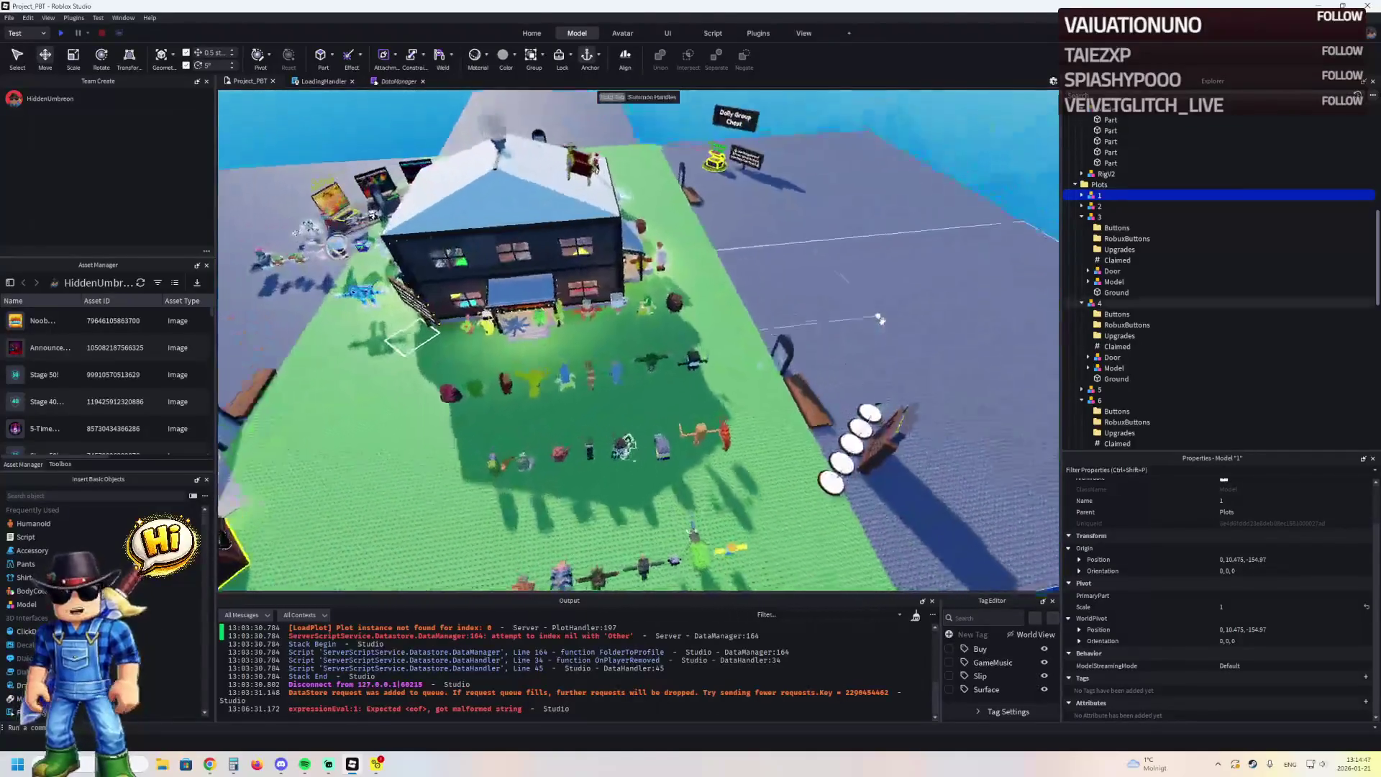
Select plot 4 and frame it, then pan across and select plot 5
left_click(880, 319)
key("f")
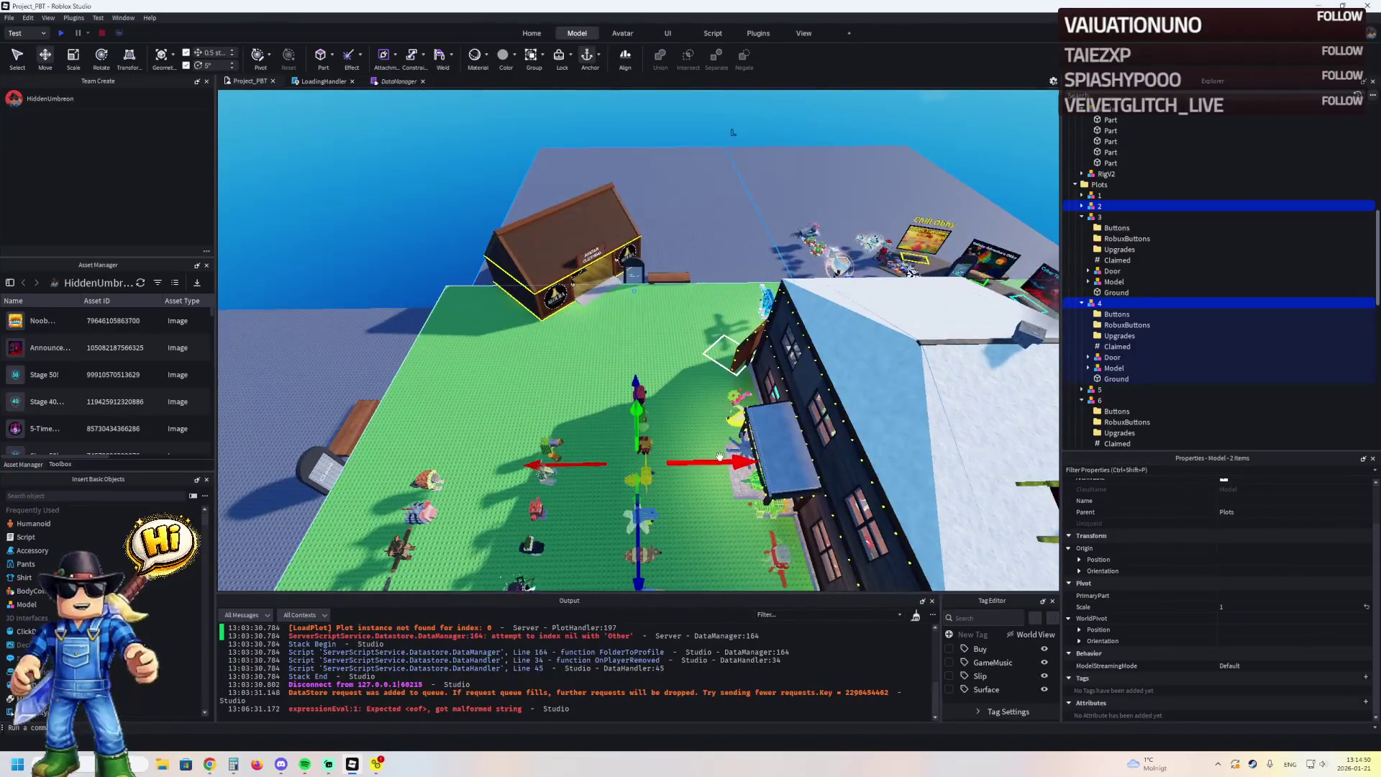
key("a")
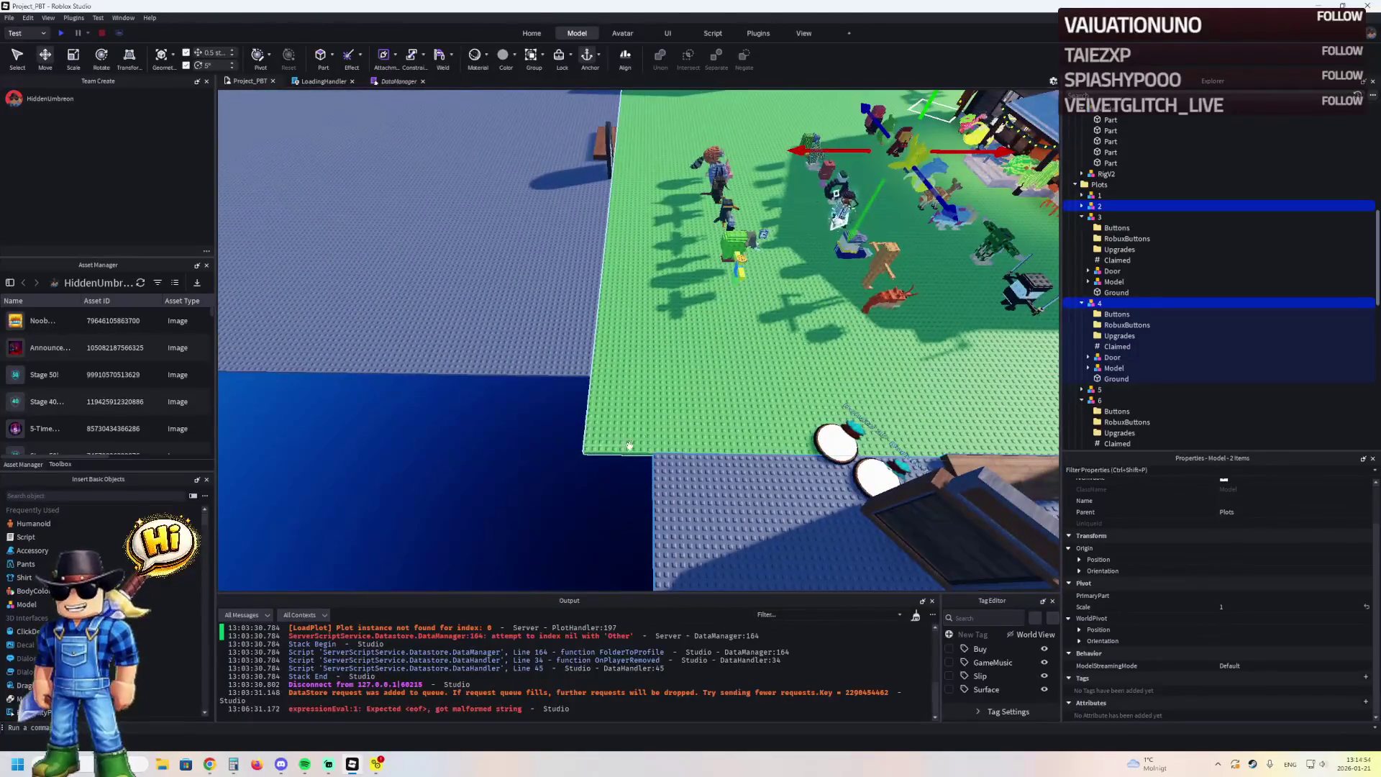
scroll(778, 193, "down", 2)
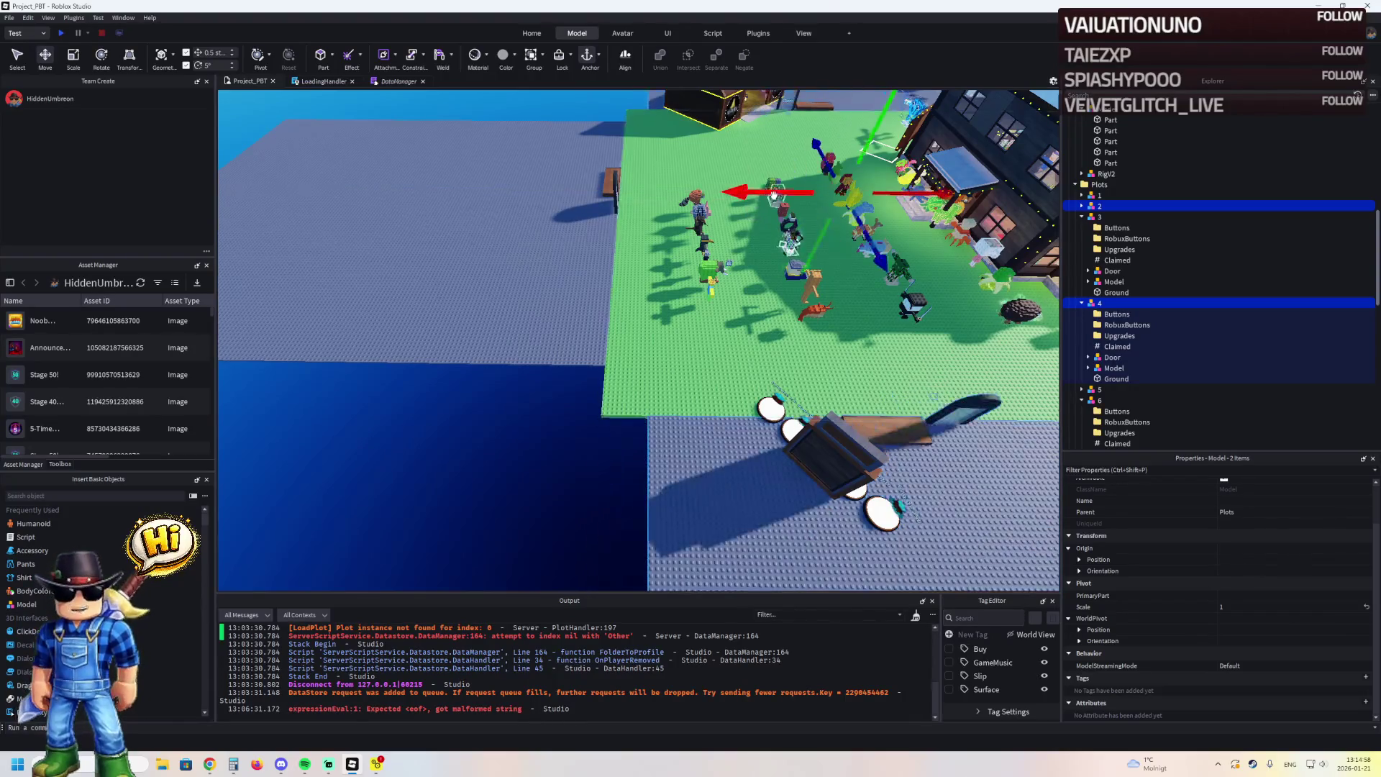
key("d")
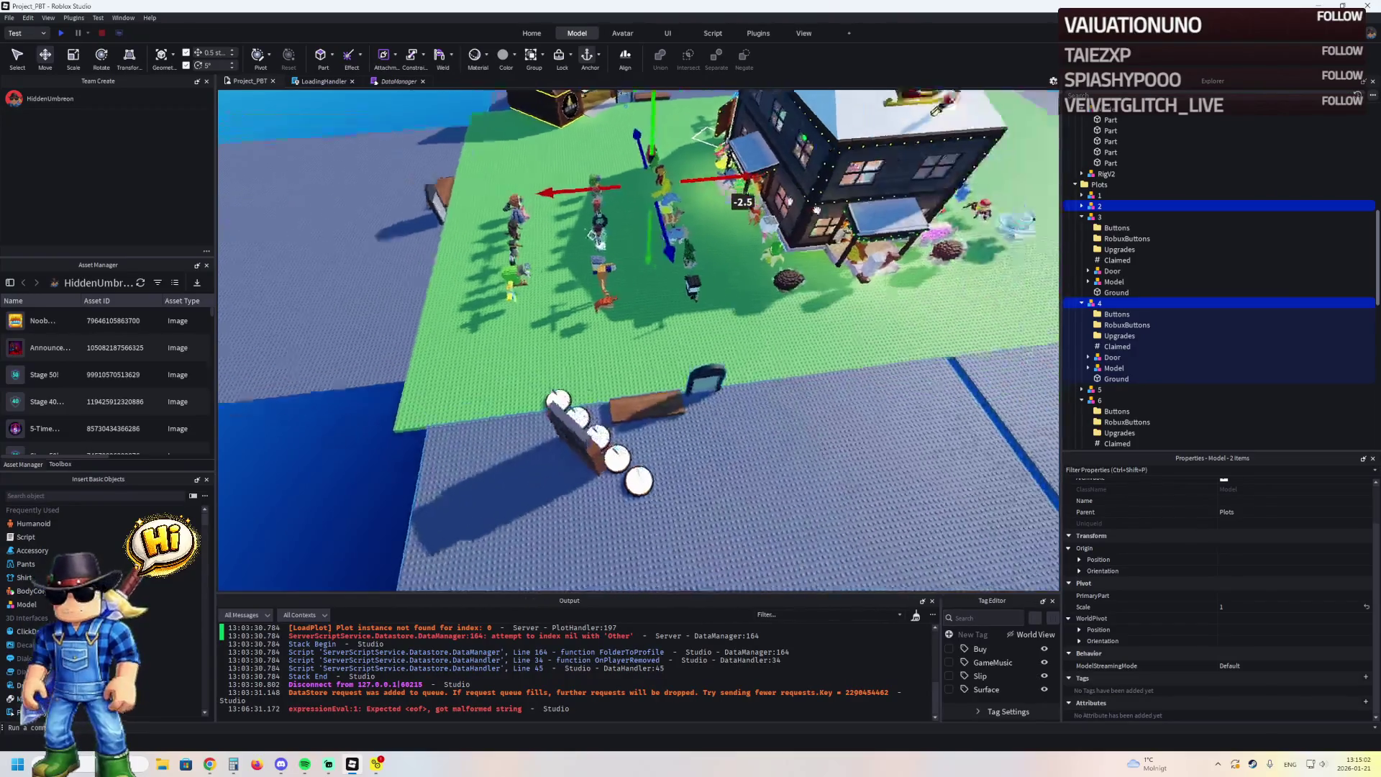
left_click(1099, 389)
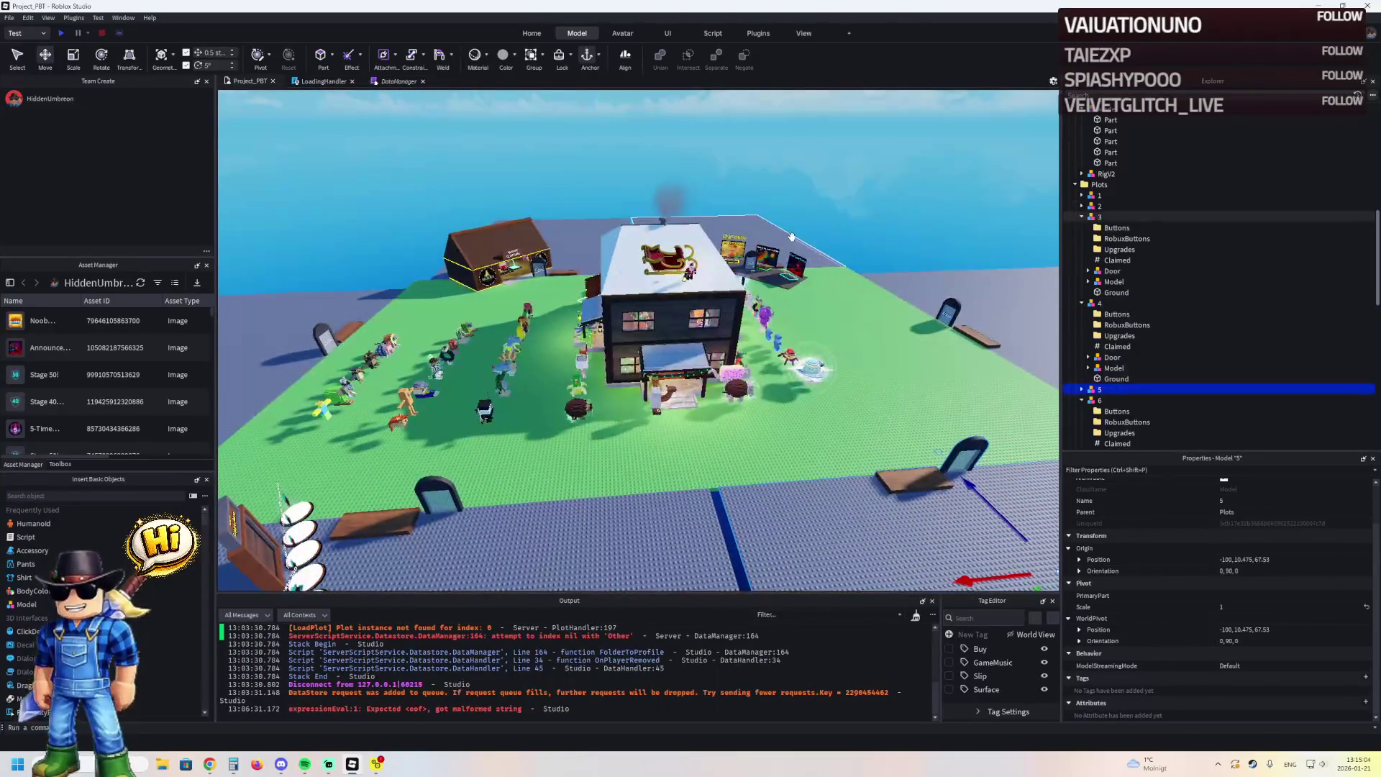
Survey the row of grey plots beside the green plot and select plots 2 and 4
key("d")
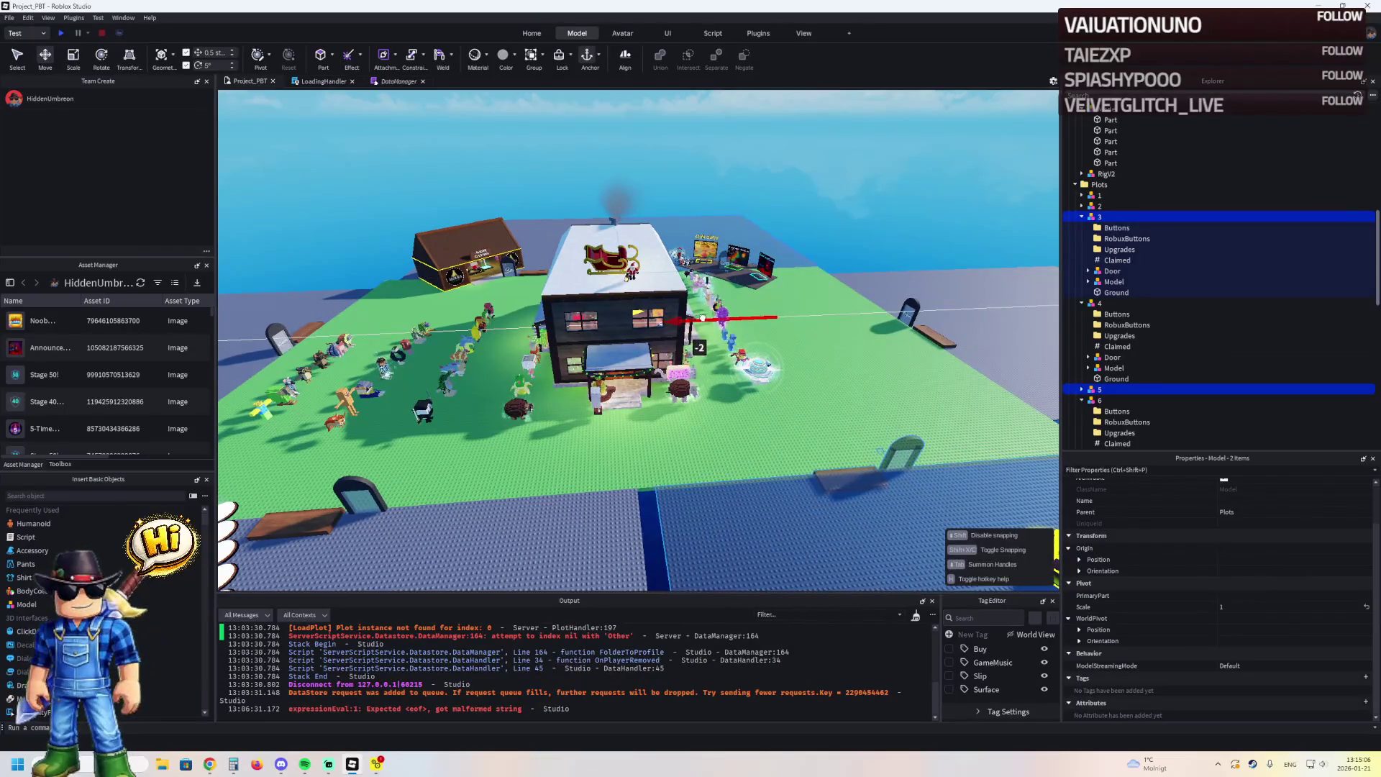
key("d")
left_click(746, 261)
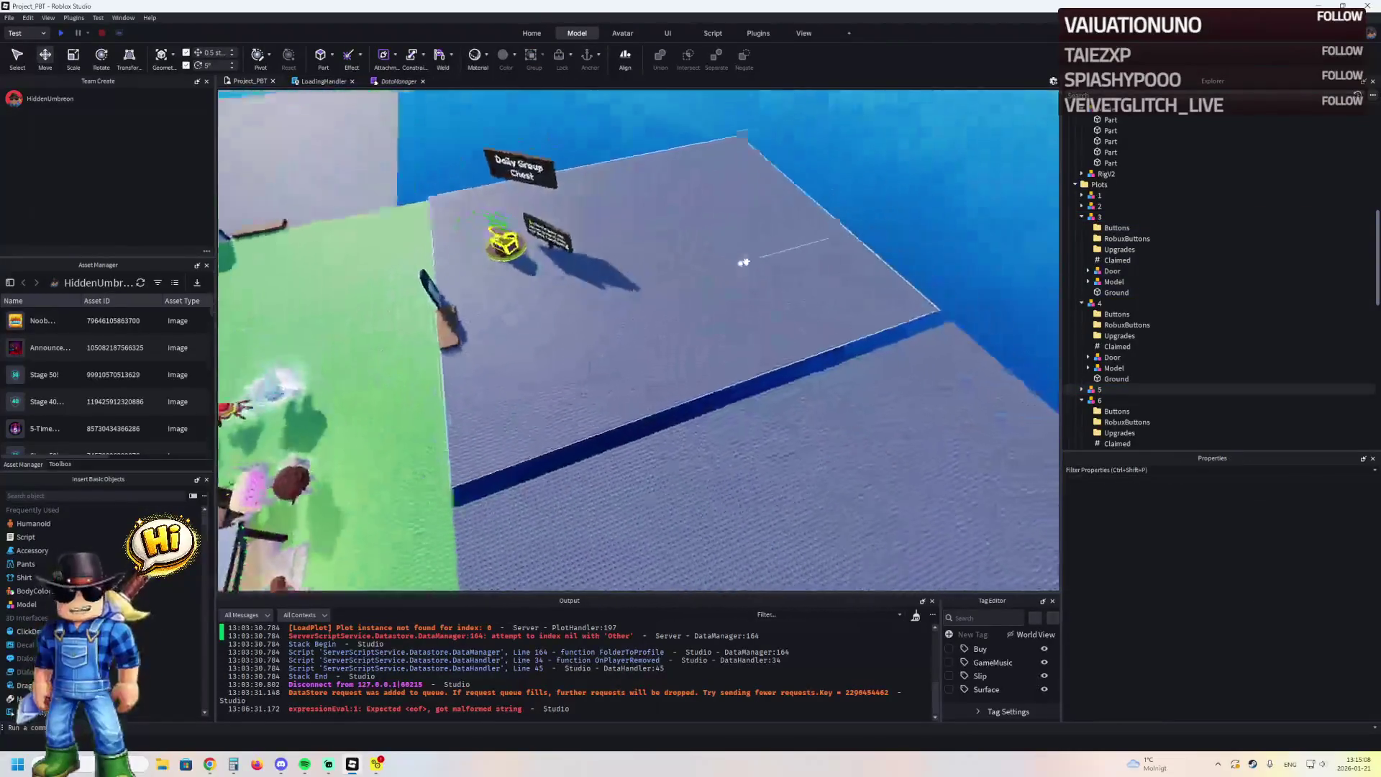
key("a")
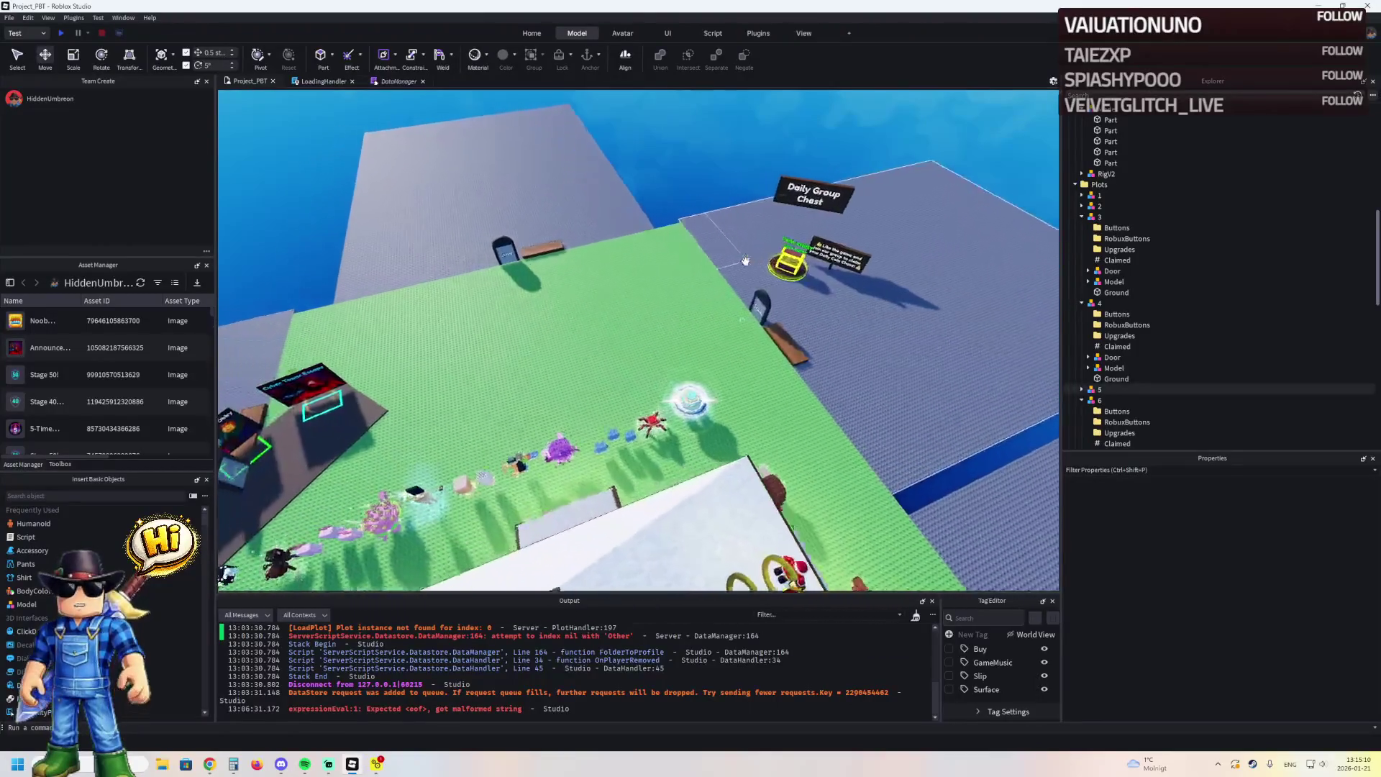
key("d")
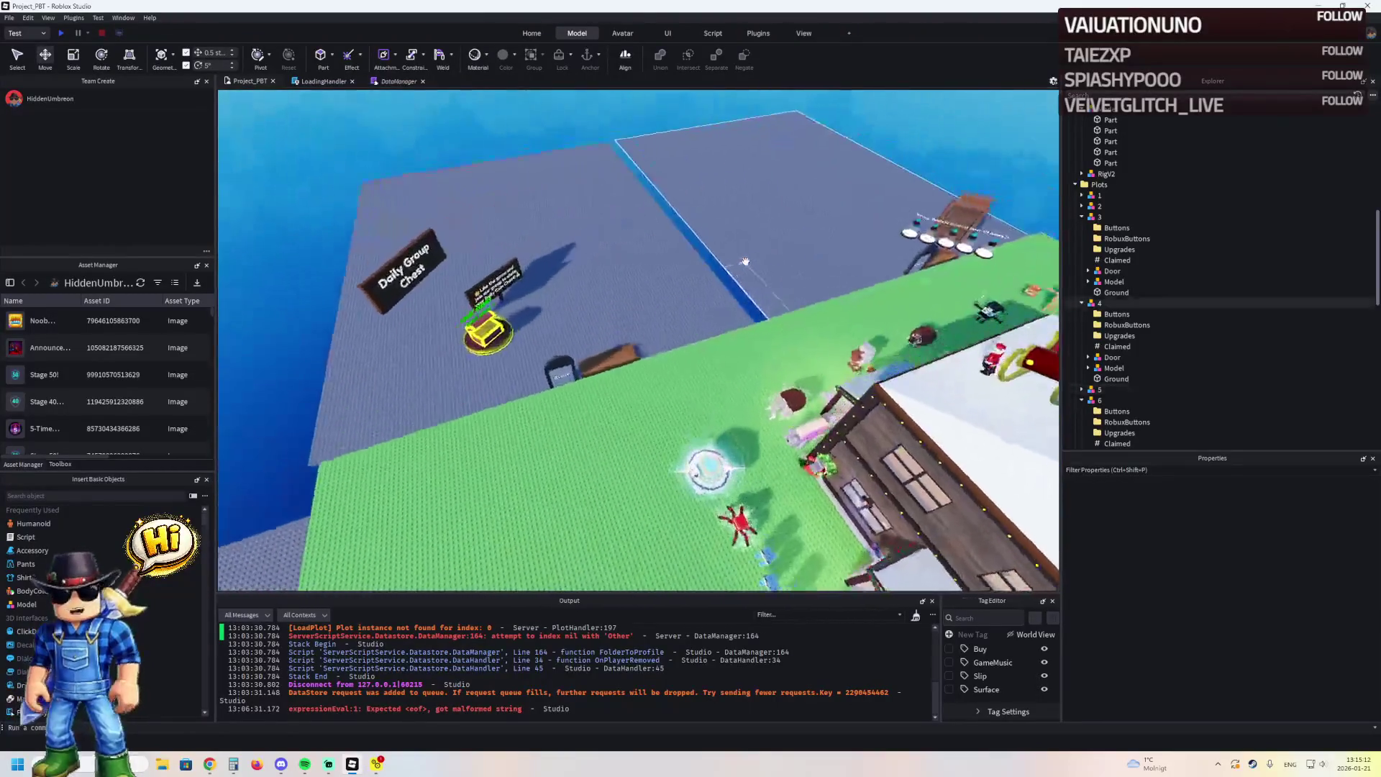
key("s")
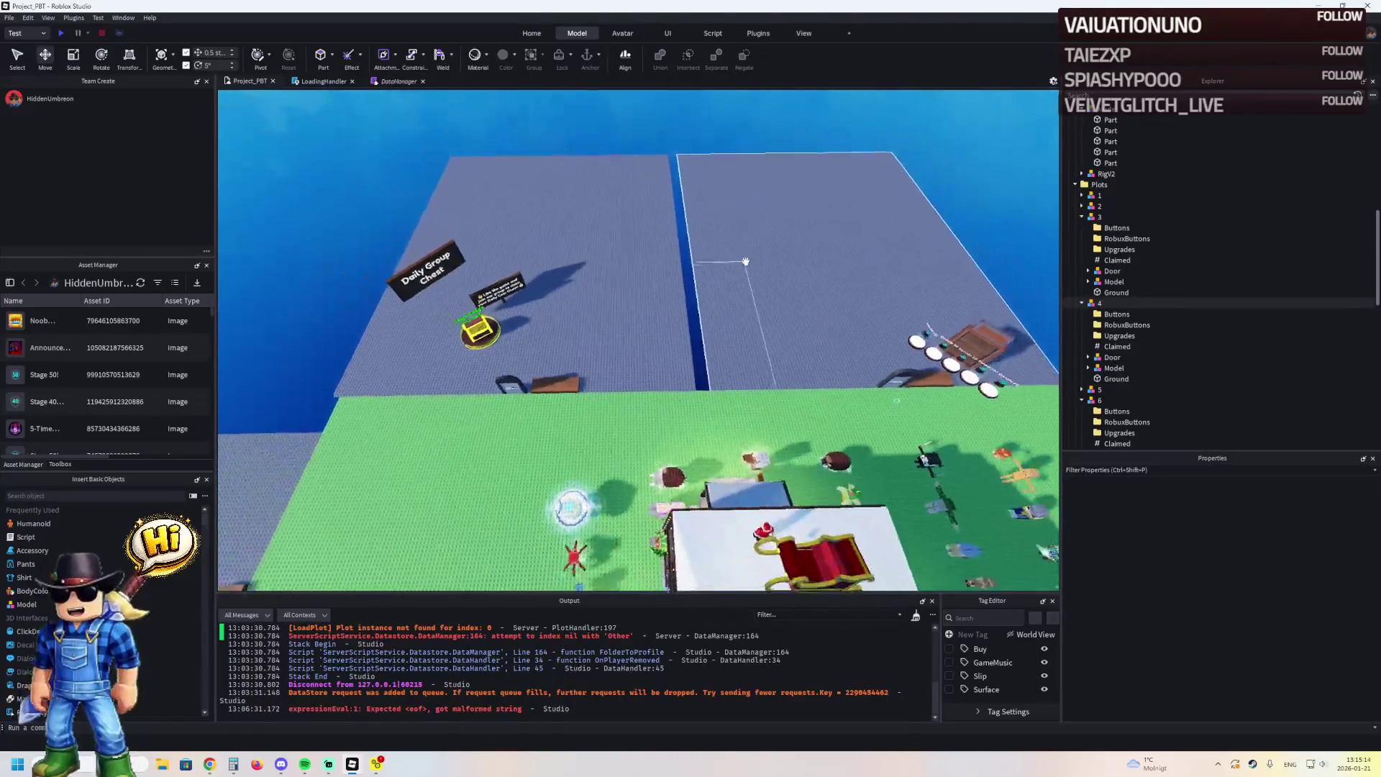
key("d")
left_click(745, 262)
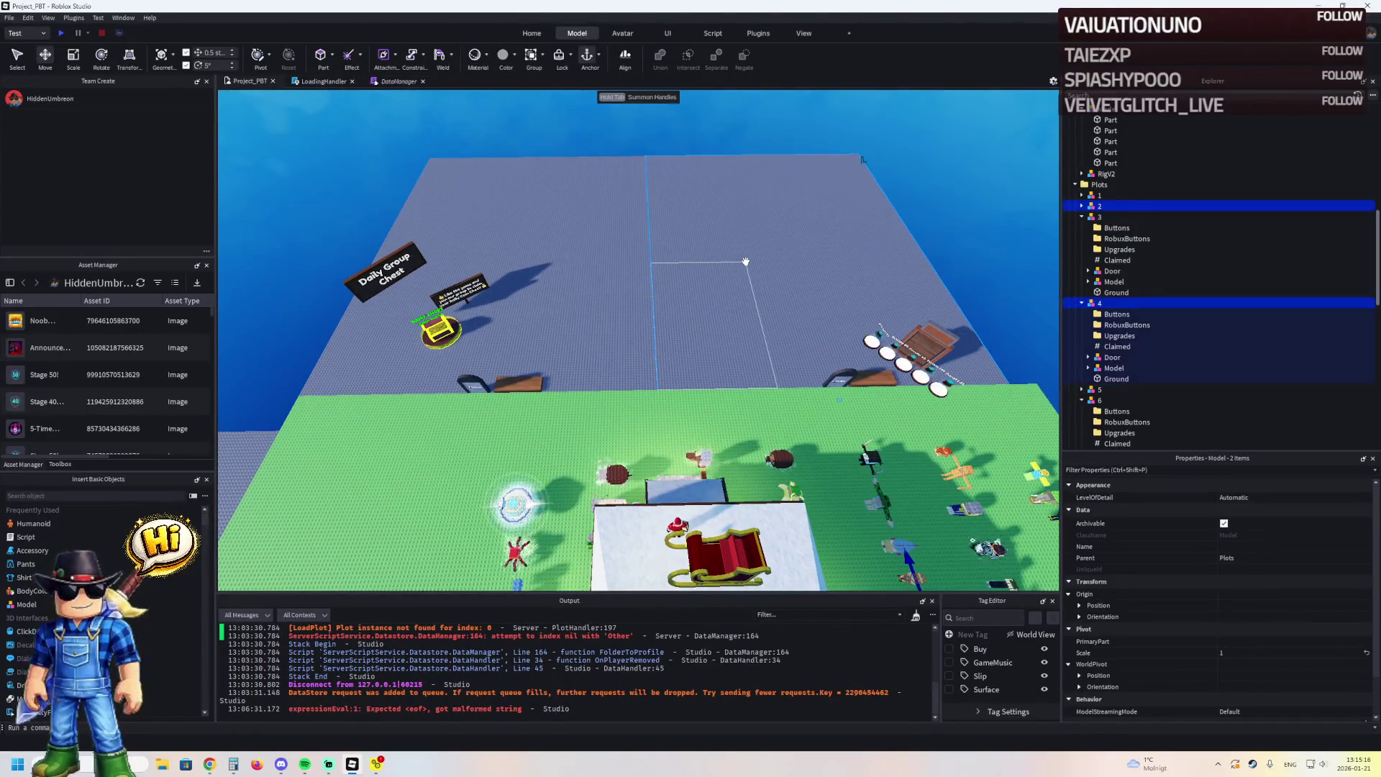
Multi-select plots 2, 3, 4 and 5 and shift them along the X axis
left_click(506, 141)
left_click(462, 310)
left_click(462, 310, "ctrl")
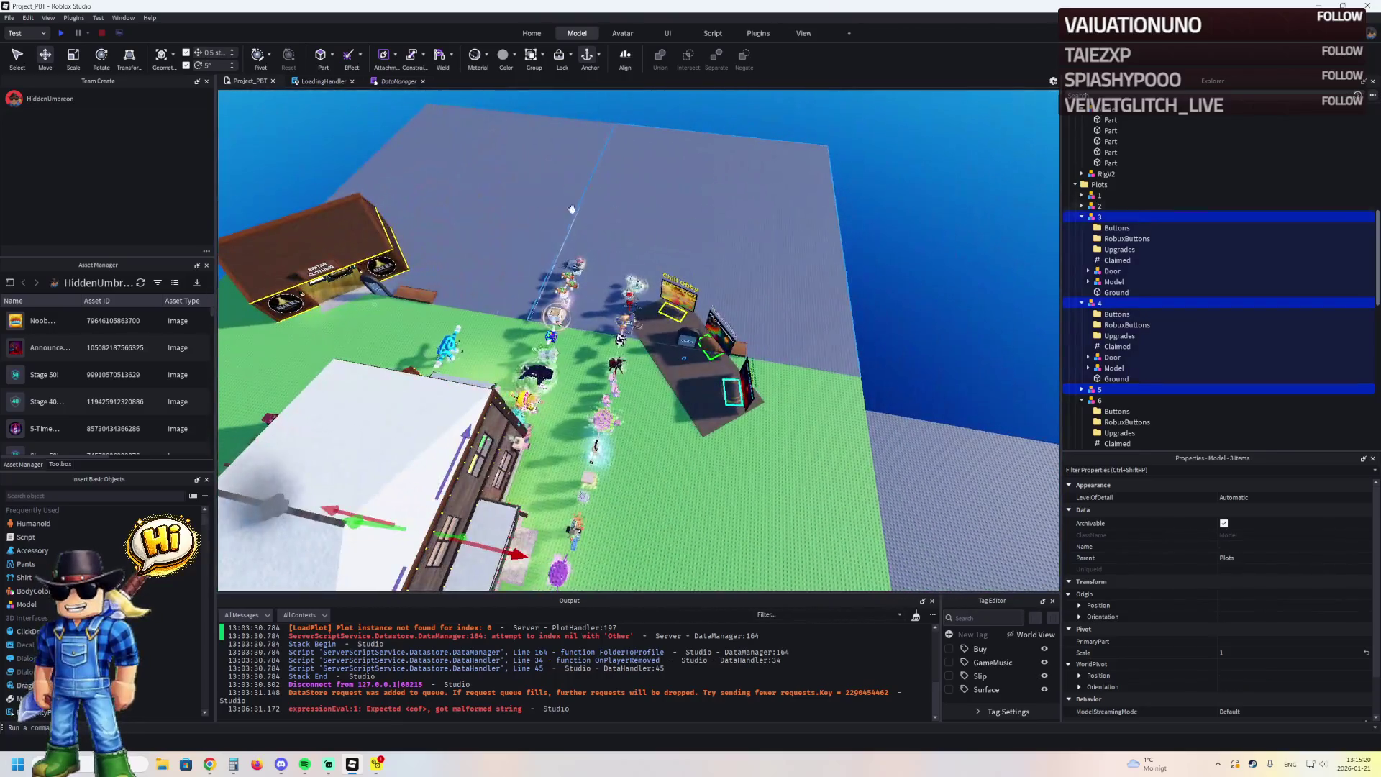
left_click(505, 208, "ctrl")
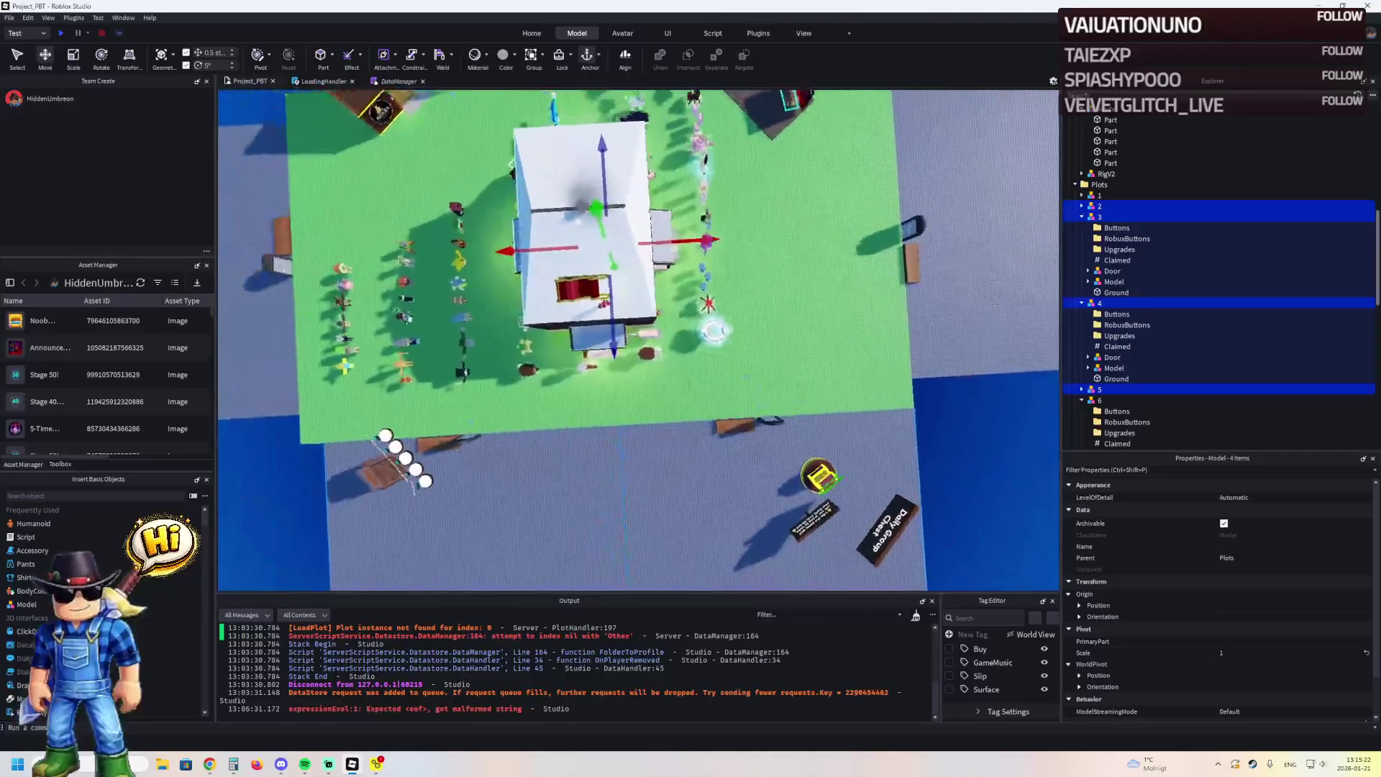
left_click_drag(676, 225, 667, 236)
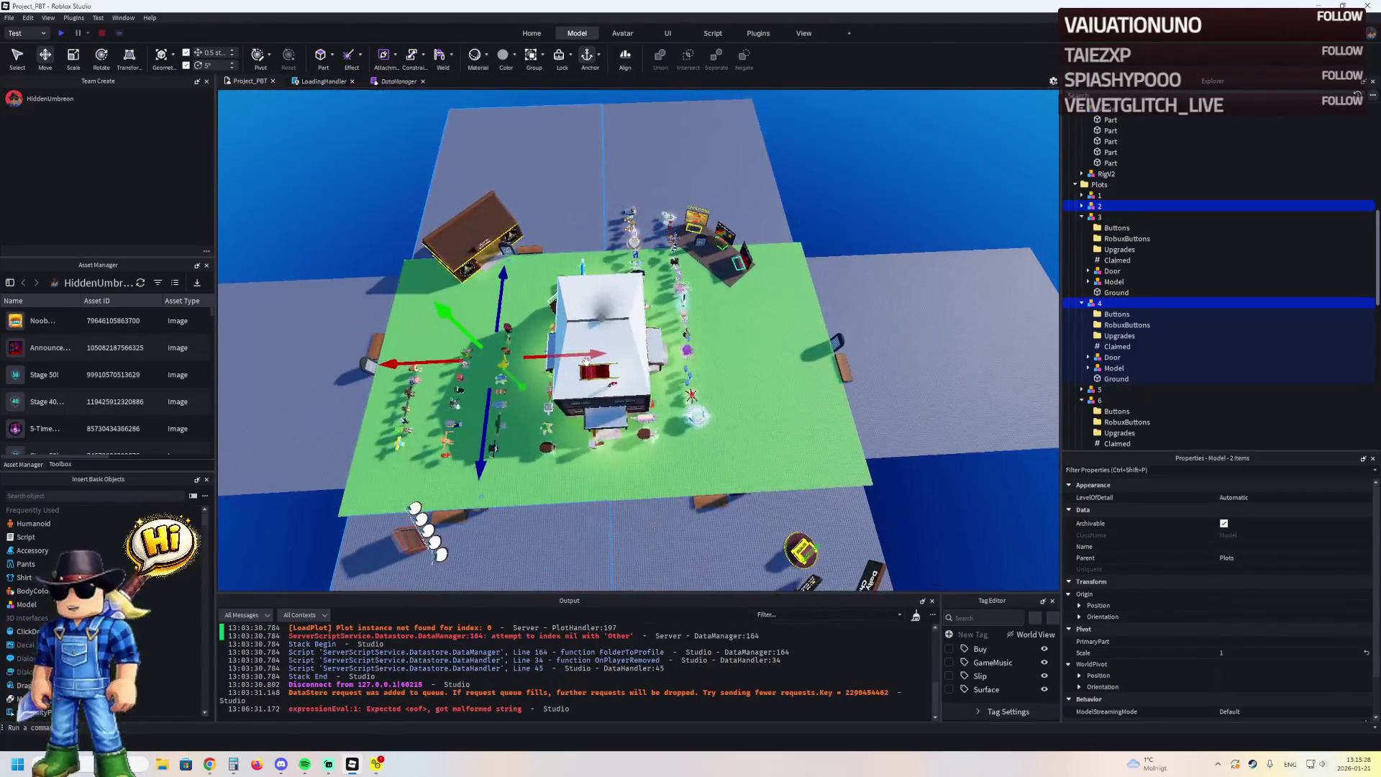
left_click_drag(591, 354, 594, 353)
Move plot 5 alone along the X axis, then clear the selection
left_click(582, 191)
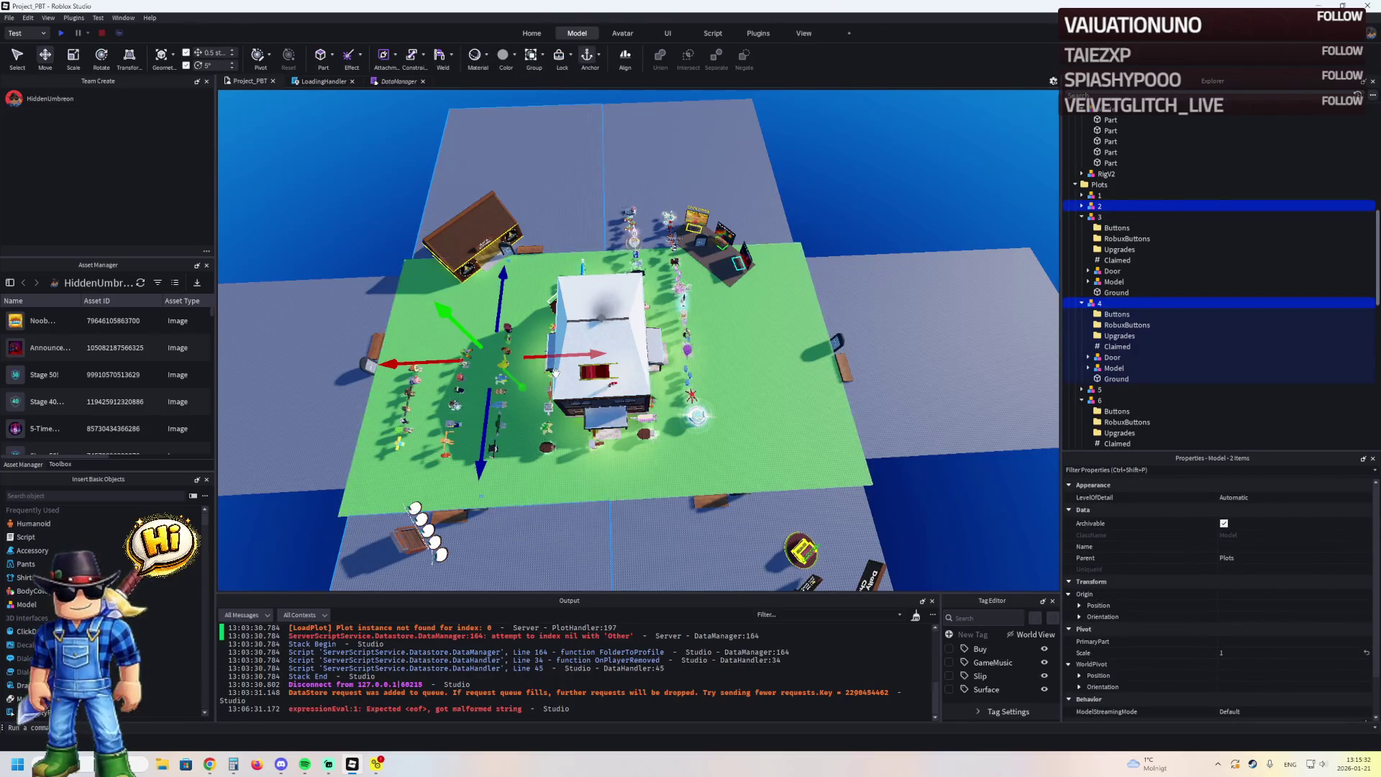
left_click(744, 551)
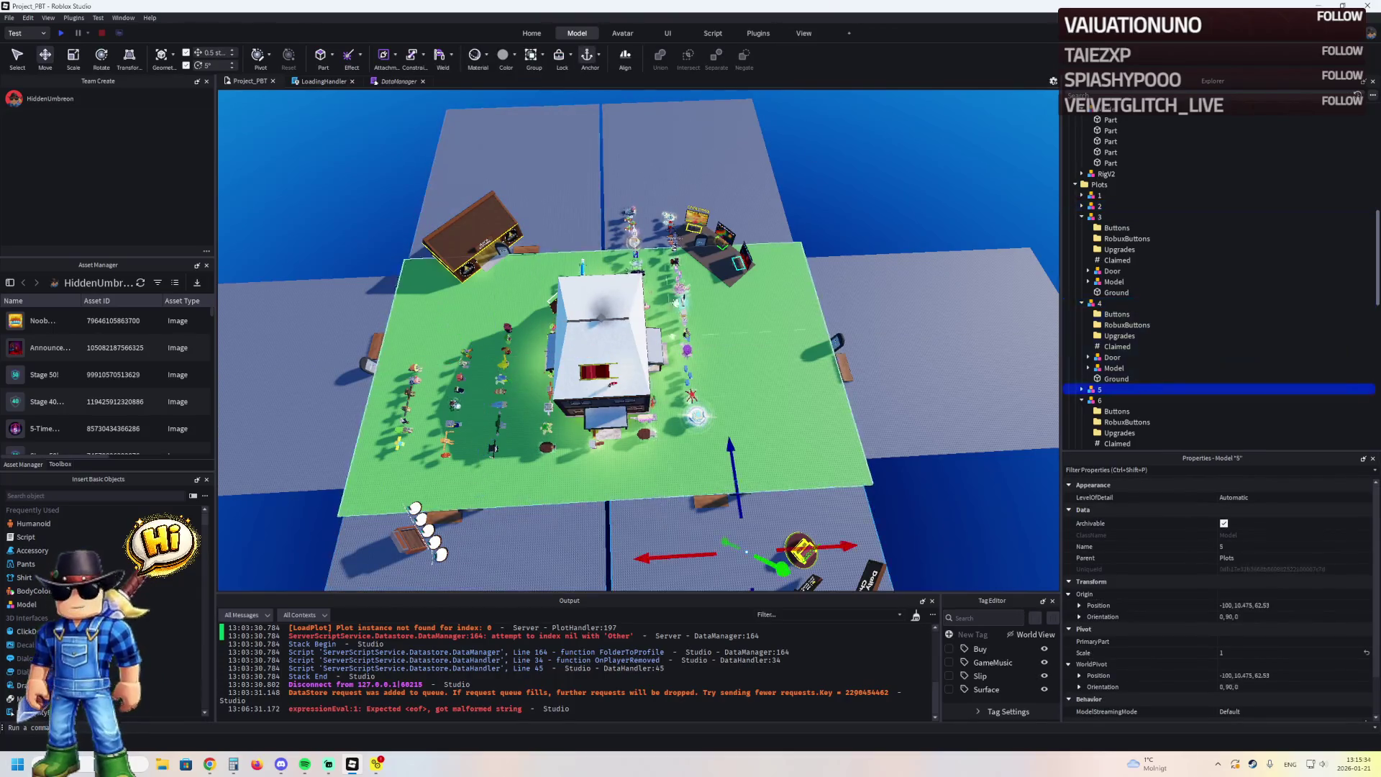
left_click_drag(684, 351, 669, 351)
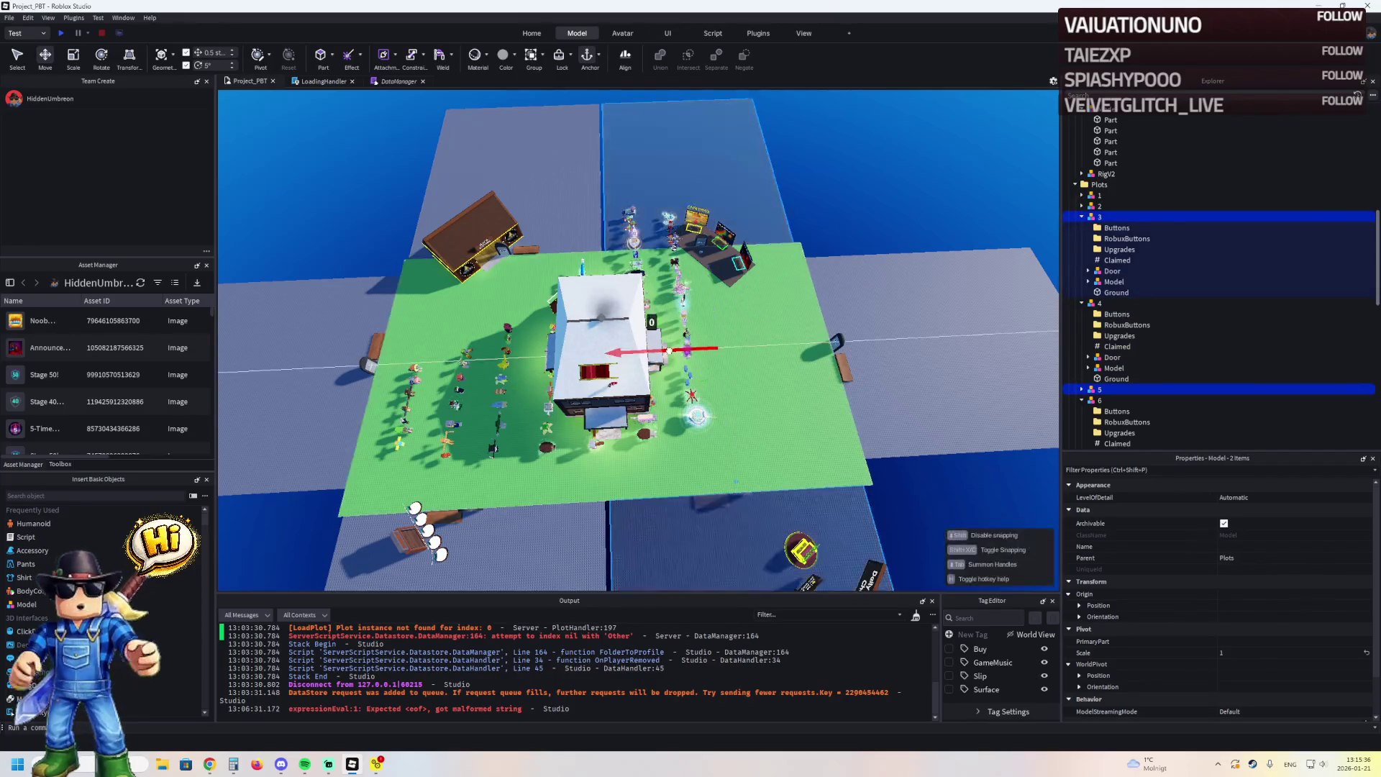
left_click(852, 159)
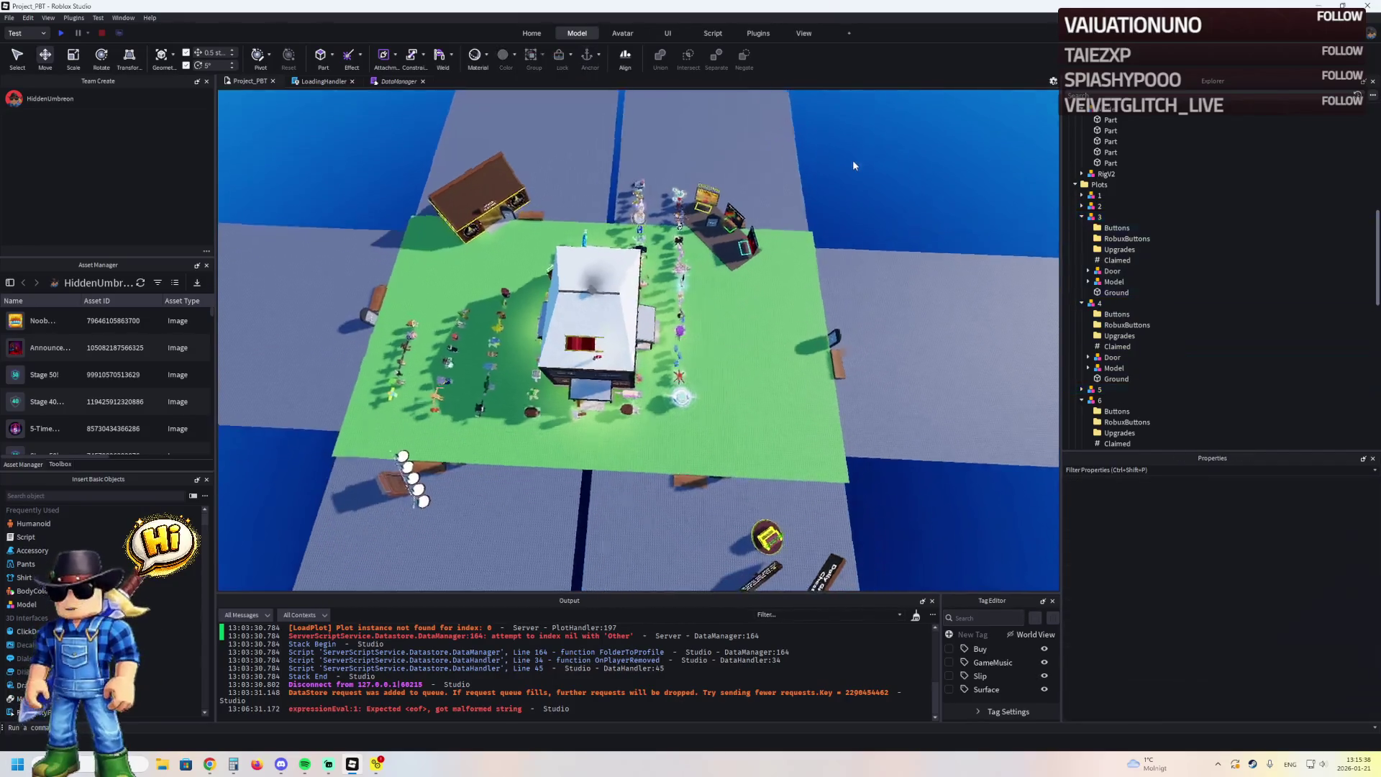
scroll(852, 160, "up", 5)
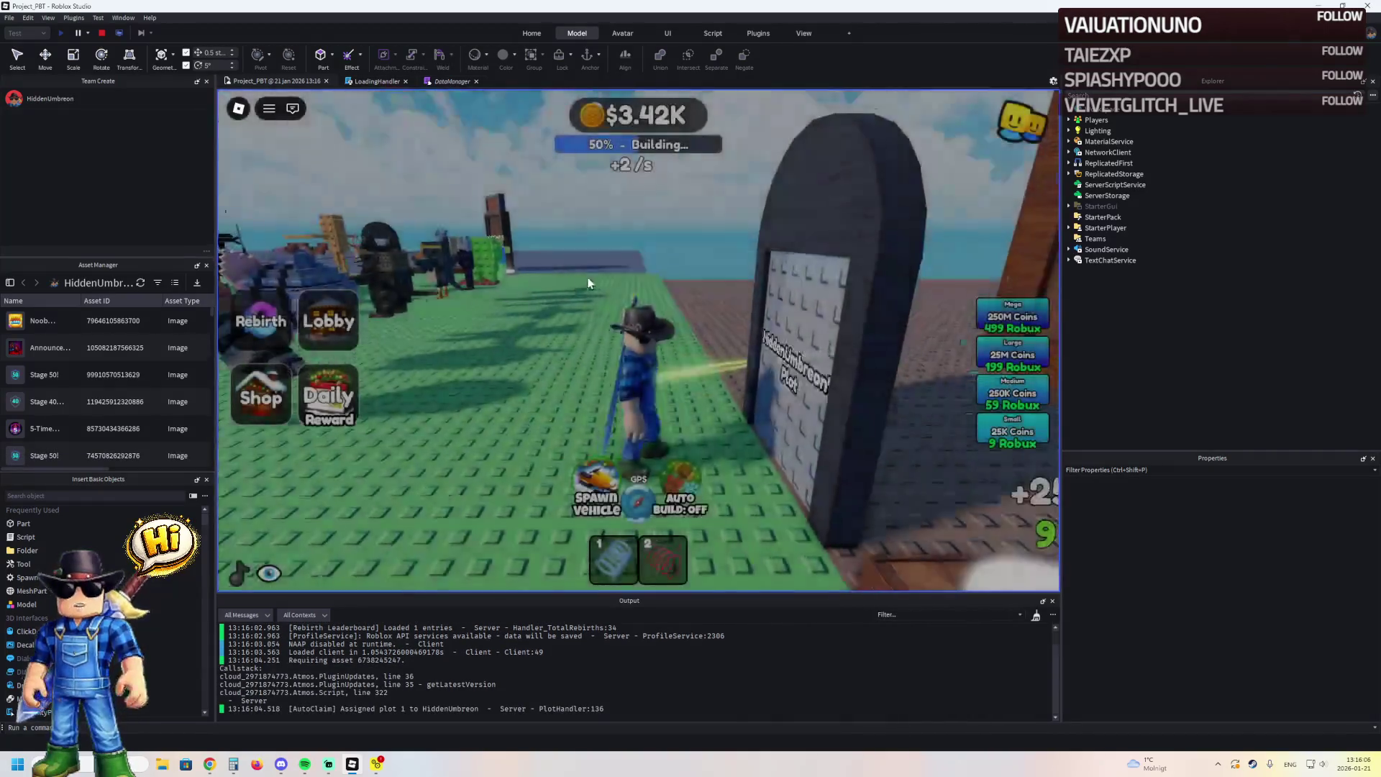
Run the character past the Daily Group Chest, Claim pad and white walls, back to the obby portals
key("w")
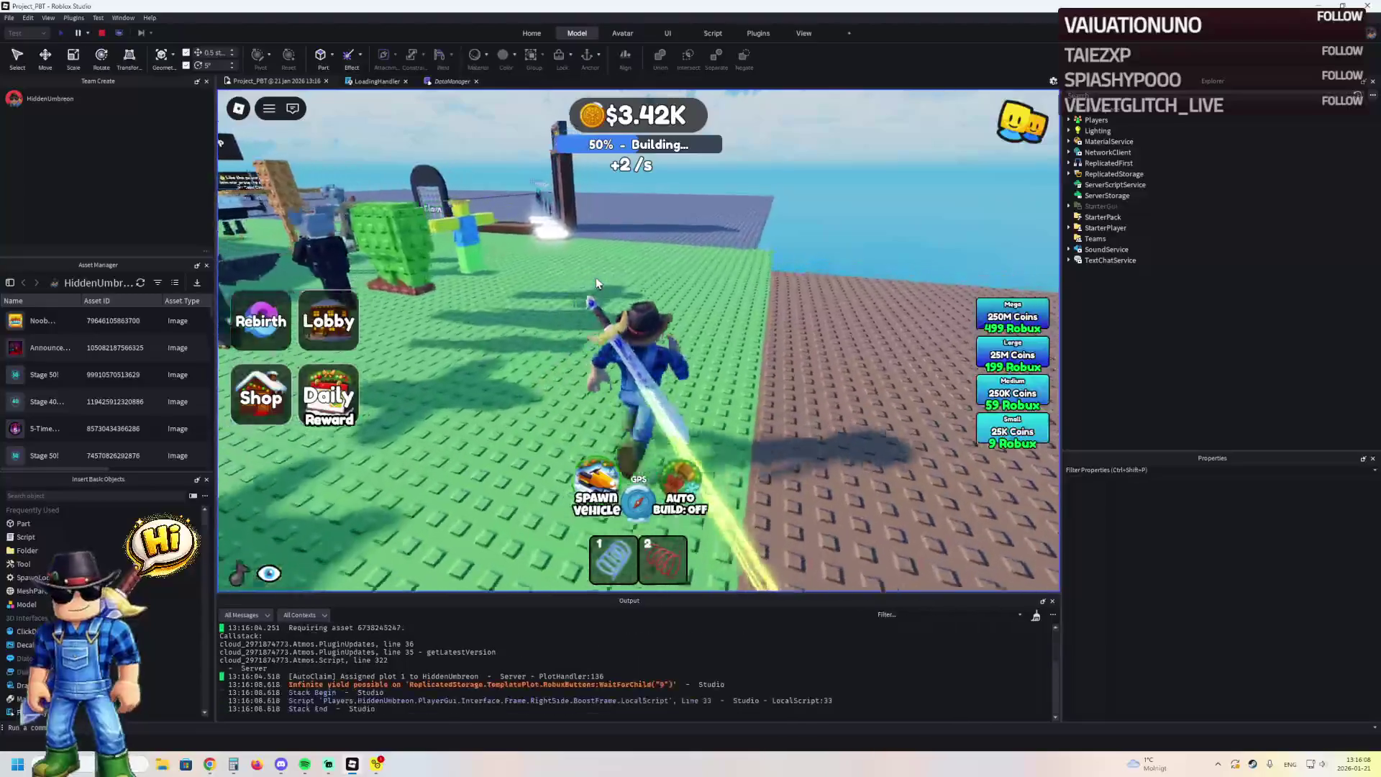
key("w")
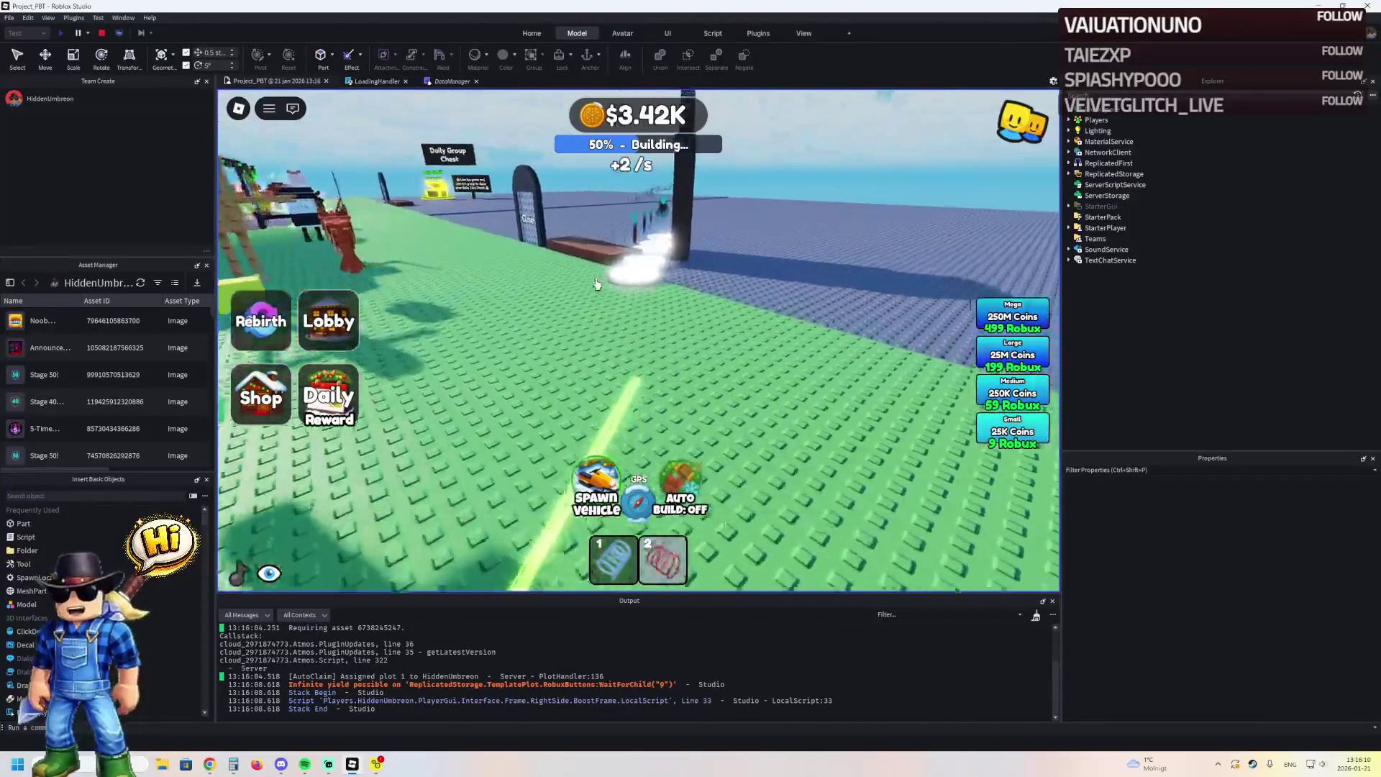
key("w")
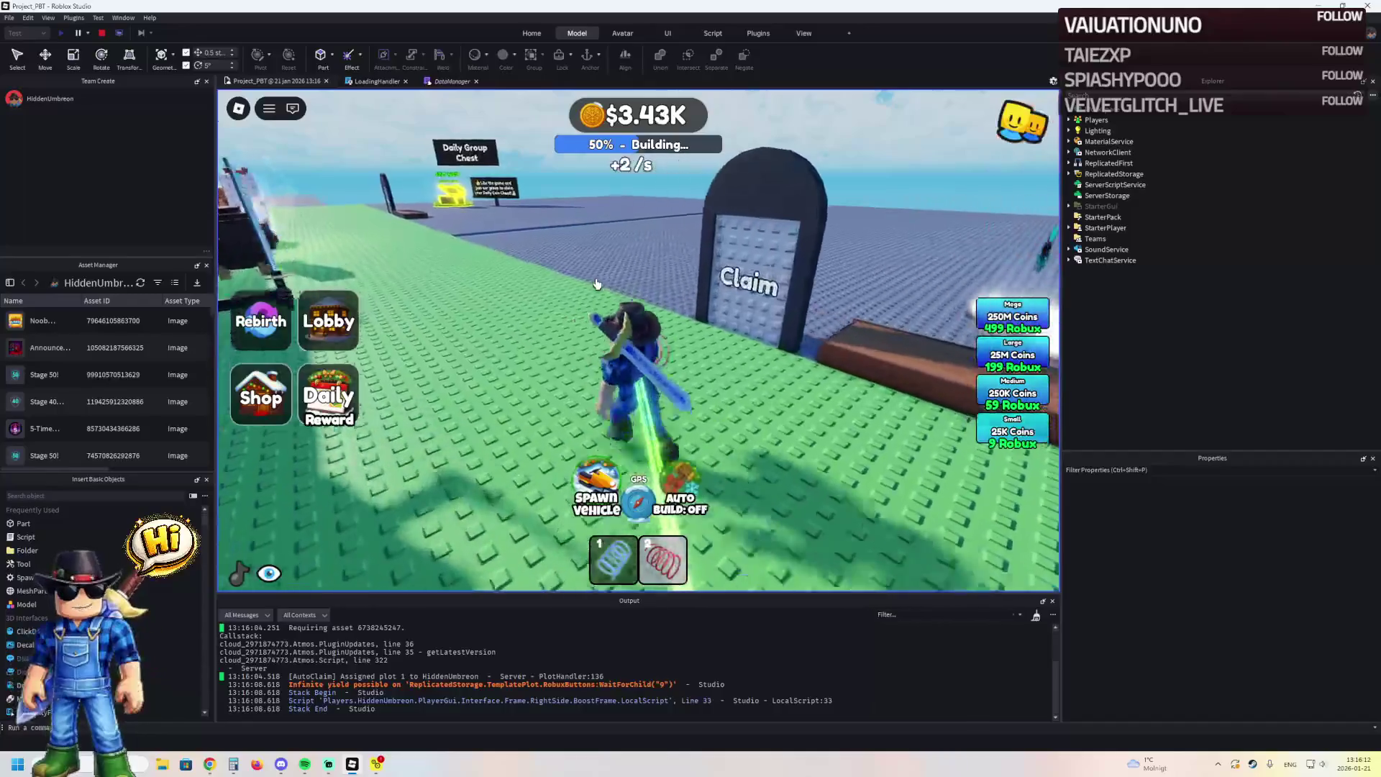
key("w")
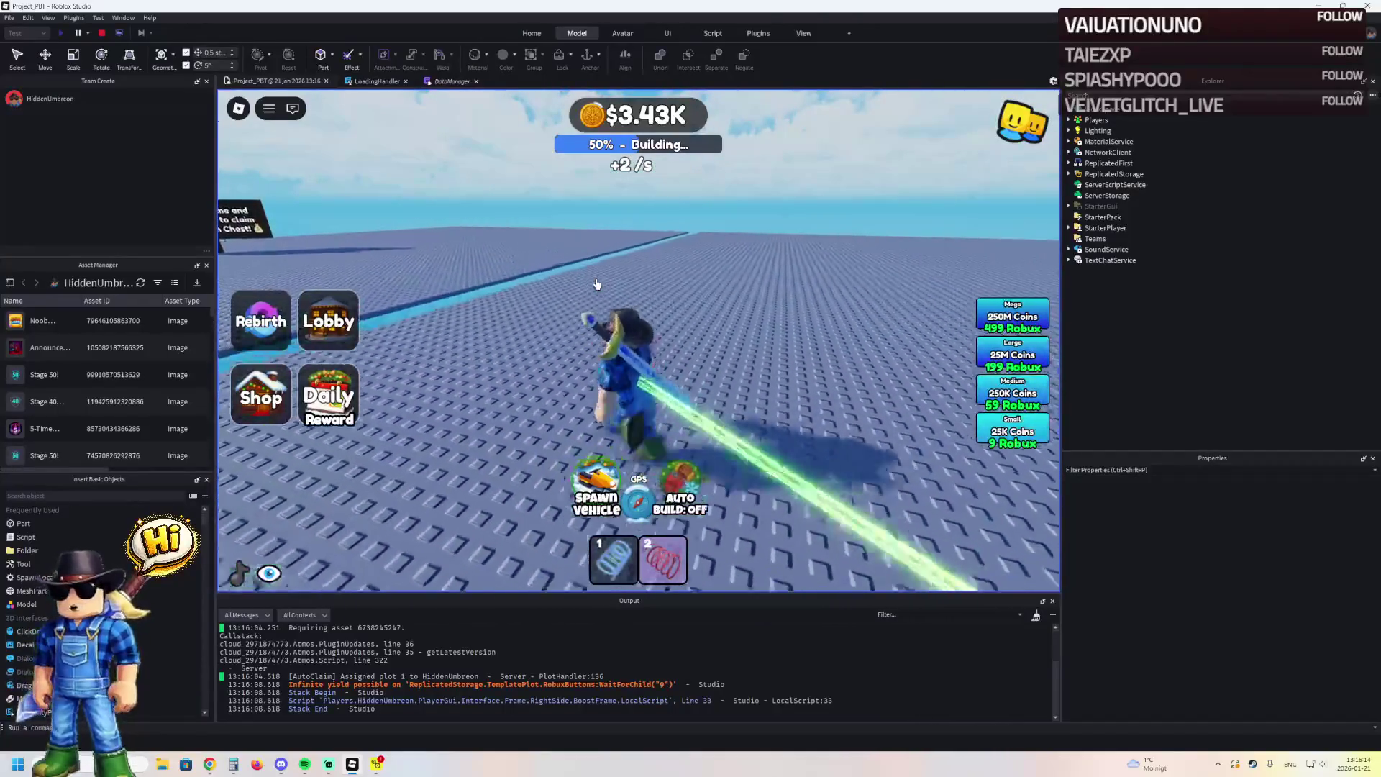
key("w")
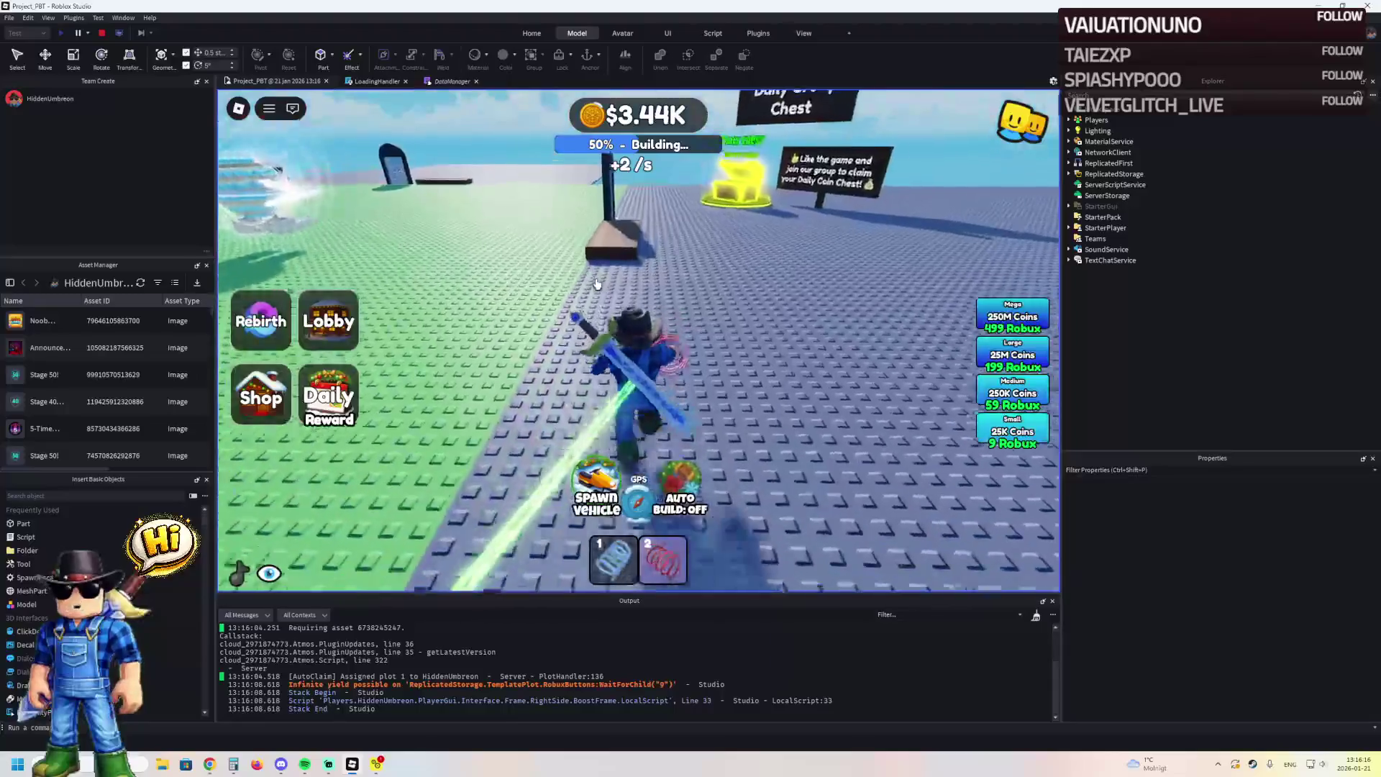
key("w")
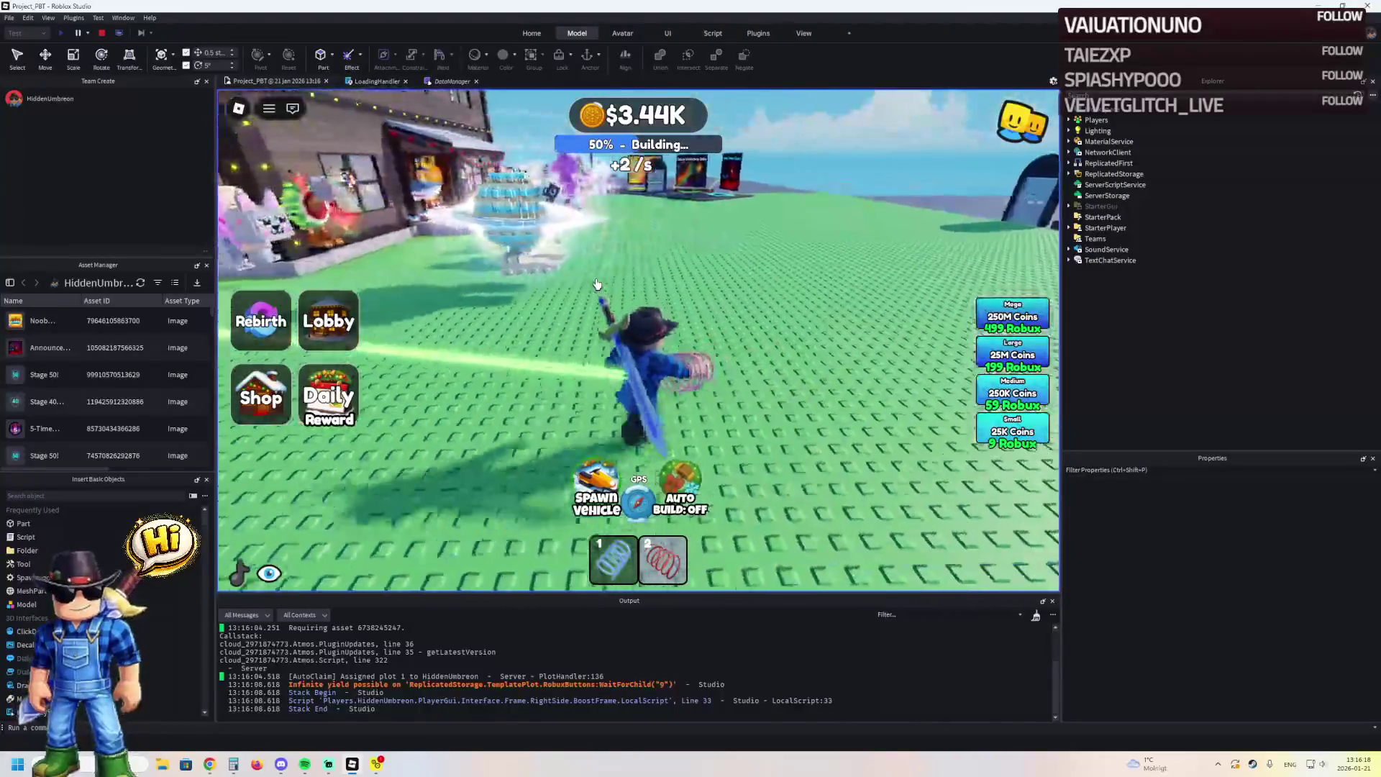
key("w")
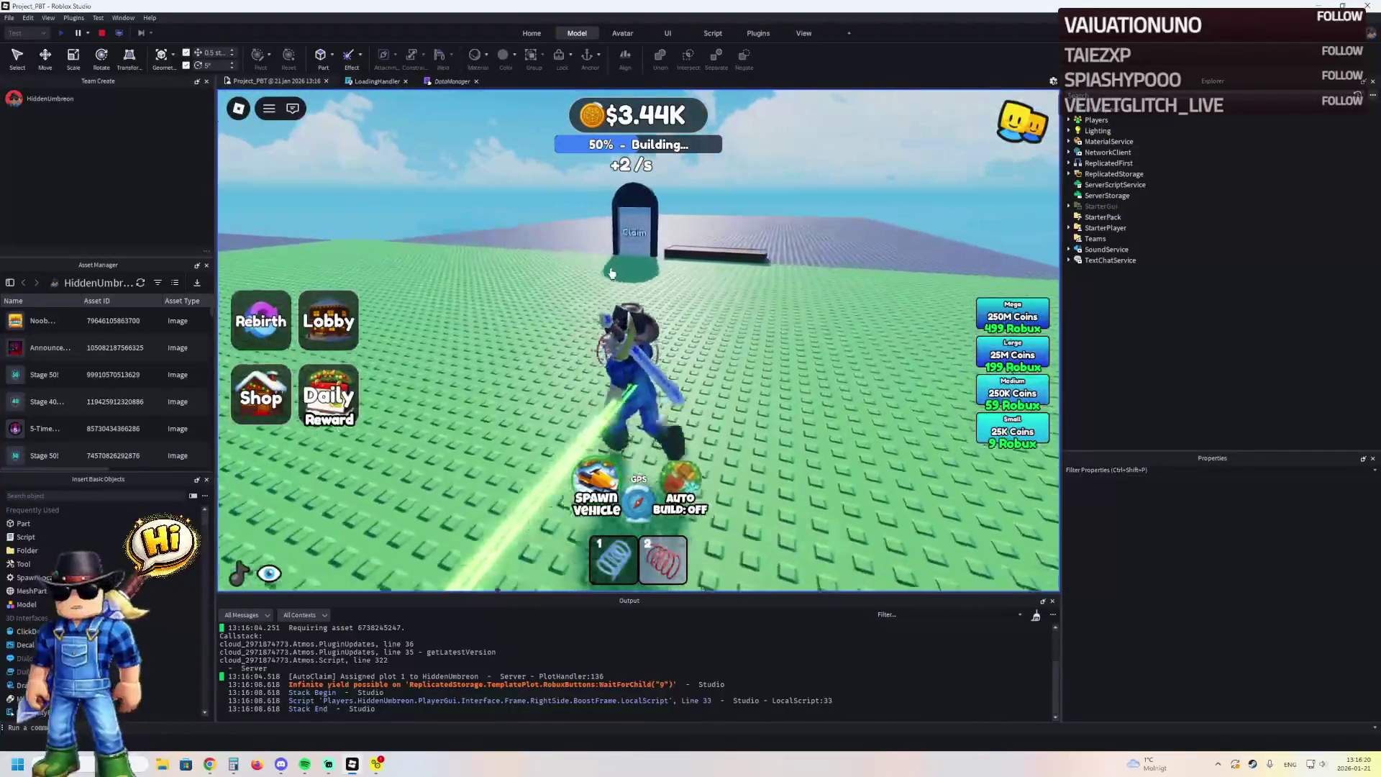
key("w")
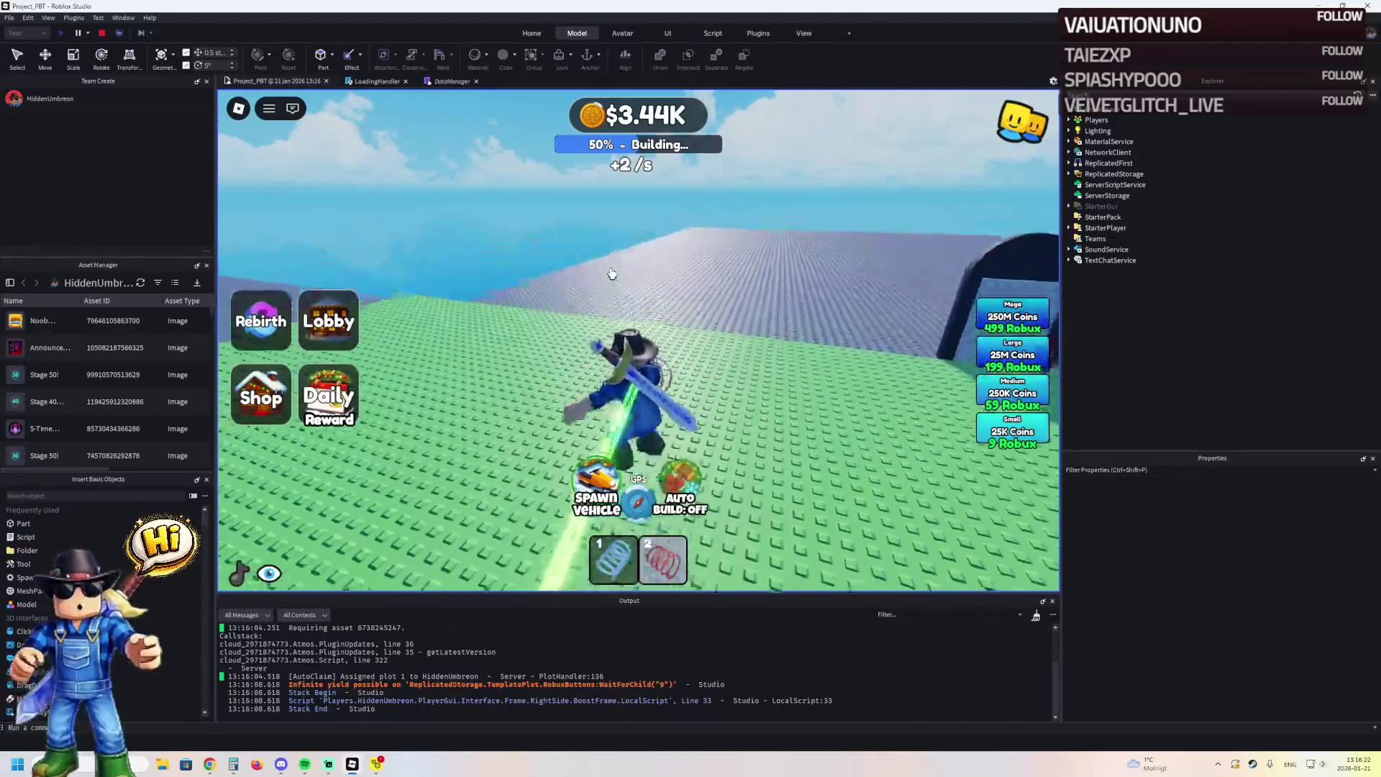
key("w")
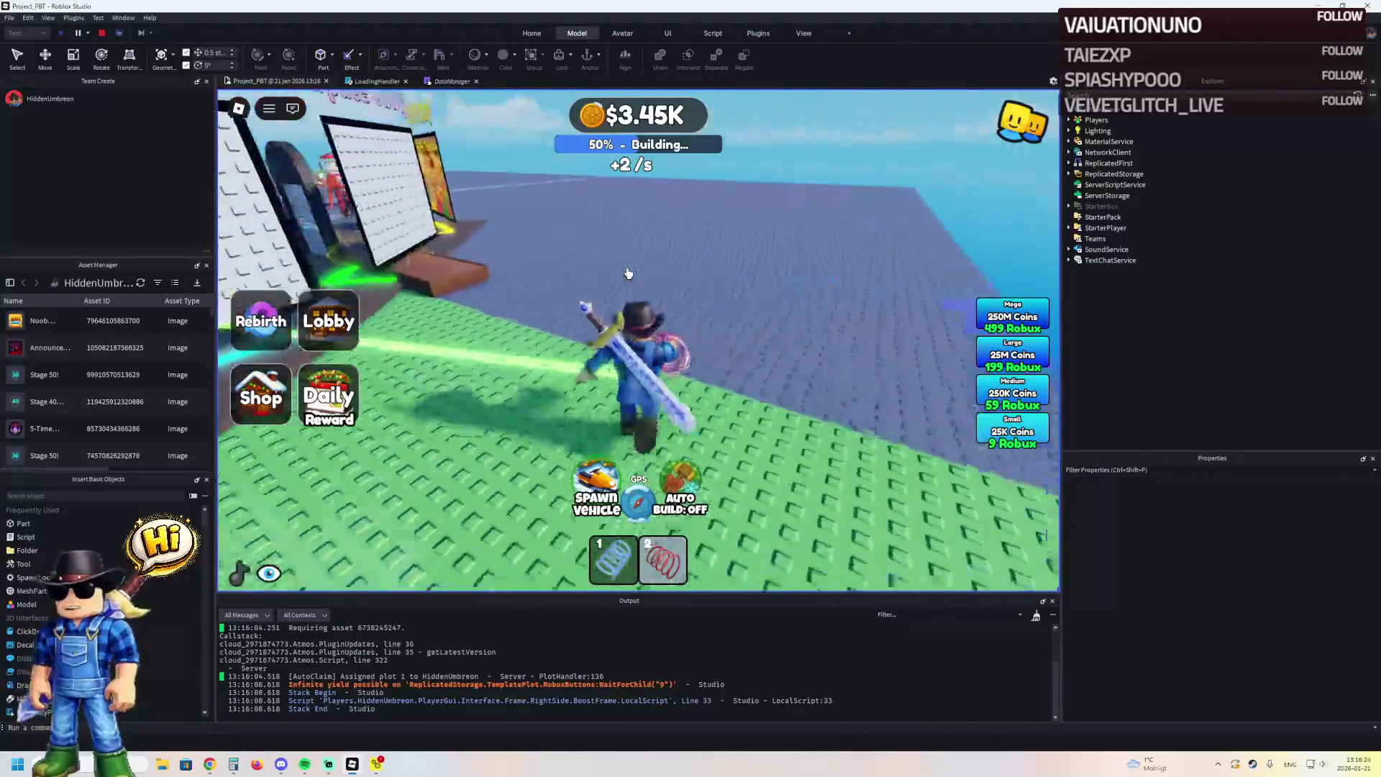
key("w")
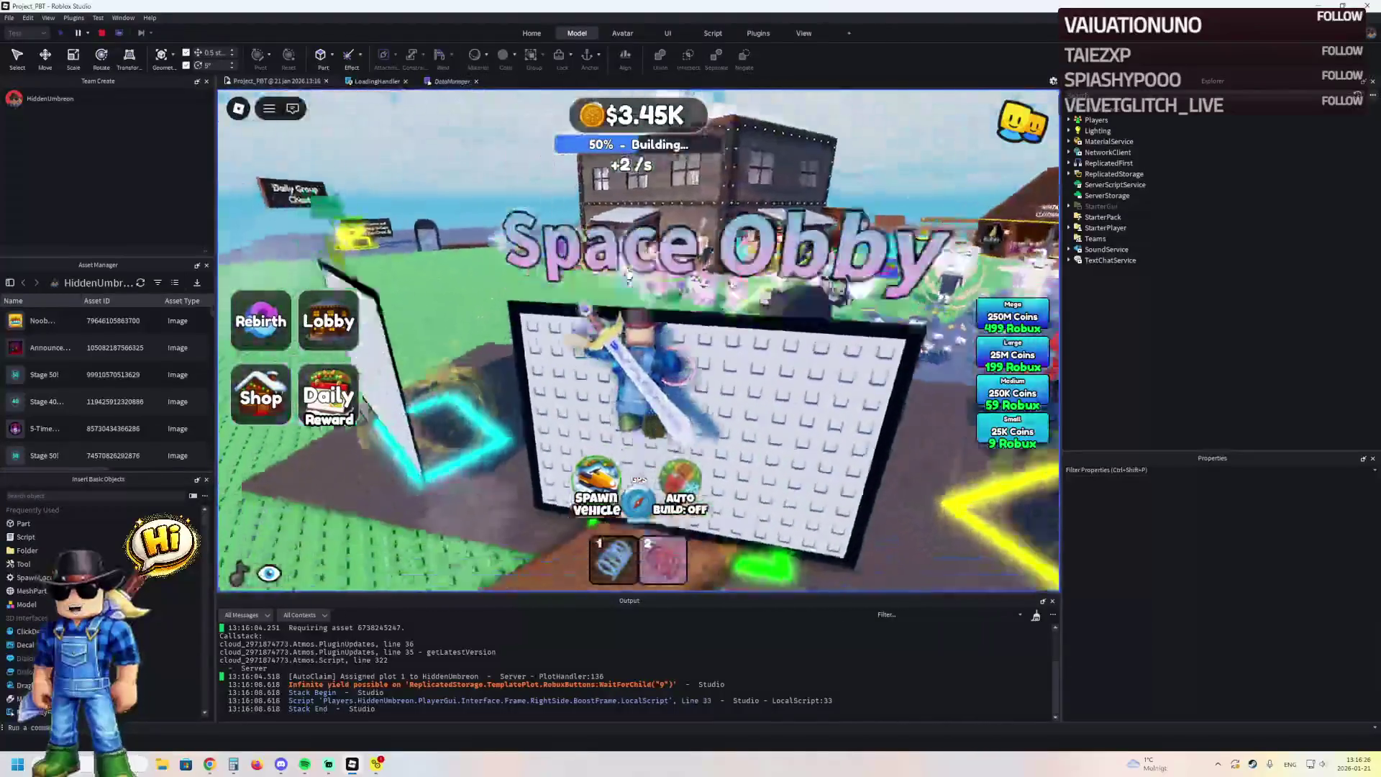
key("w")
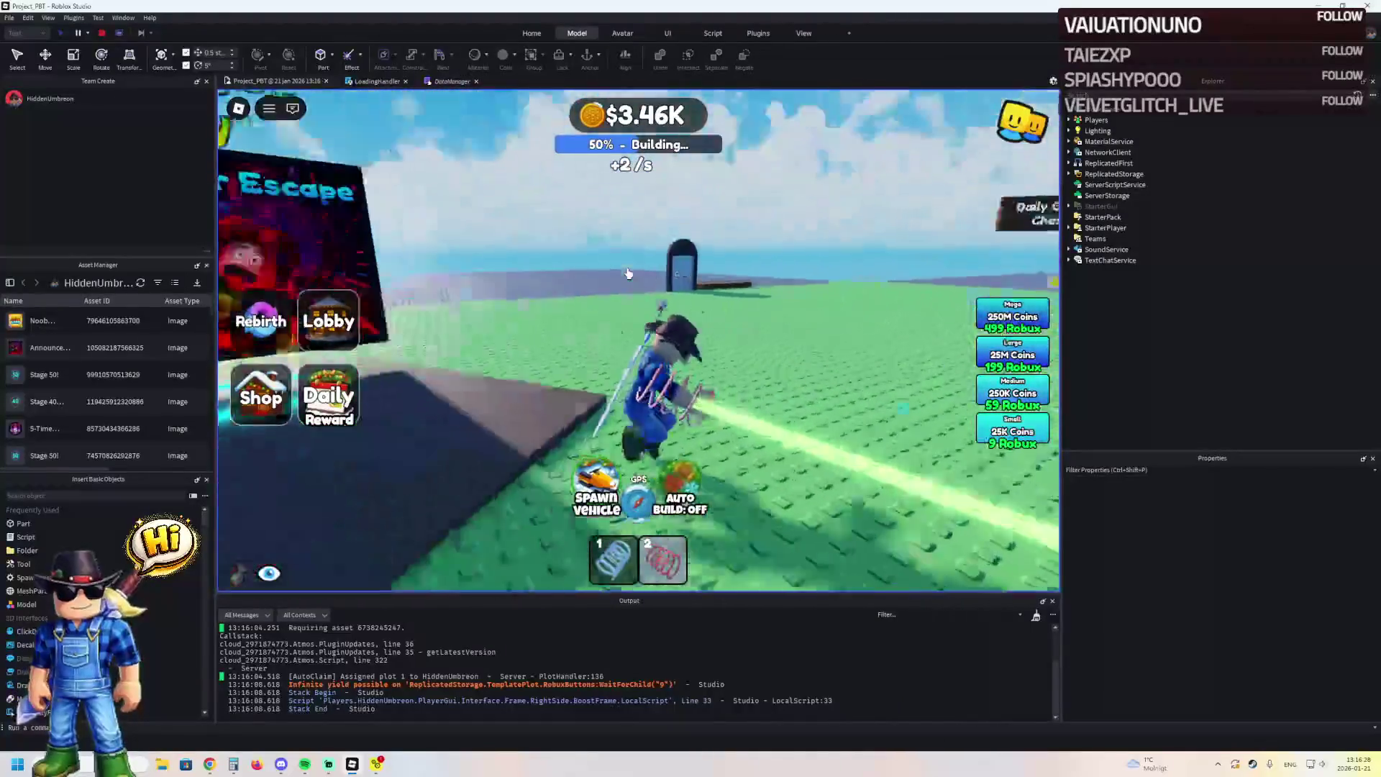
key("s")
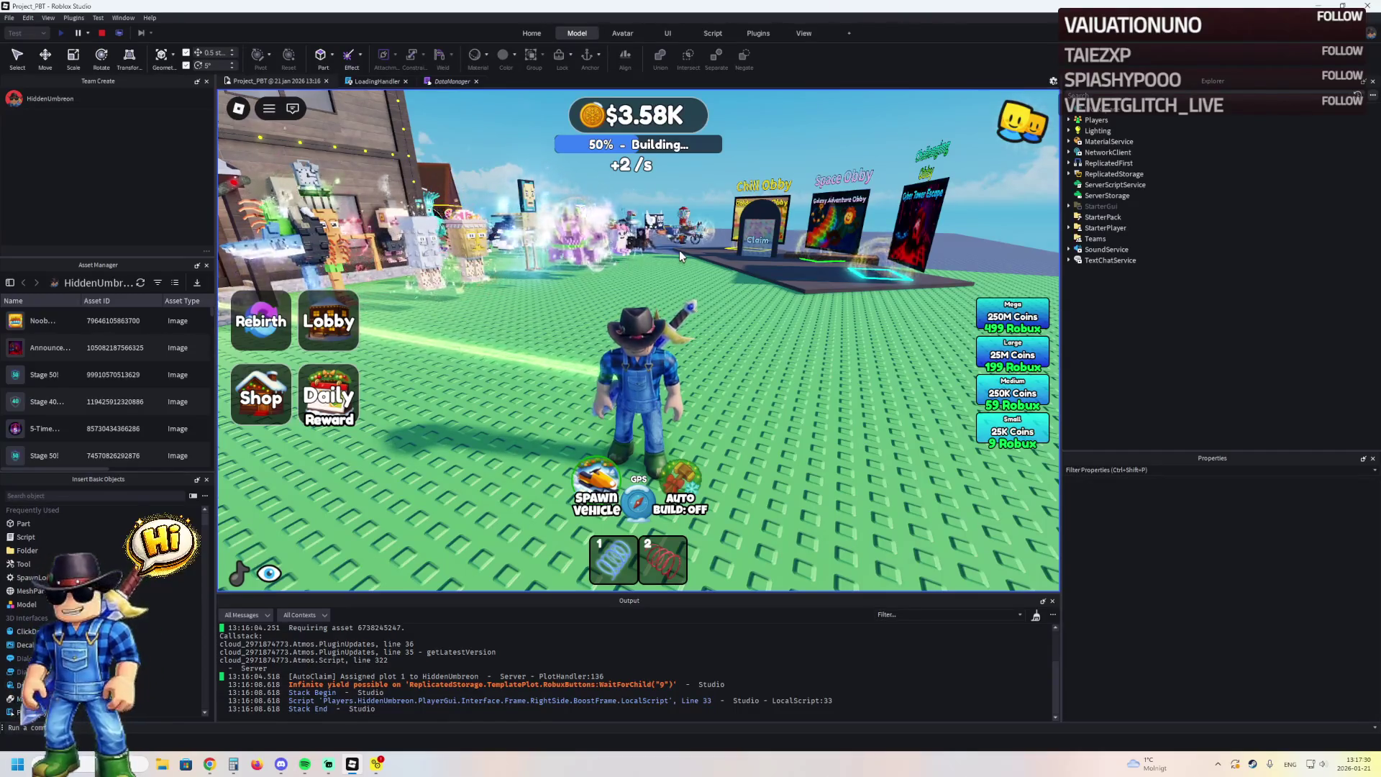
Run the avatar across the baseplate once more, then stop the playtest
key("w")
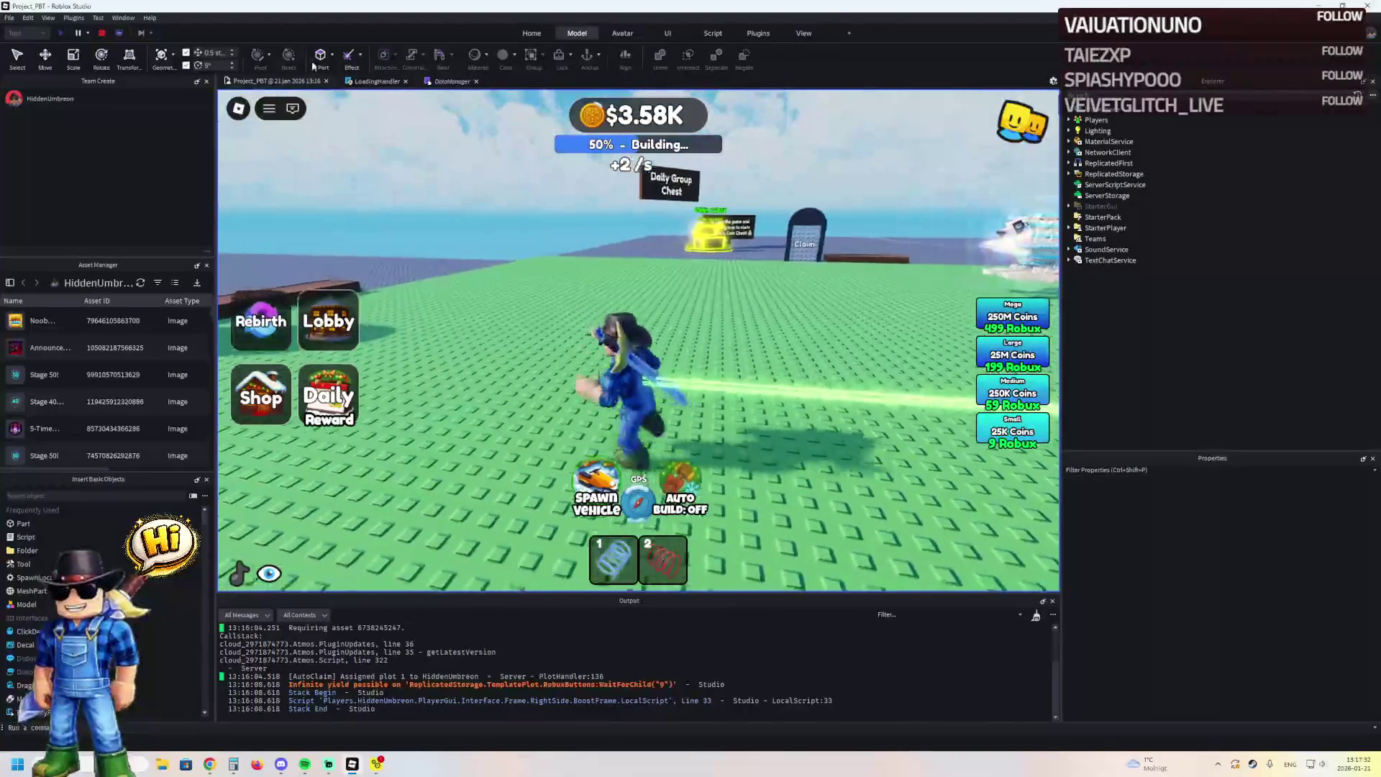
left_click(101, 33)
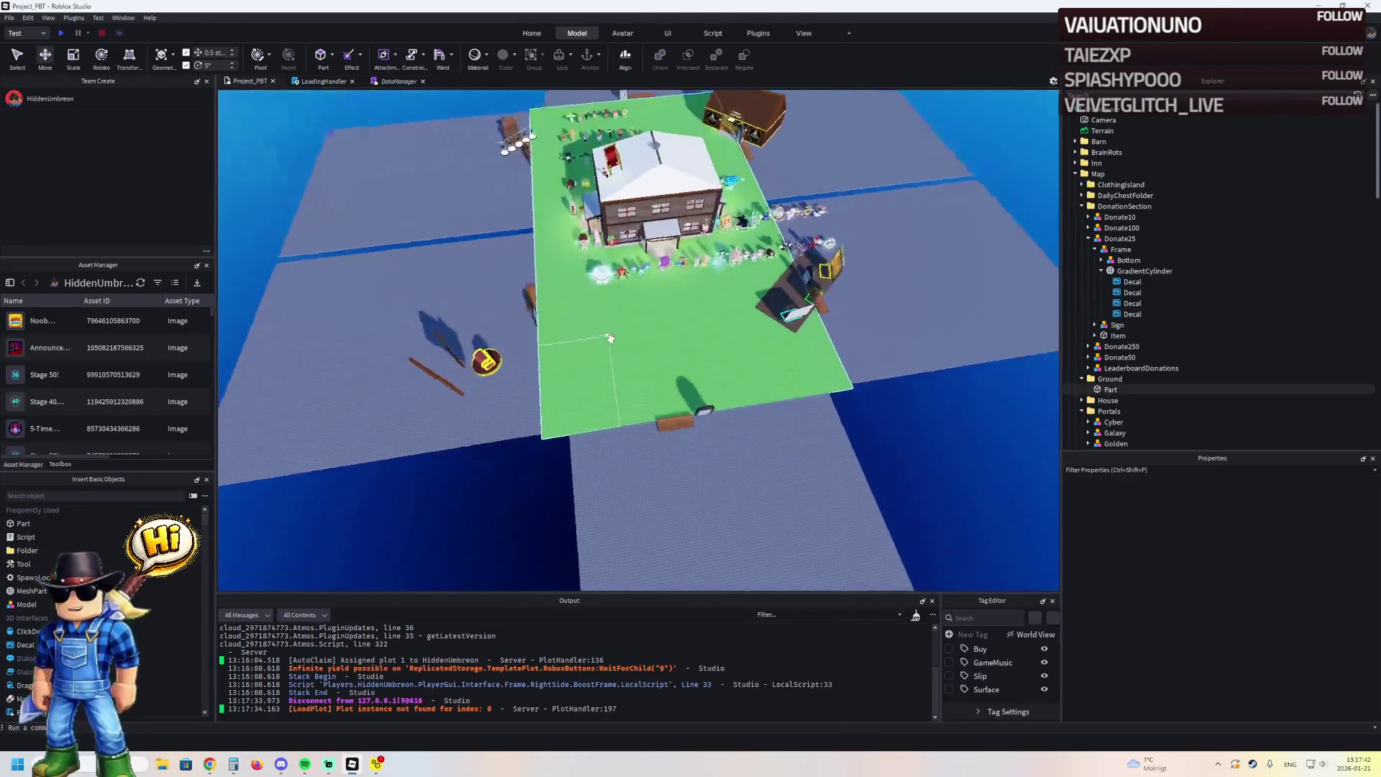
Select and focus the green Ground part, then scale its X size from 190 to 260
scroll(609, 338, "up", 1)
left_click(611, 338)
key("f")
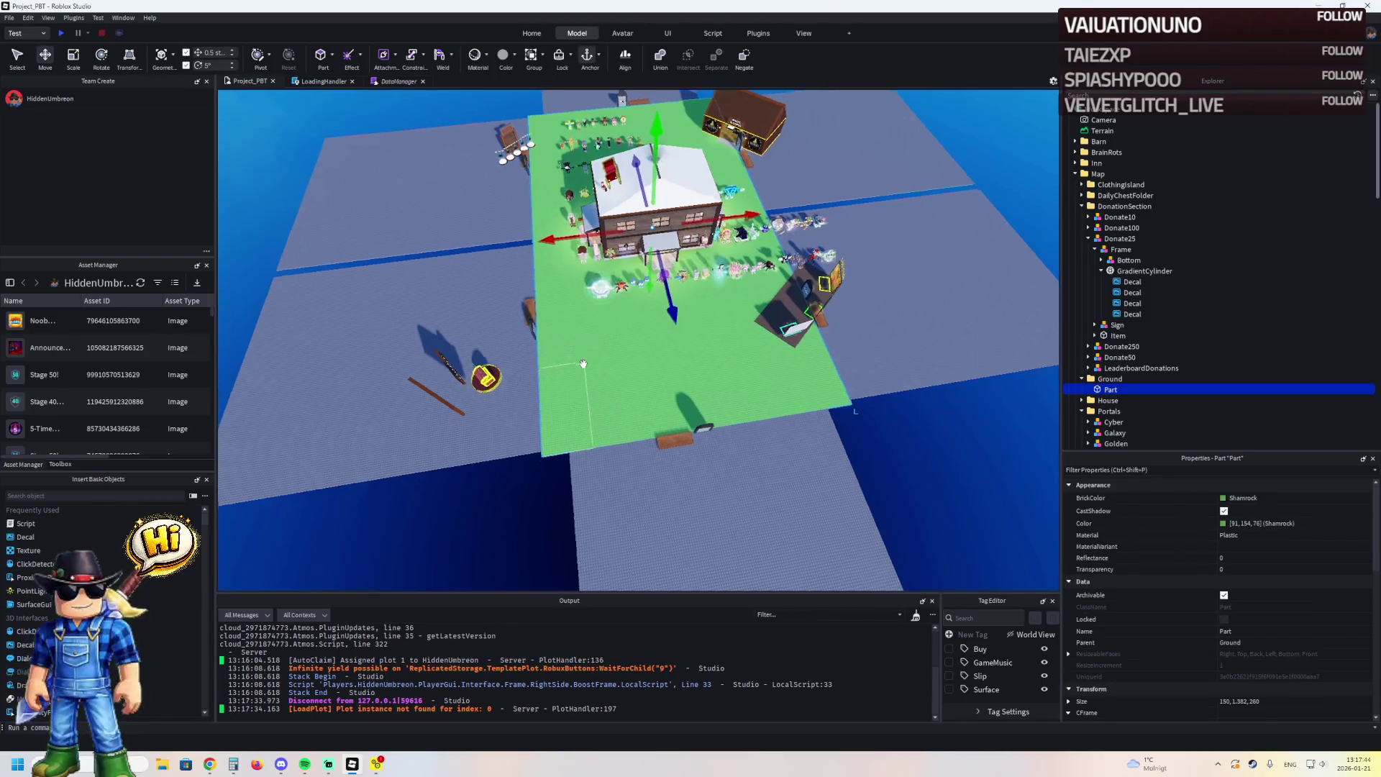
scroll(583, 364, "down", 2)
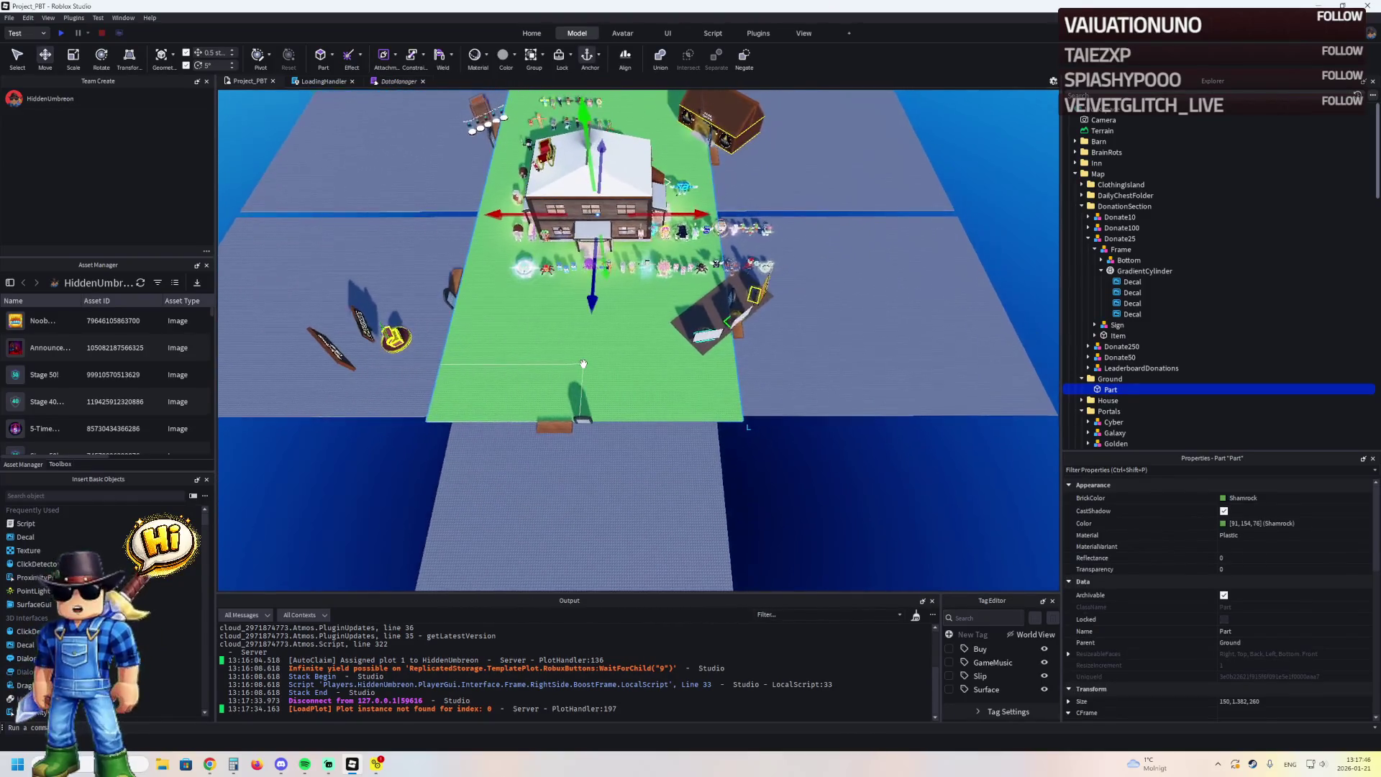
key("ctrl+3")
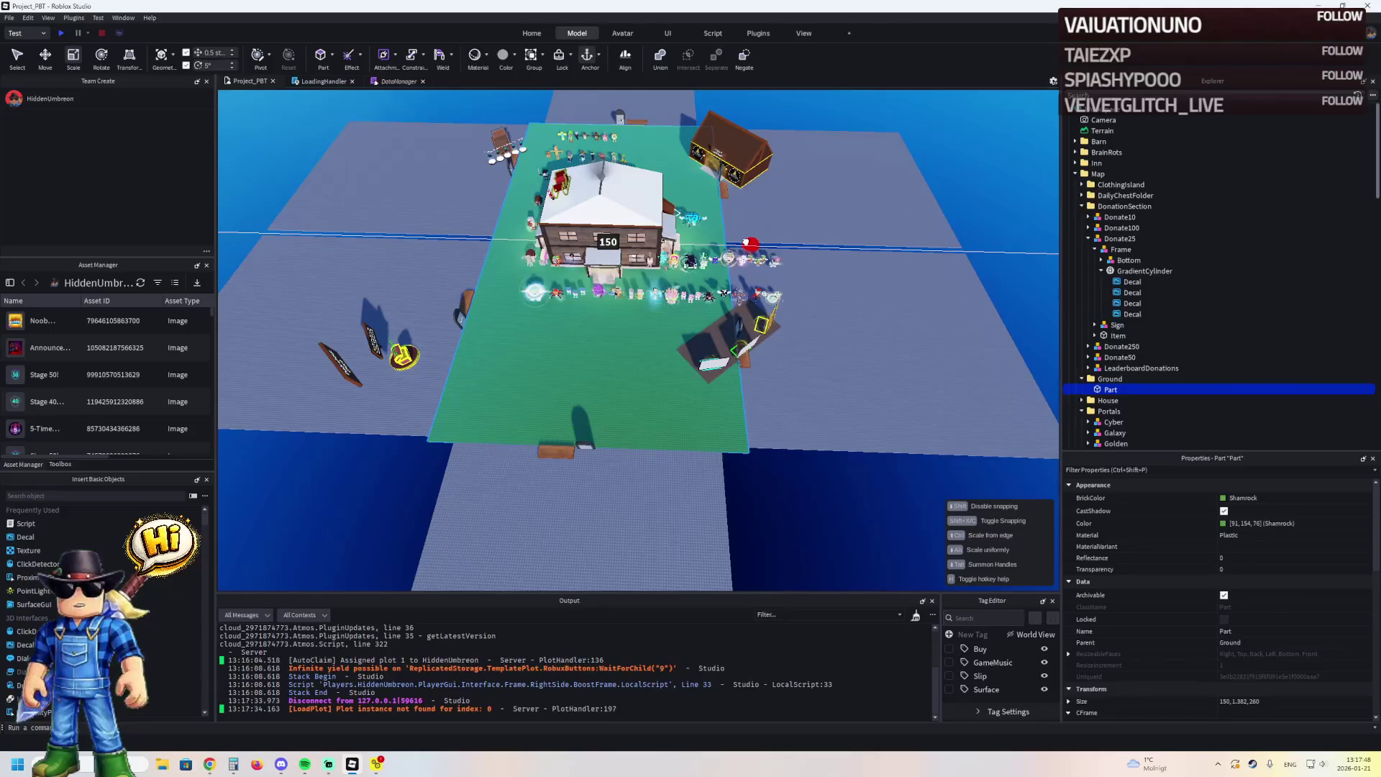
left_click_drag(751, 244, 755, 243)
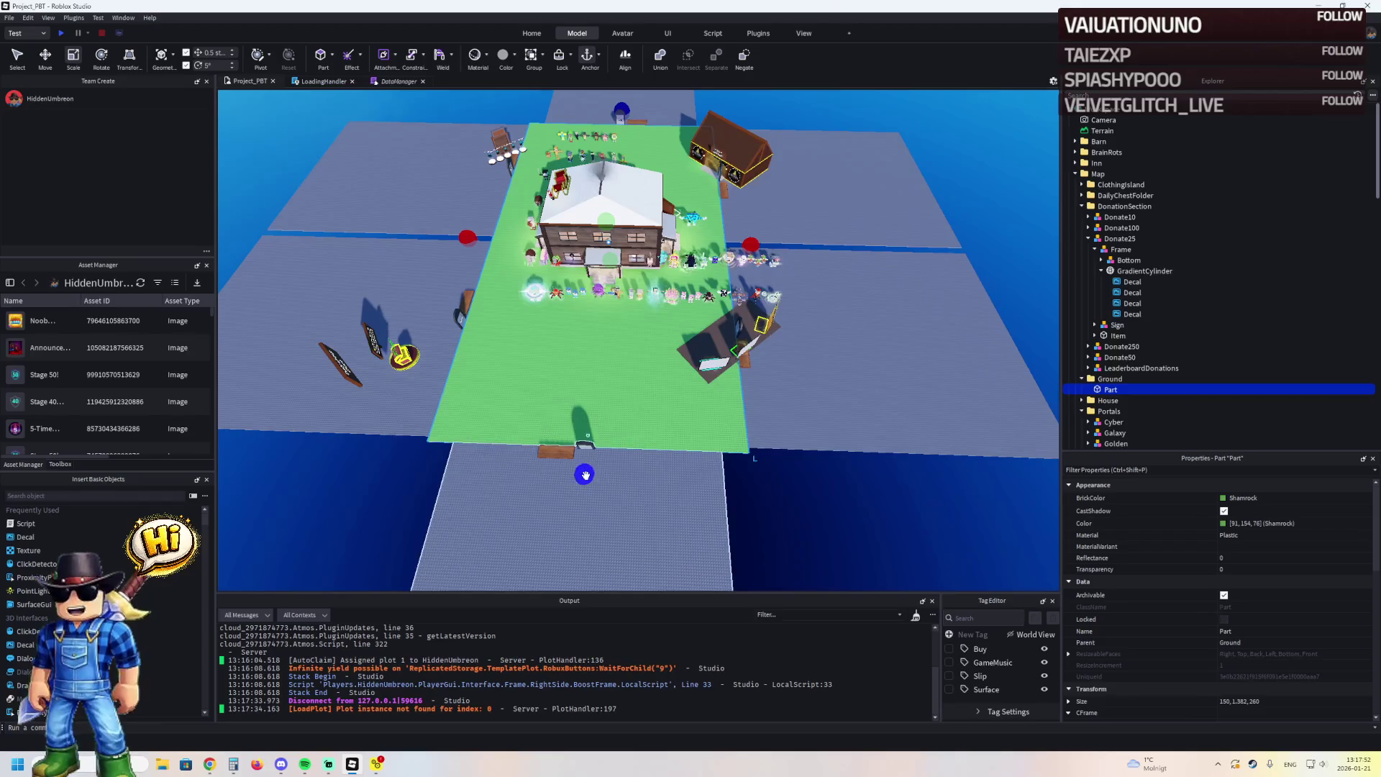
left_click_drag(585, 475, 585, 475)
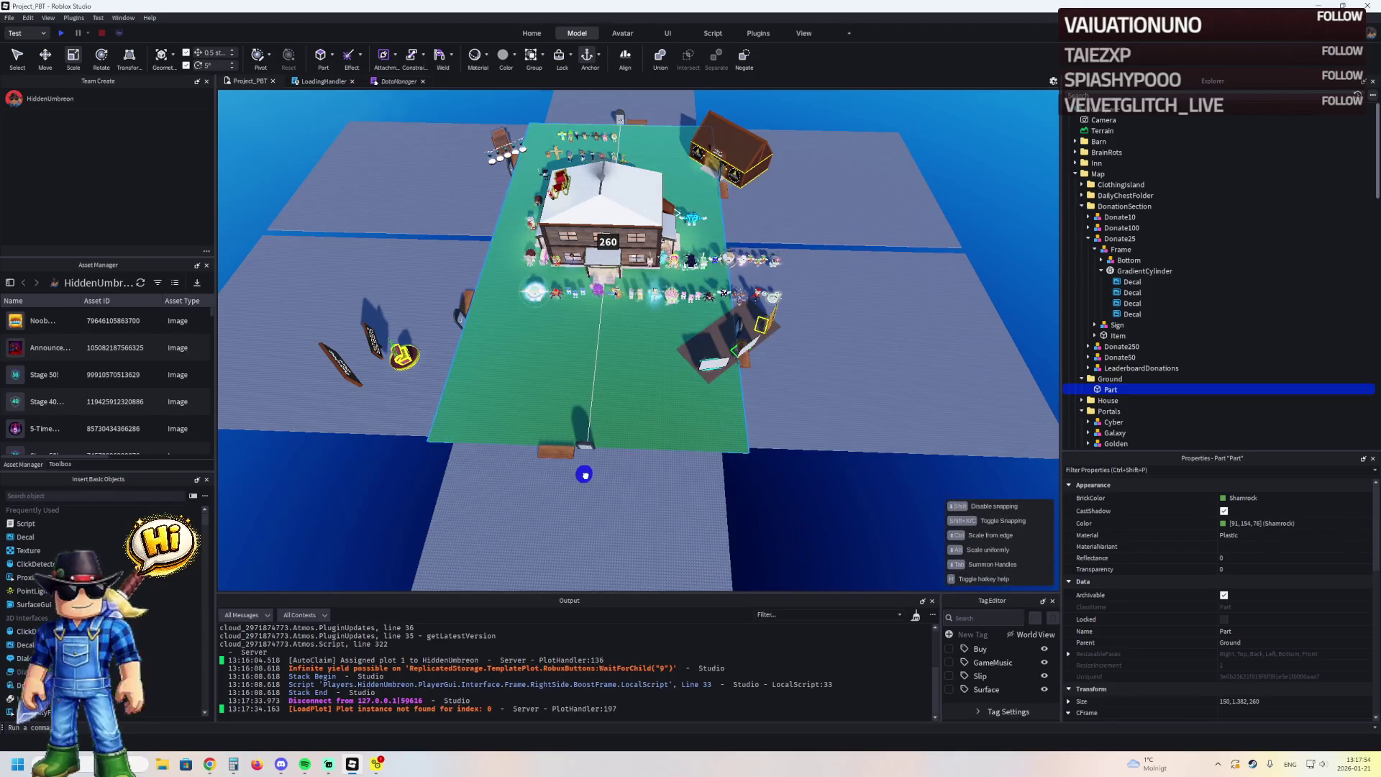
left_click_drag(585, 475, 584, 475)
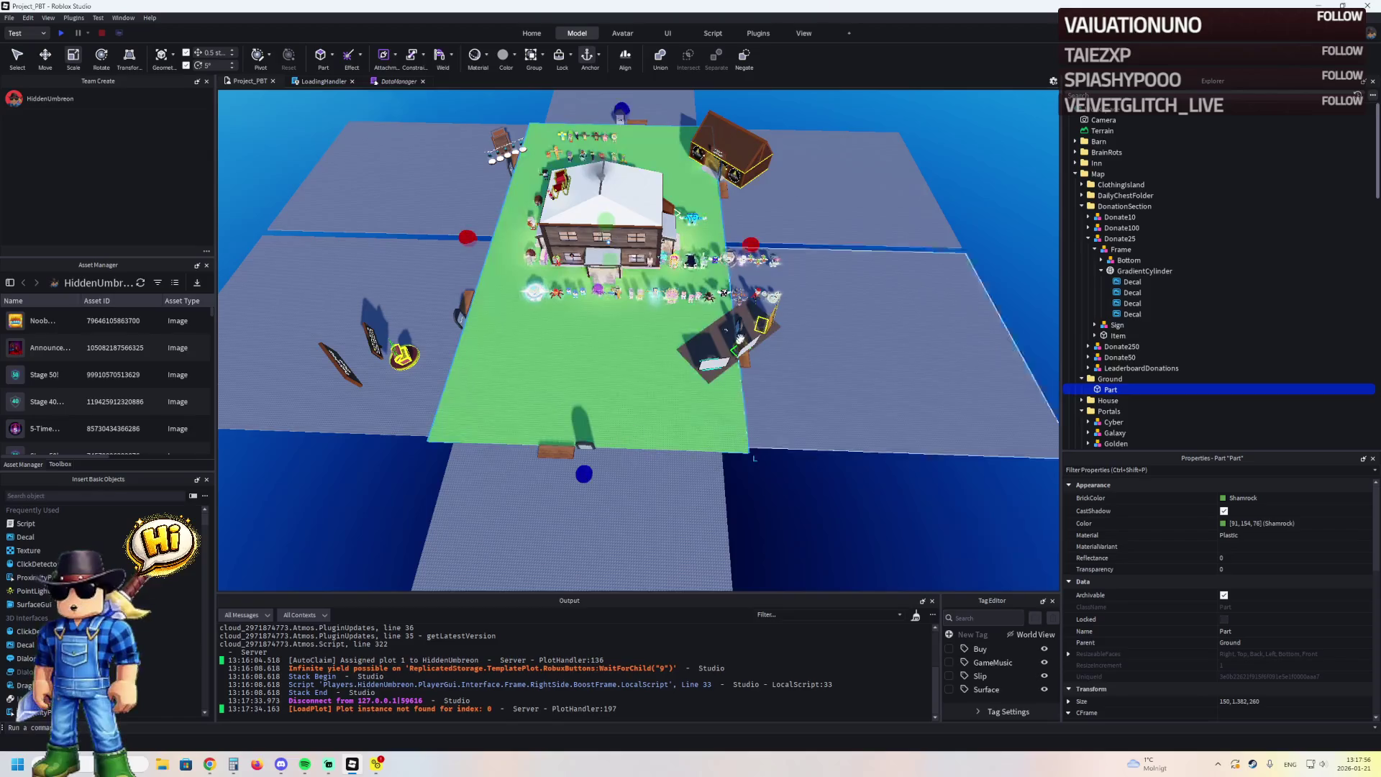
left_click_drag(755, 248, 842, 257)
scroll(480, 278, "up", 3)
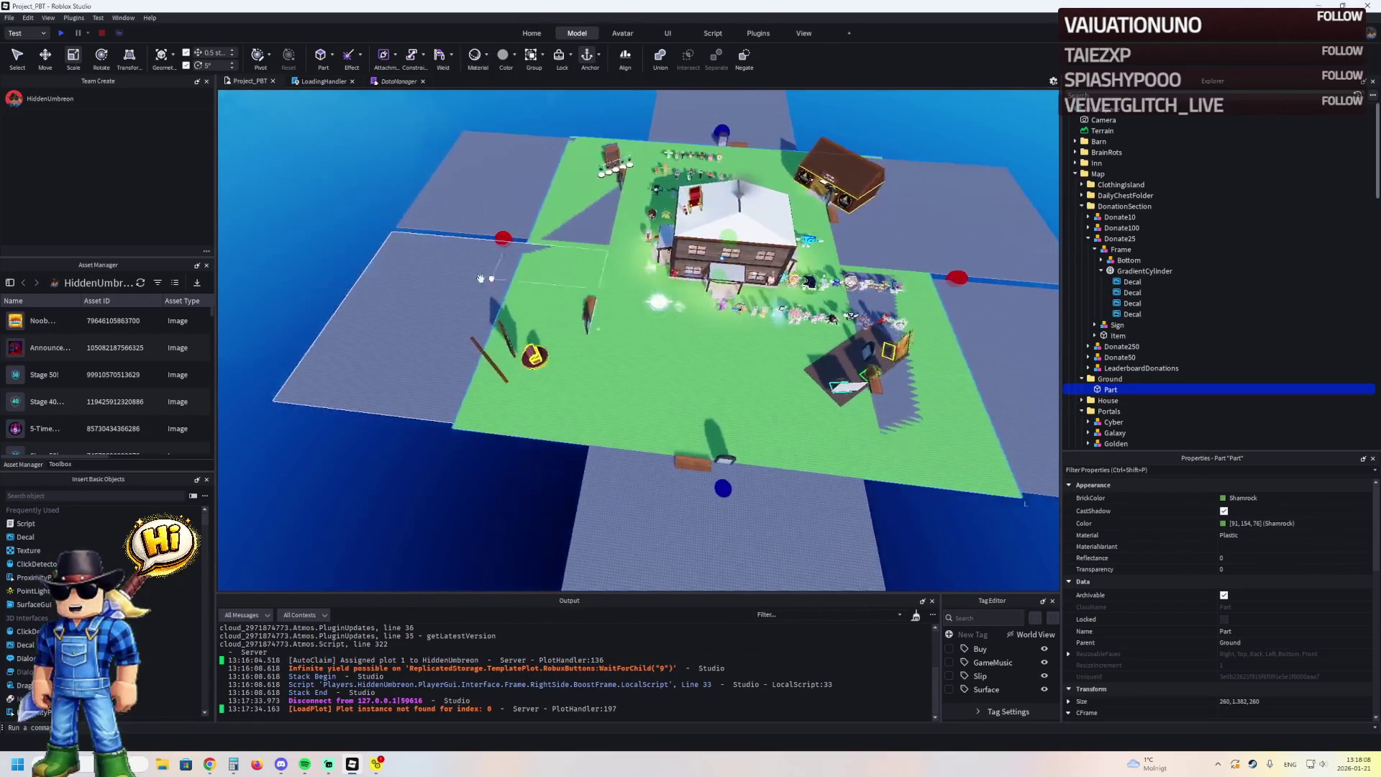
Move plot 5 outward by 54.5 studs with the Move tool
scroll(480, 278, "down", 2)
left_click(348, 307)
scroll(570, 195, "up", 3)
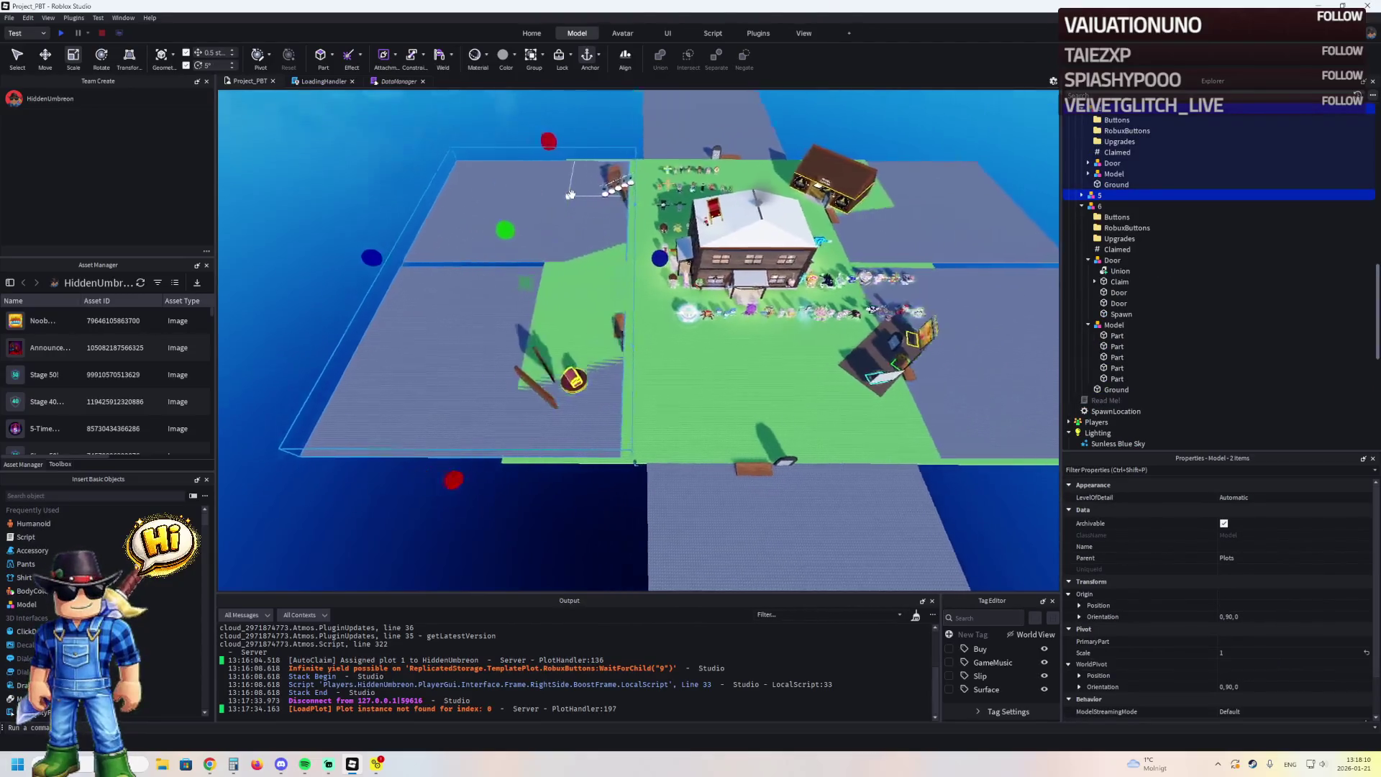
key("ctrl+2")
scroll(686, 227, "up", 3)
left_click_drag(685, 227, 578, 229)
scroll(579, 237, "up", 3)
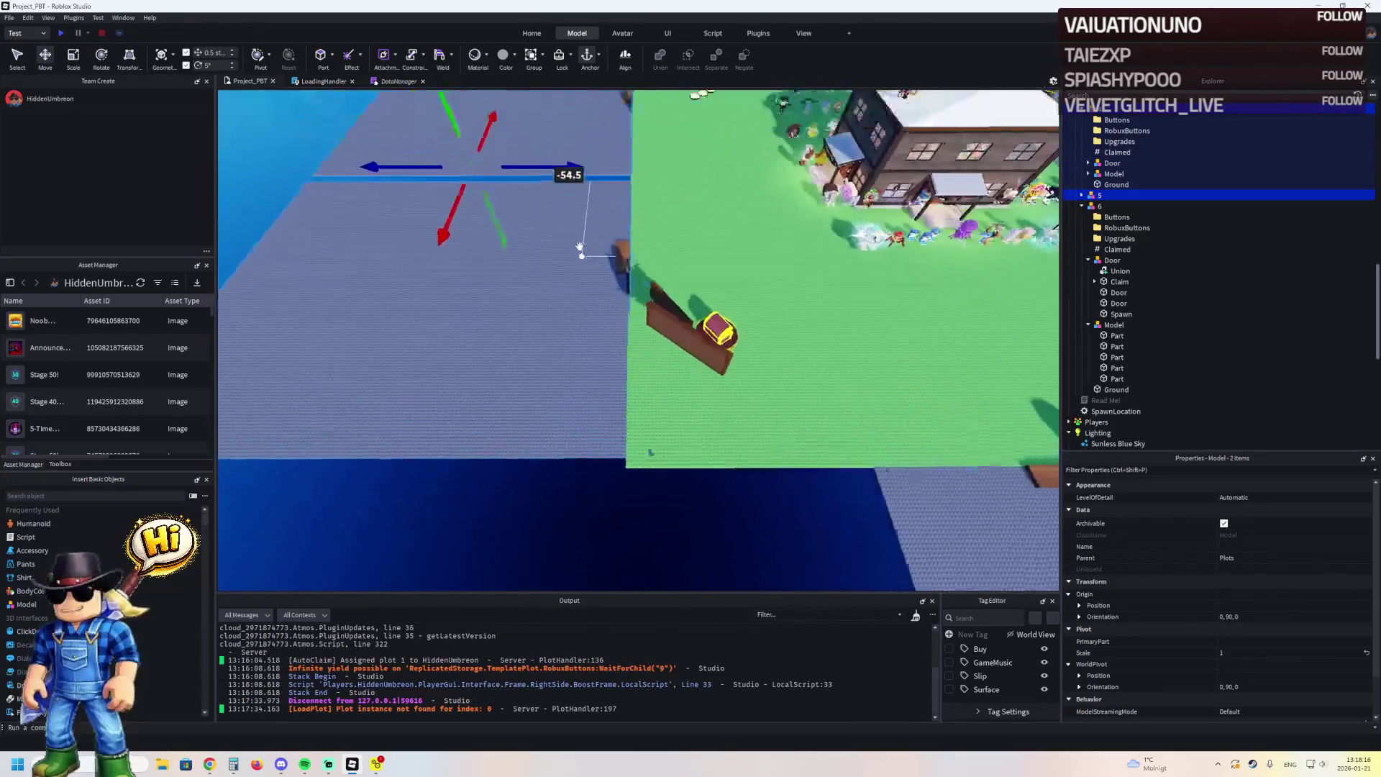
left_click_drag(580, 164, 581, 165)
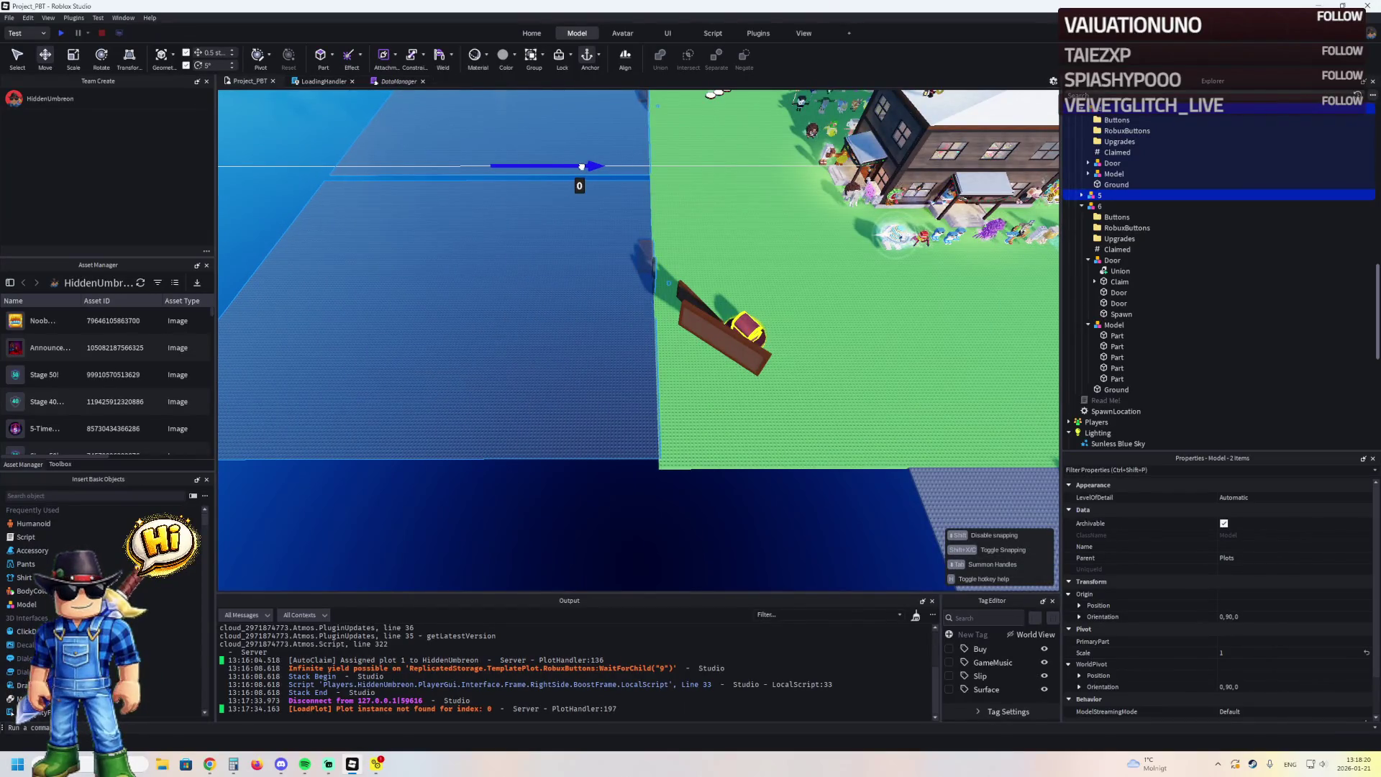
left_click_drag(581, 166, 581, 166)
scroll(581, 166, "down", 6)
Shift plot 3 outward toward the ground edge and move plot 6 from X 12.5 to -55
left_click(670, 171)
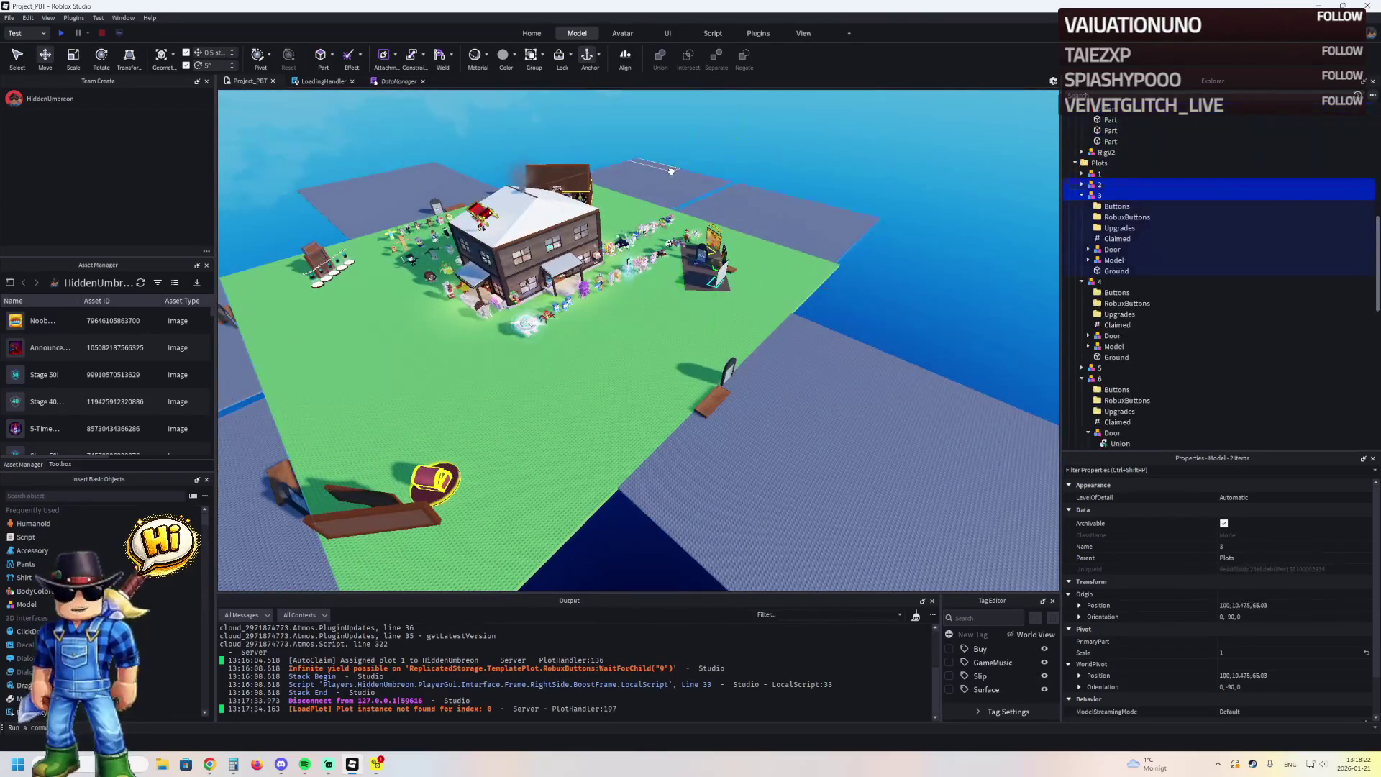
key("f")
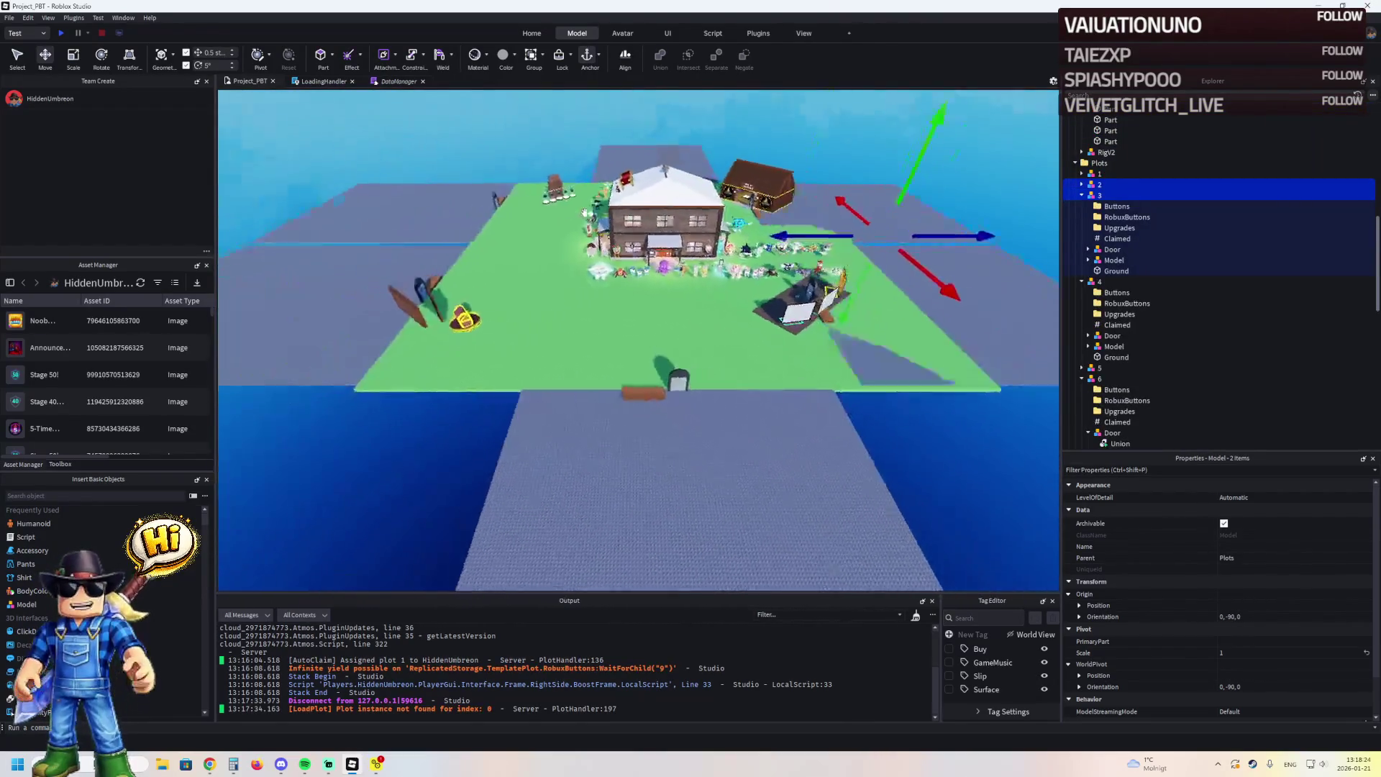
left_click_drag(791, 231, 712, 223)
scroll(674, 288, "up", 3)
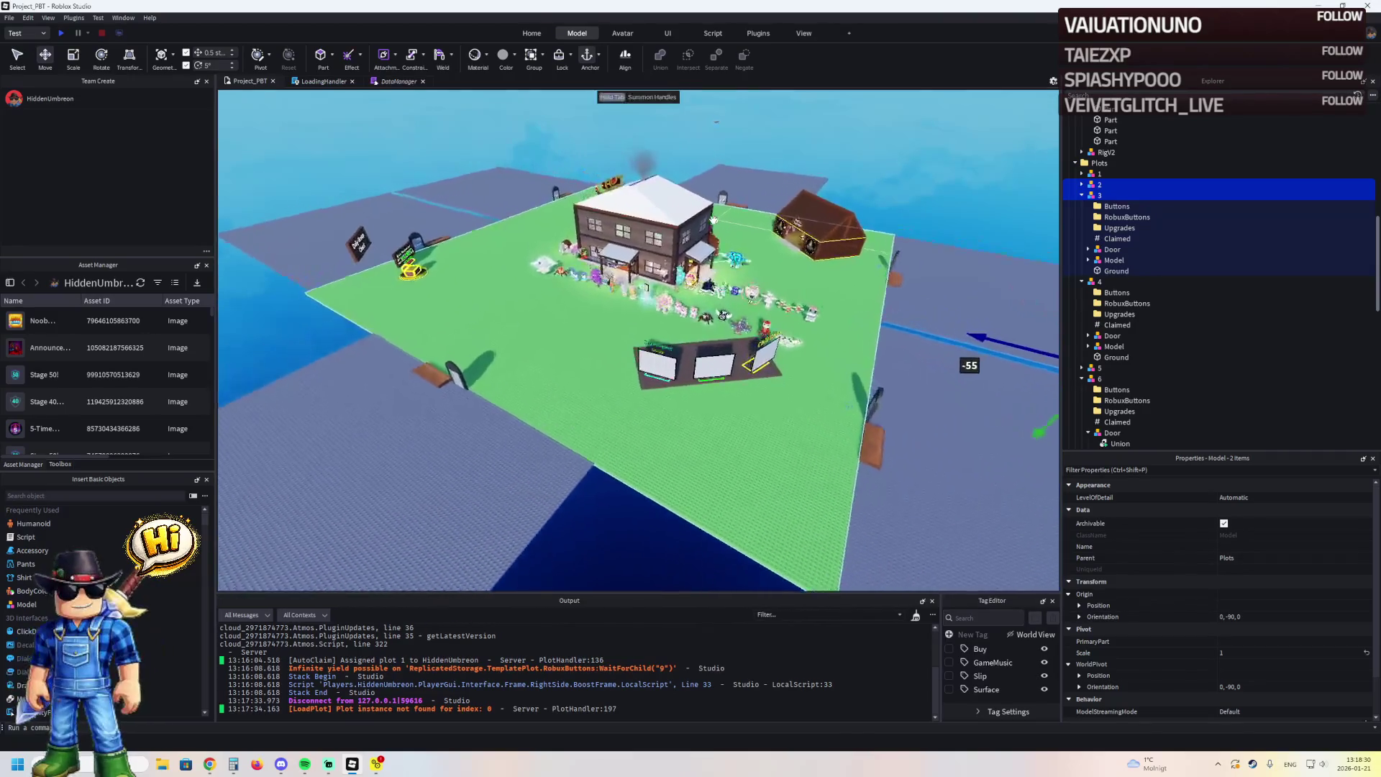
scroll(504, 467, "up", 4)
left_click(619, 403)
mouse_move(649, 380)
left_mouse_down()
mouse_move(656, 368)
mouse_move(651, 383)
left_mouse_up()
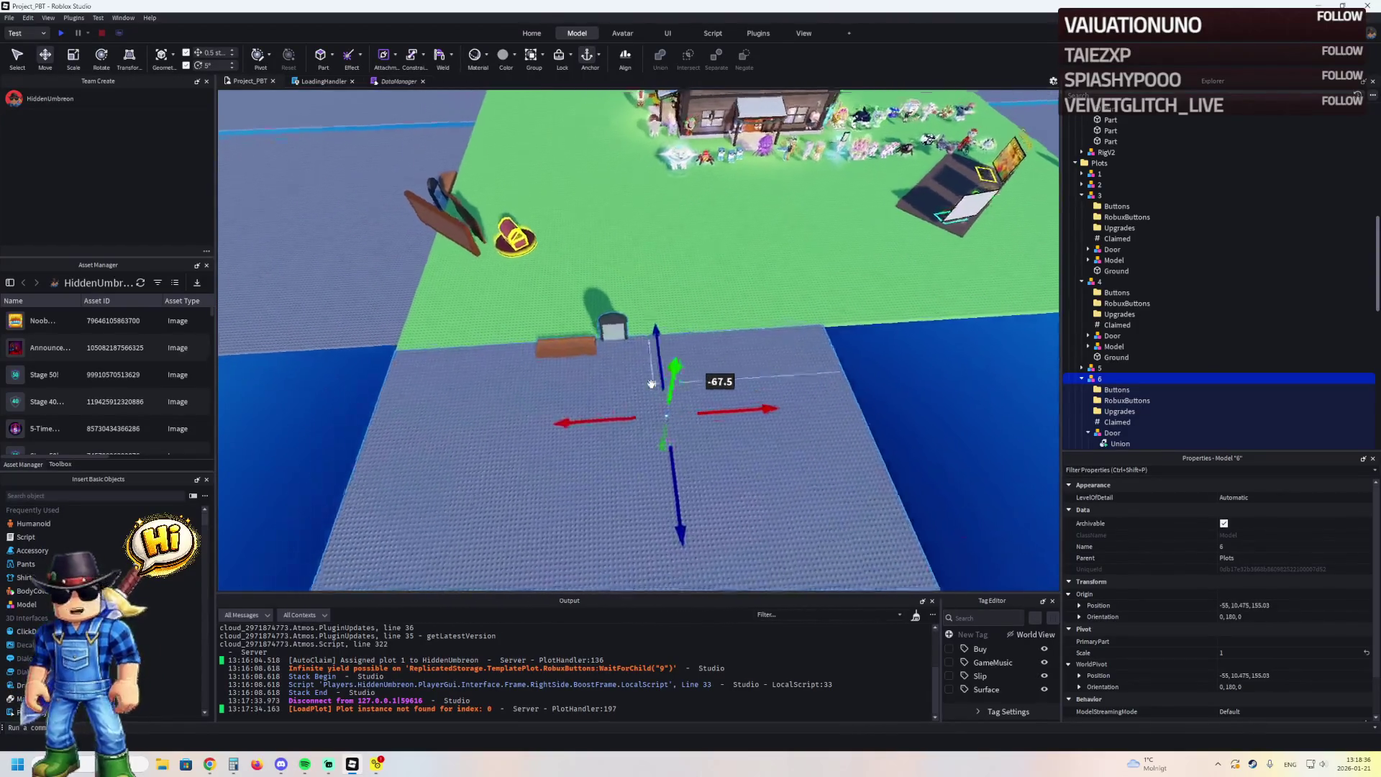
Nudge plot 6 to X -52.5, then duplicate it and place the copy at X 77.5
scroll(651, 383, "up", 6)
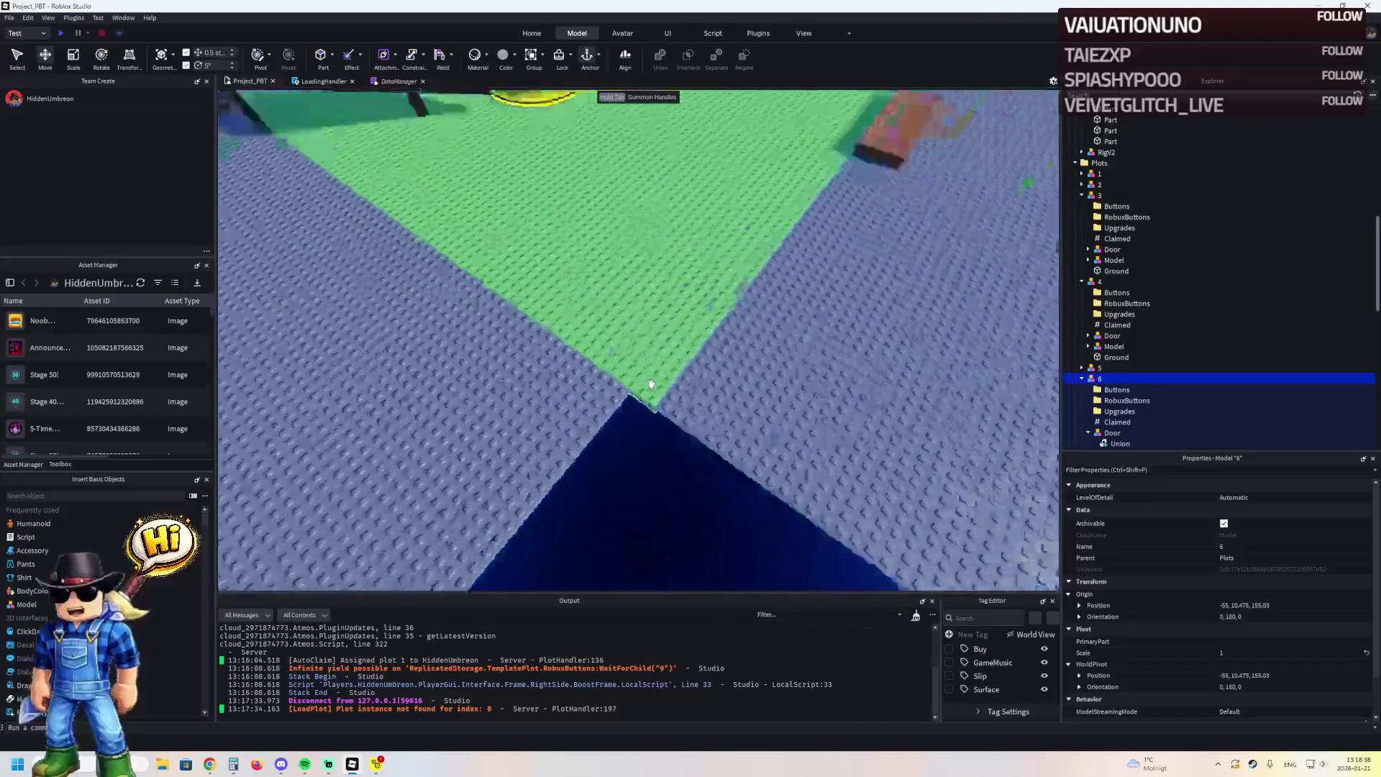
key("f")
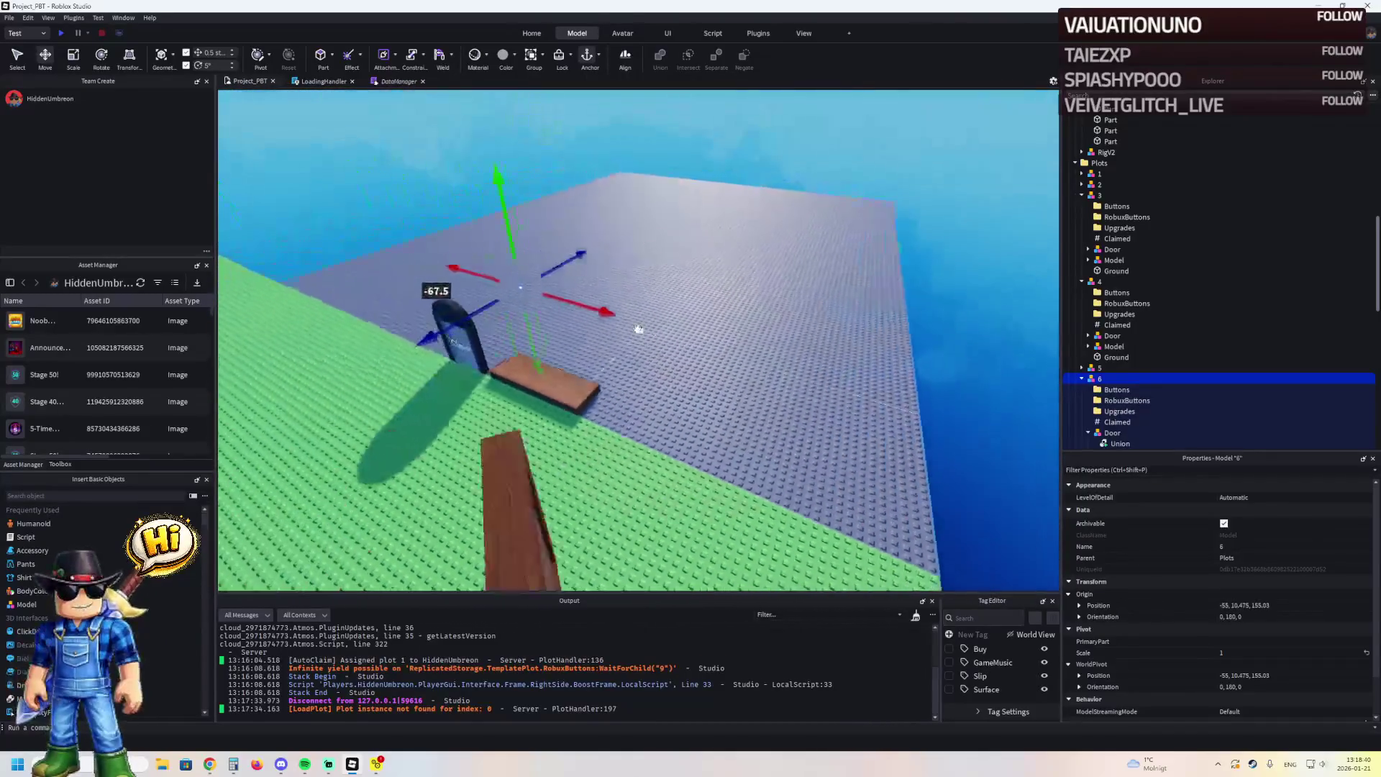
mouse_move(619, 305)
left_mouse_down()
mouse_move(616, 321)
mouse_move(656, 311)
mouse_move(669, 338)
left_mouse_up()
key("ctrl+d")
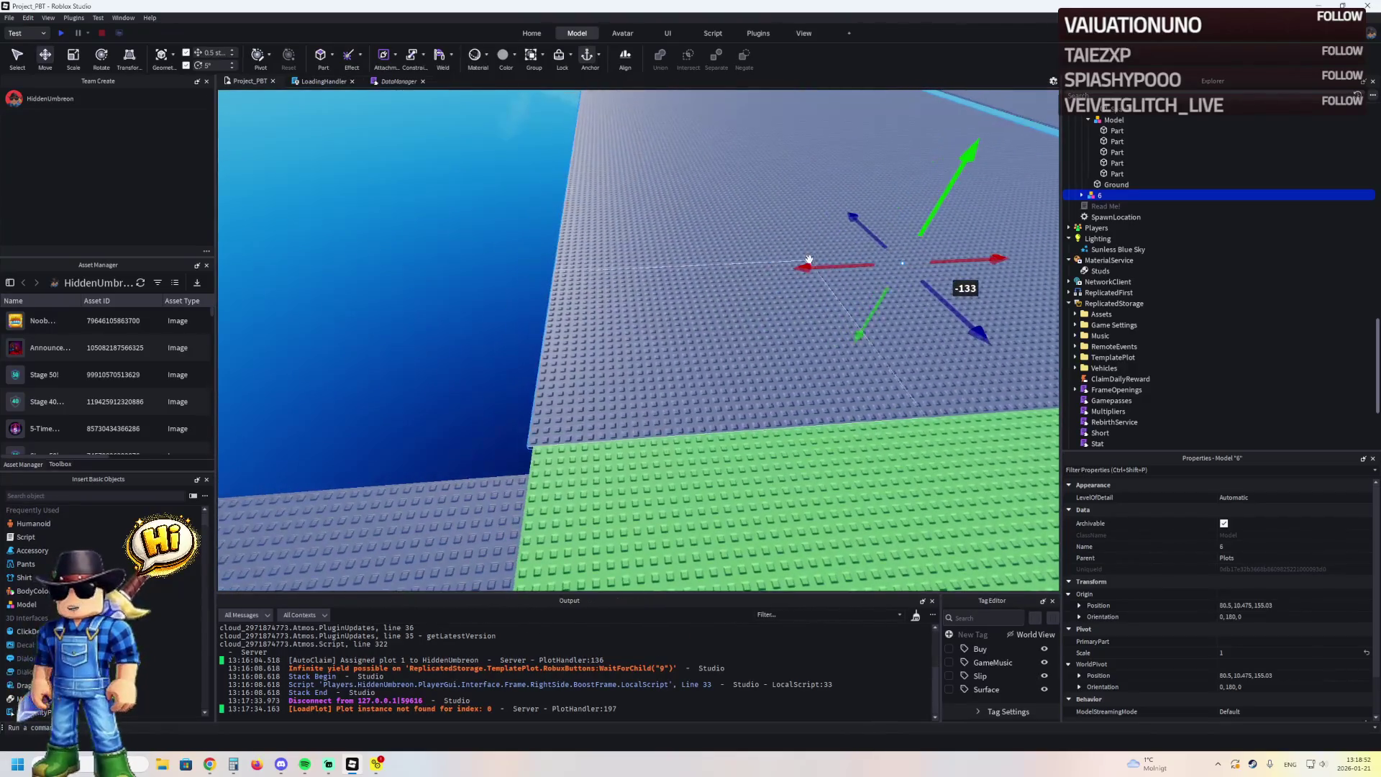
left_click_drag(809, 261, 822, 259)
Zoom out to check both plot 6 copies and select the Plots folder
key("s")
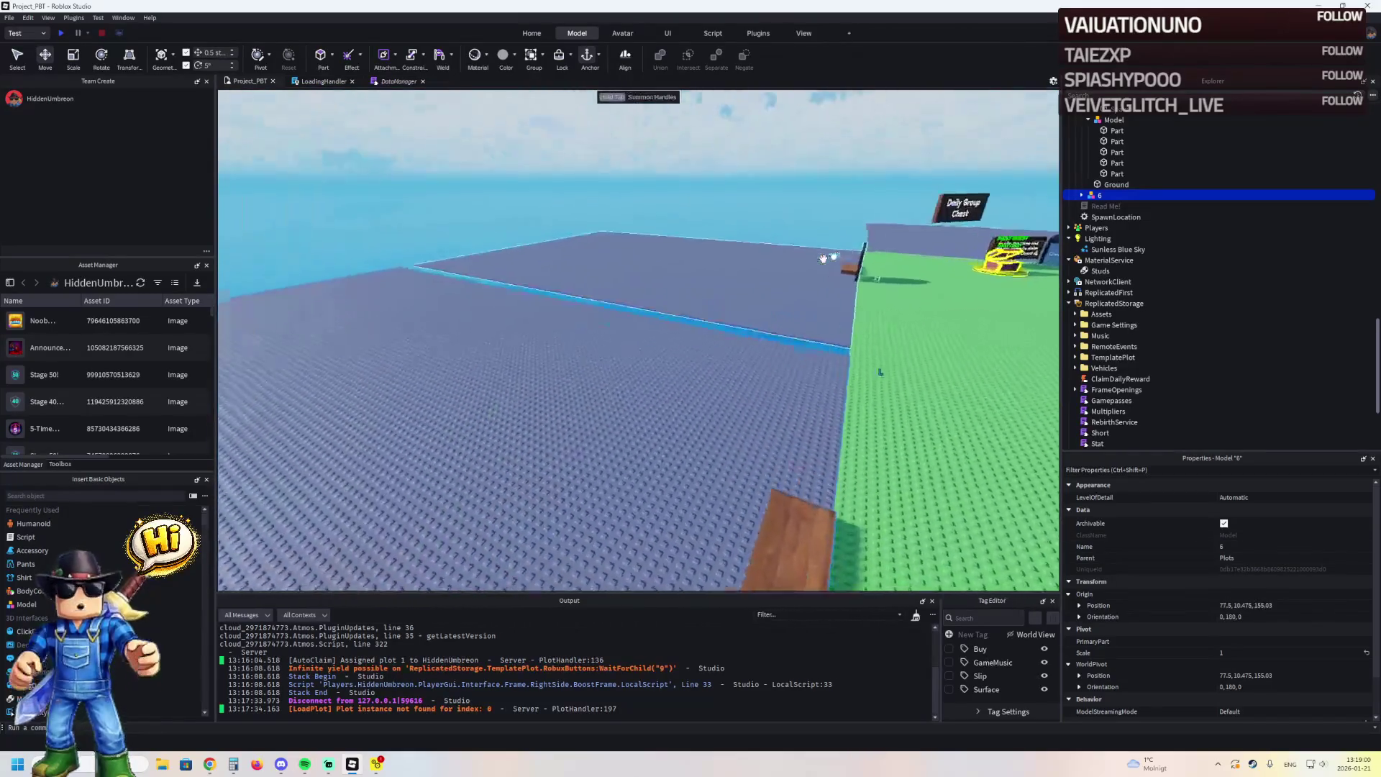
left_click(676, 263)
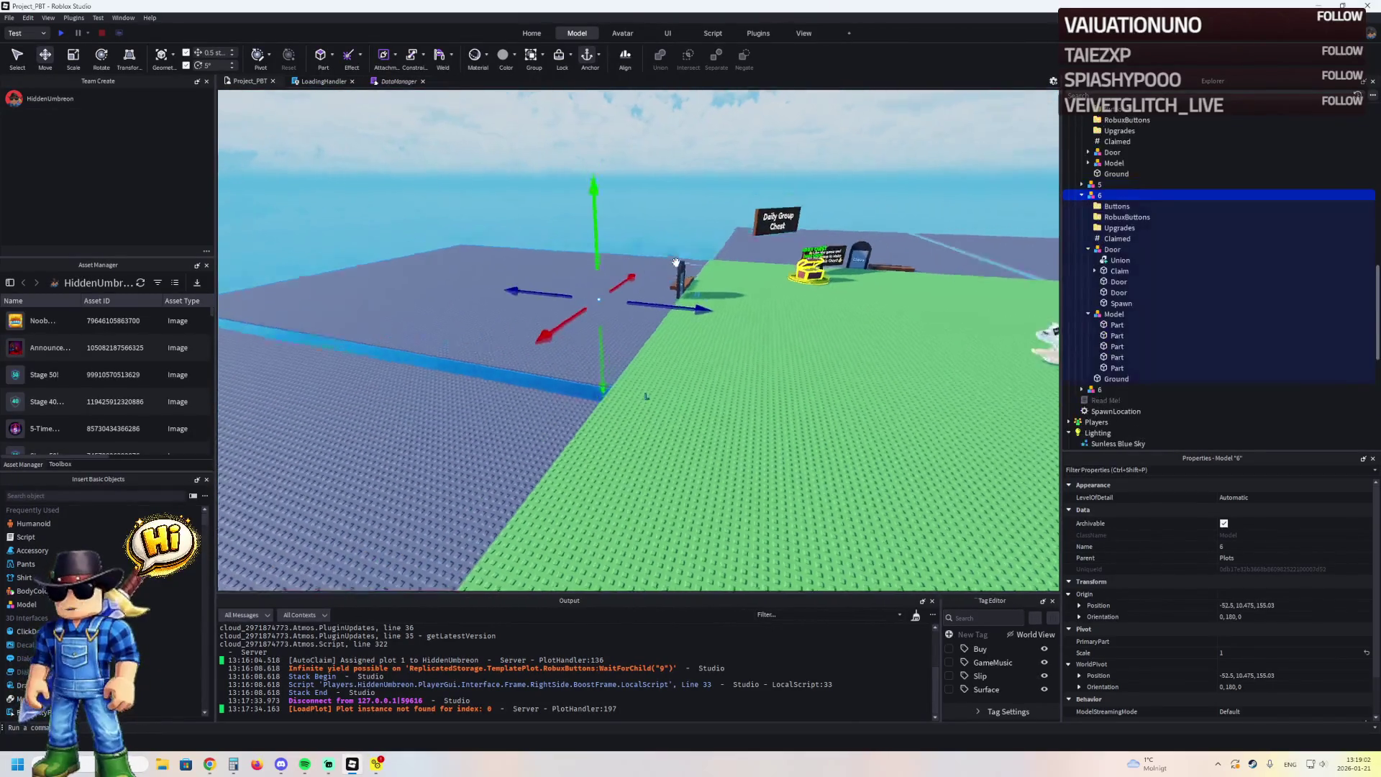
left_click(757, 218)
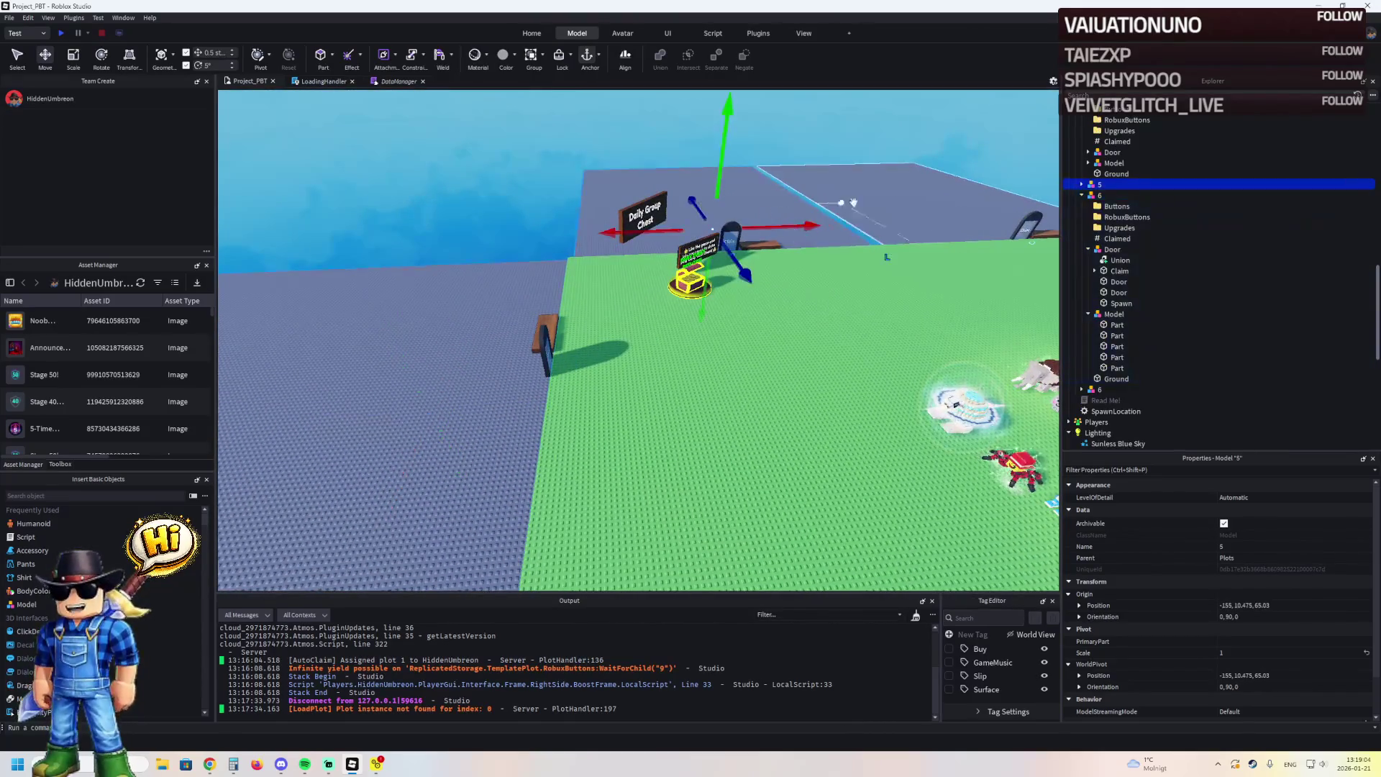
scroll(1159, 184, "down", 2)
scroll(1159, 184, "up", 3)
left_click(1159, 184)
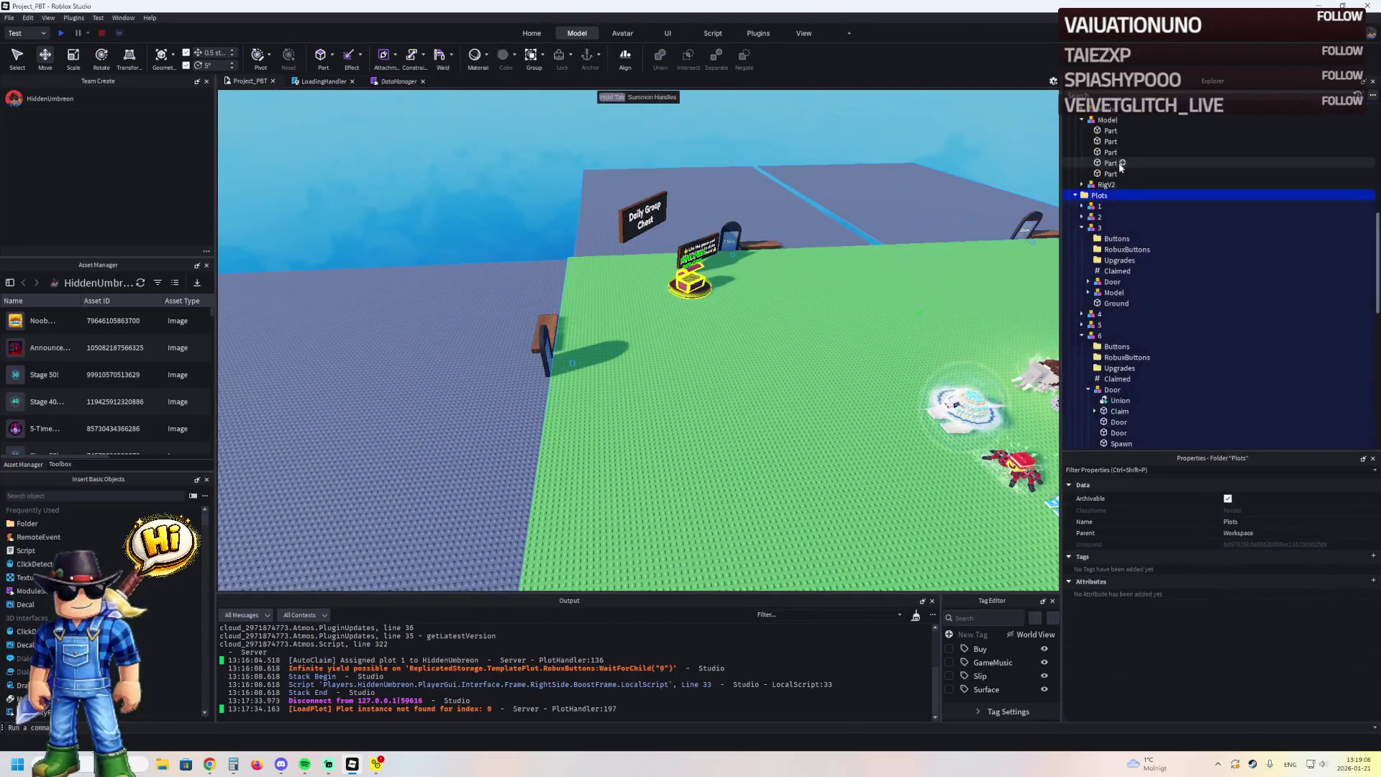
Duplicate plot 6 in Explorer and rename the copy 7
left_click(1096, 259)
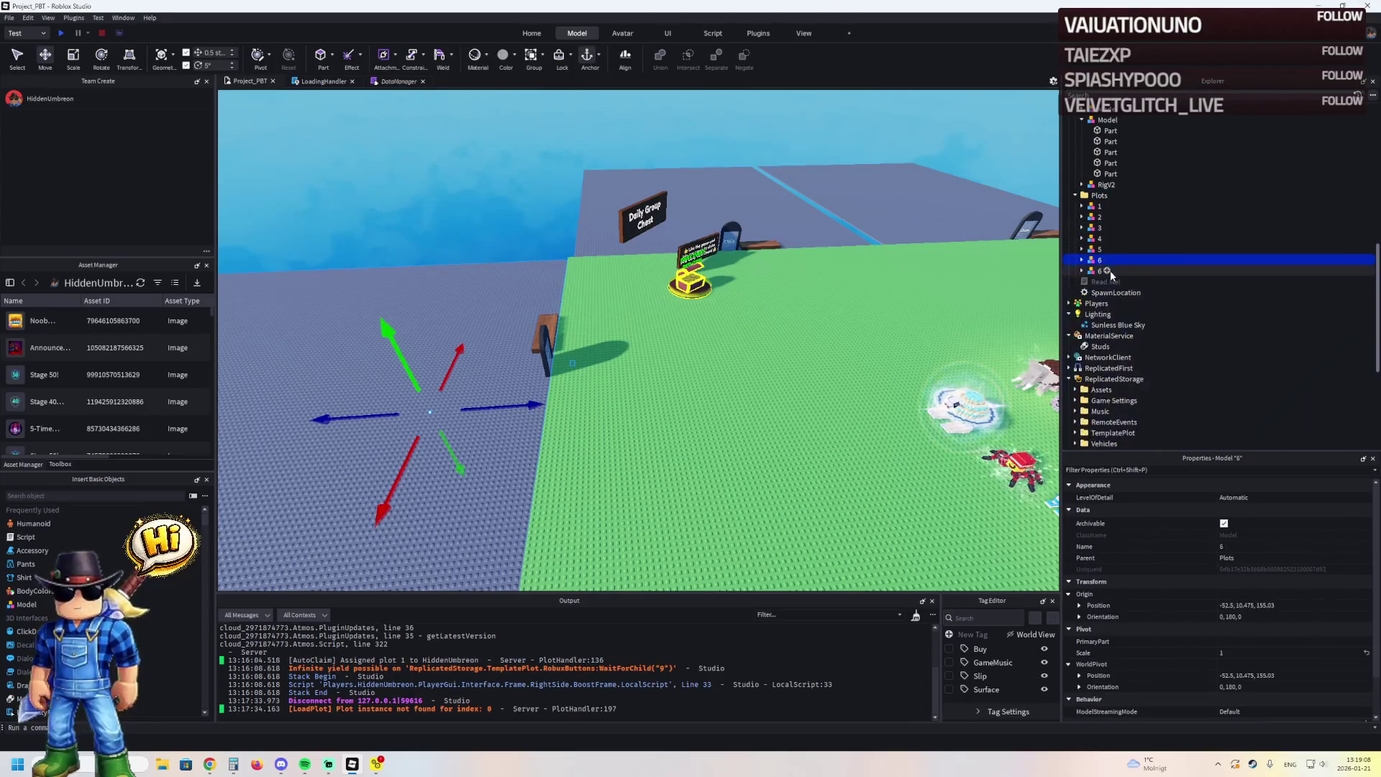
key("ctrl+d")
double_click(1137, 270)
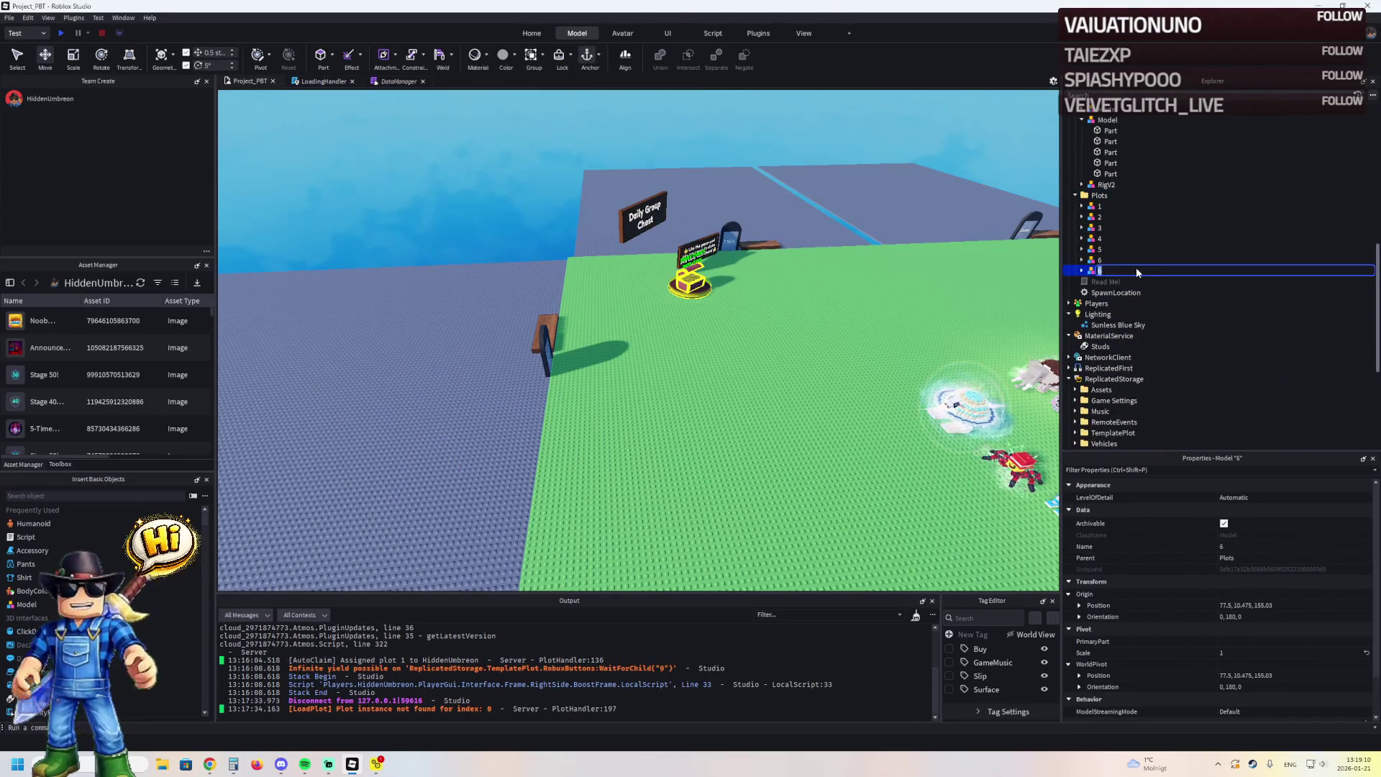
type("7")
key("Return")
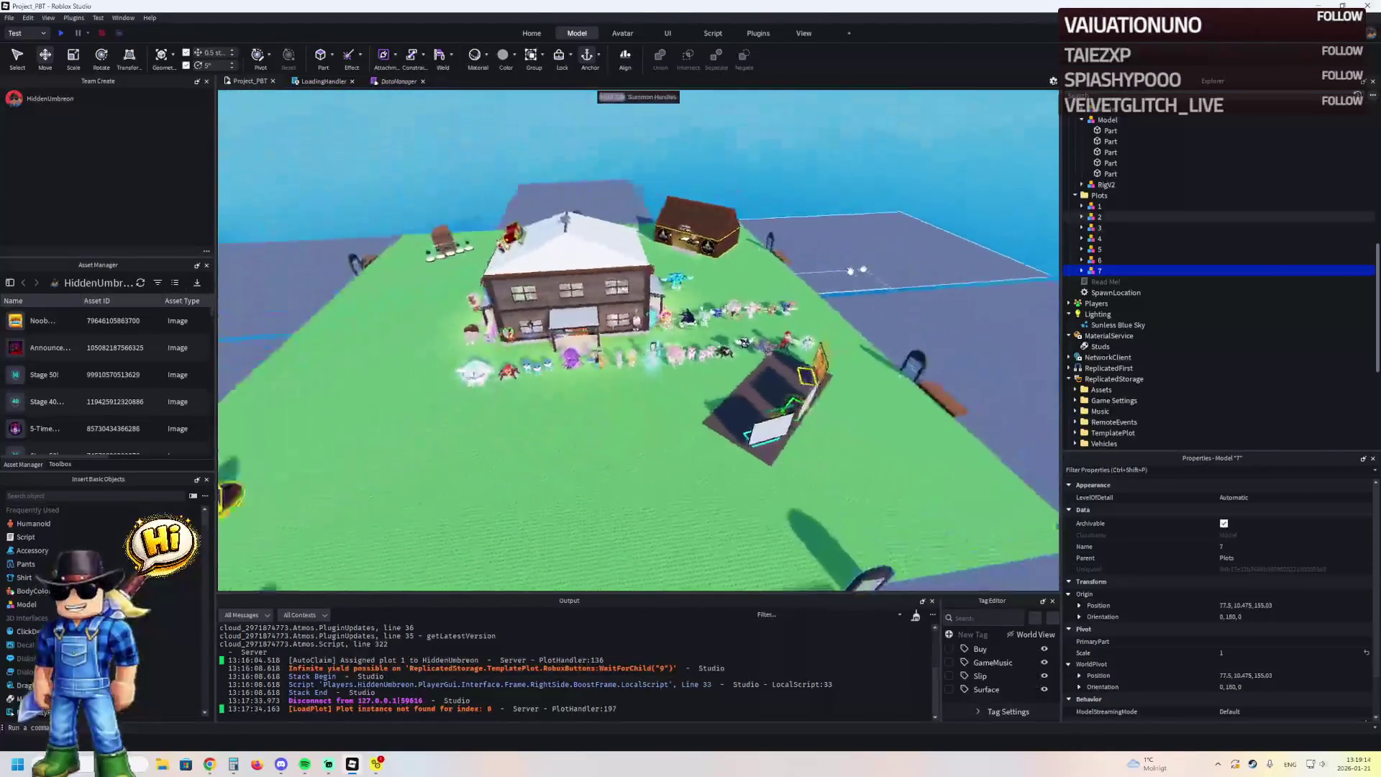
Focus on plot 1 and slide it along the X axis
left_click(857, 231)
left_click(872, 330)
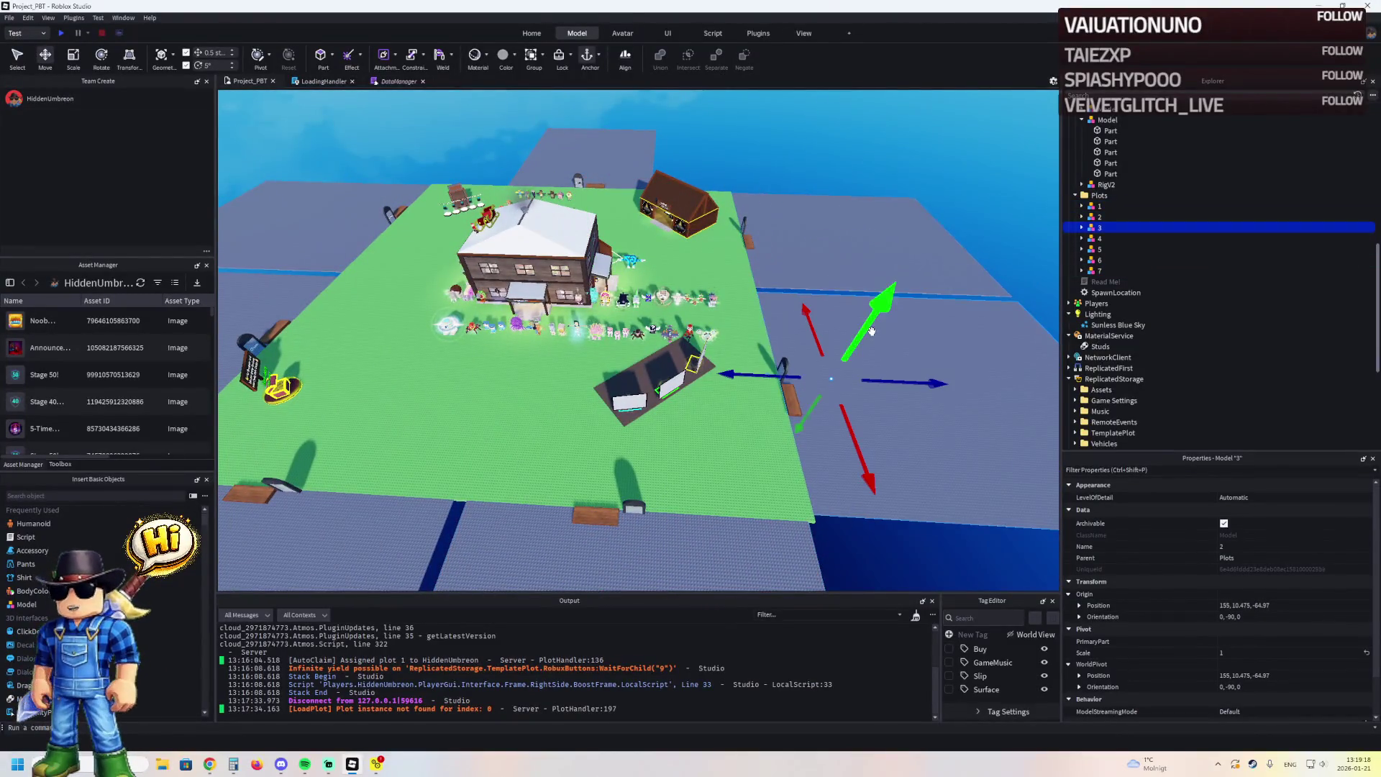
left_click(682, 506)
scroll(682, 505, "up", 3)
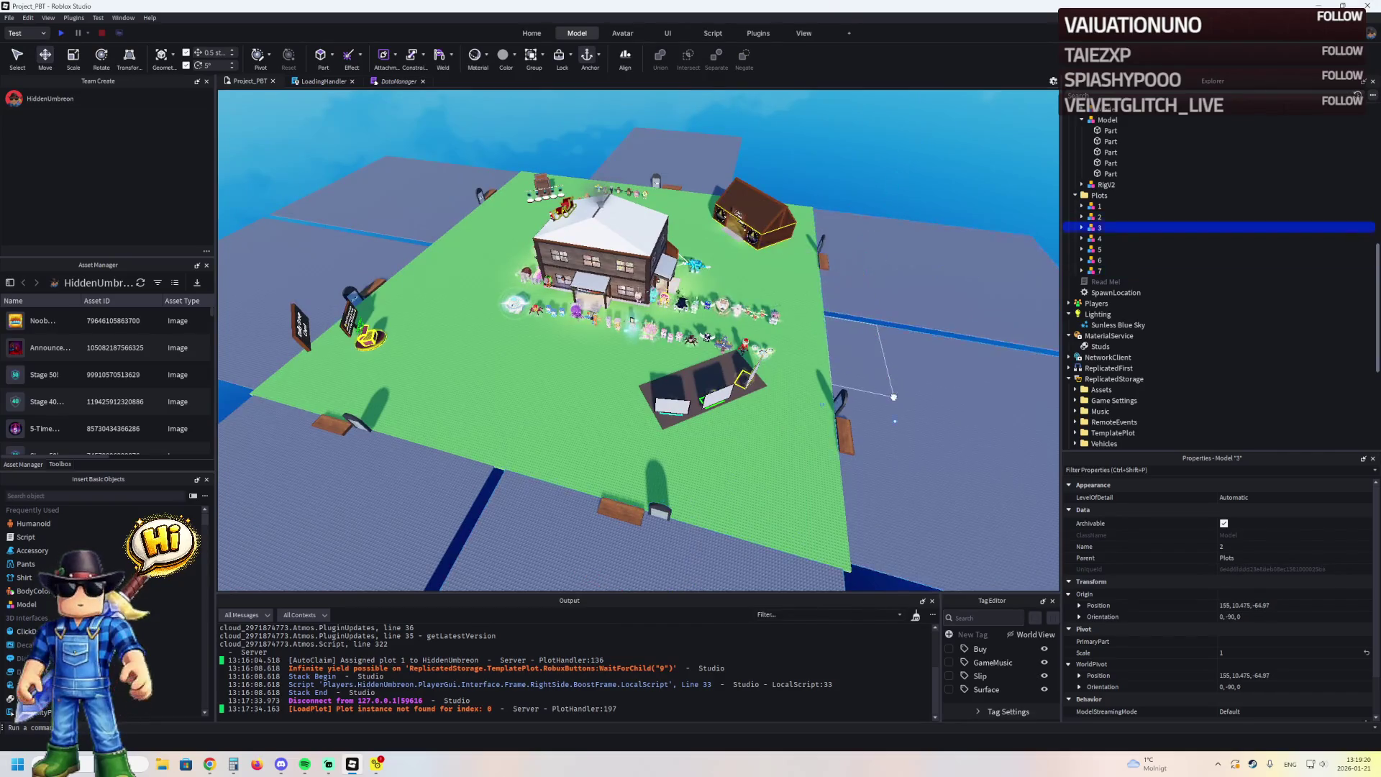
left_click(525, 204)
key("f")
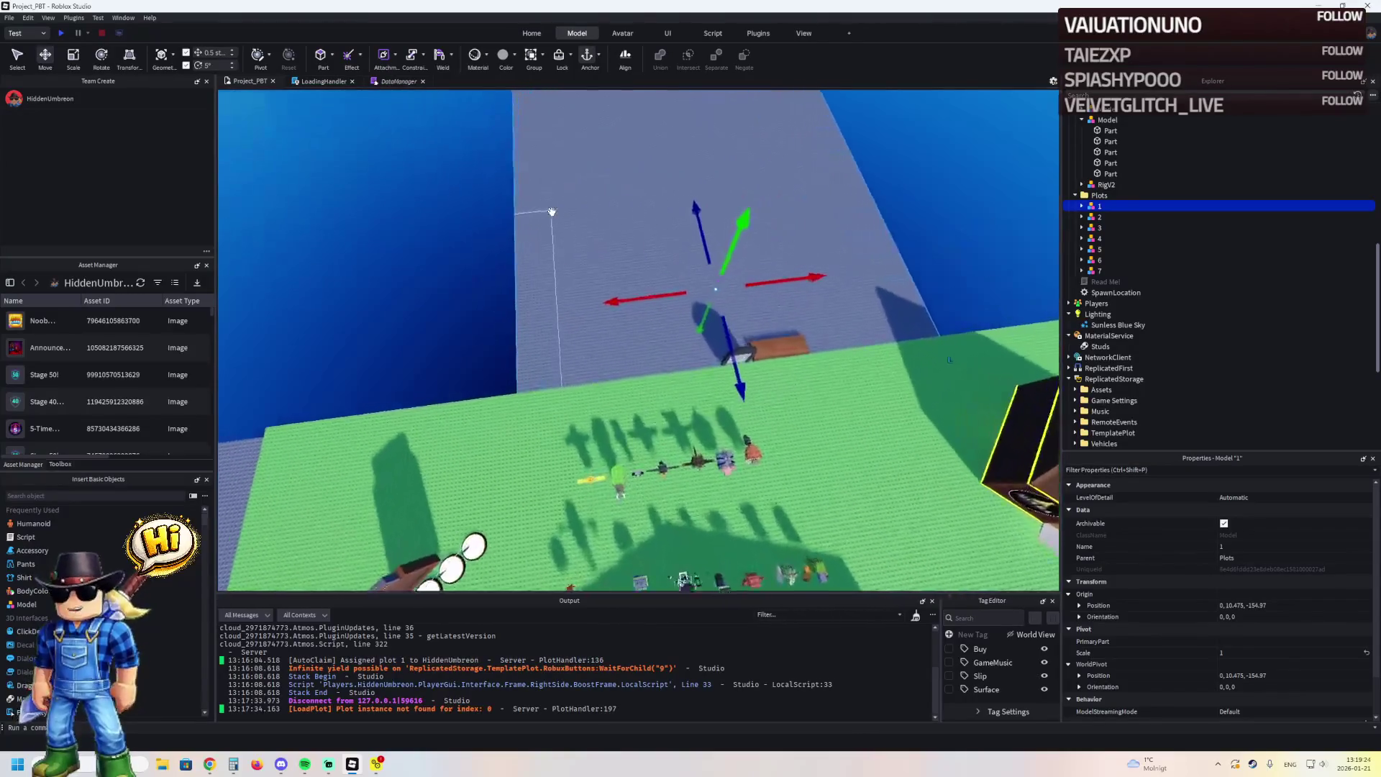
mouse_move(542, 283)
left_mouse_down()
mouse_move(515, 271)
mouse_move(515, 287)
mouse_move(453, 297)
mouse_move(460, 277)
left_mouse_up()
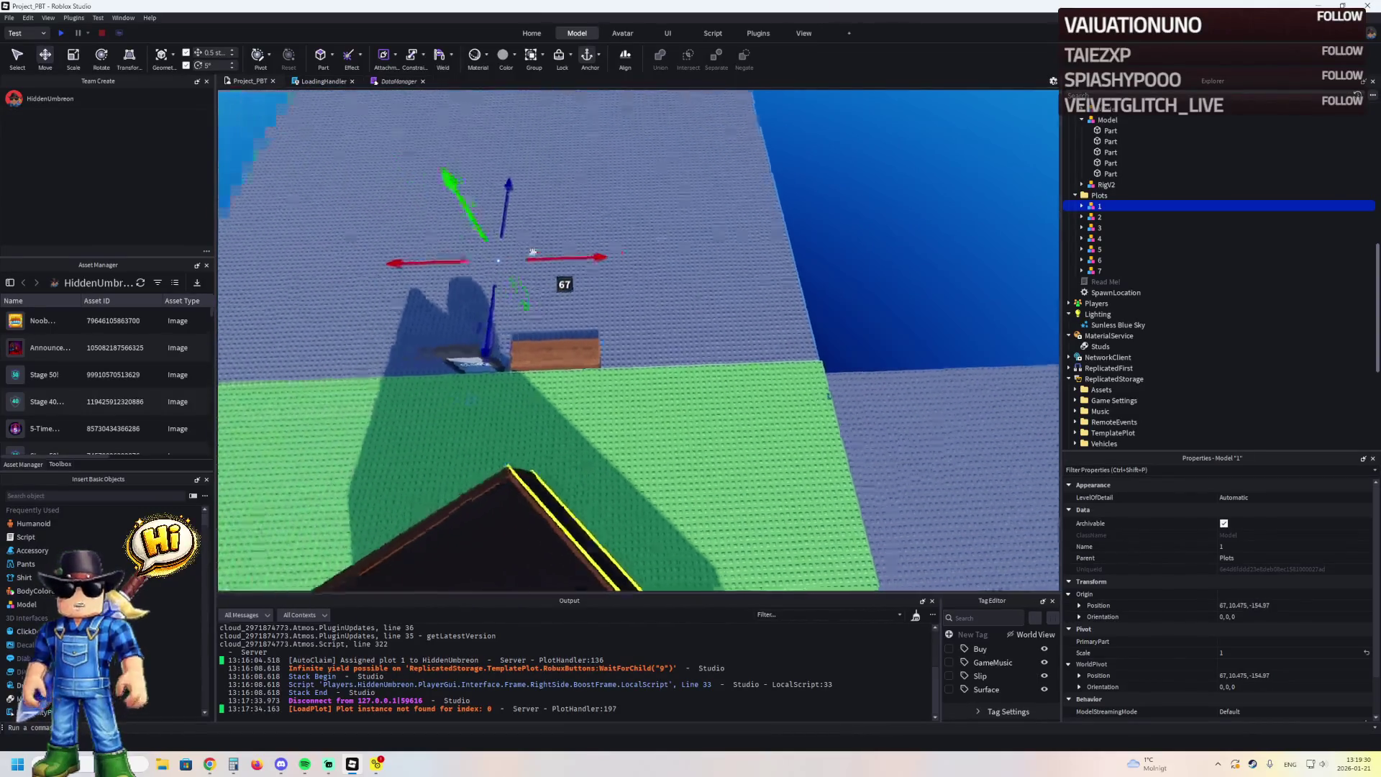
mouse_move(571, 271)
left_mouse_down()
mouse_move(623, 280)
mouse_move(468, 428)
left_mouse_up()
left_click(775, 295)
key("Down")
key("Down")
key("Down")
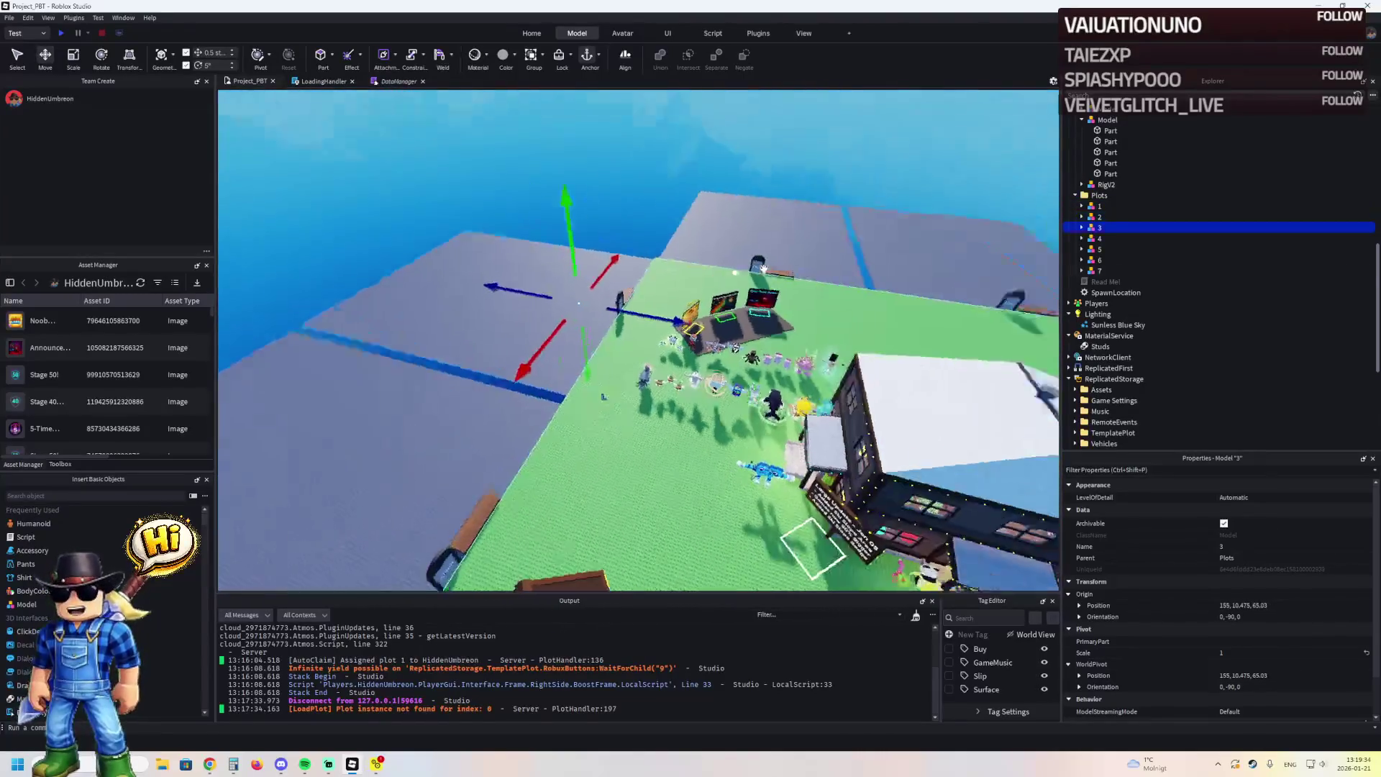
Renumber the plots in Explorer so their names run 4, 5, 6, 7 in order
left_click(1154, 271)
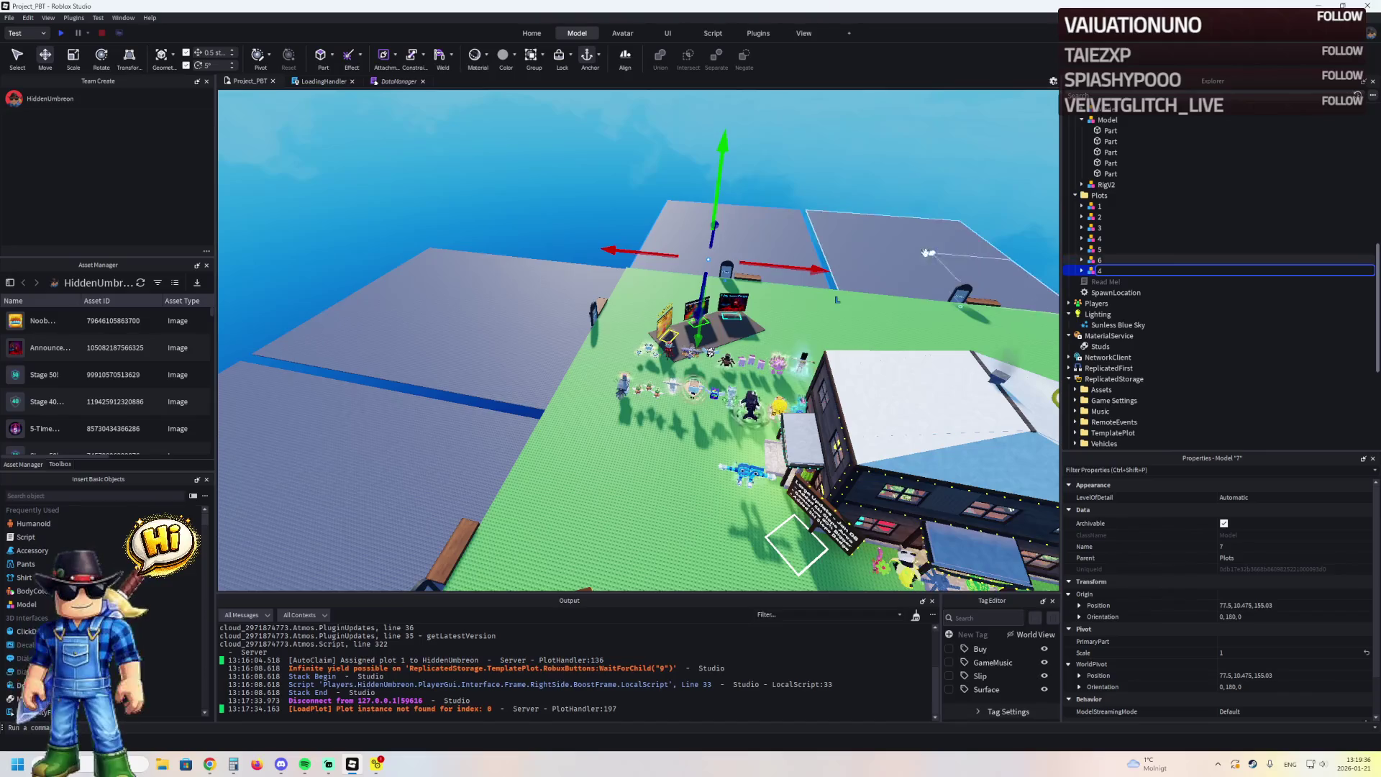
key("Return")
left_click(1128, 260)
left_click(1129, 260)
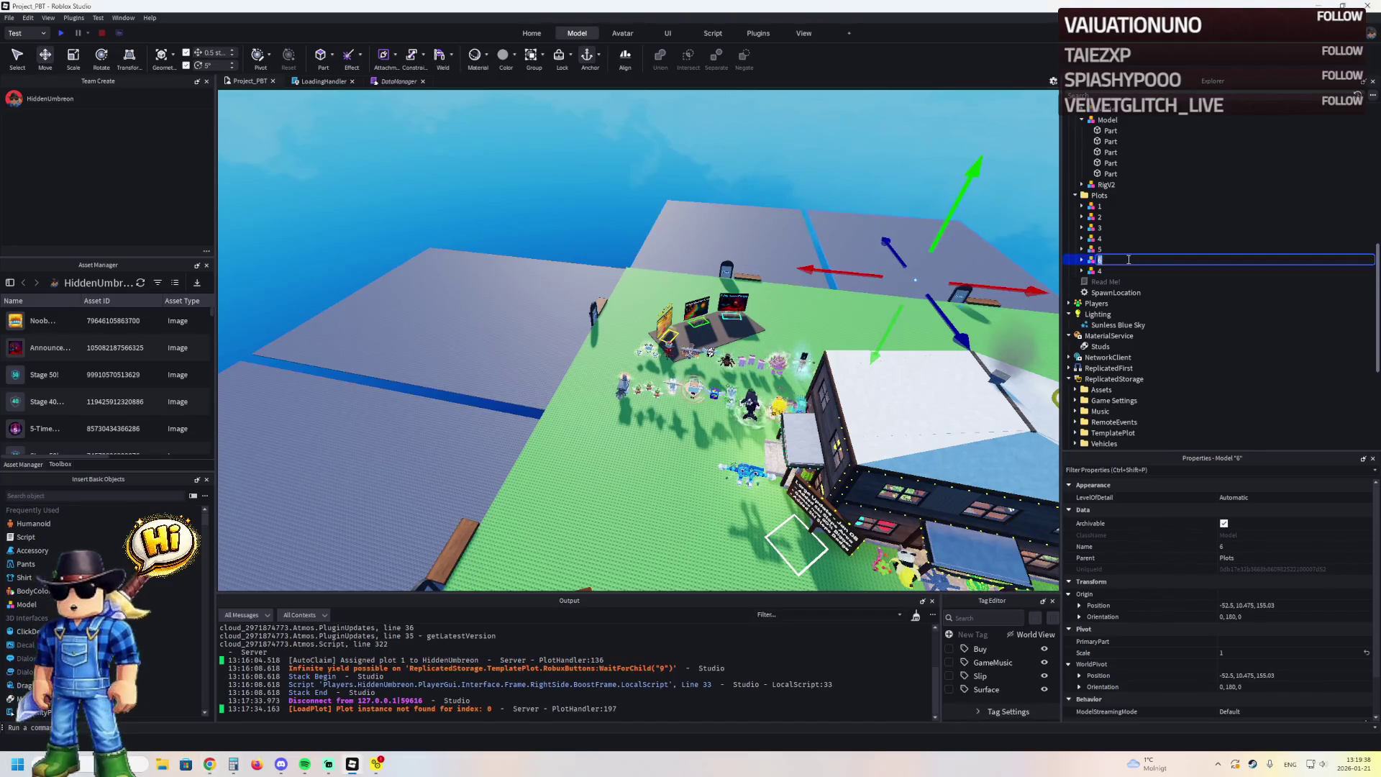
type("5")
key("Return")
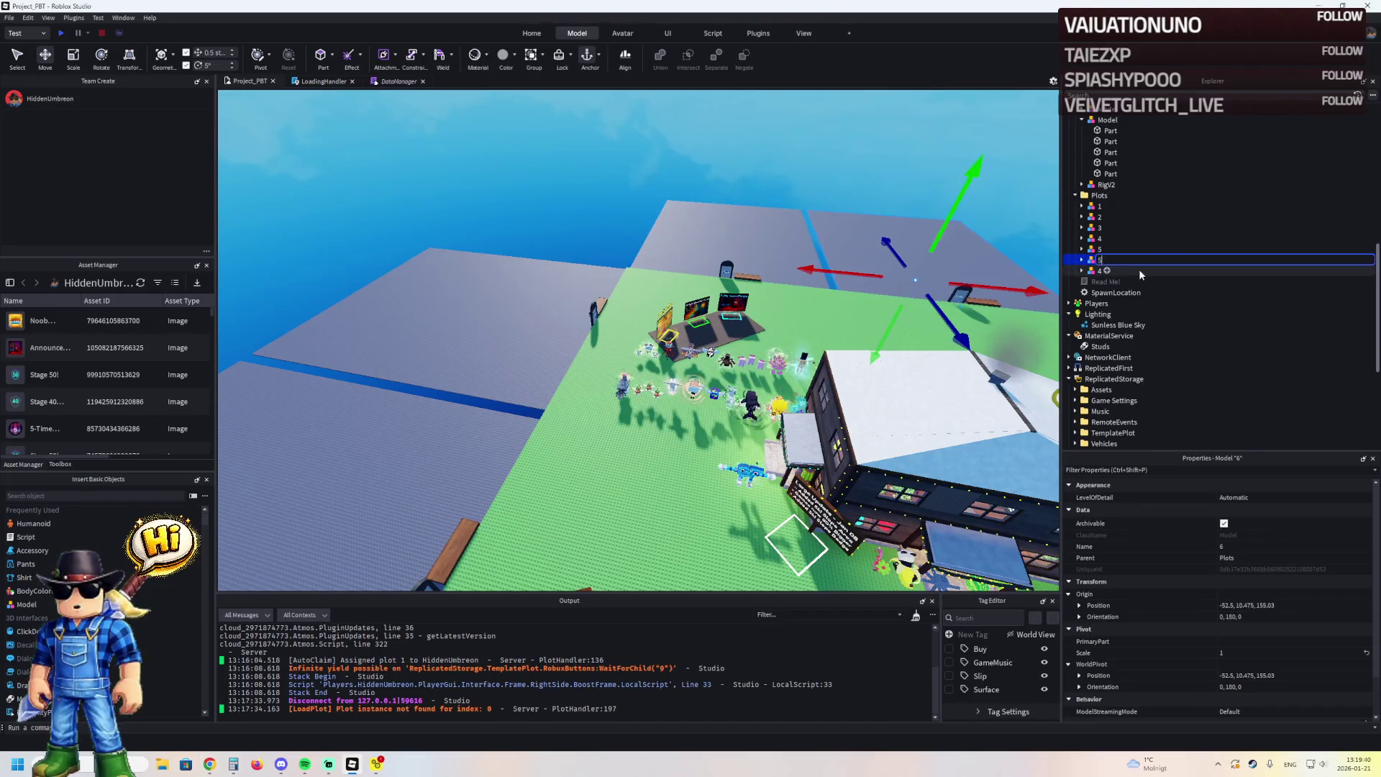
key("Up")
key("F2")
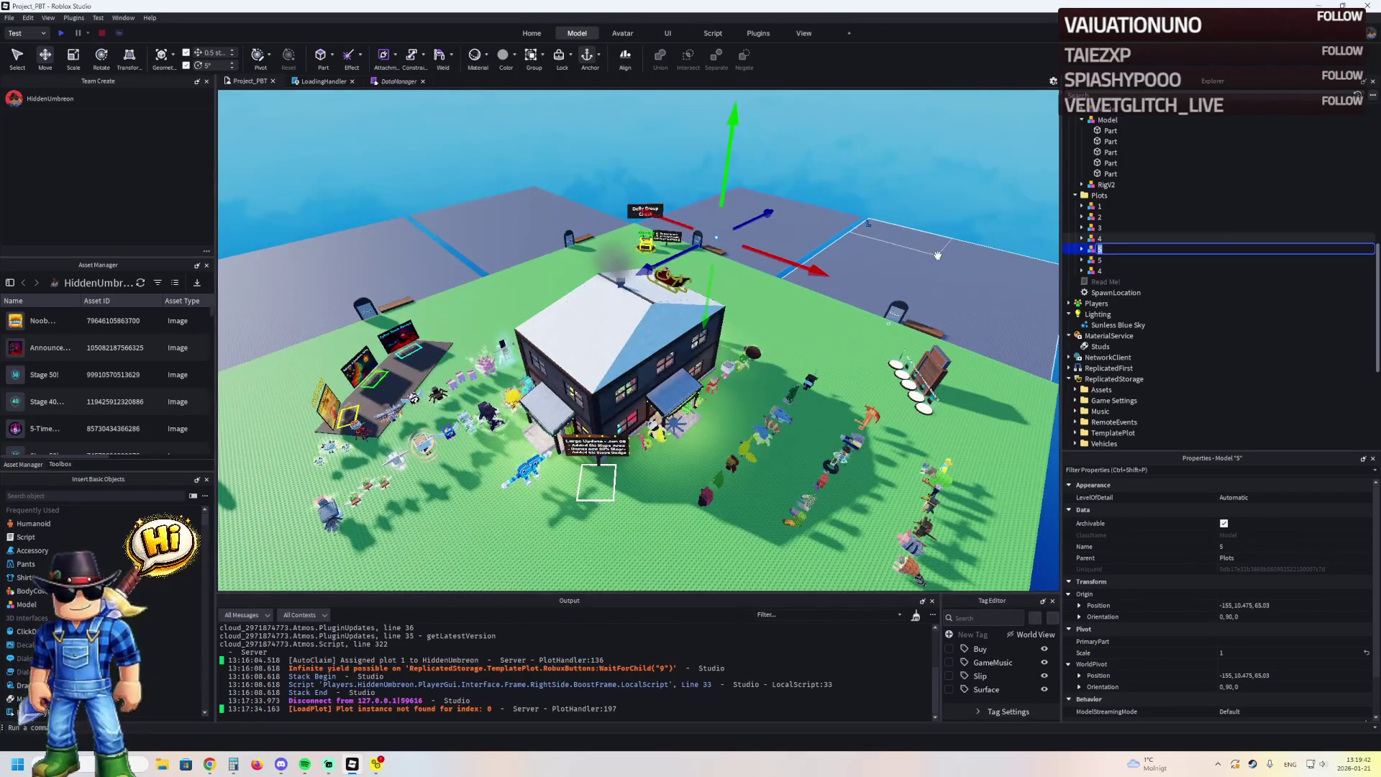
key("Return")
key("Up")
key("F2")
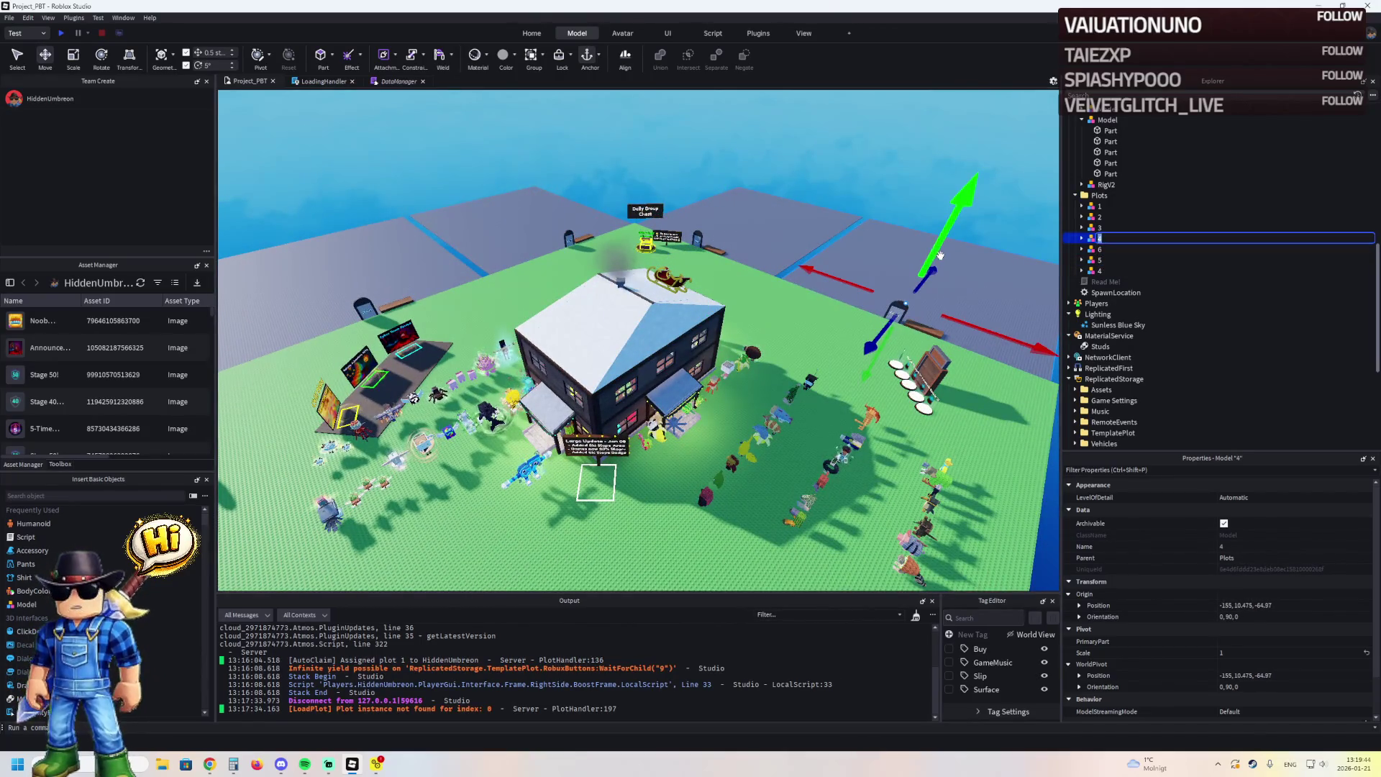
key("Return")
key("Up")
key("Up")
key("Up")
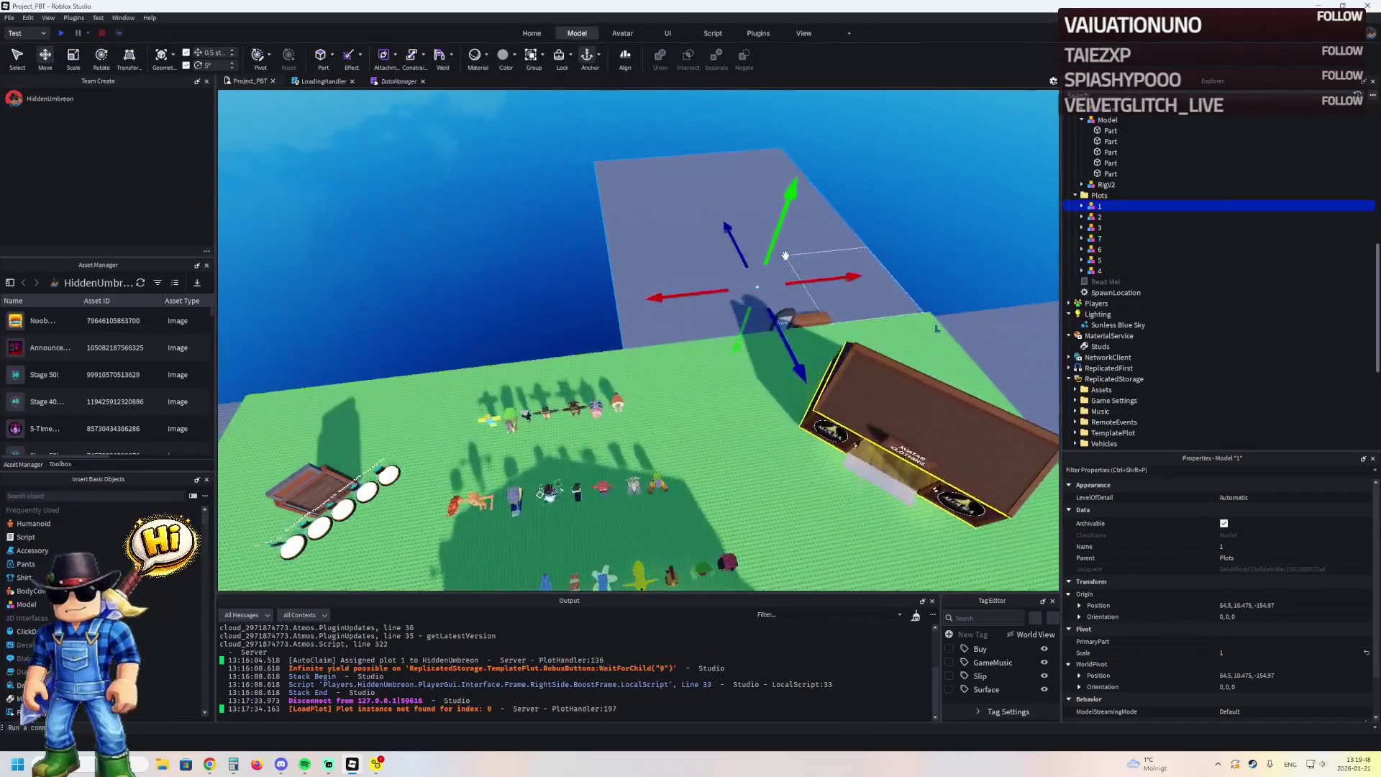
Duplicate plot 1, place the copy at X -65 and name it 8
key("ctrl+d")
mouse_move(734, 292)
left_mouse_down()
mouse_move(785, 286)
mouse_move(709, 284)
left_mouse_up()
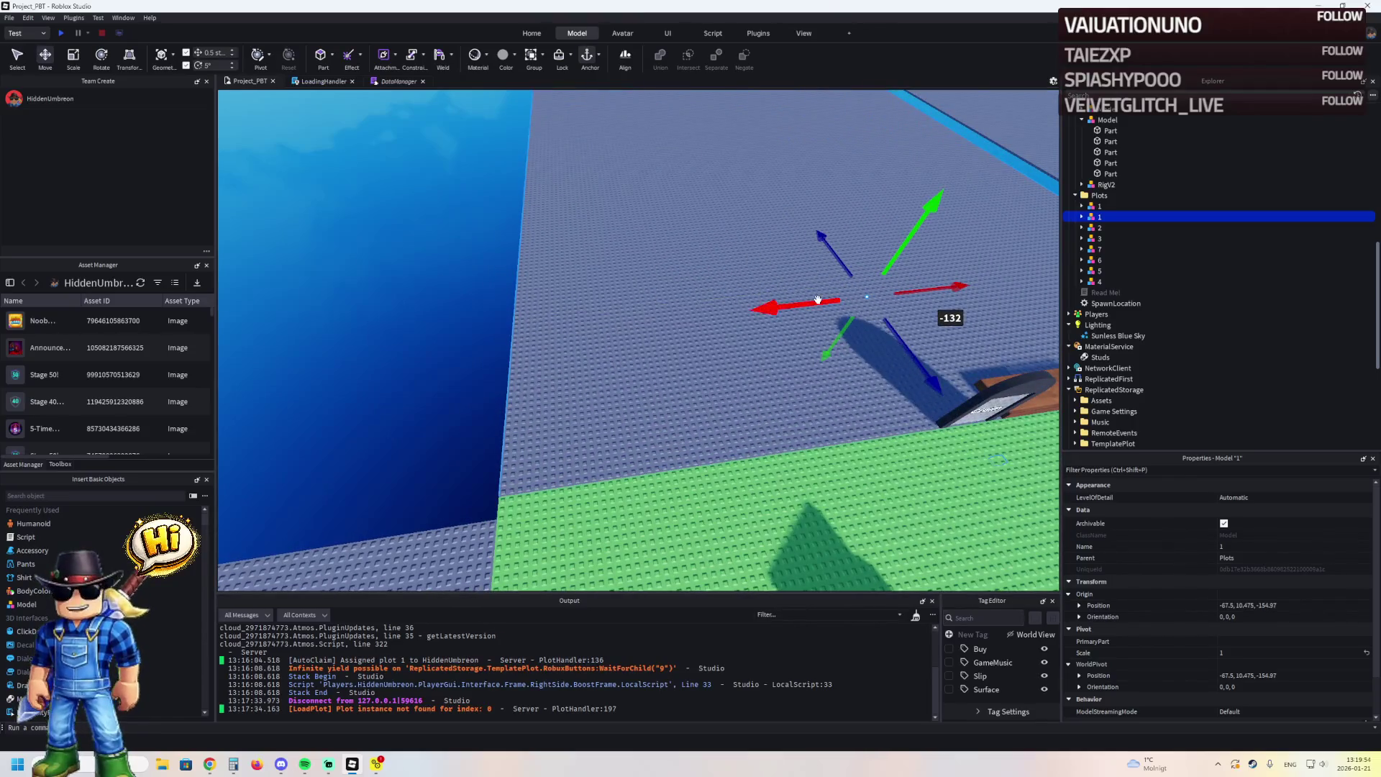
mouse_move(817, 300)
left_mouse_down()
mouse_move(795, 295)
mouse_move(807, 293)
left_mouse_up()
key("F2")
type("8")
key("Return")
Start a new playtest of the game
scroll(800, 248, "down", 2)
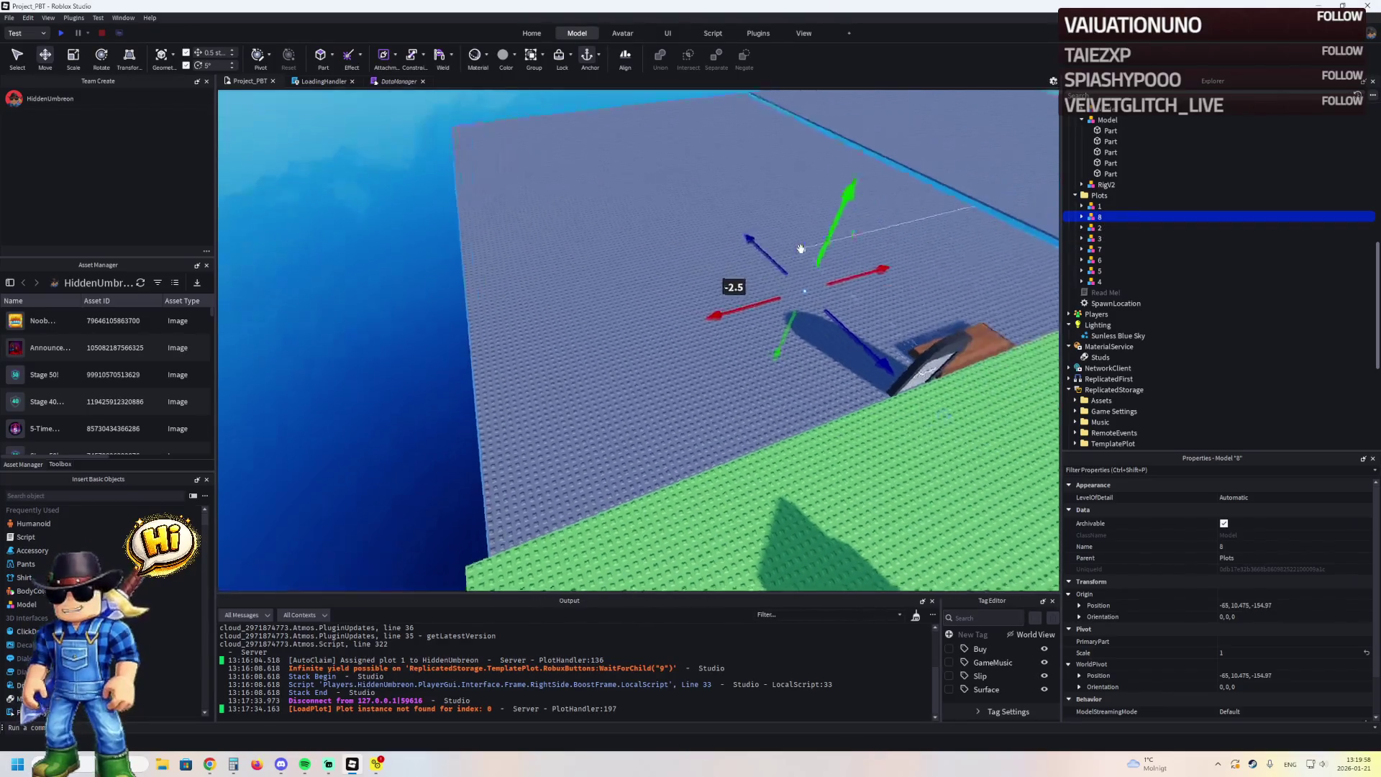
scroll(801, 248, "up", 5)
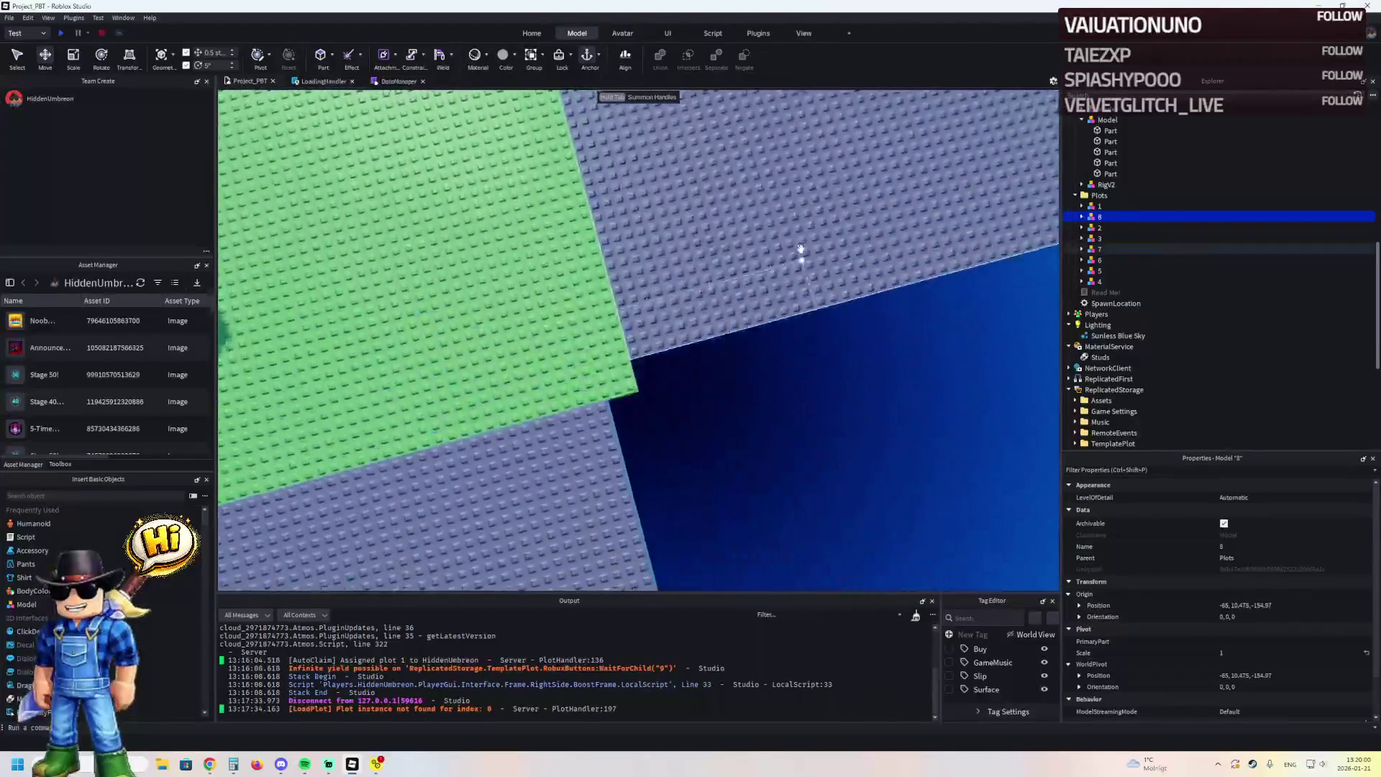
scroll(801, 249, "down", 5)
key("F5")
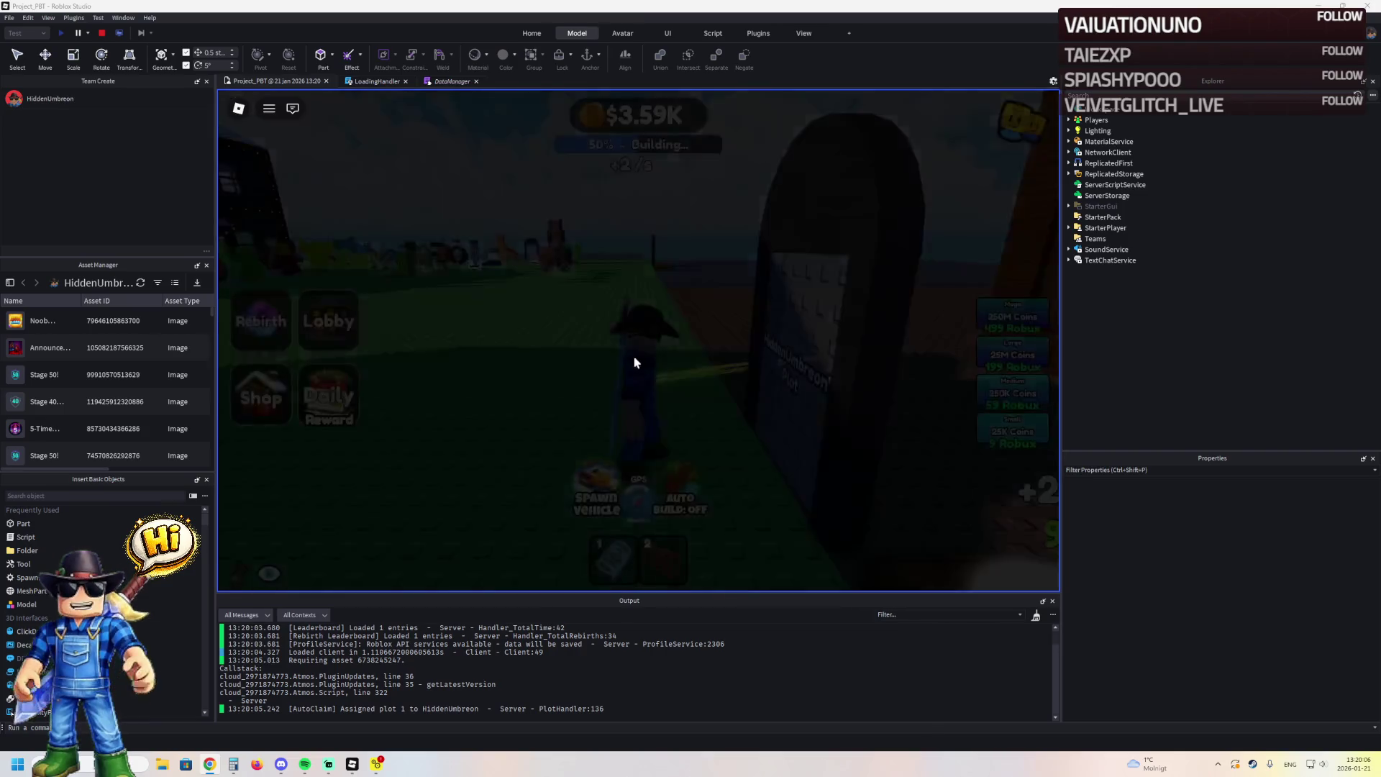
Run the character into its plot, toward the Claim door and sign, then to the Daily Group Chest
key("w")
key("w")
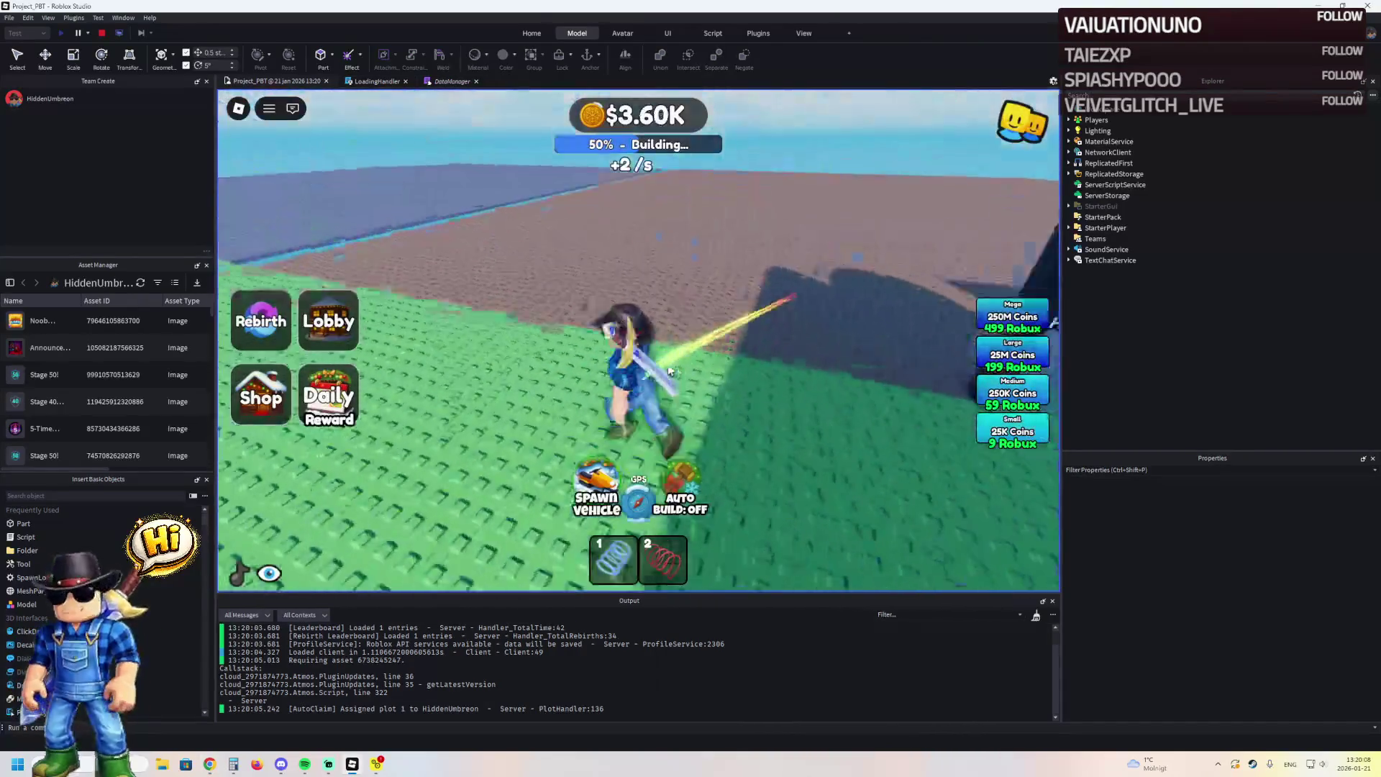
key("w")
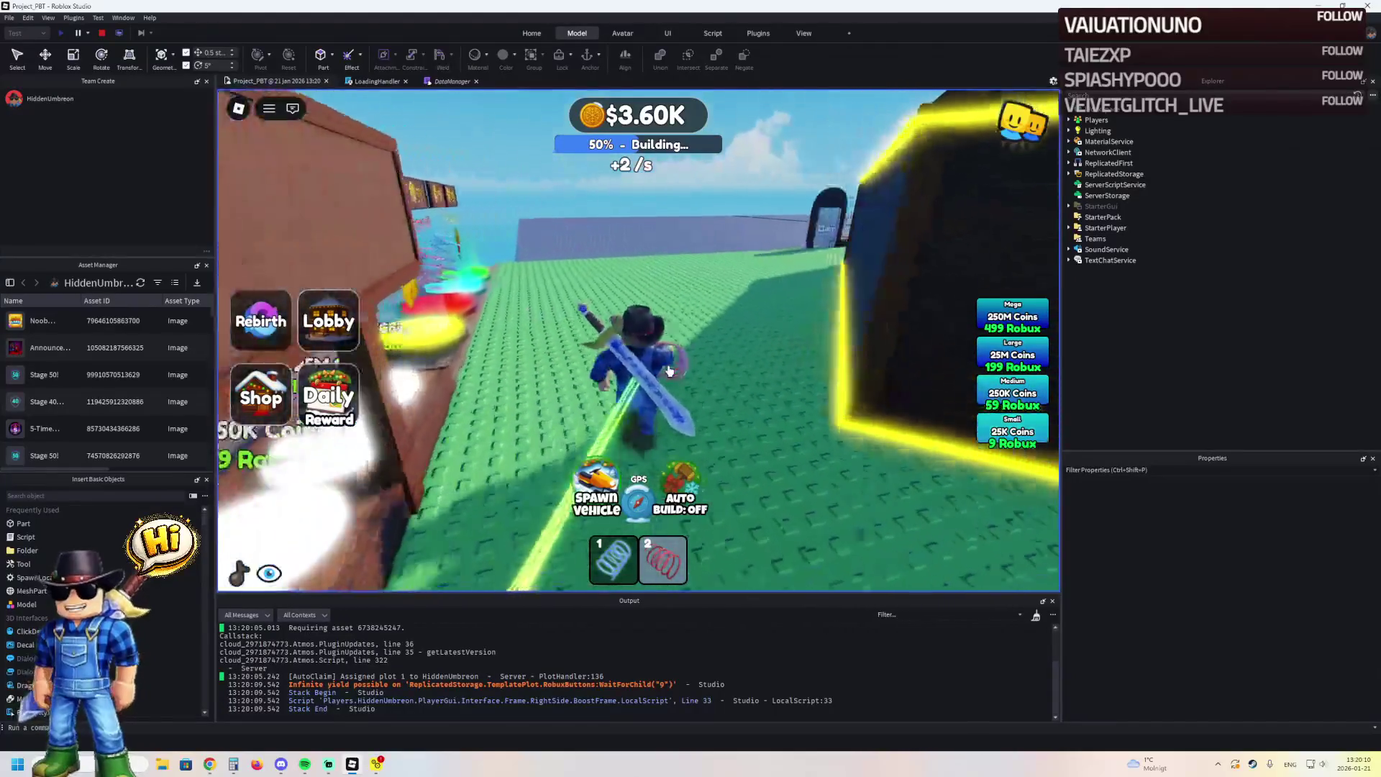
key("w")
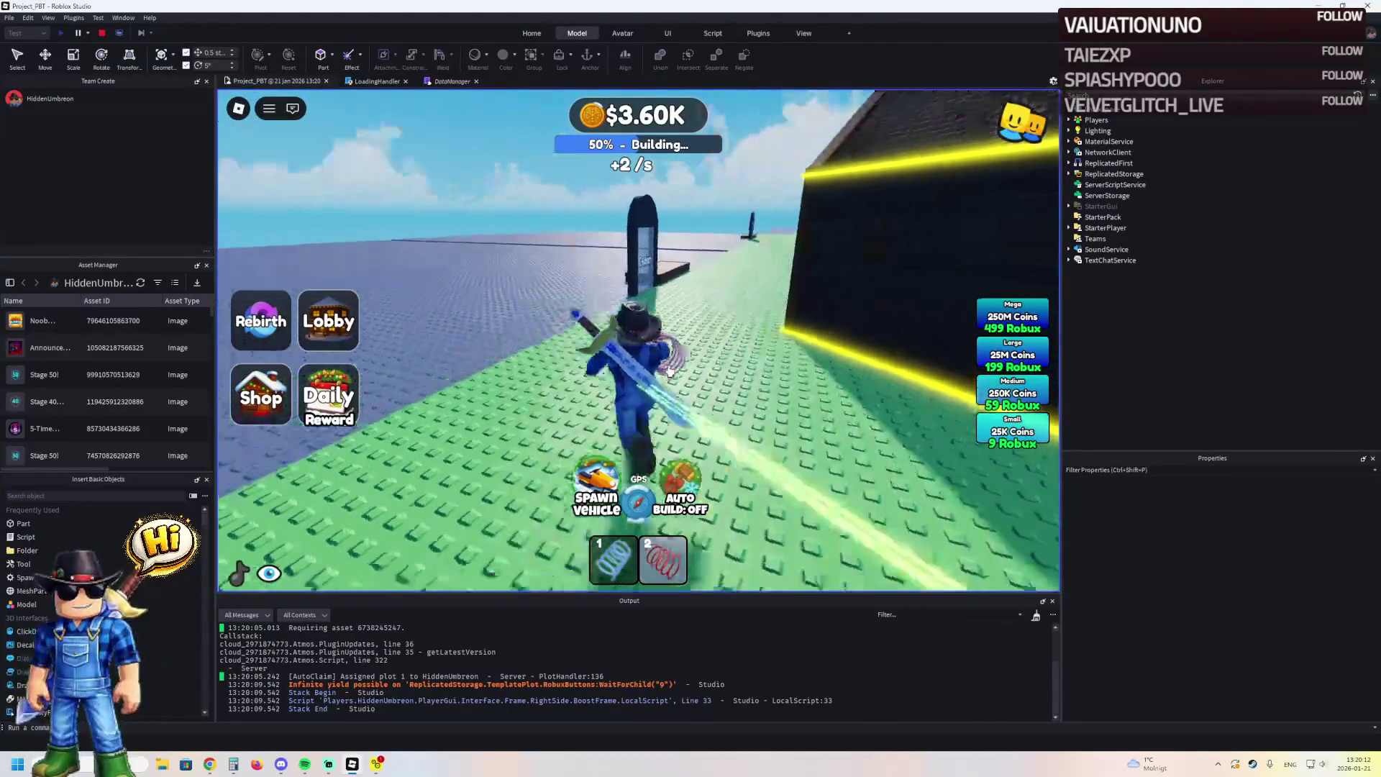
key("d")
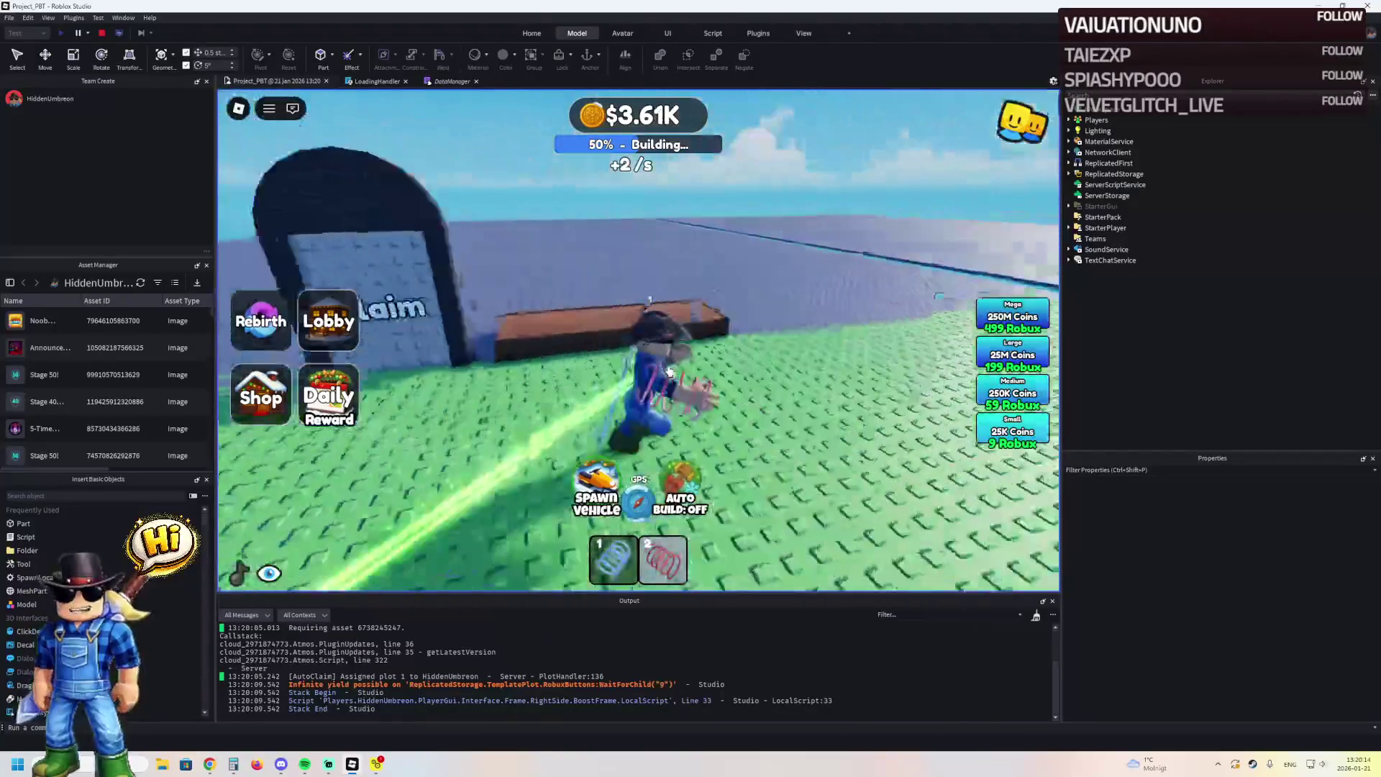
key("w")
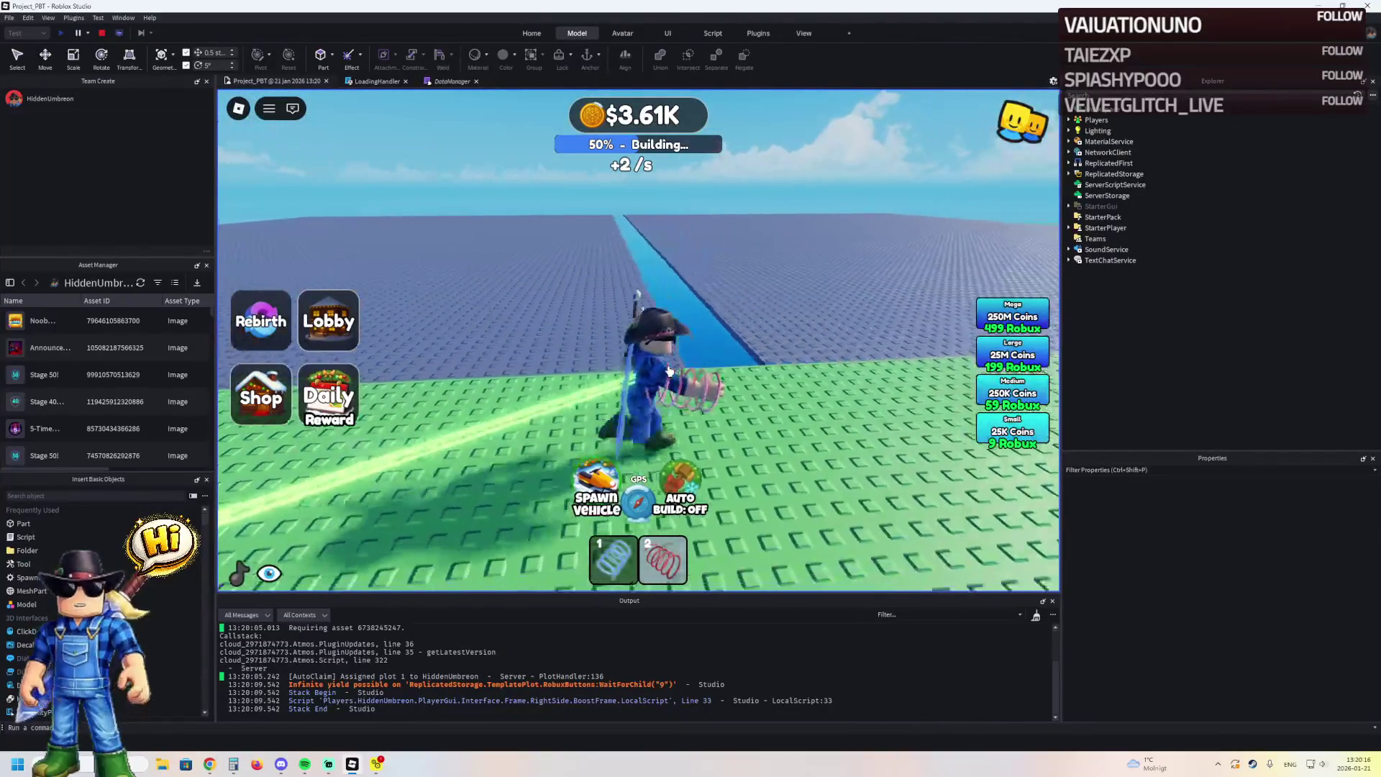
key("a")
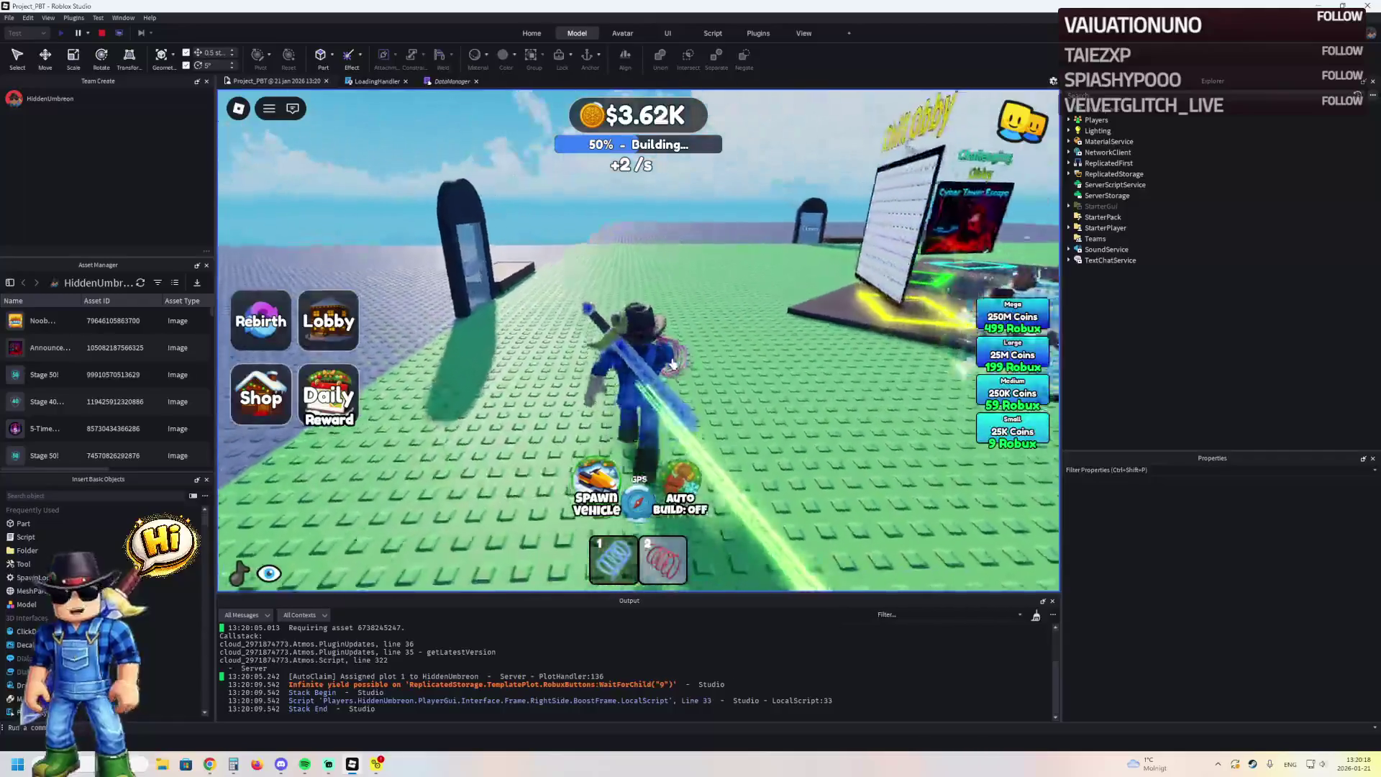
key("a")
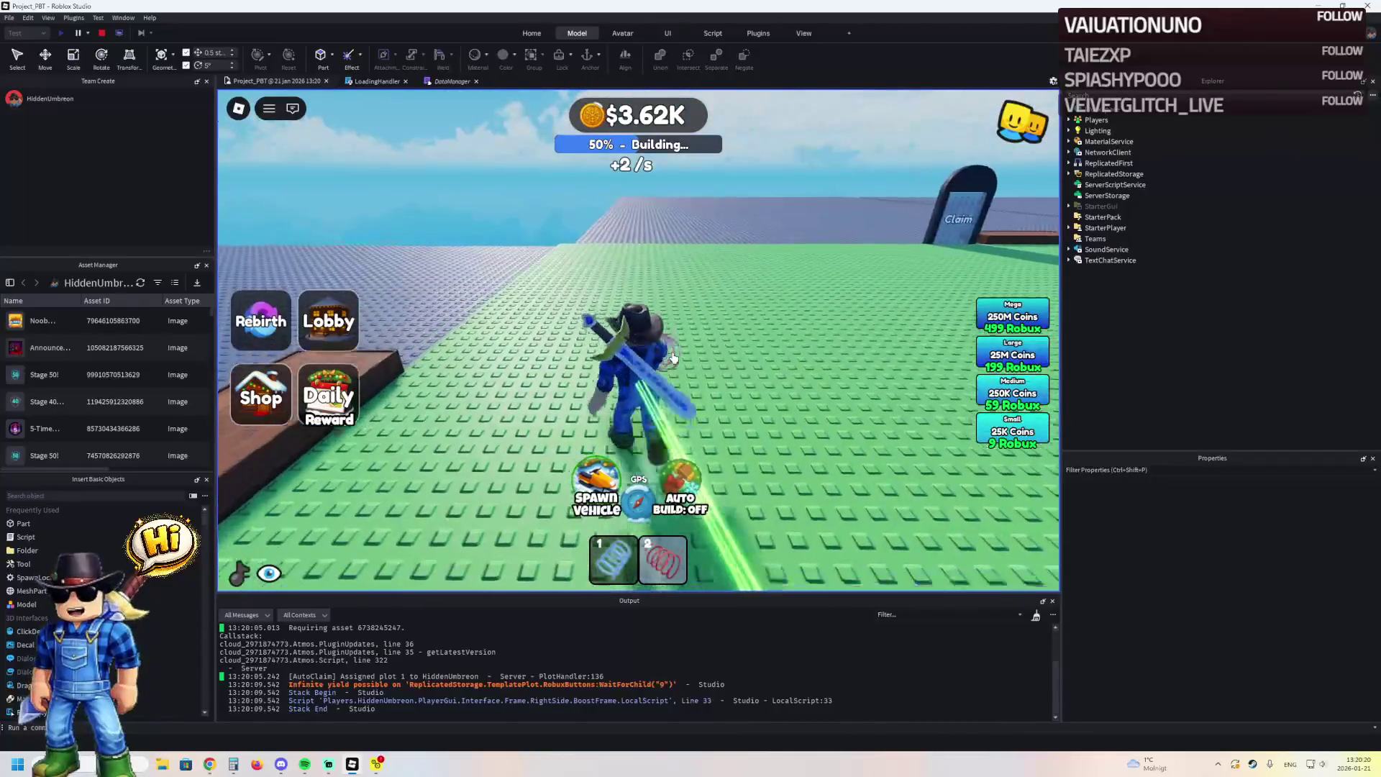
key("w")
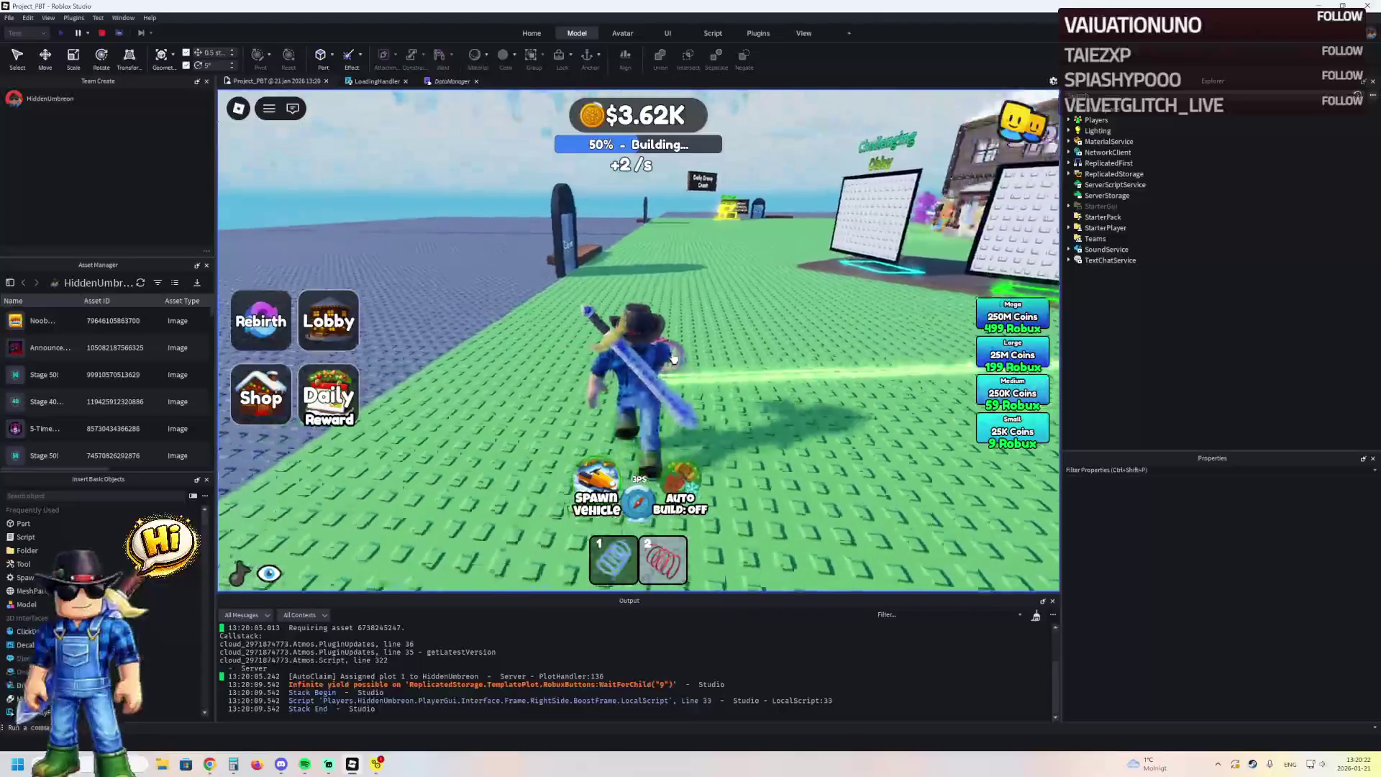
key("a")
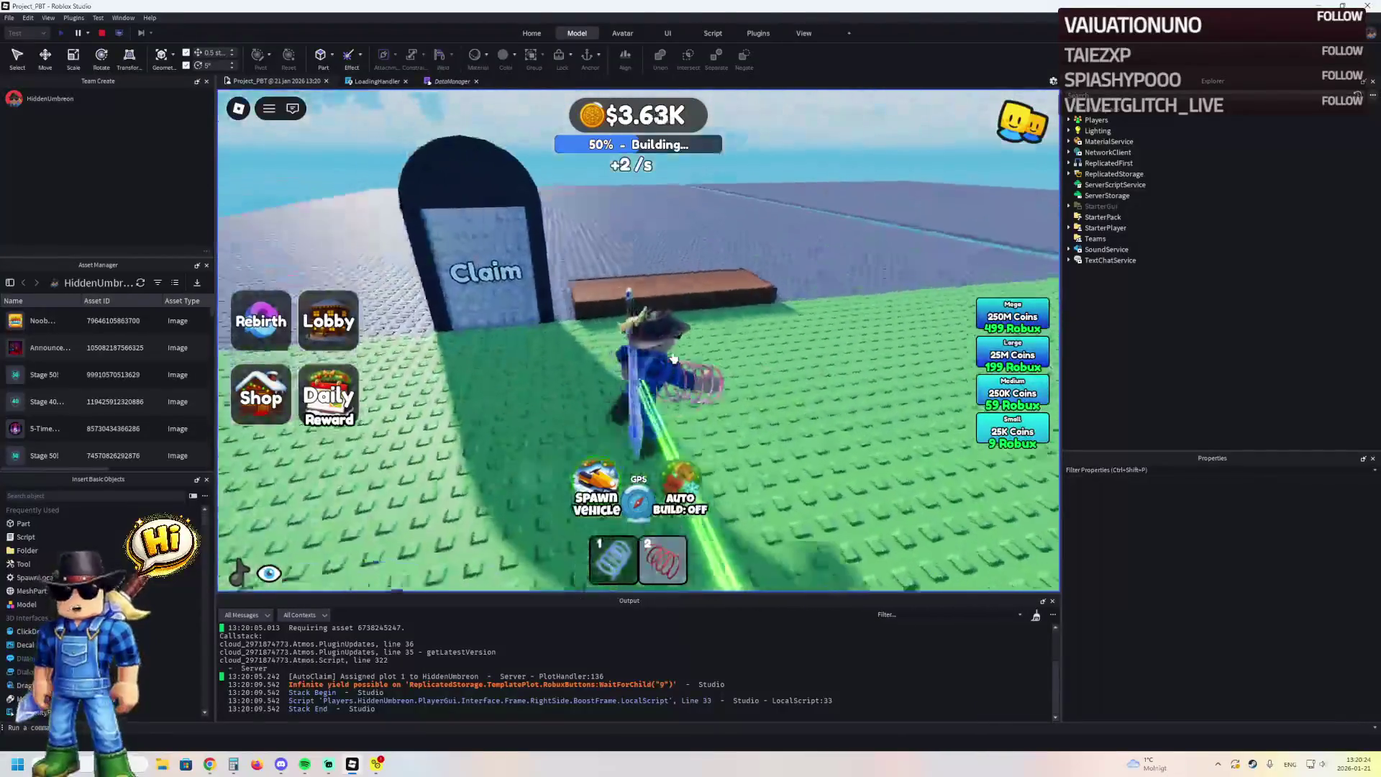
key("d")
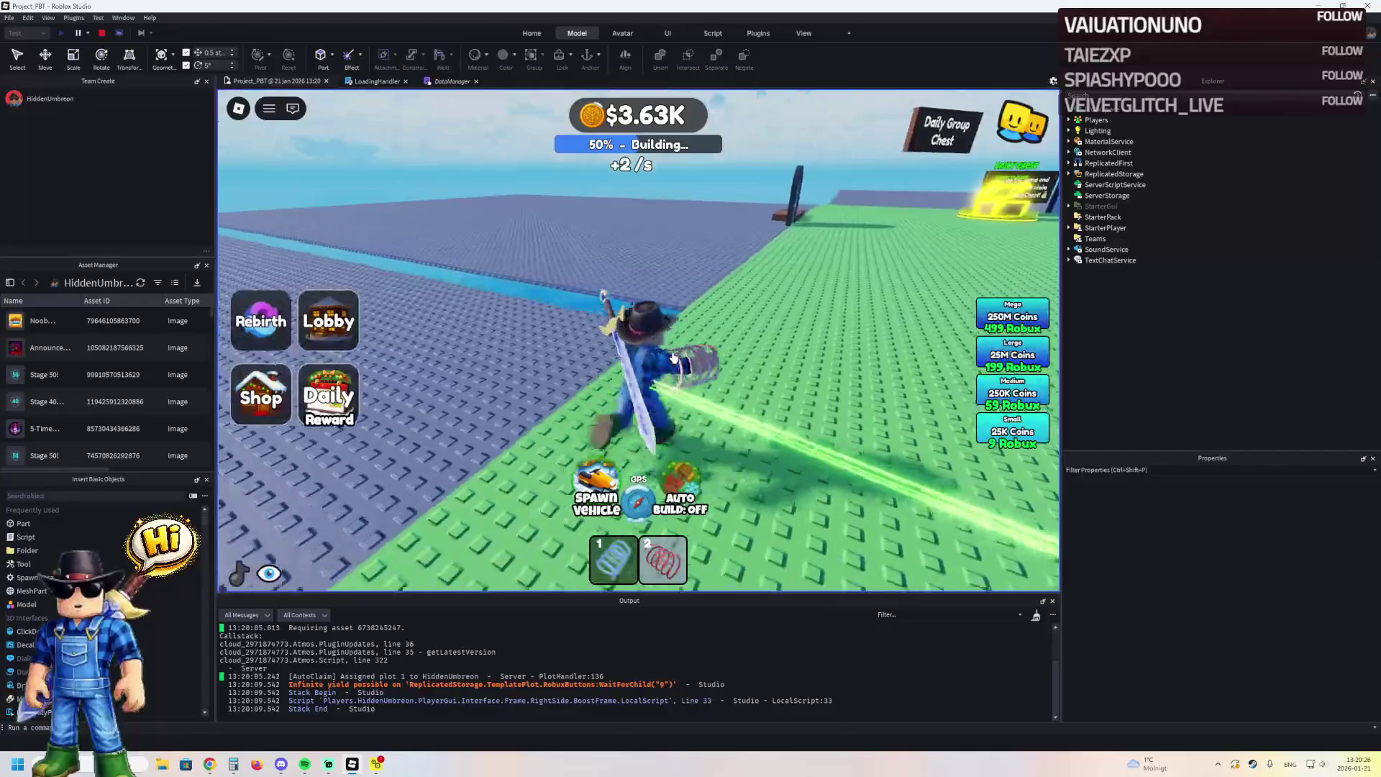
key("a")
key("d")
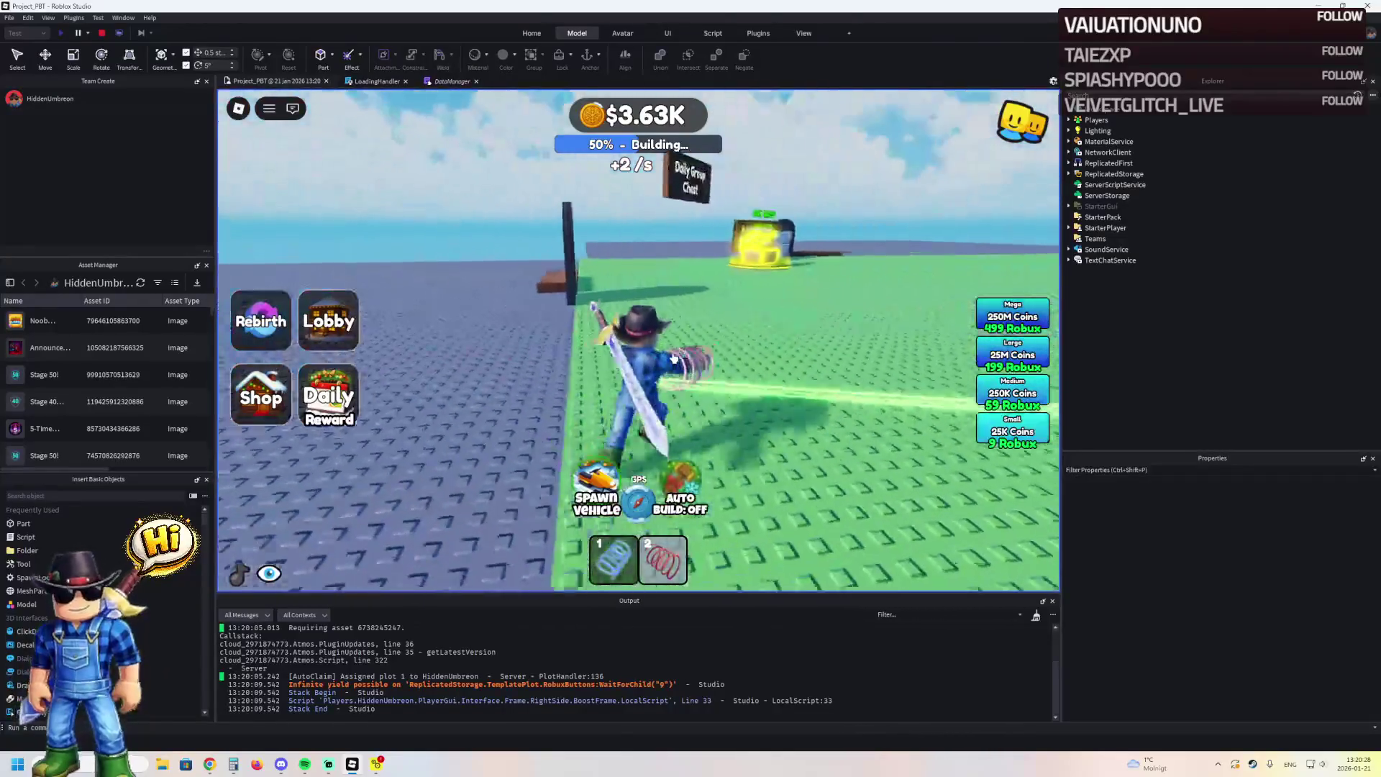
Walk past the chest, Claim door, lobby and brainrot models, then stop the playtest
key("w")
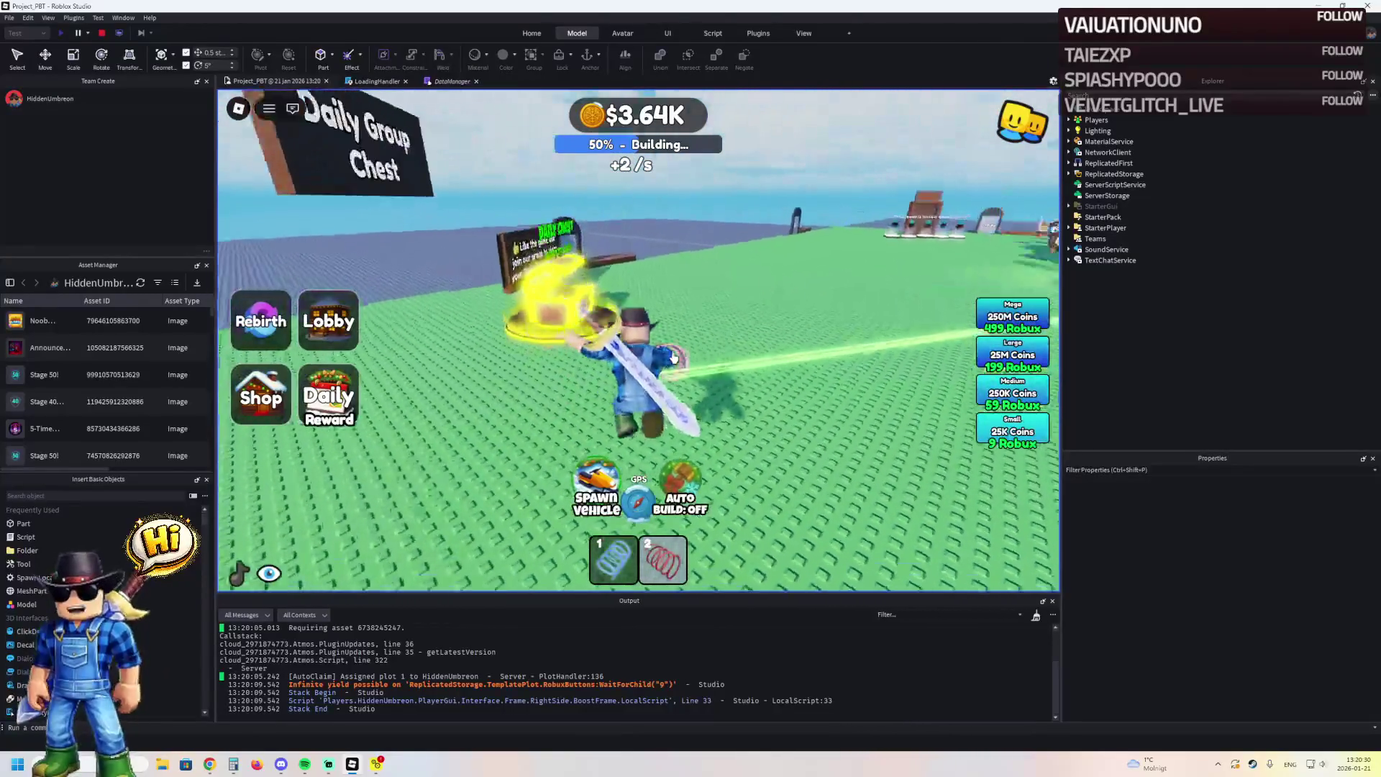
key("w")
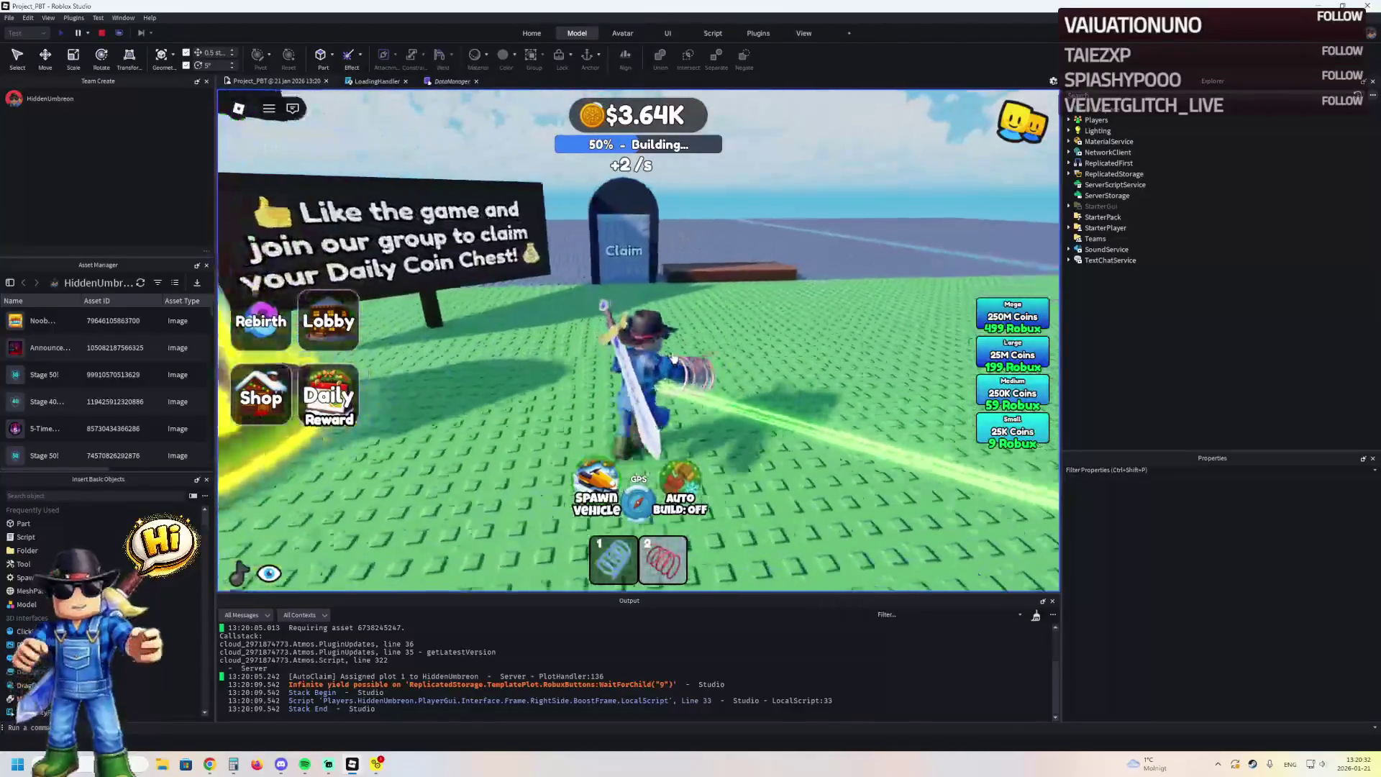
key("d")
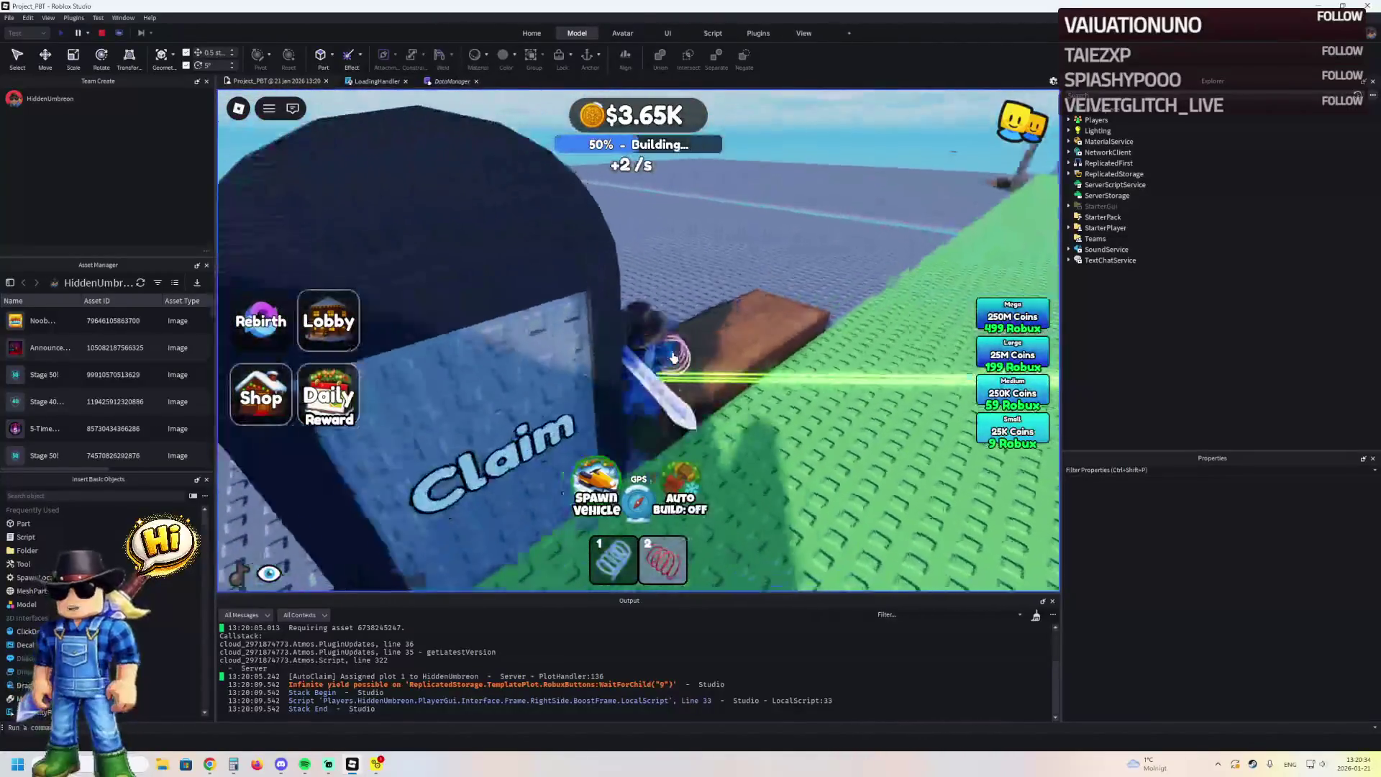
key("a")
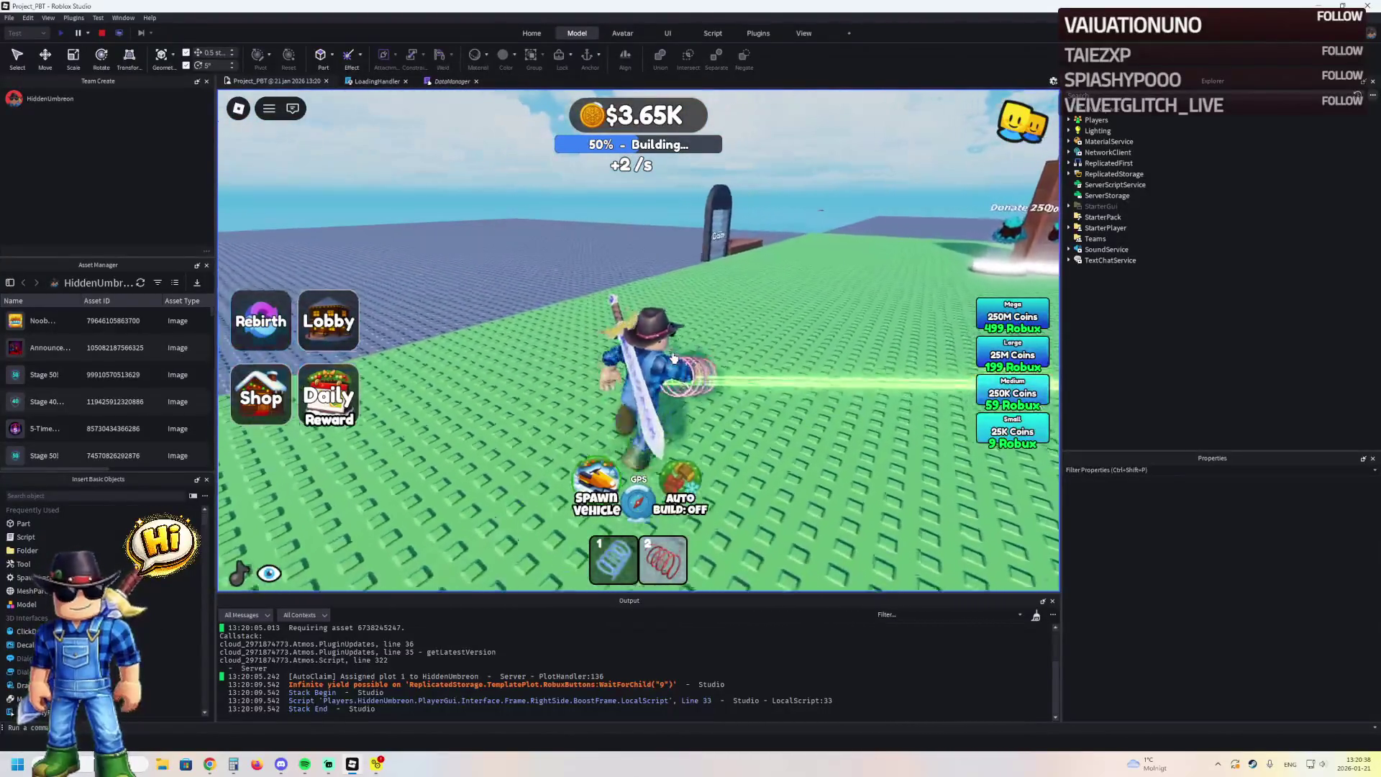
key("w")
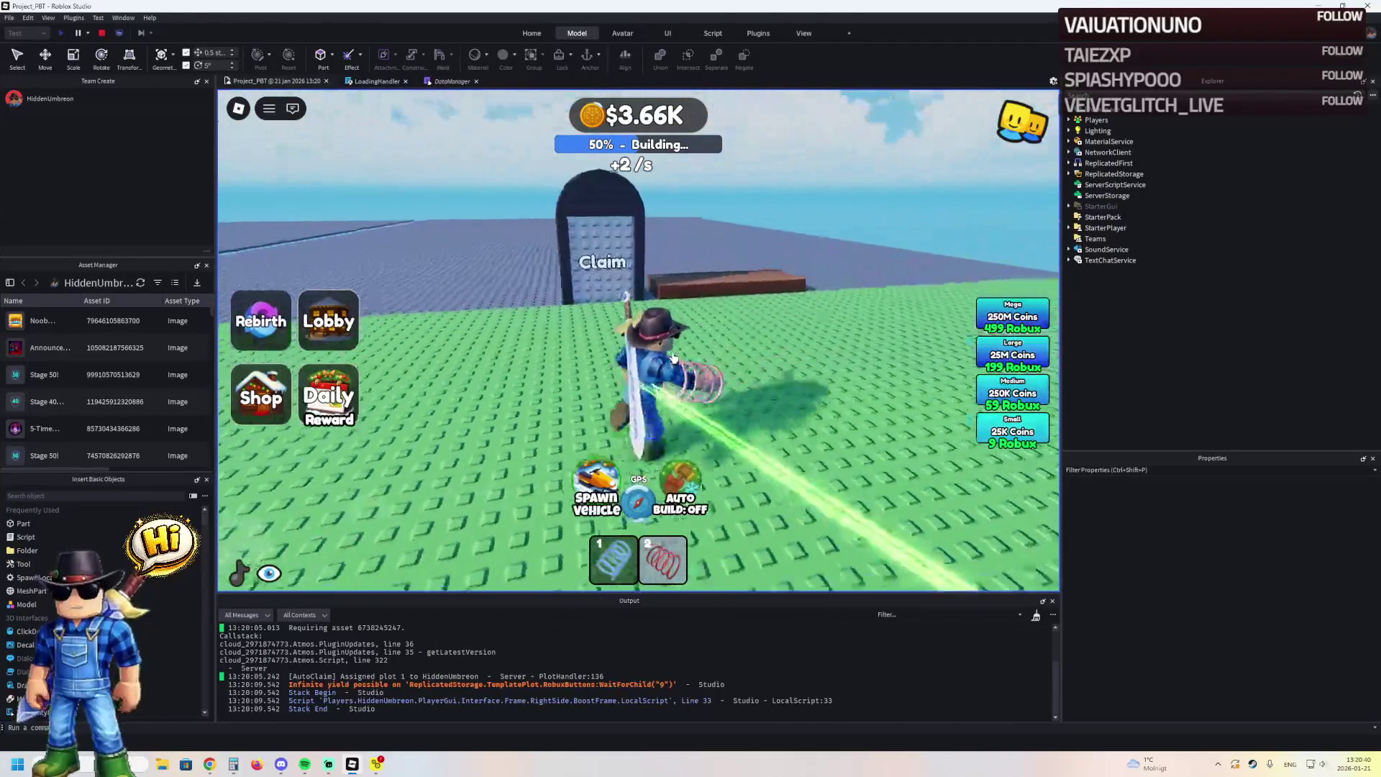
key("d")
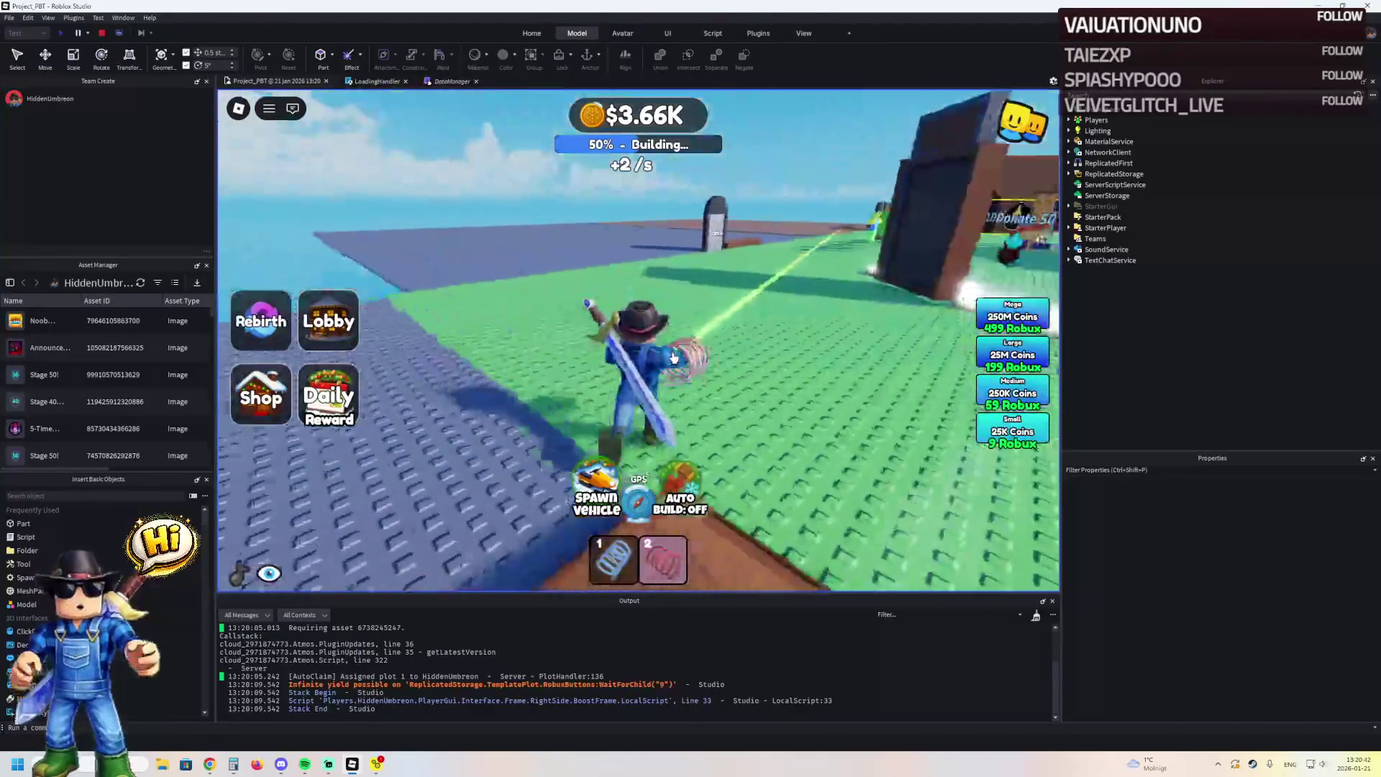
key("d")
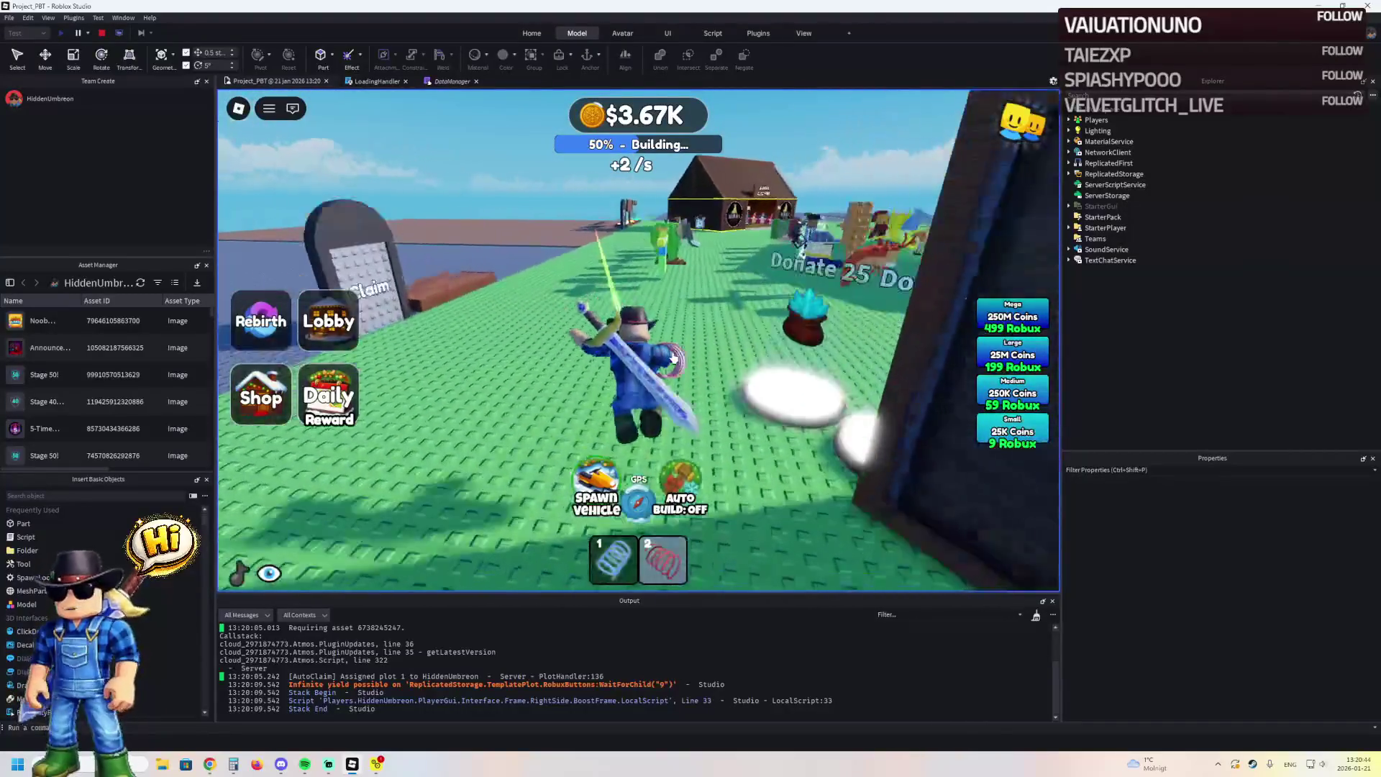
key("a")
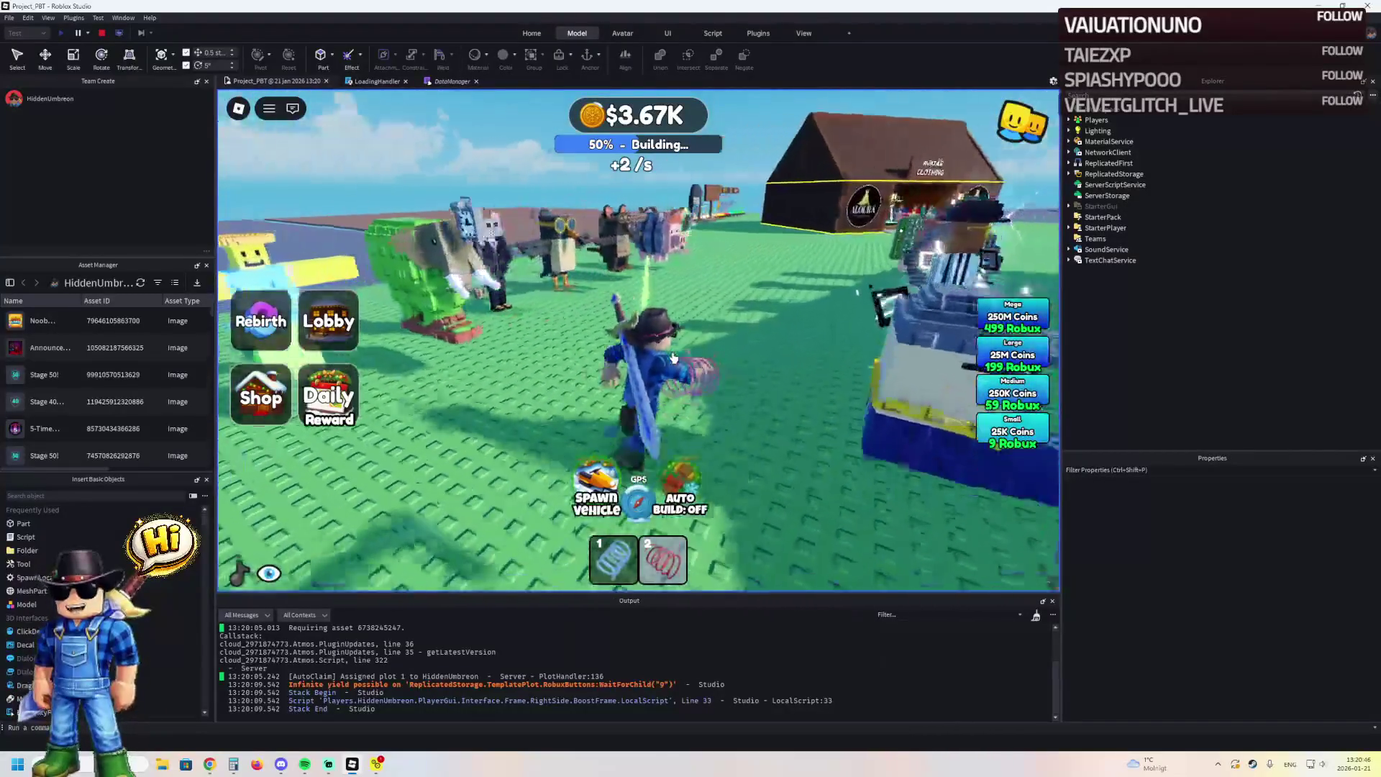
key("d")
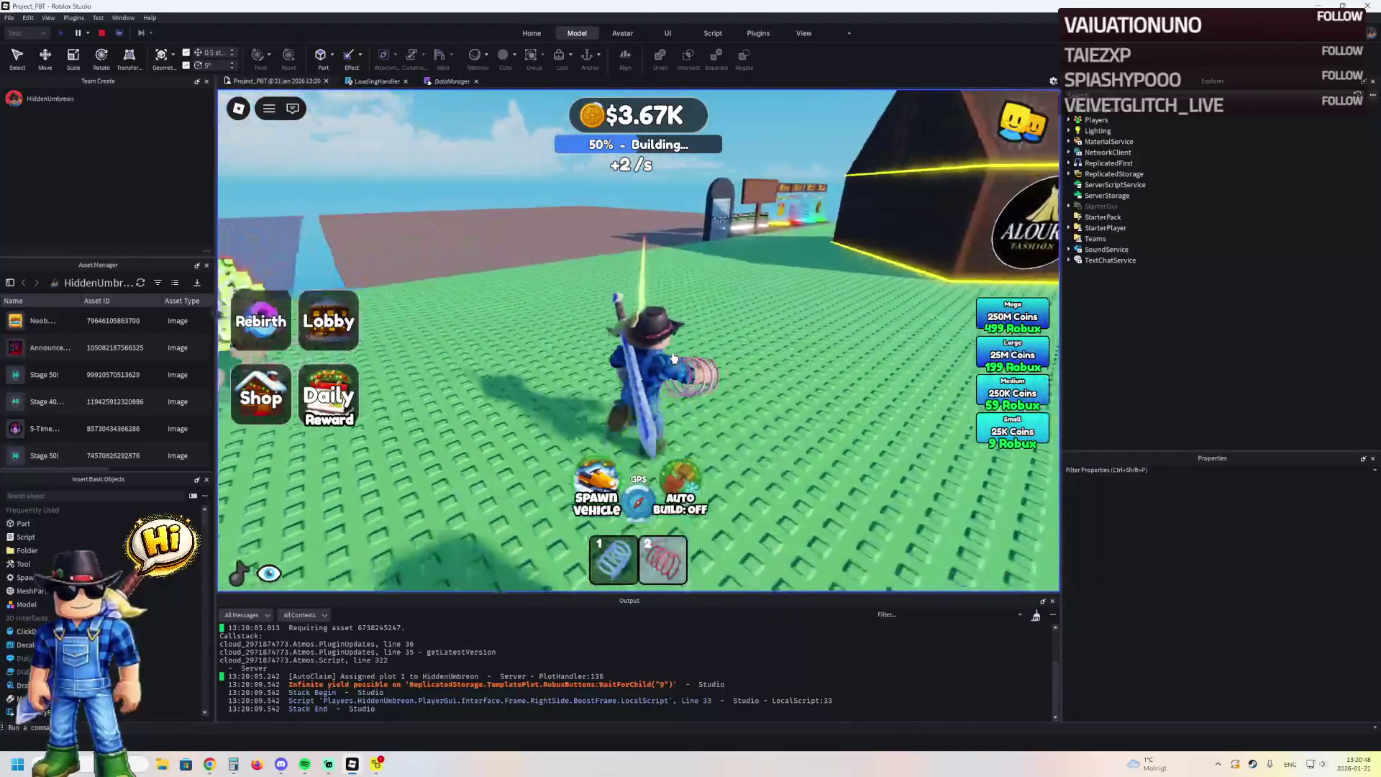
key("w")
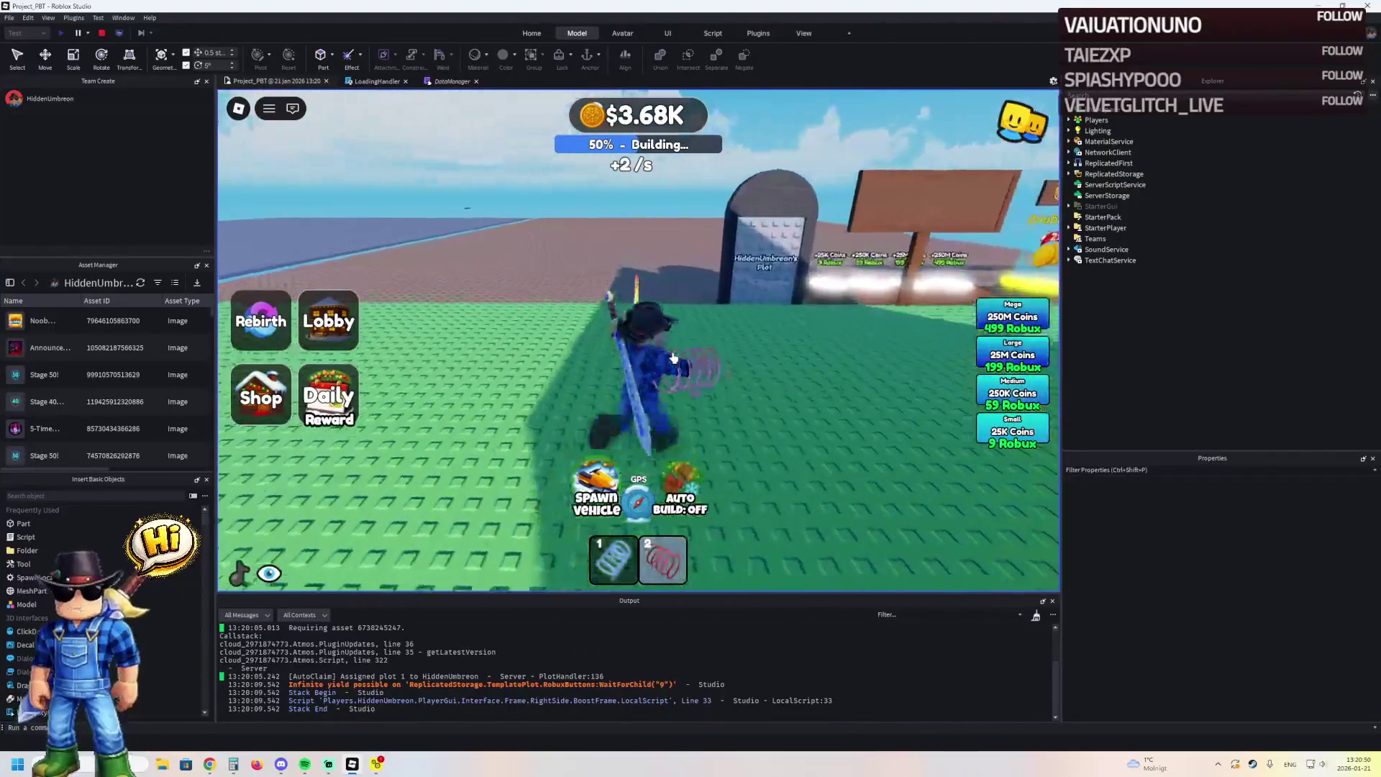
key("d")
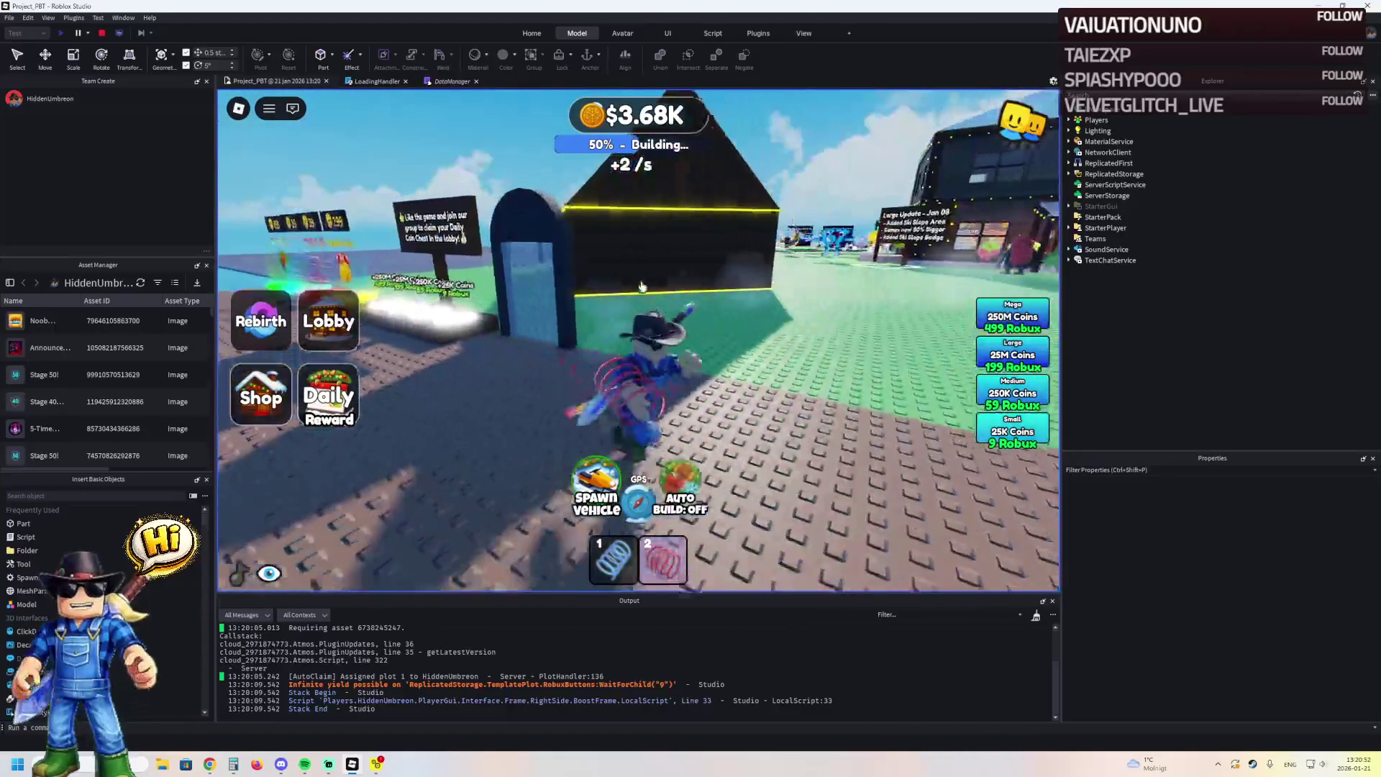
left_click(103, 34)
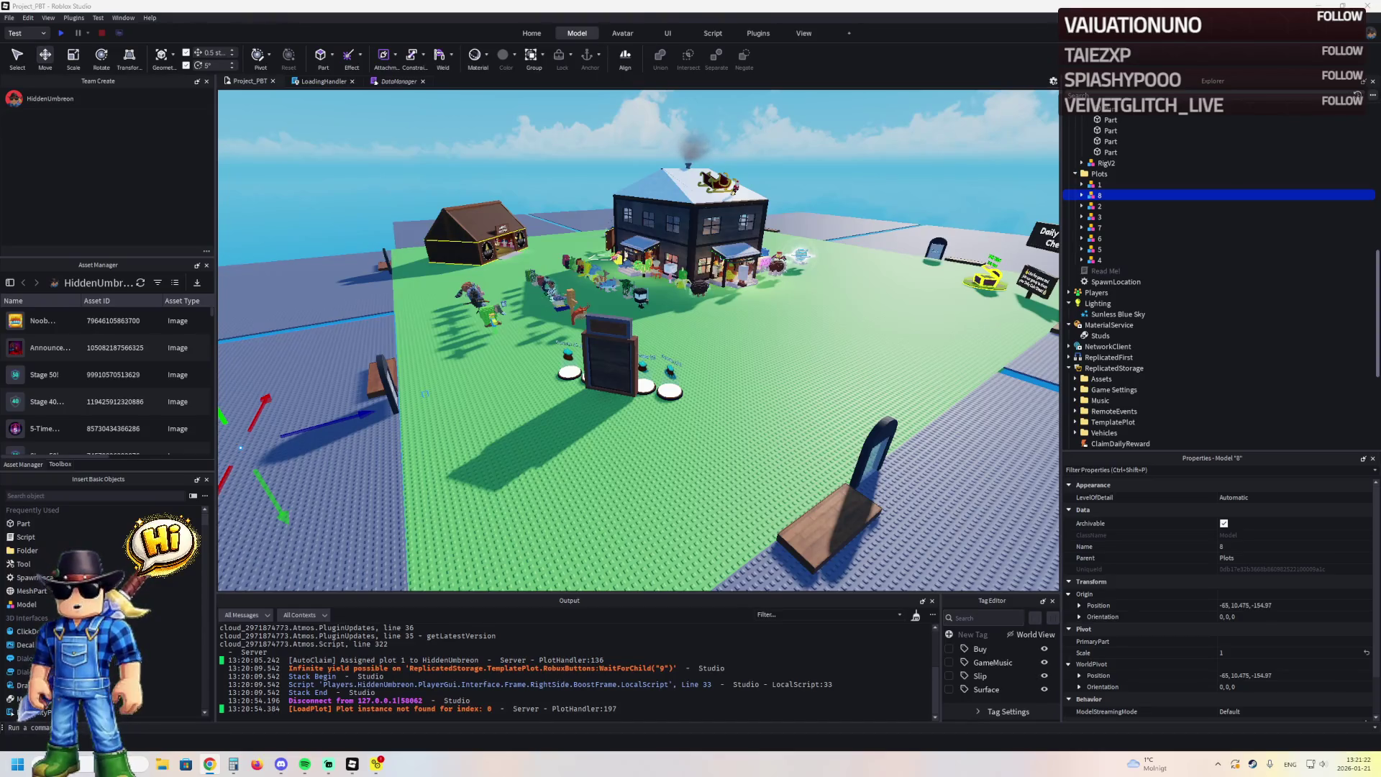
Fly the camera to centre the Daily Group Chest between its Claim doors, then select the DailyChest model
key("w+d")
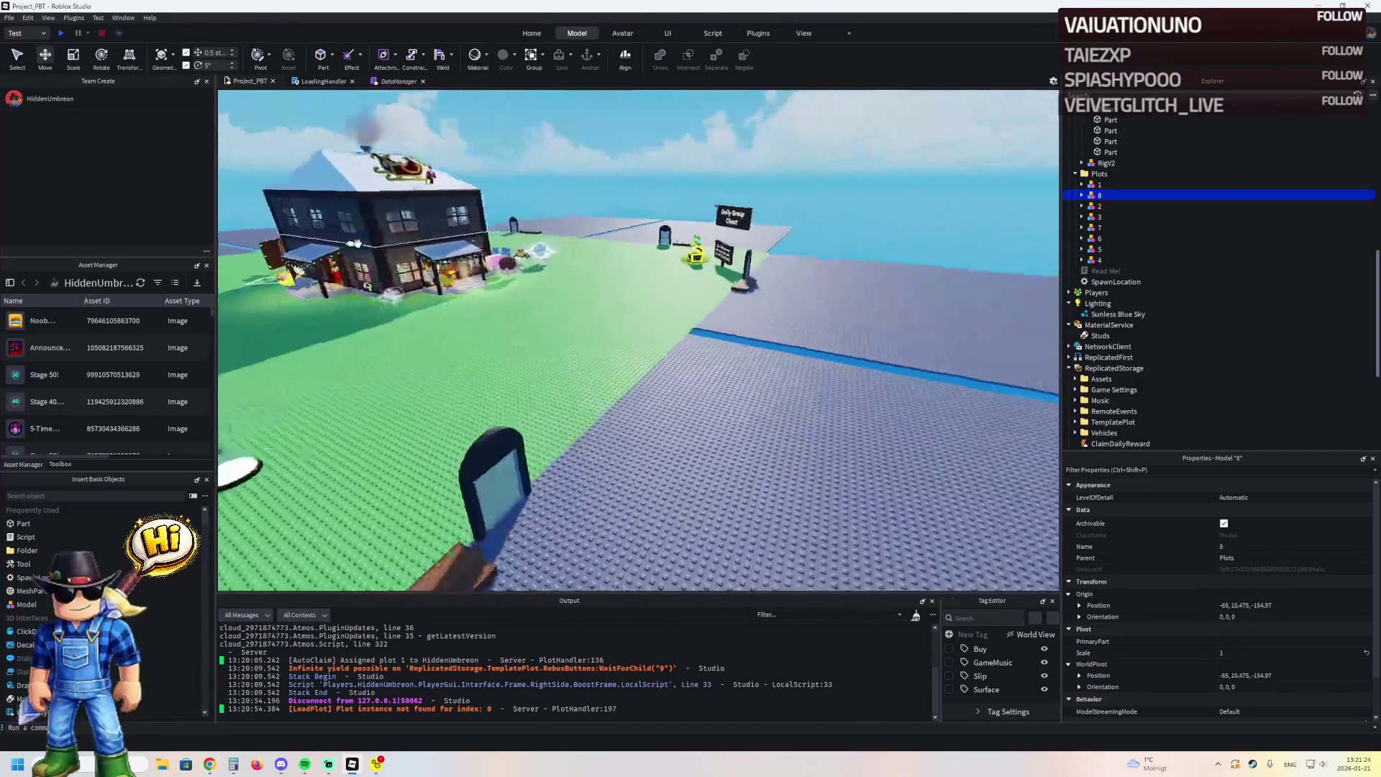
key("w+d")
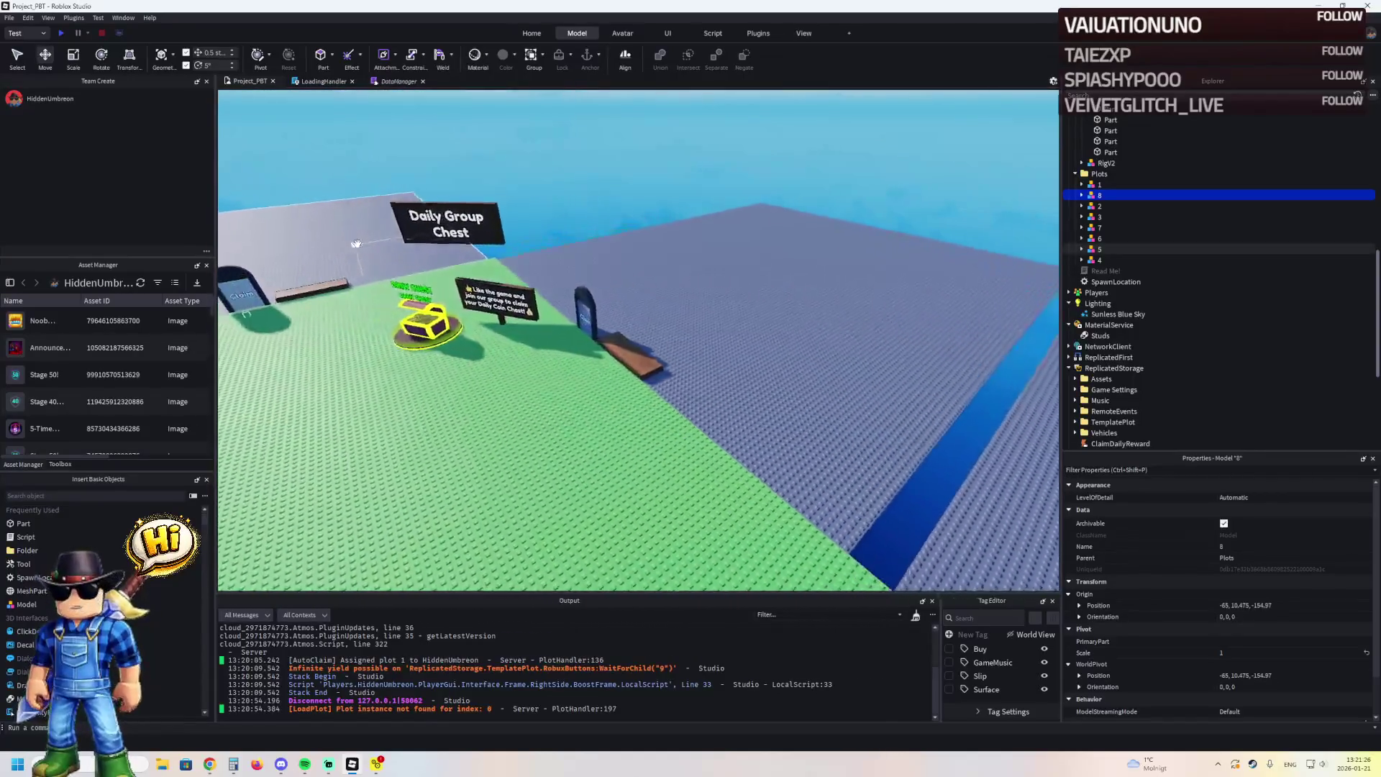
key("w+d")
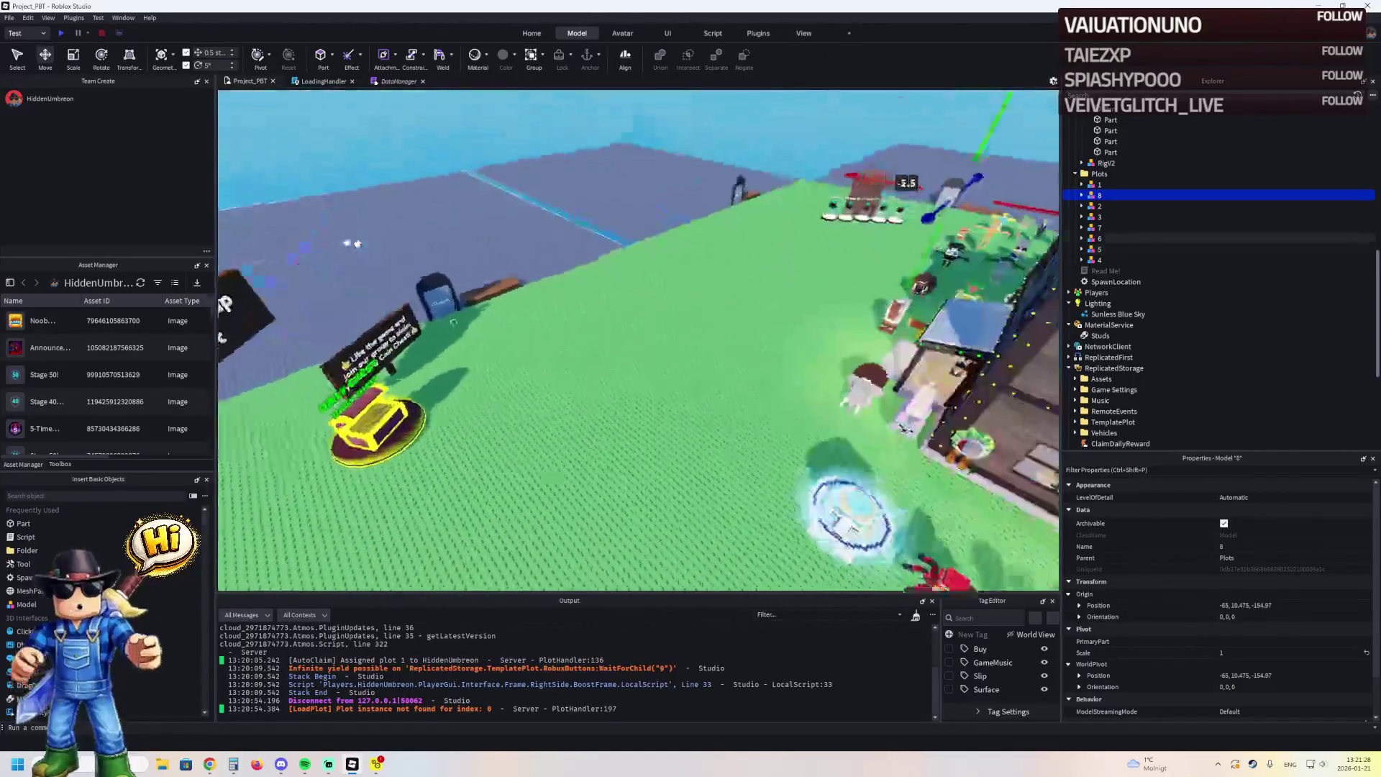
key("w+d")
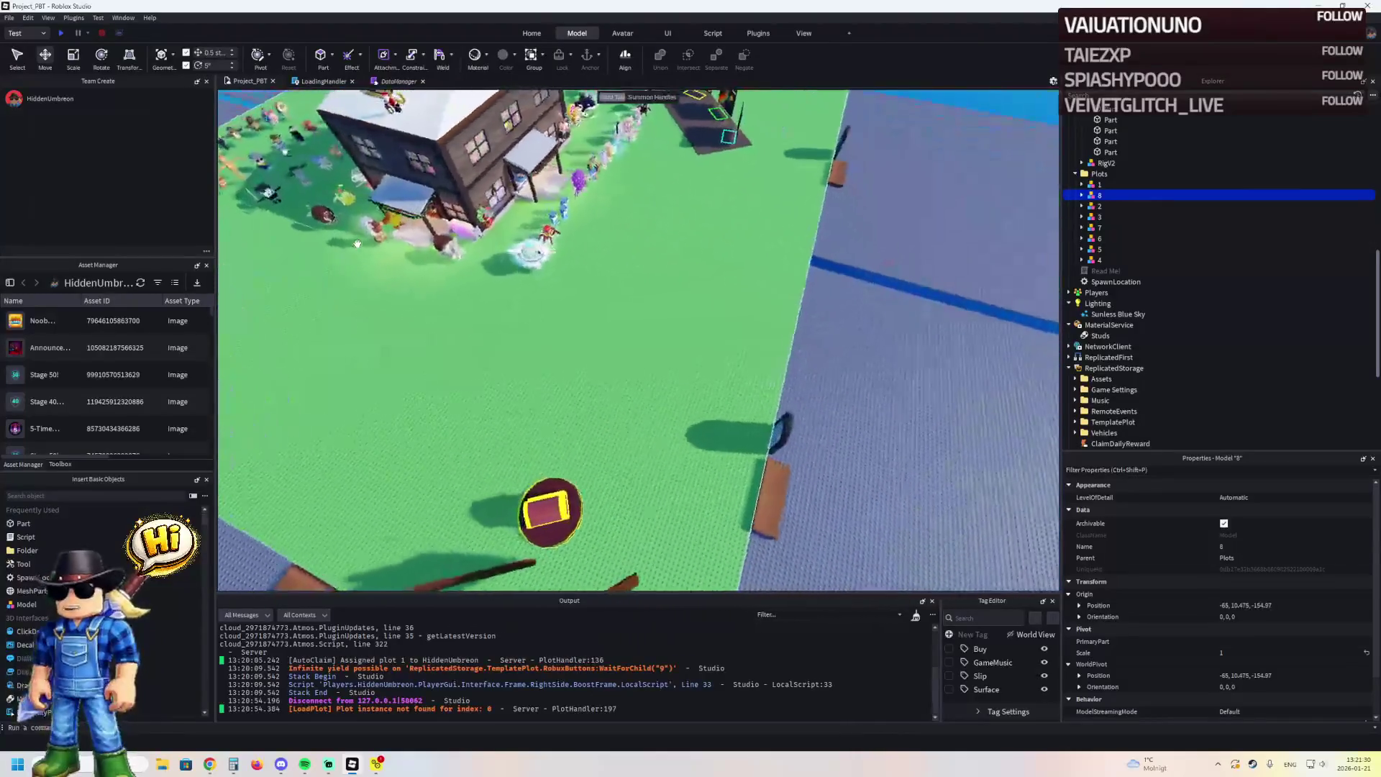
key("w+d")
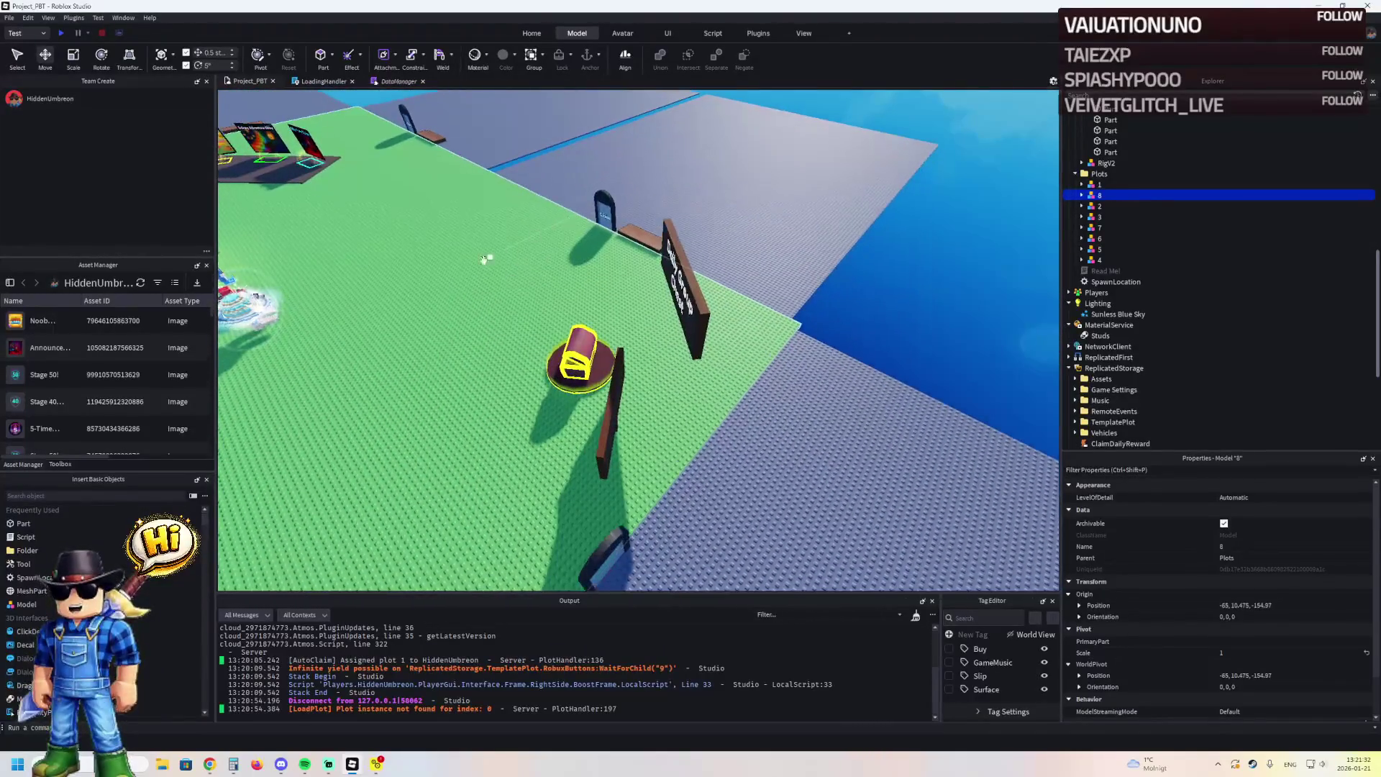
key("w+d")
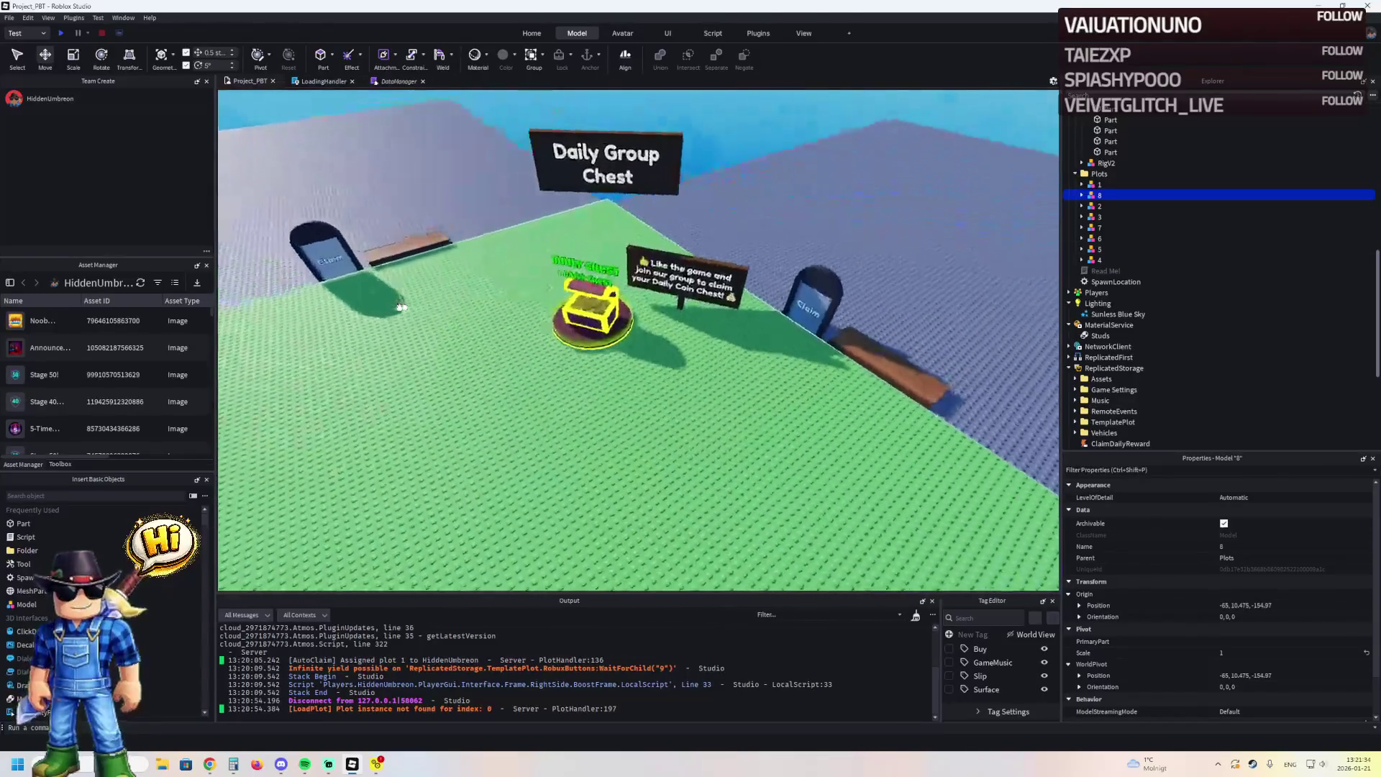
key("s")
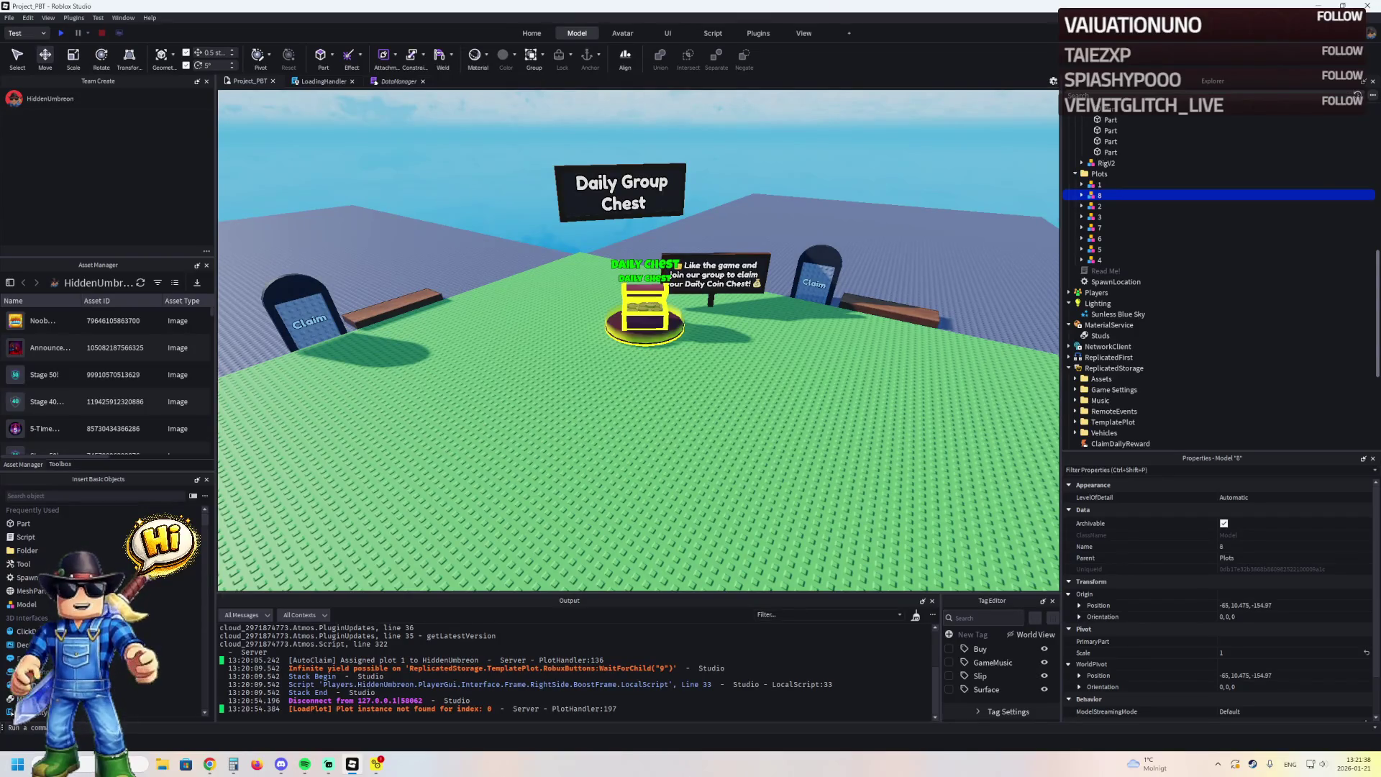
left_click(209, 764)
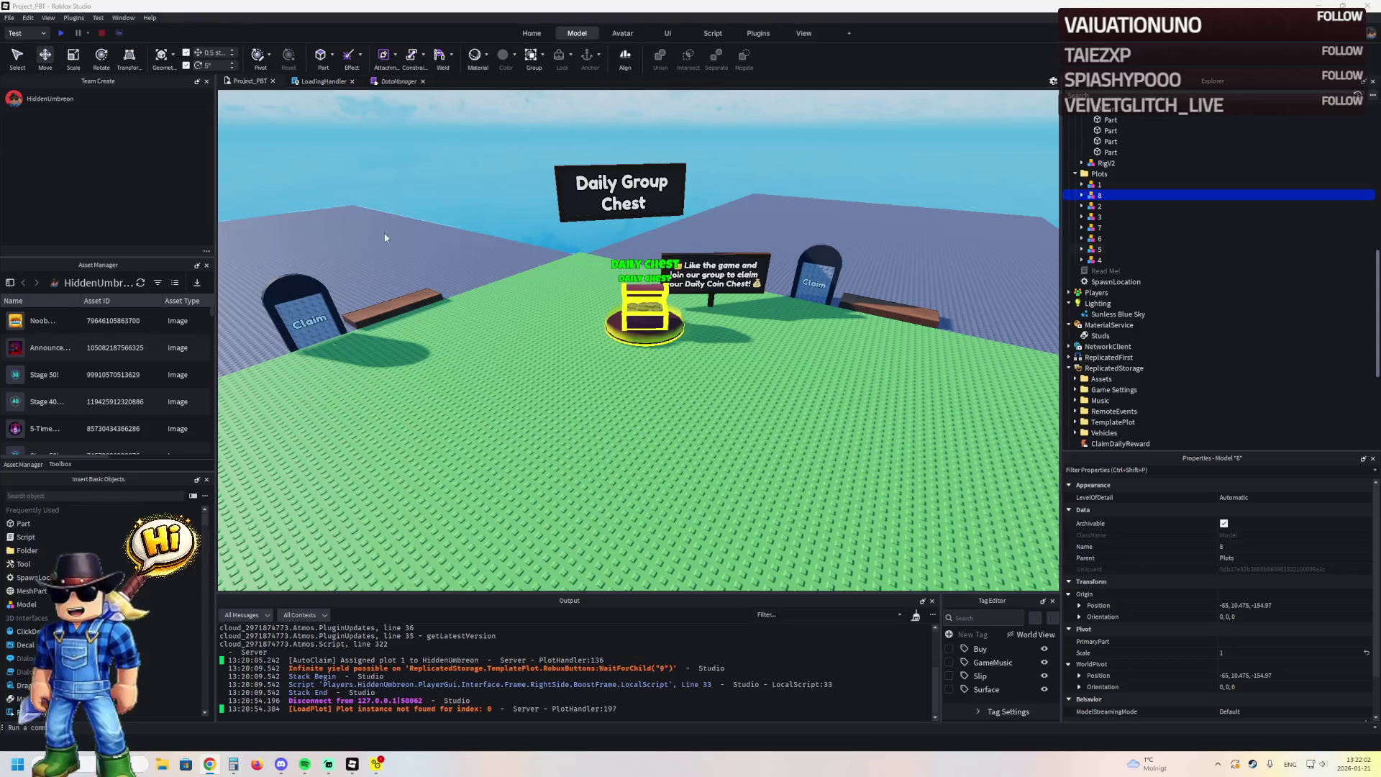
left_click(644, 306)
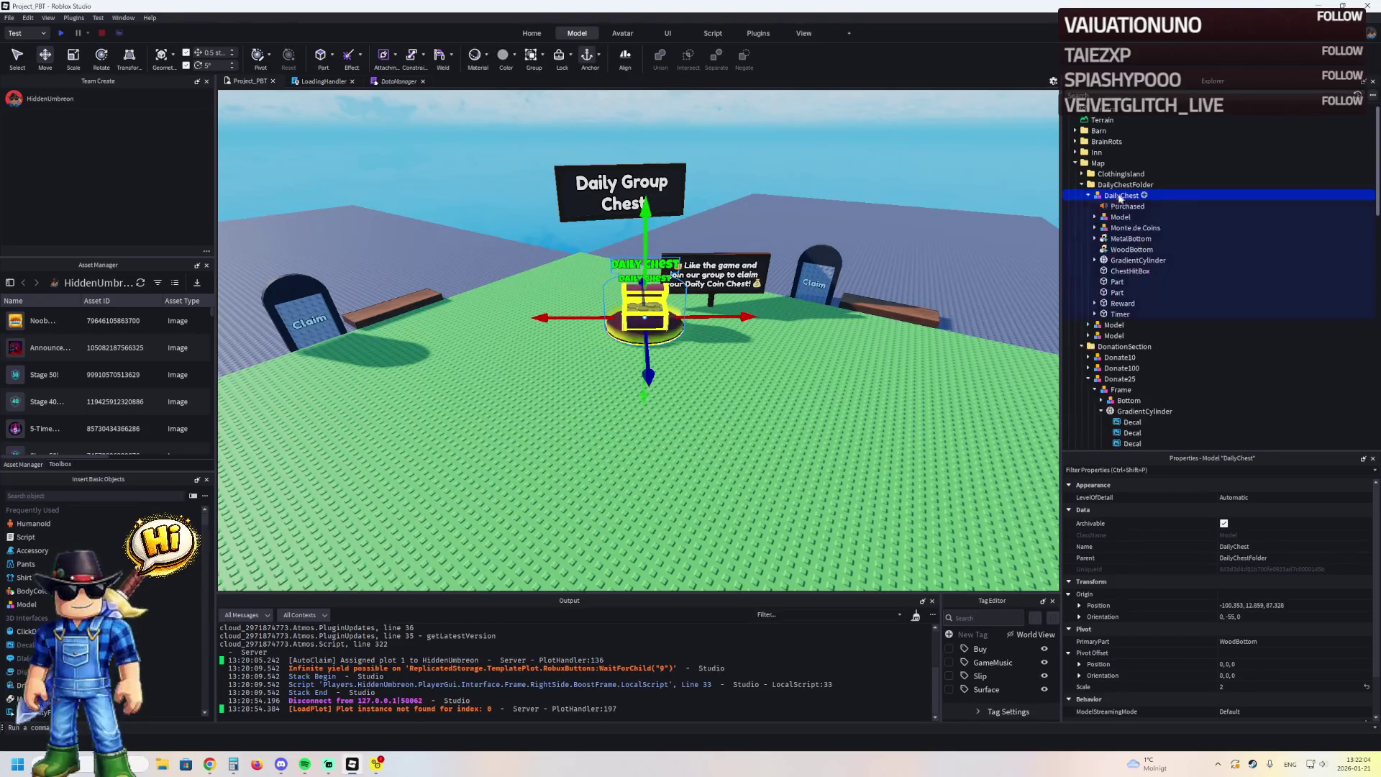
Expand the DailyChest model in Explorer and inspect its Reward and Timer SurfaceGuis
double_click(1120, 217)
key("Left")
key("Down")
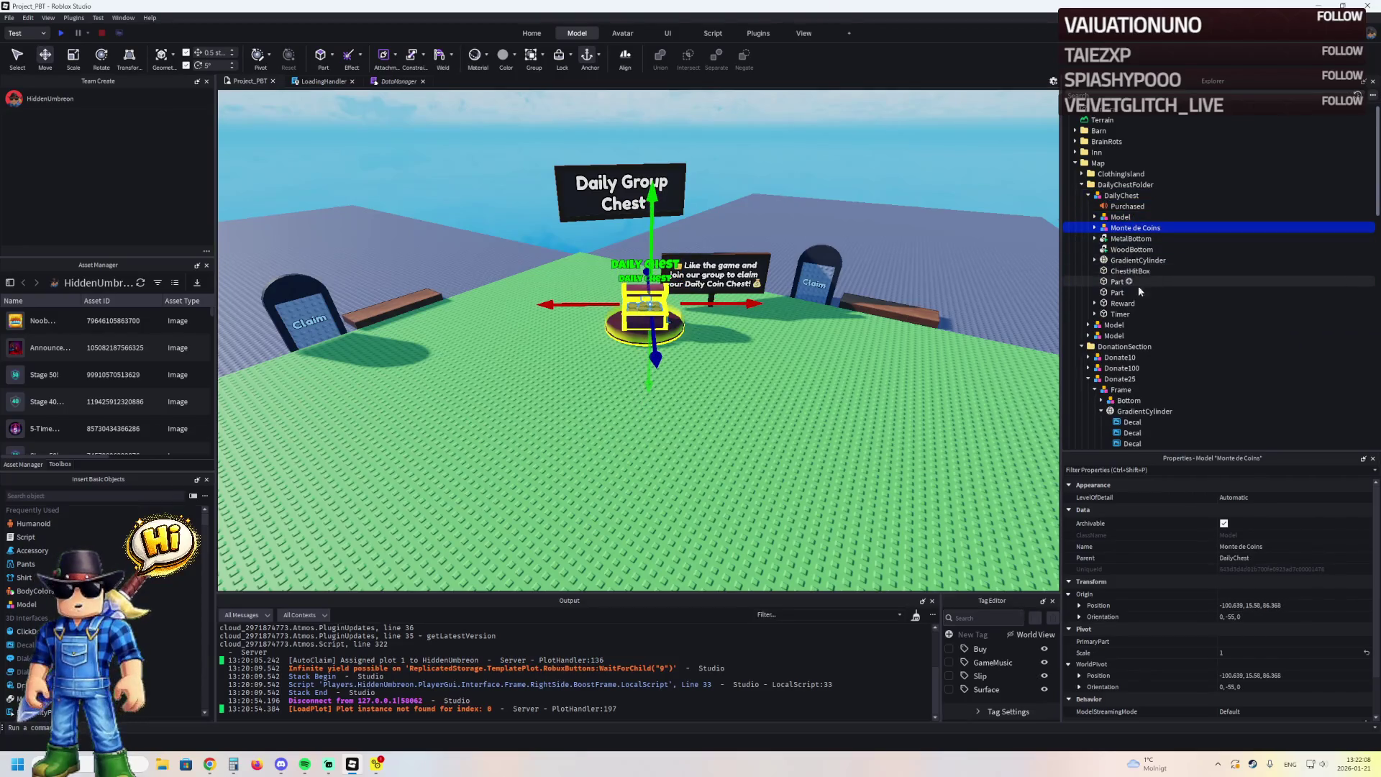
left_click(1135, 303)
key("Right")
key("Down")
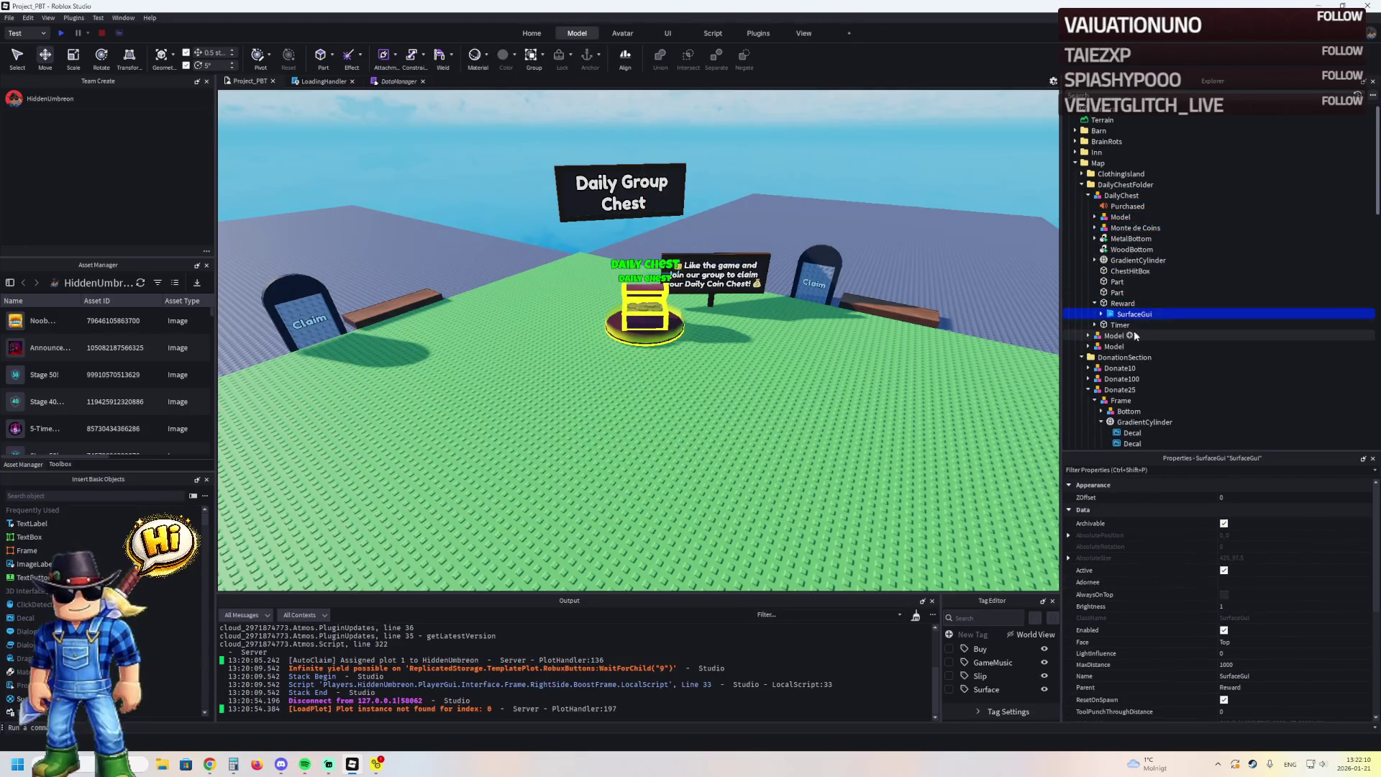
key("Left")
key("Left")
key("Down")
key("Right")
key("Down")
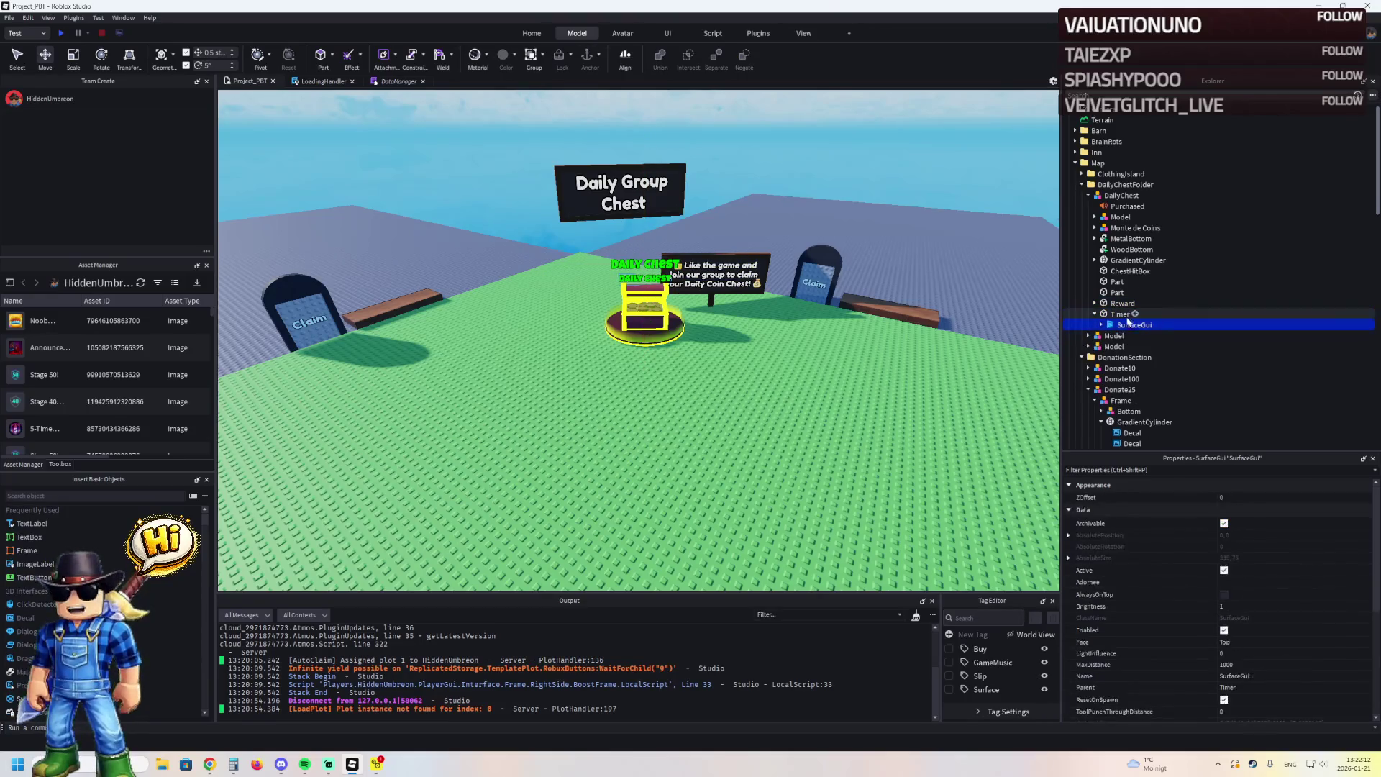
key("Left")
key("Left")
key("Up")
key("Up")
key("Up")
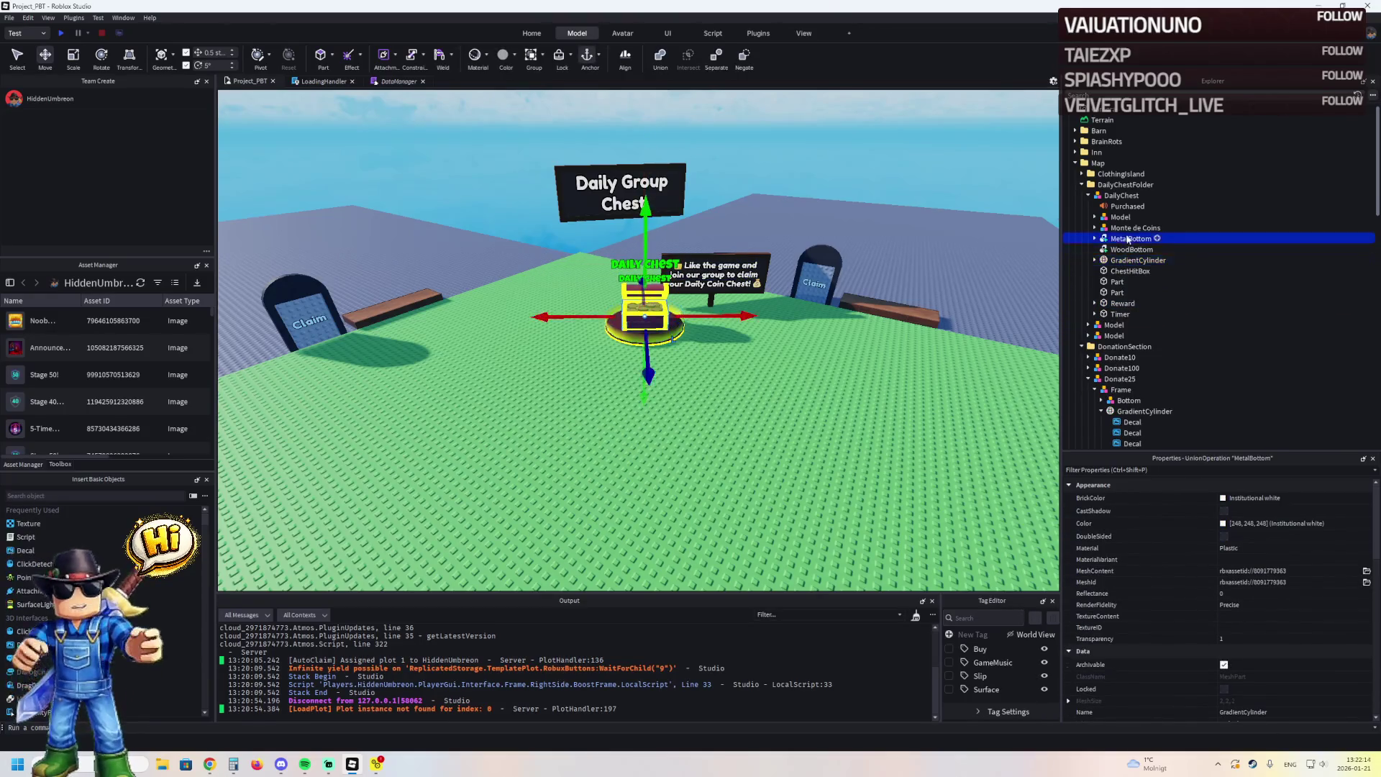
Search Explorer for 'daily' and open the DailyChestHandler server script
left_click(1094, 94)
type("ground")
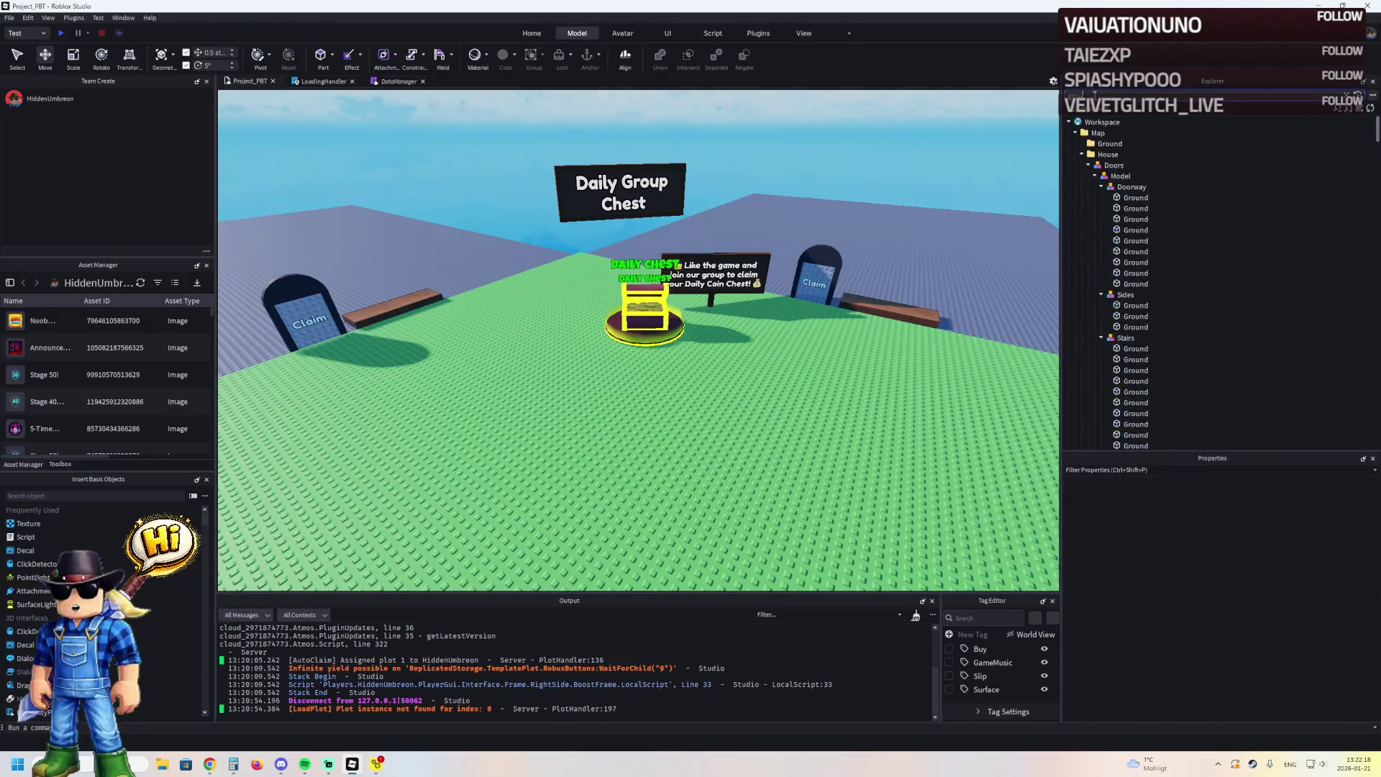
left_click_drag(1094, 94, 1057, 97)
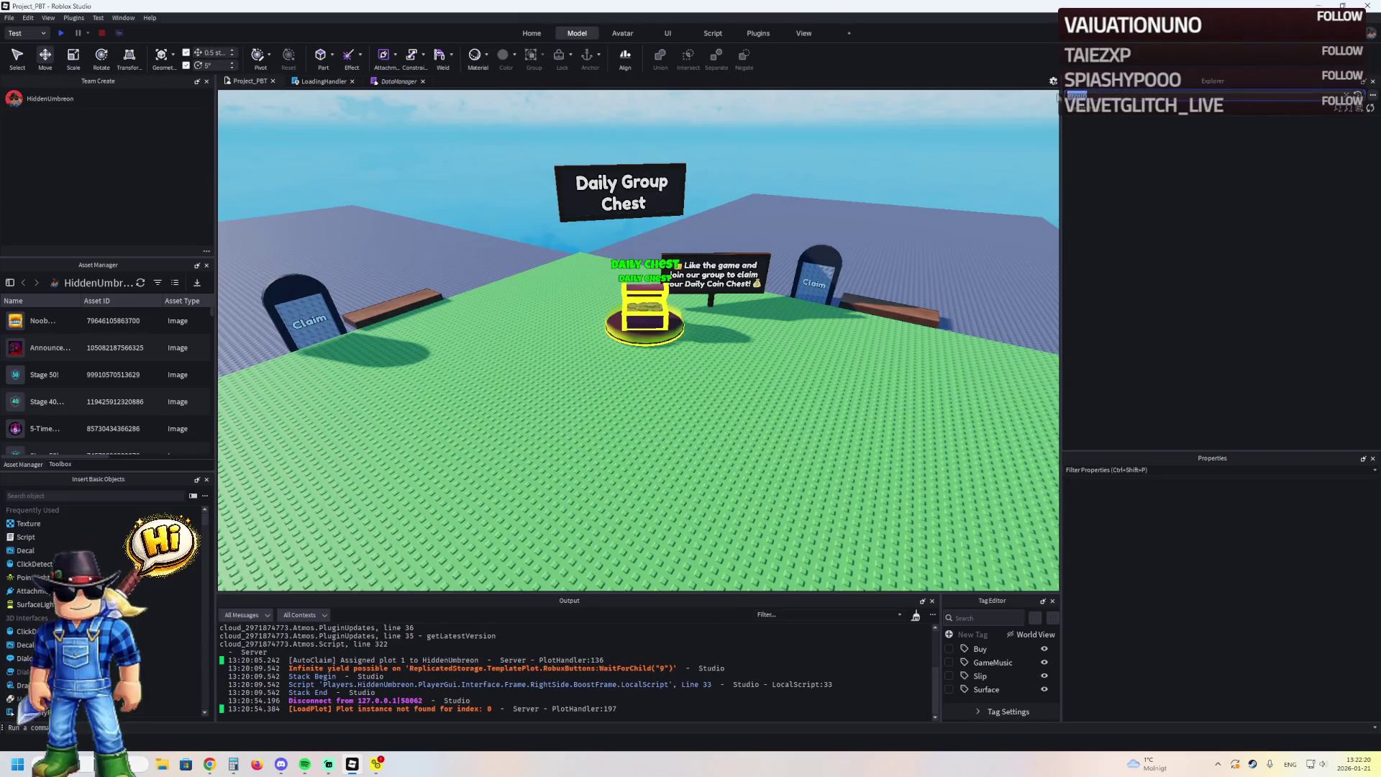
type("daily")
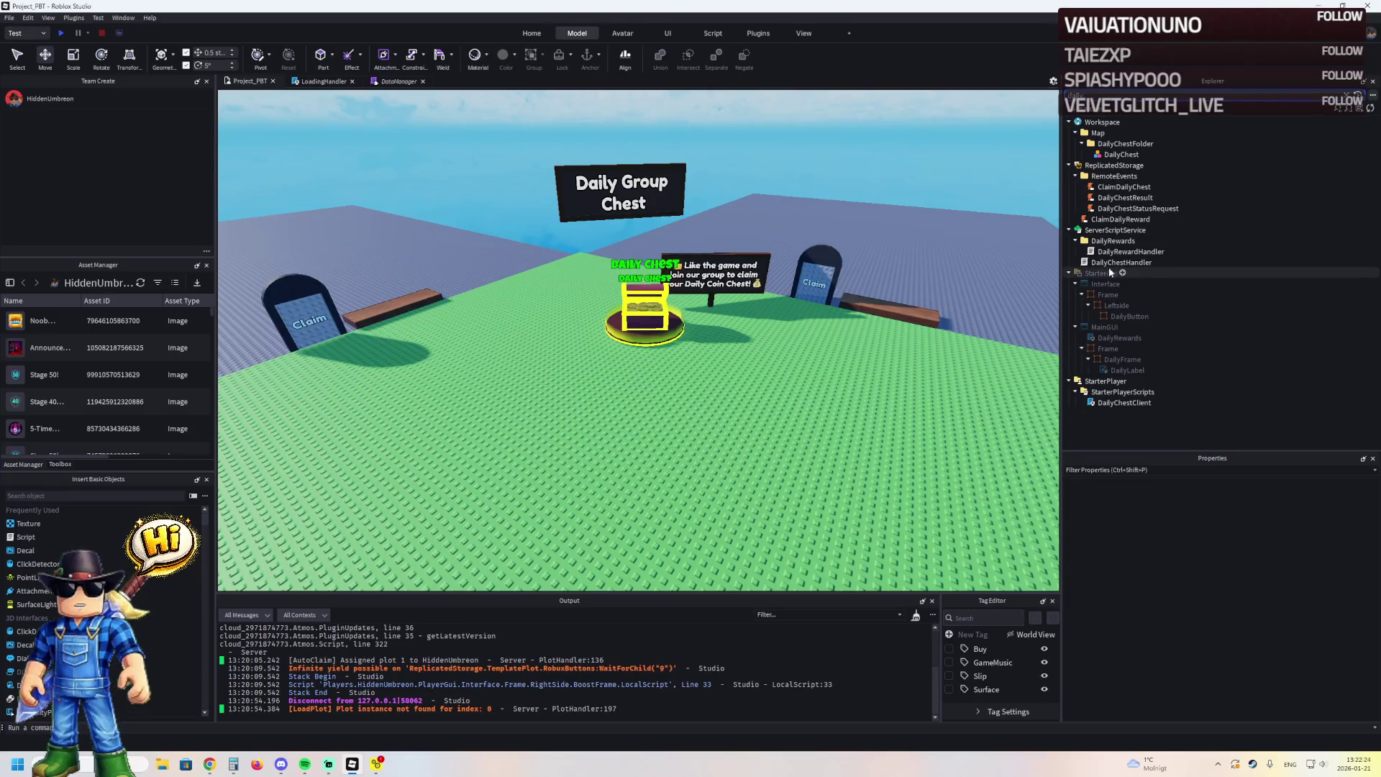
left_click(1108, 271)
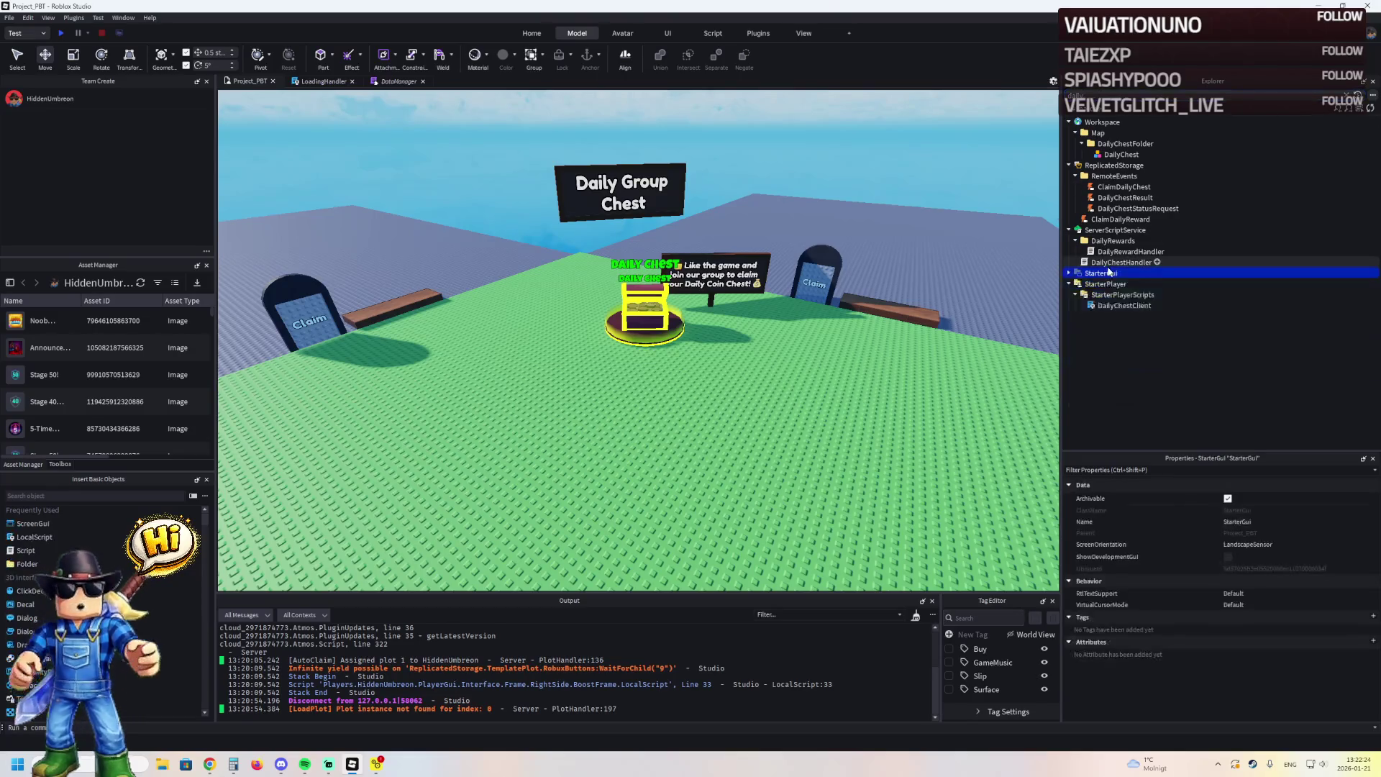
left_click(1098, 263)
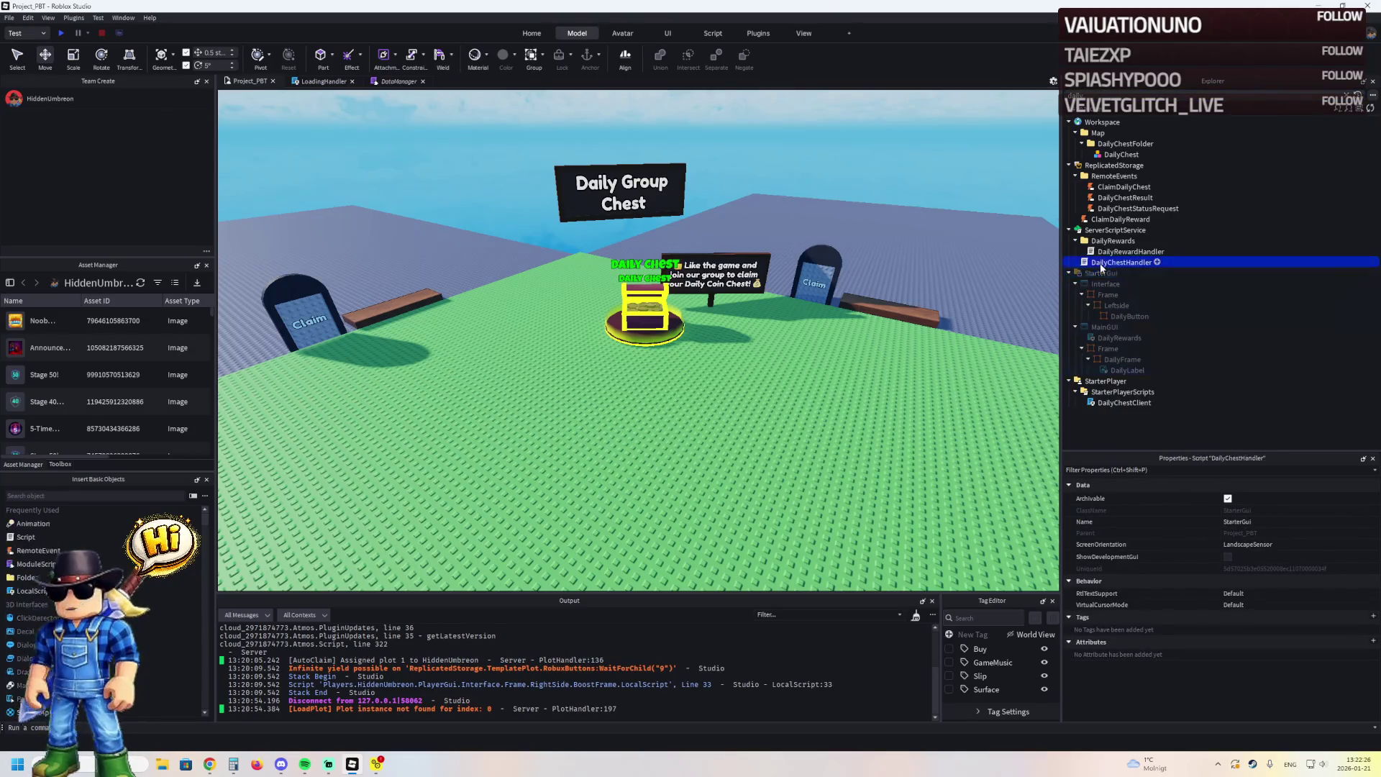
double_click(1099, 264)
scroll(522, 267, "down", 1)
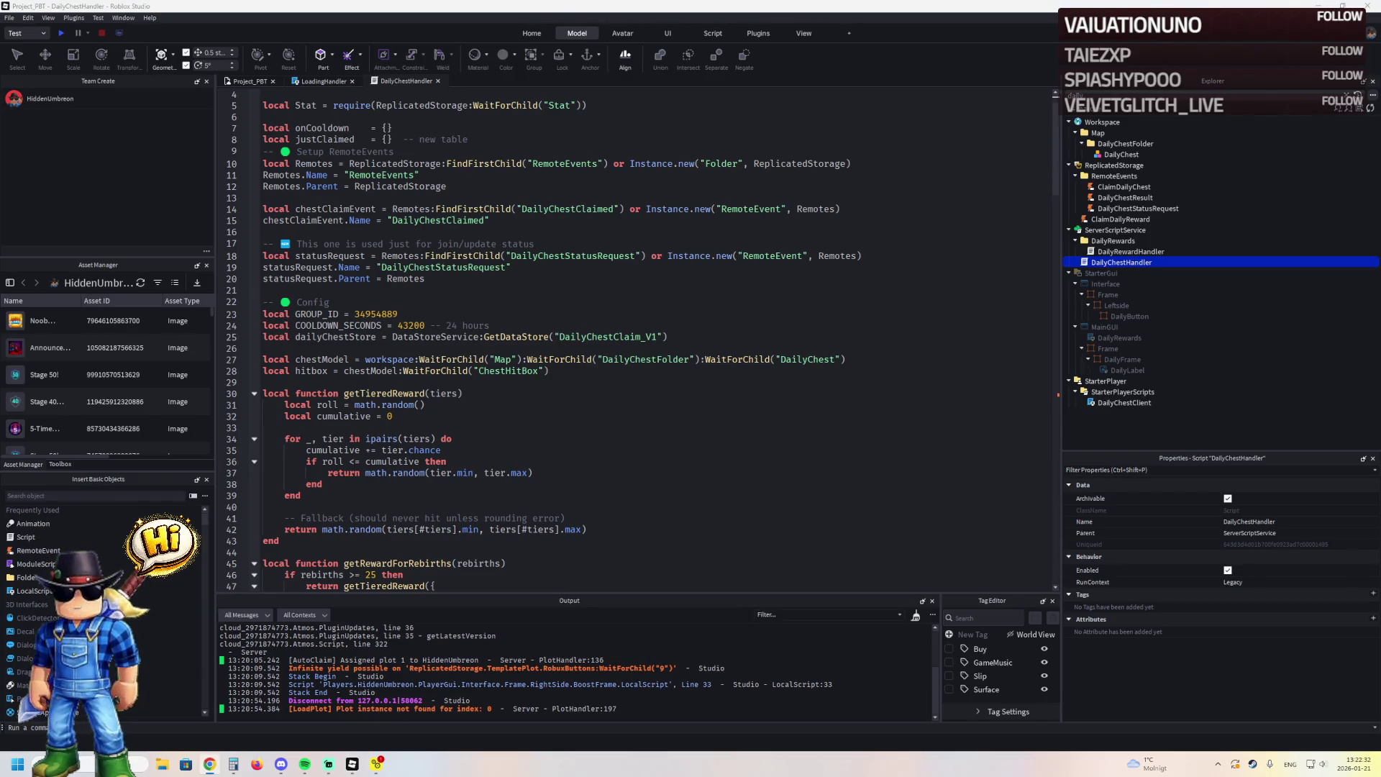
Paste the new group ID into GROUP_ID on line 23, save to Roblox, and return to the Project_PBT scene
double_click(378, 314)
type("586425073")
key("ctrl+s")
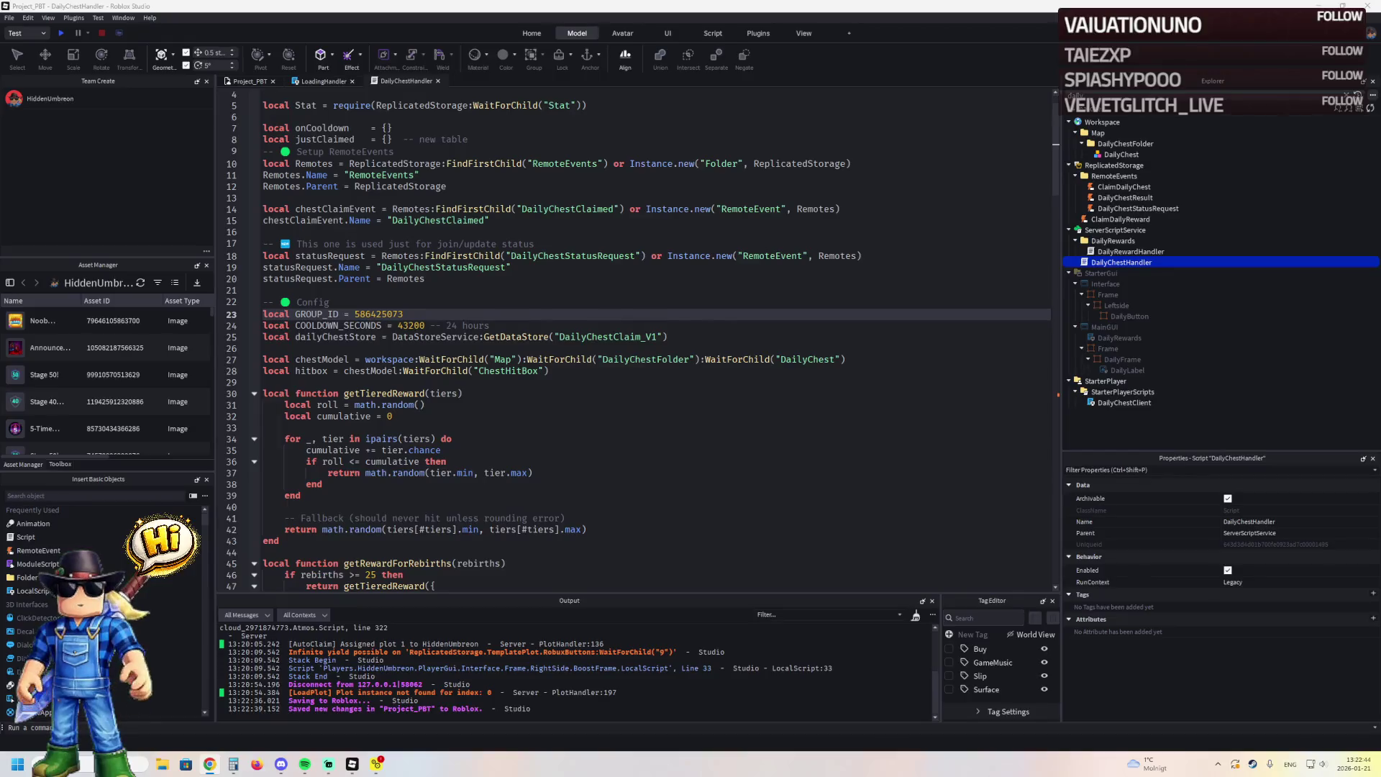
left_click(403, 256)
key("ctrl+s")
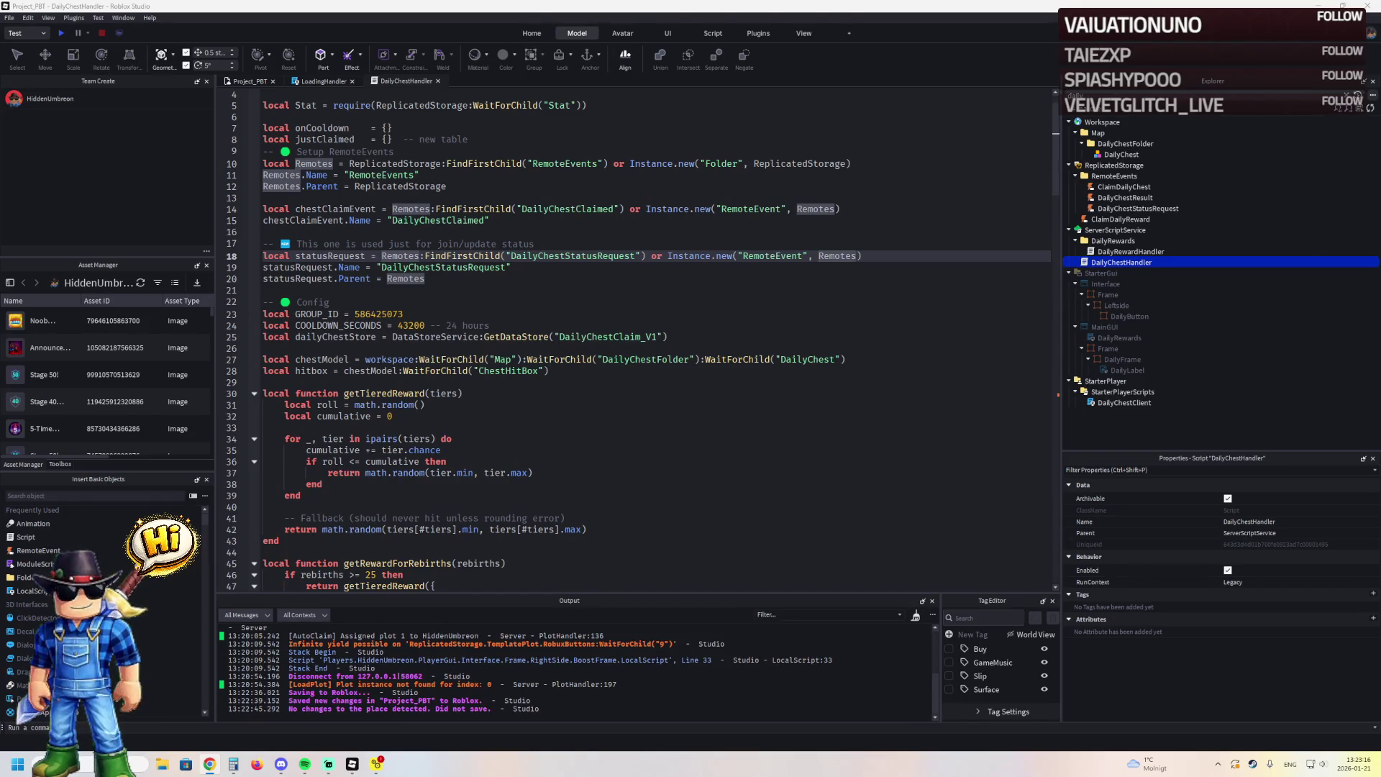
left_click(245, 81)
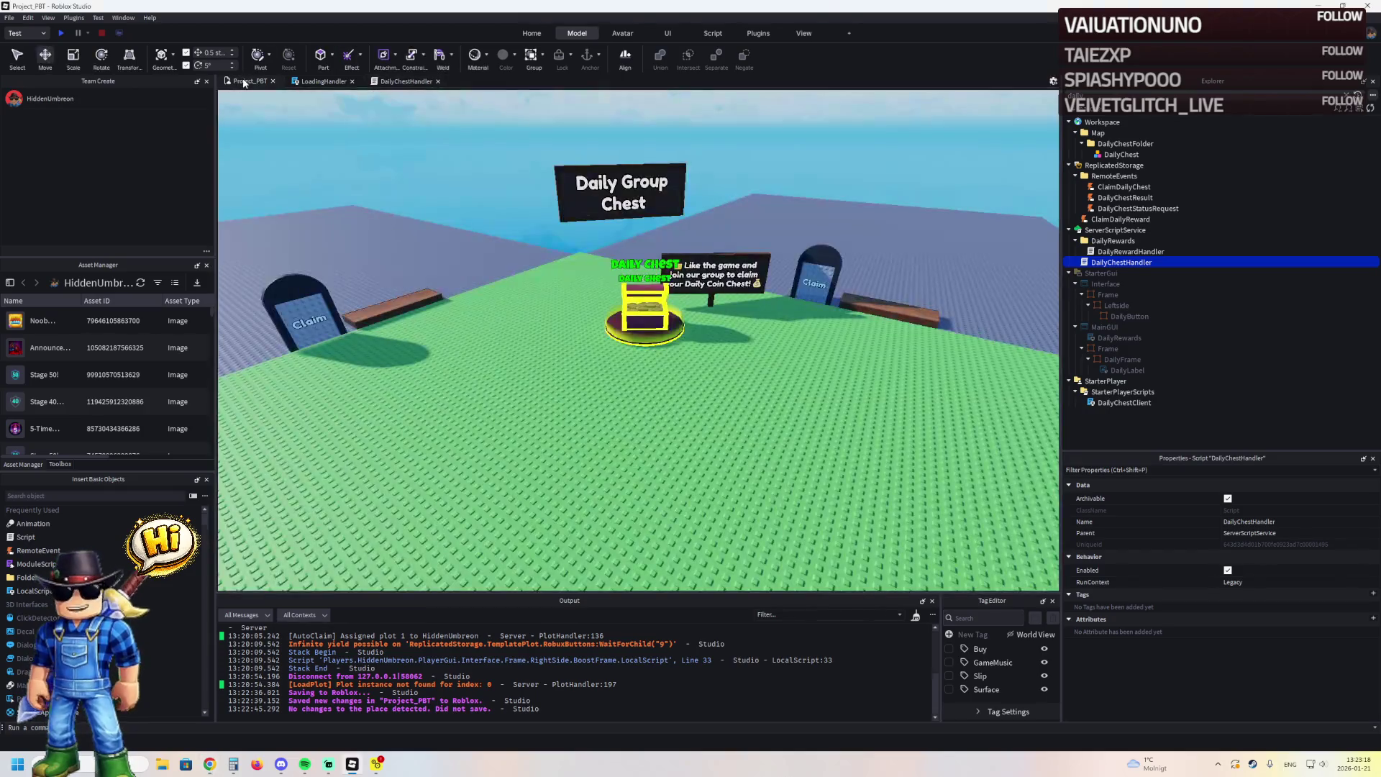
scroll(637, 228, "up", 5)
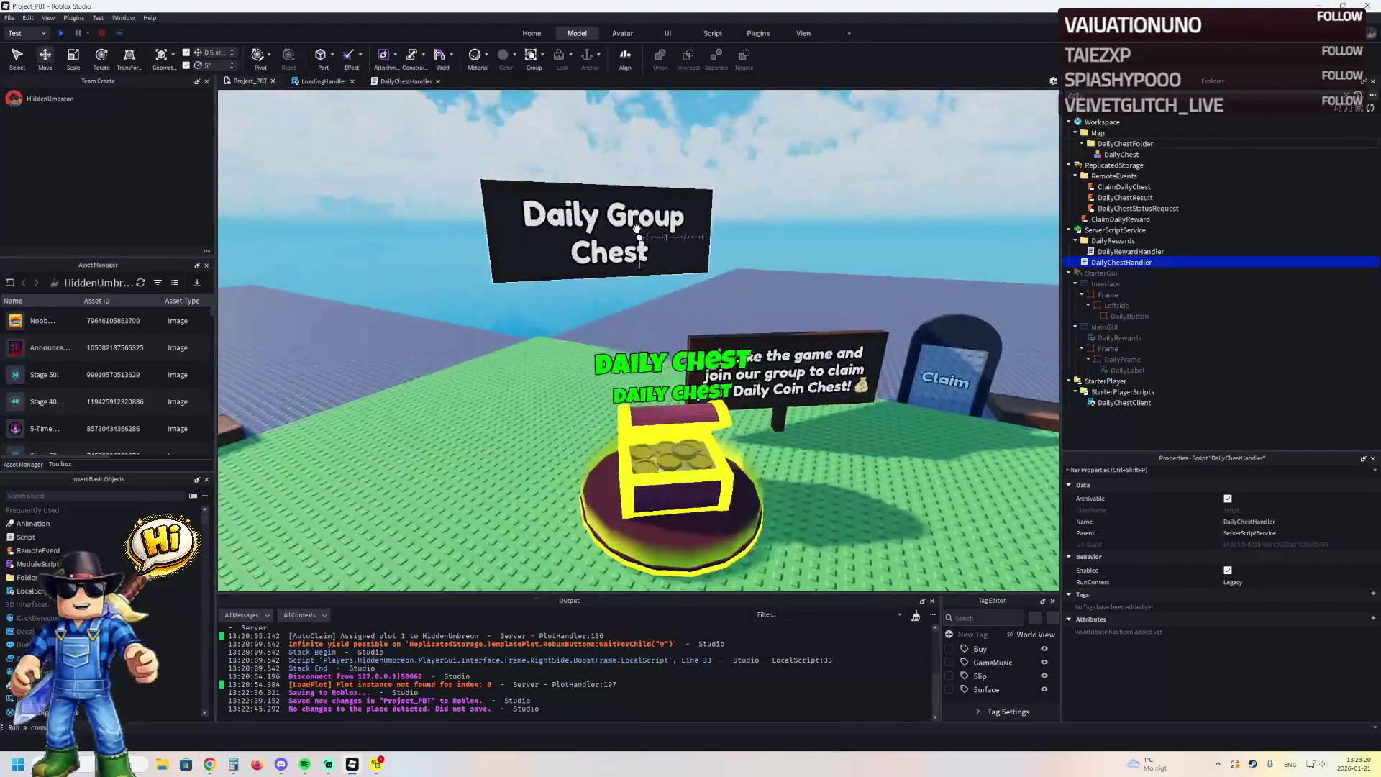
scroll(637, 229, "up", 3)
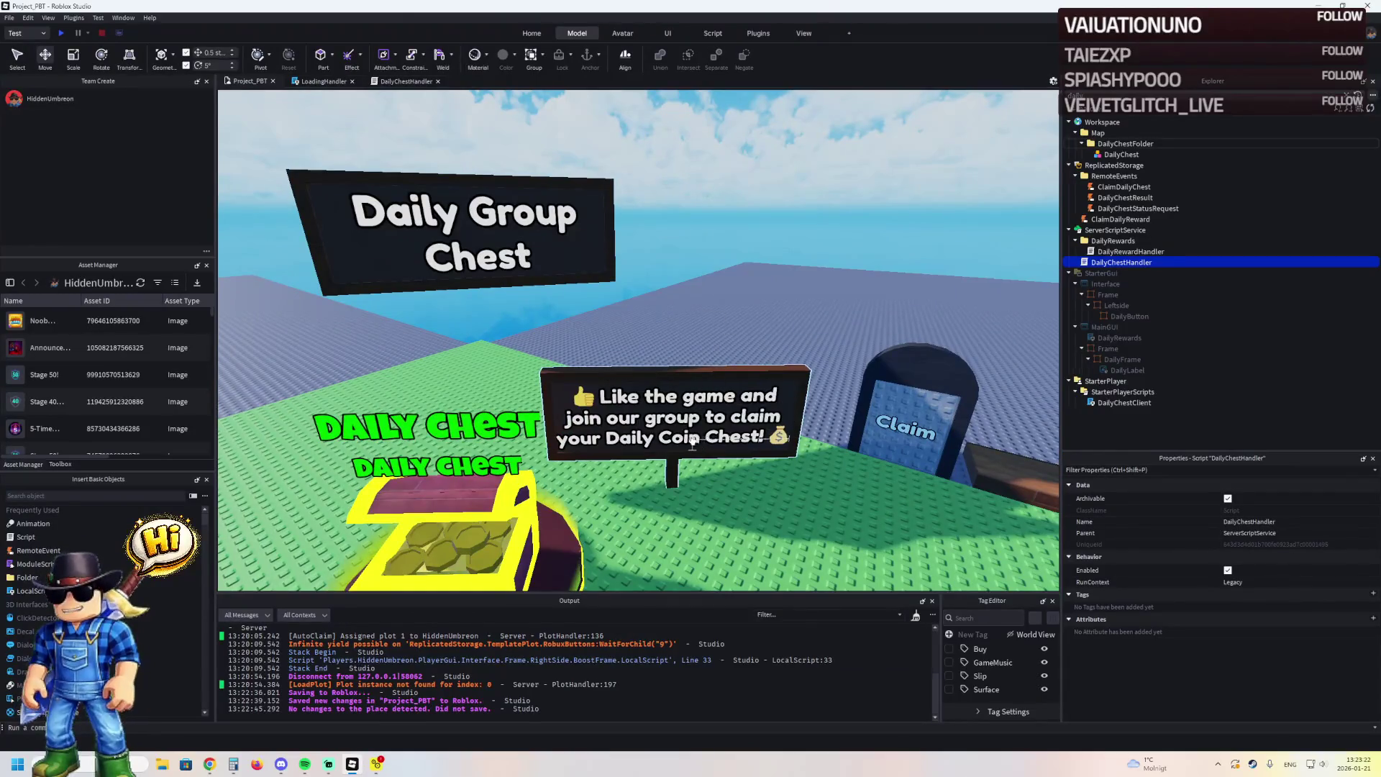
scroll(655, 453, "up", 3)
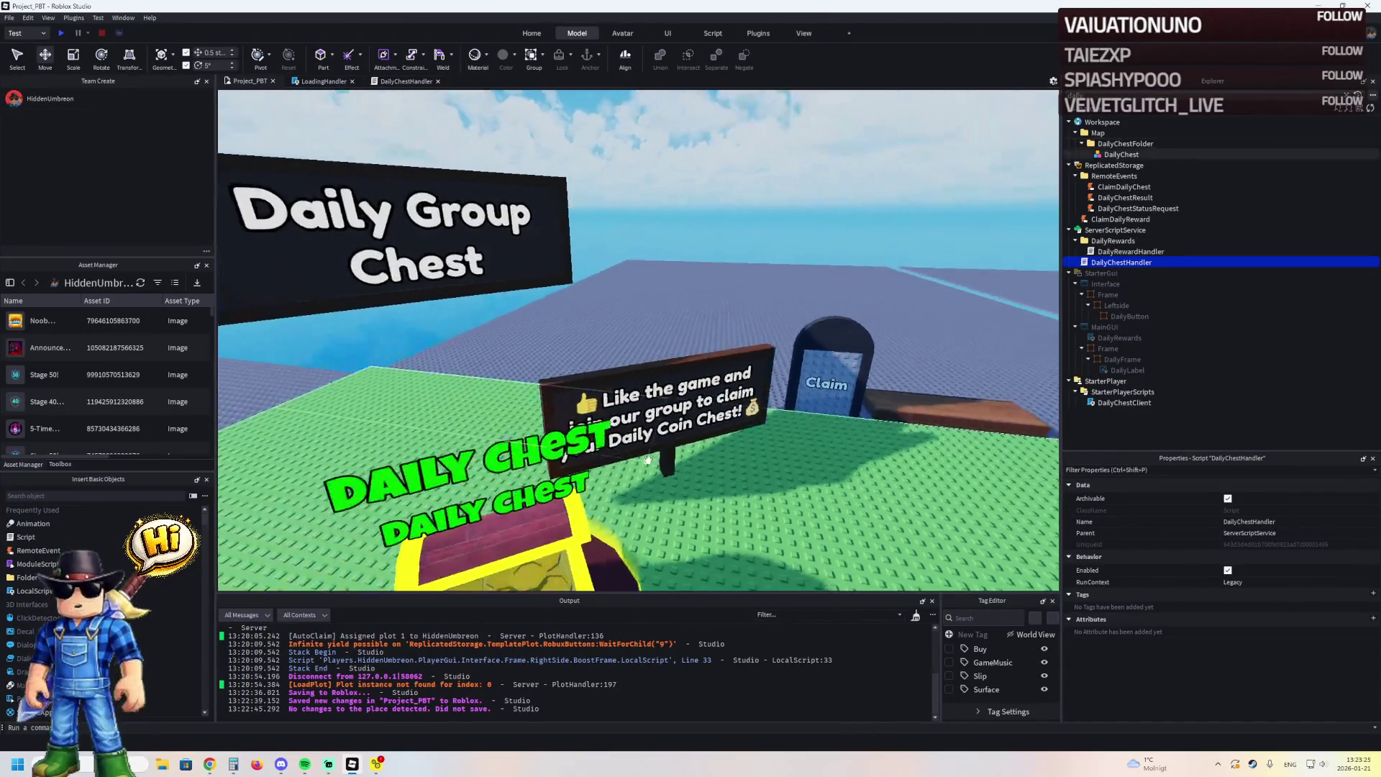
scroll(647, 459, "down", 2)
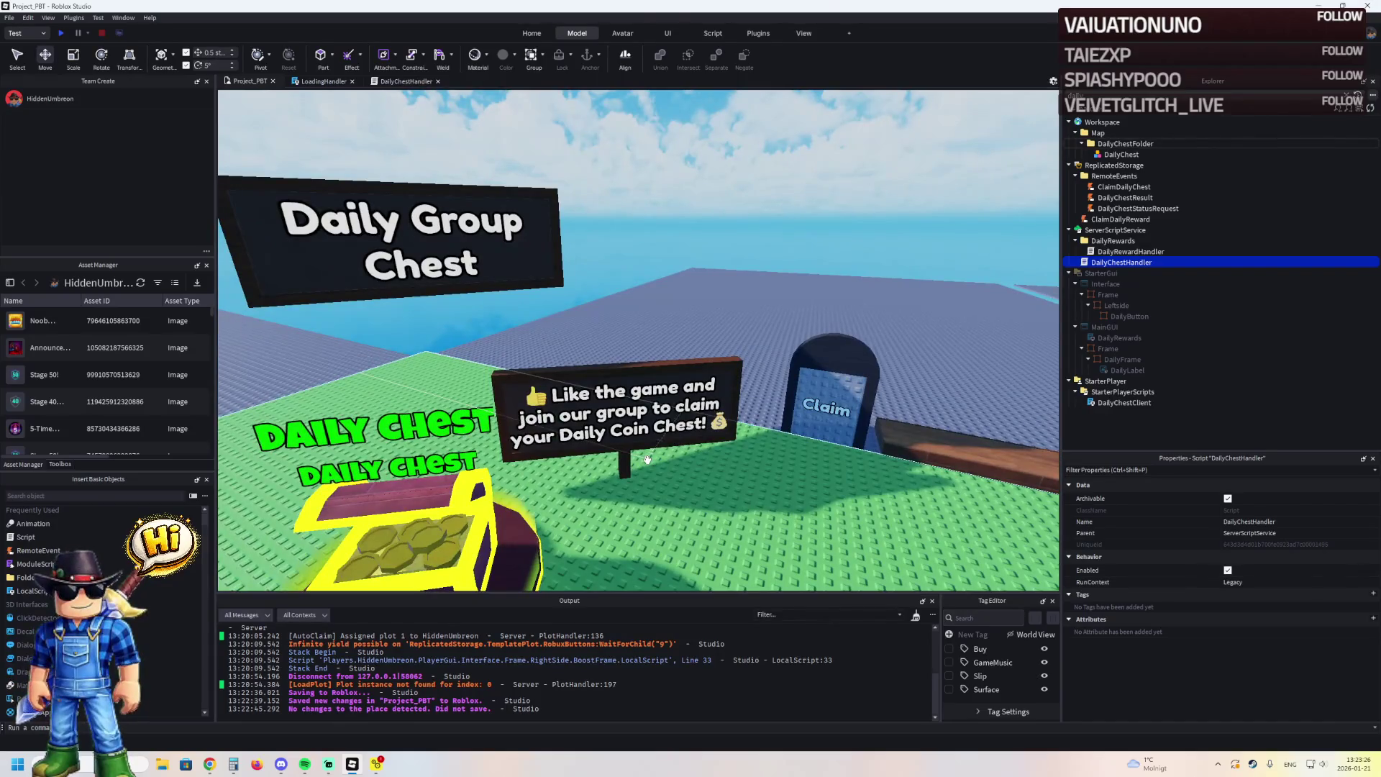
scroll(659, 431, "up", 3)
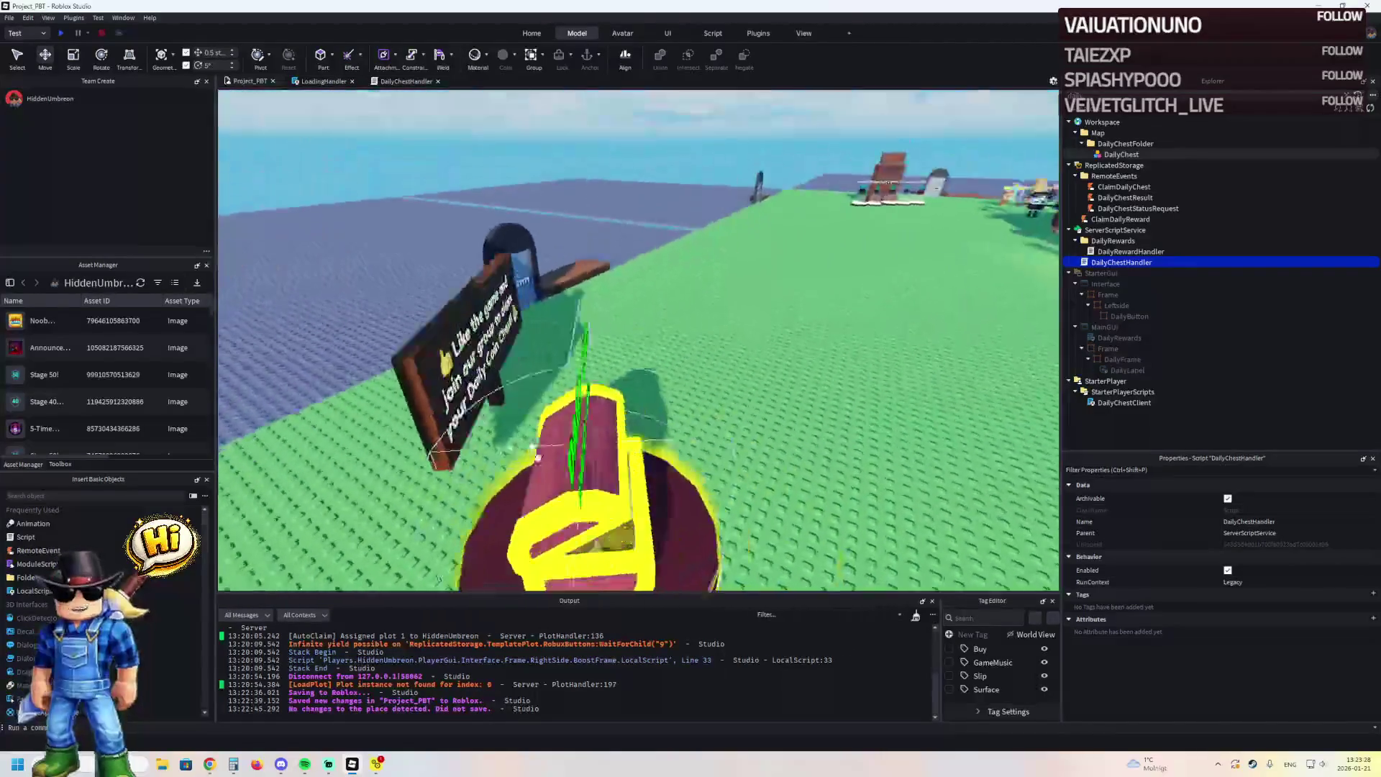
scroll(535, 456, "down", 3)
scroll(527, 432, "up", 4)
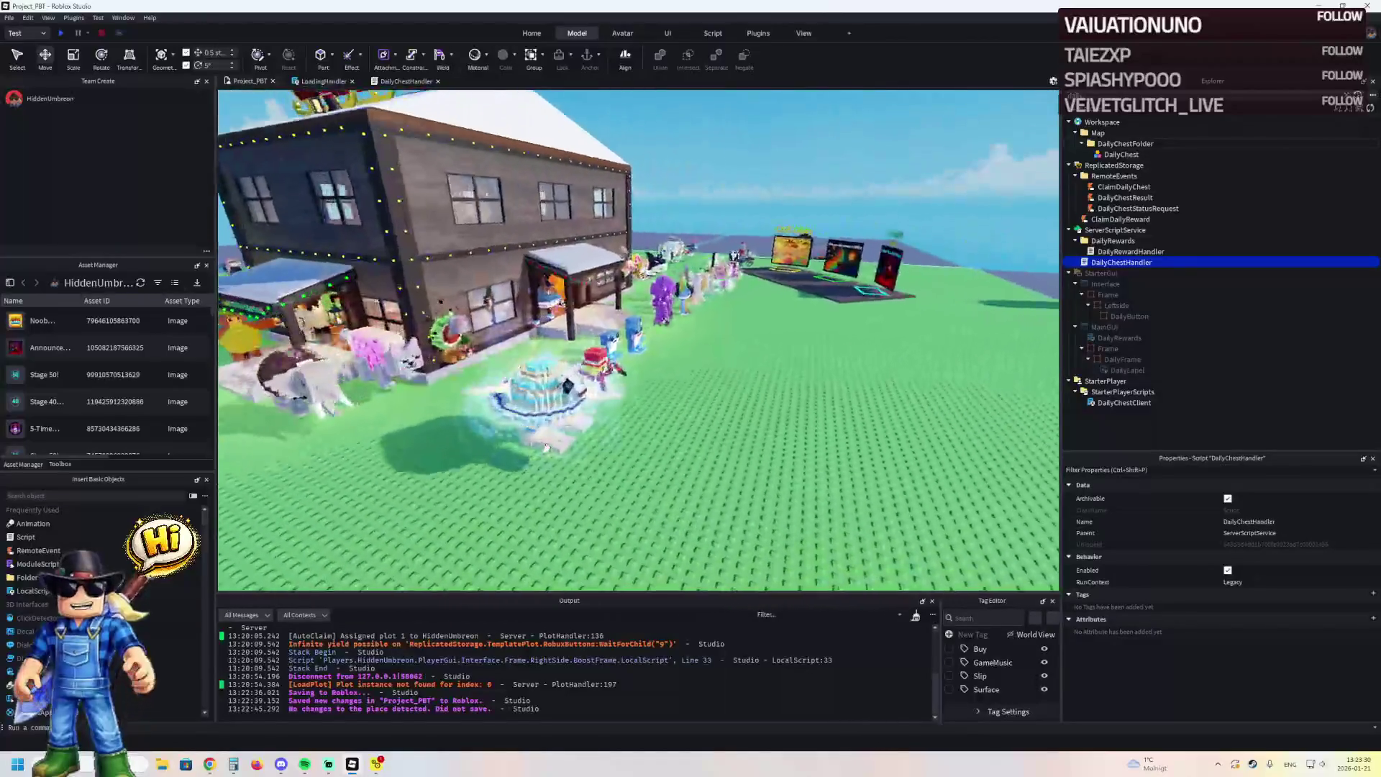
scroll(527, 432, "up", 3)
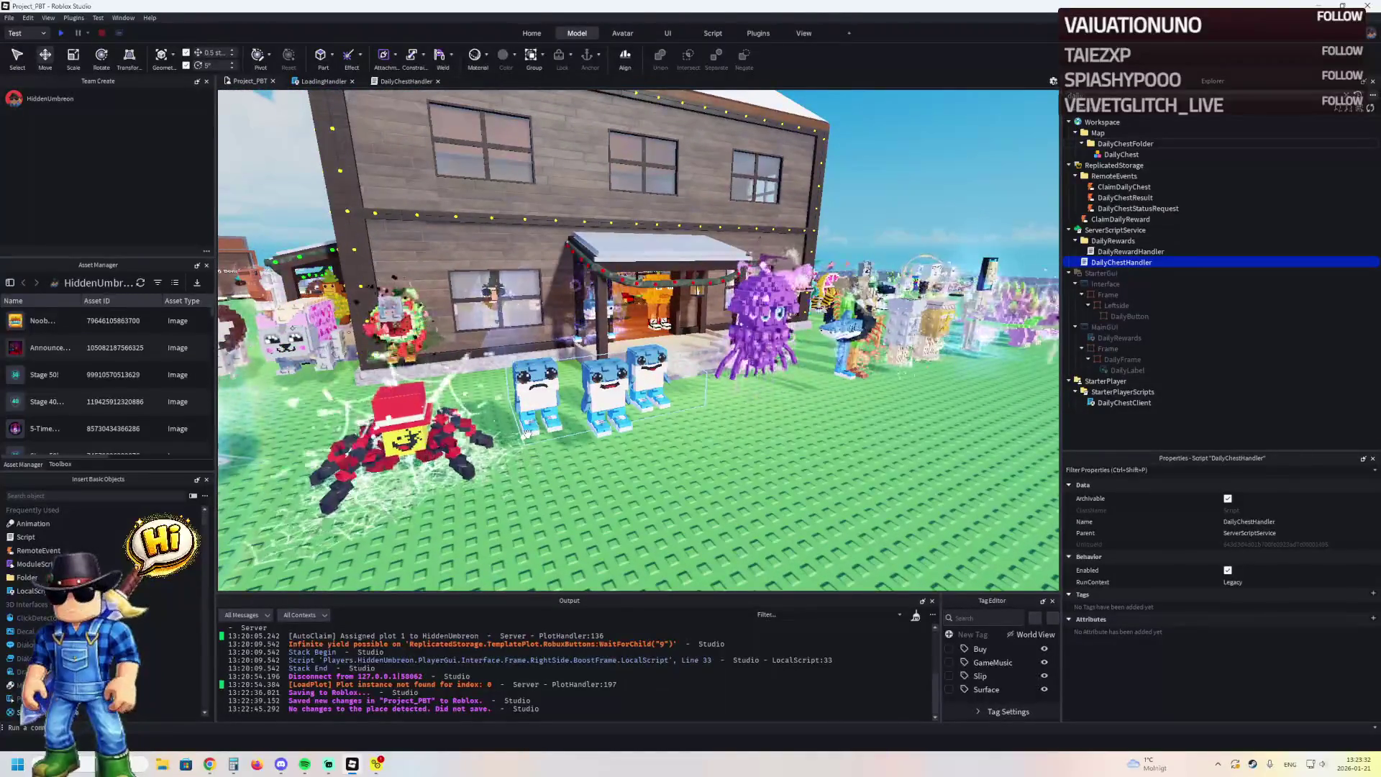
scroll(527, 433, "up", 2)
scroll(527, 432, "up", 5)
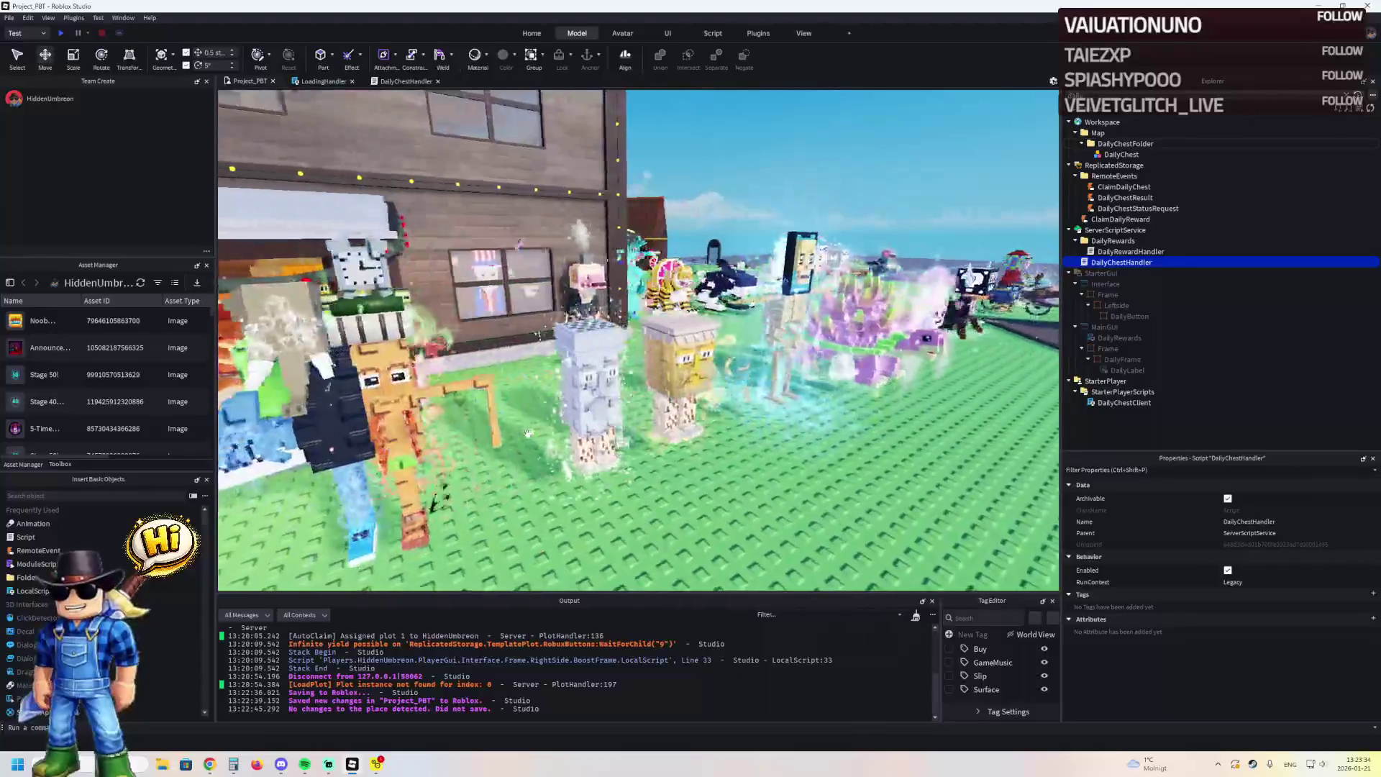
key("d")
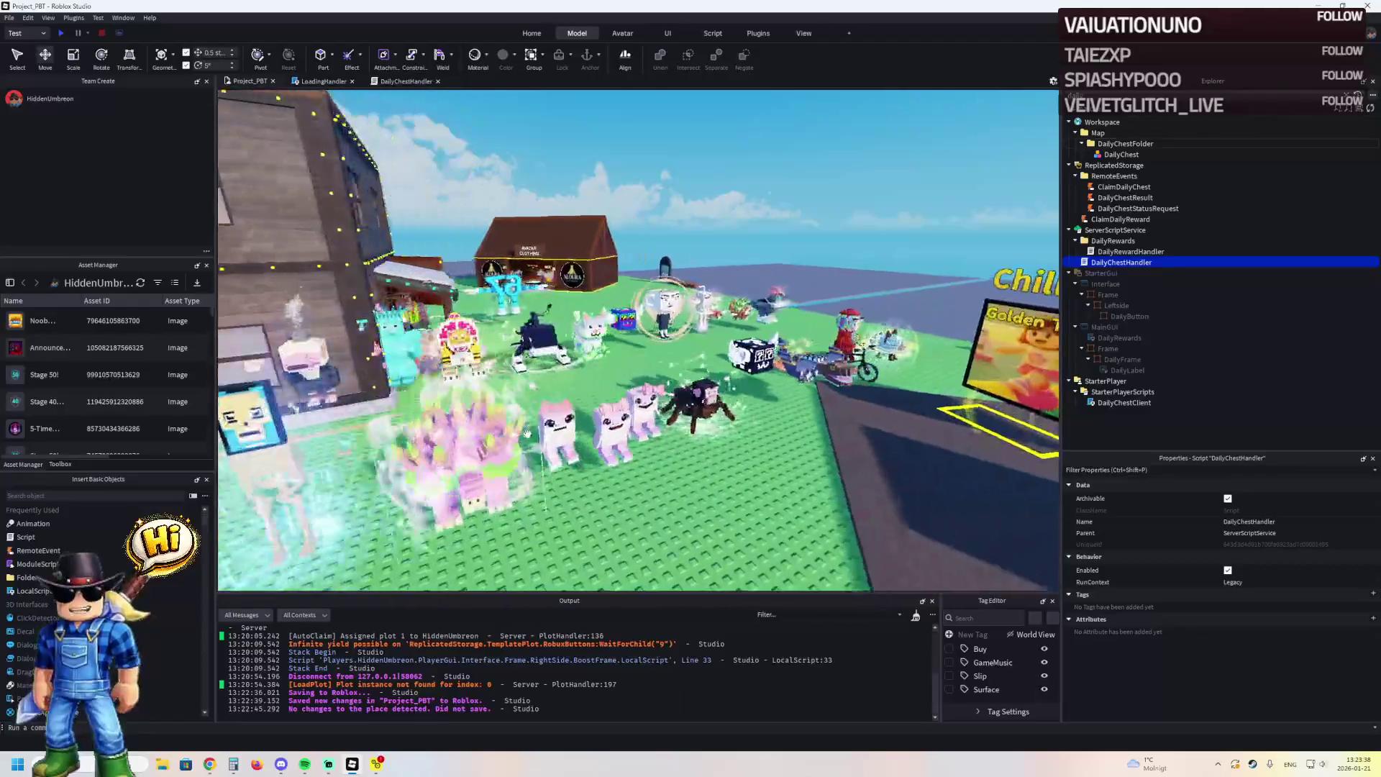
scroll(527, 432, "up", 2)
scroll(527, 435, "up", 5)
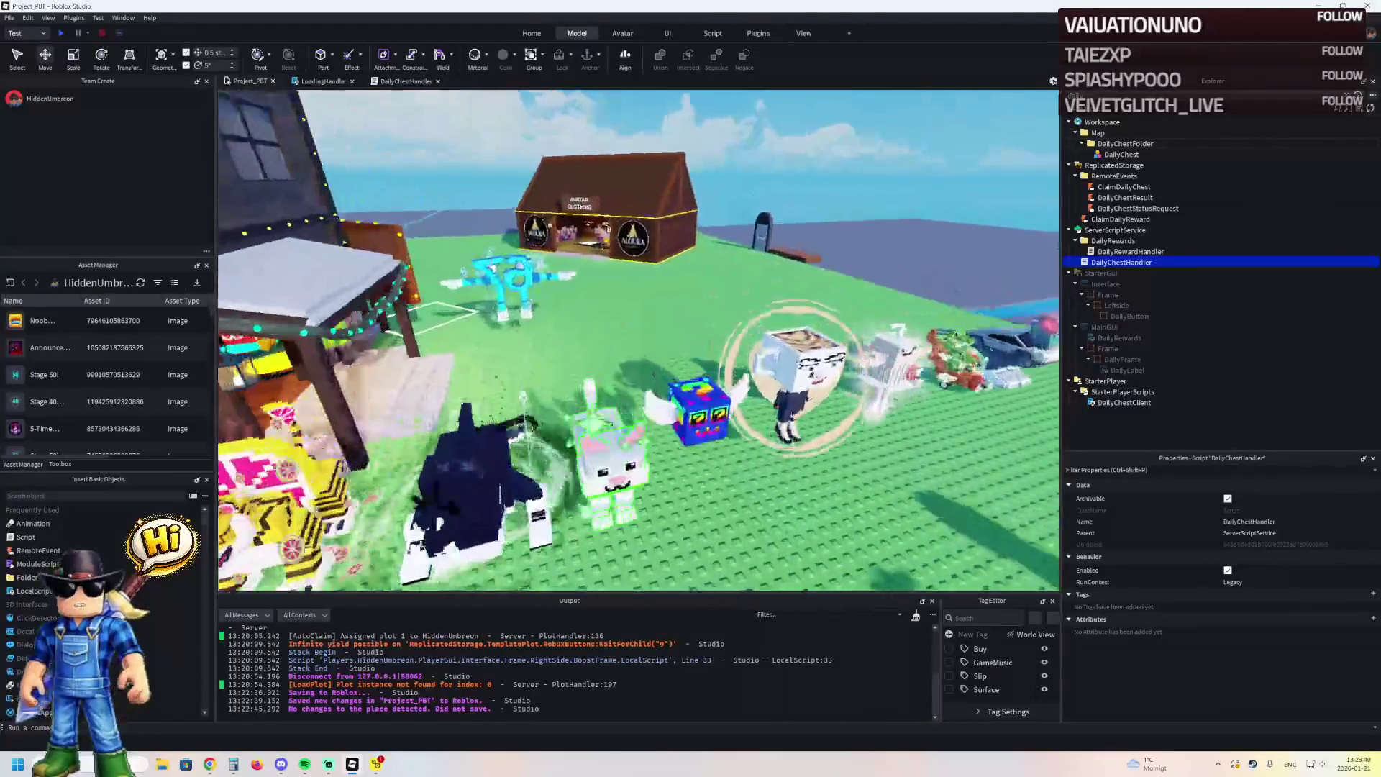
scroll(527, 434, "down", 5)
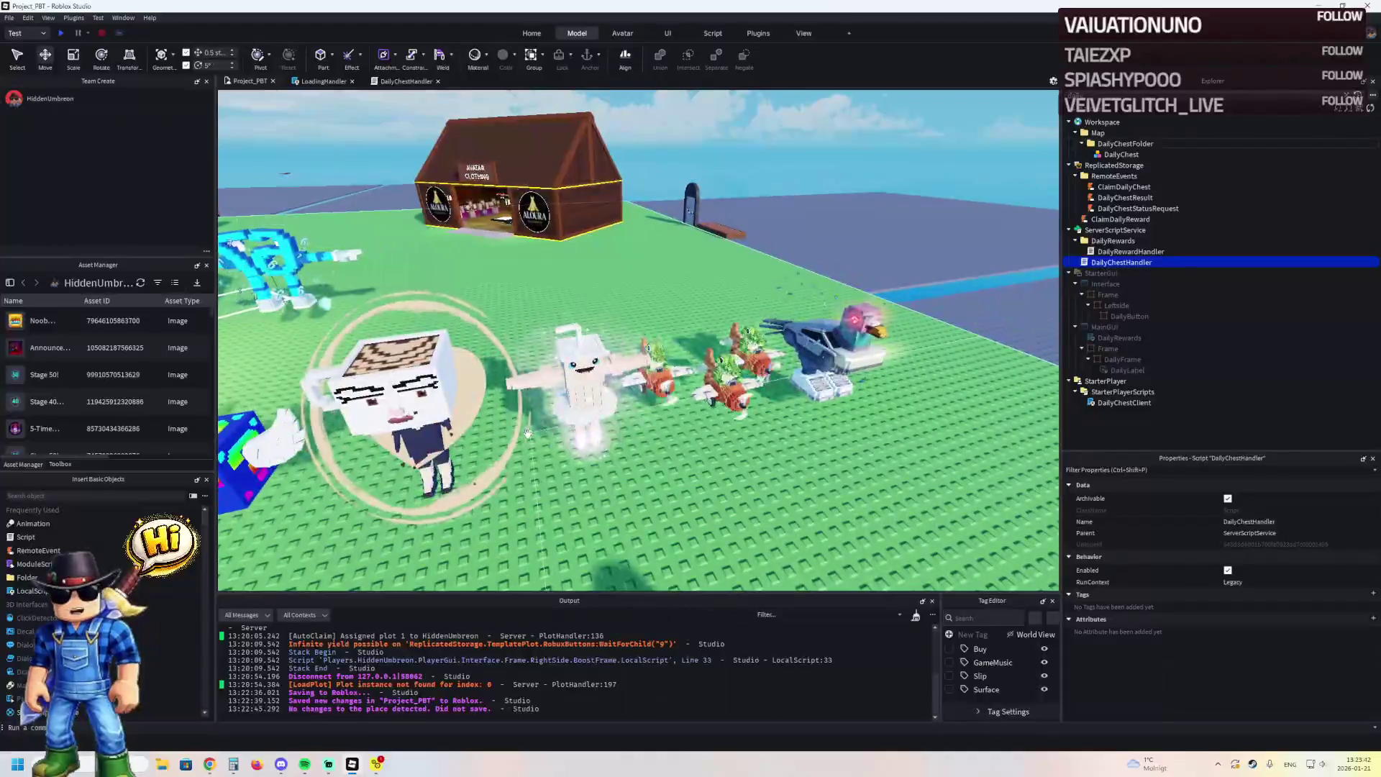
key("a")
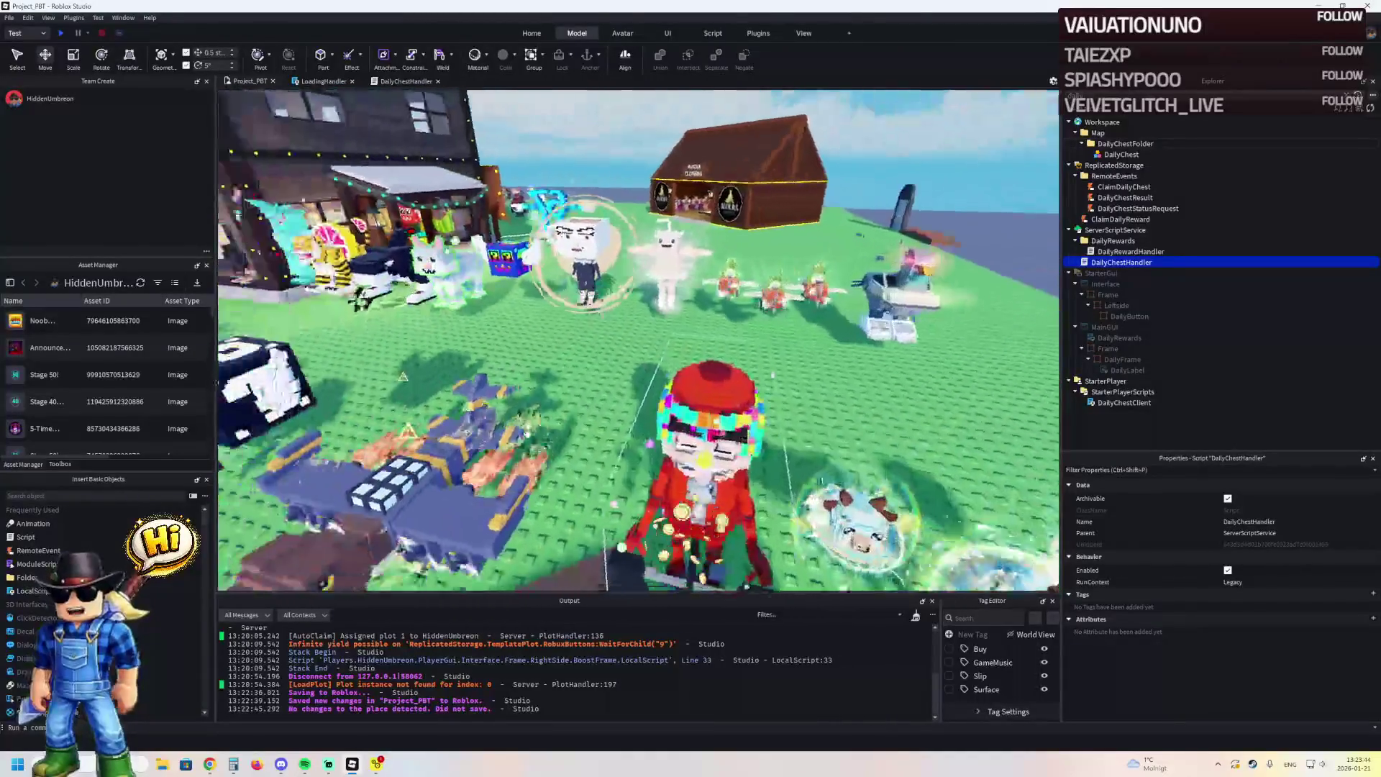
key("w")
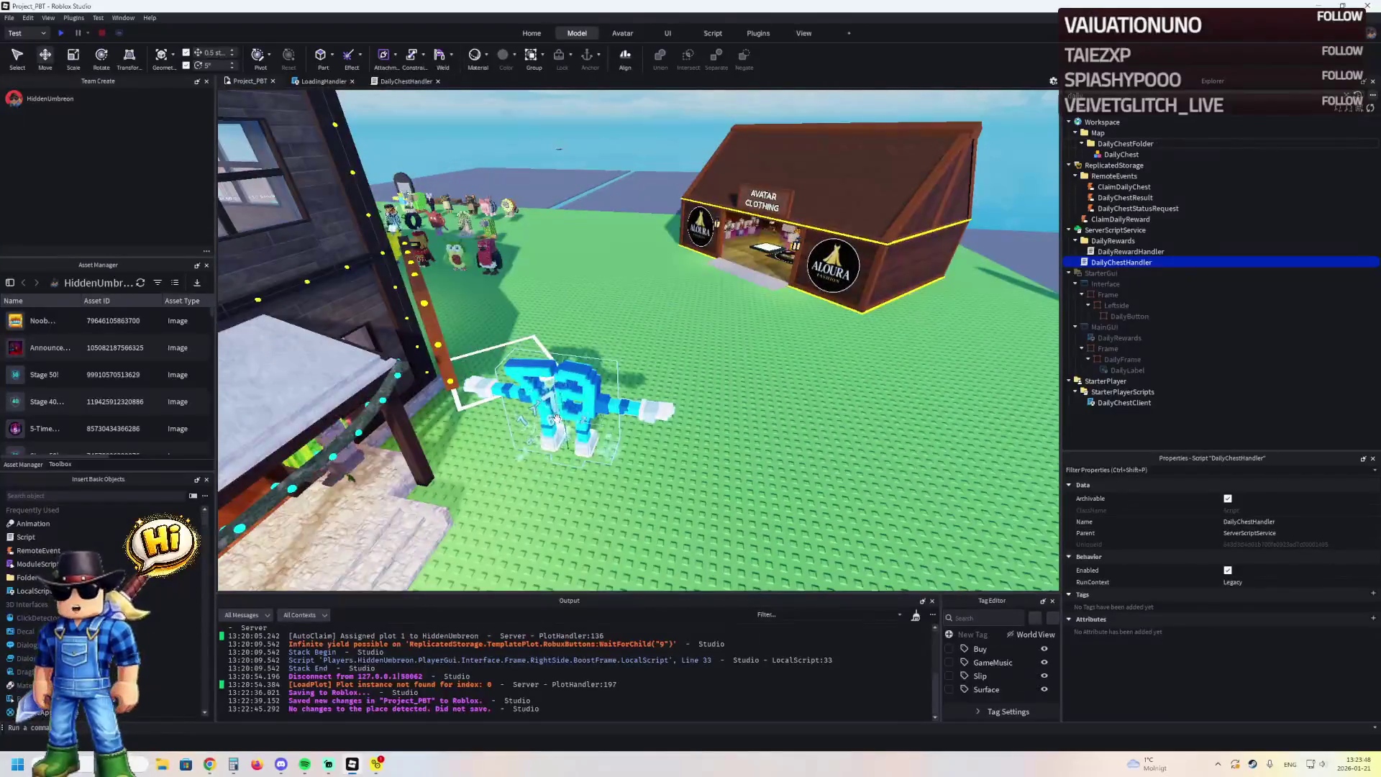
key("w")
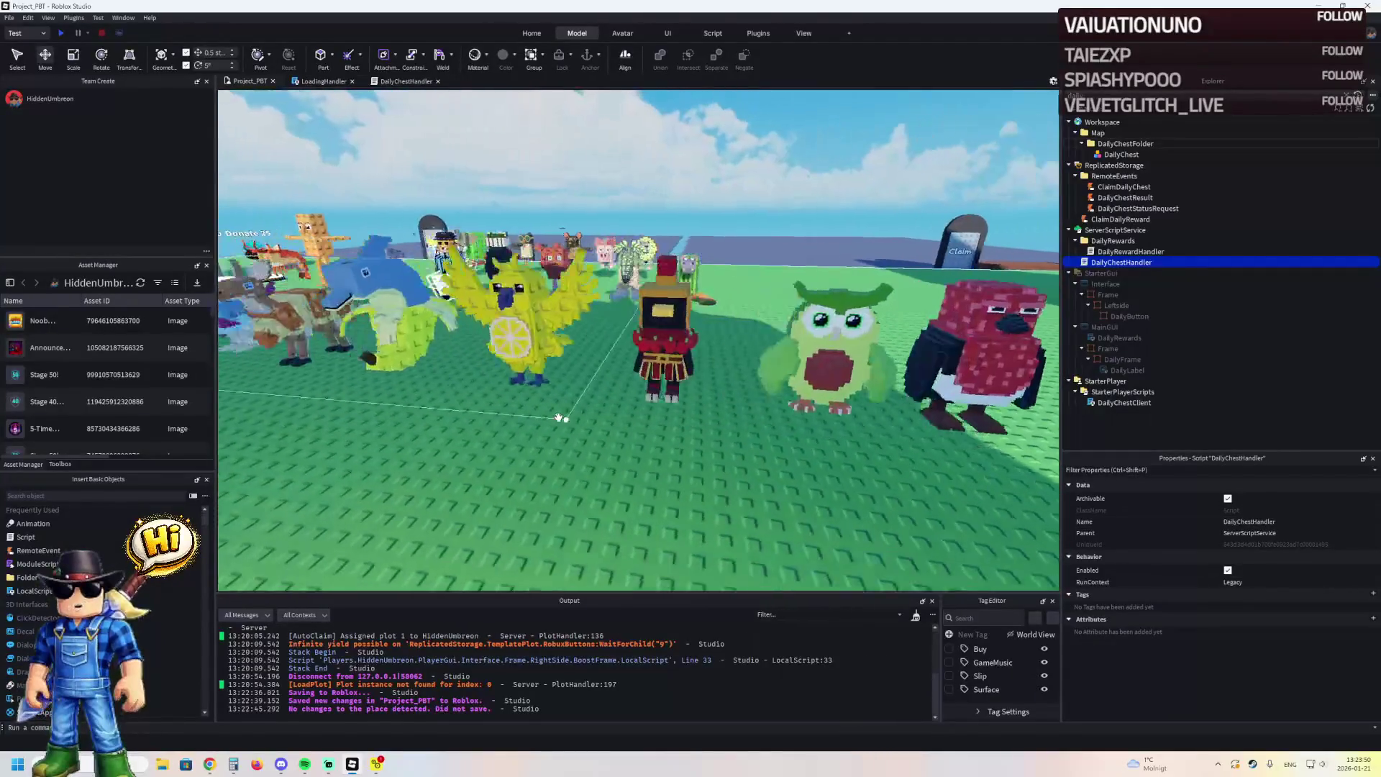
key("w")
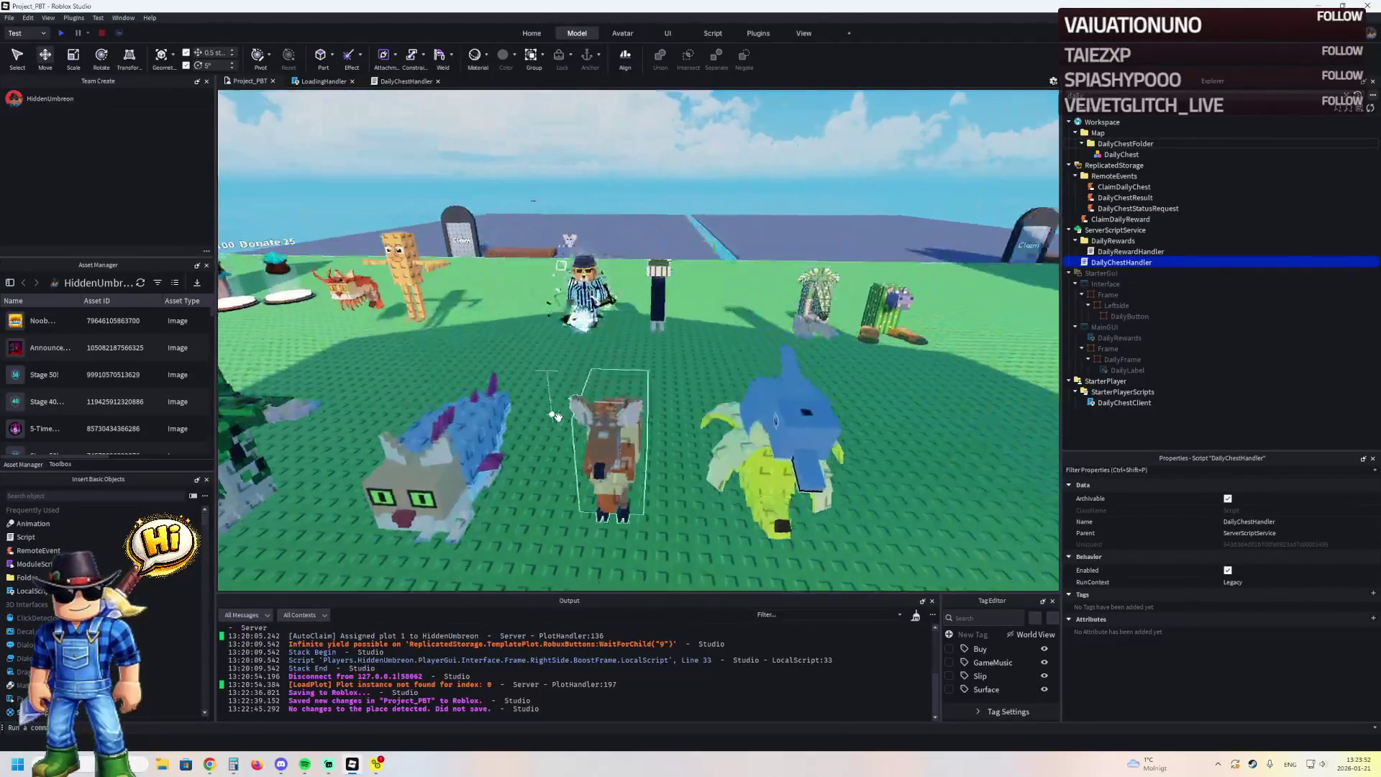
key("w")
Place Cappuccino_Assassino beside the daily chest and rotate it to face the front
left_click_drag(557, 418, 538, 347)
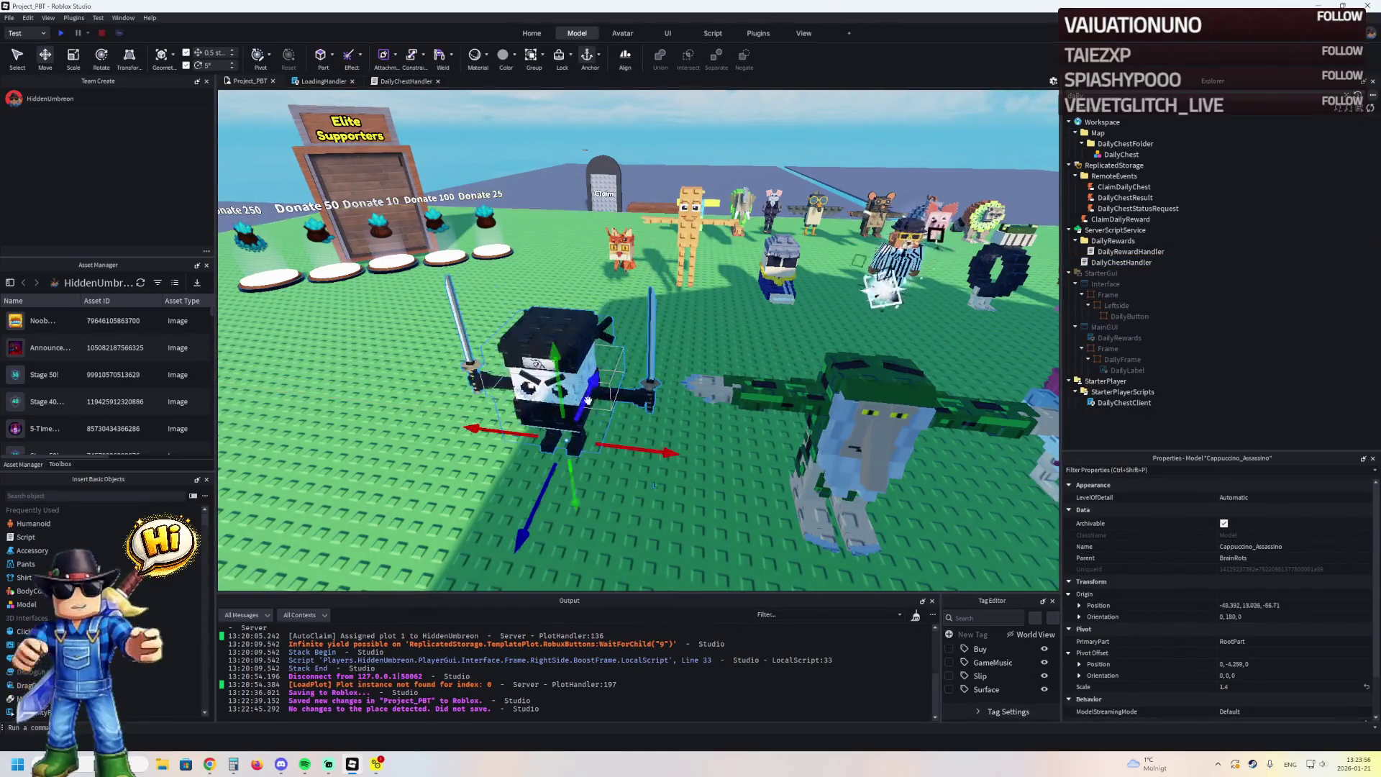
mouse_move(538, 348)
left_mouse_down()
mouse_move(308, 308)
mouse_move(694, 339)
mouse_move(417, 263)
mouse_move(558, 394)
mouse_move(644, 385)
left_mouse_up()
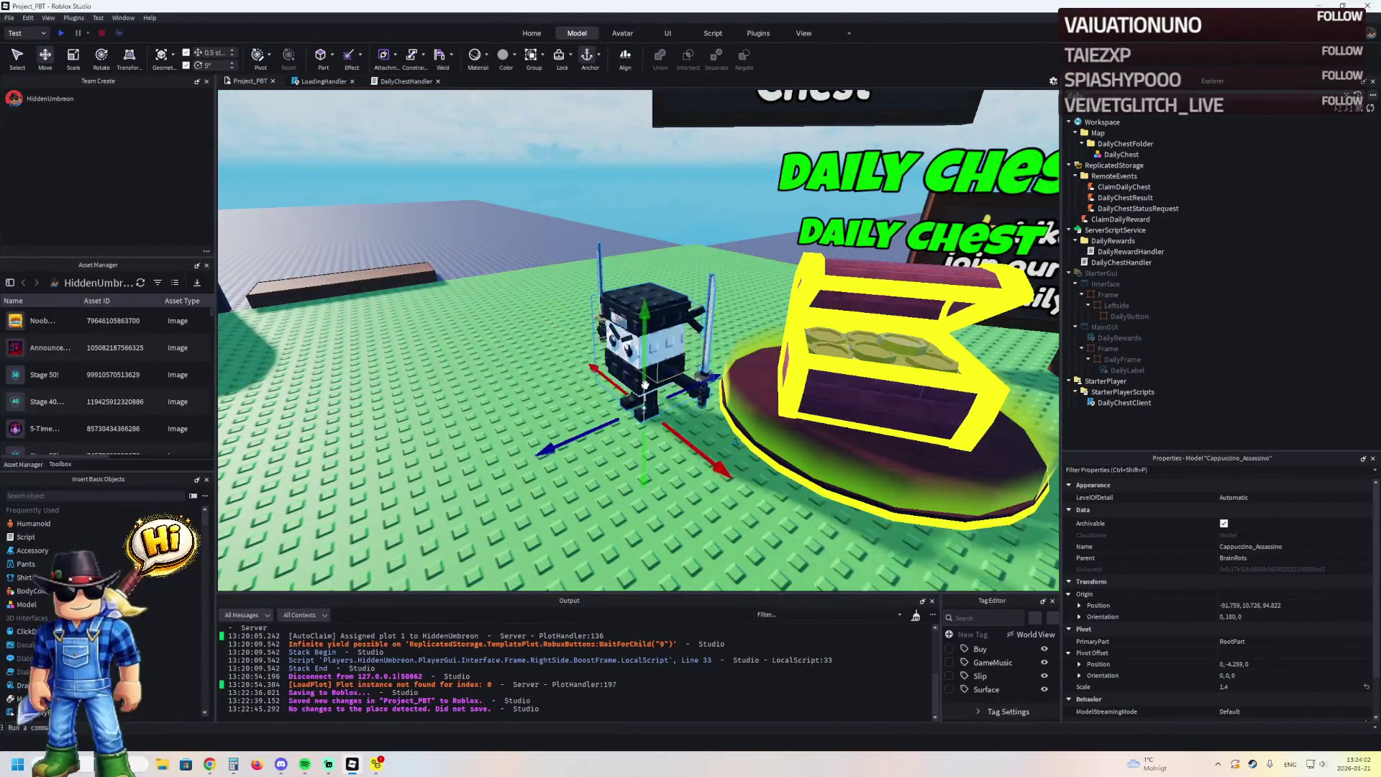
key("ctrl+r")
left_click_drag(641, 454, 588, 439)
left_click_drag(704, 388, 701, 392)
scroll(773, 374, "down", 1)
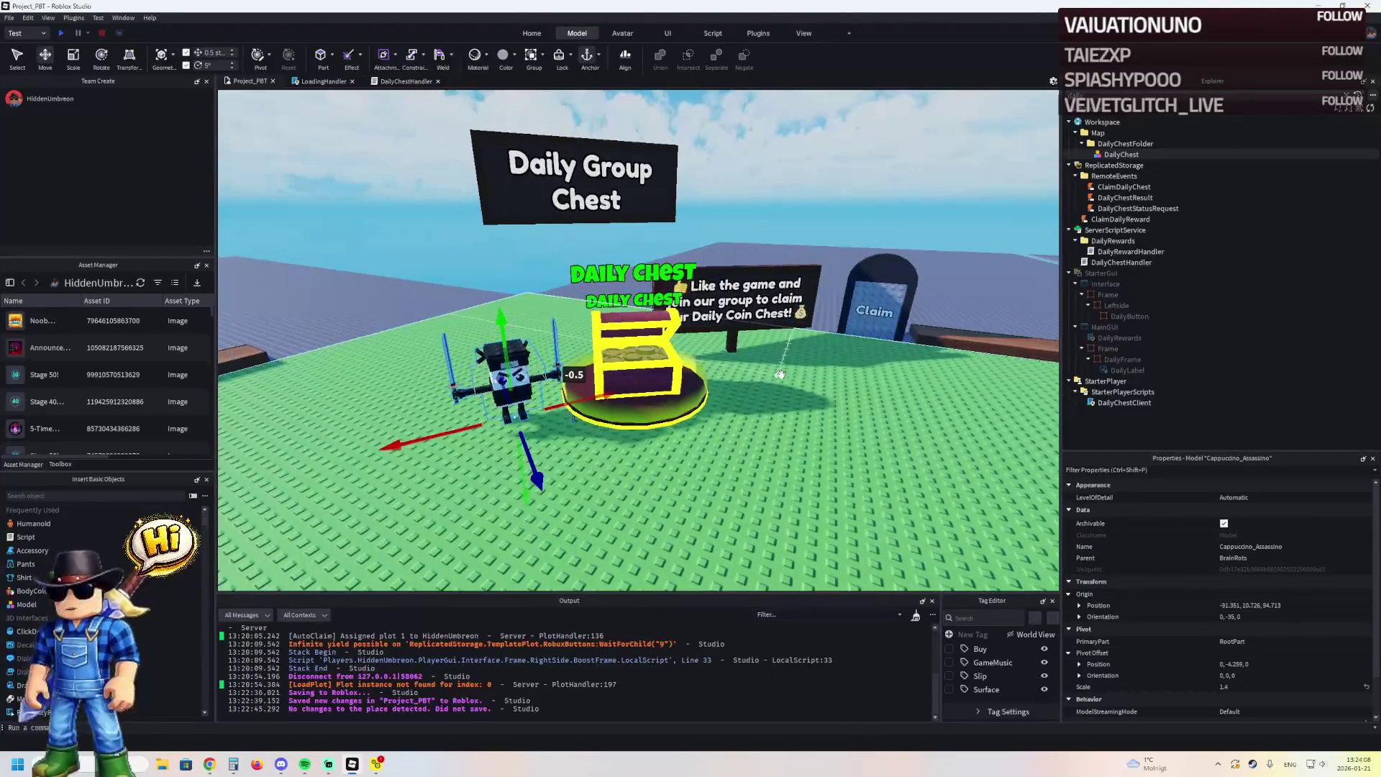
Move Cappuccino_Assassino into DailyChestFolder and select the chest lid's WoodTop part
key("BackSpace")
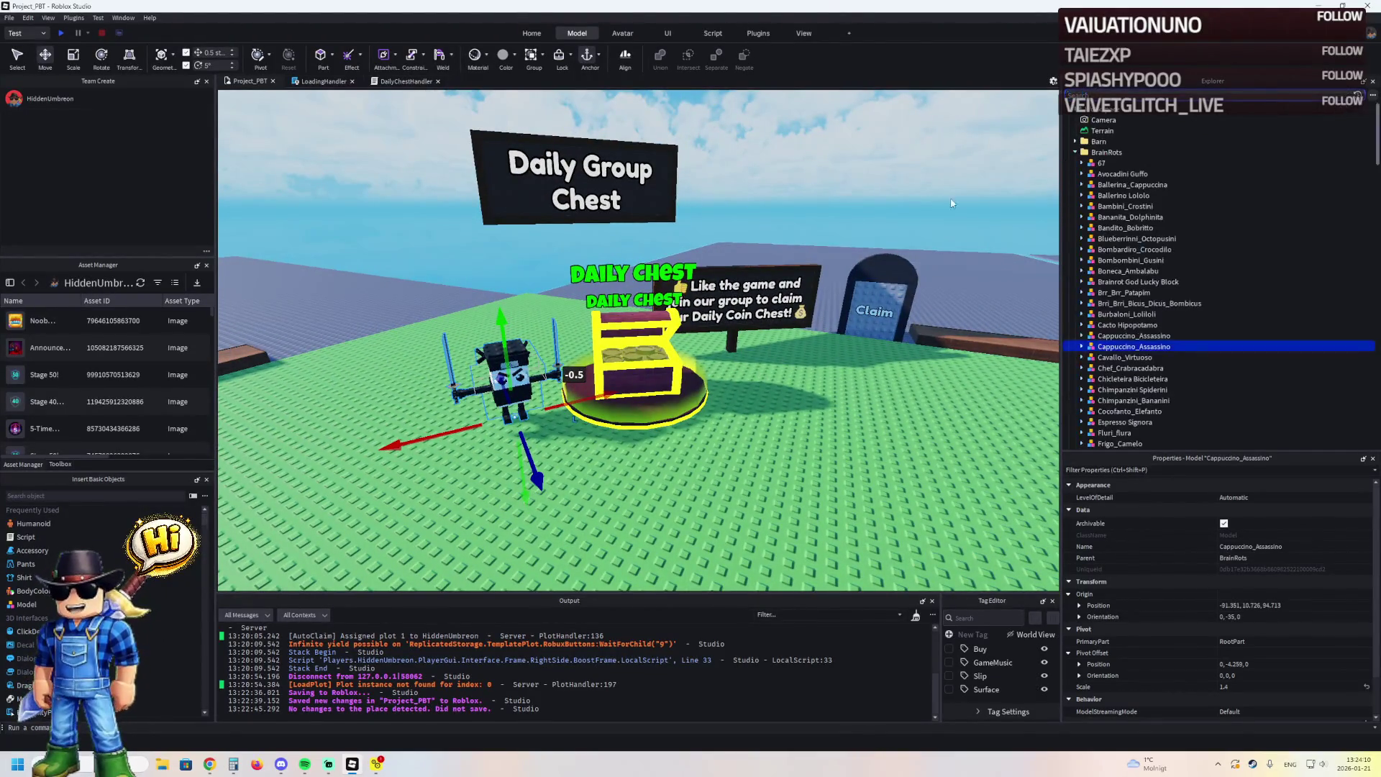
left_click(668, 352)
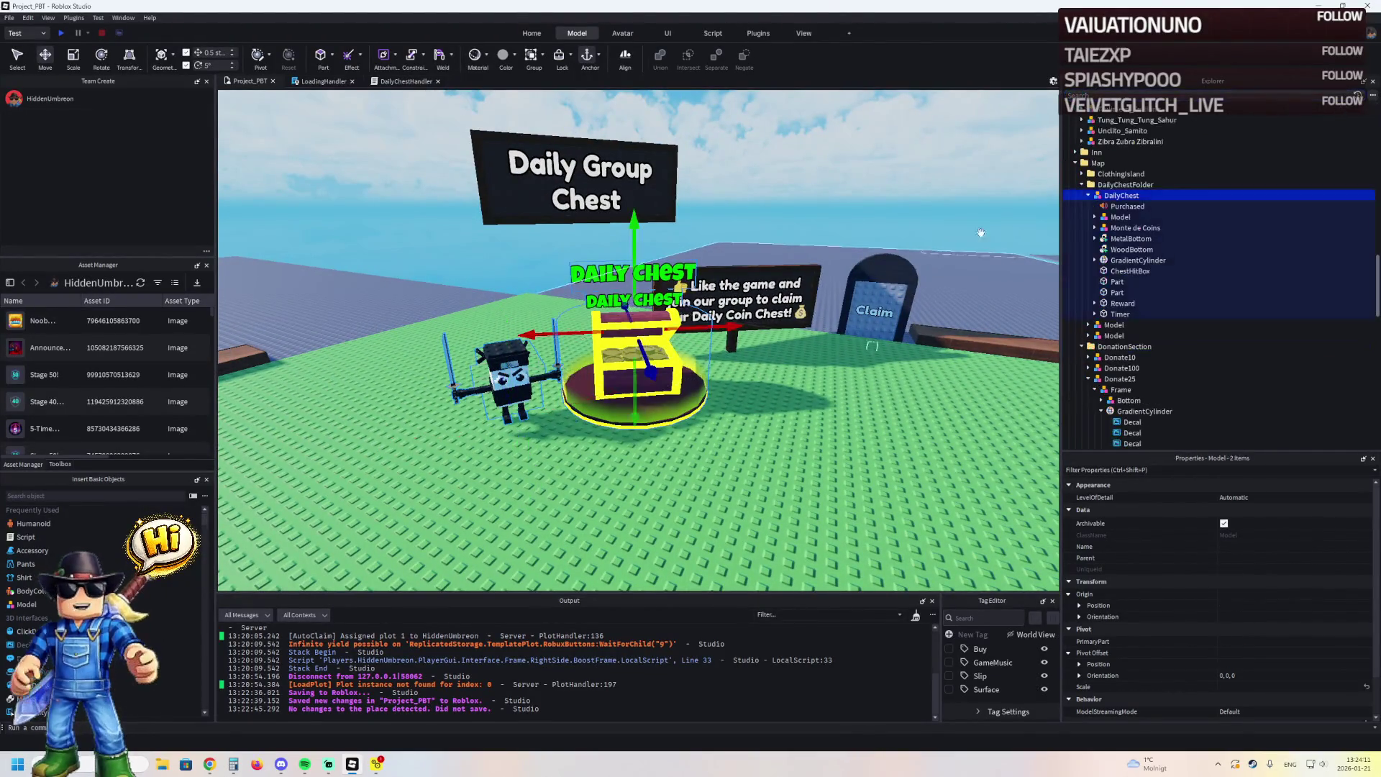
left_click_drag(1115, 193, 1107, 185)
left_click(1083, 184)
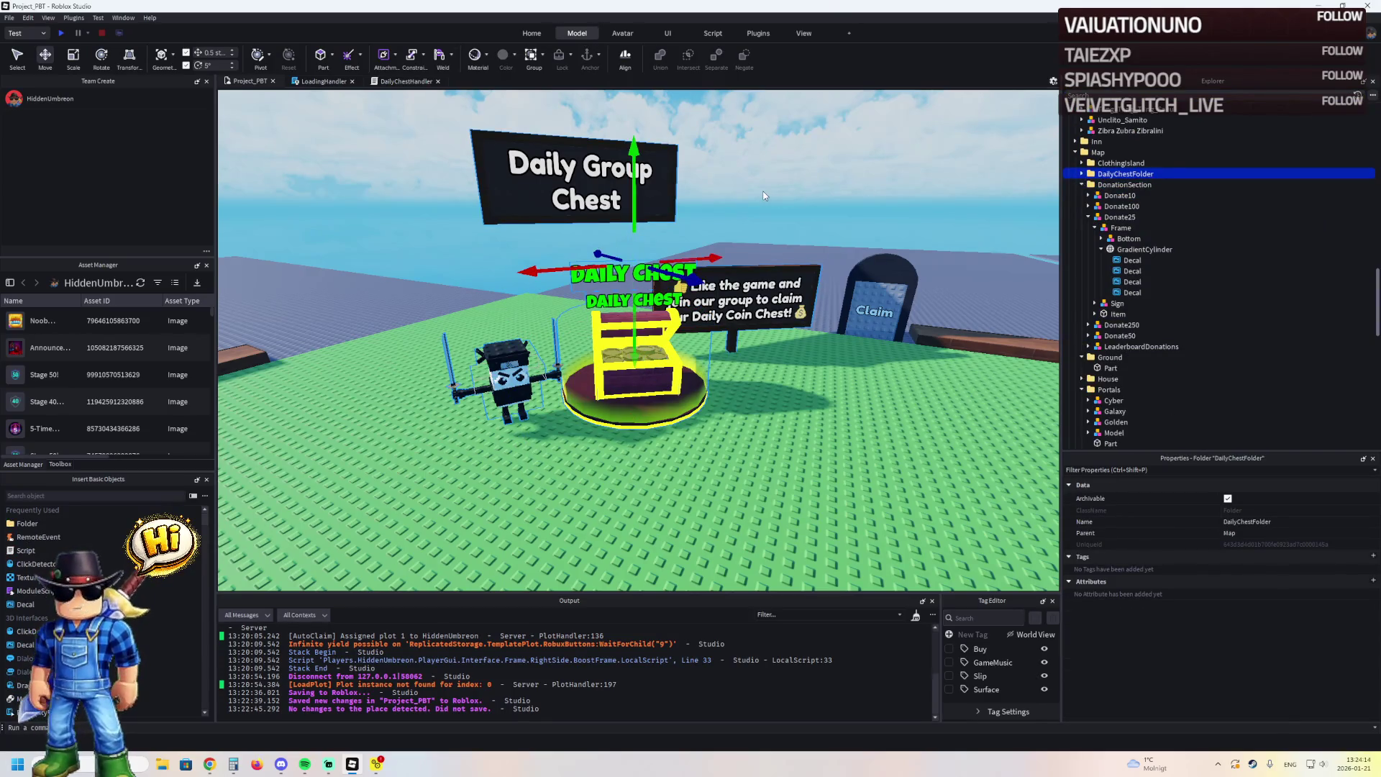
left_click(619, 190)
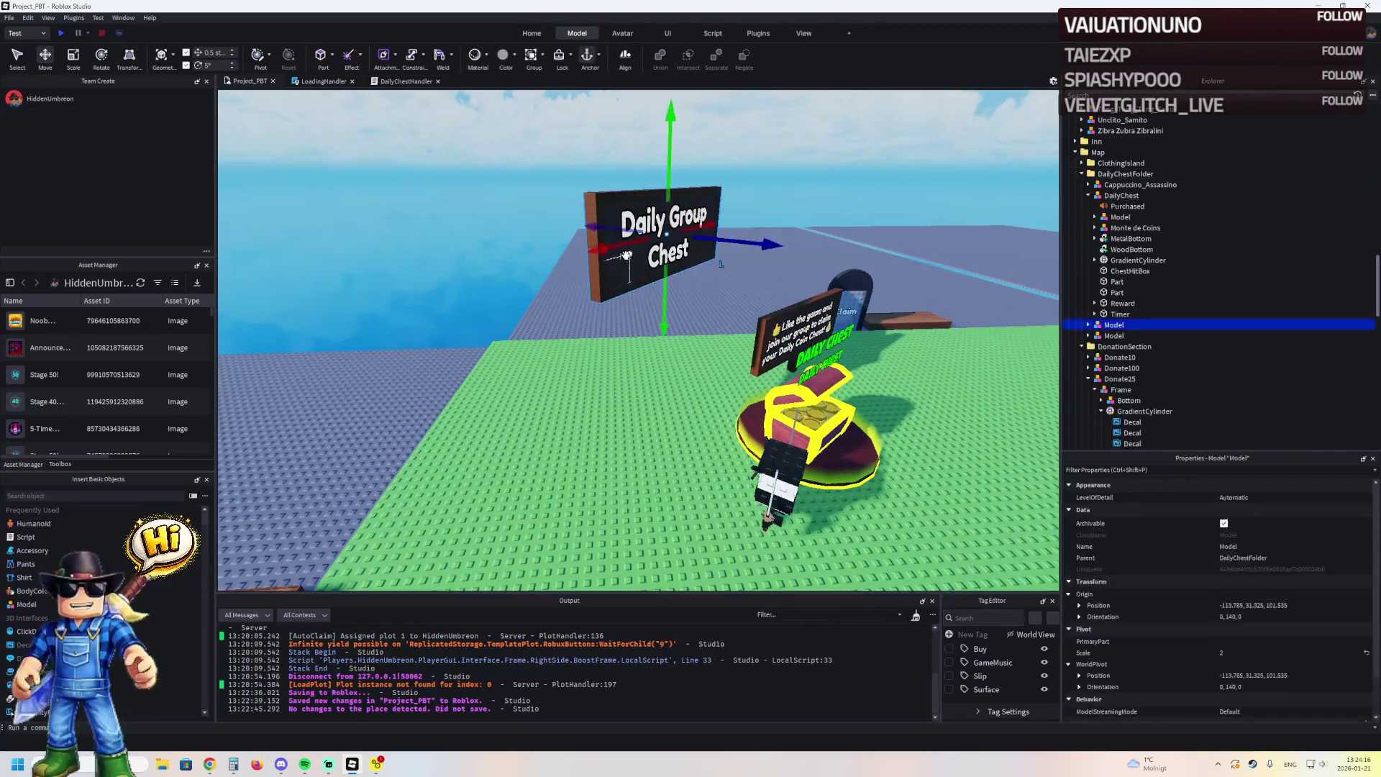
key("w")
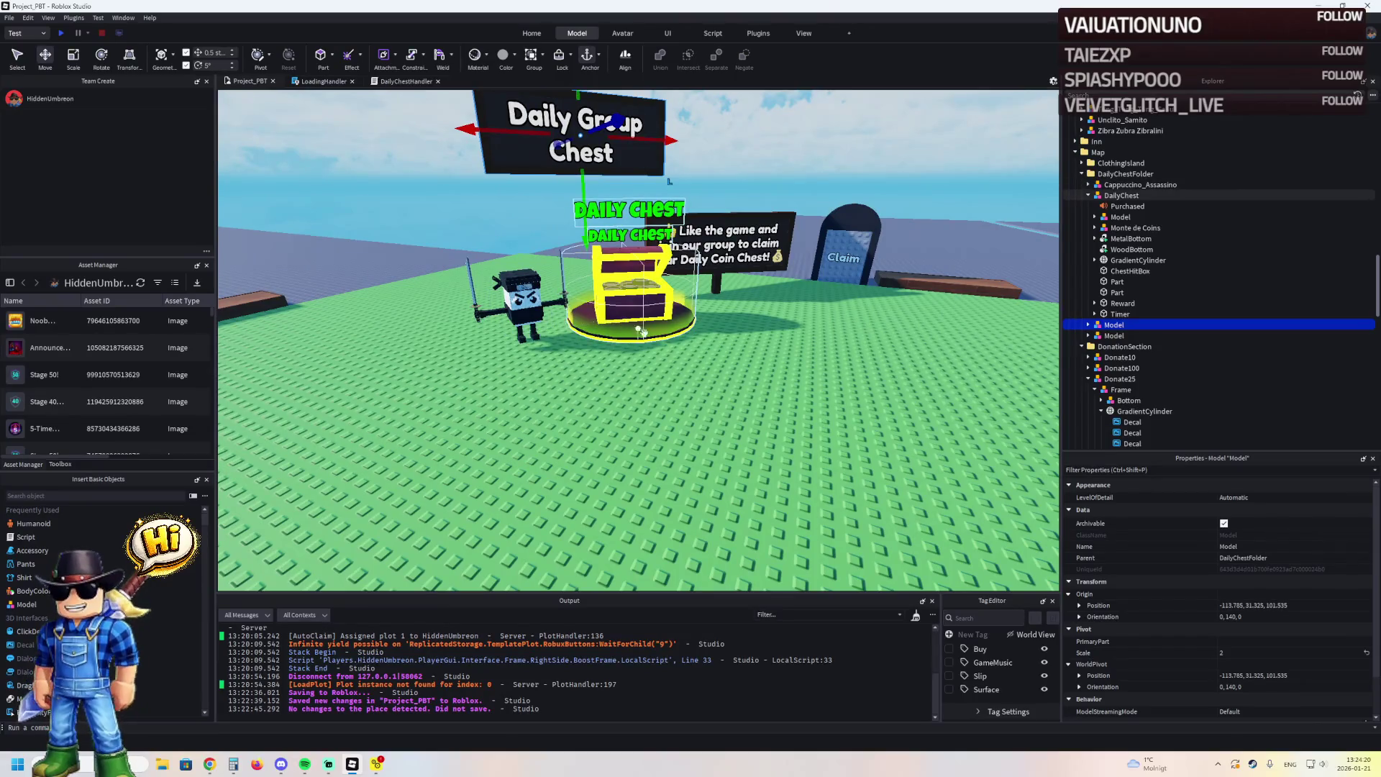
scroll(642, 332, "up", 5)
left_click(640, 427)
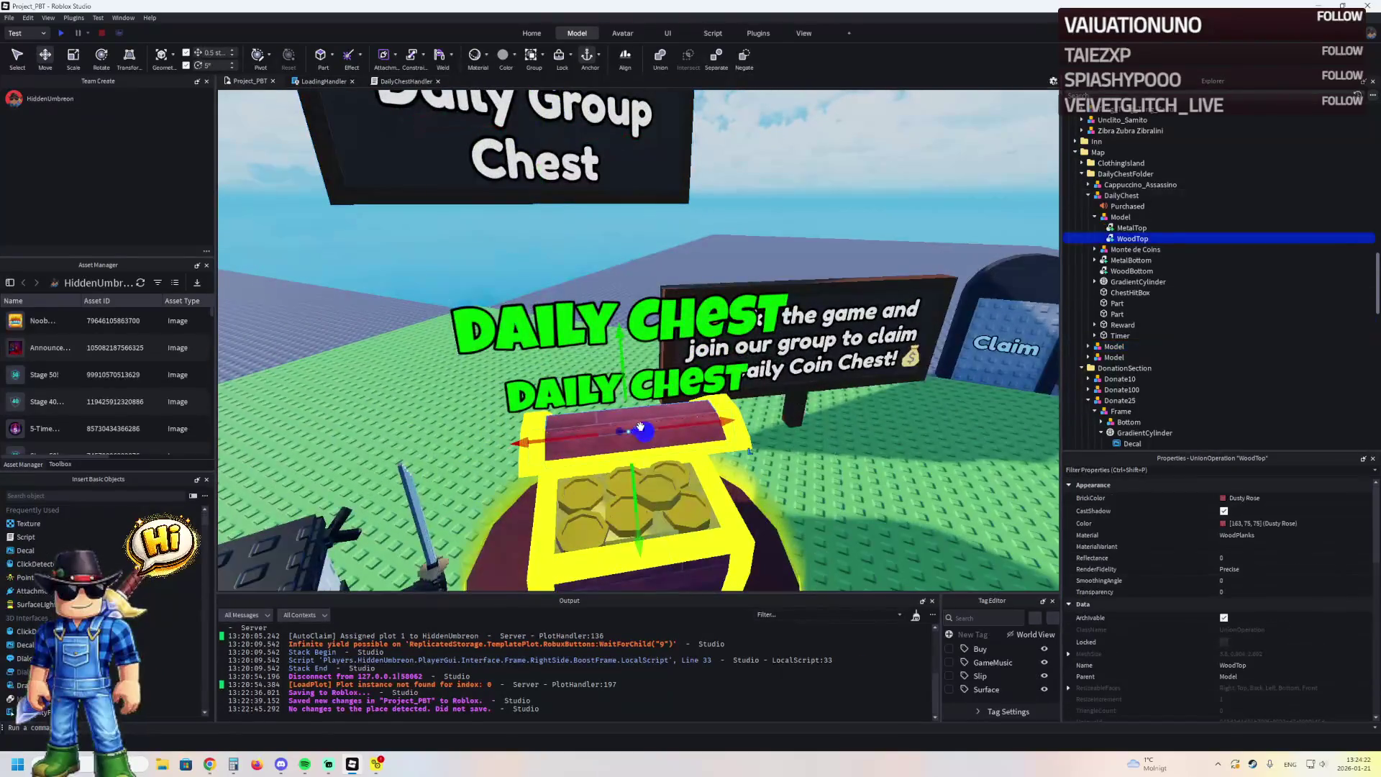
Make the chest lid plastic and step through the chest's parts to select its base disc
left_click(1274, 535)
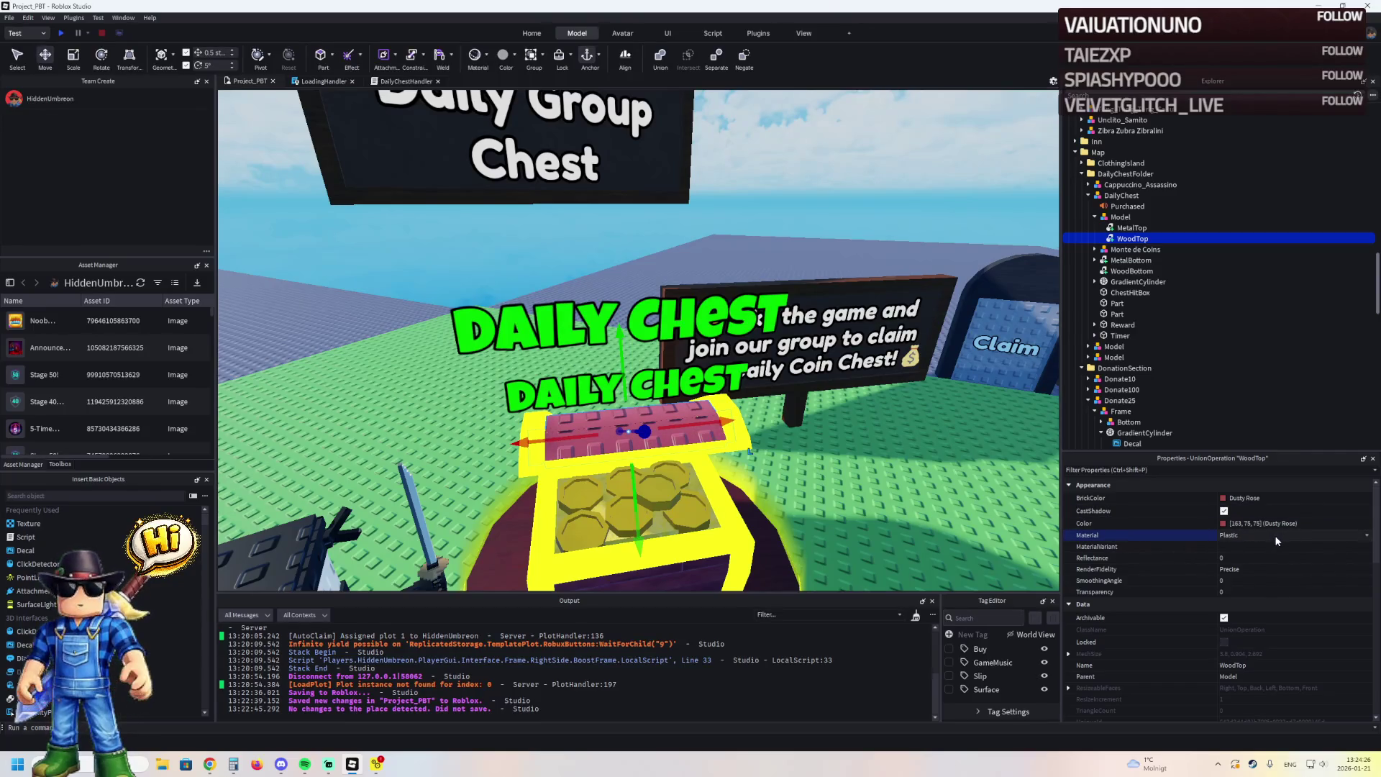
key("f")
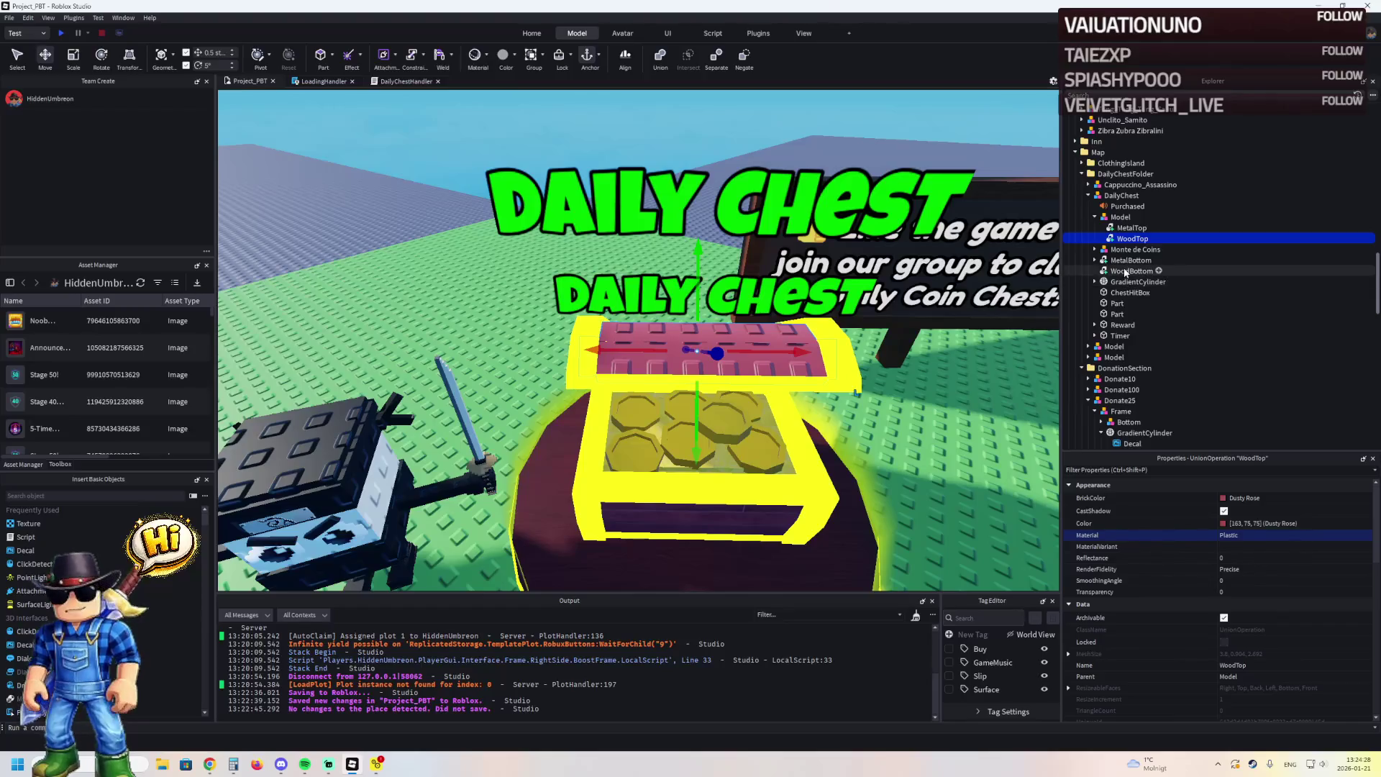
left_click(1126, 271)
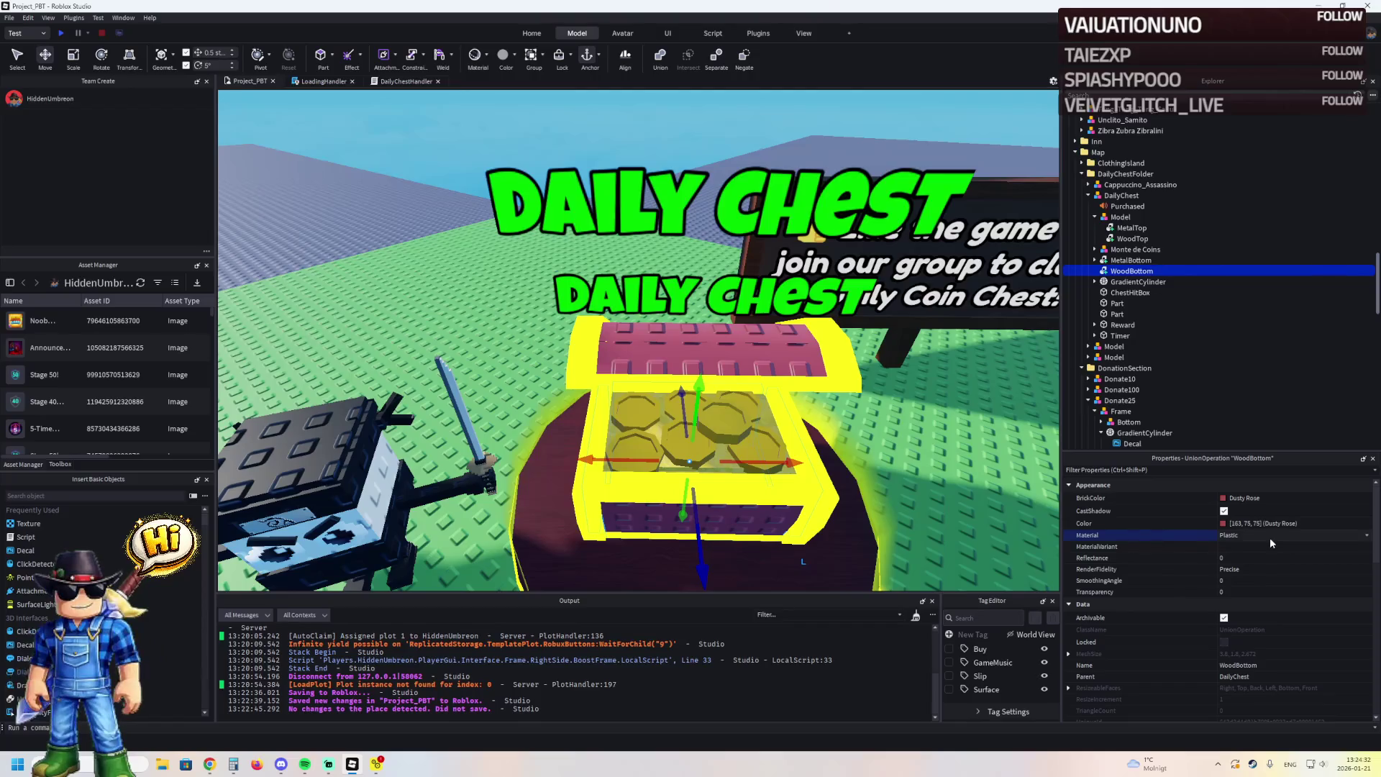
key("f")
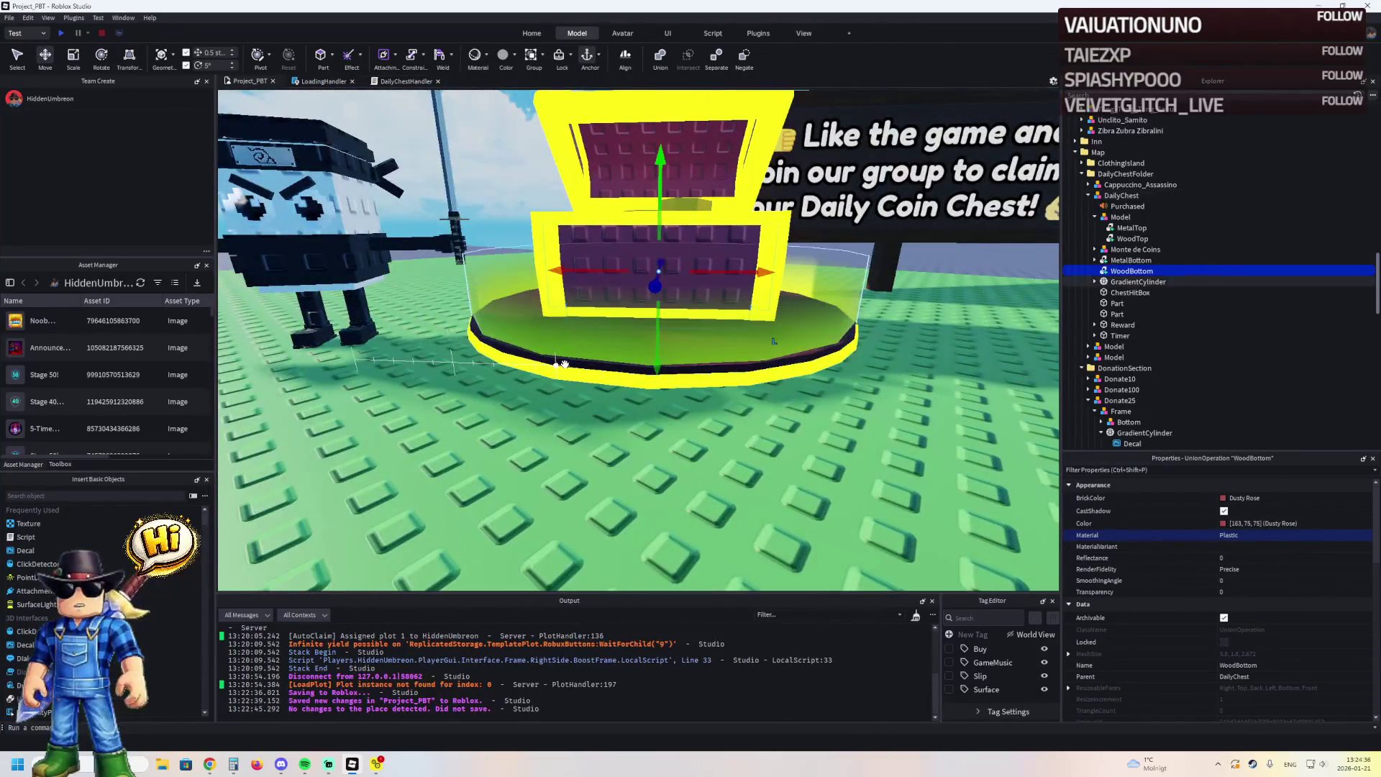
left_click(1138, 282)
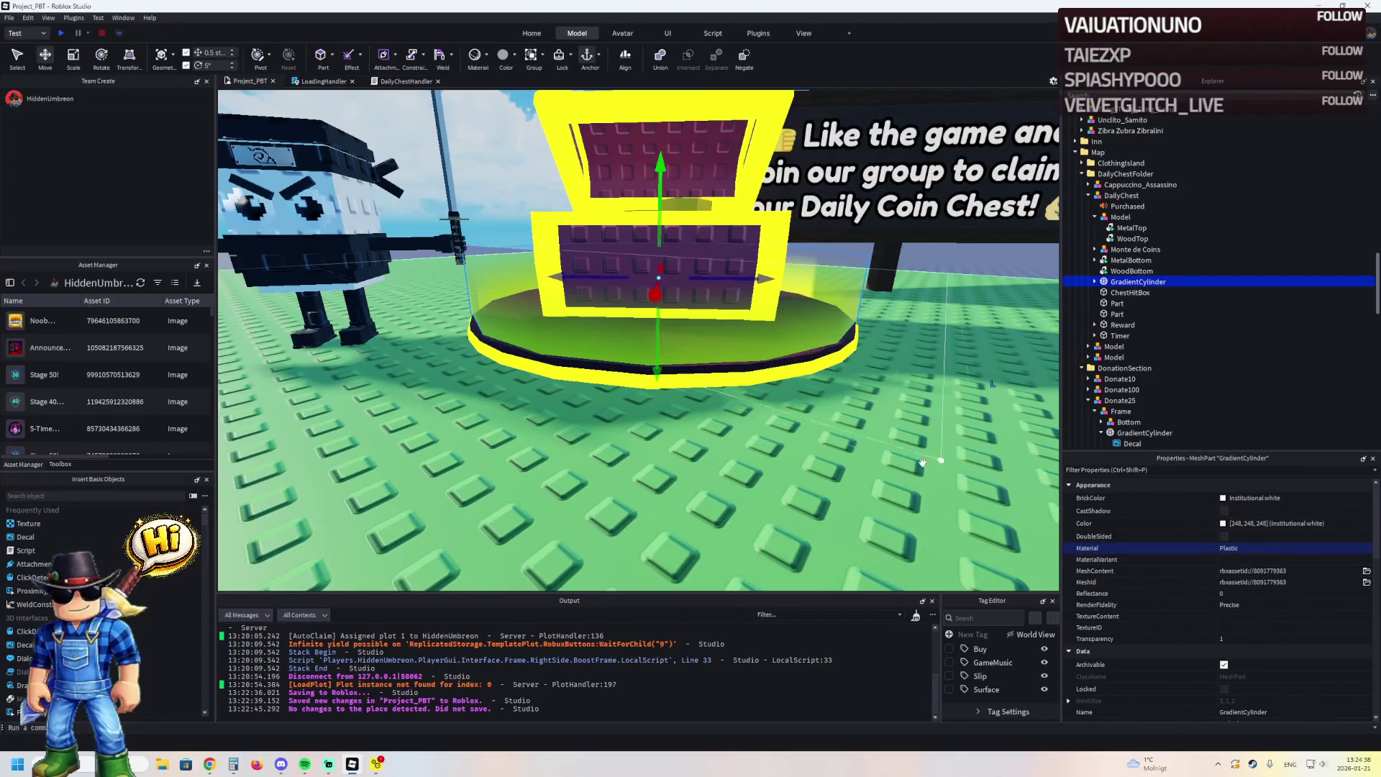
key("f")
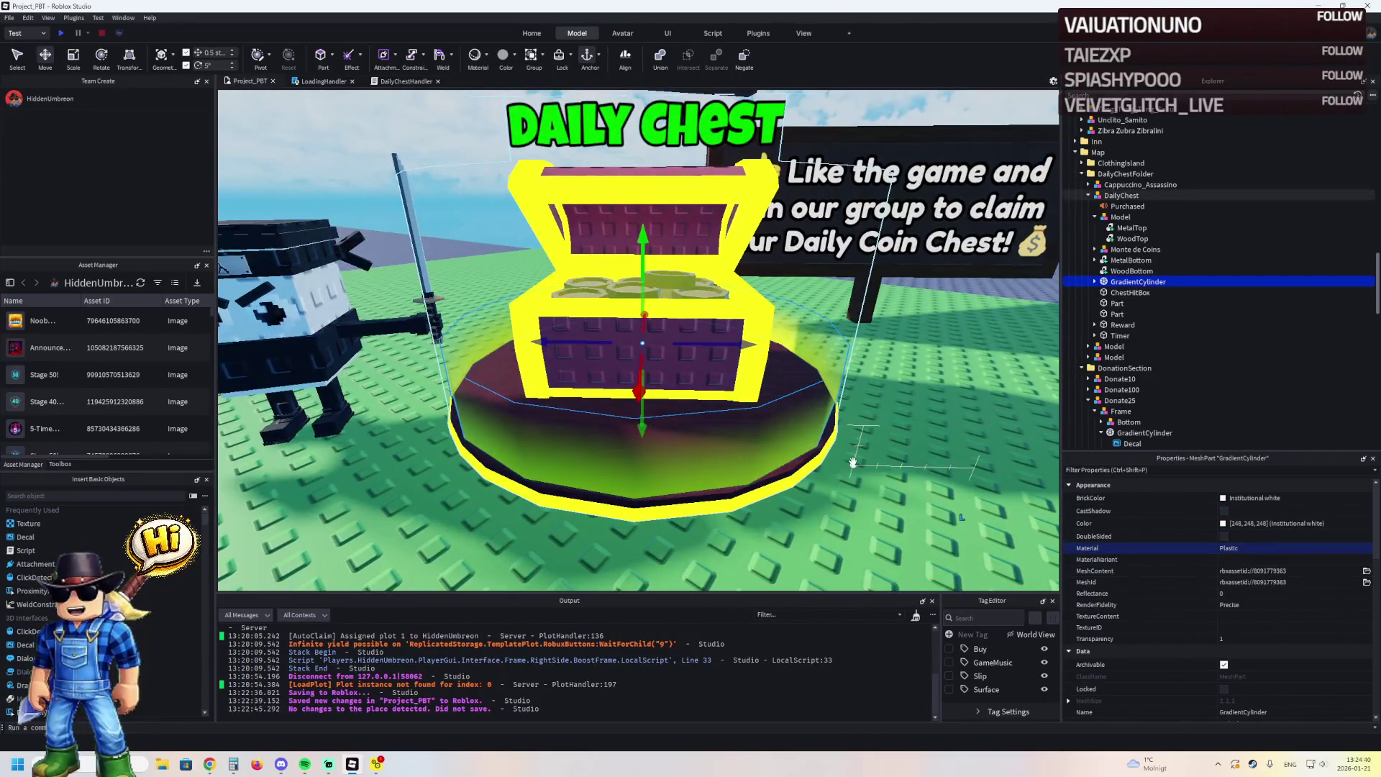
left_click(1127, 293)
left_click(1115, 315)
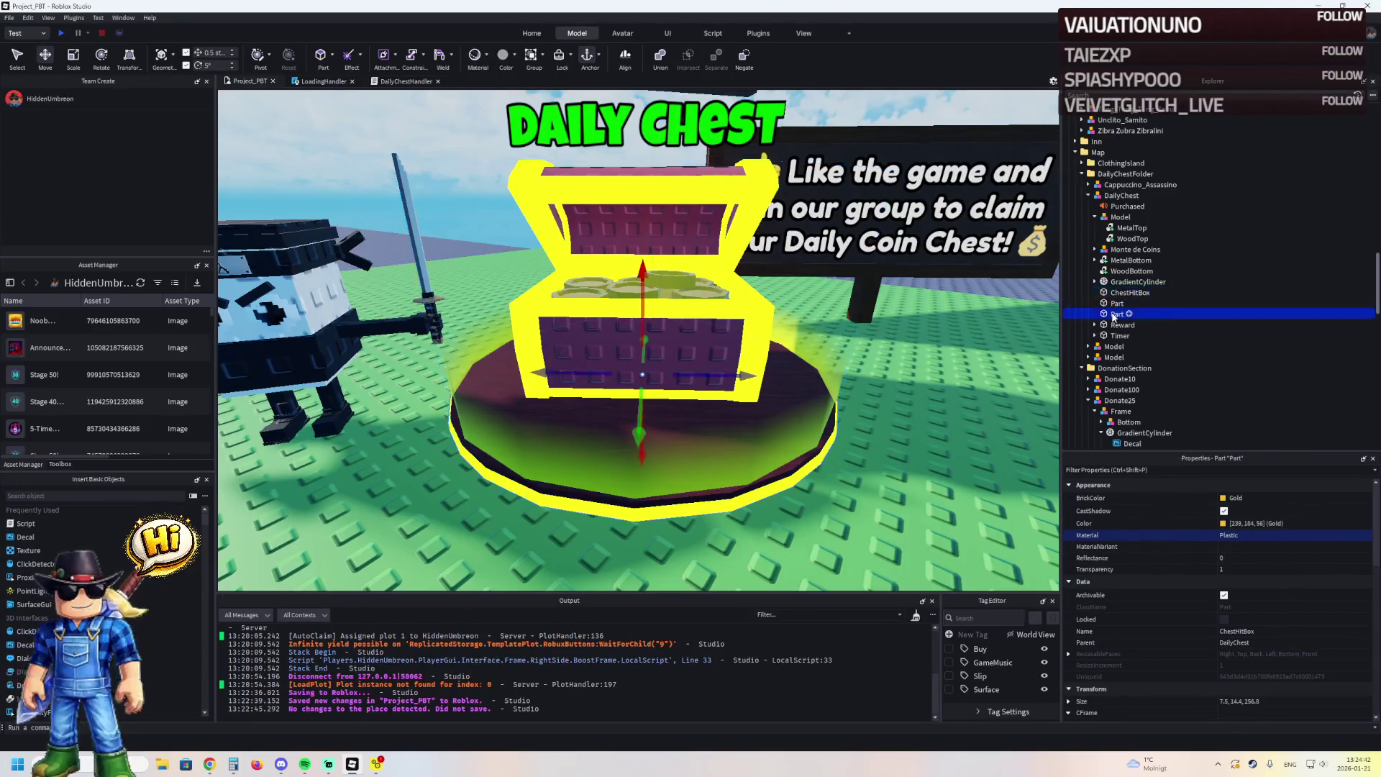
key("Down")
key("Down")
key("Up")
key("Up")
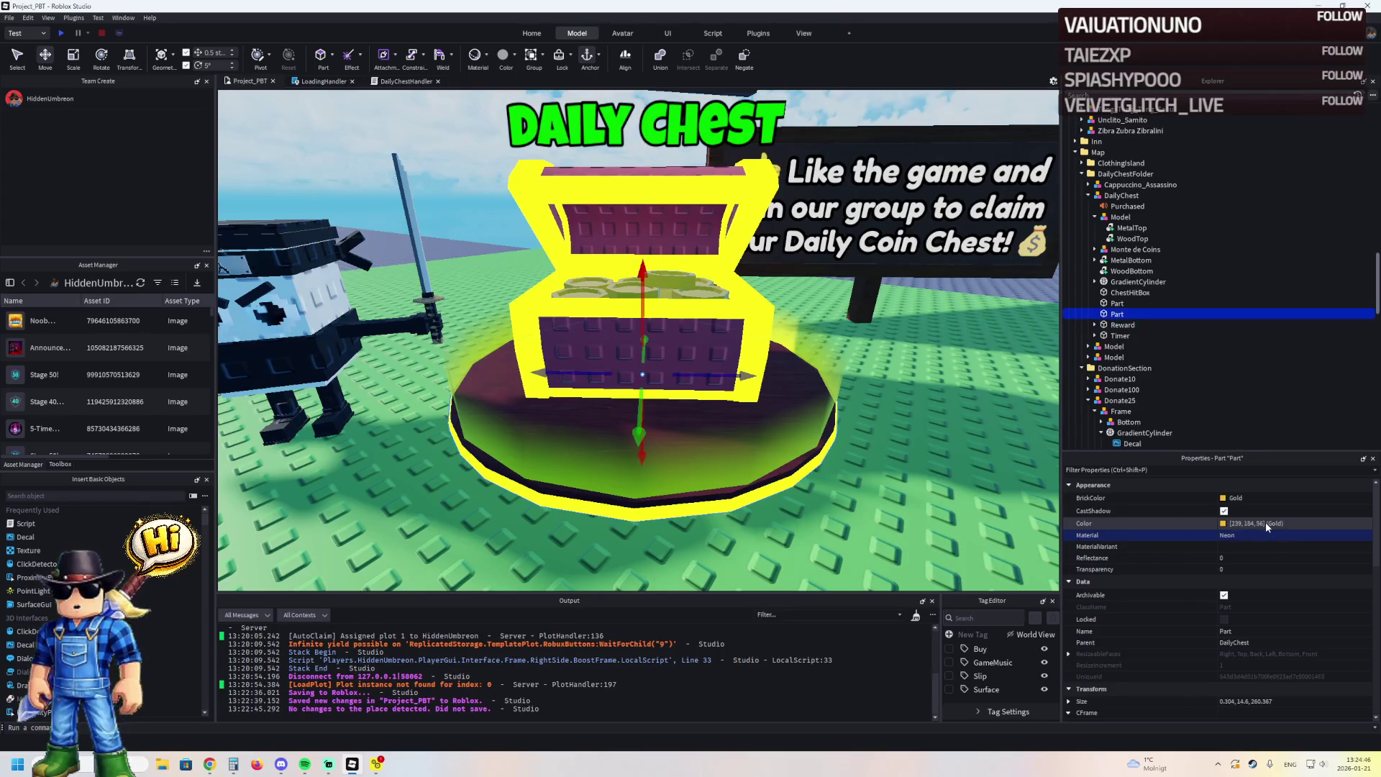
key("Up")
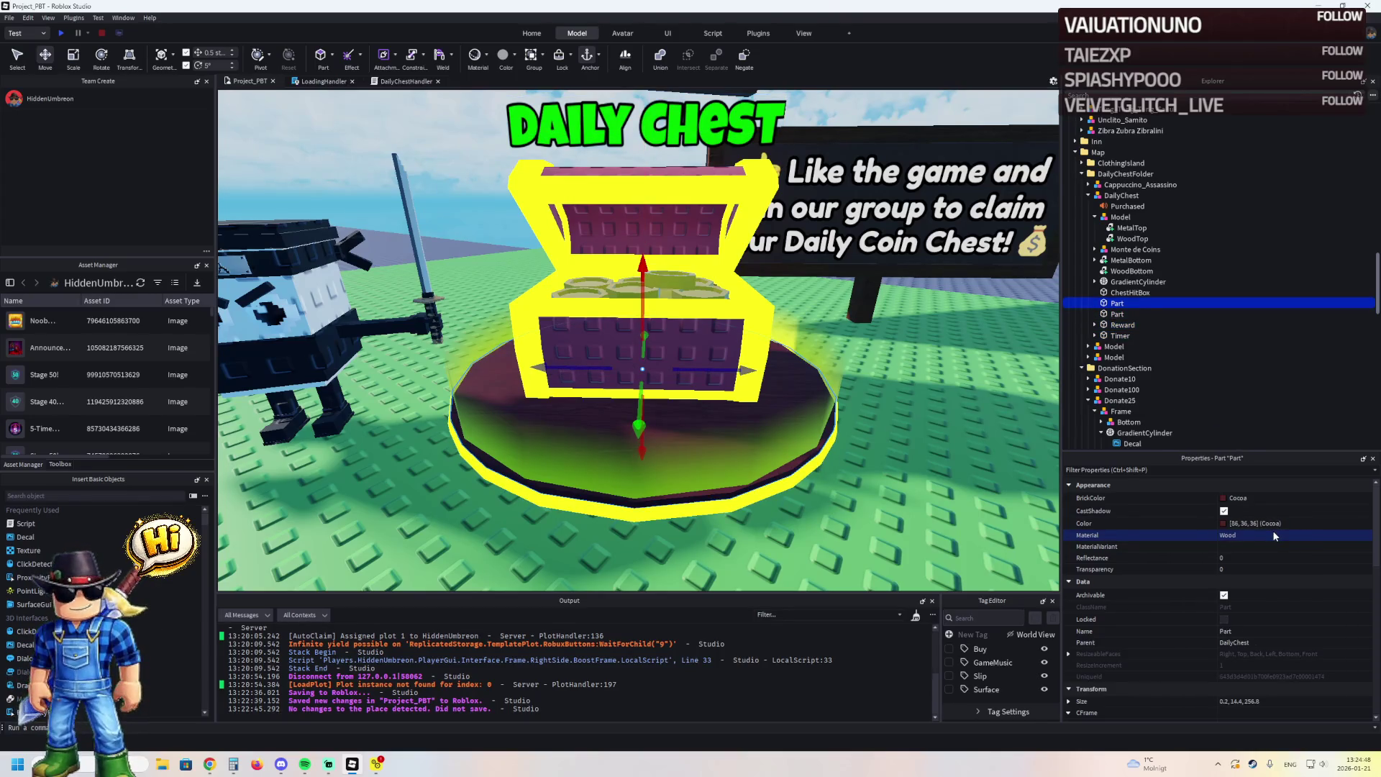
Set the base disc's Material to Plastic and BrickColor to Quill grey
left_click(1273, 534)
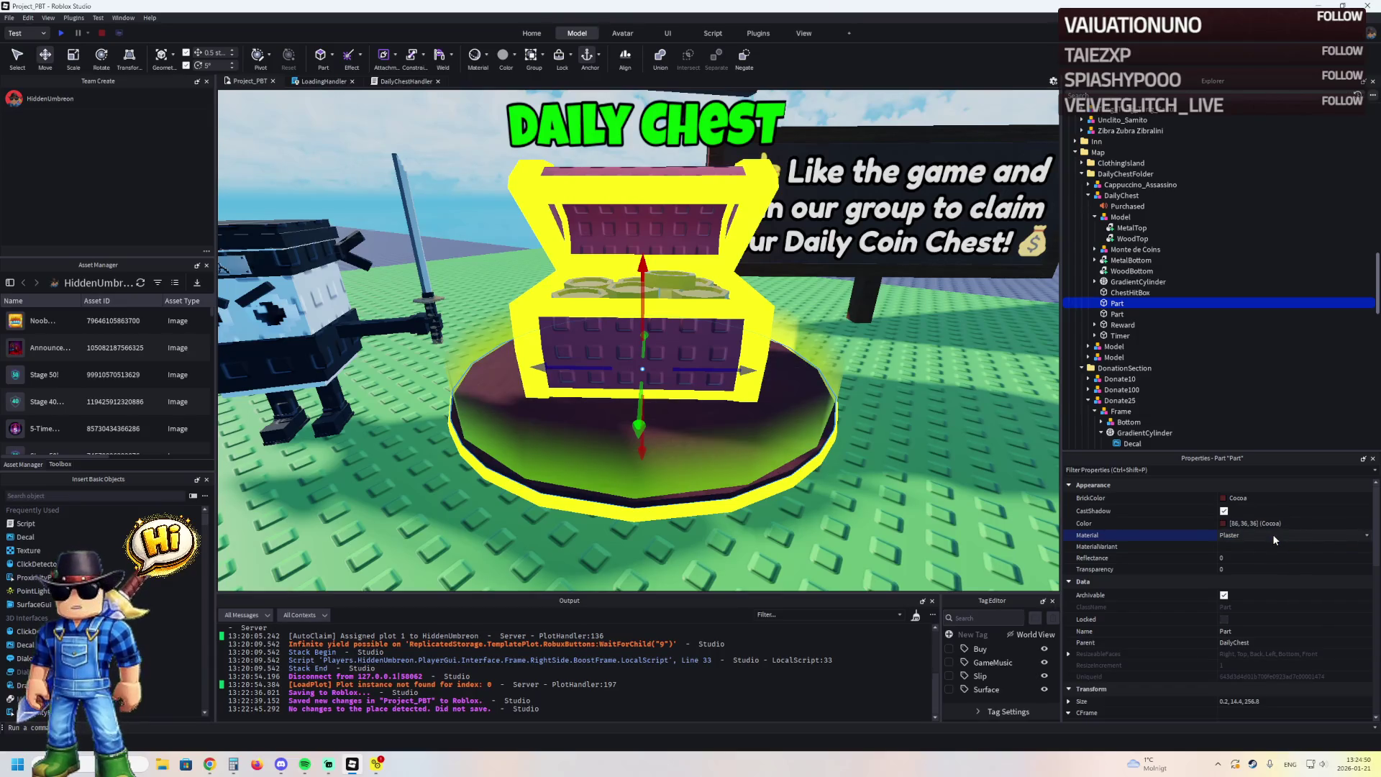
left_click(1236, 497)
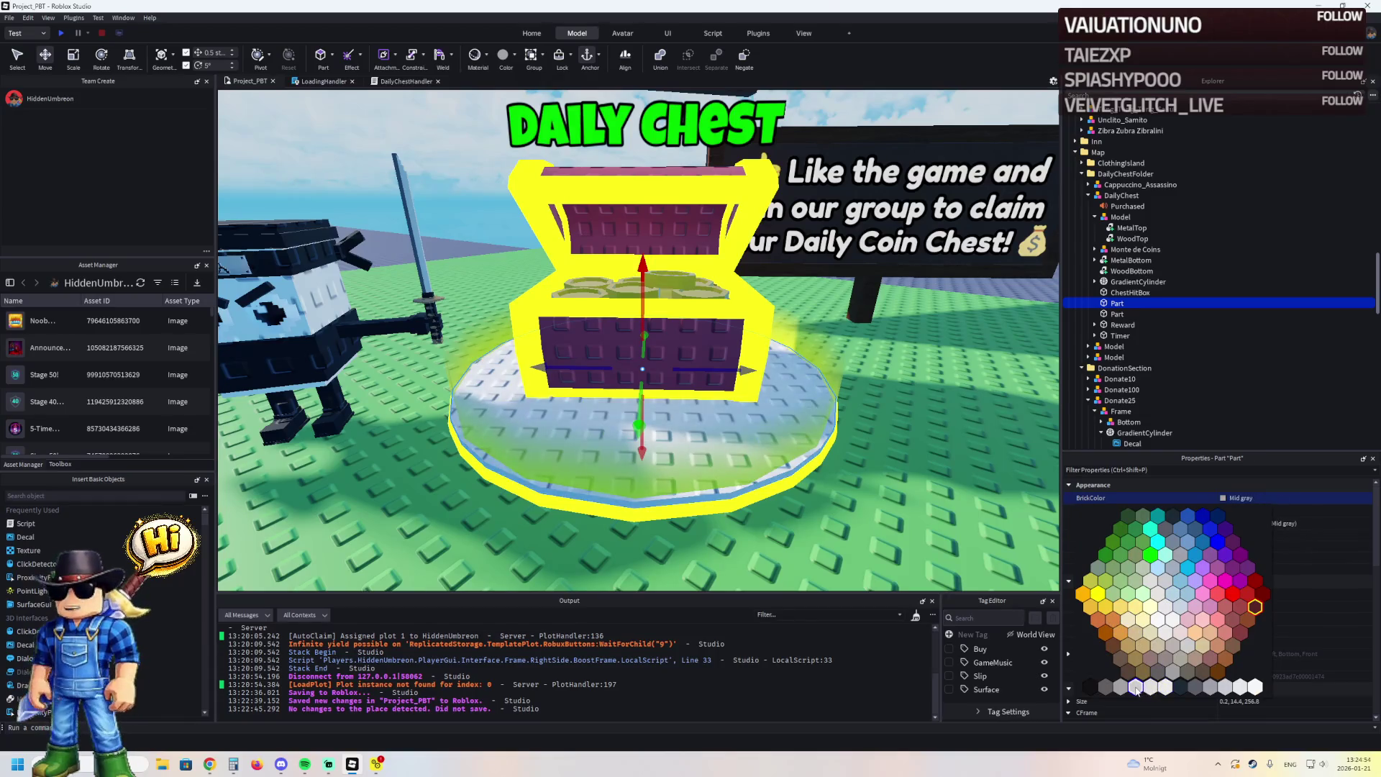
left_click(1138, 688)
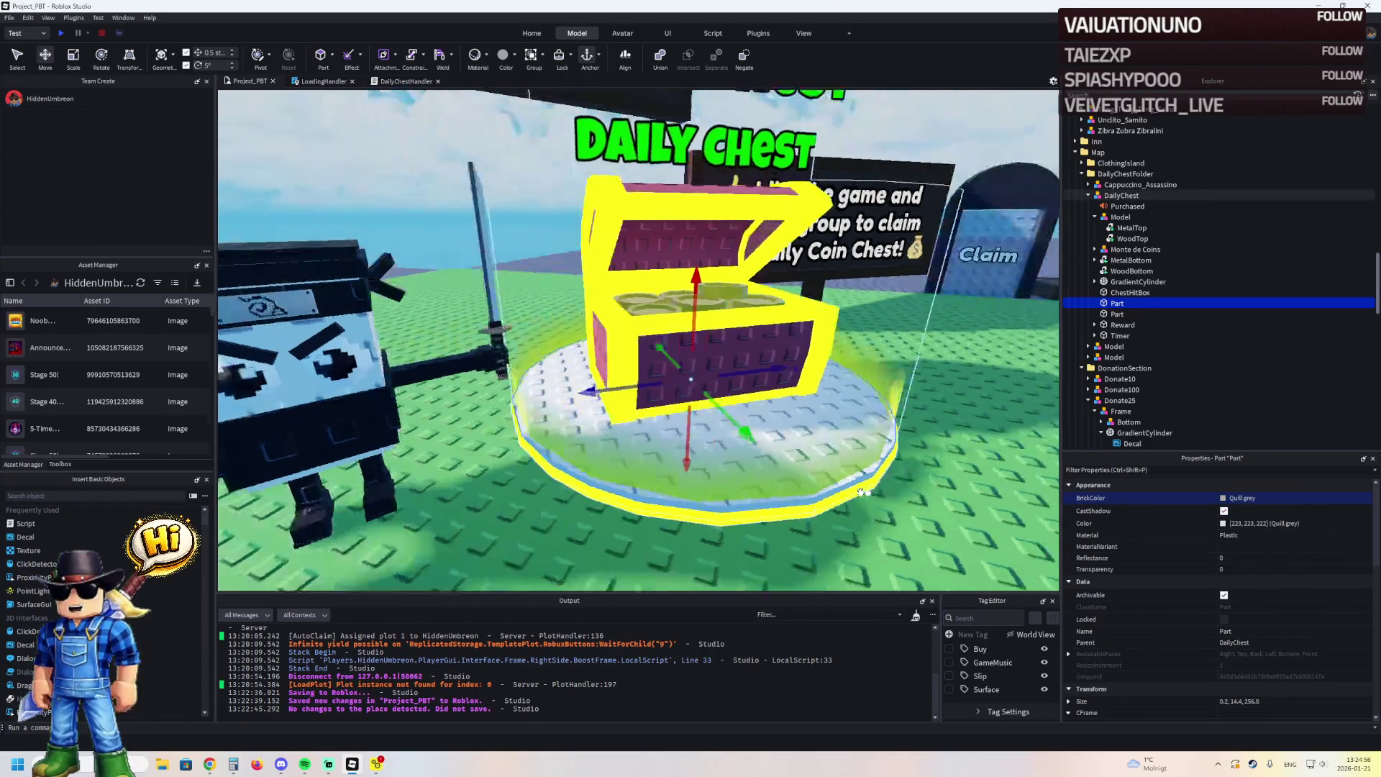
scroll(875, 415, "down", 5)
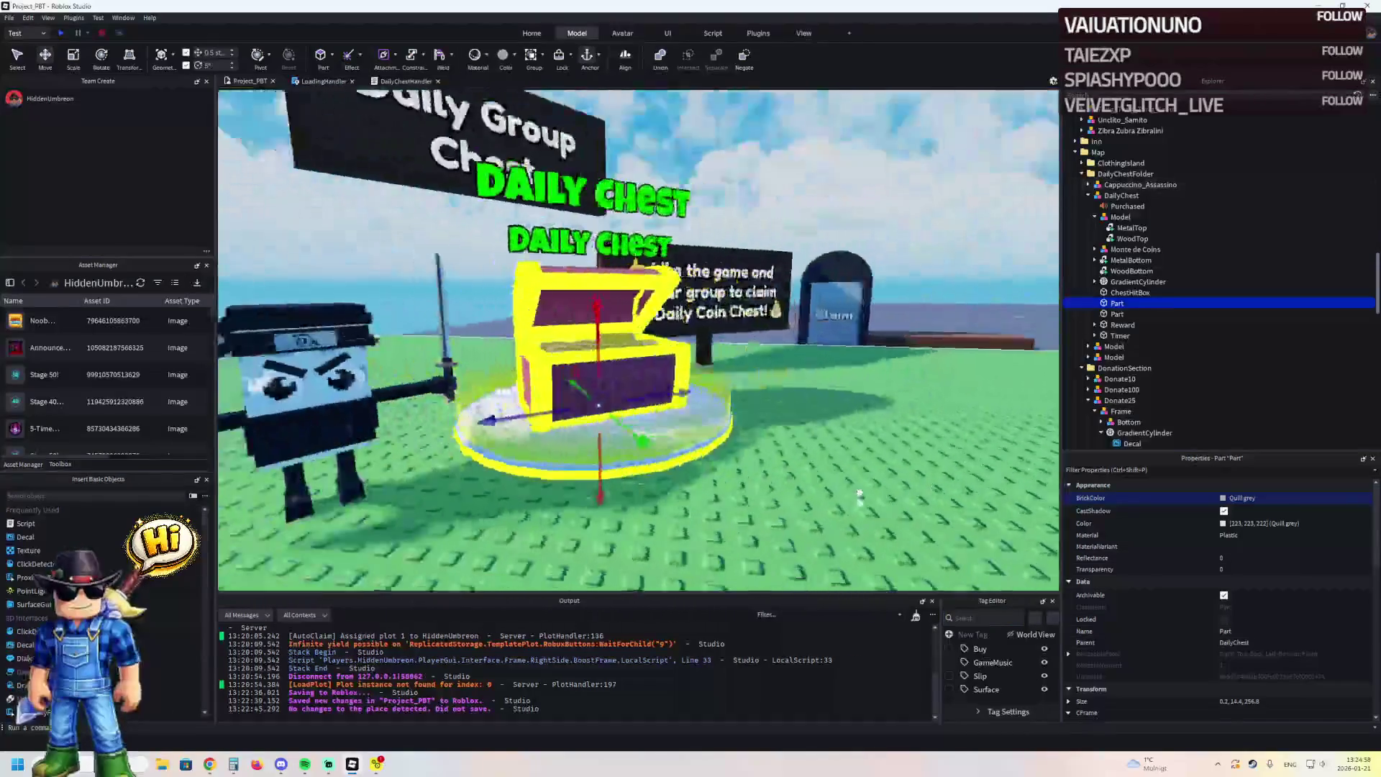
scroll(856, 491, "down", 5)
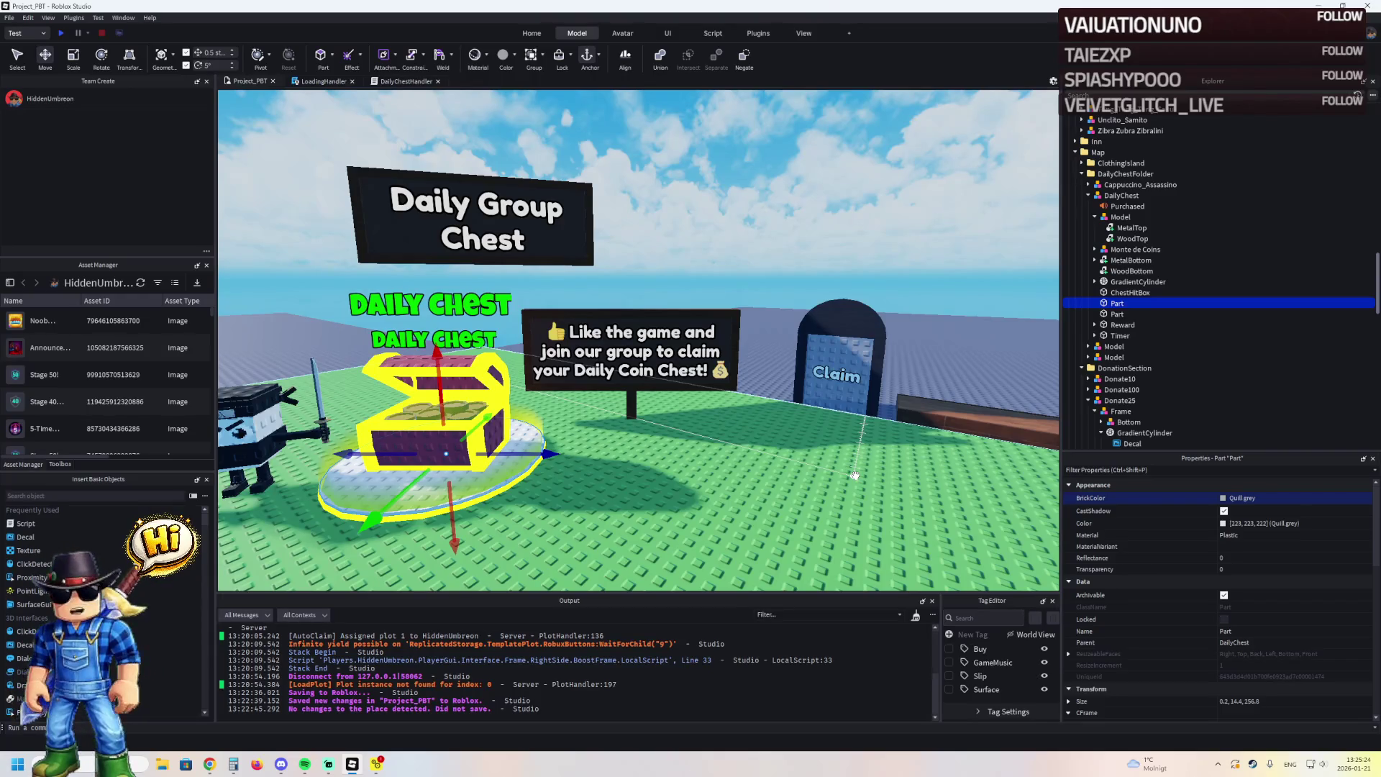
key("f")
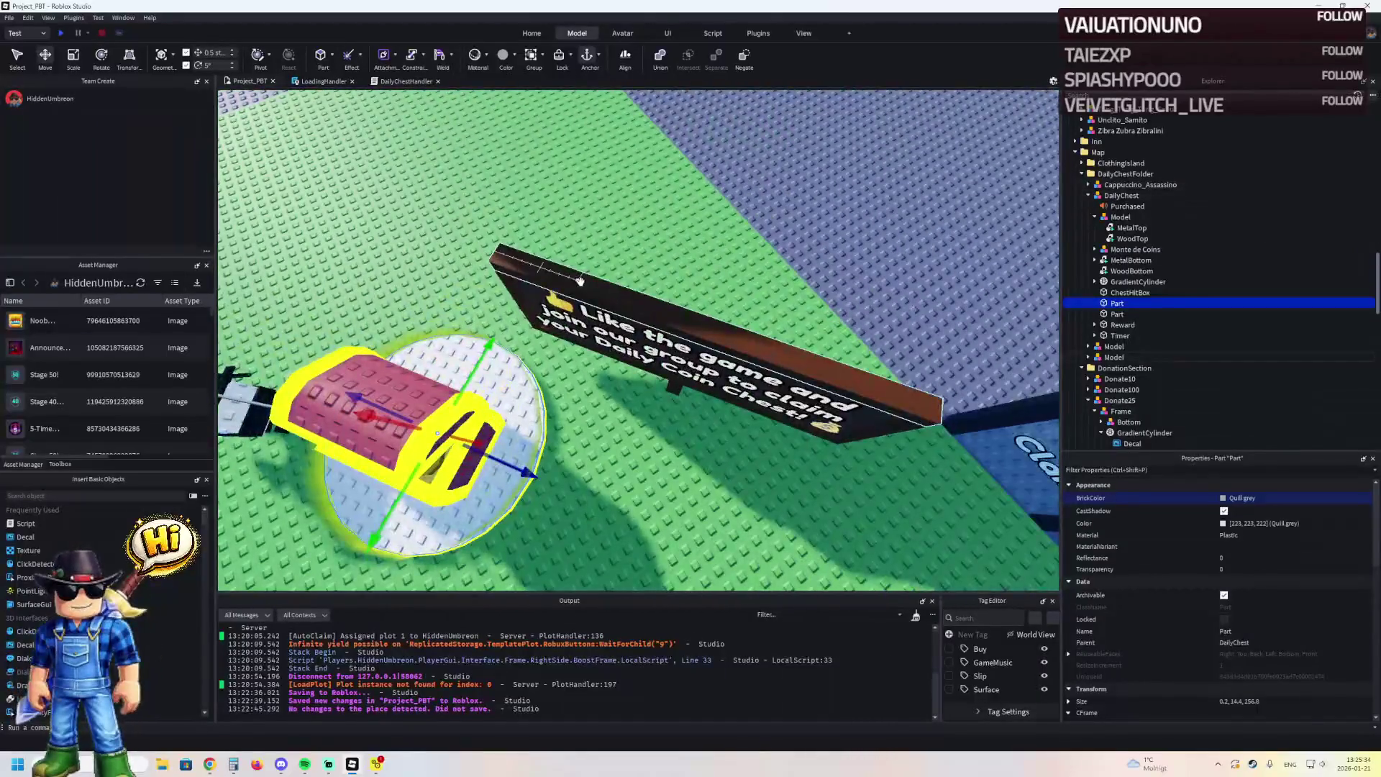
Select all six Parts of the join-our-group sign and set their Material to Plastic
left_click(696, 338)
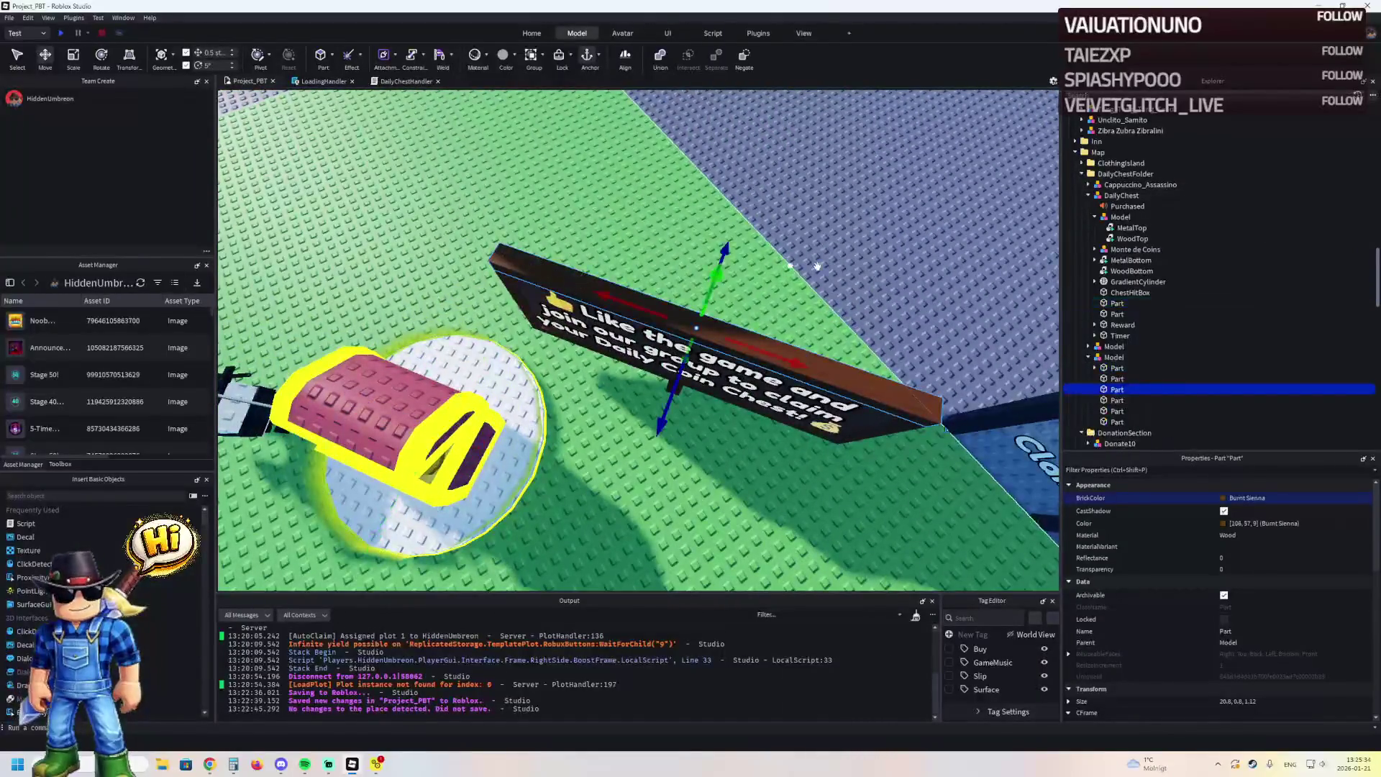
left_click(1107, 337)
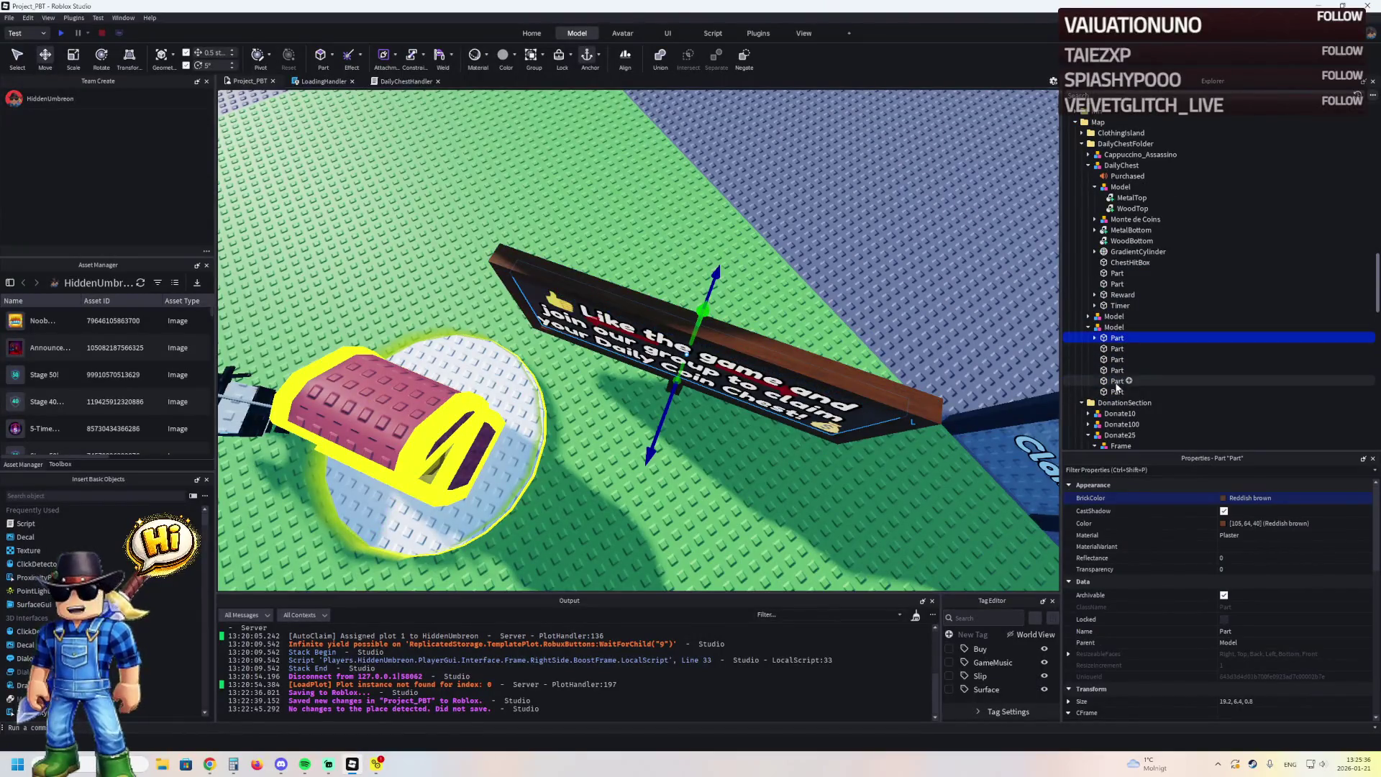
left_click(1111, 392, "shift")
left_click(1284, 536)
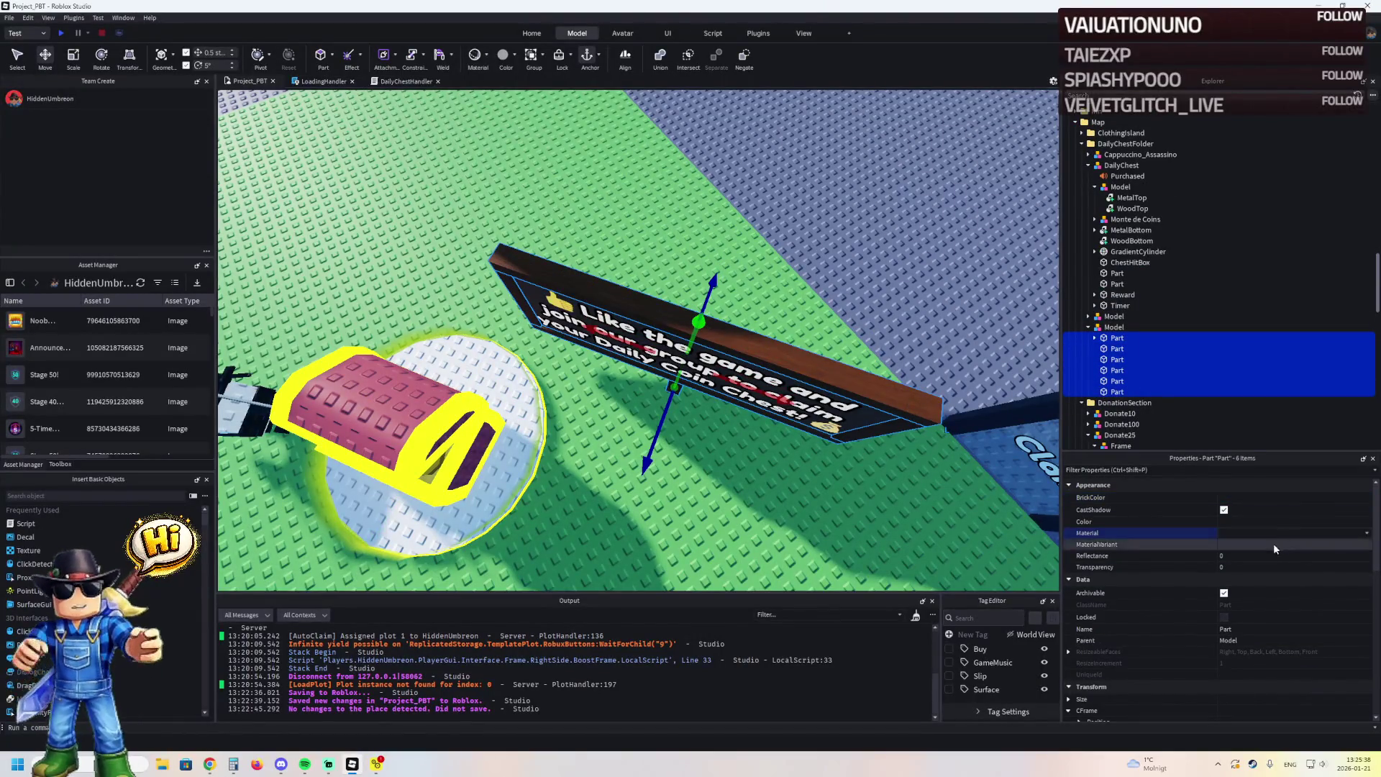
left_click(1248, 535)
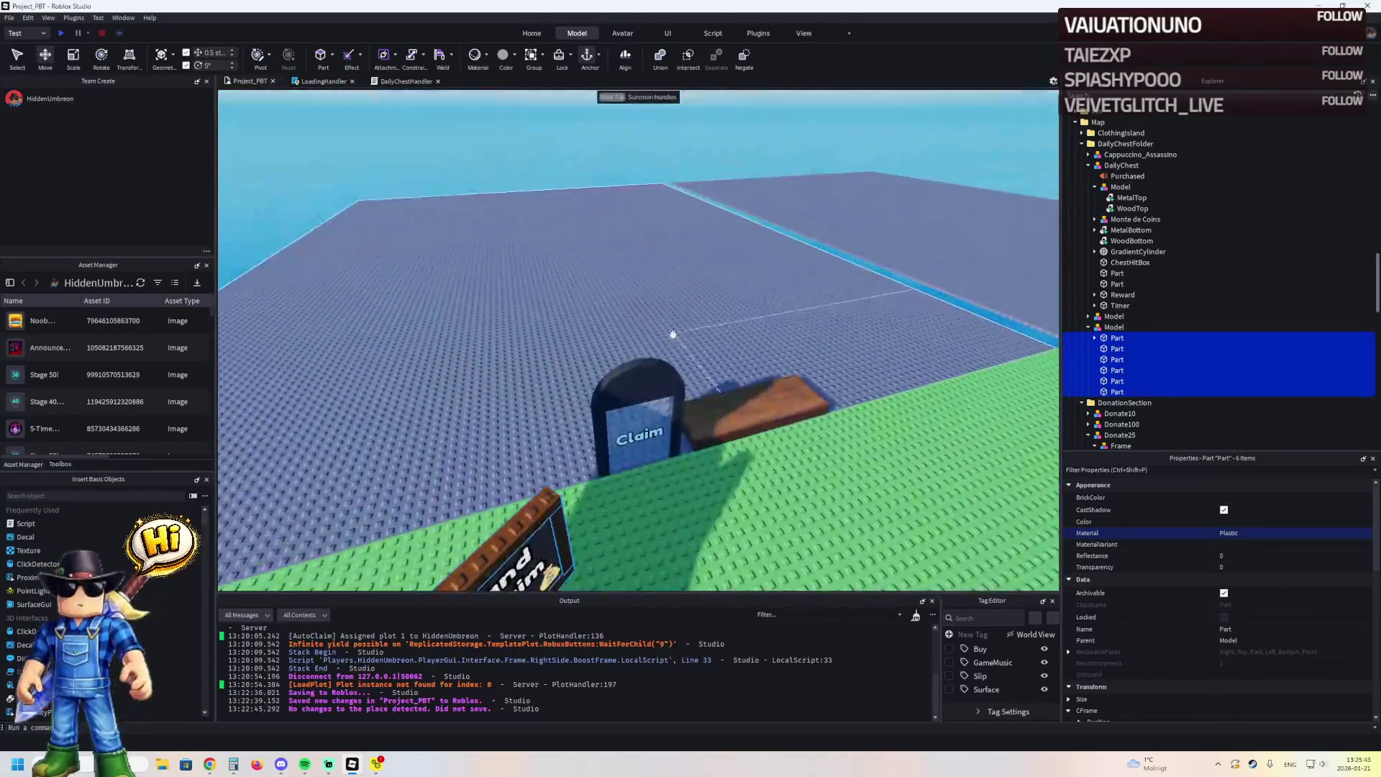
left_click(637, 403)
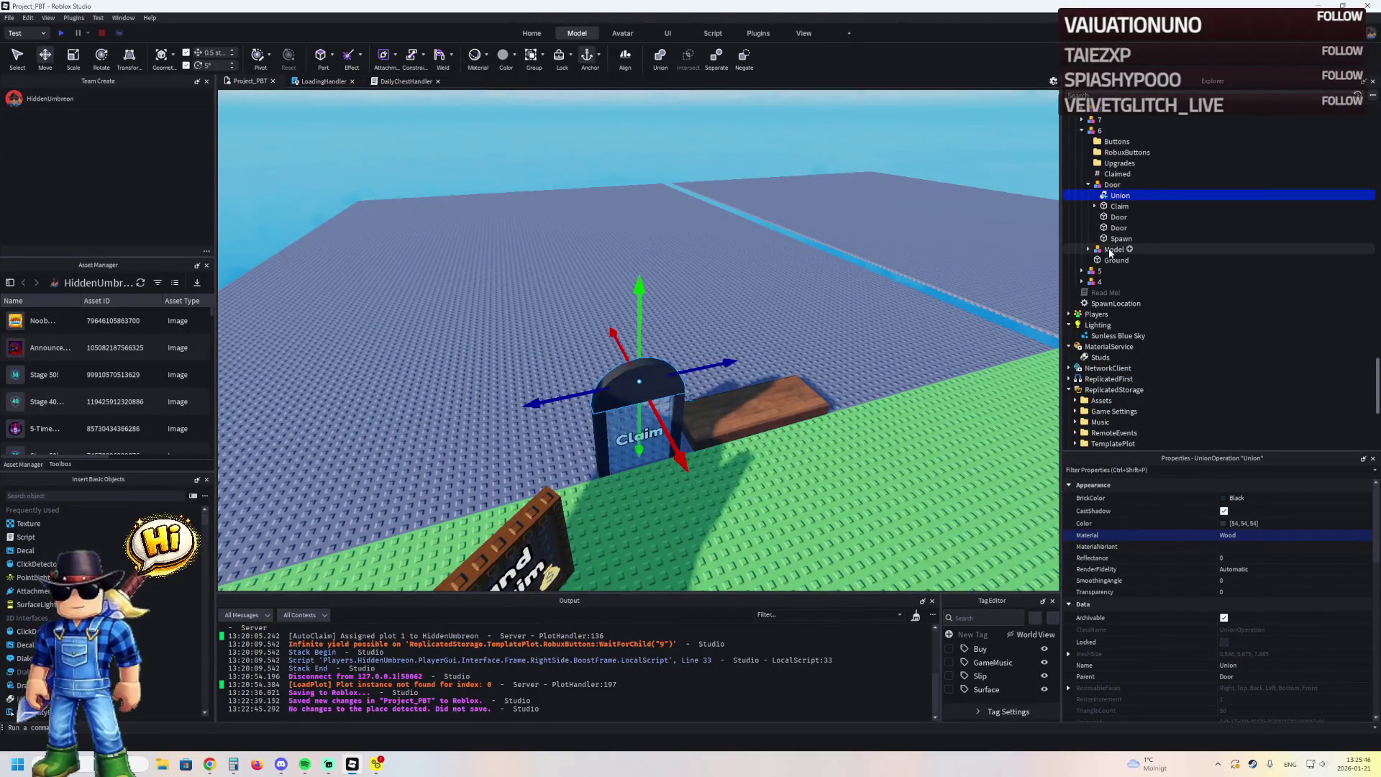
Expand plots 1 through 8 and their Door models in Explorer
double_click(1098, 281)
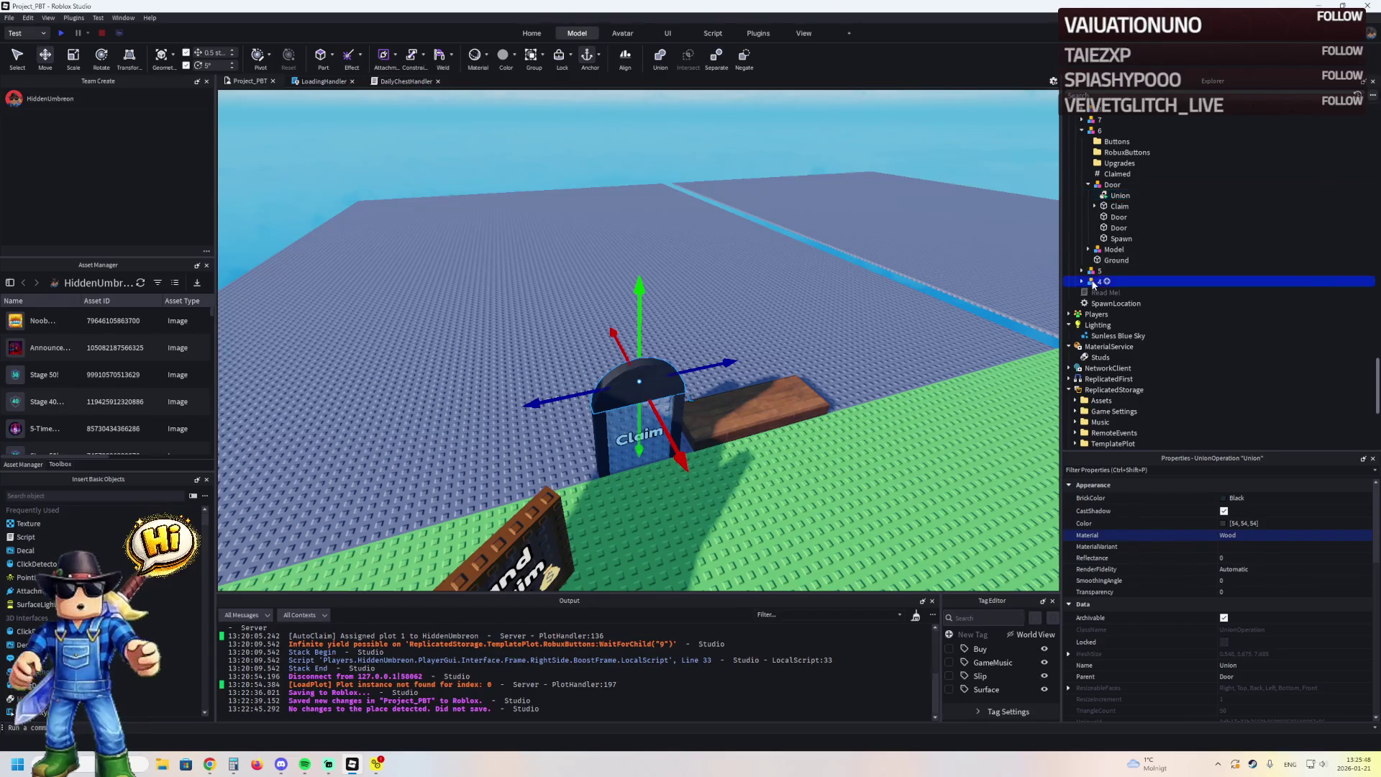
double_click(1098, 270)
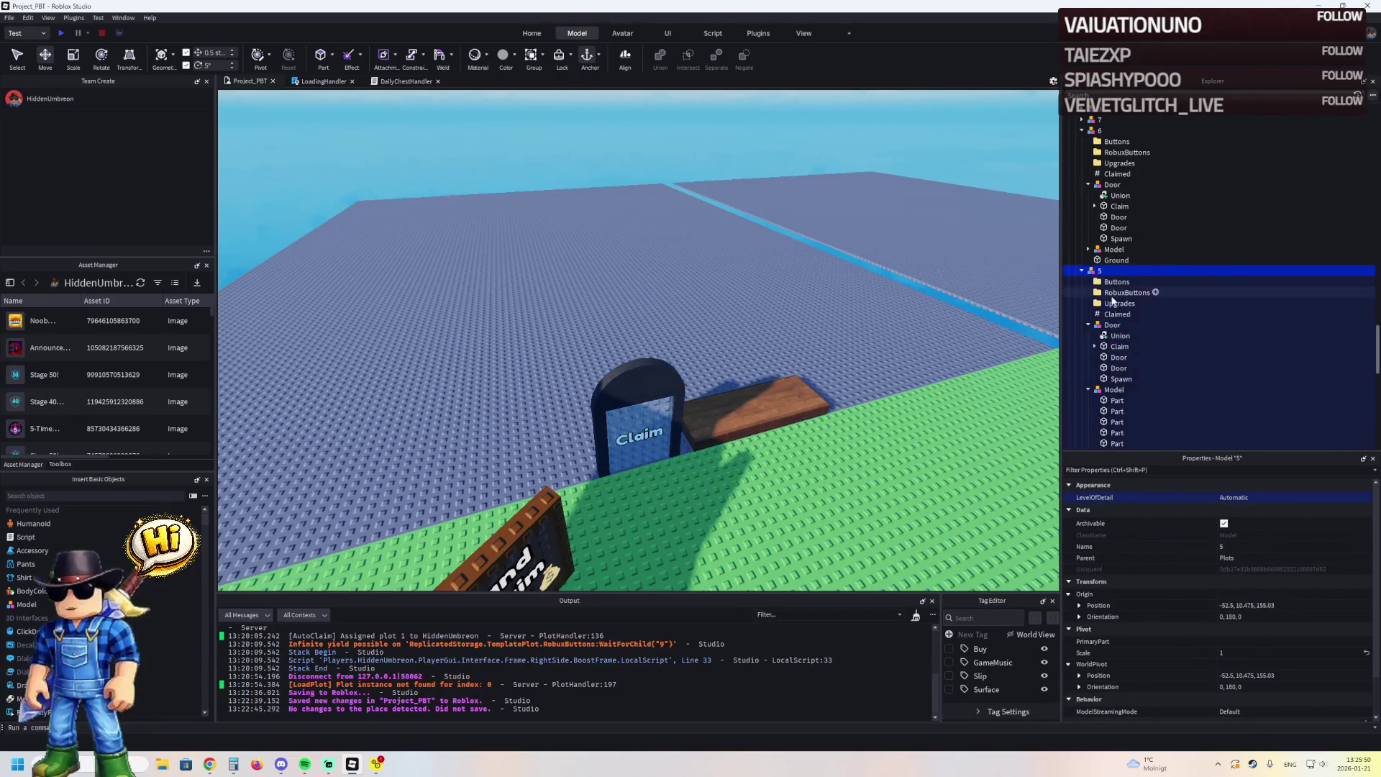
scroll(1111, 287, "up", 3)
double_click(1099, 209)
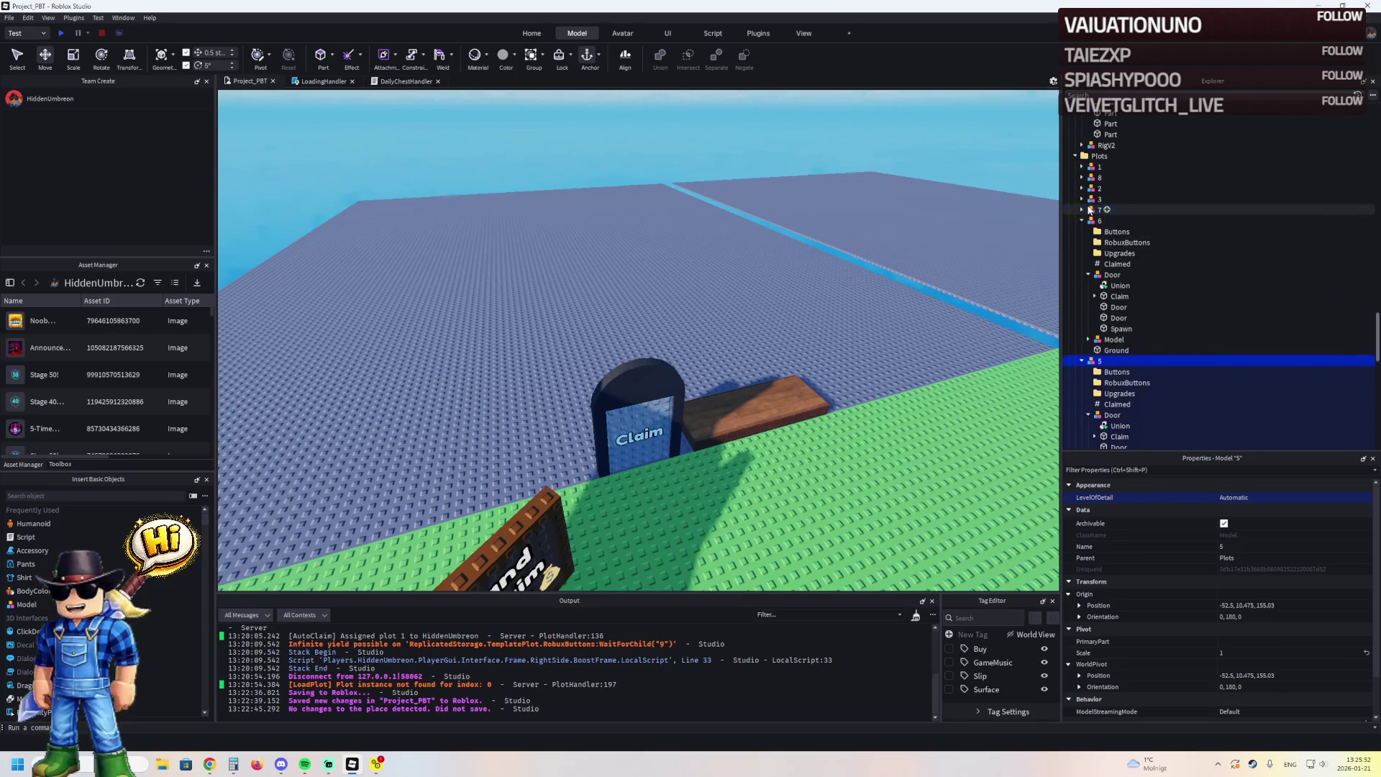
double_click(1111, 264)
left_click(1094, 199)
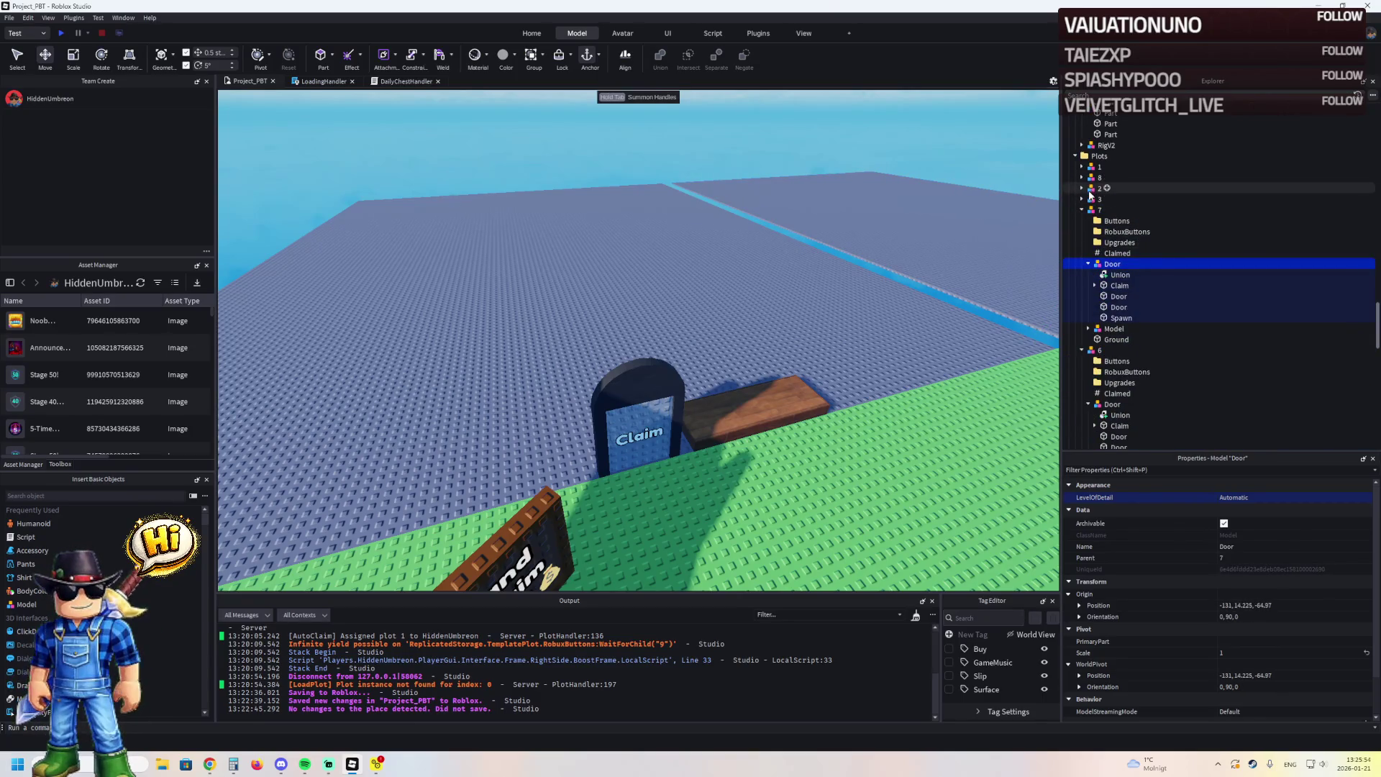
double_click(1094, 200)
double_click(1099, 187)
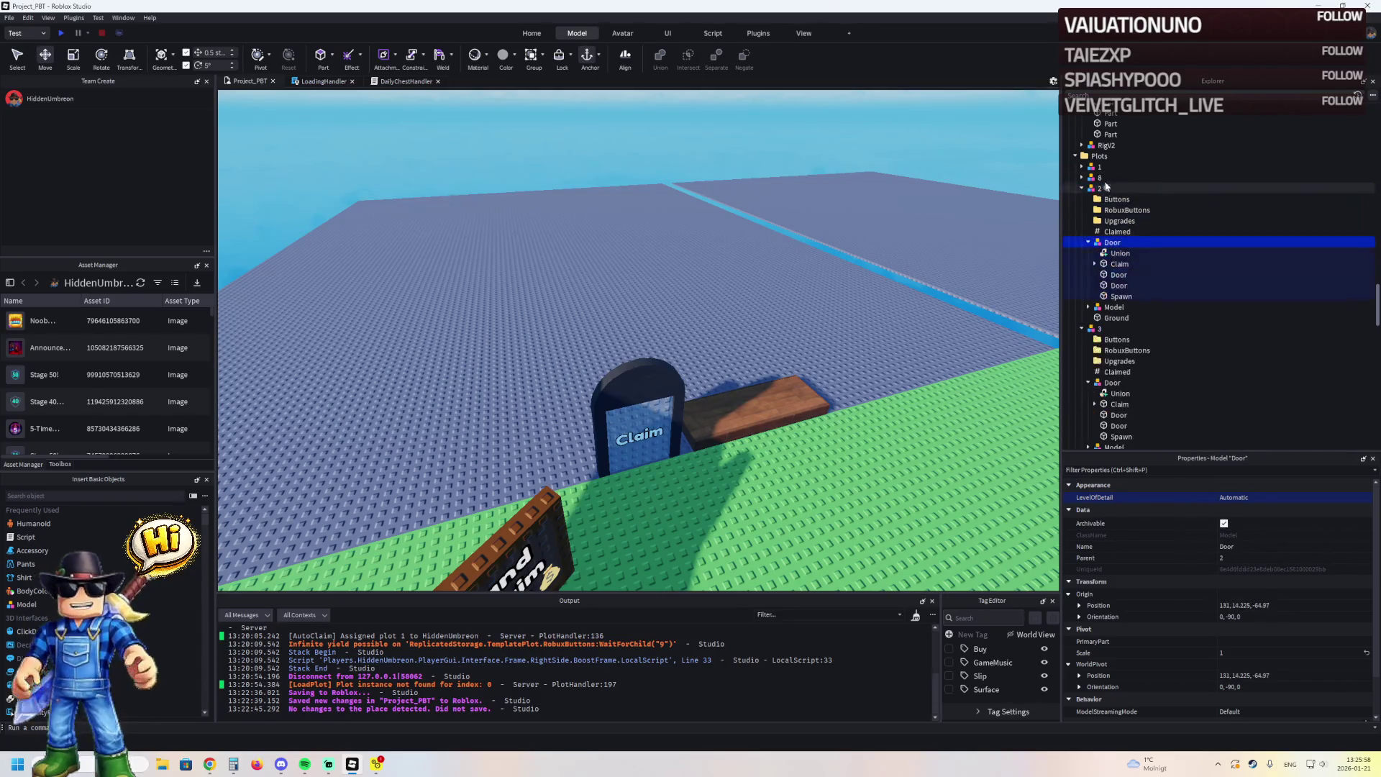
double_click(1099, 177)
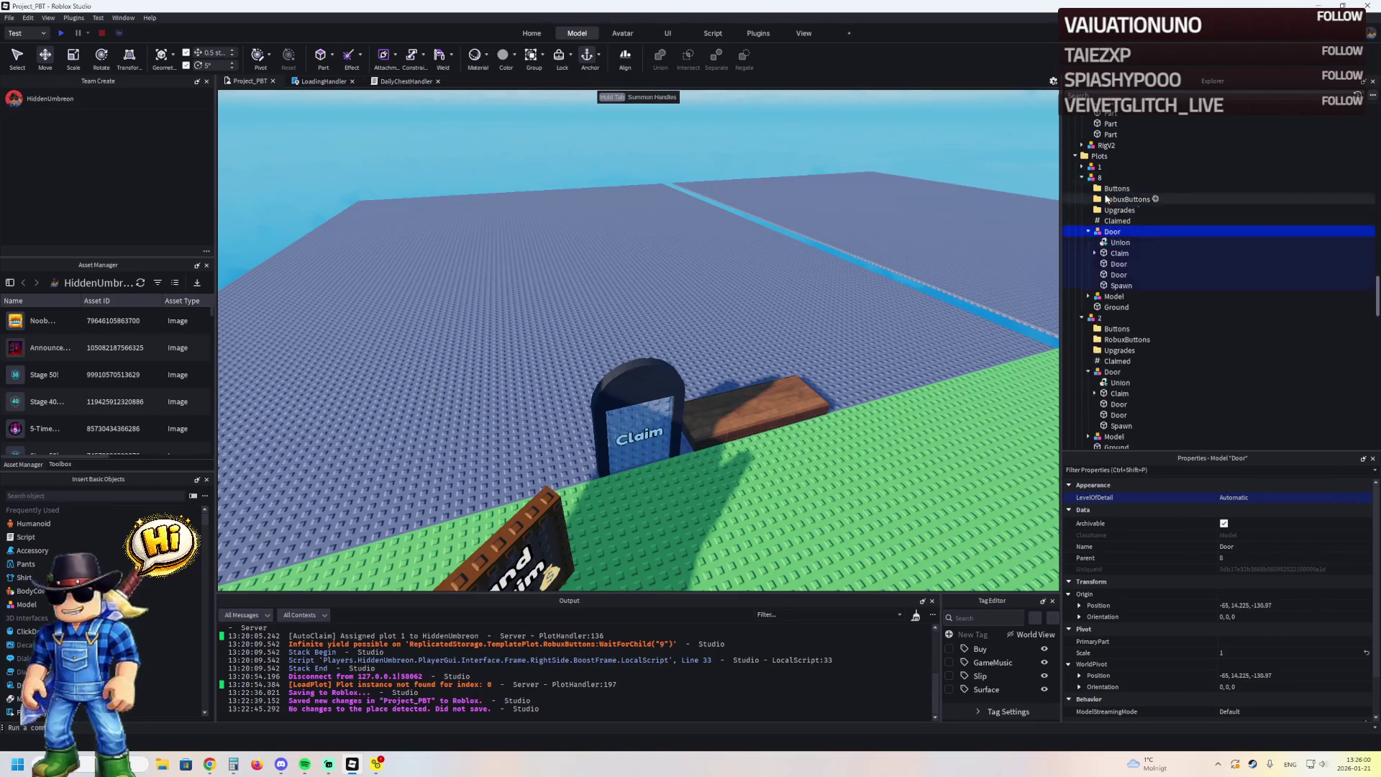
double_click(1099, 166)
double_click(1113, 221)
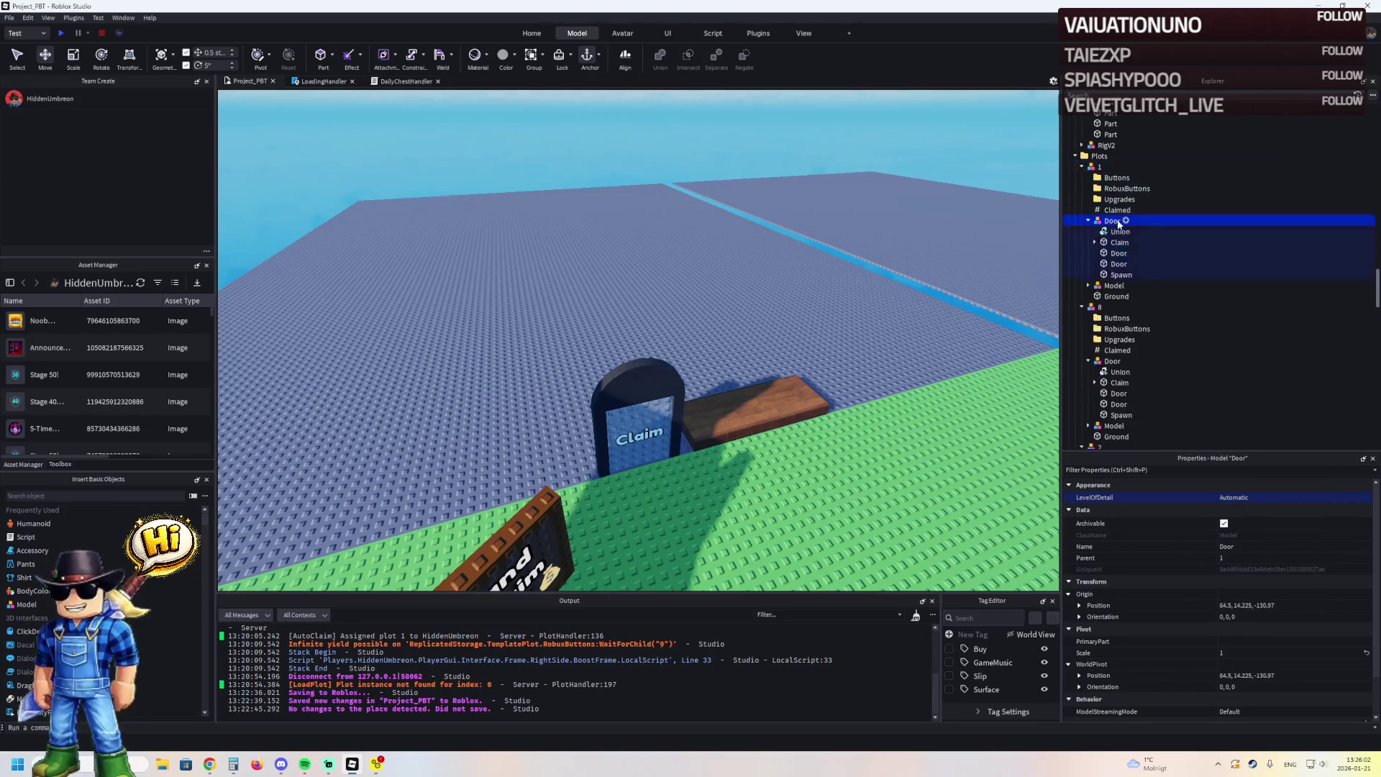
Select the Door parts of plots 1 and 8 and set them to Plastic
left_click(1118, 274, "shift")
left_click(1216, 531)
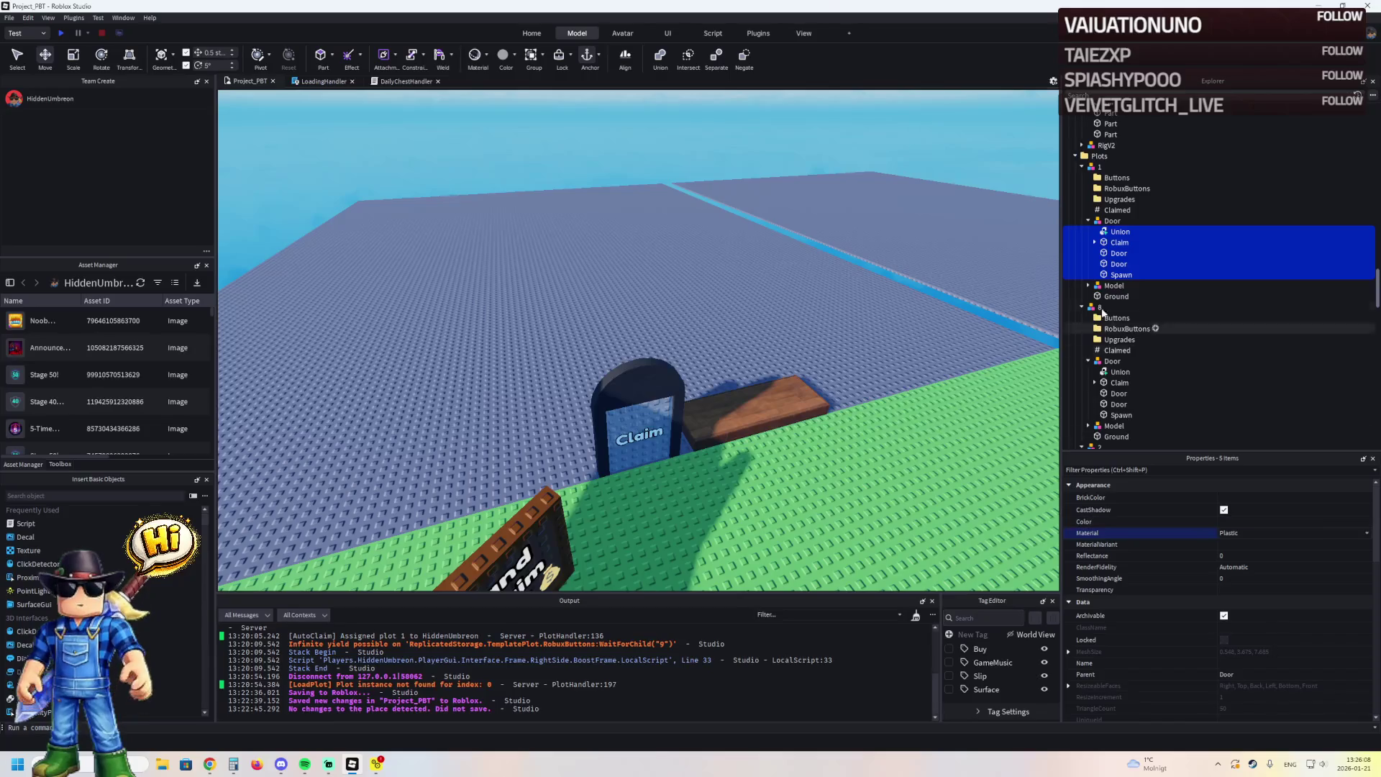
left_click(1080, 167)
left_click(1120, 242)
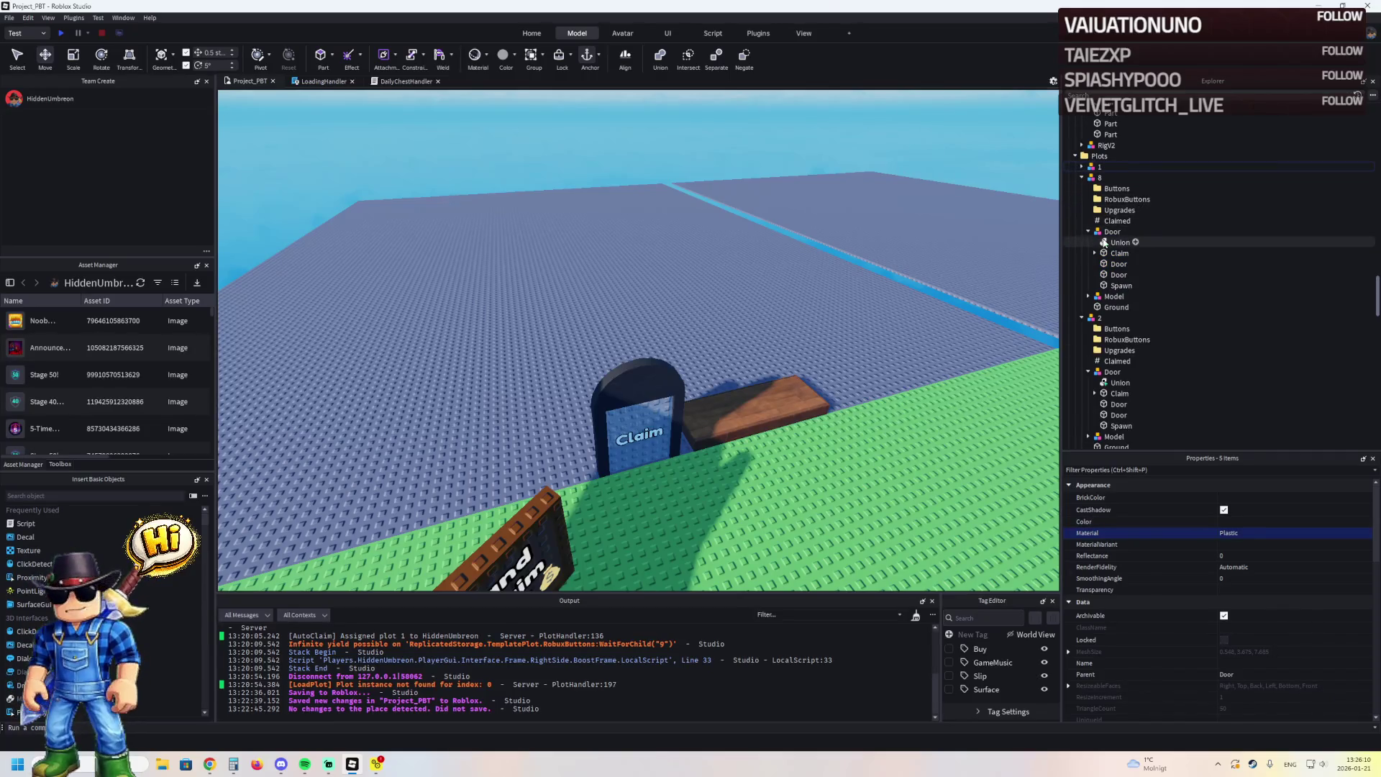
left_click(1119, 285, "shift")
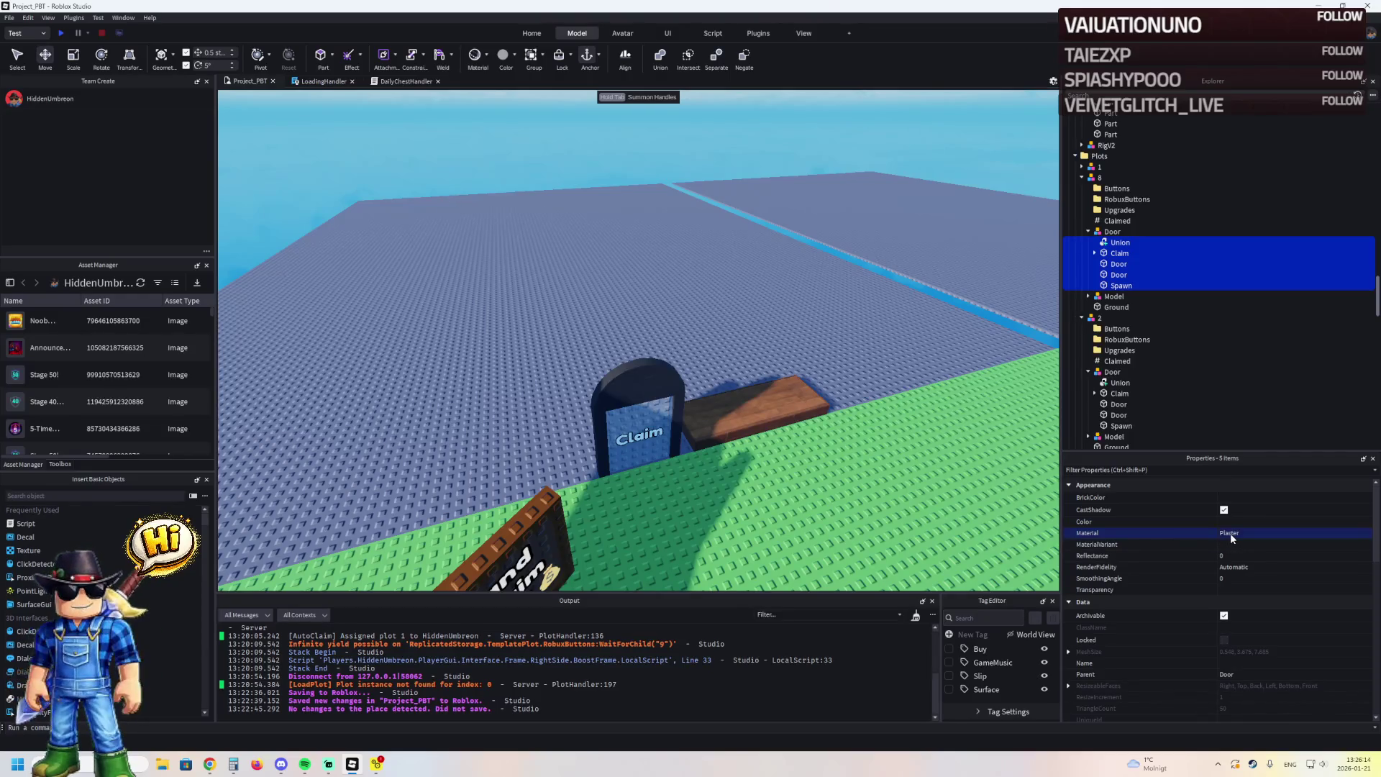
left_click(1108, 243)
key("f")
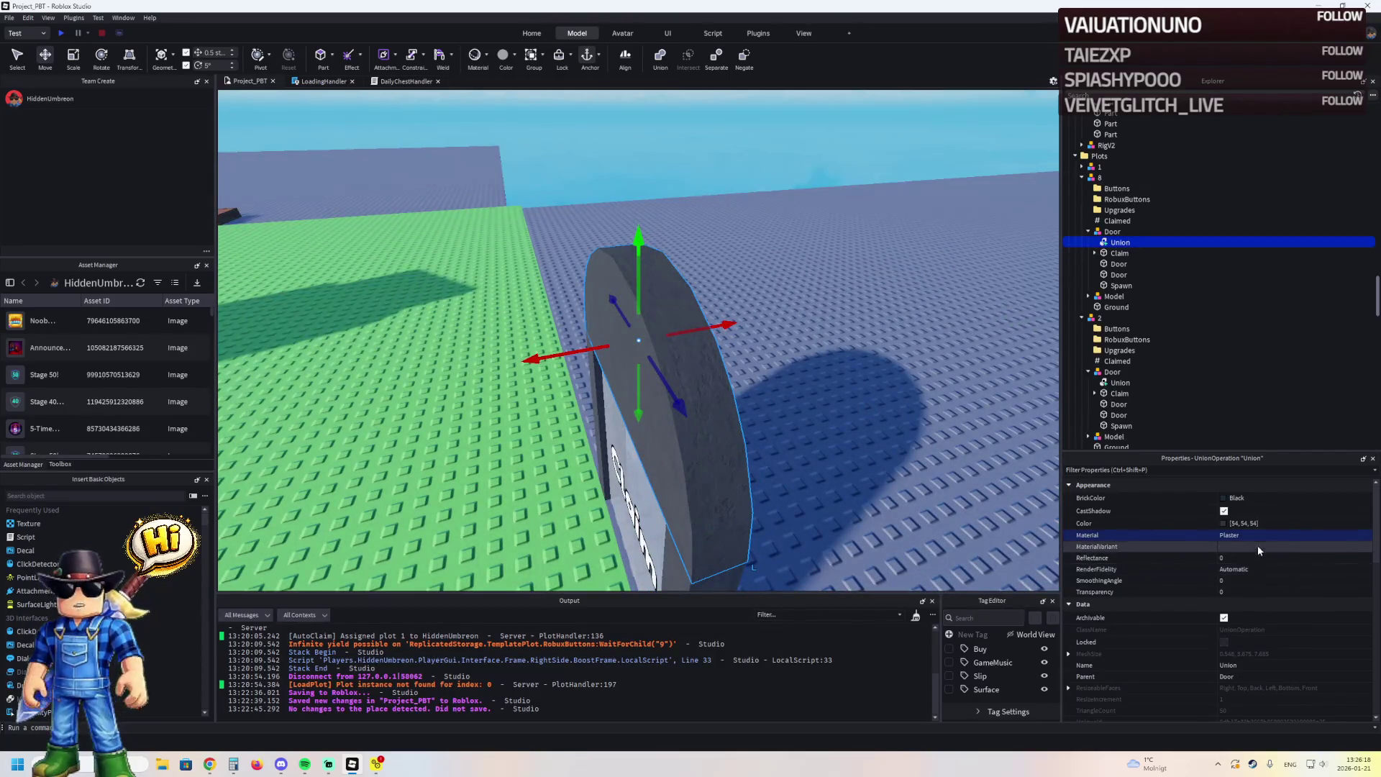
left_click(1119, 286, "shift")
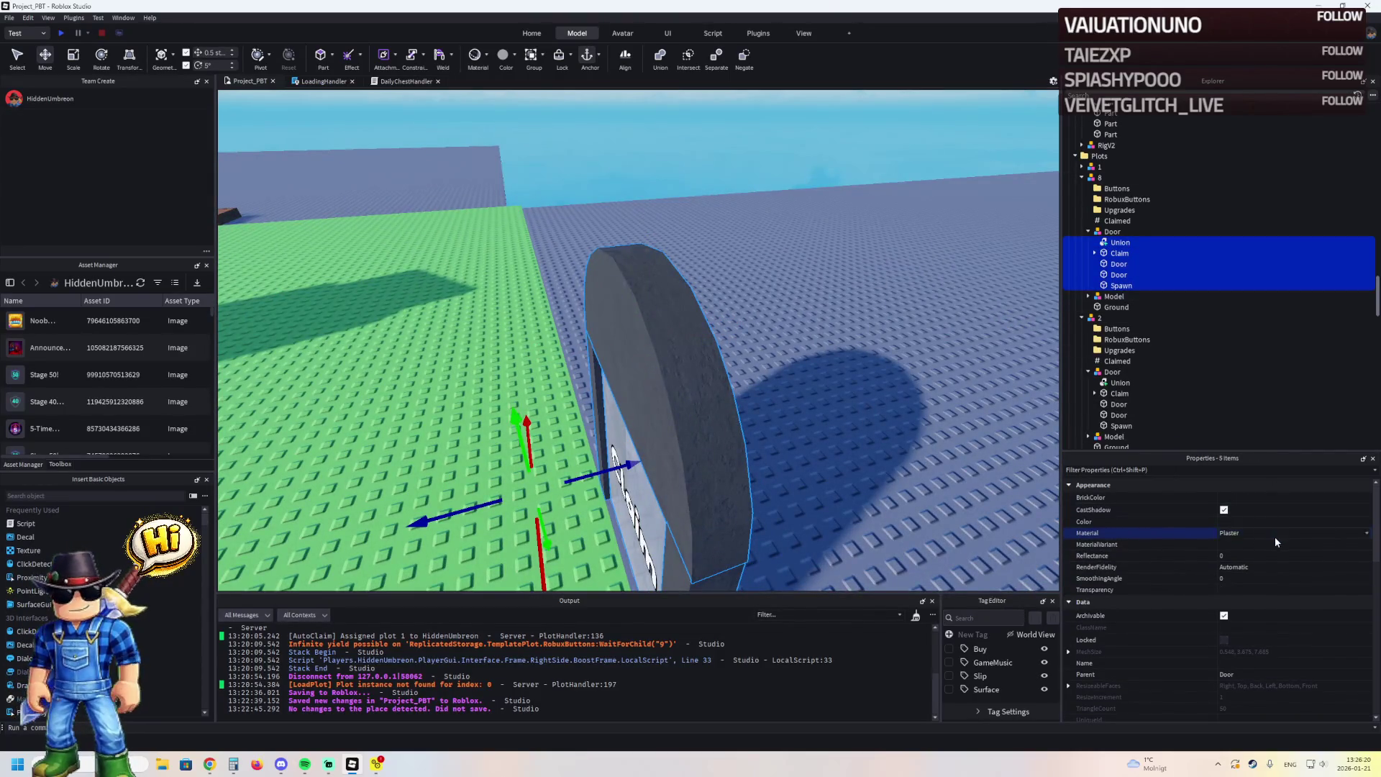
scroll(1274, 537, "down", 1)
key("f")
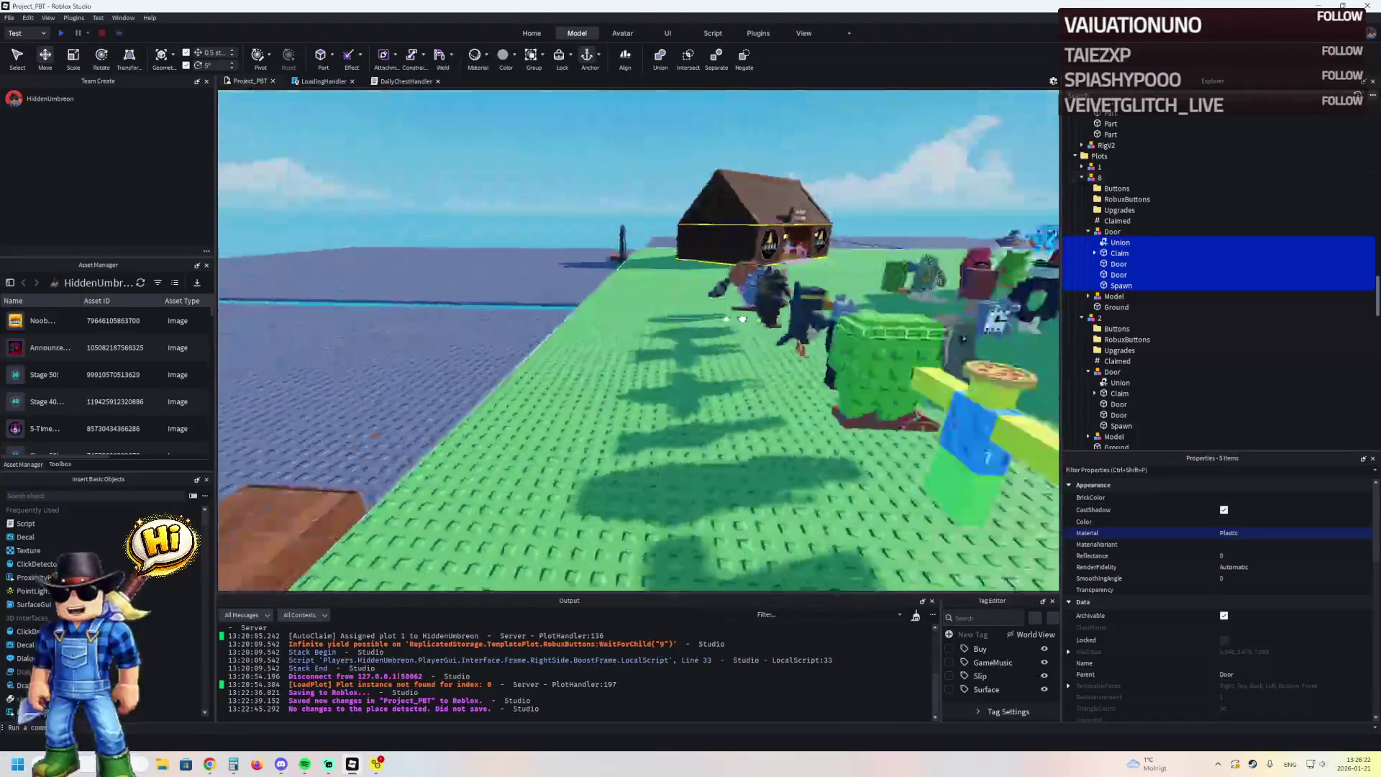
Set plot 2's claim door parts to Plastic material
left_click(541, 289)
key("f")
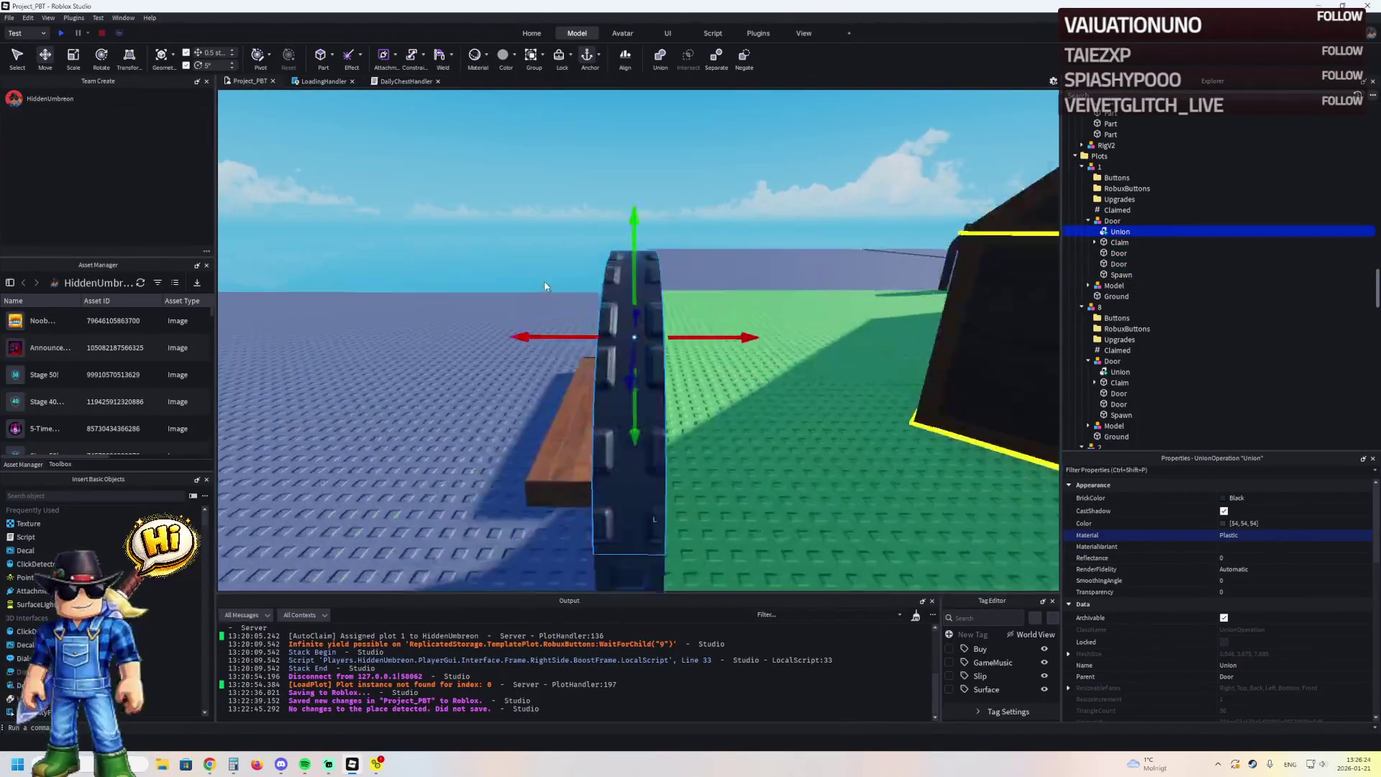
key("s")
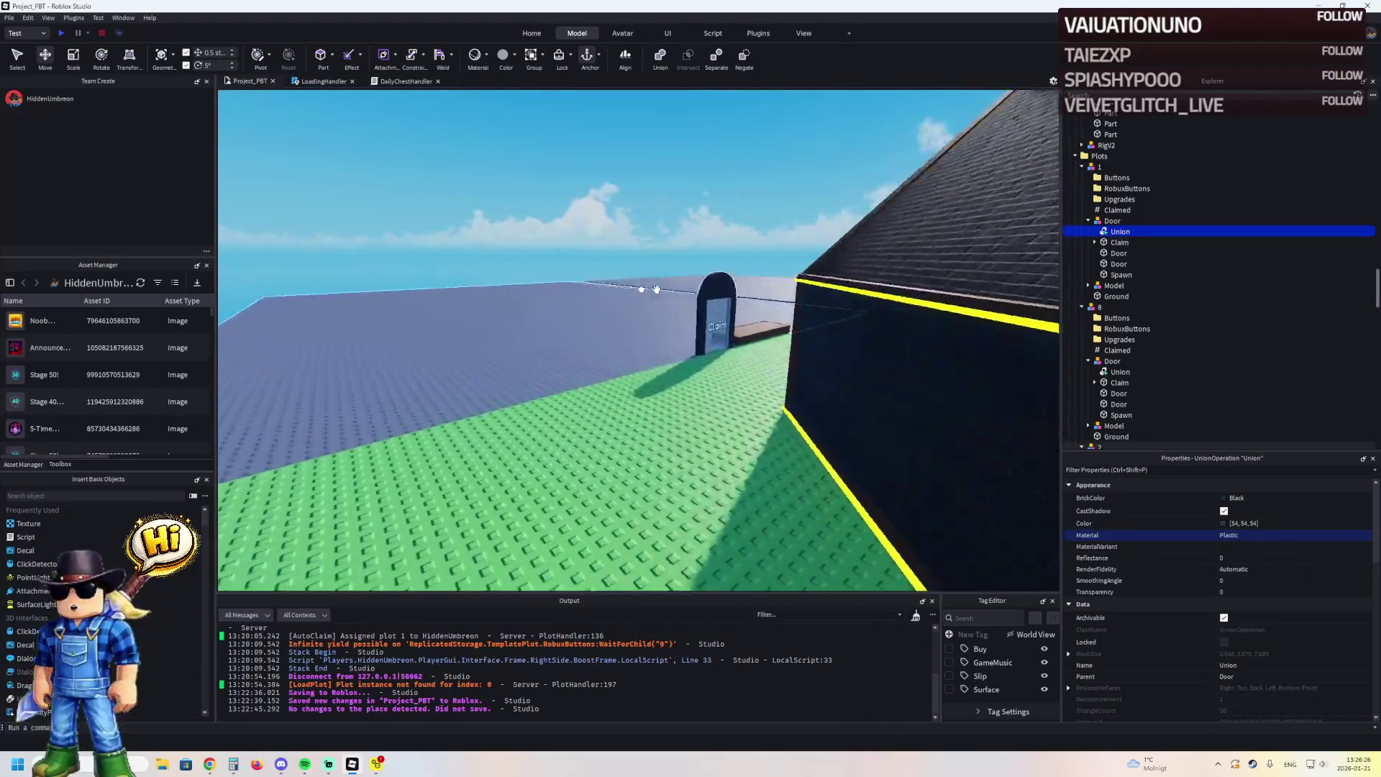
left_click(719, 287)
key("f")
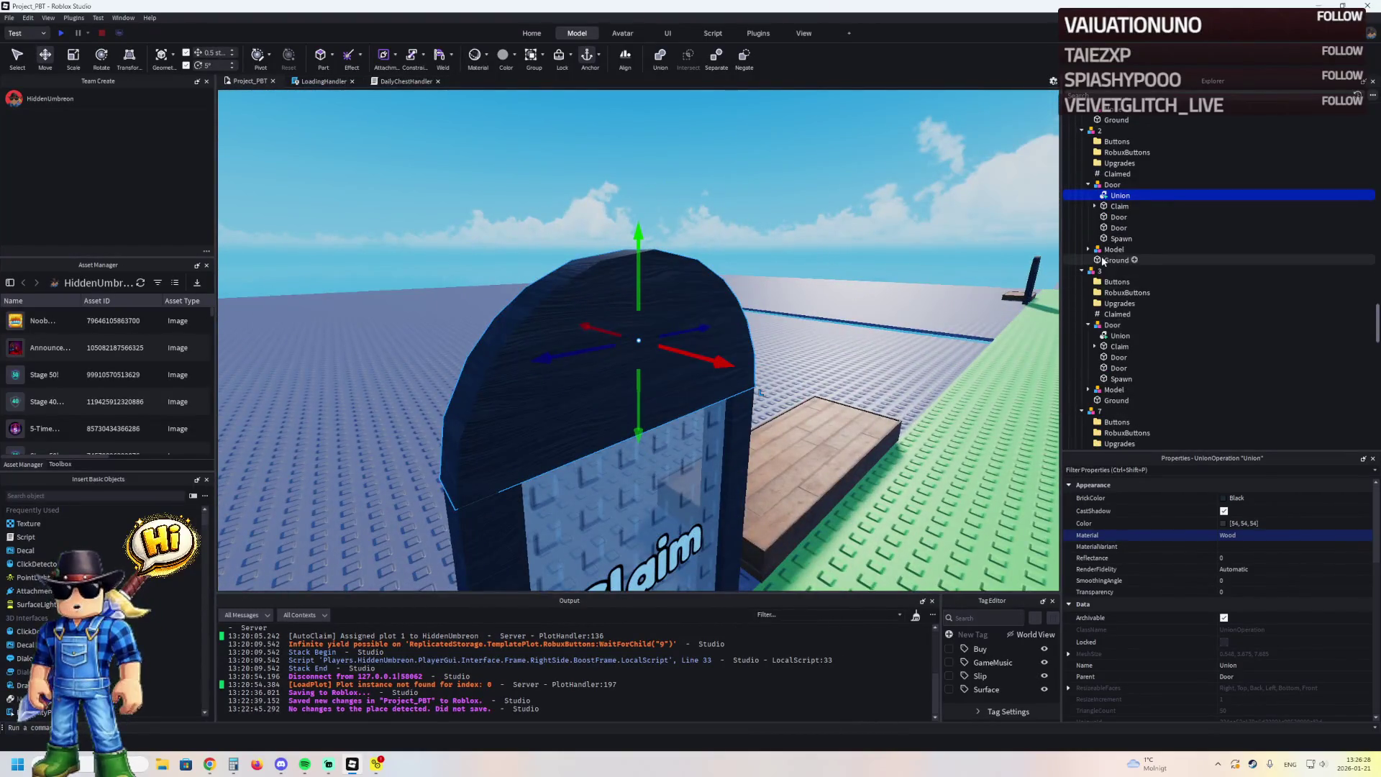
left_click(1115, 238, "shift")
type("plastic")
key("Return")
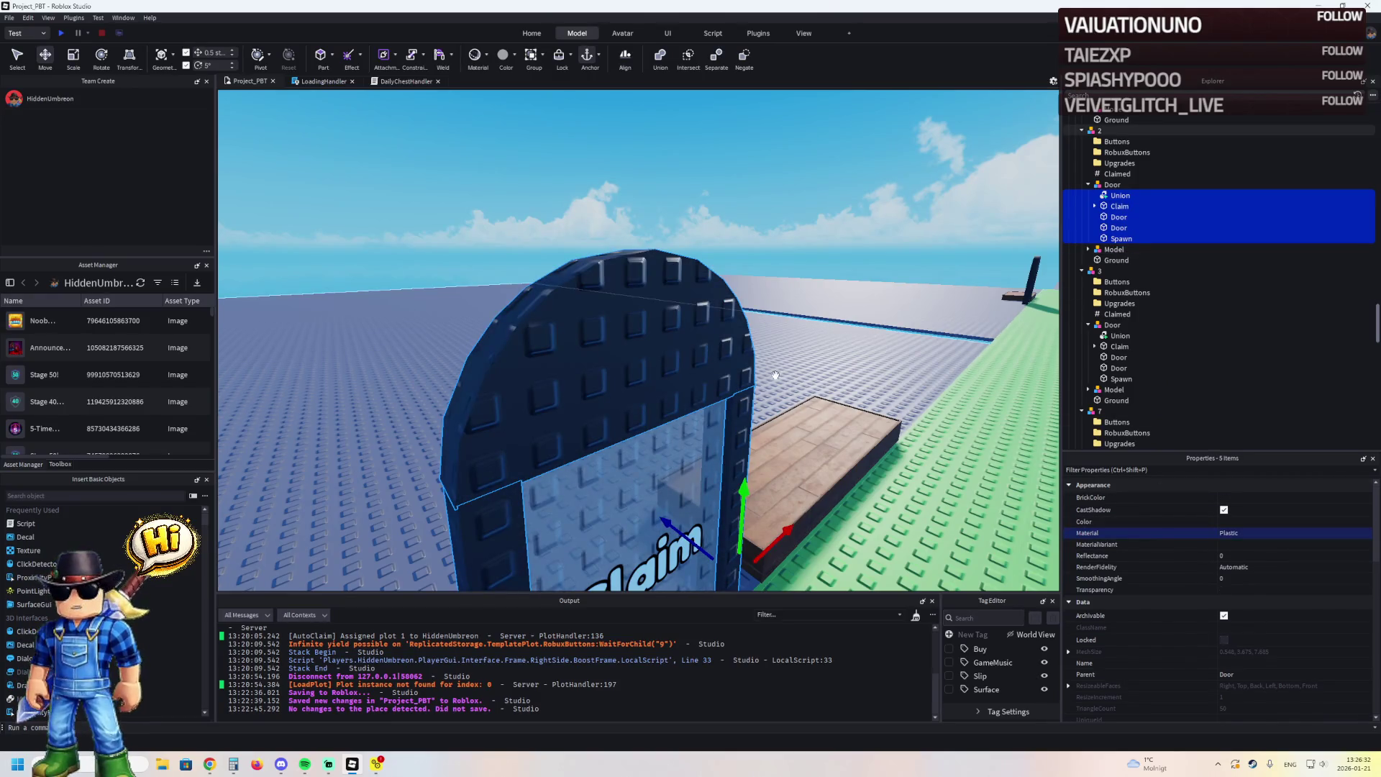
Set the claim door parts of plots 3, 4 and 5 to Plastic
key("s")
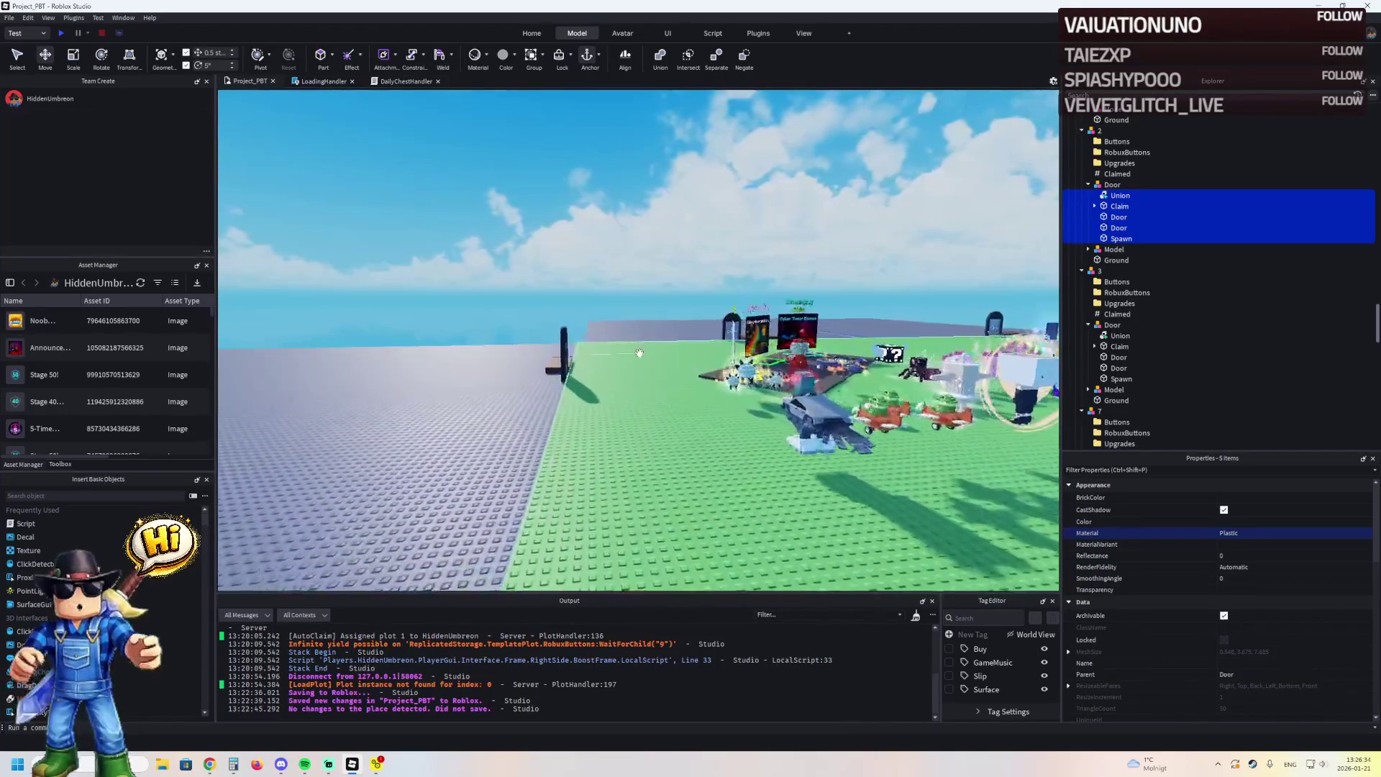
key("f")
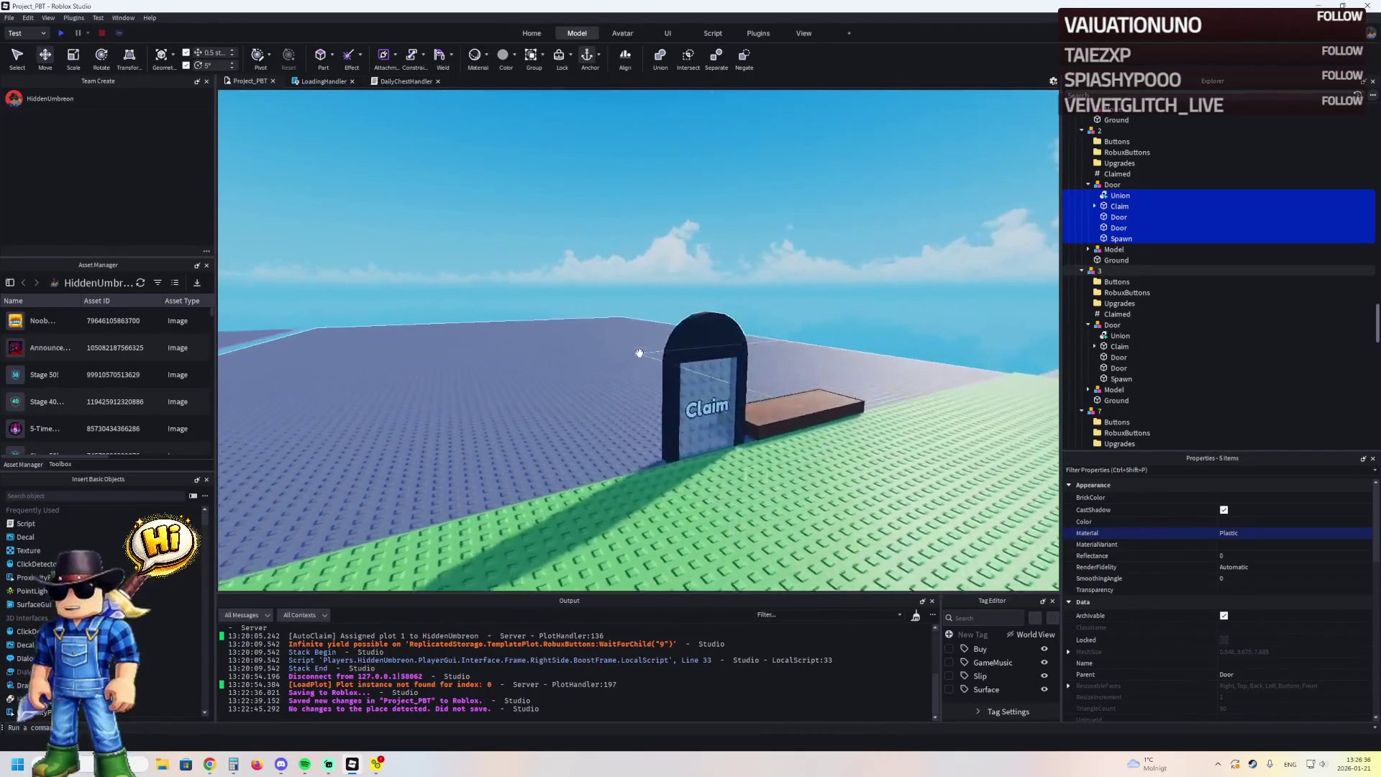
left_click(1158, 336)
left_click(1111, 379, "shift")
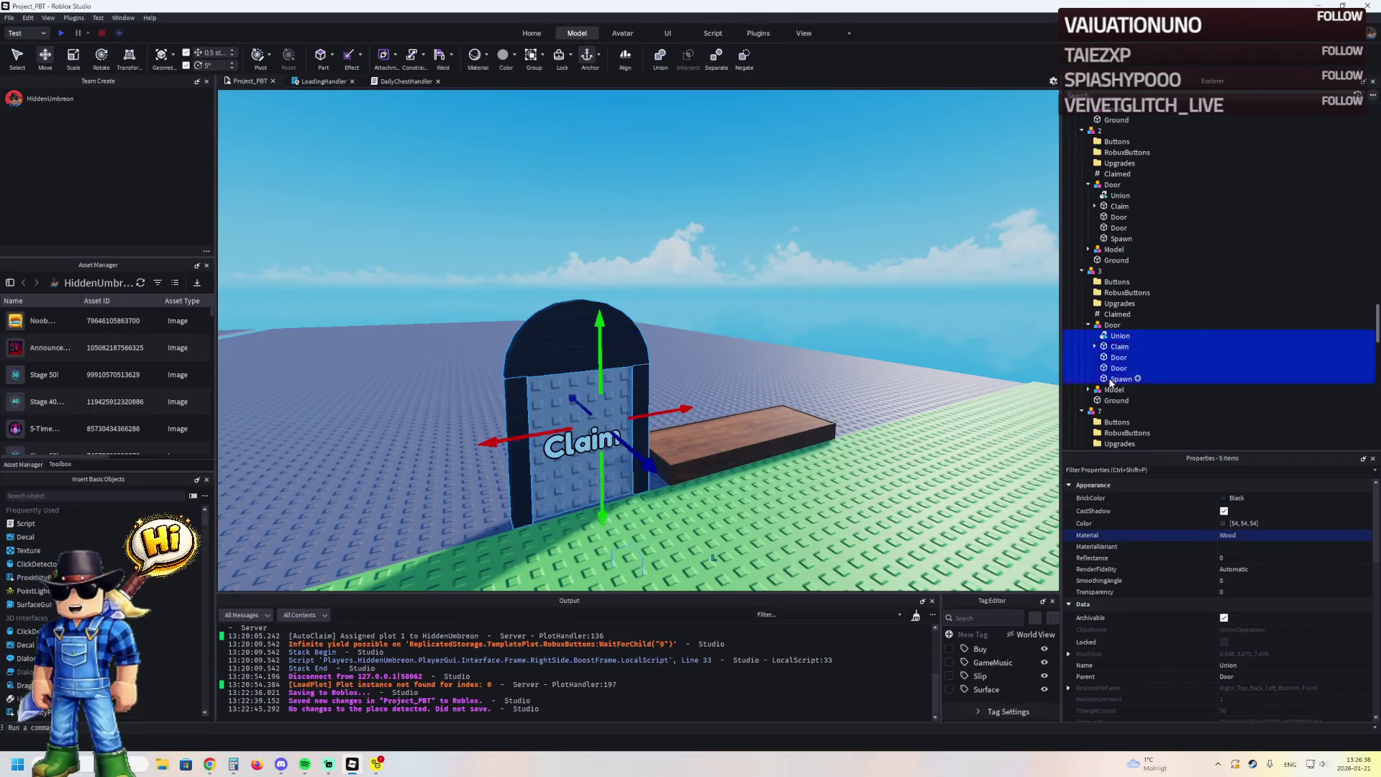
left_click(1244, 534)
scroll(1221, 535, "down", 1)
scroll(655, 334, "down", 5)
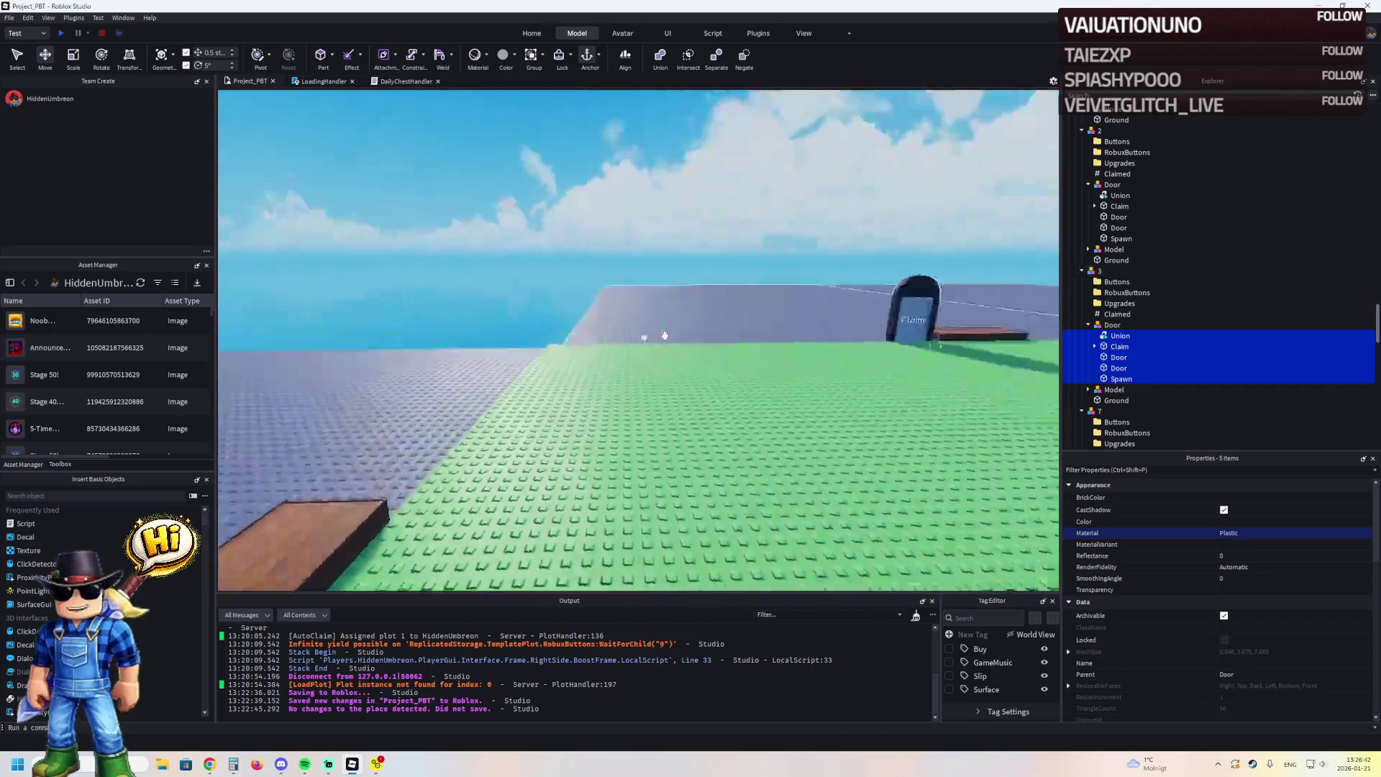
key("ctrl+z")
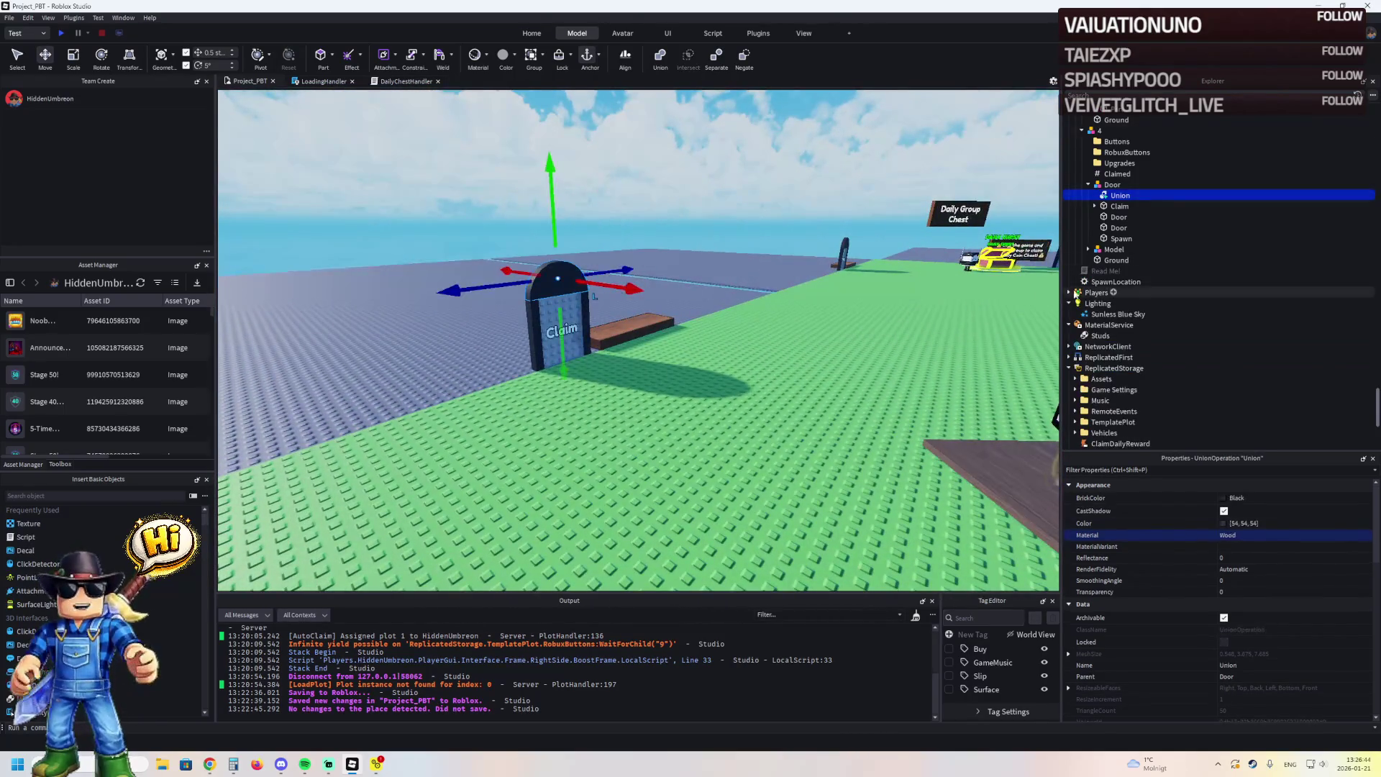
scroll(1233, 537, "up", 1)
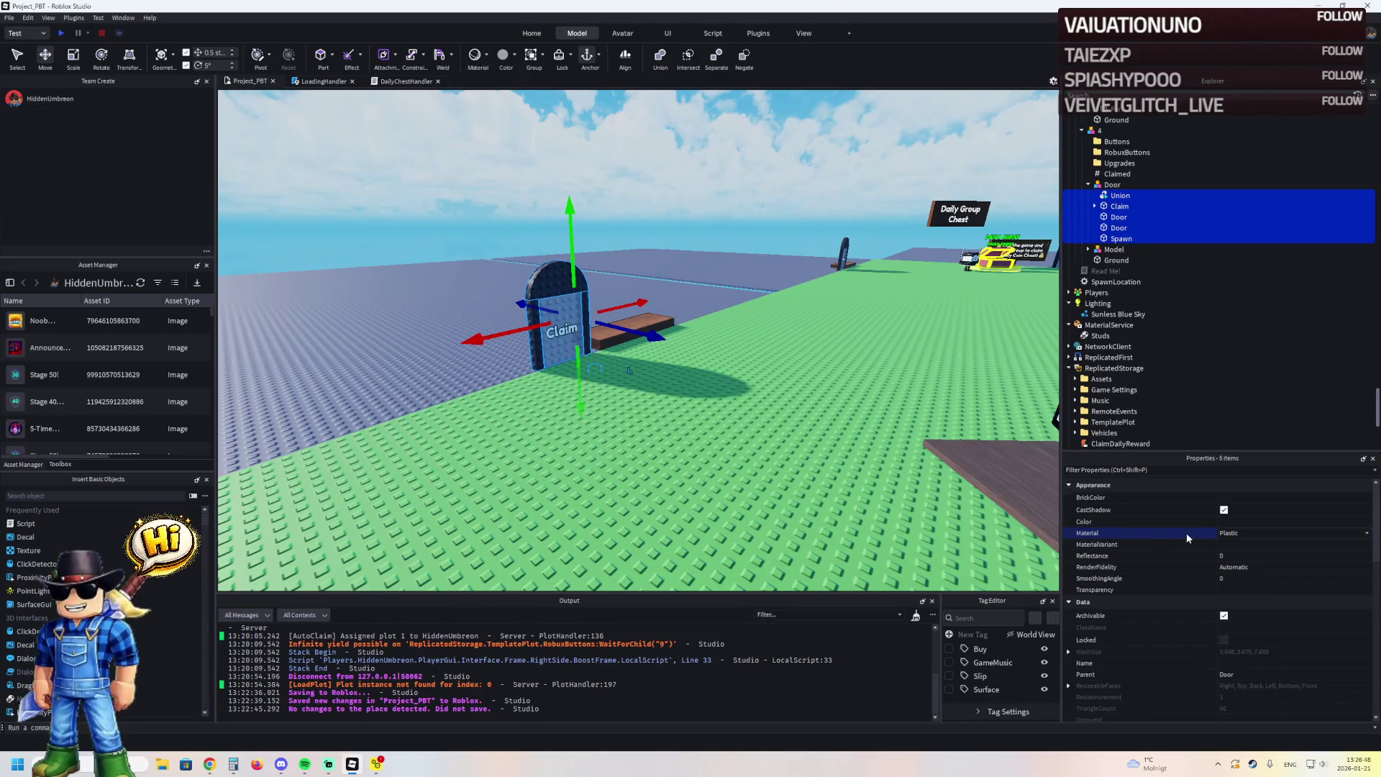
scroll(715, 271, "up", 3)
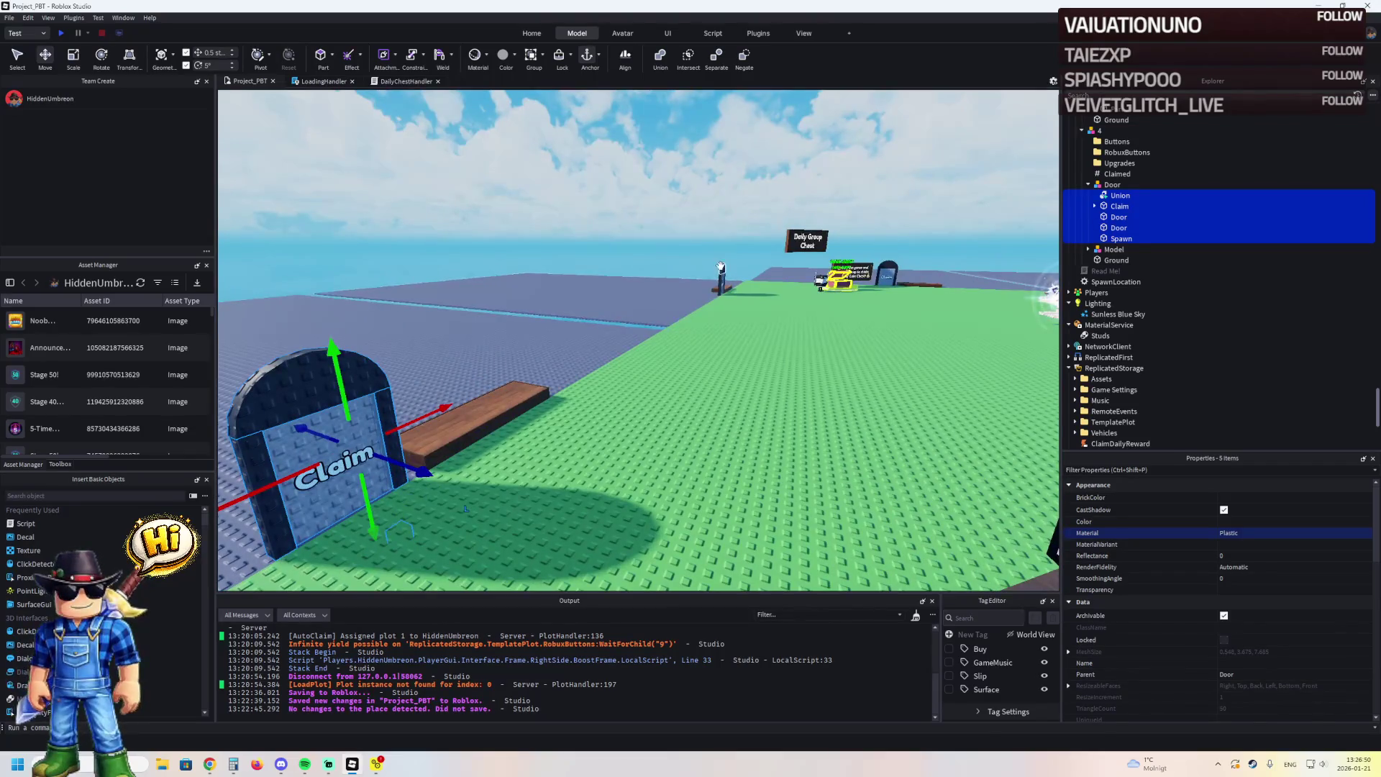
key("ctrl+z")
key("f")
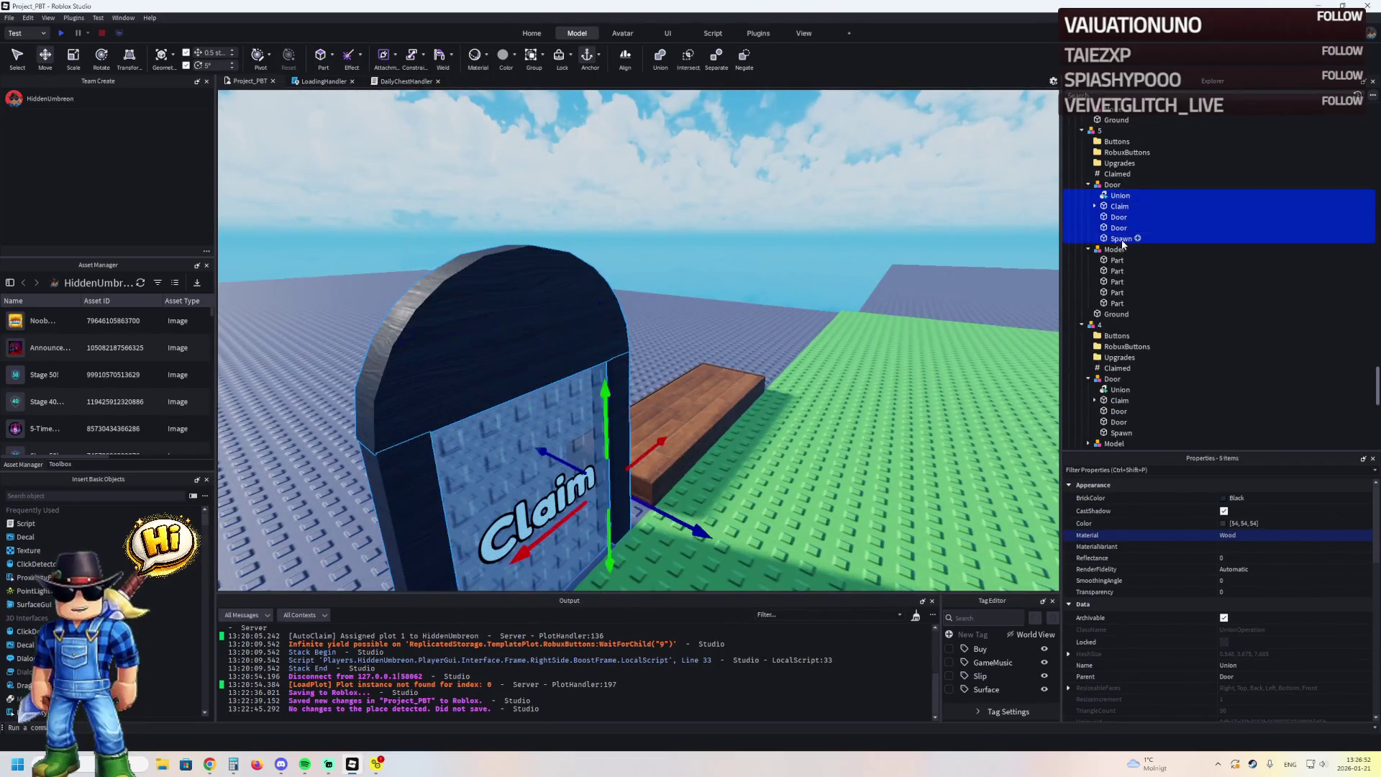
key("ctrl+z")
key("ctrl+z")
key("ctrl+z")
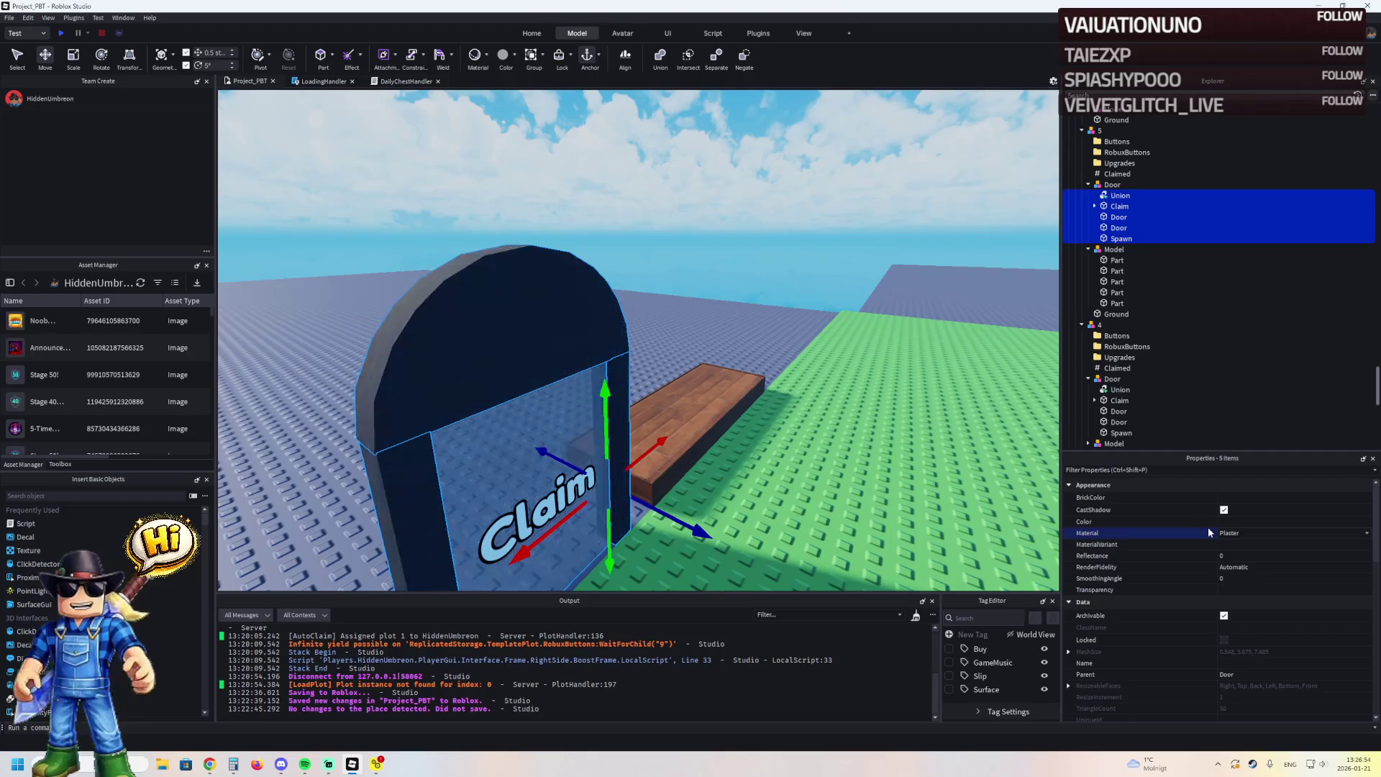
Set plots 6 and 7 claim door parts to Plastic and start an F5 playtest
scroll(830, 358, "up", 5)
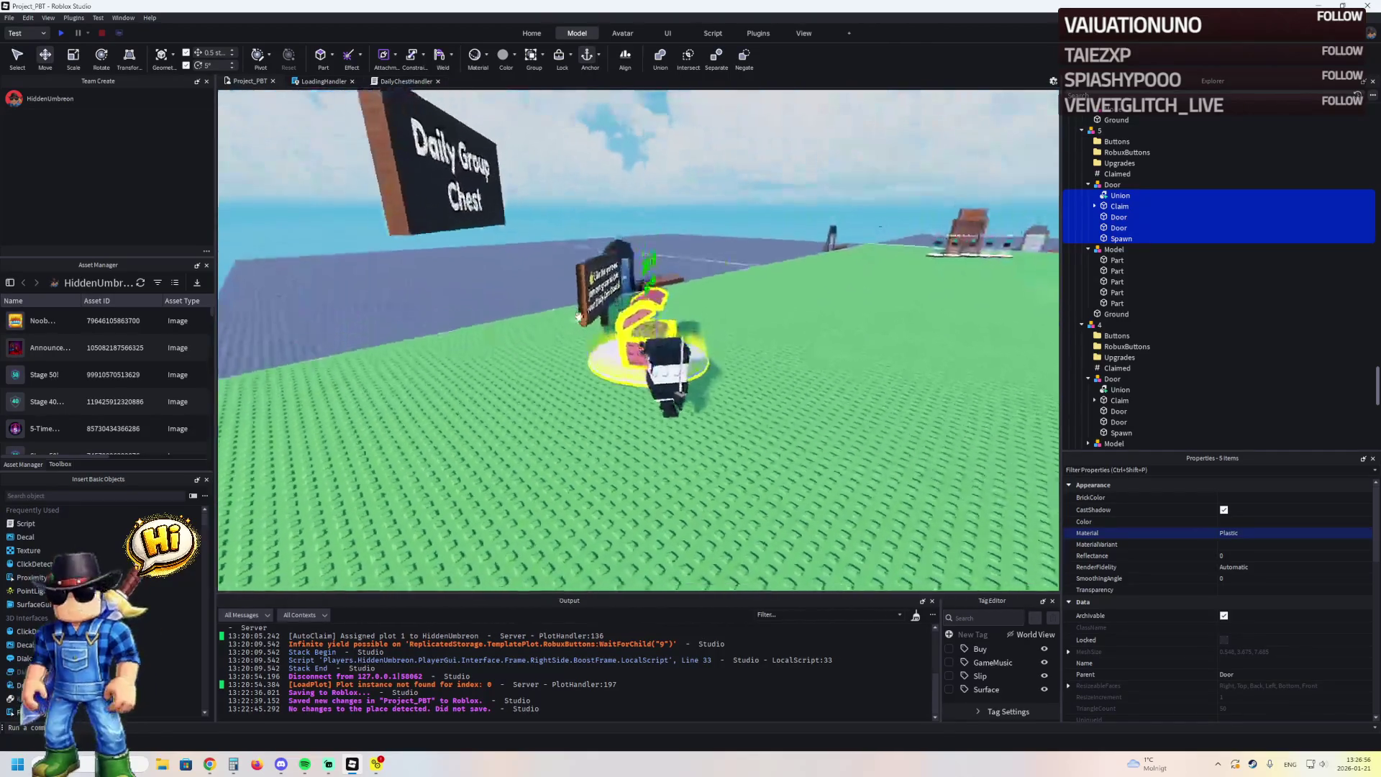
left_click(605, 308)
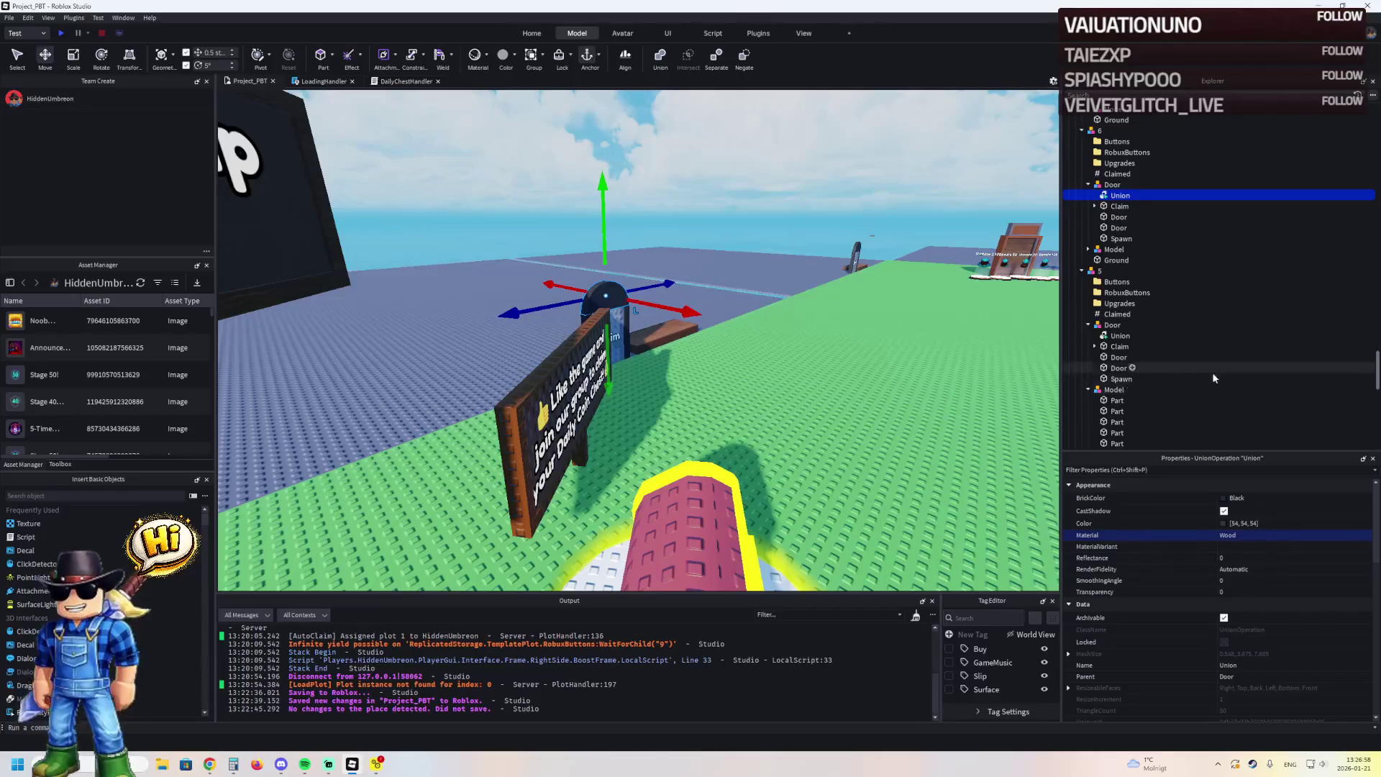
left_click(1126, 241, "shift")
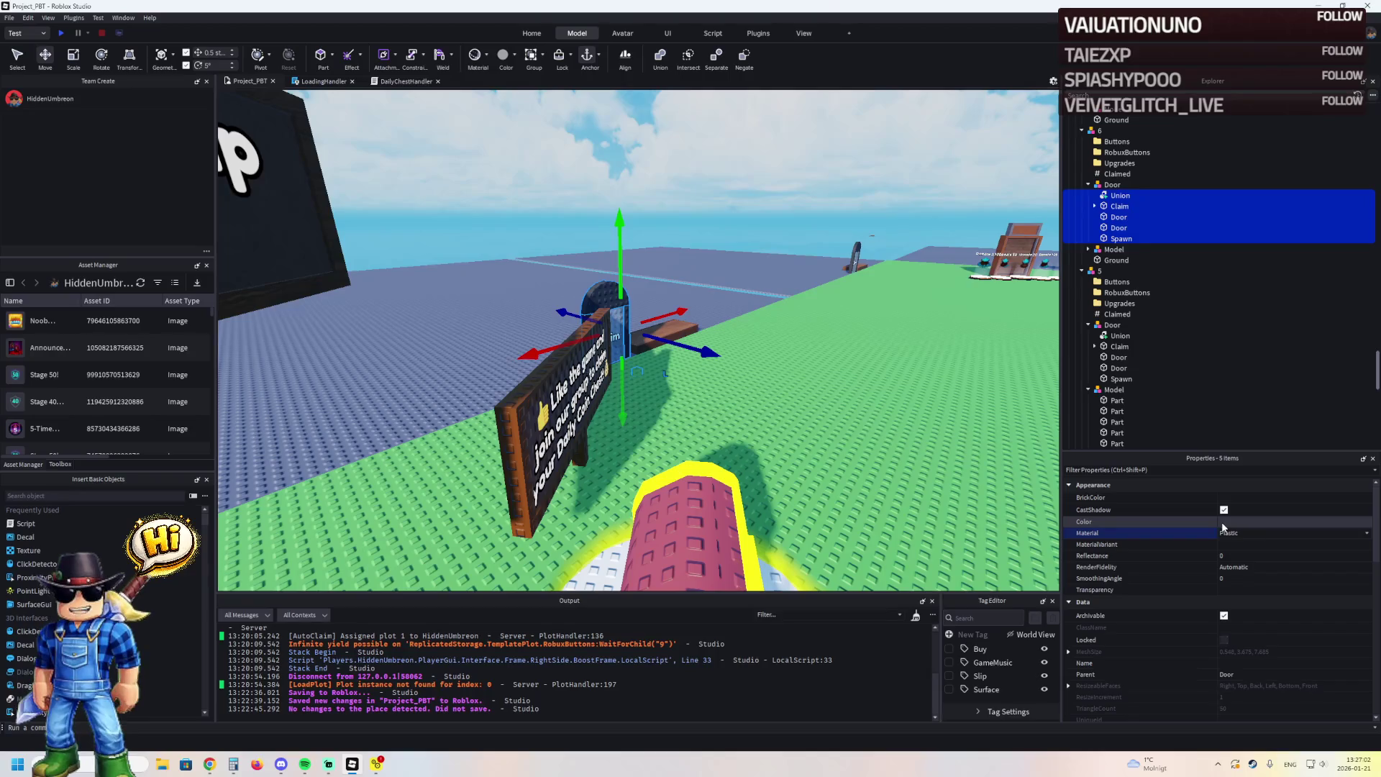
scroll(844, 293, "up", 5)
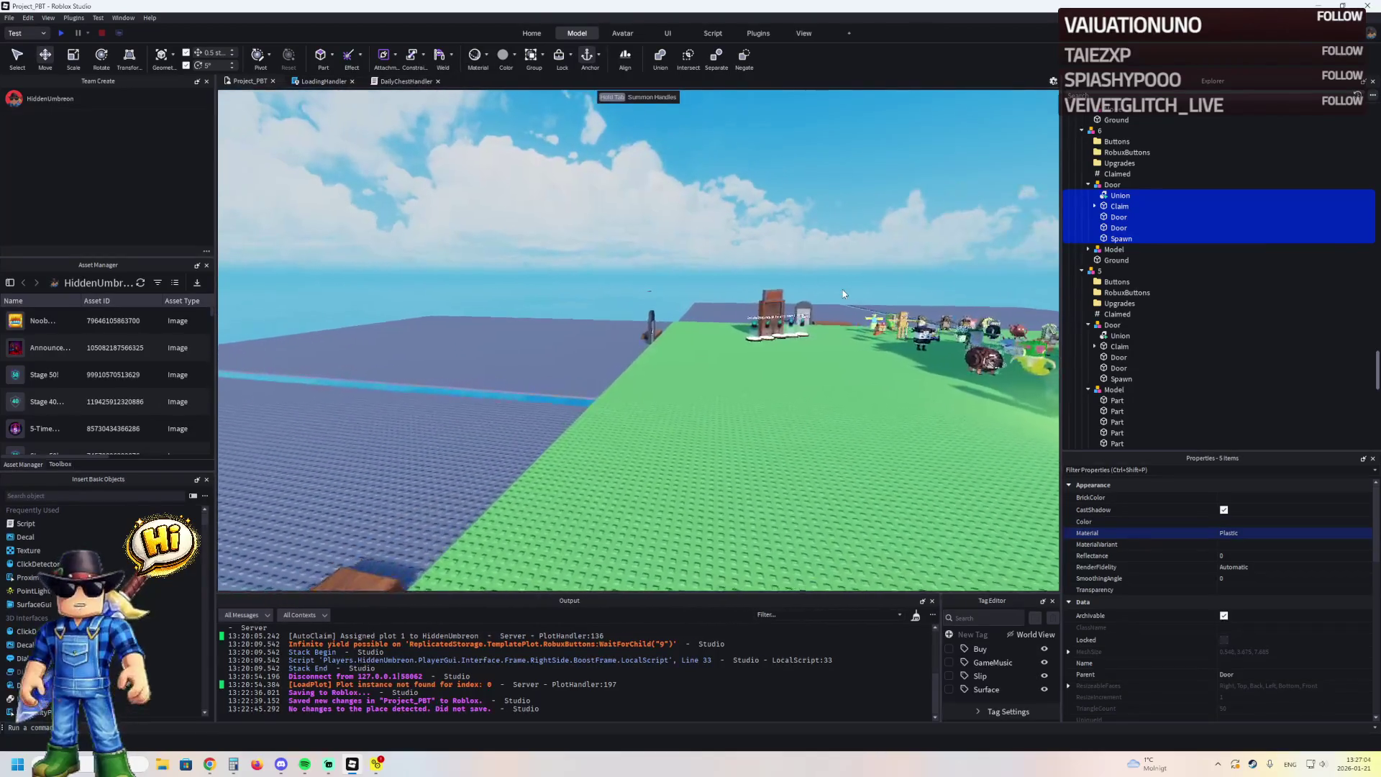
key("w")
key("w")
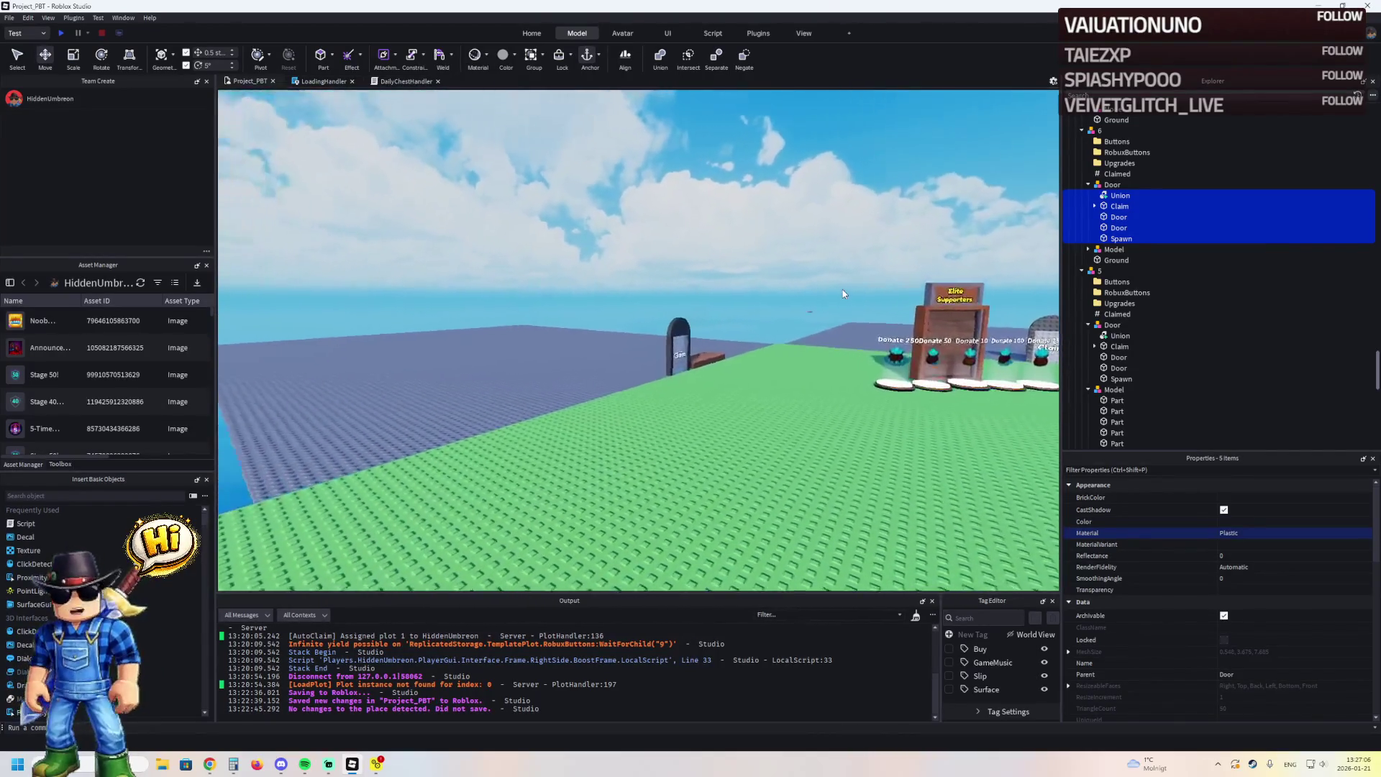
left_click(600, 338)
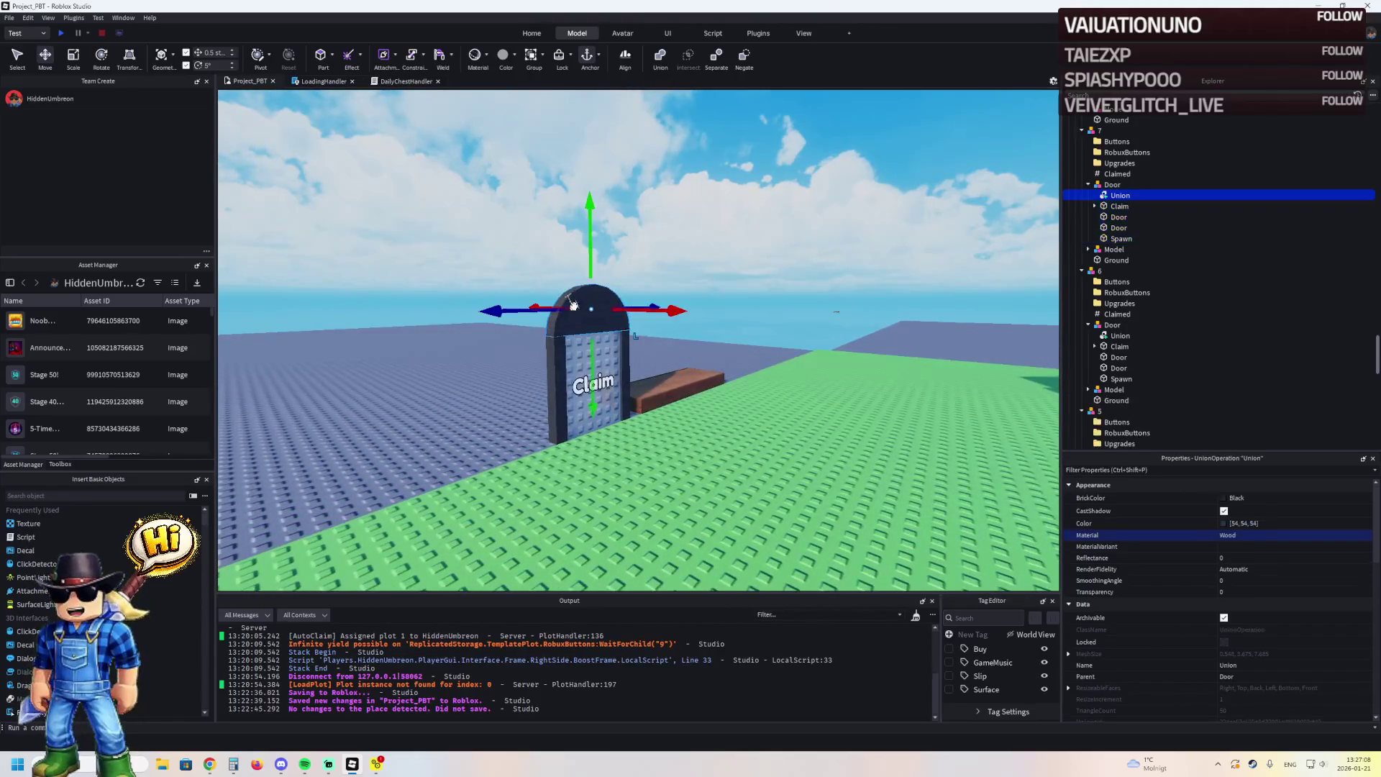
left_click(1244, 533)
type("Plaster")
key("Return")
type("Plastic")
key("Return")
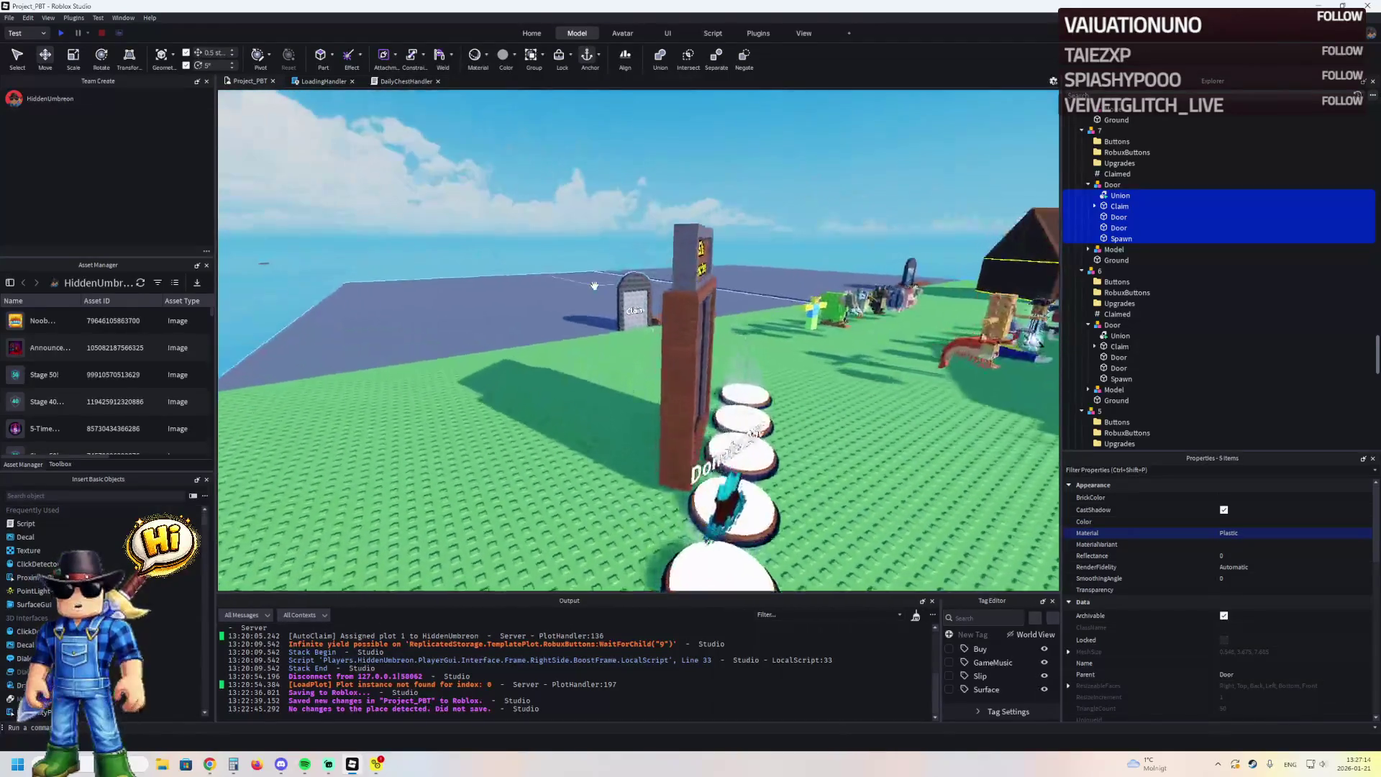
key("w")
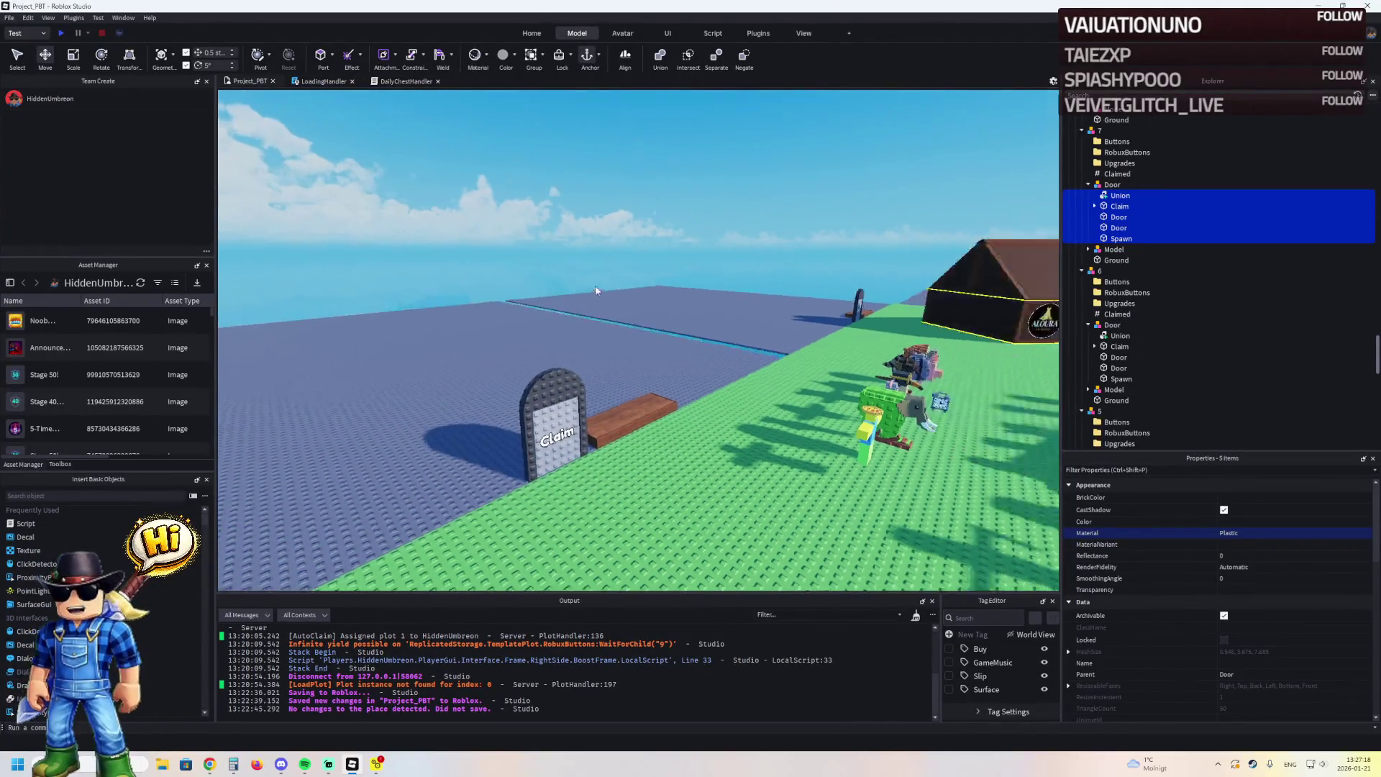
key("F5")
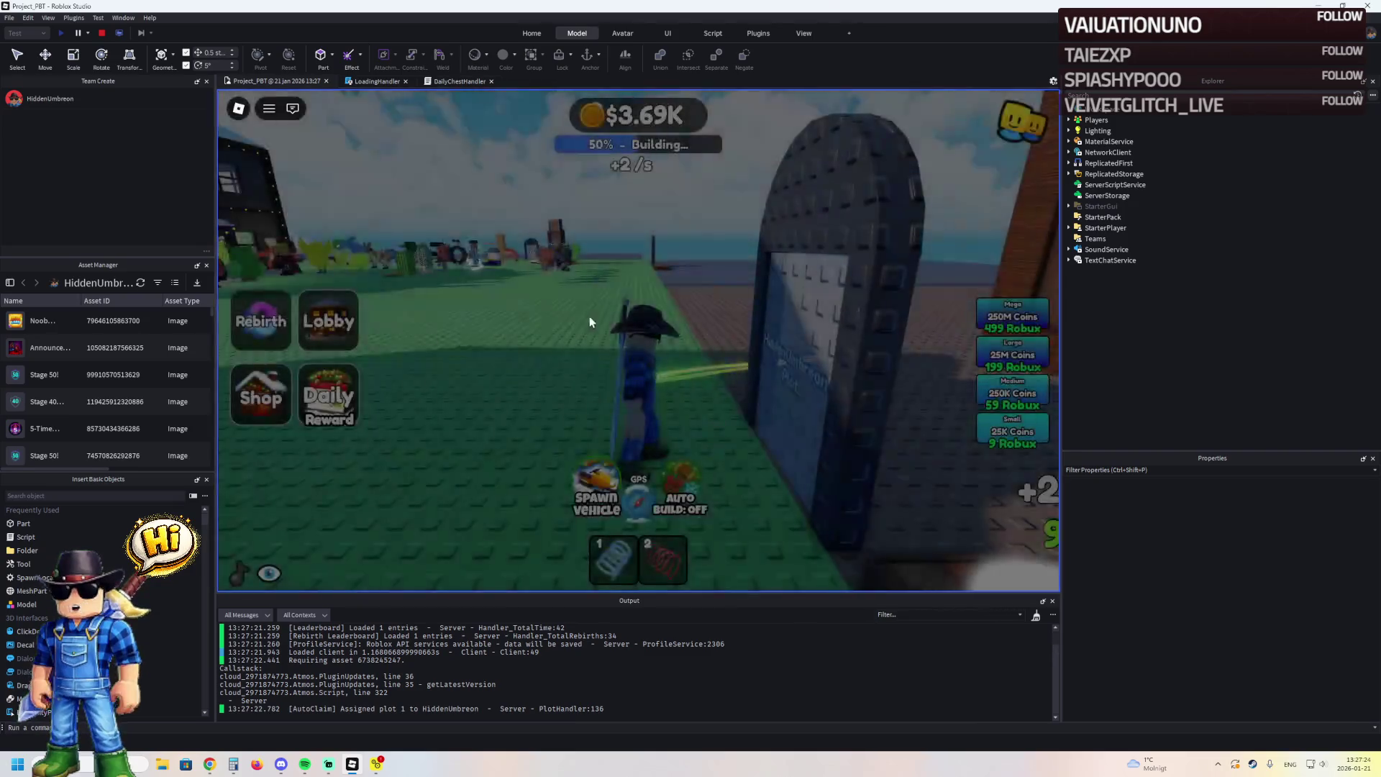
Run the playtest character past the plot gate and up to the Claim gate
key("w")
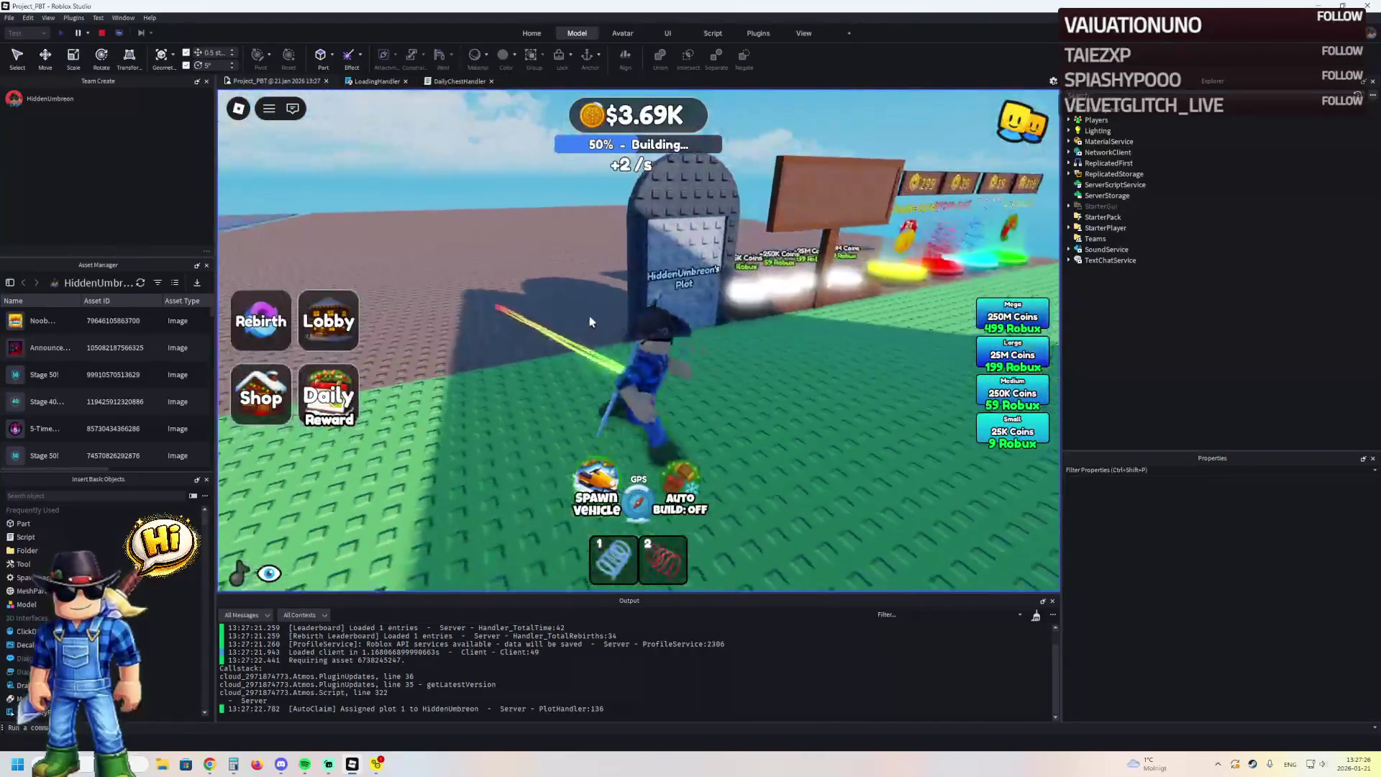
key("a")
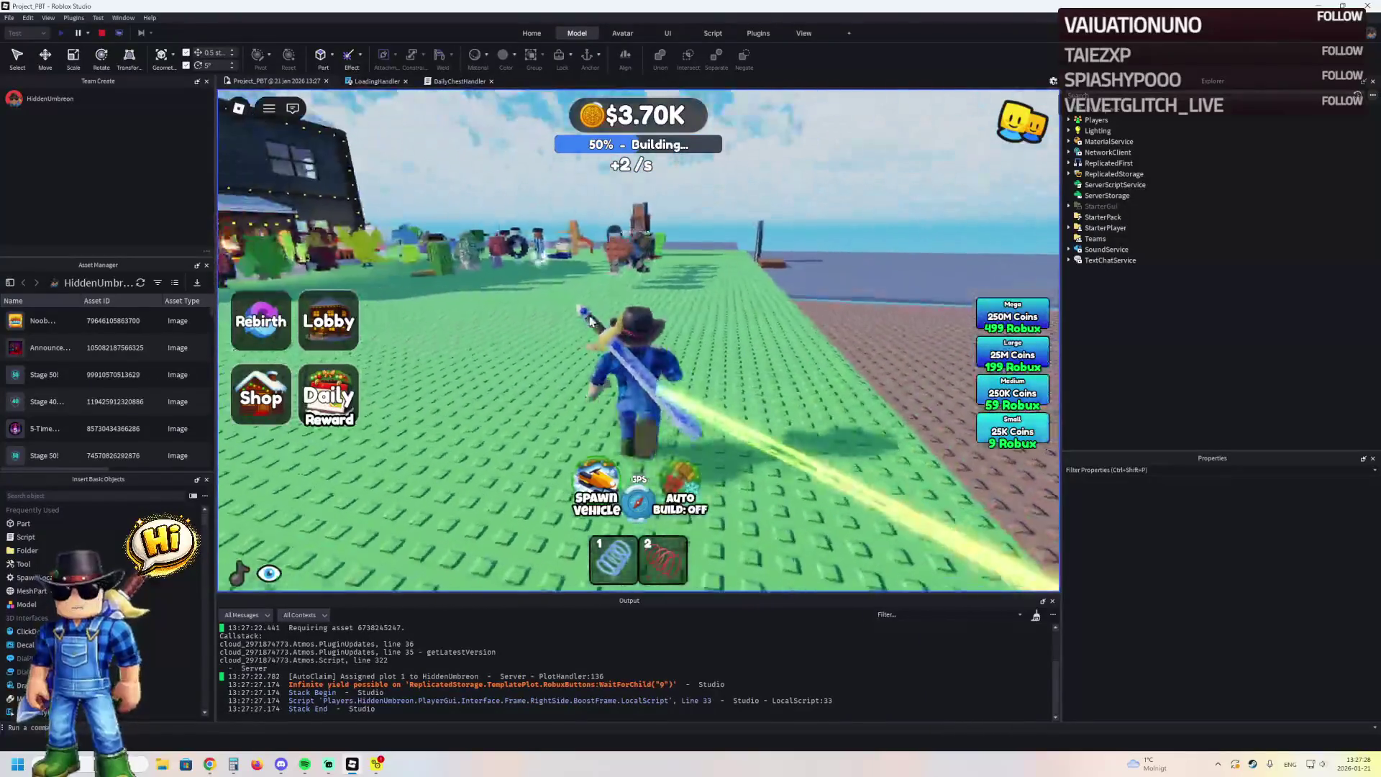
key("d")
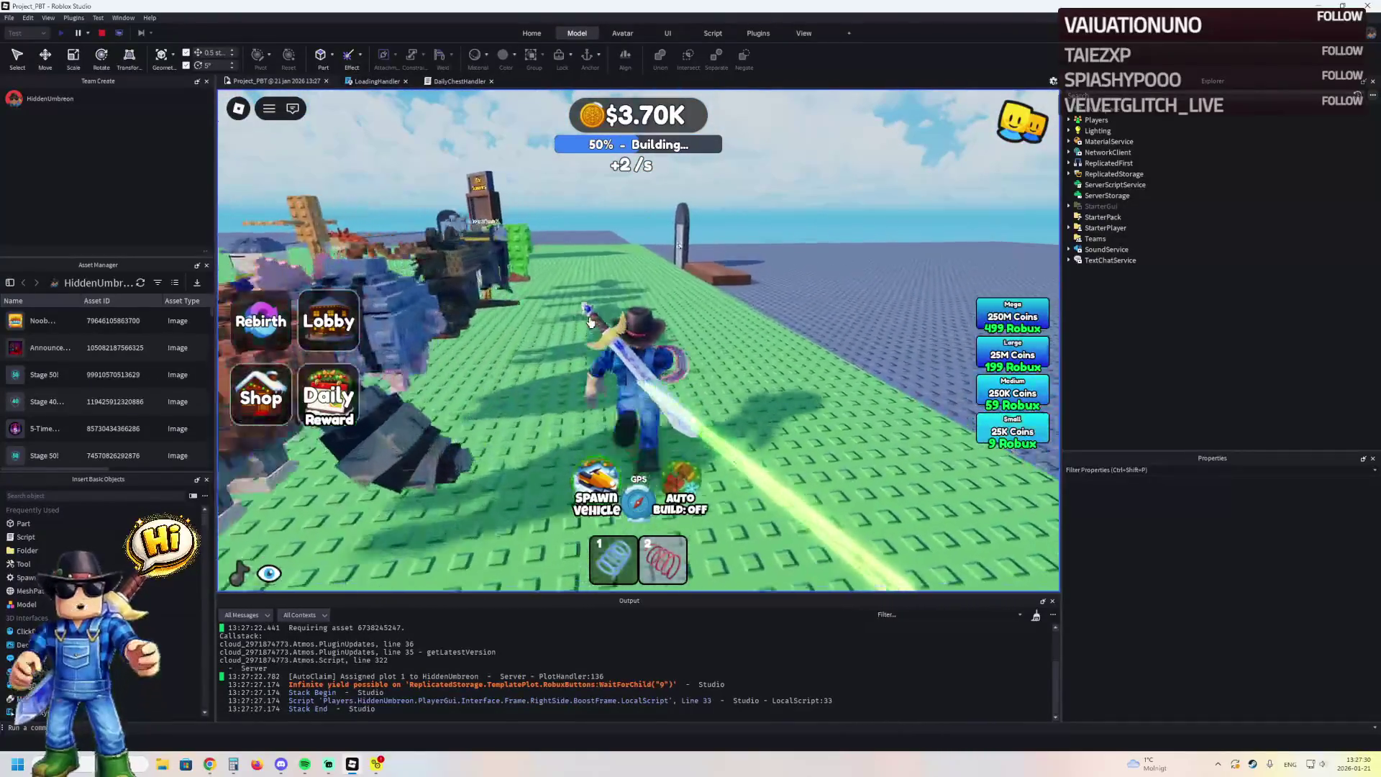
key("w")
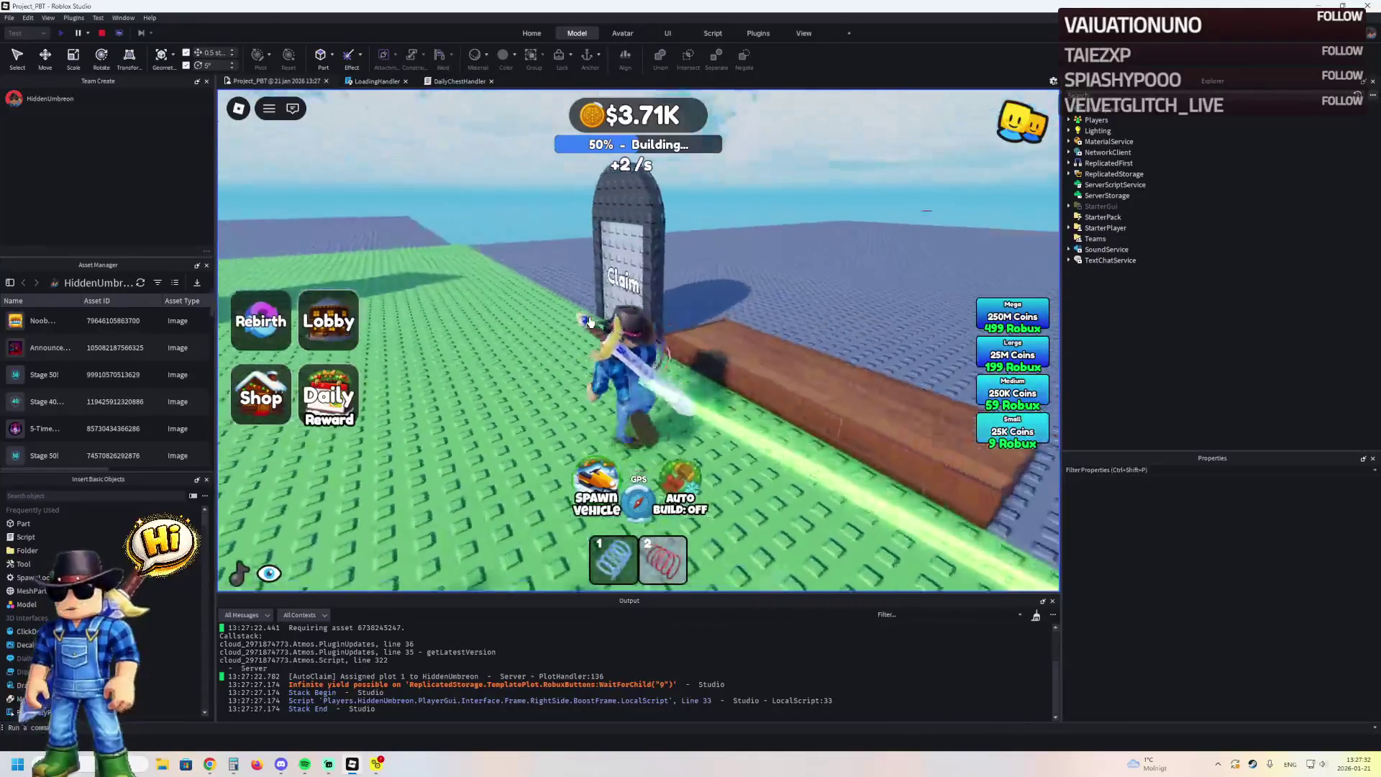
key("a")
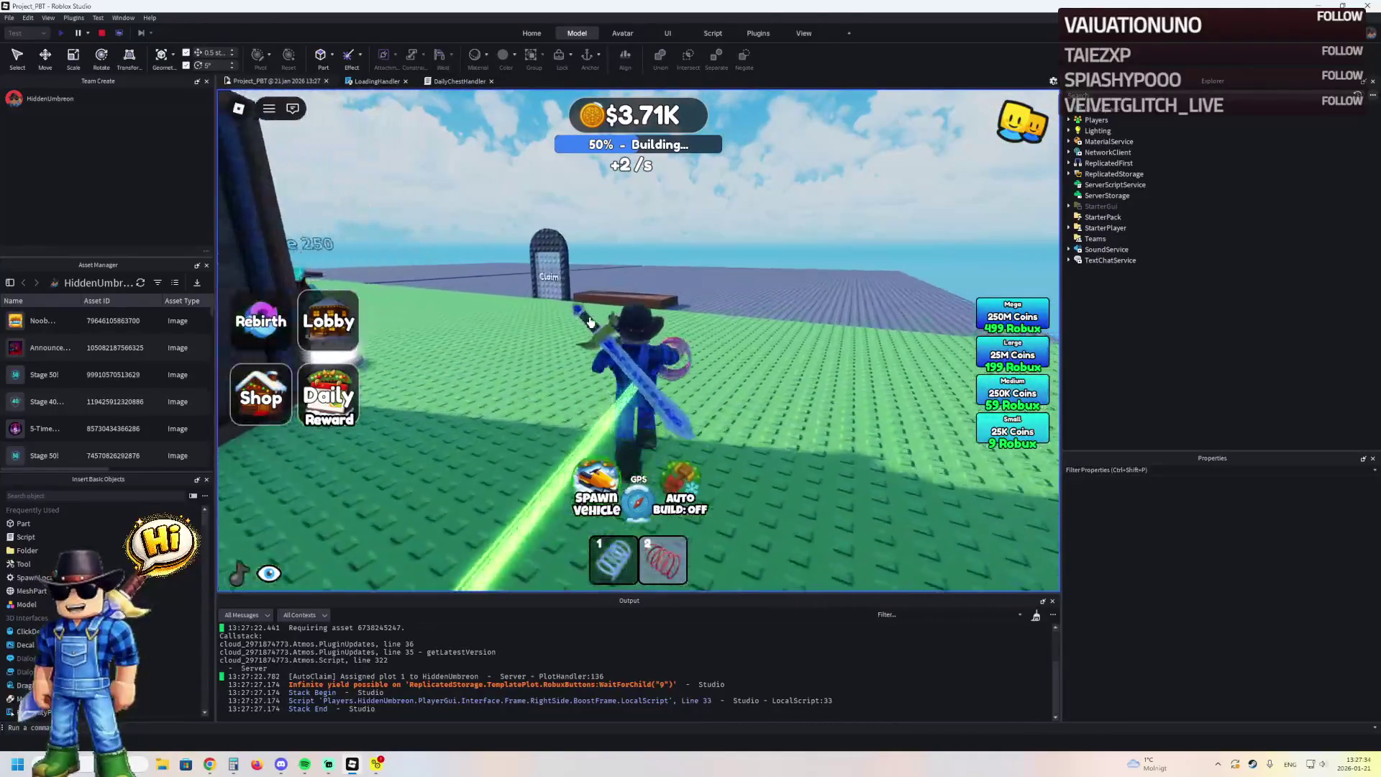
key("a")
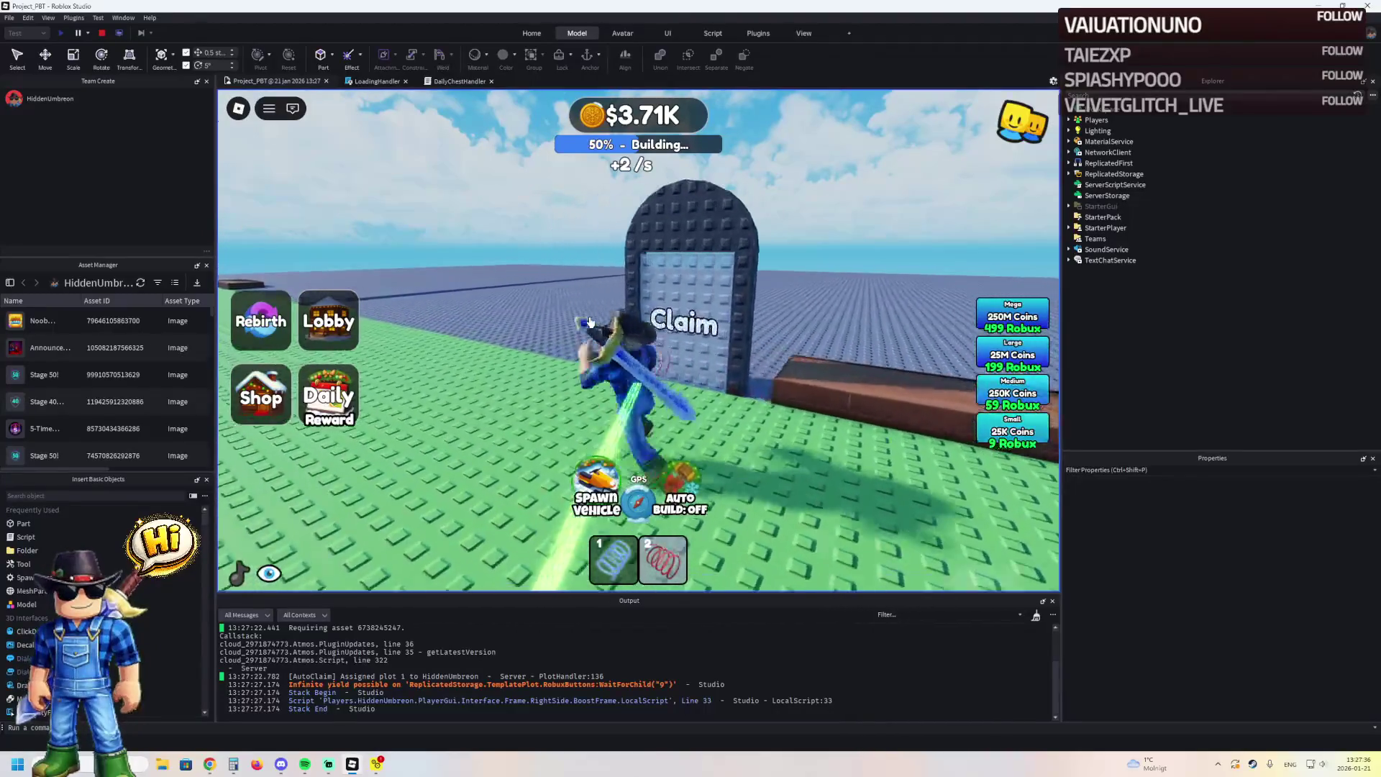
key("a")
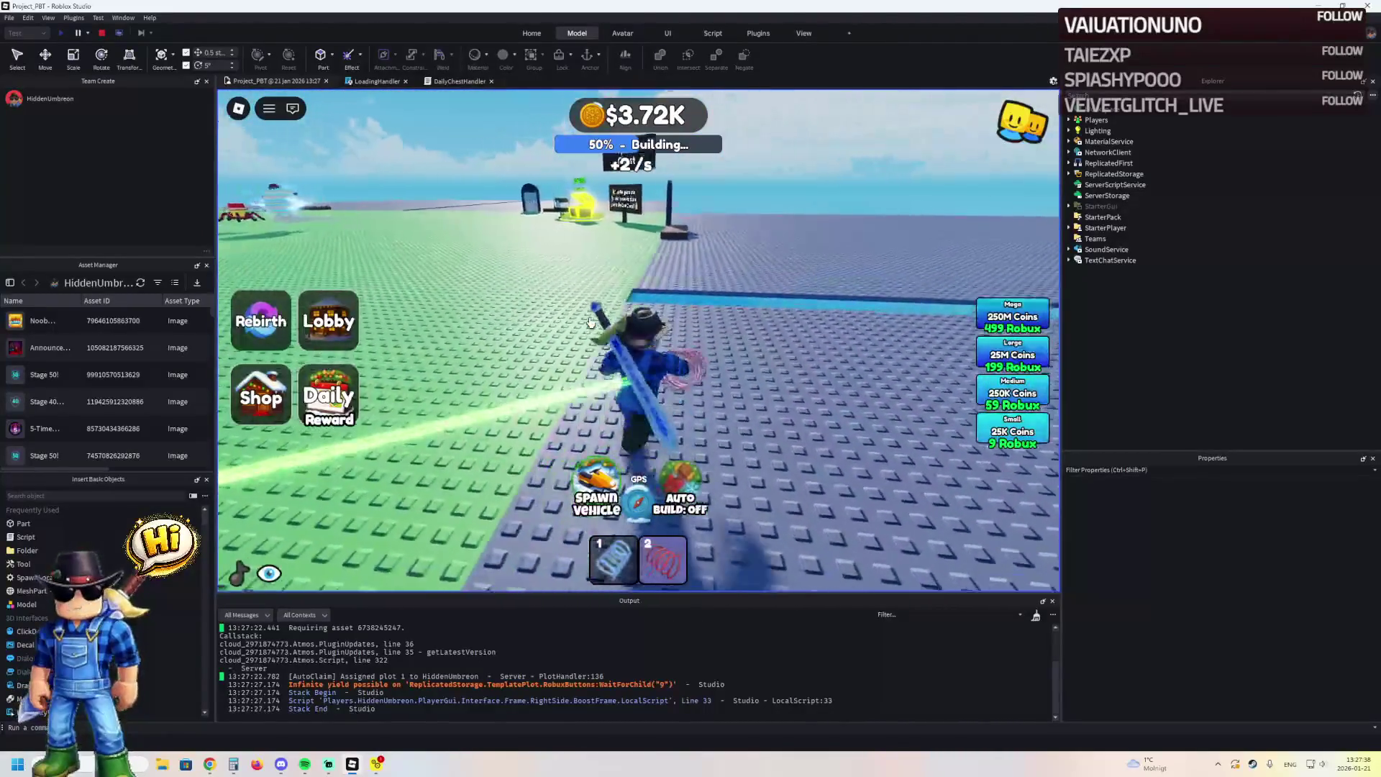
key("a")
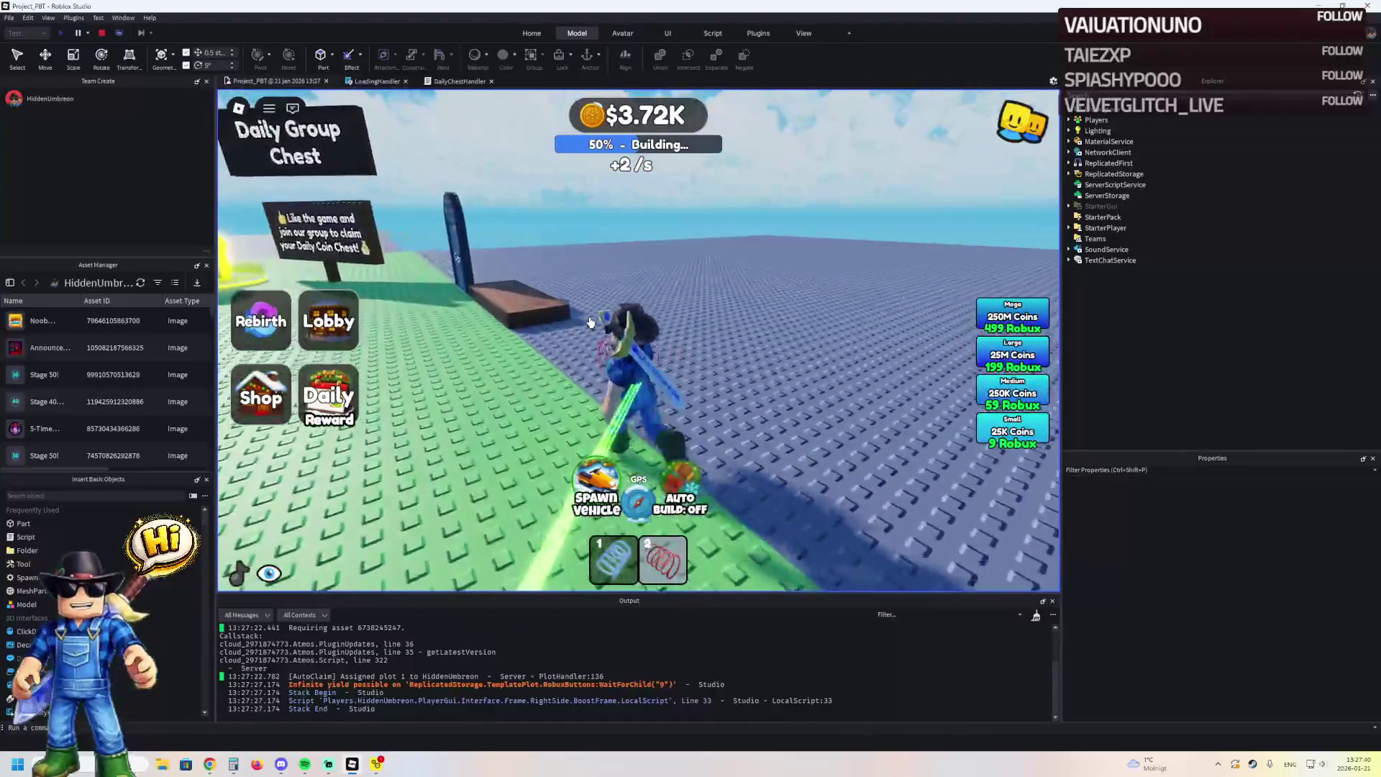
Run along the brown wall to the glowing Daily Group Chest
key("w")
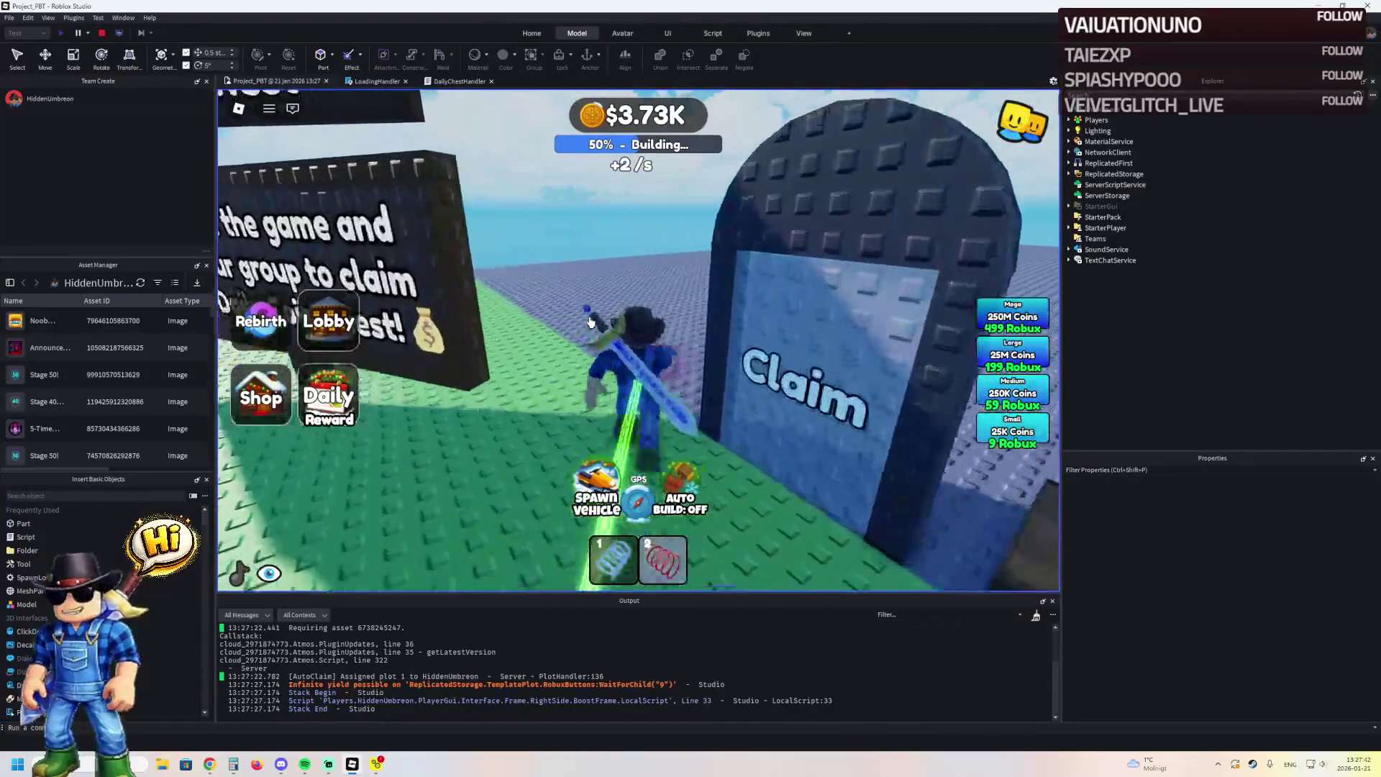
key("w")
key("a")
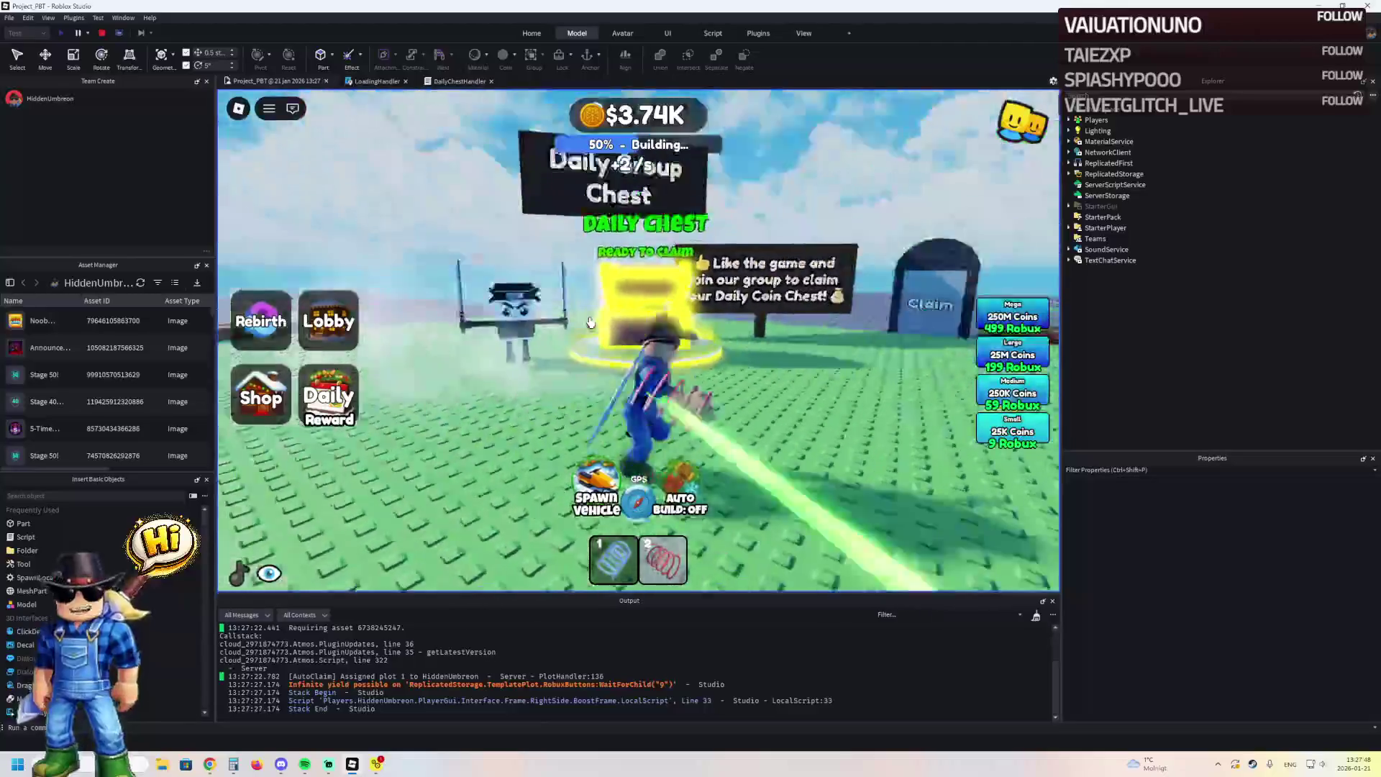
key("a")
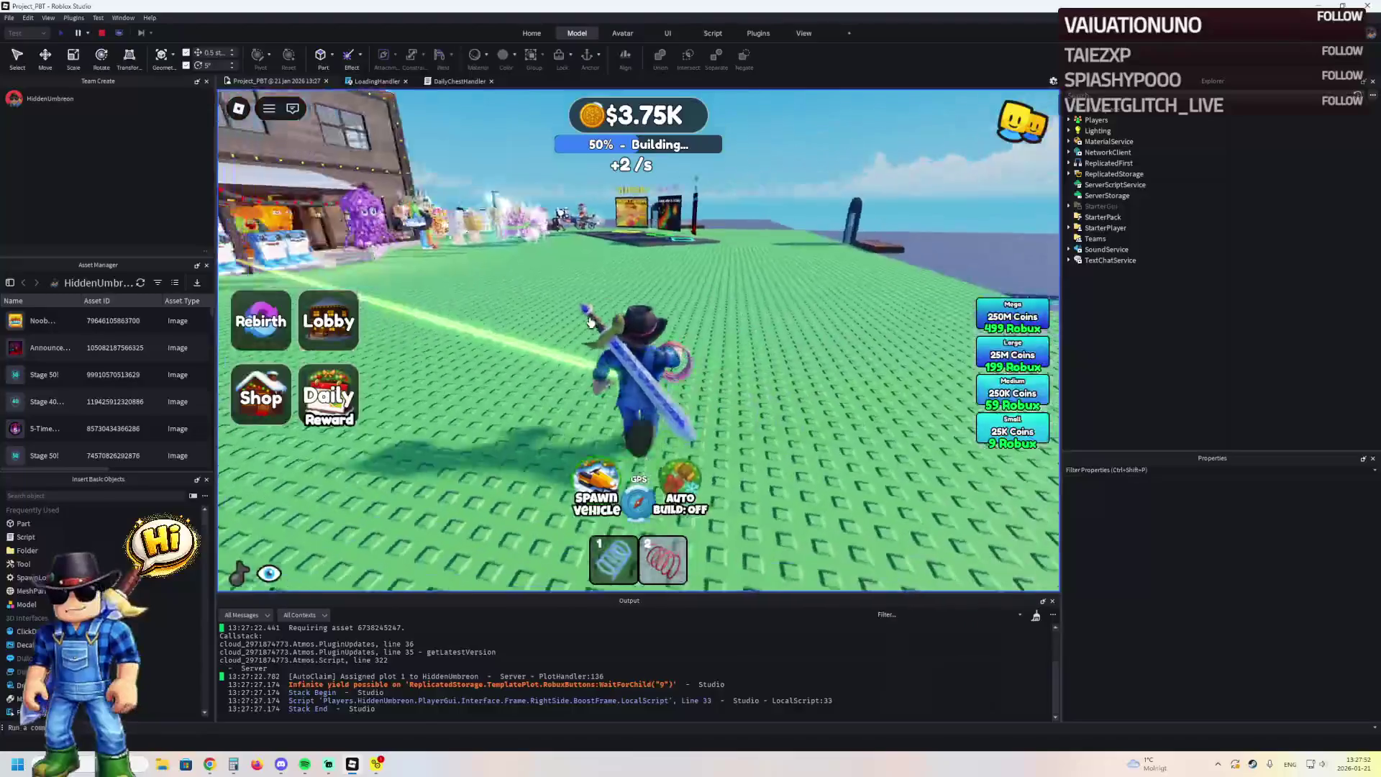
Run past the obby portals and Golden Tide Obby to the Avatar Clothing shop, then stop the playtest
key("w")
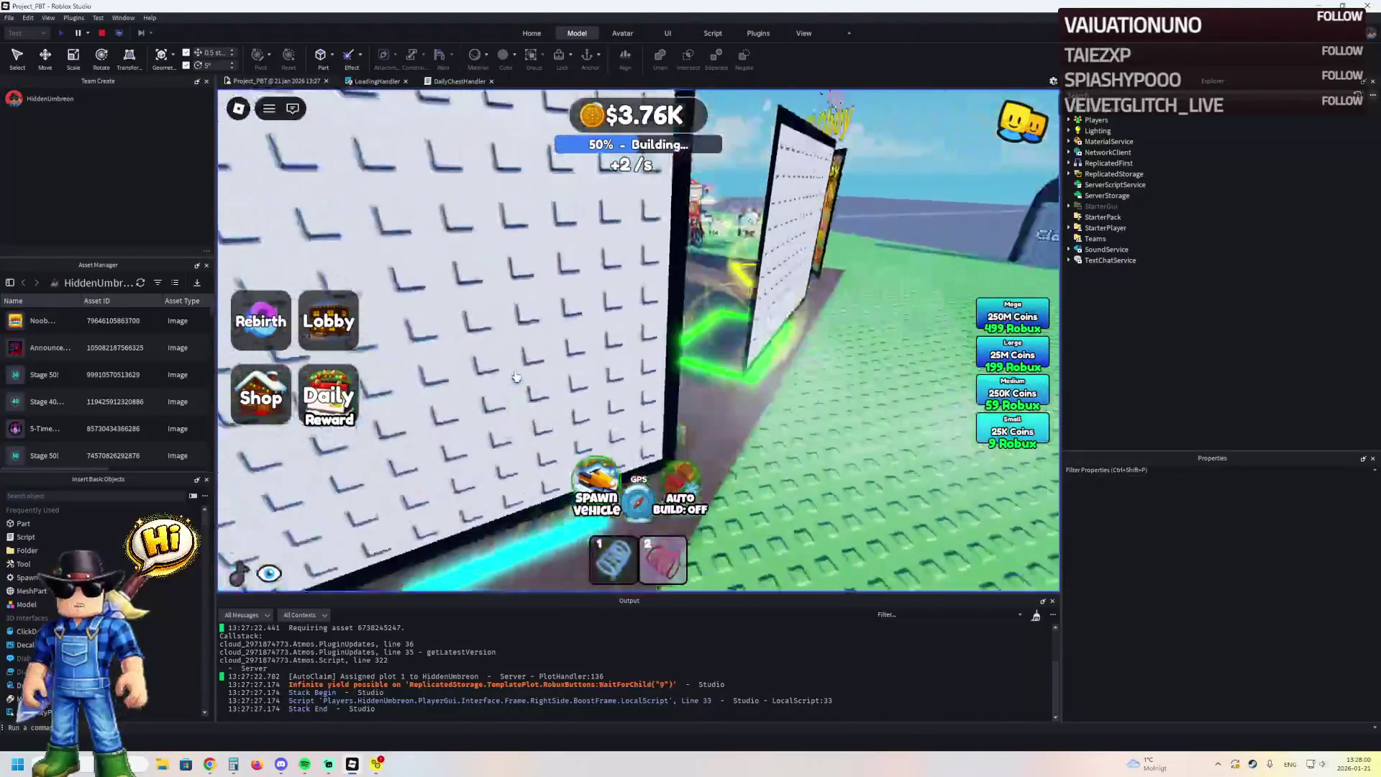
key("w")
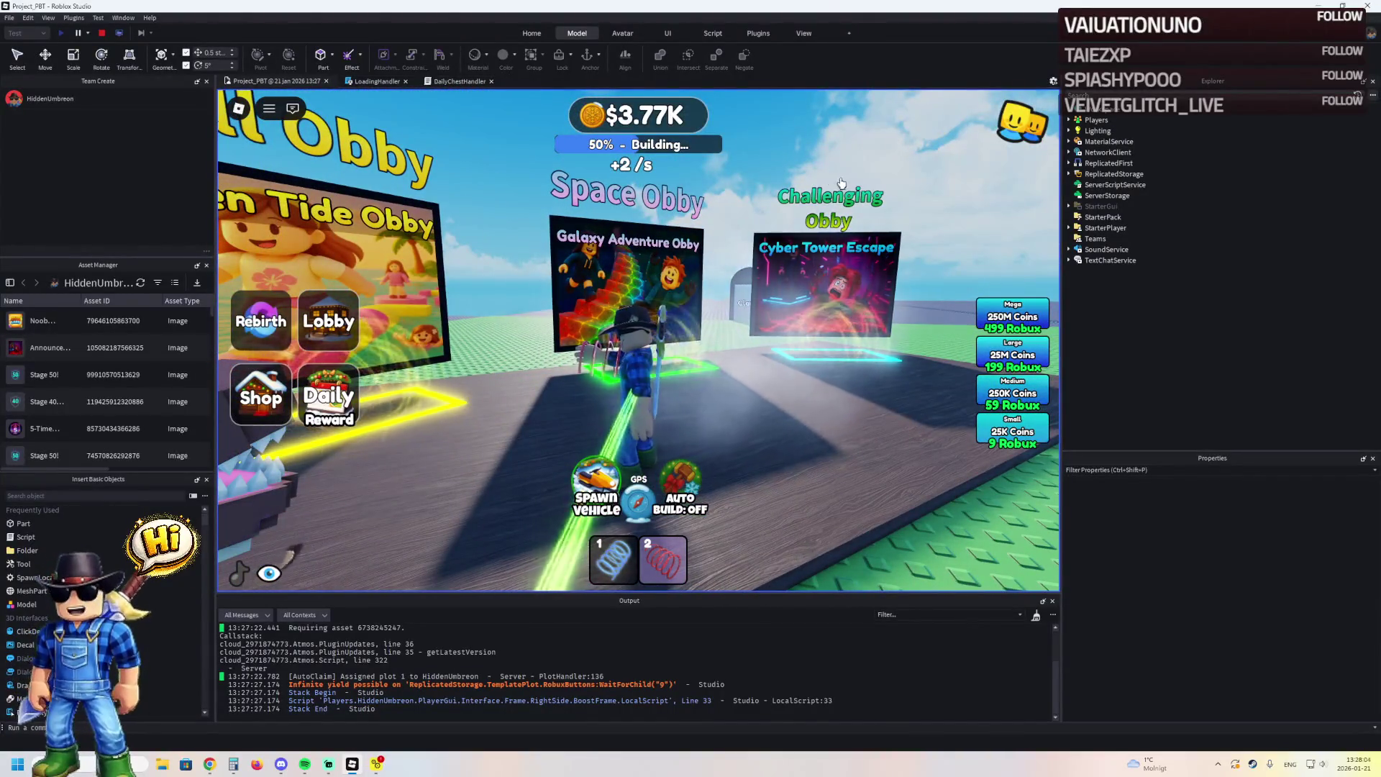
key("w")
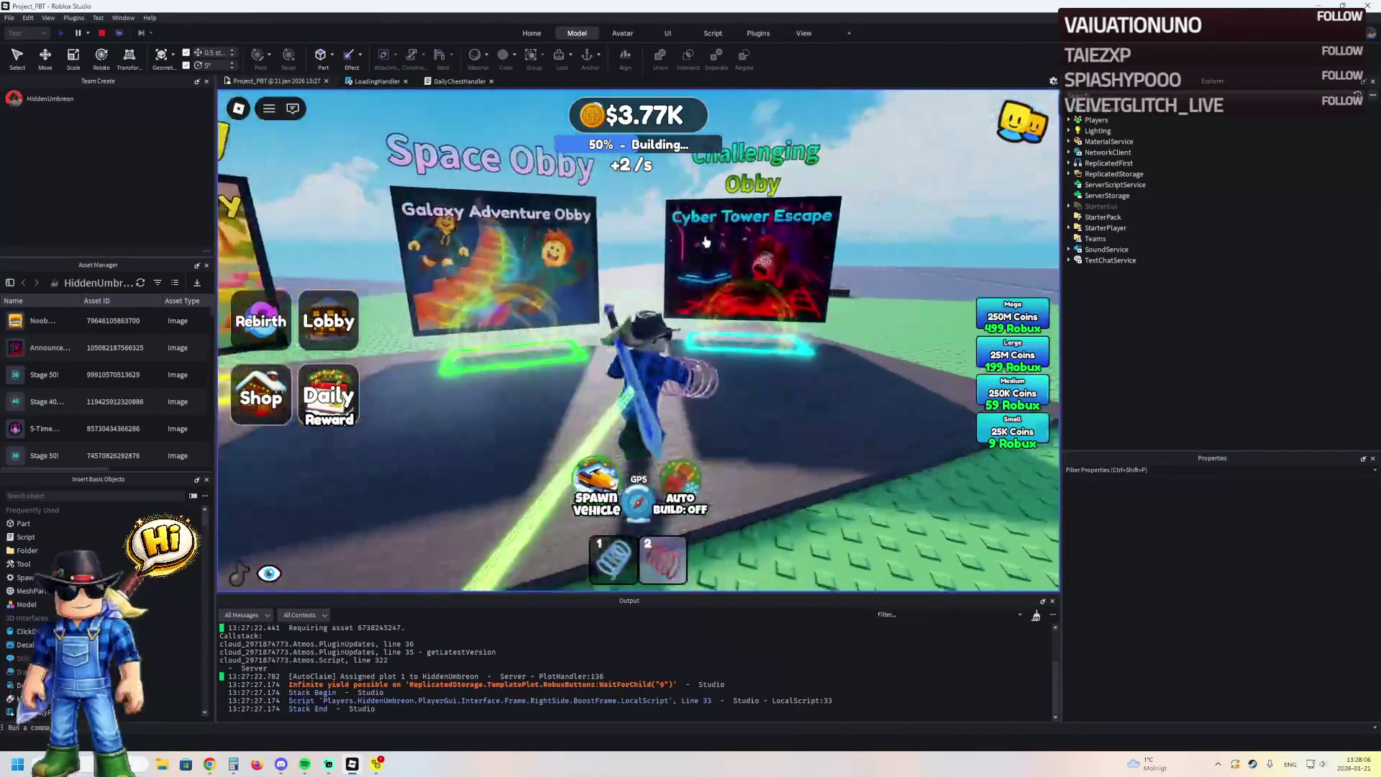
key("a")
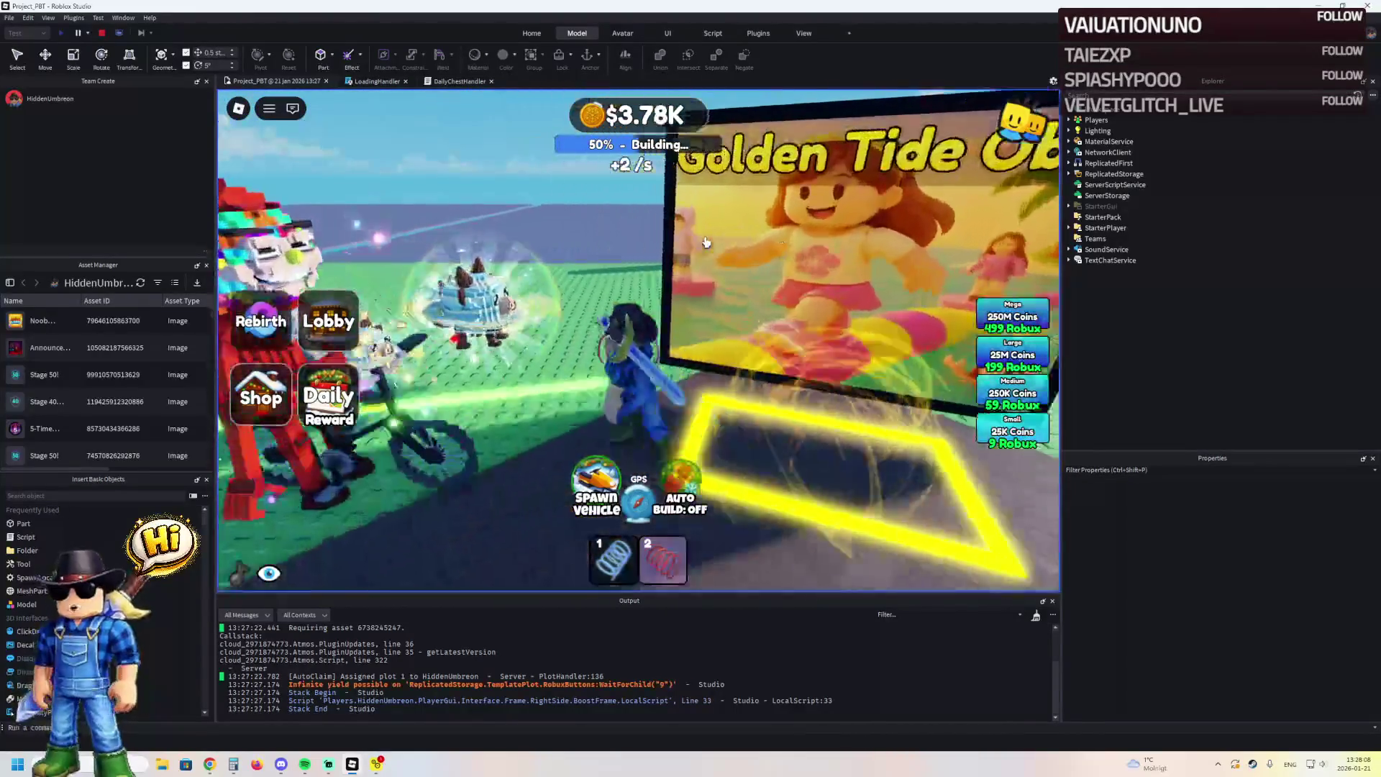
key("d")
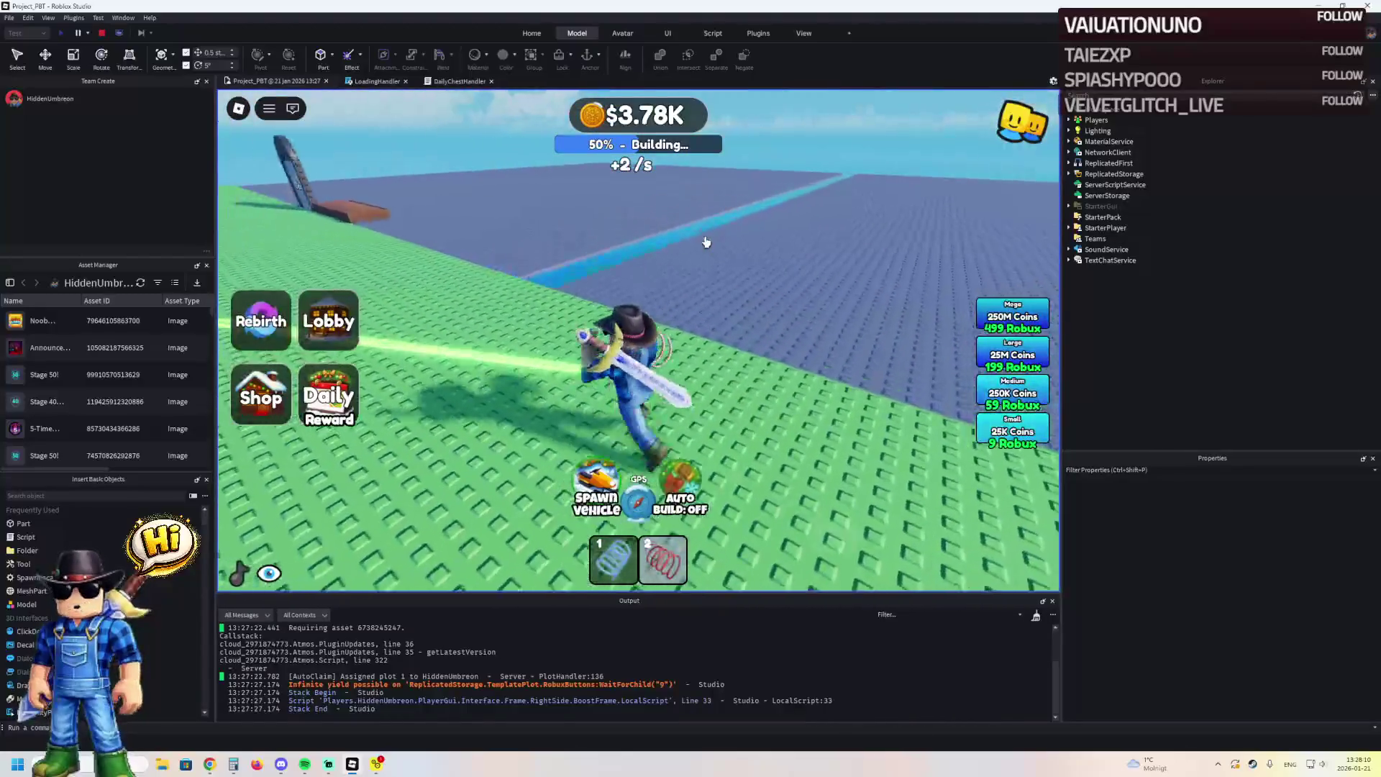
key("a")
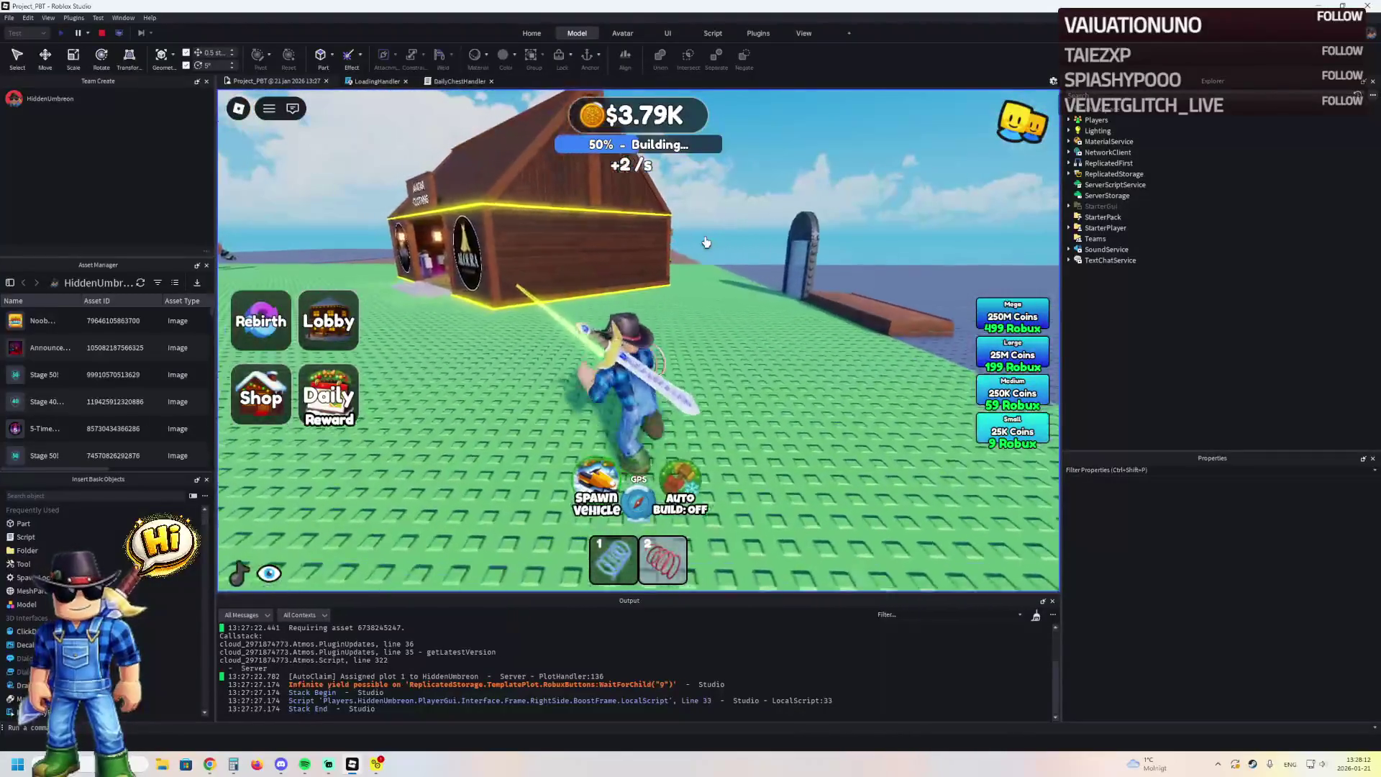
key("w")
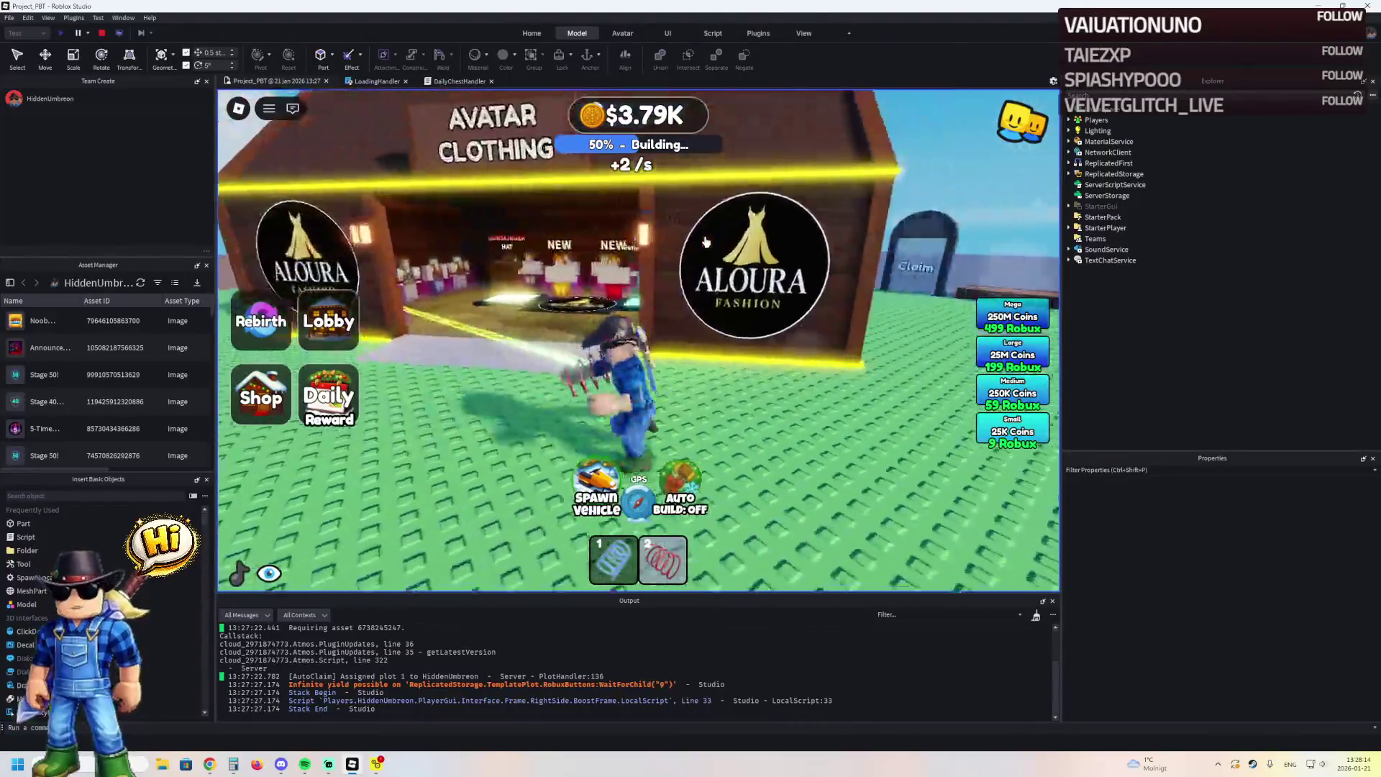
key("d")
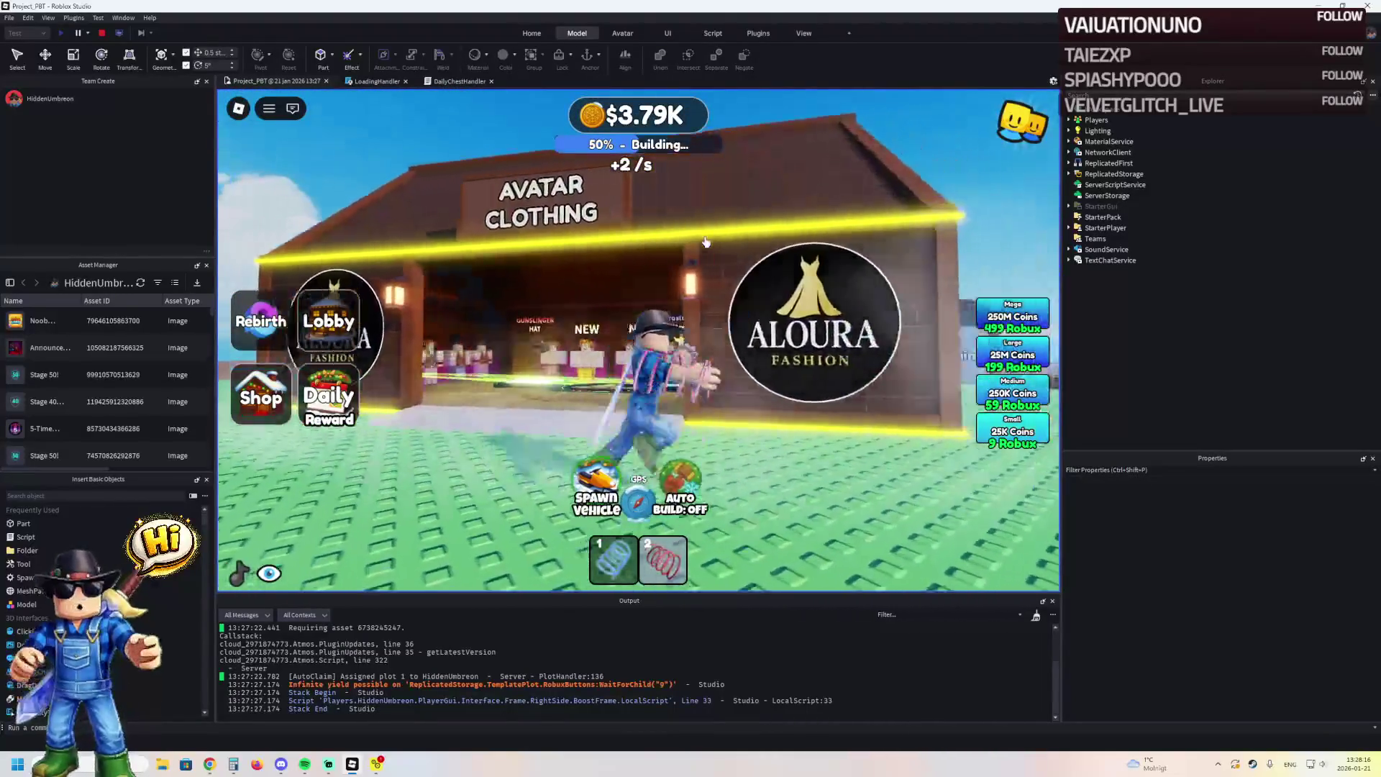
left_click(106, 33)
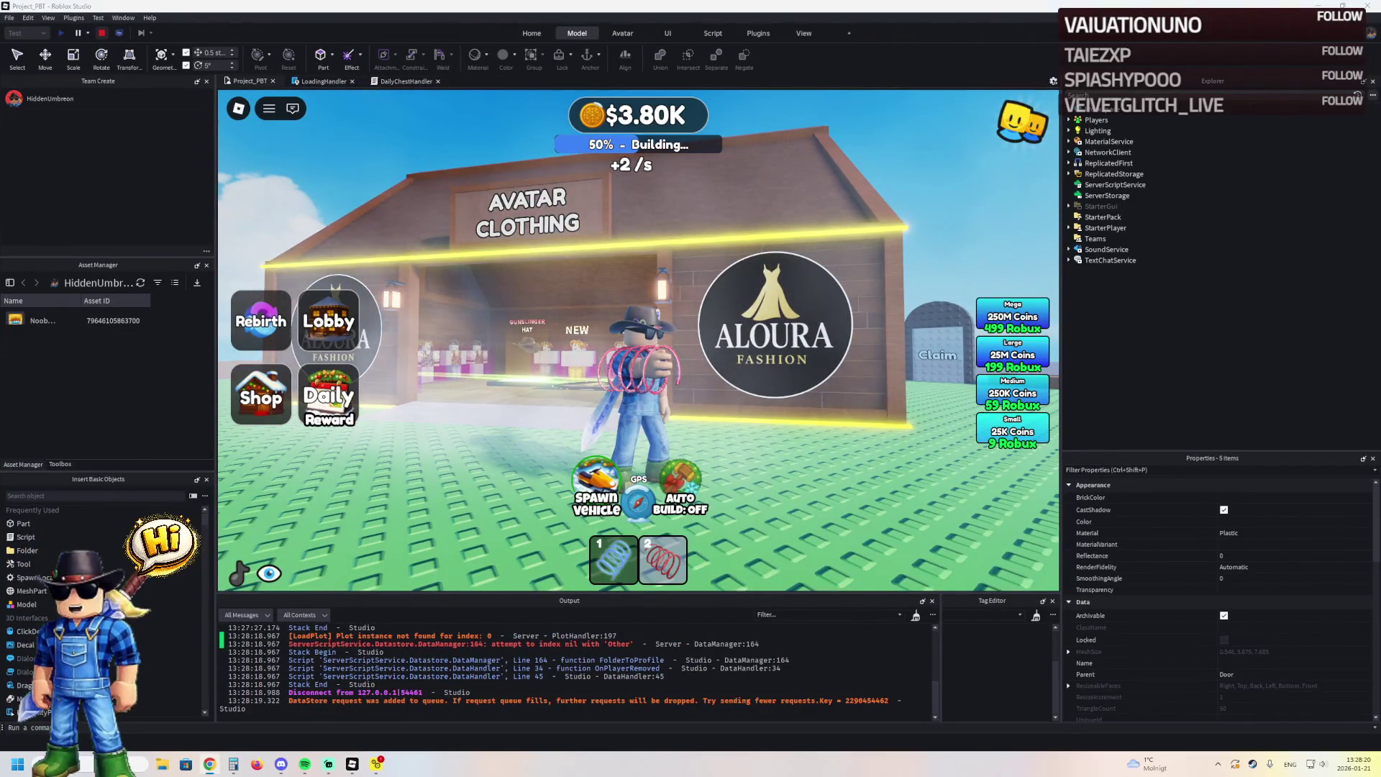
Fly the camera toward the dark house and shops, then deselect the Door parts
key("f")
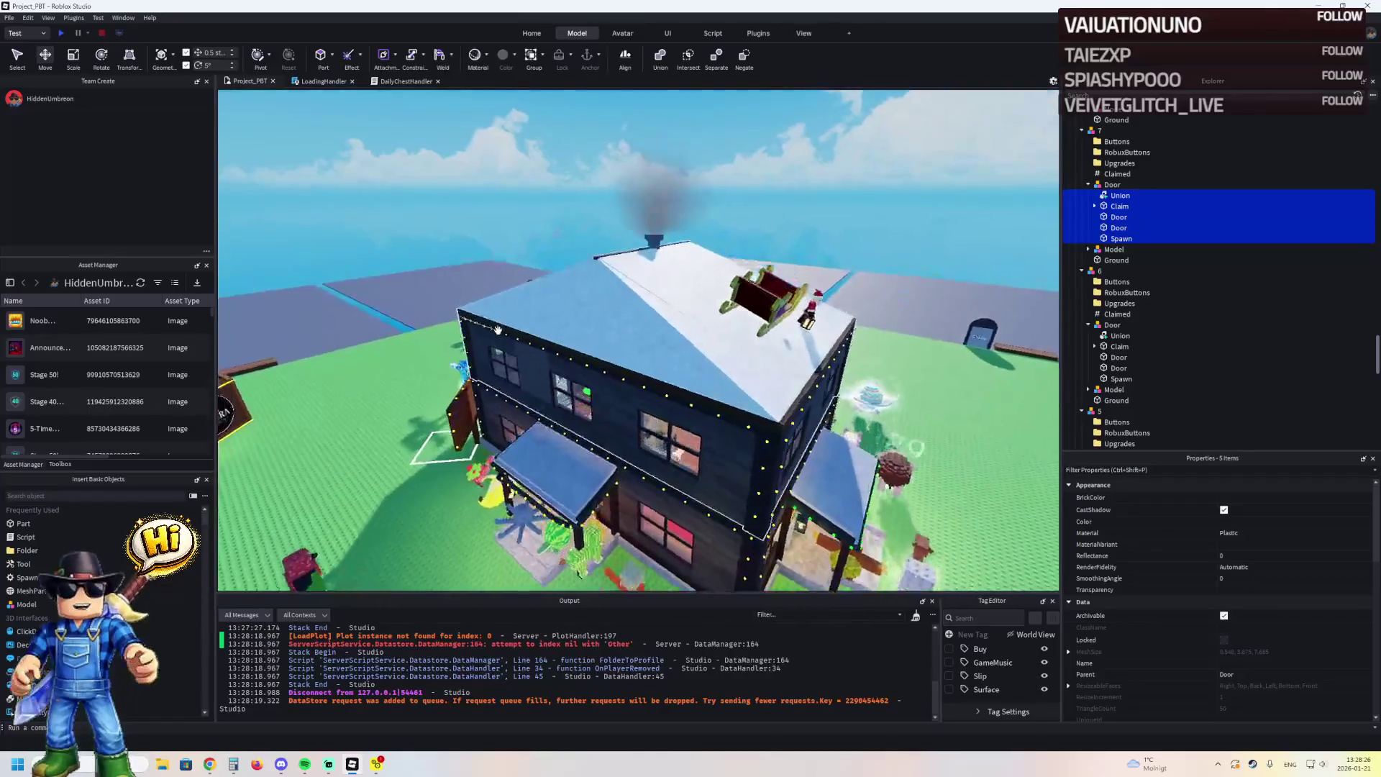
key("a")
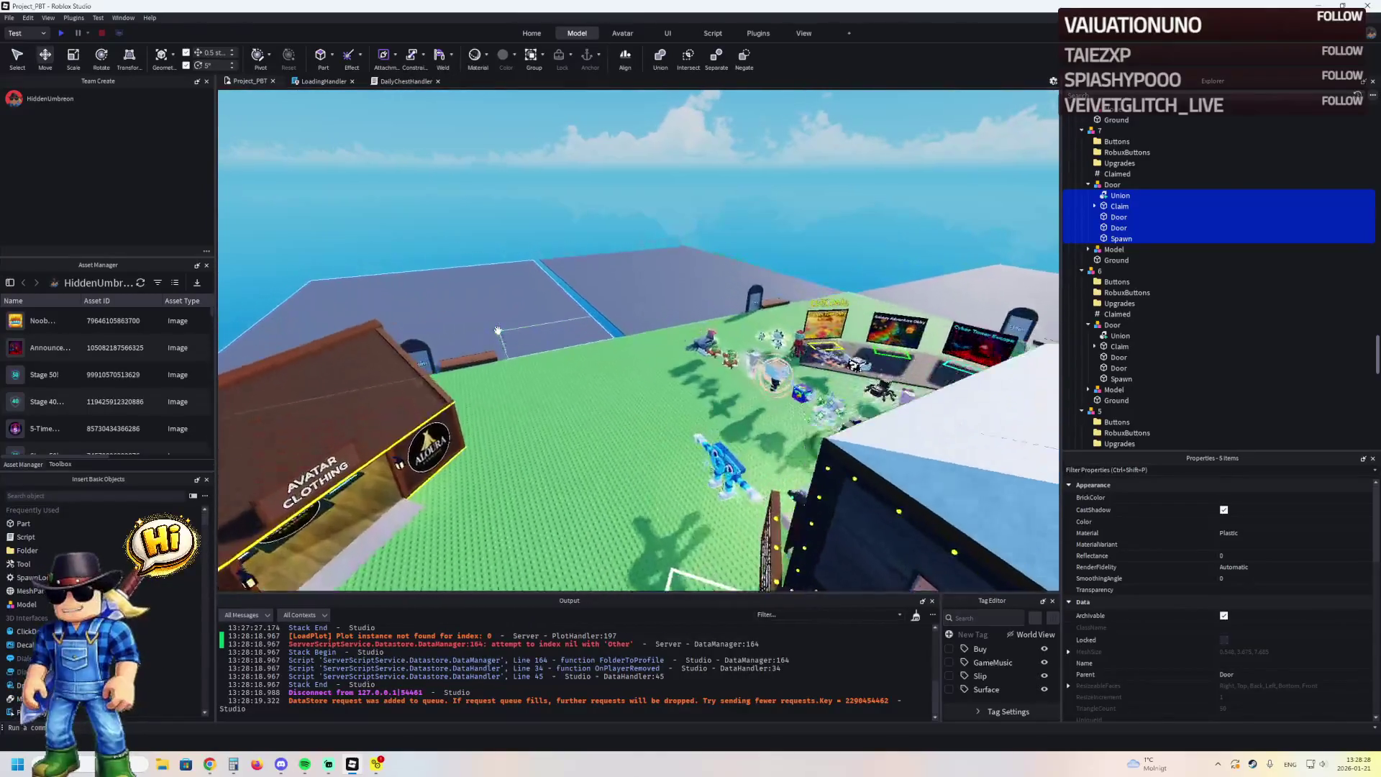
left_click(395, 261)
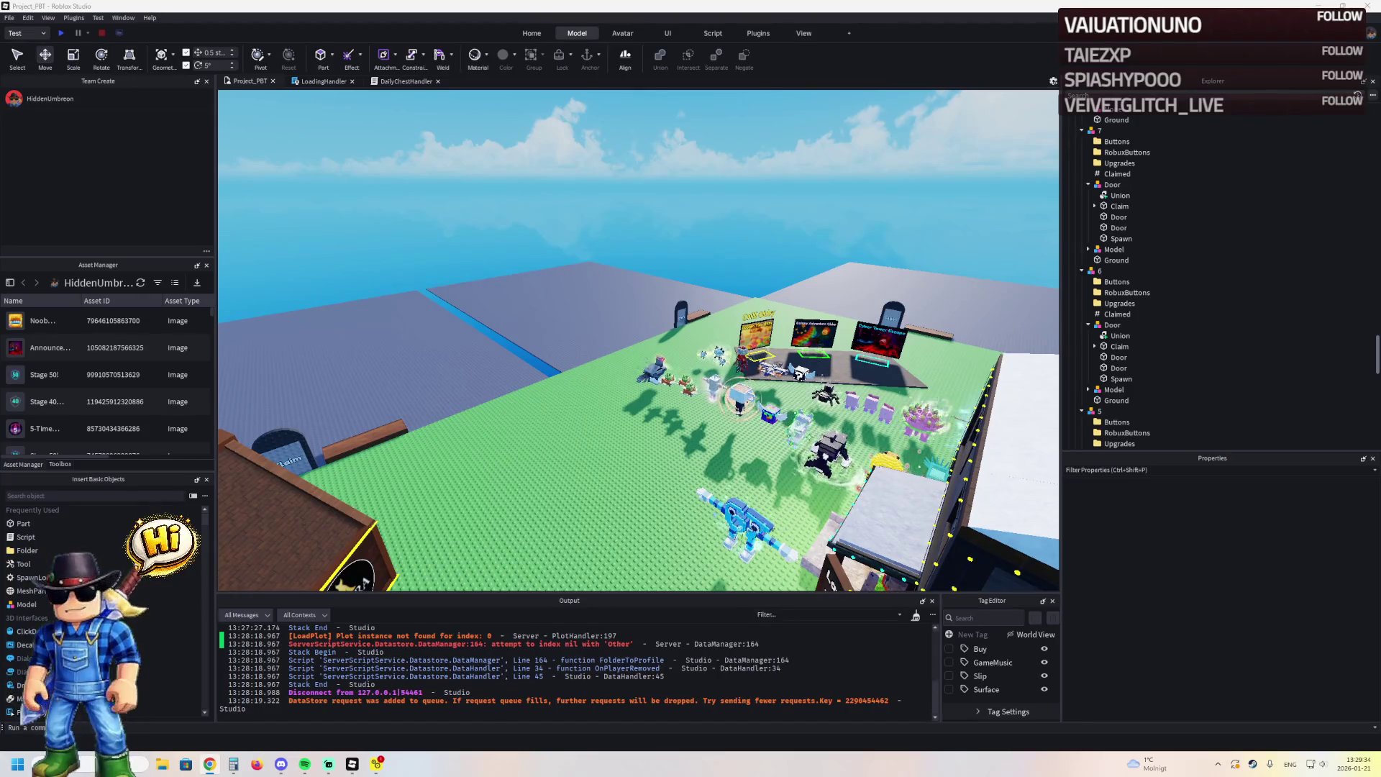
key("w")
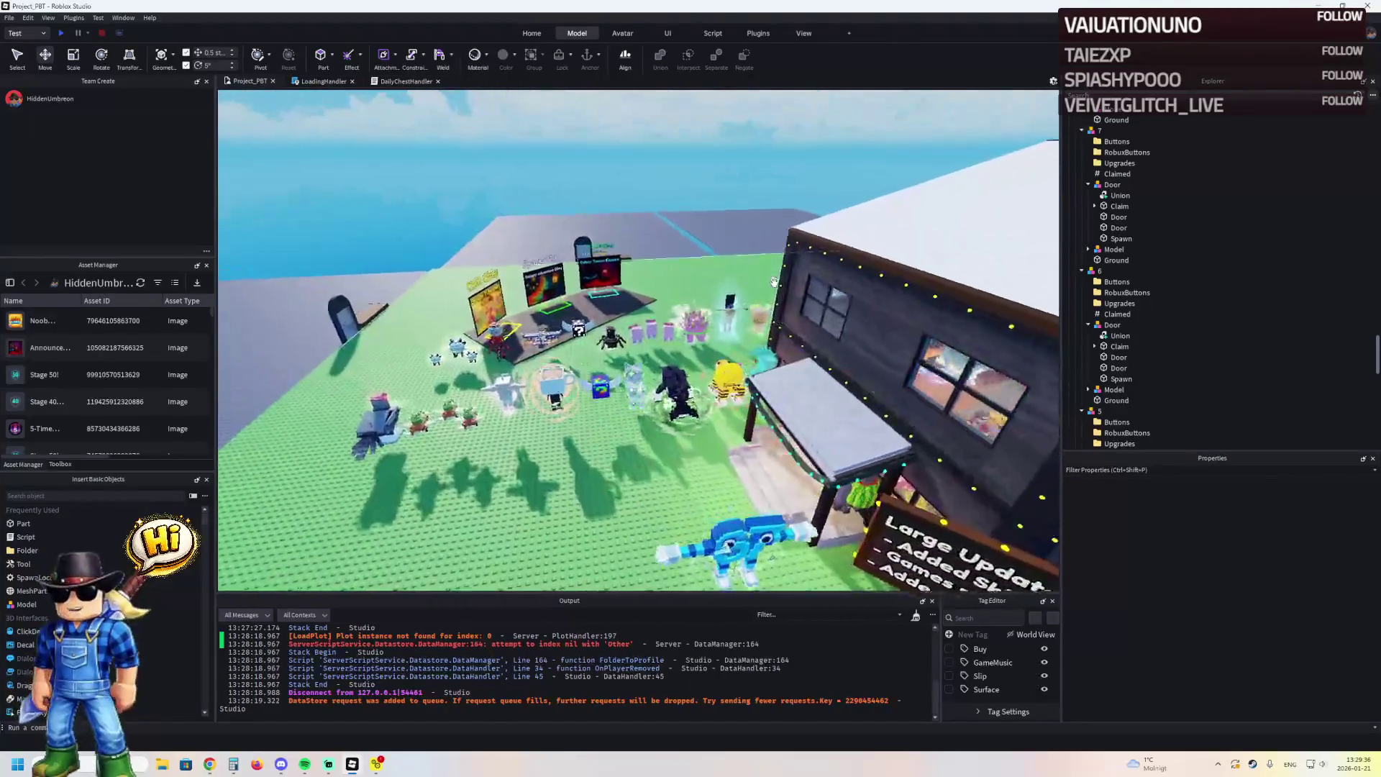
key("Right")
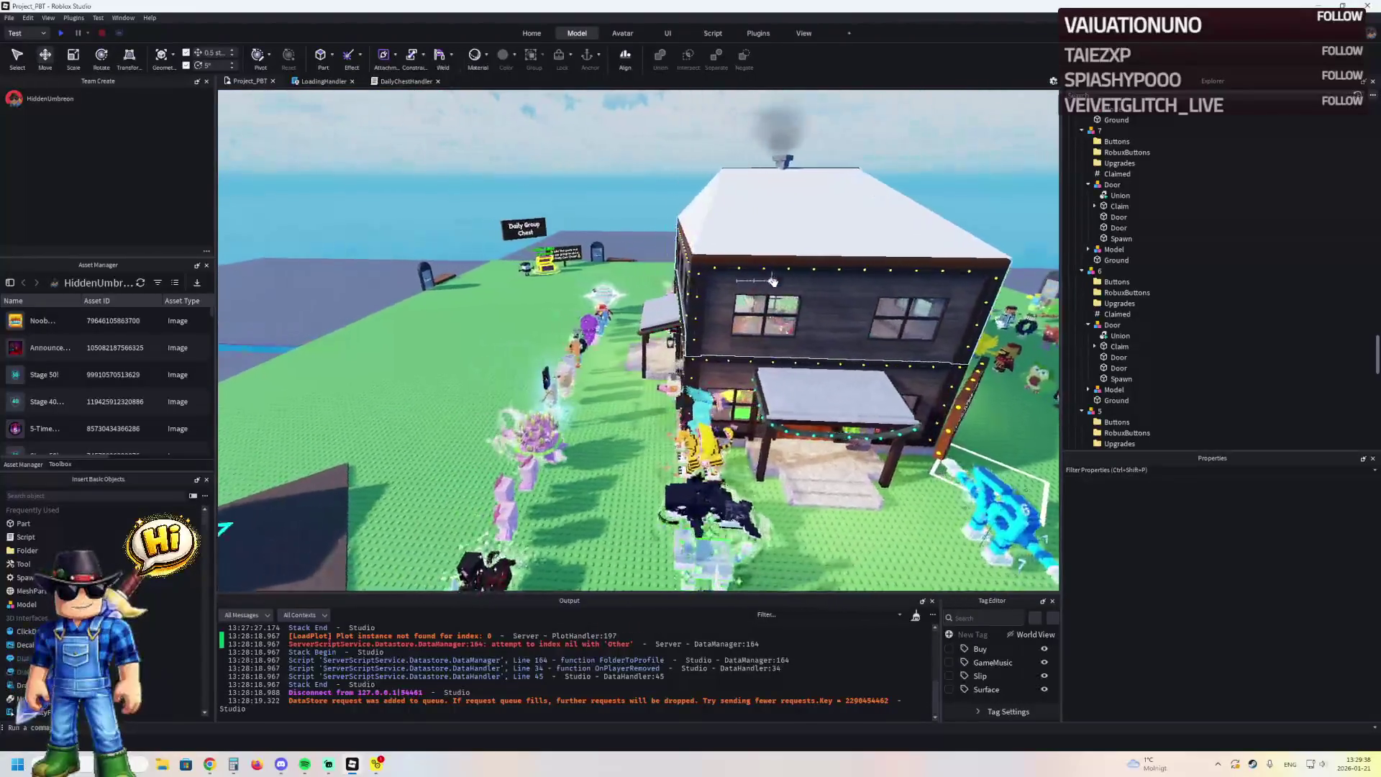
key("w")
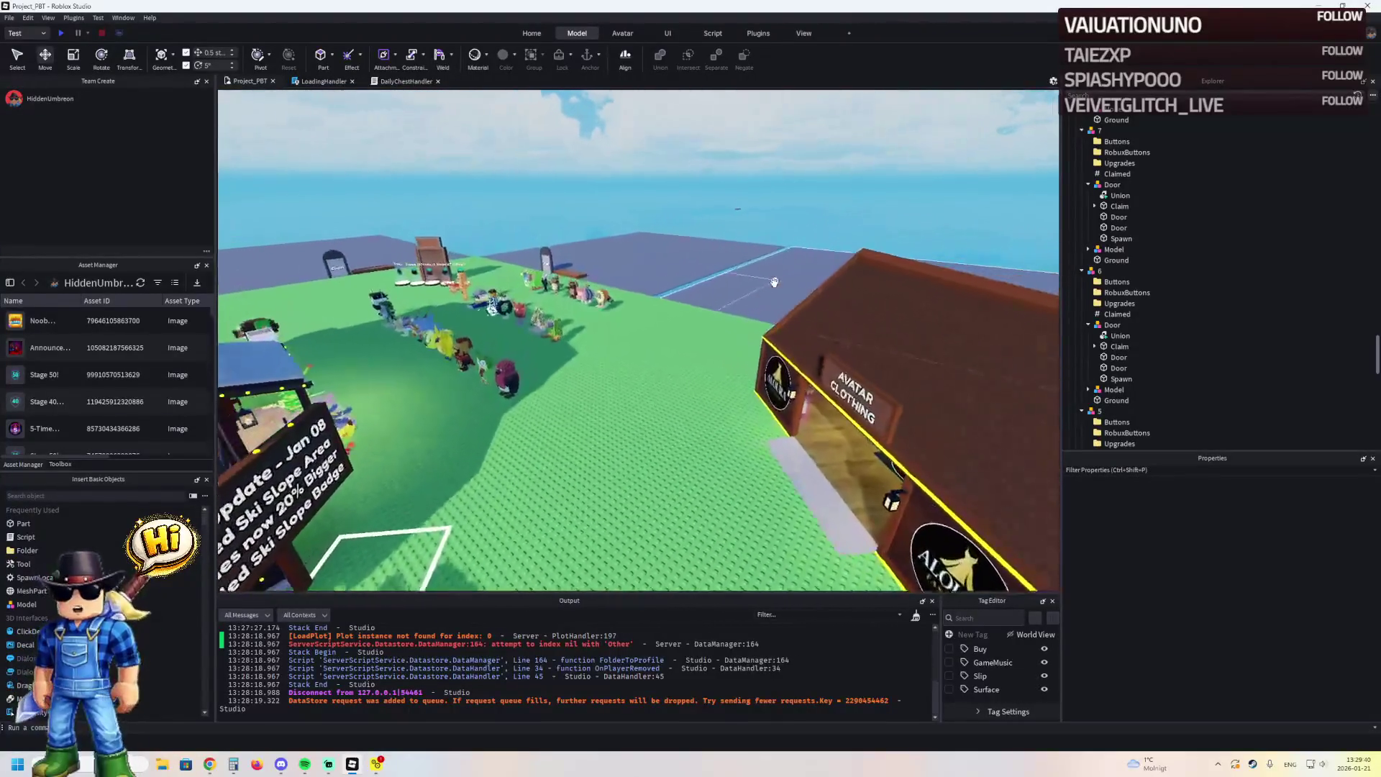
key("w")
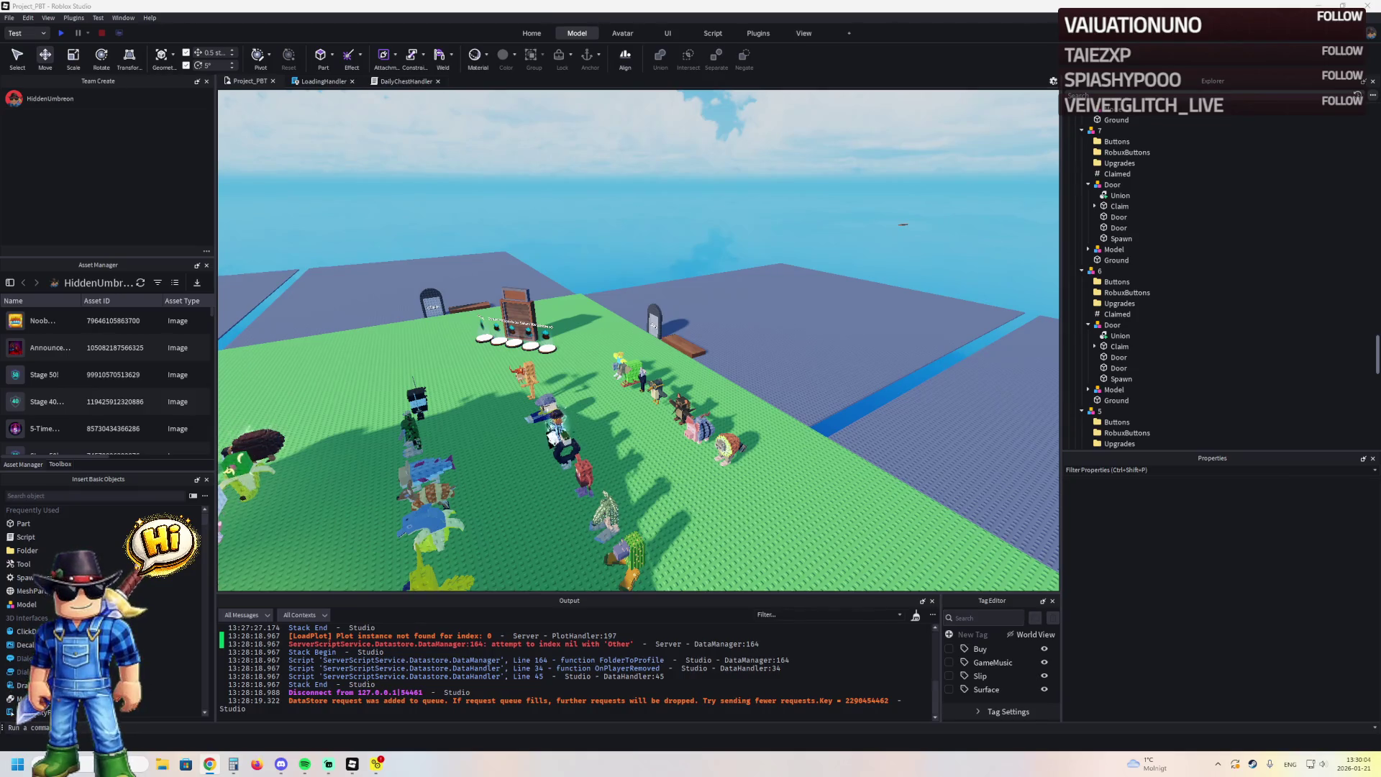
scroll(319, 257, "up", 10)
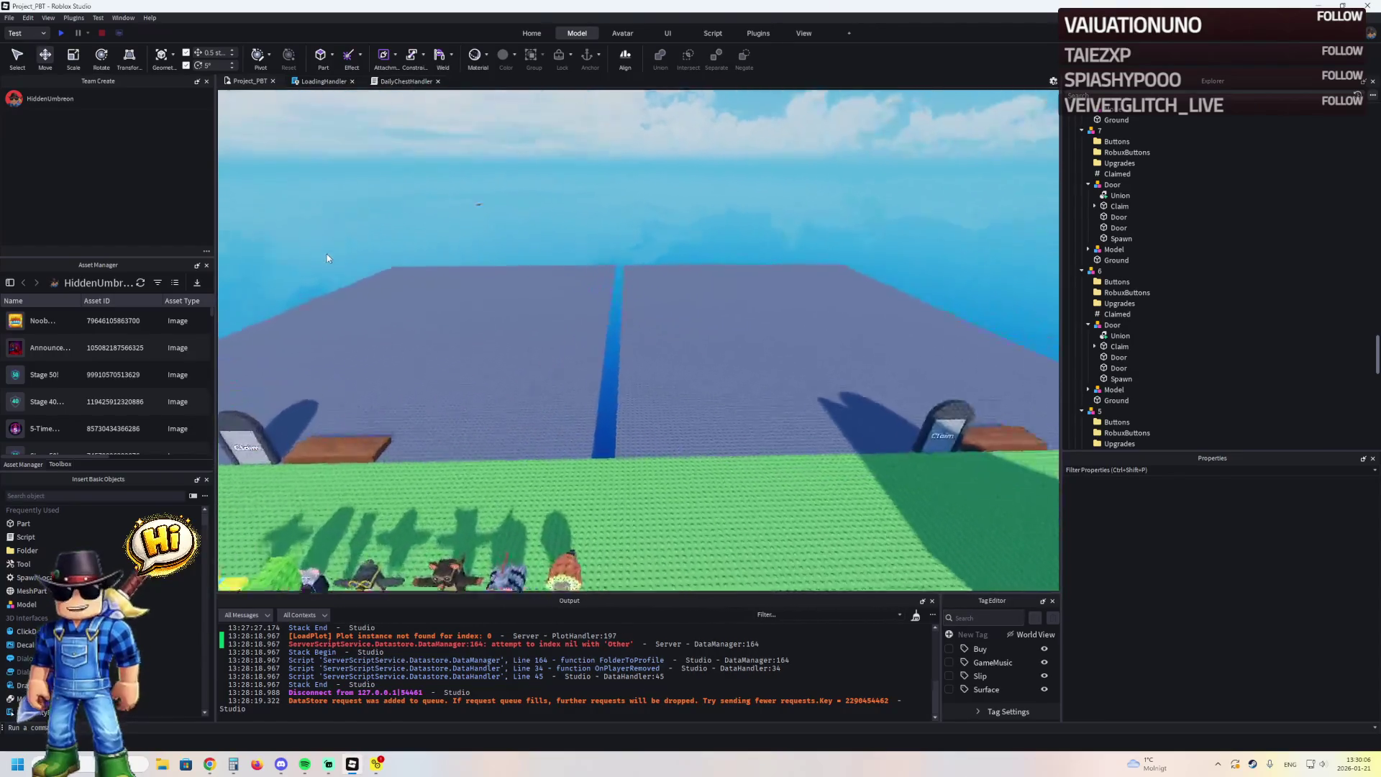
key("Right")
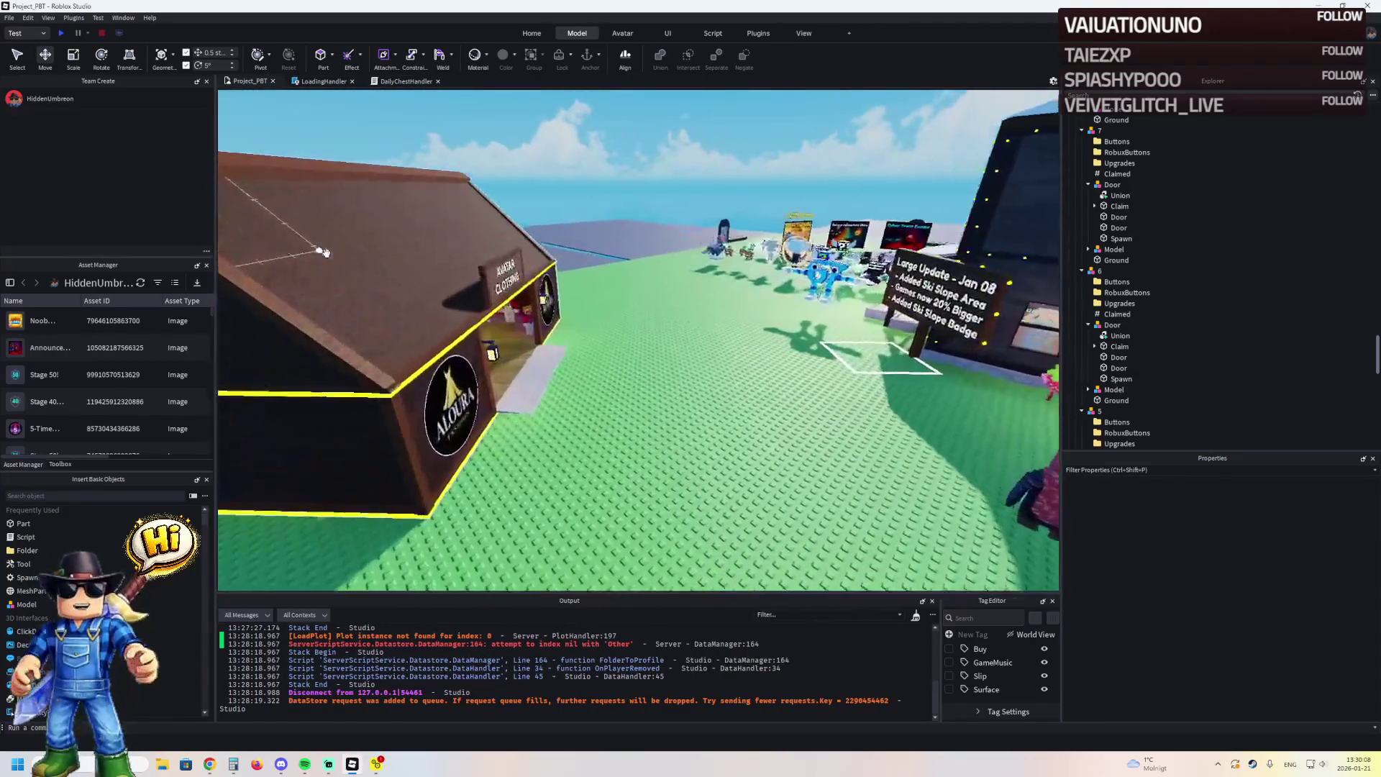
key("w")
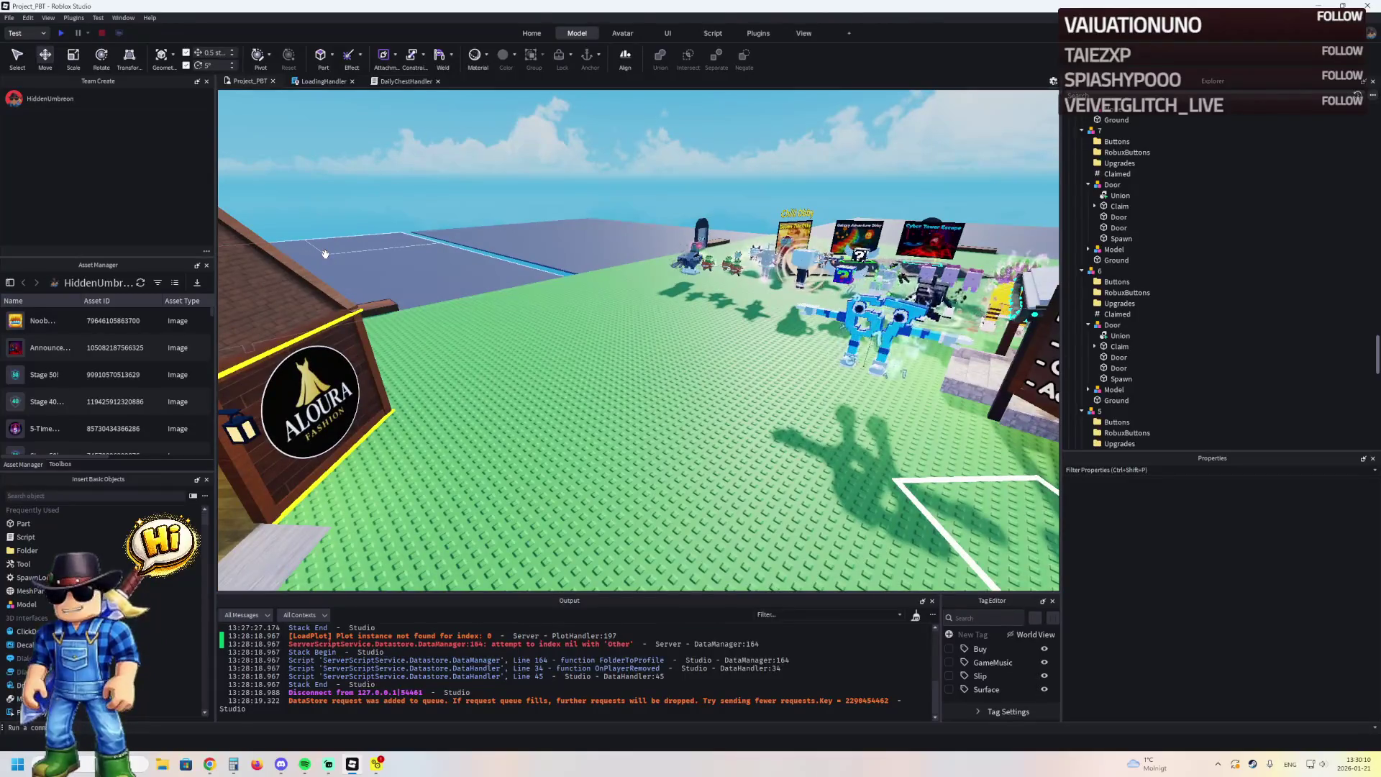
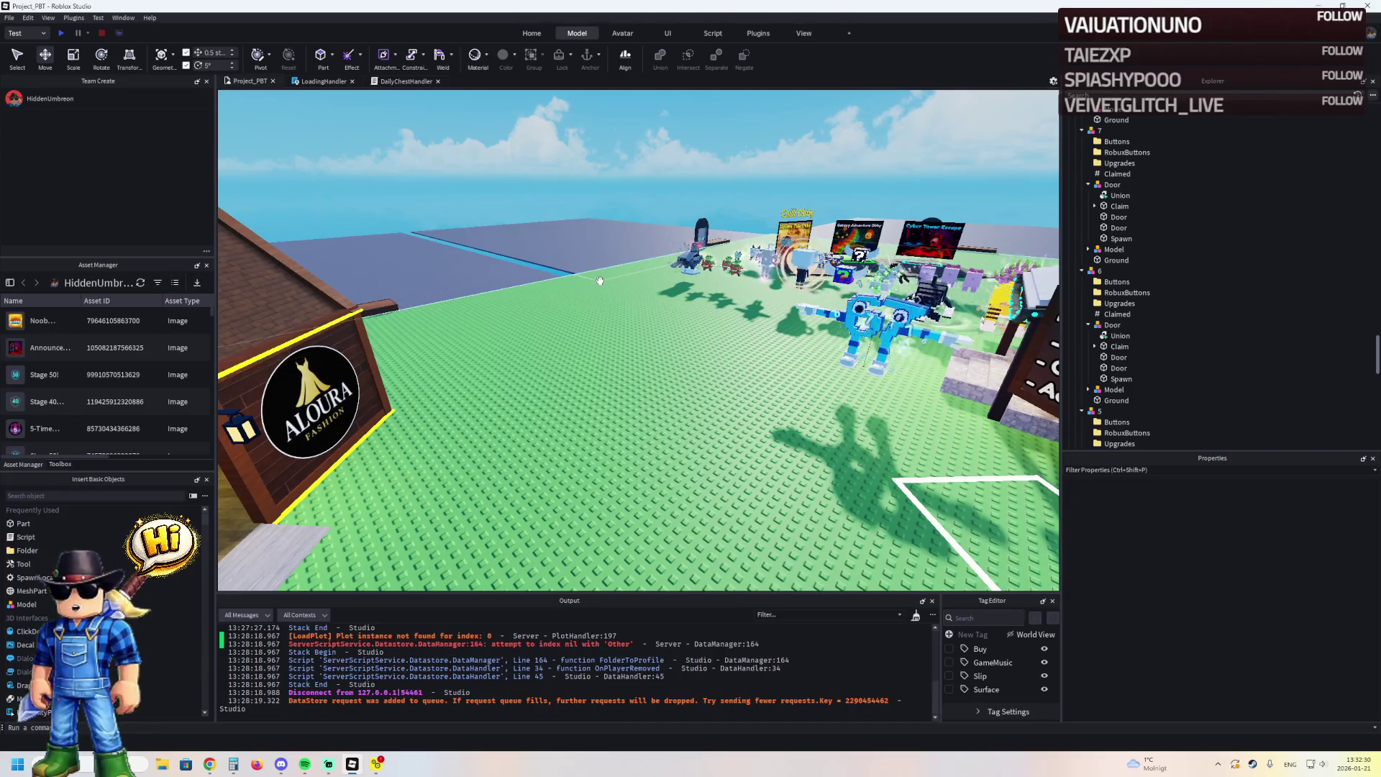
Fly the view across the lobby to the house plot and select the house model
key("w")
key("d")
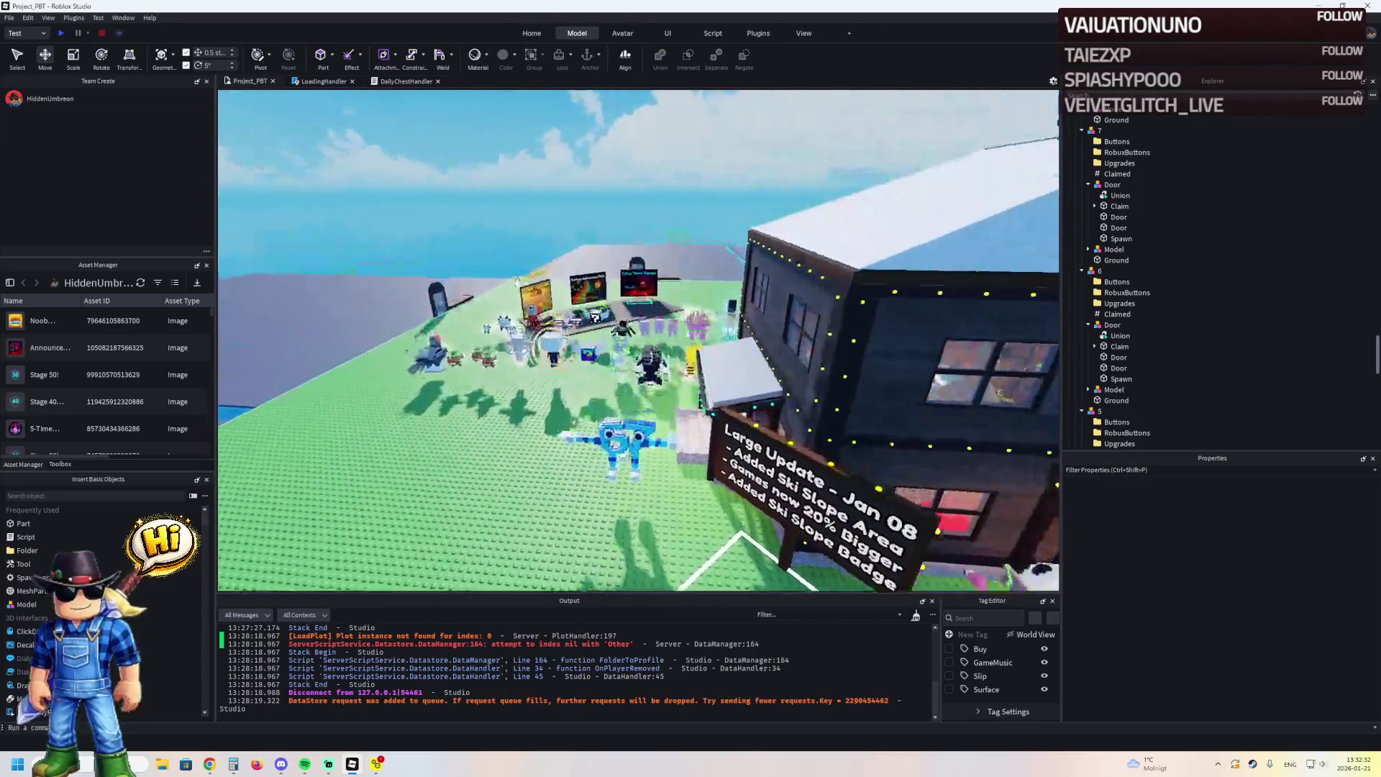
key("w")
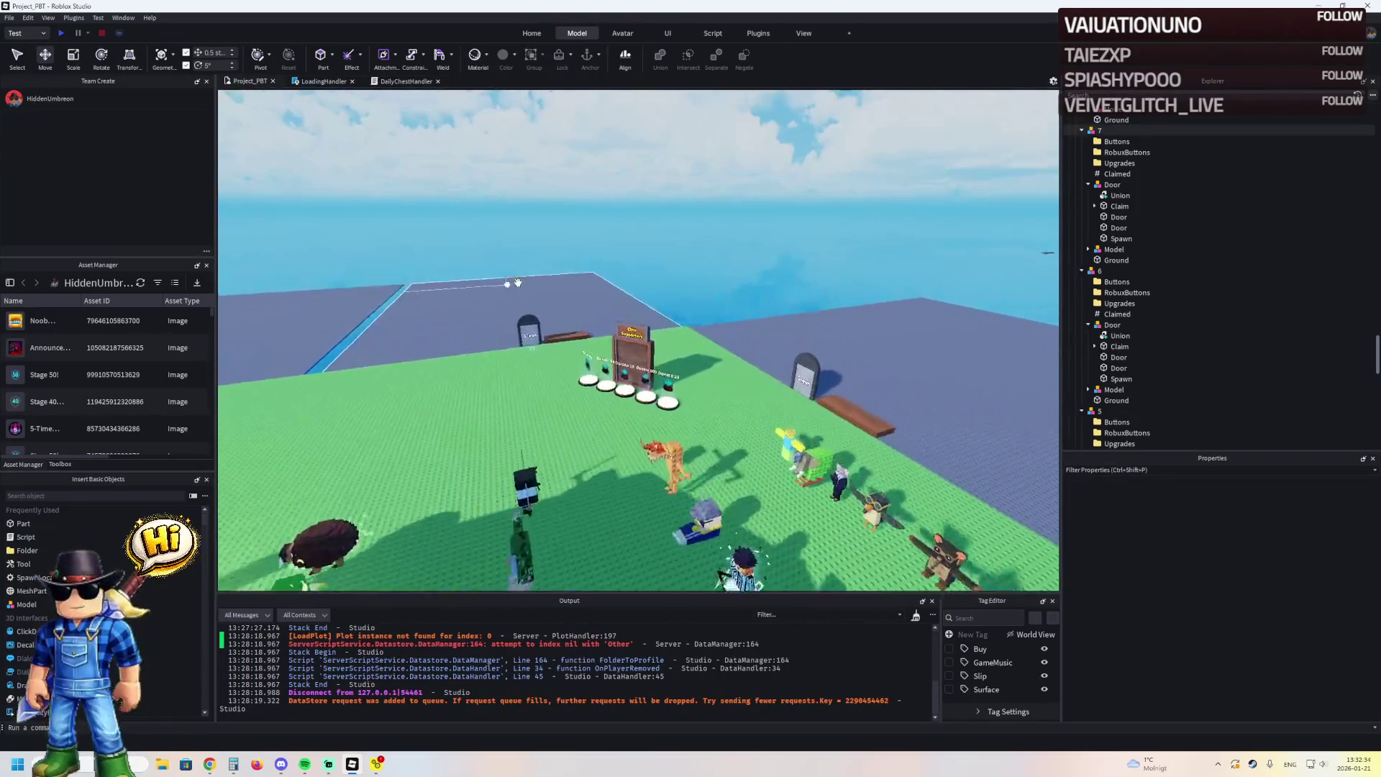
key("w")
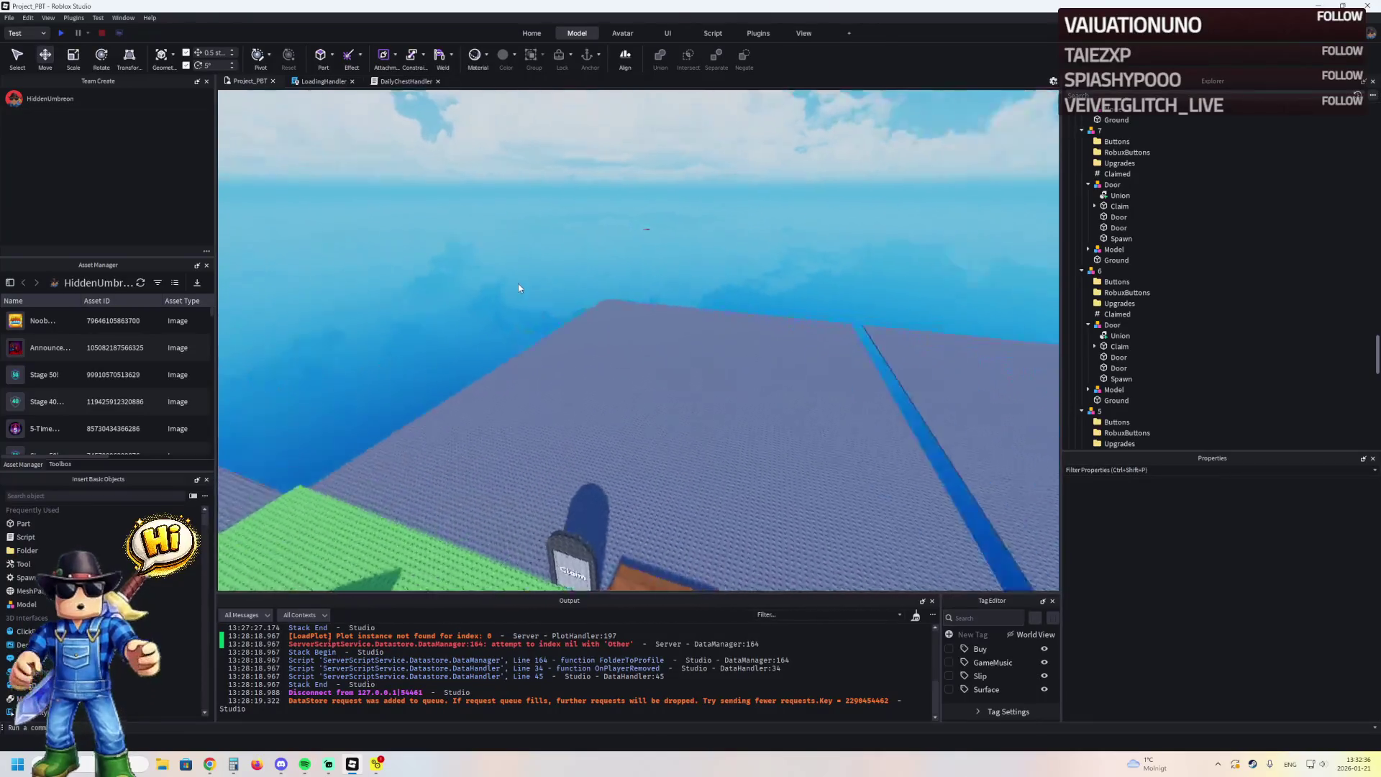
key("f")
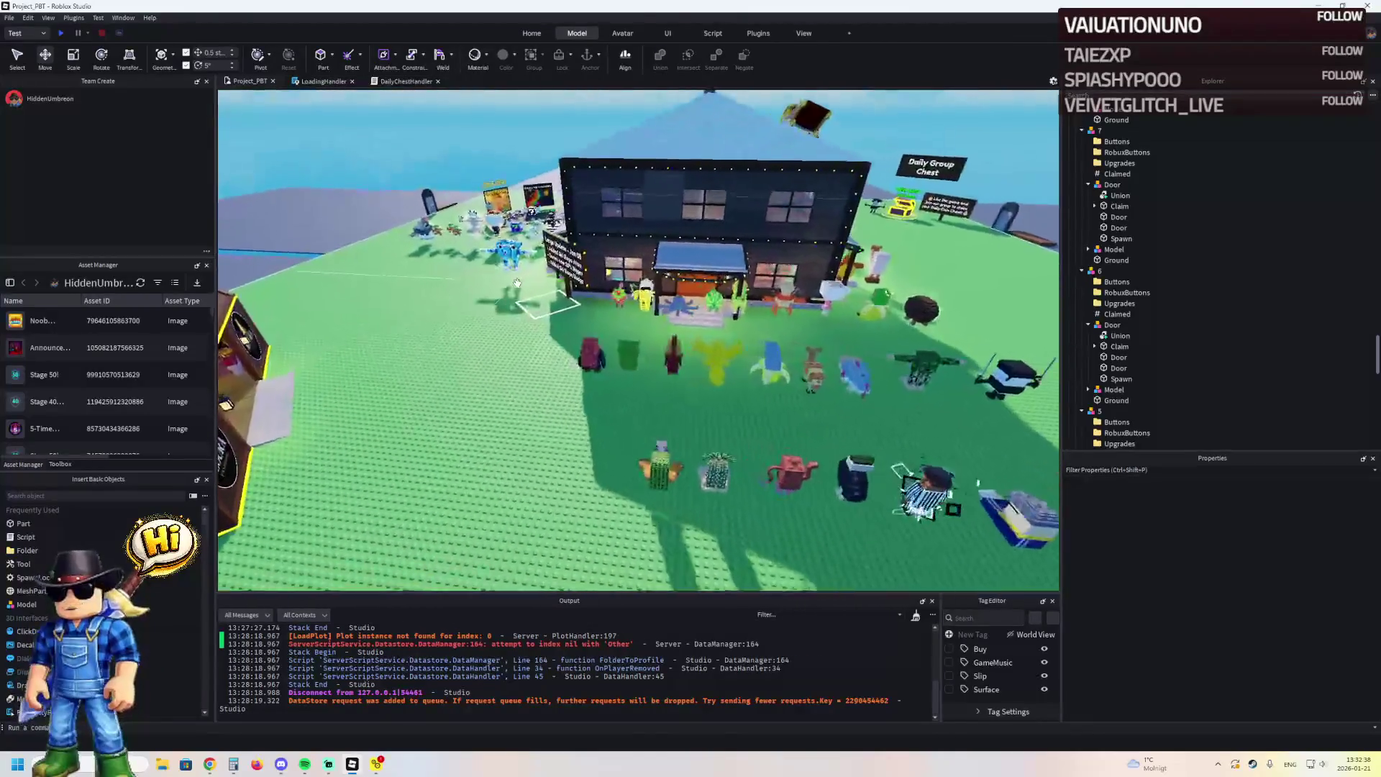
key("d")
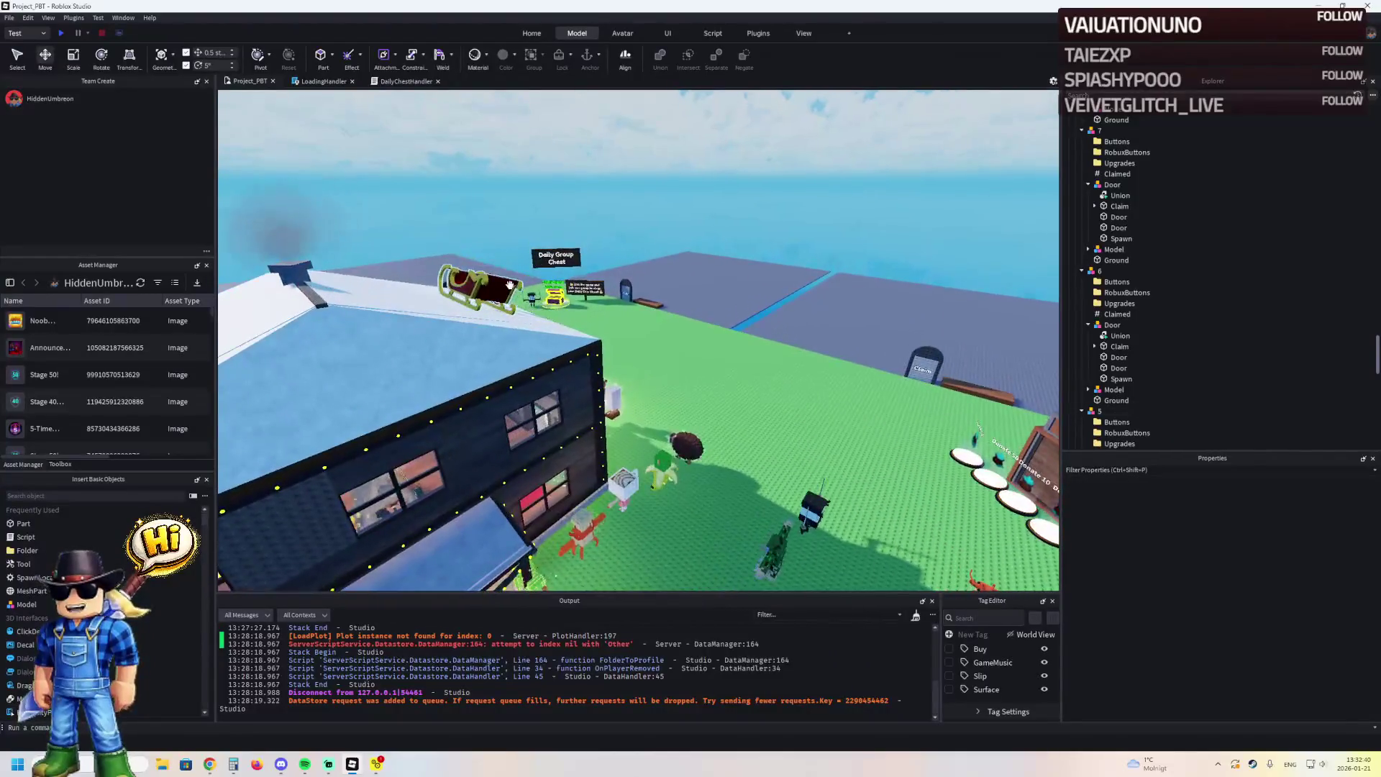
left_click(510, 285)
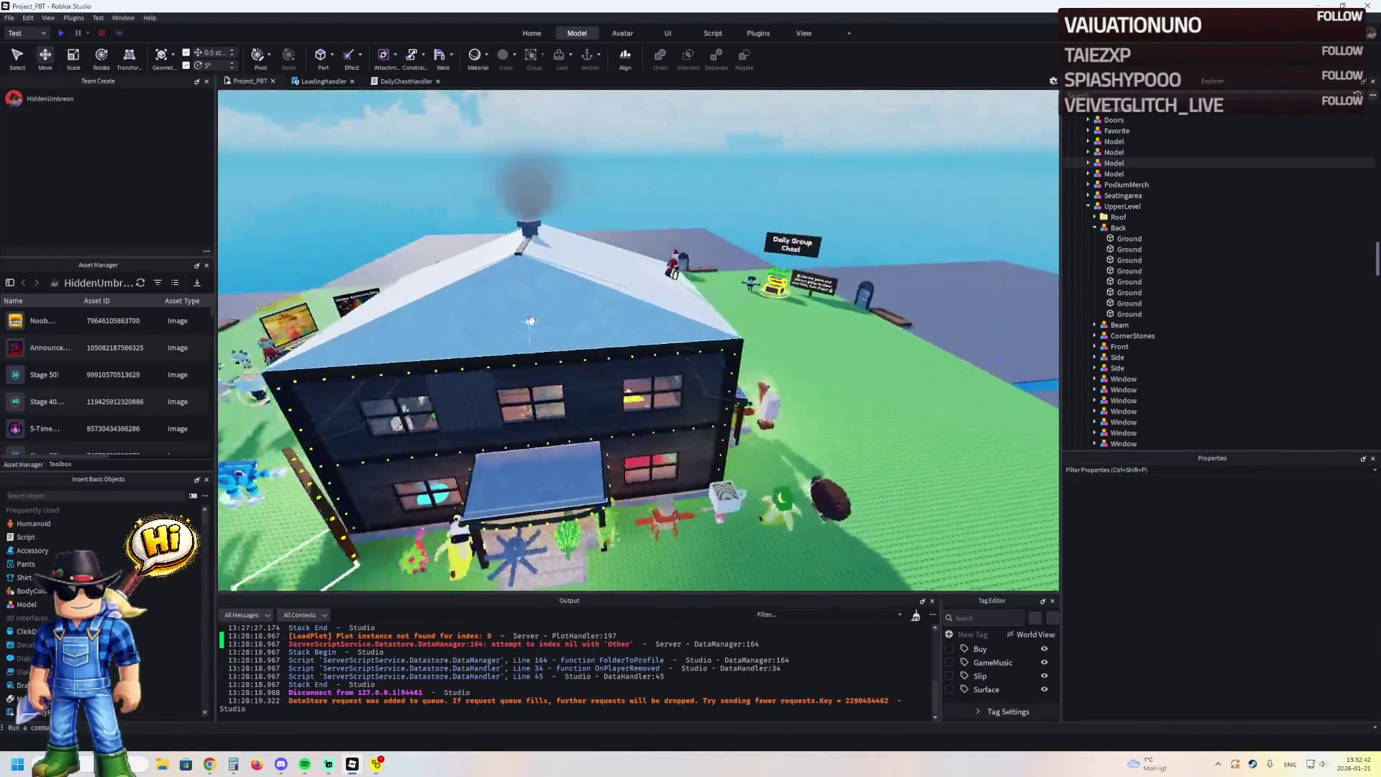
key("s")
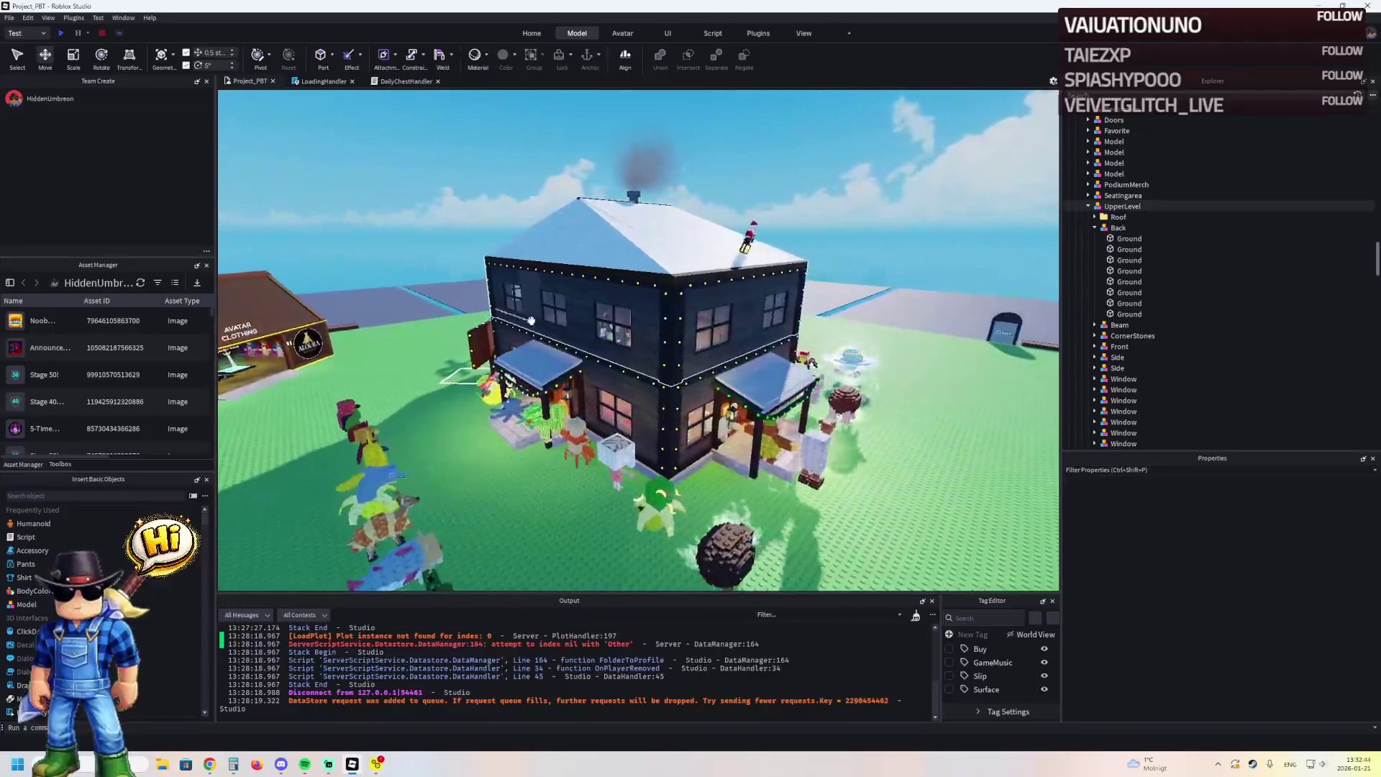
key("w")
left_click(547, 310)
Delete the house Roof, the UpperLevel and a leftover house model
left_click(1120, 216)
key("Delete")
left_click(597, 255)
key("Delete")
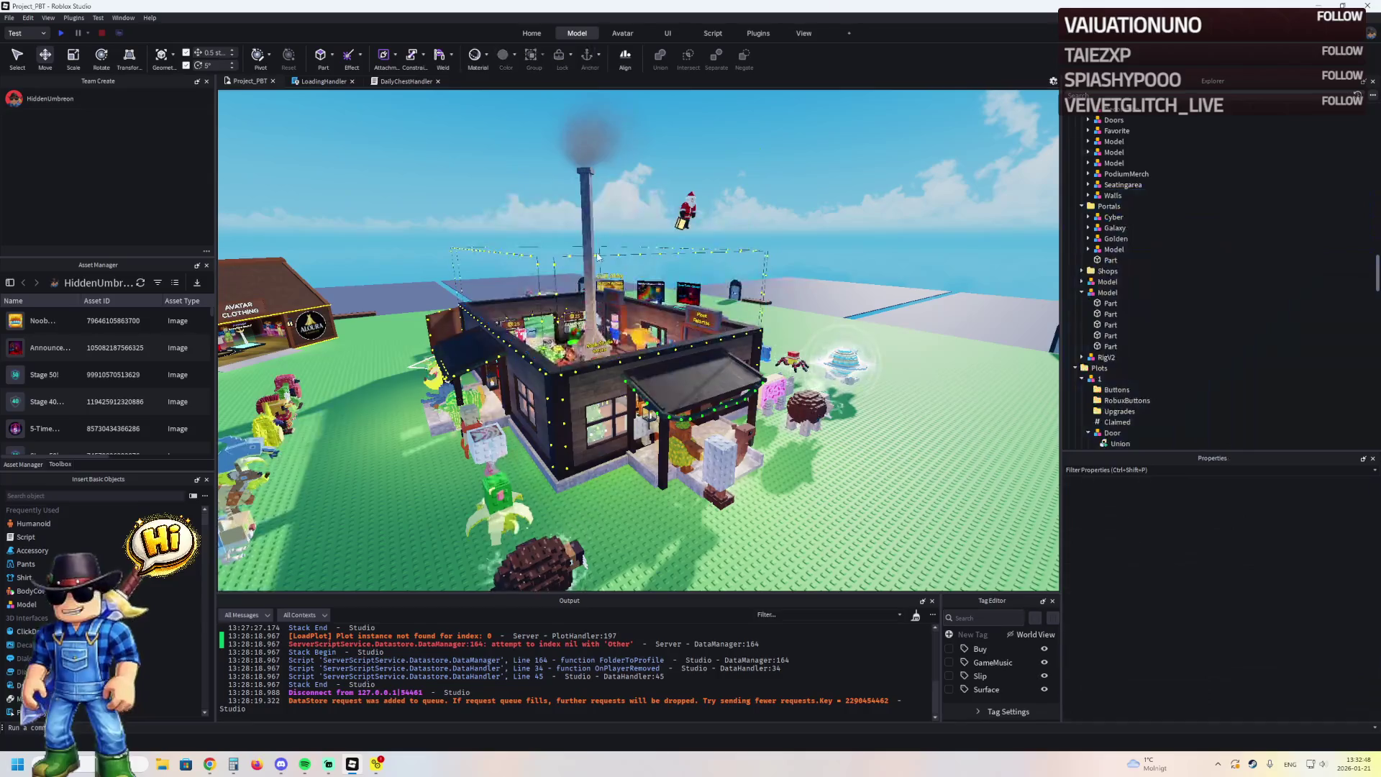
left_click(599, 366)
key("Delete")
Move the Leaderboards folder out of House and into Ground in Explorer
left_click(1112, 184)
scroll(1125, 215, "up", 5)
left_click(1098, 166)
left_click_drag(1119, 175, 1110, 143)
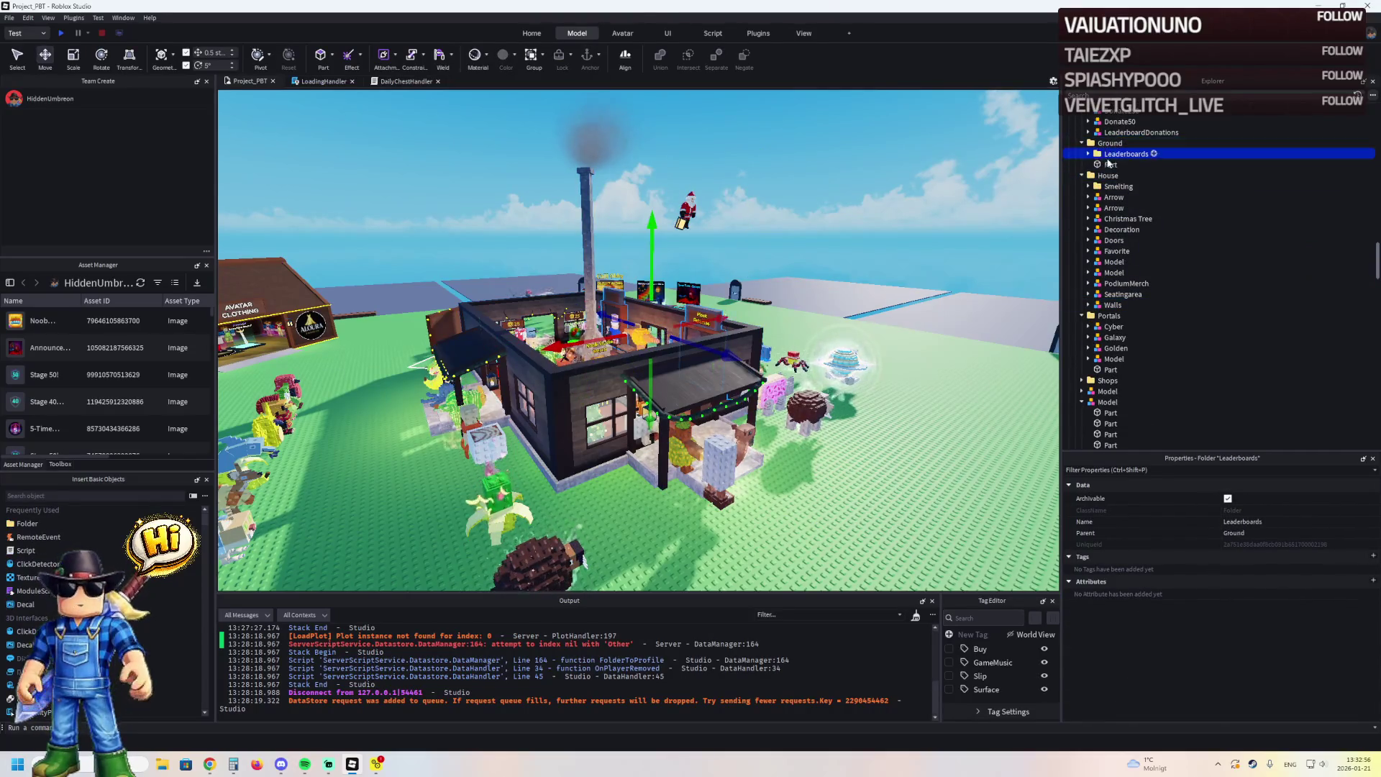
Delete the House folder, then undo with Ctrl+Z to restore it
left_click(1108, 176)
key("Delete")
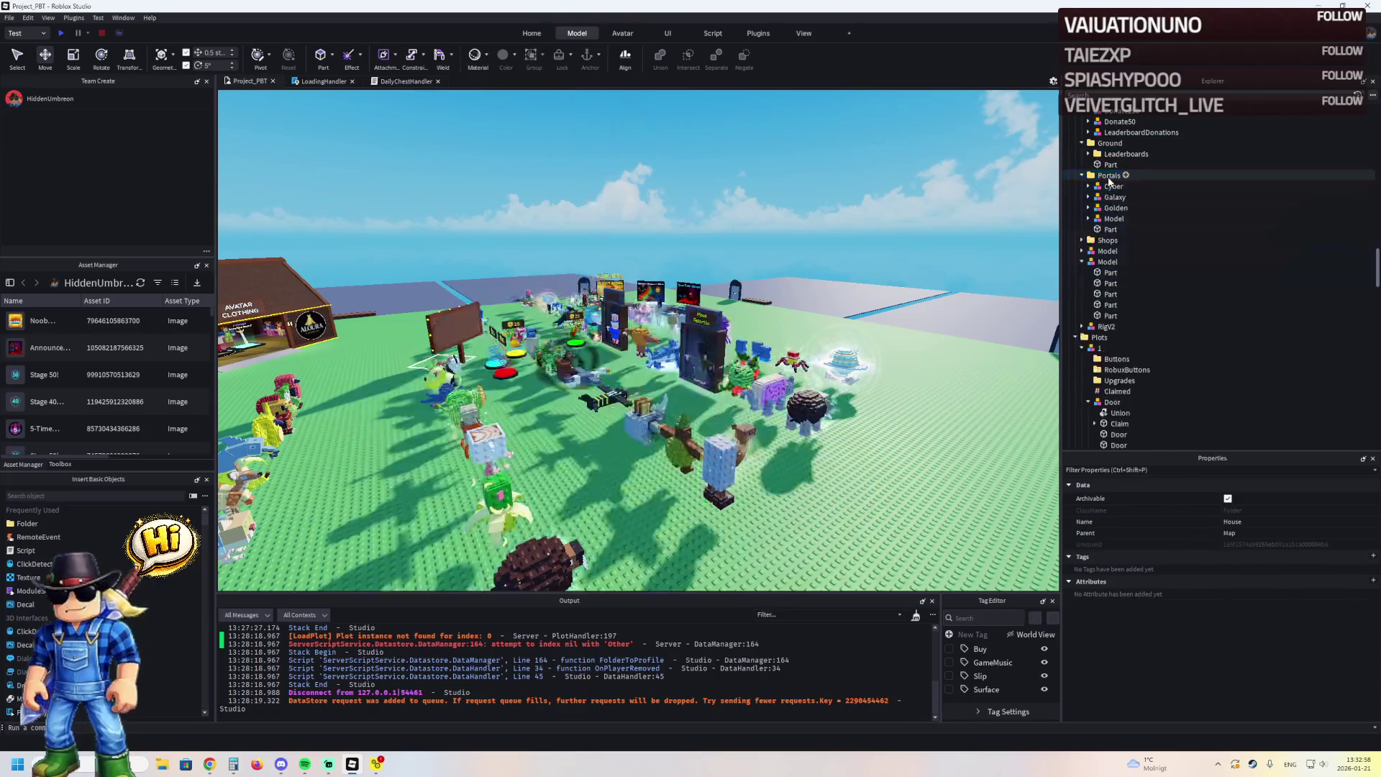
scroll(781, 277, "up", 5)
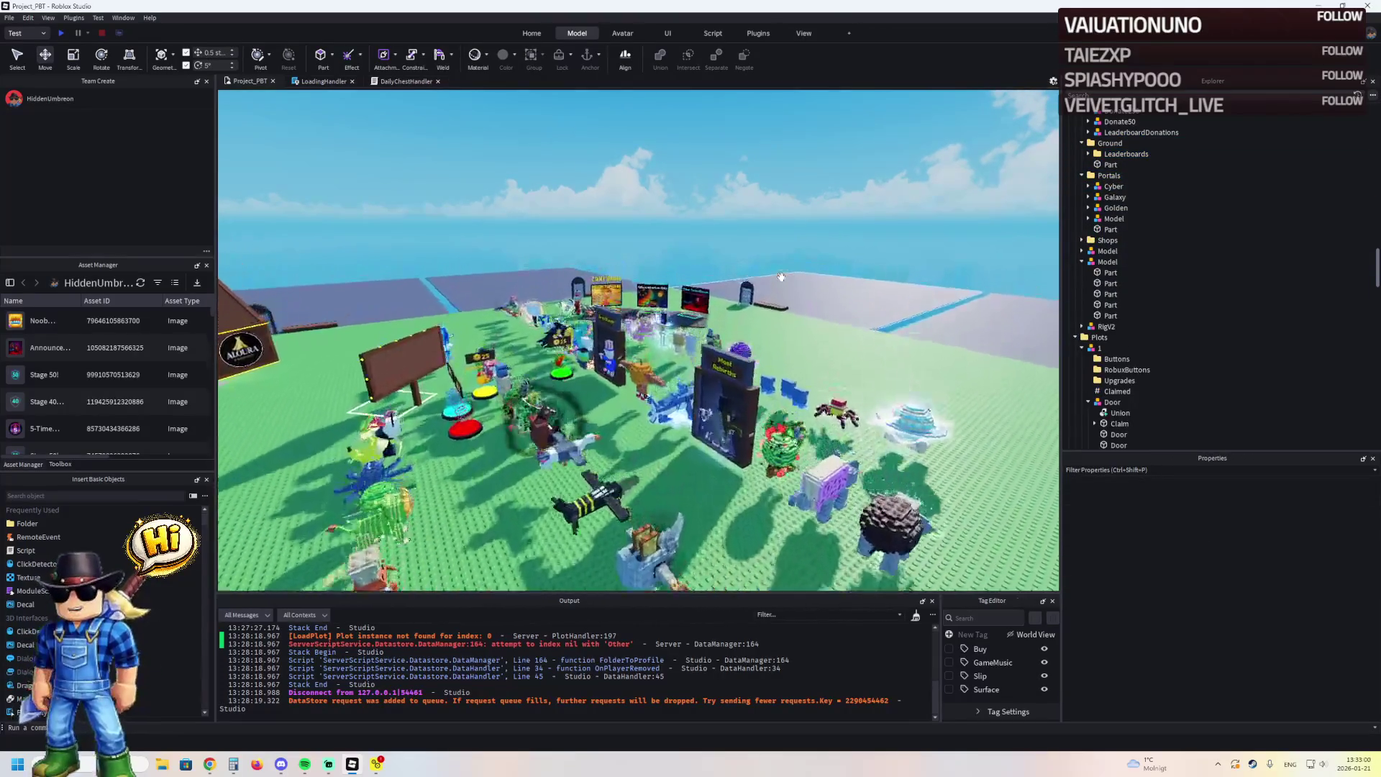
scroll(781, 278, "up", 5)
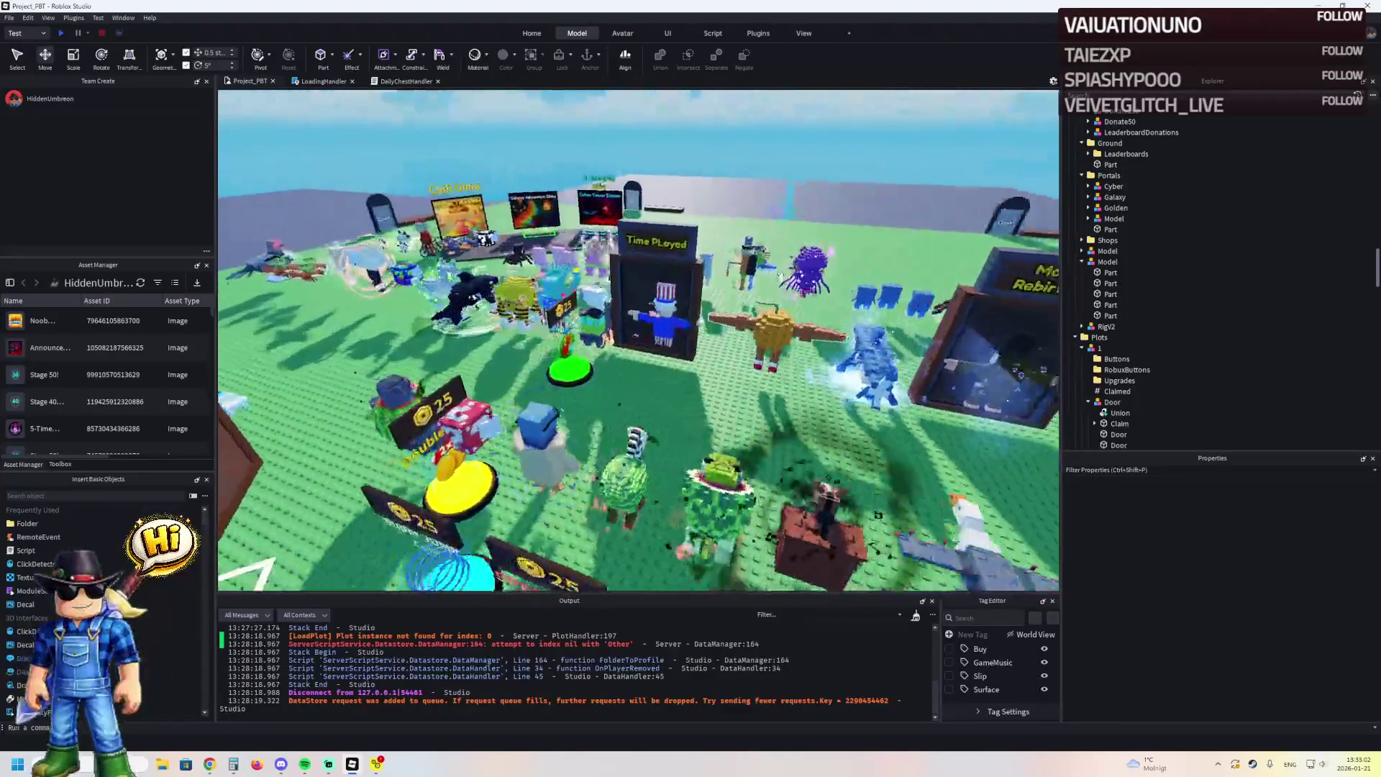
key("ctrl+z")
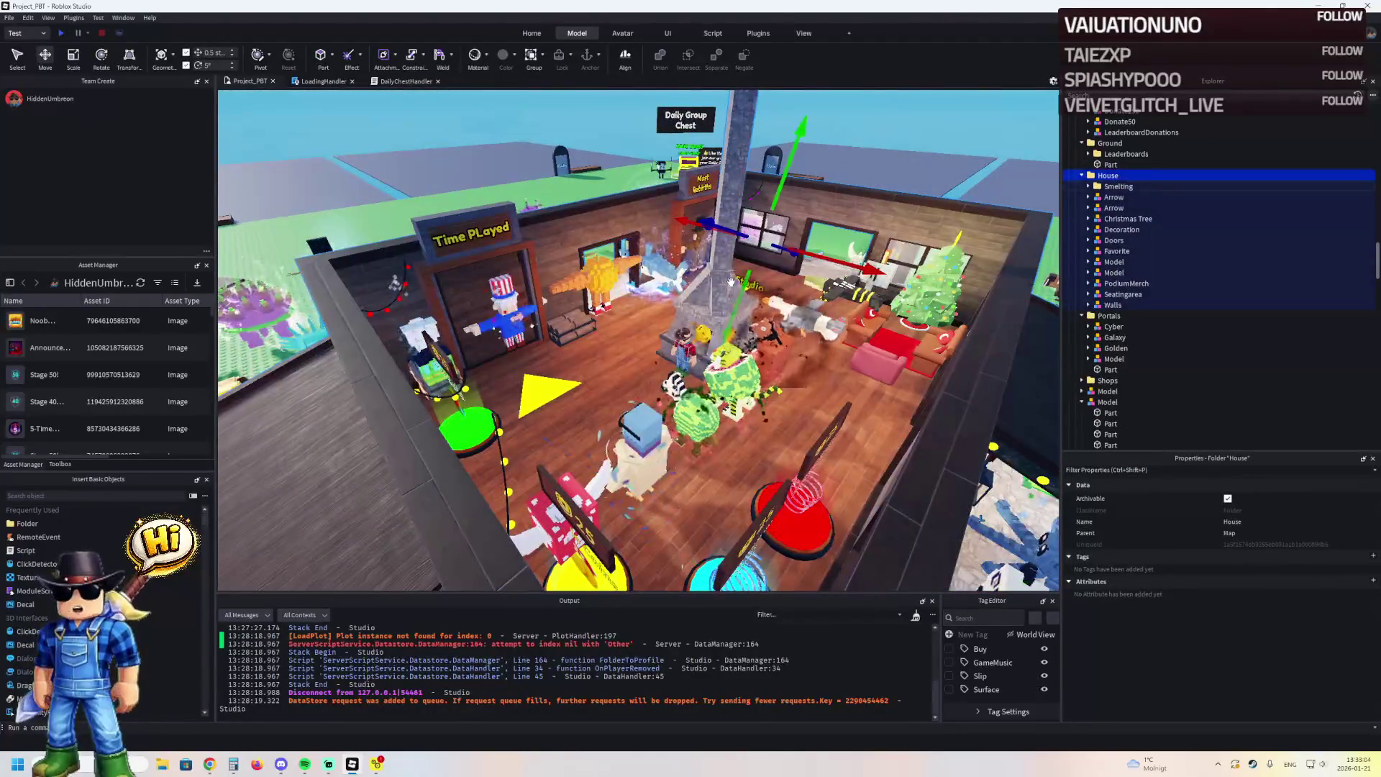
Delete the House, undo to compare, then delete the House folder for good
scroll(730, 281, "up", 4)
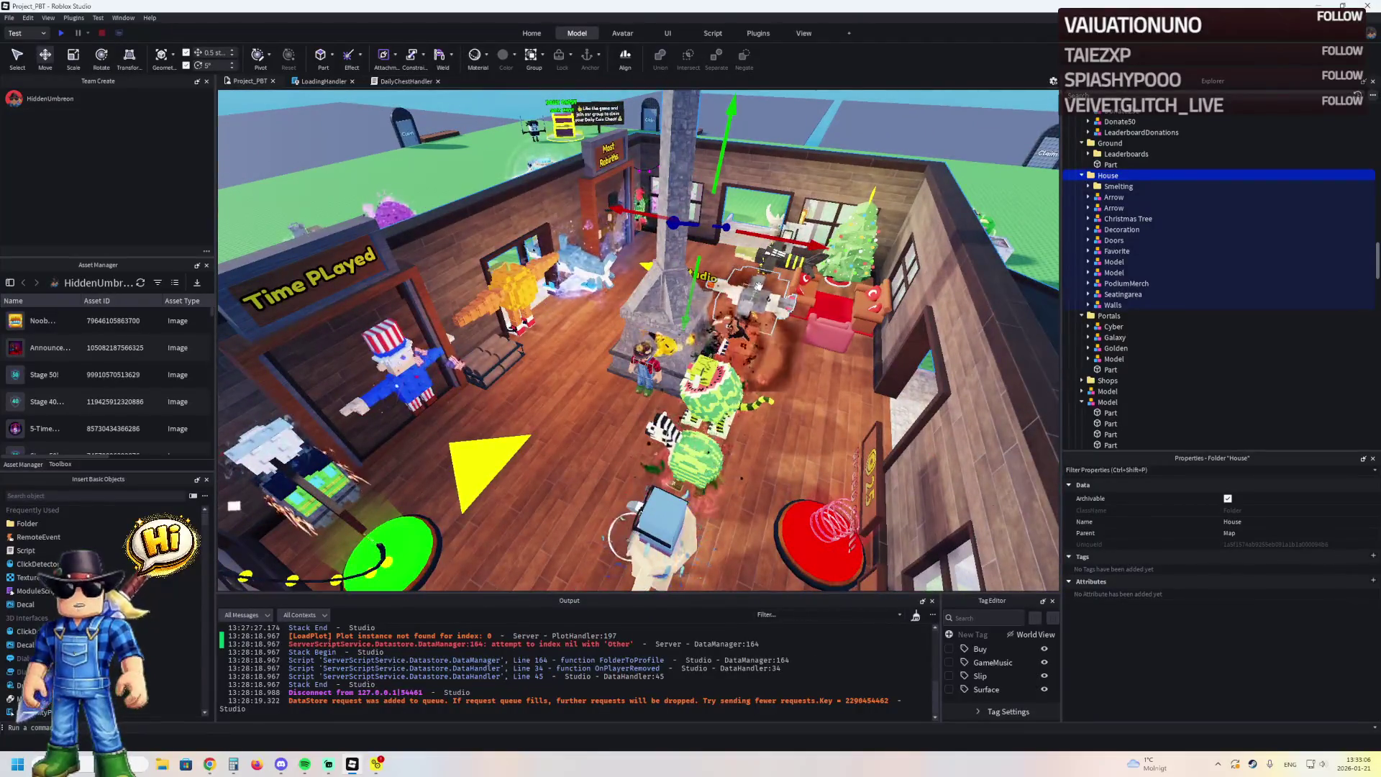
key("Delete")
key("ctrl+z")
scroll(761, 286, "up", 3)
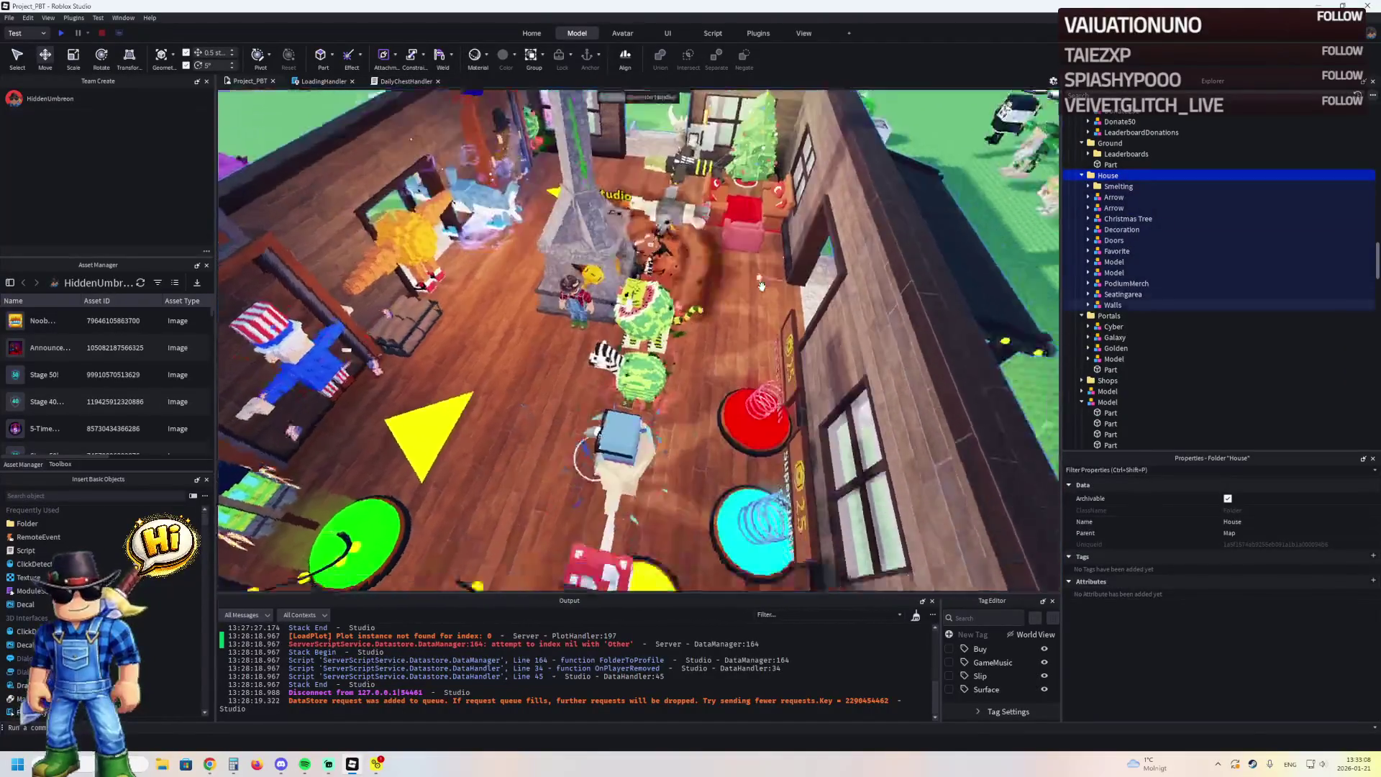
key("a")
key("s")
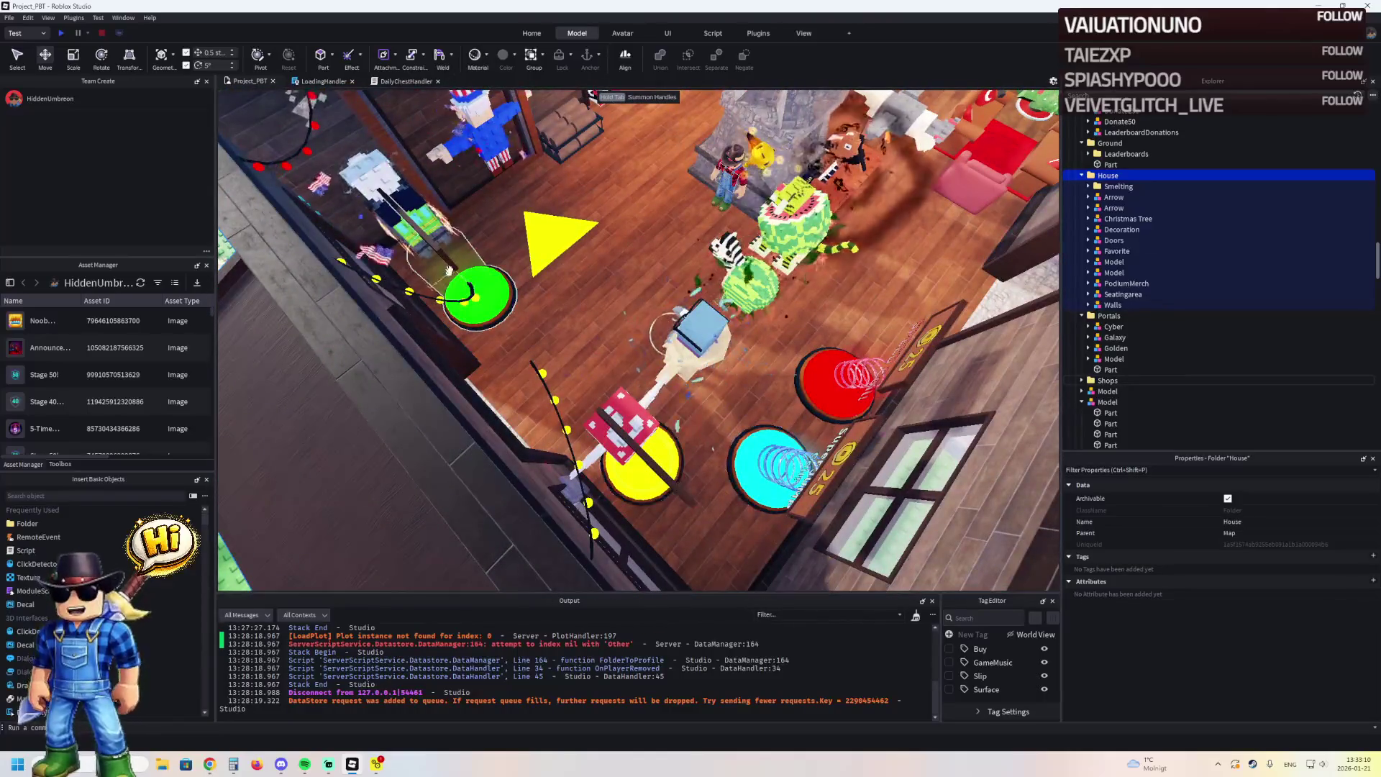
key("Delete")
Fly the camera around the lobby to inspect the pets, Most Rebirths board and Daily Group Chest
scroll(608, 293, "down", 5)
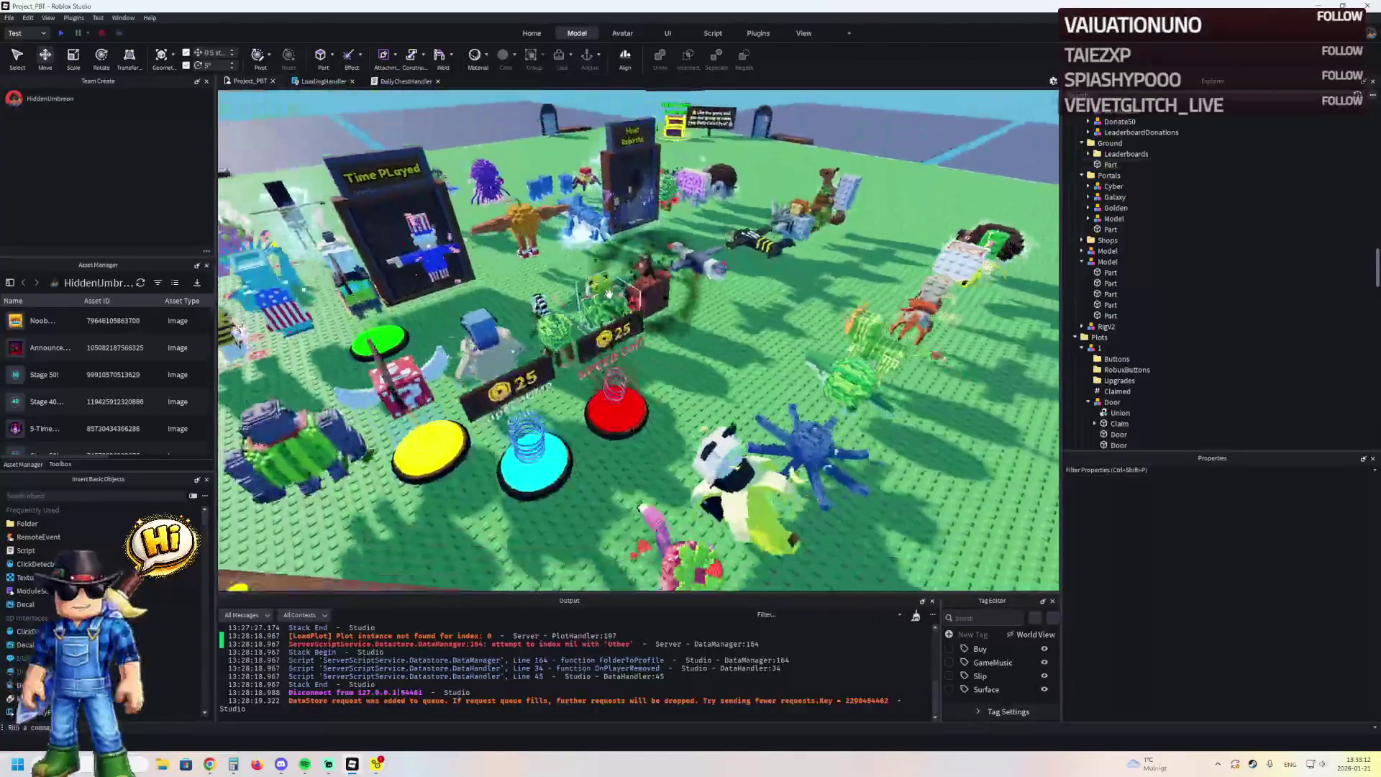
key("q")
key("s")
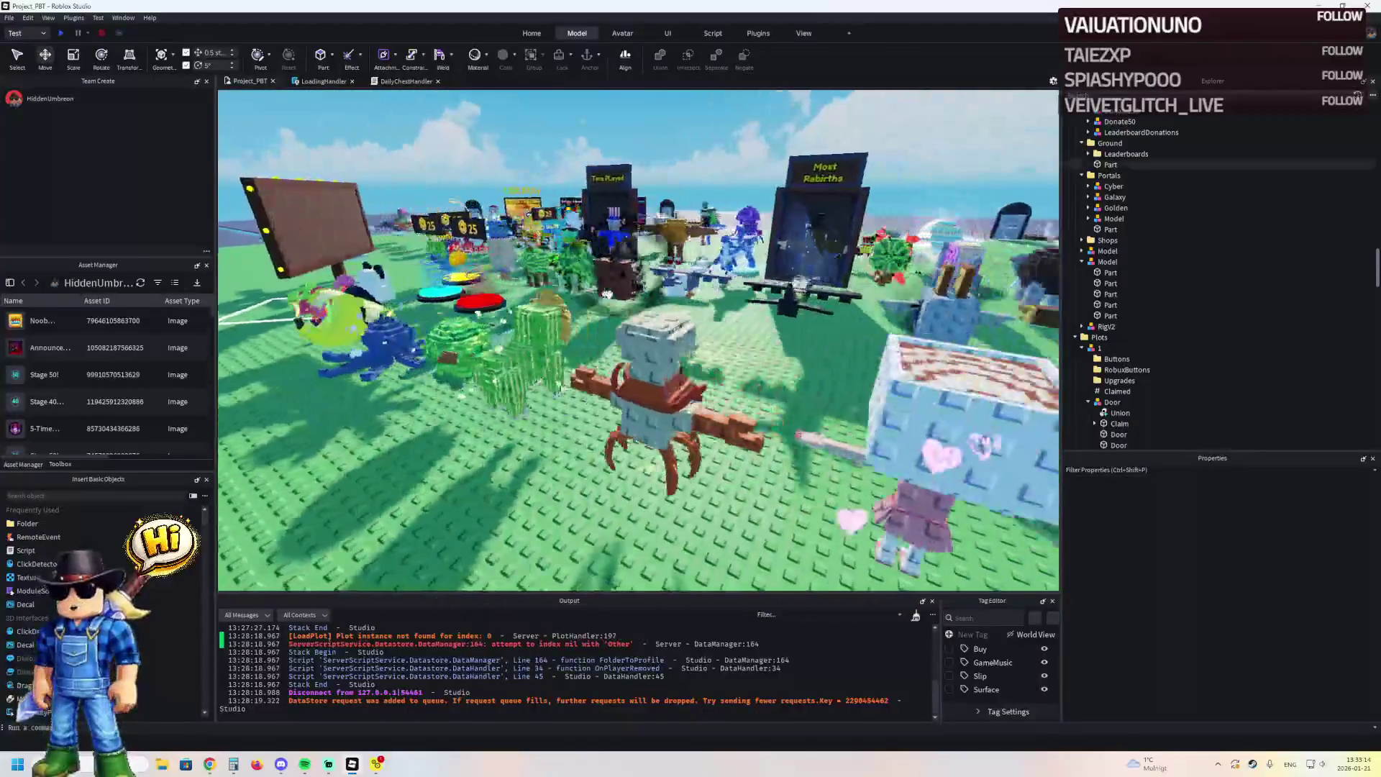
key("s")
key("e")
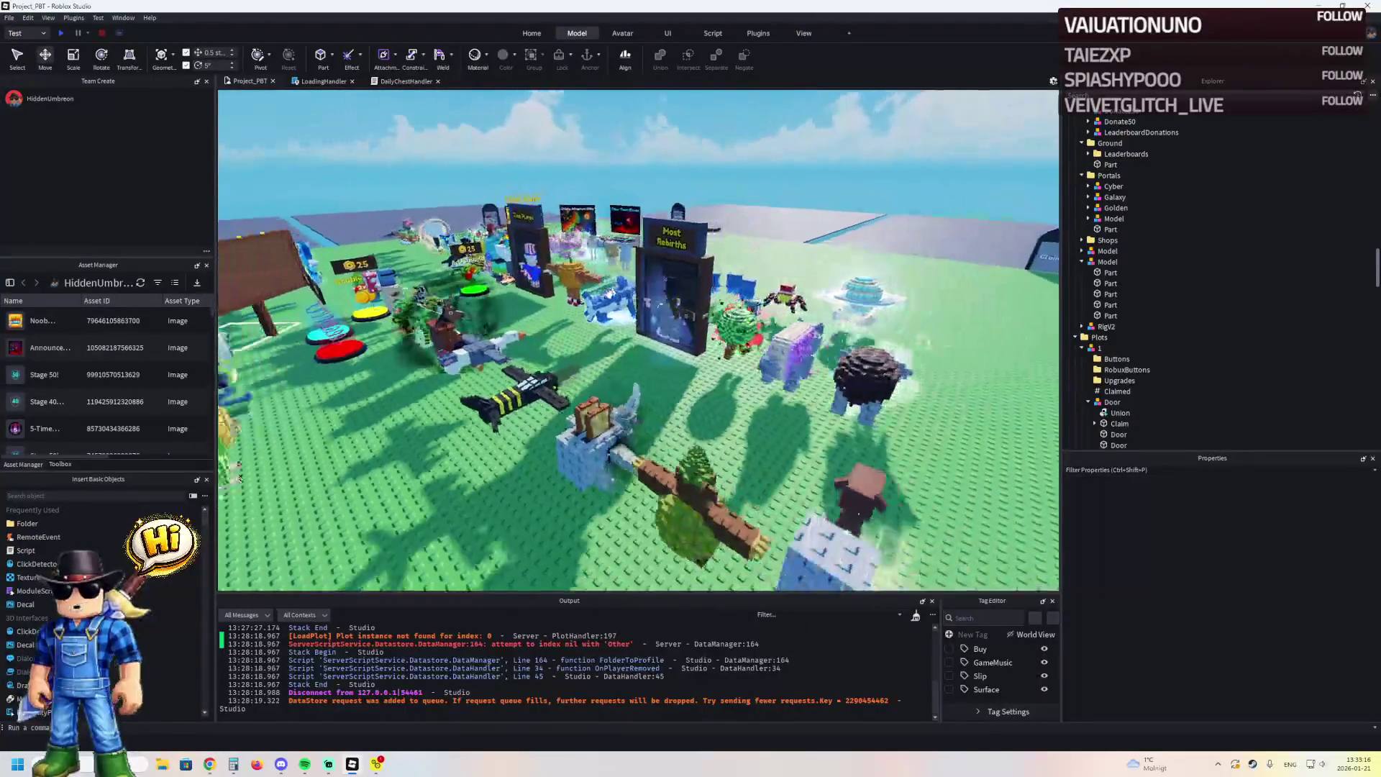
key("s")
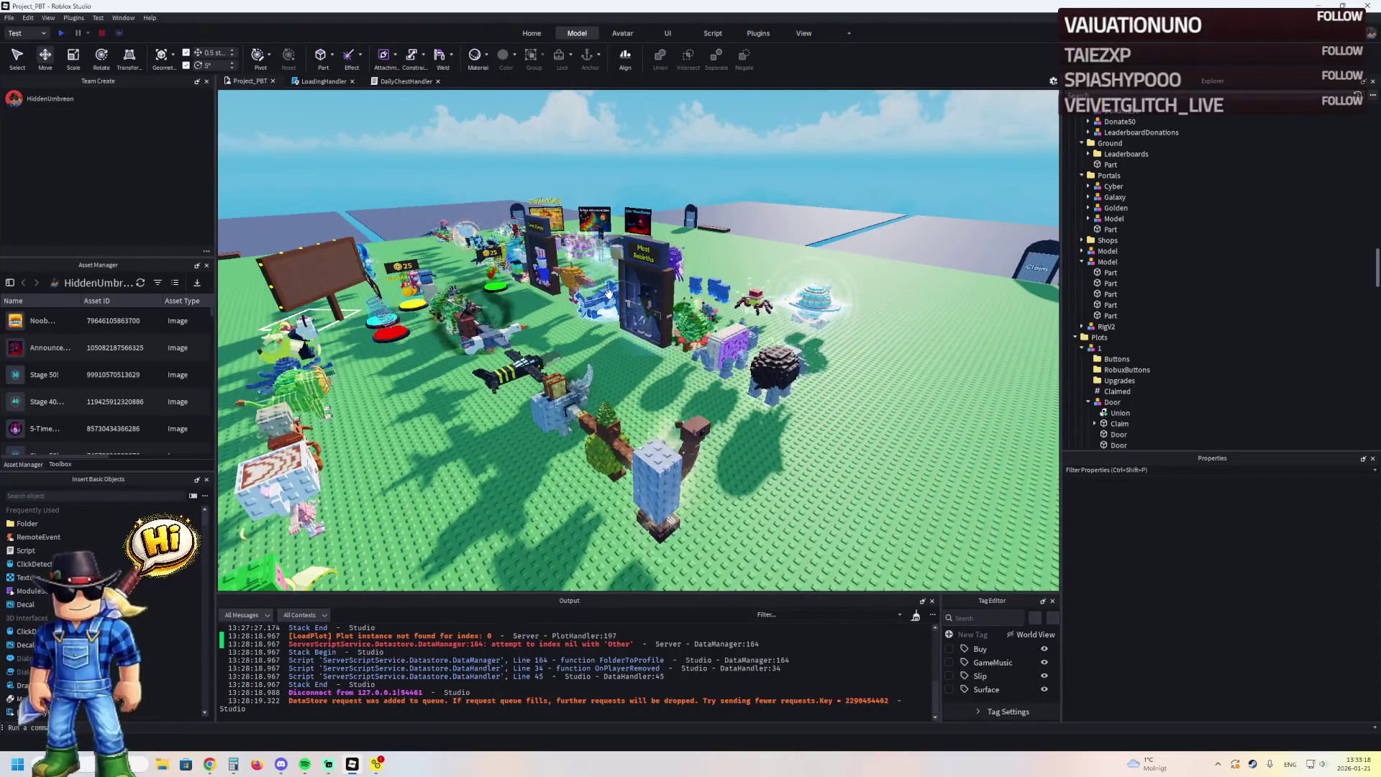
key("w")
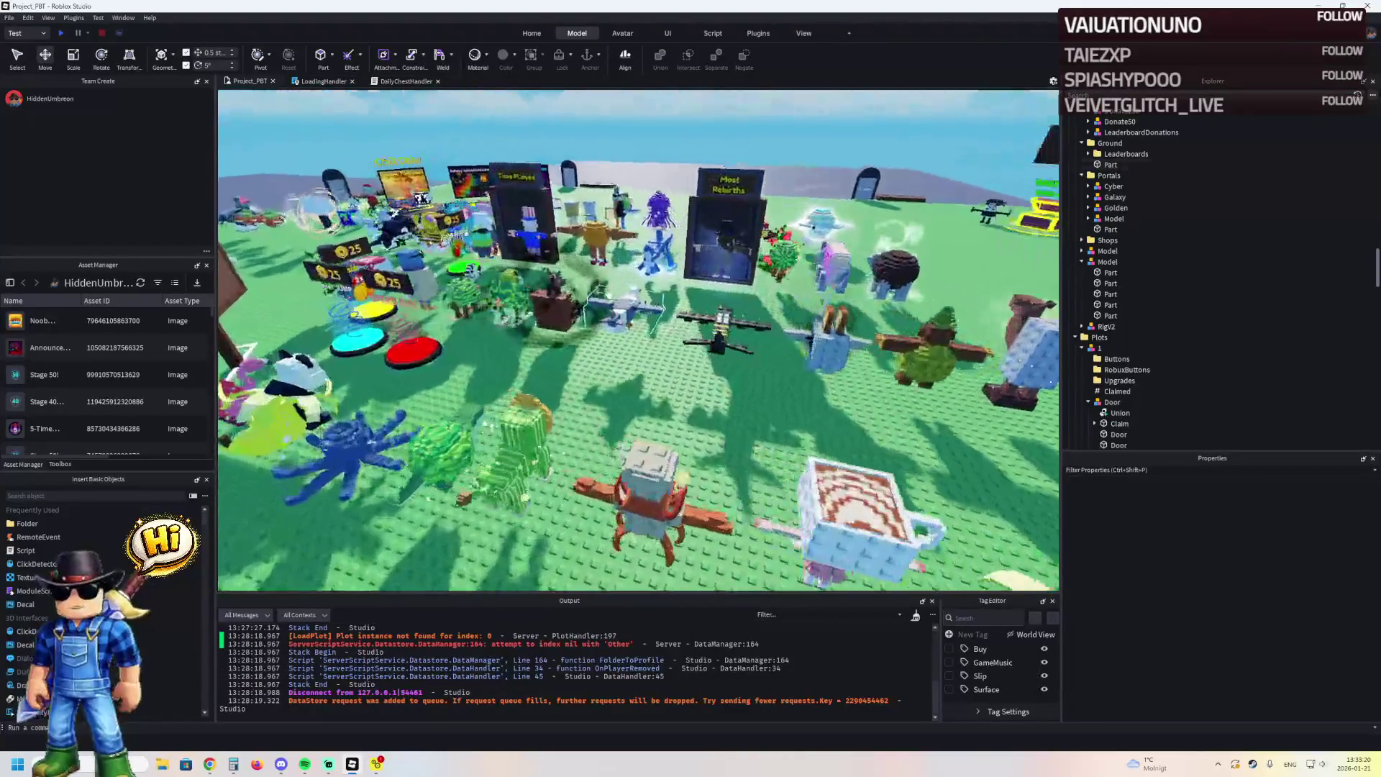
key("e")
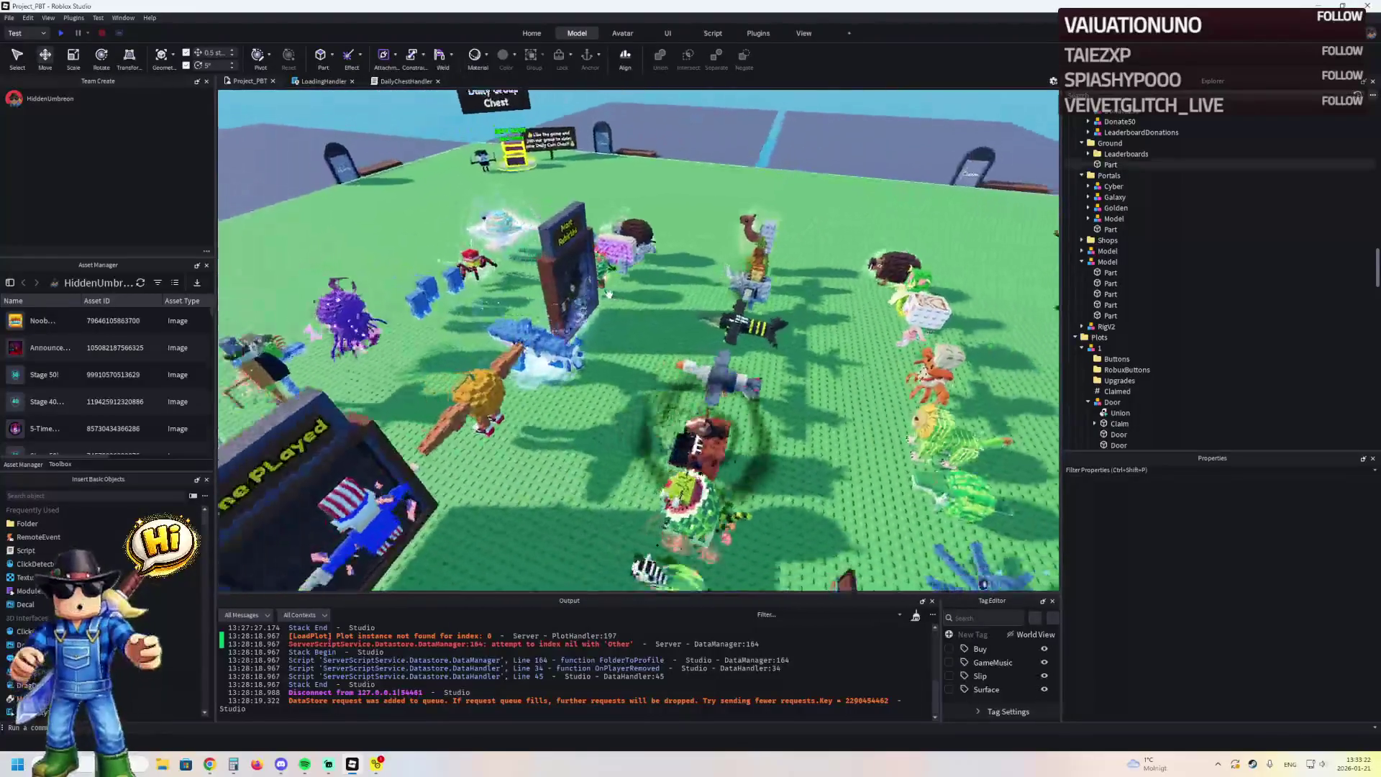
key("s")
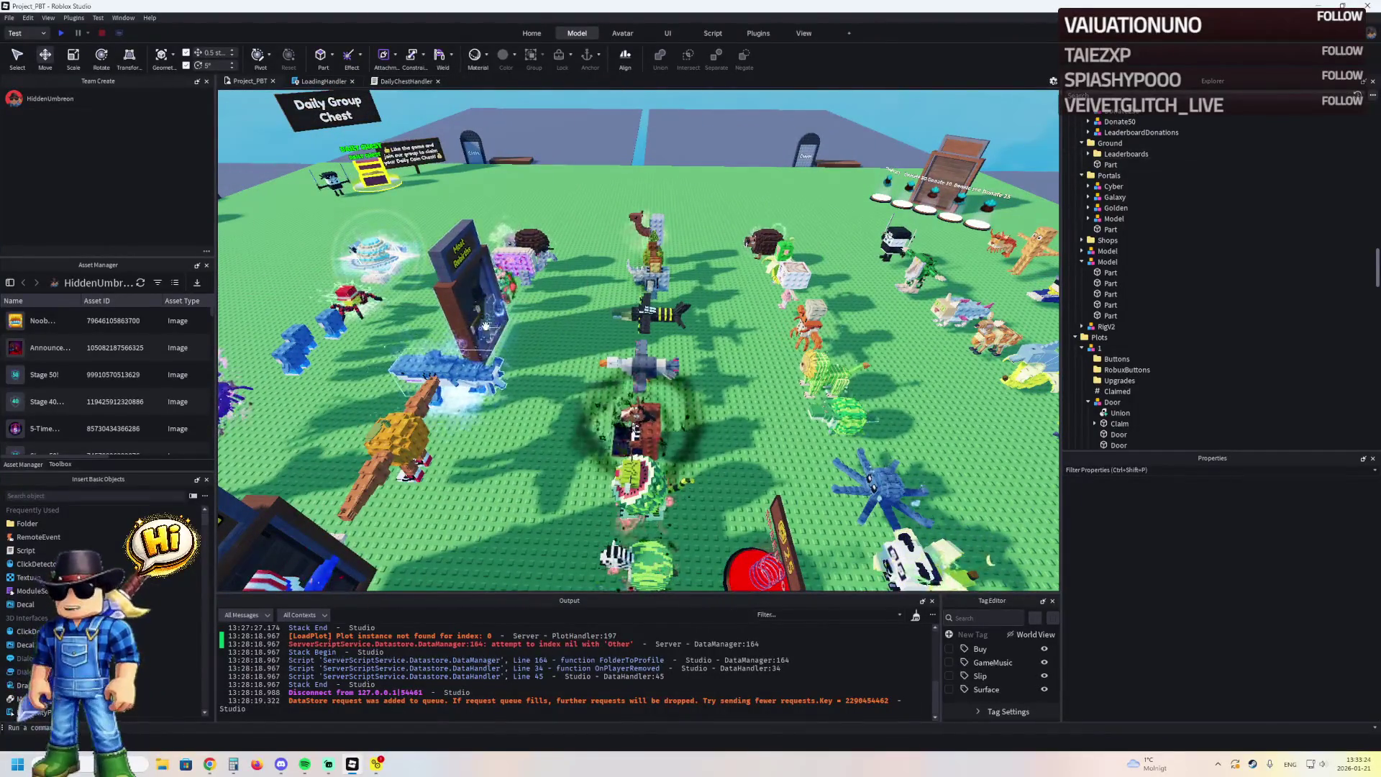
left_click(9, 18)
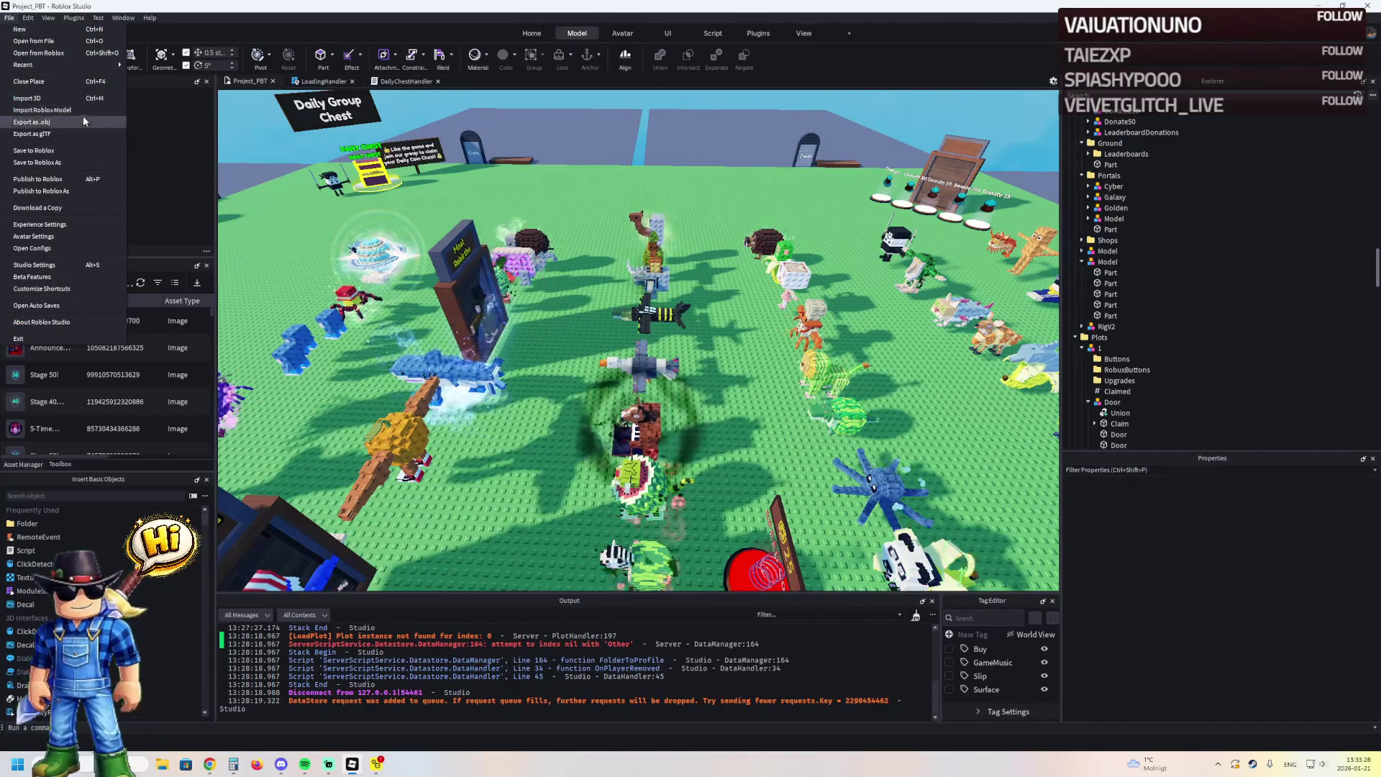
mouse_move(83, 63)
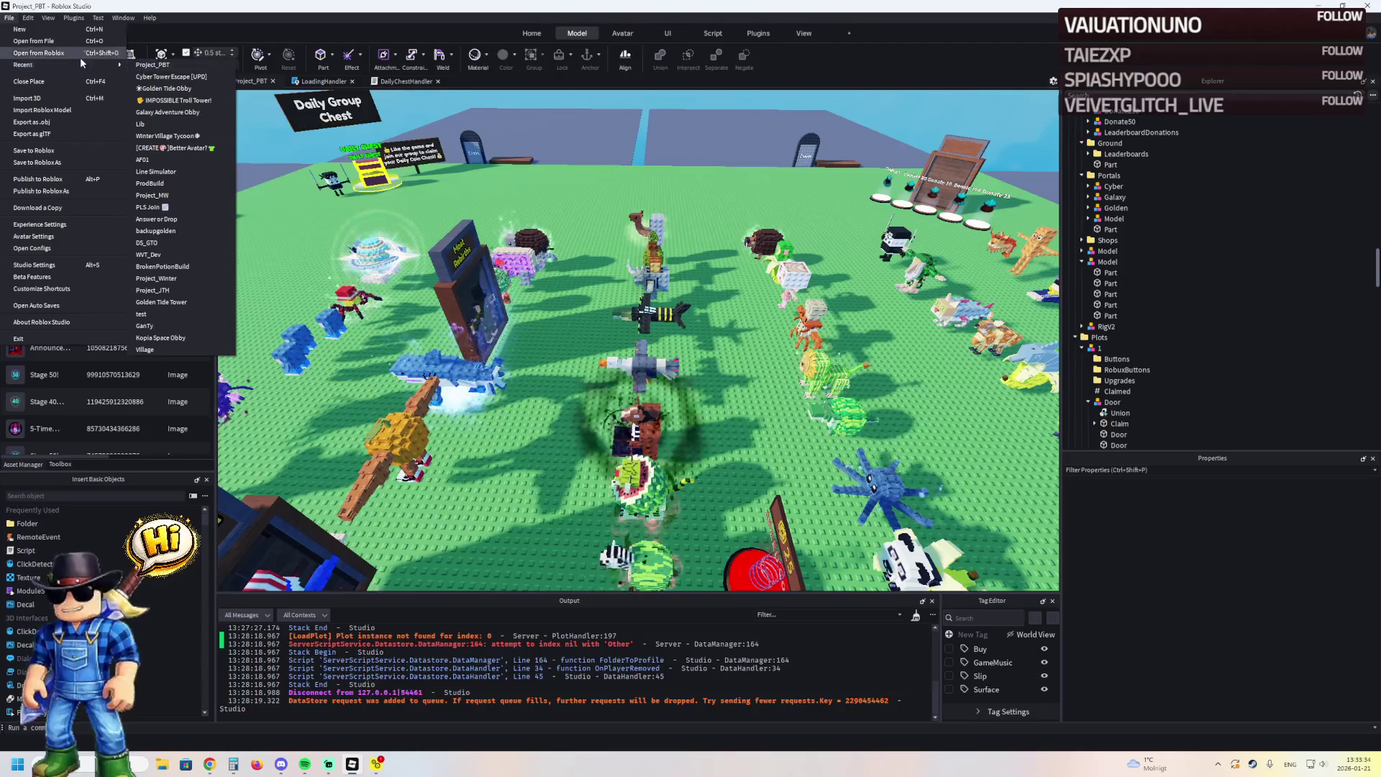
left_click(84, 53)
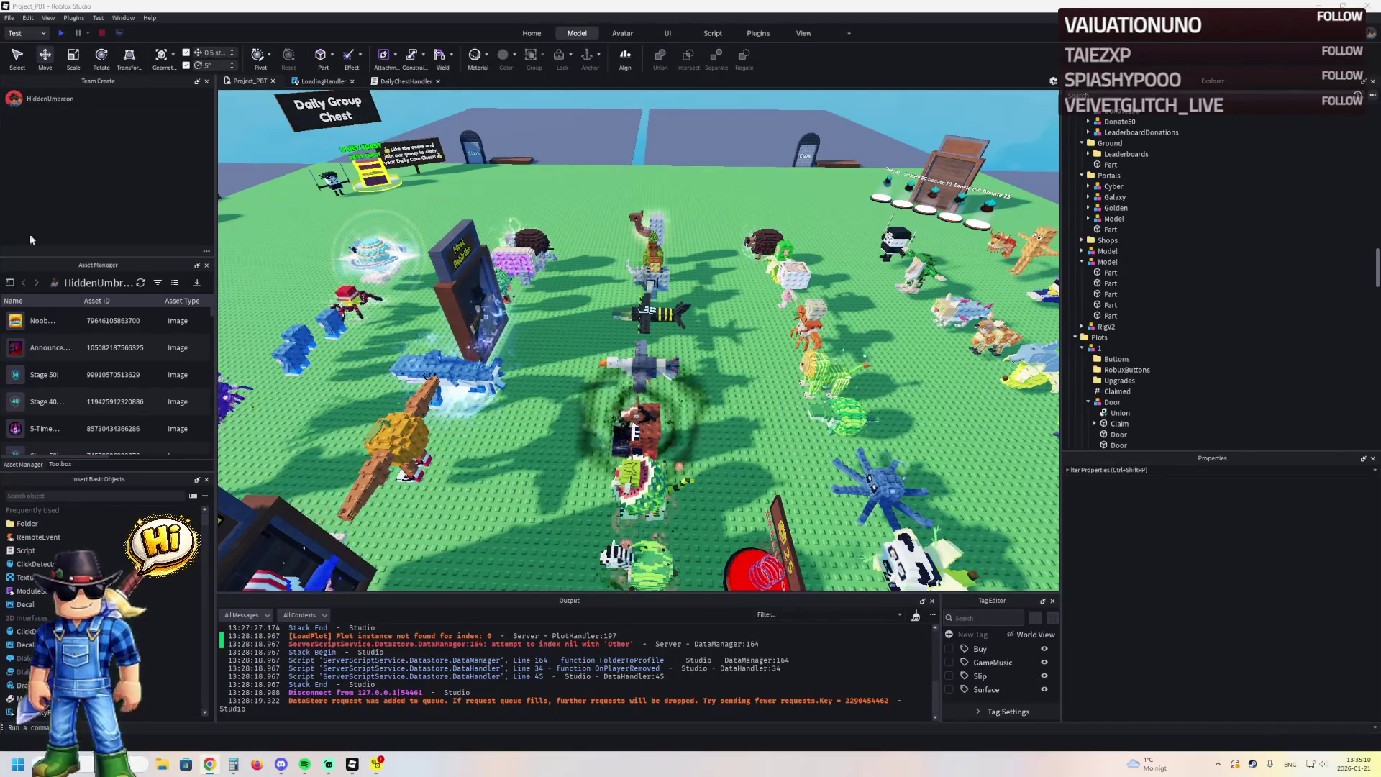
left_click(10, 18)
mouse_move(34, 64)
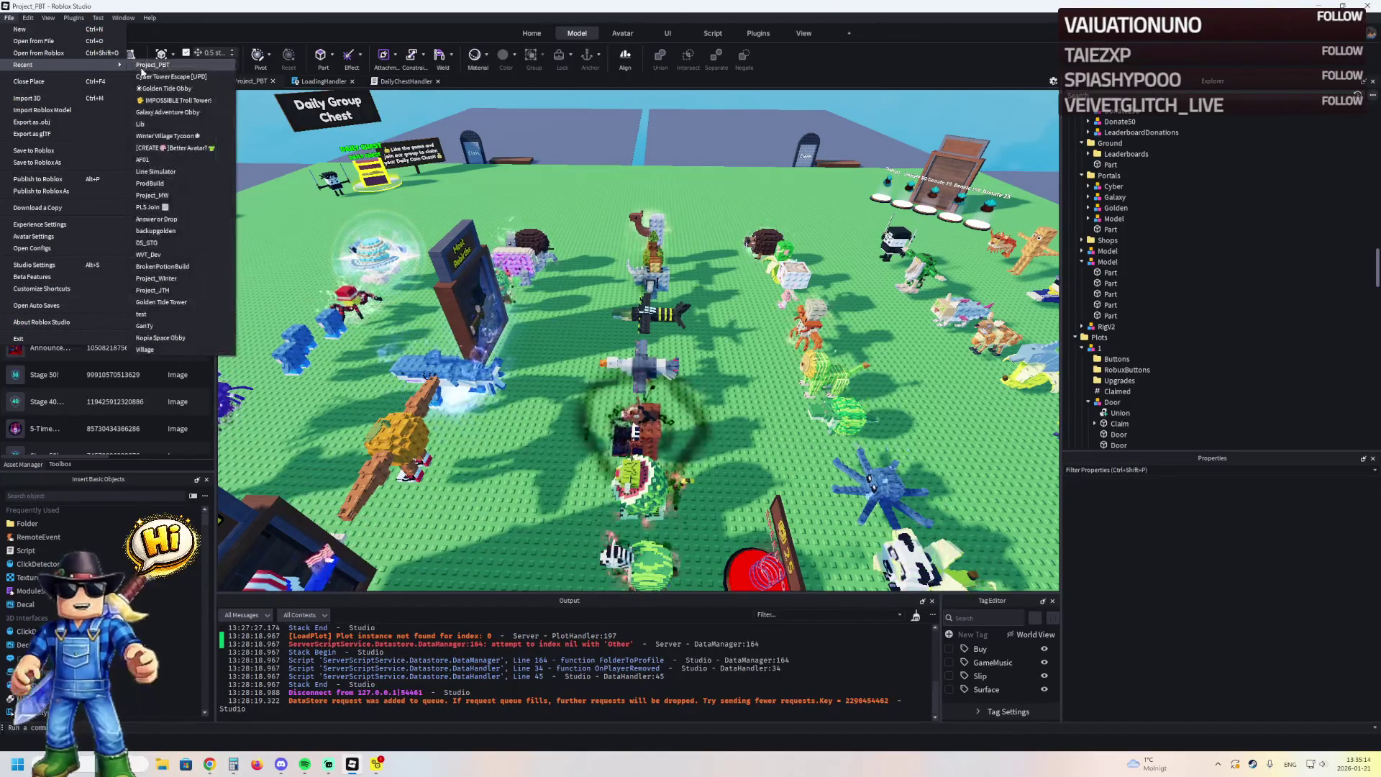
left_click(151, 64)
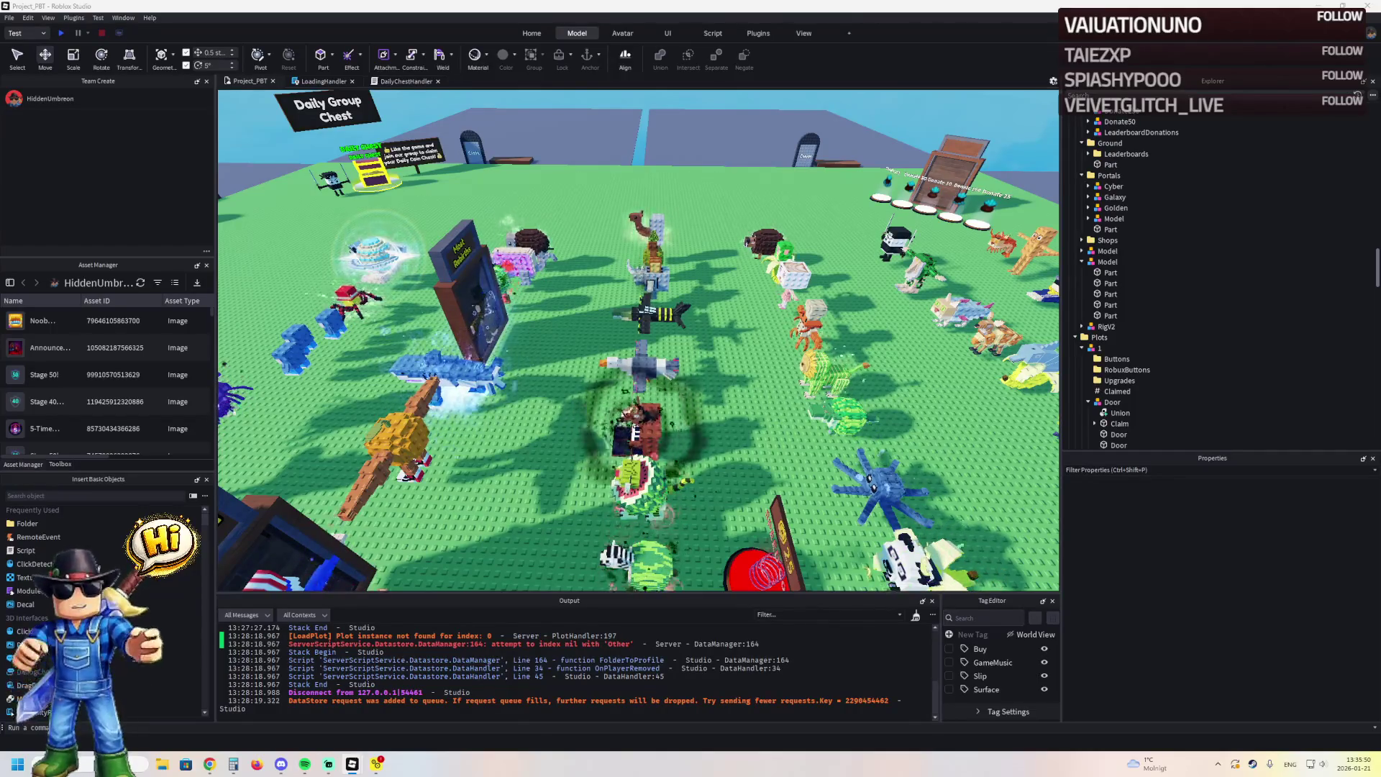
left_click(9, 17)
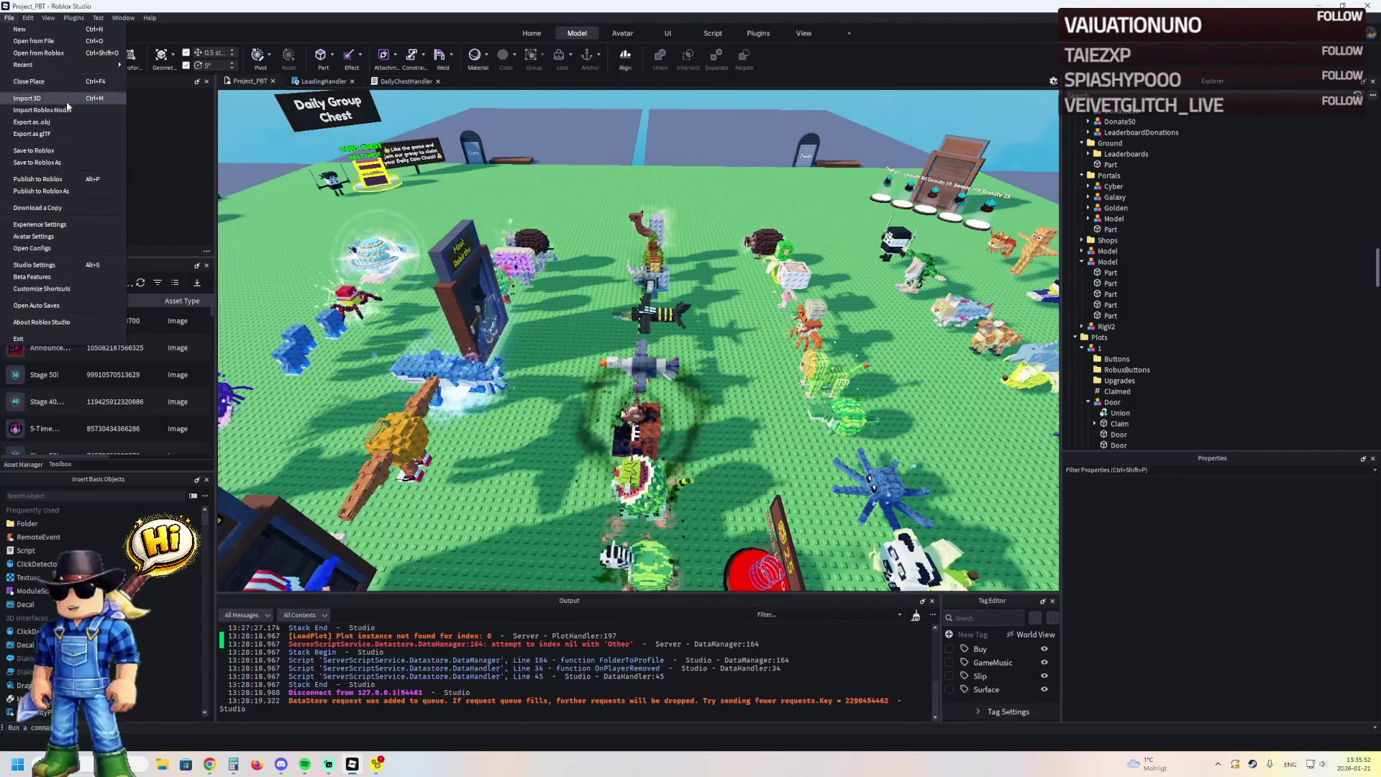
mouse_move(70, 62)
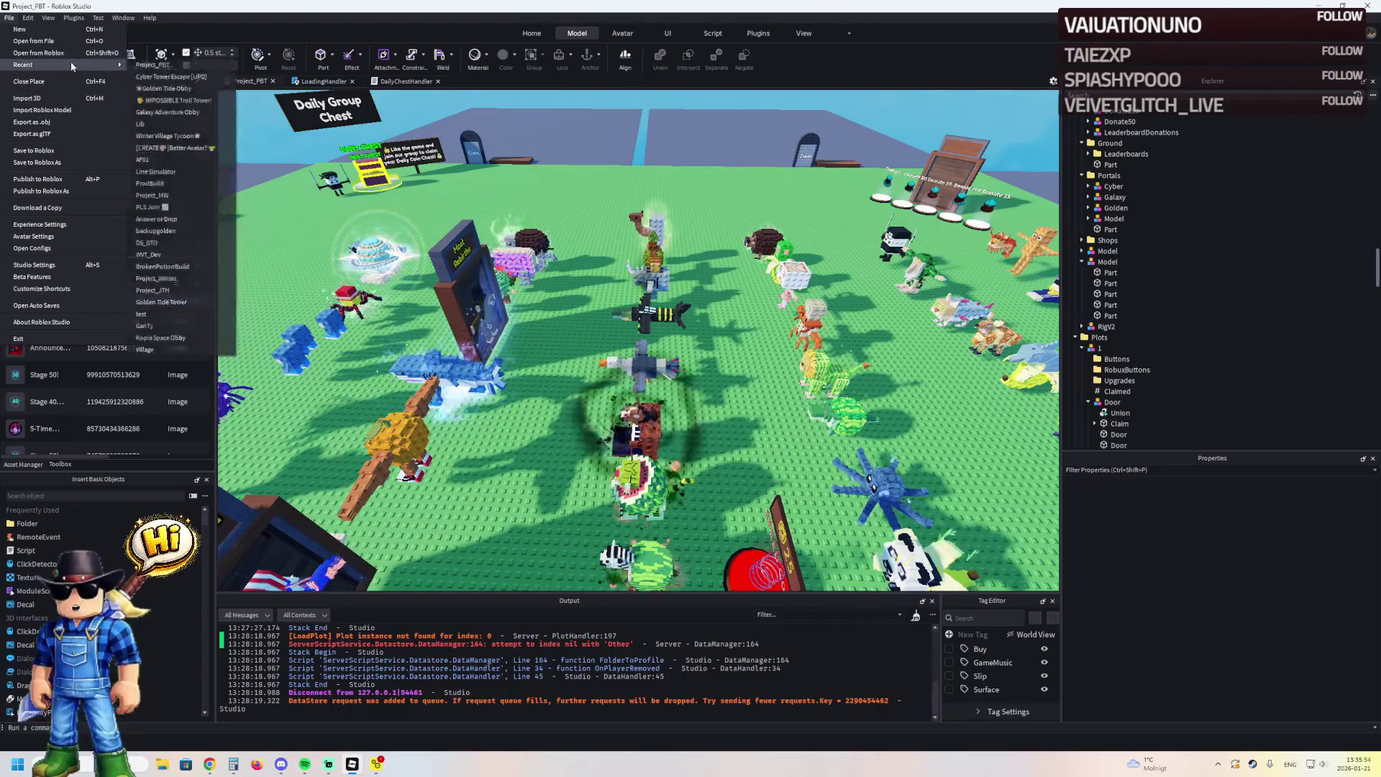
left_click(79, 55)
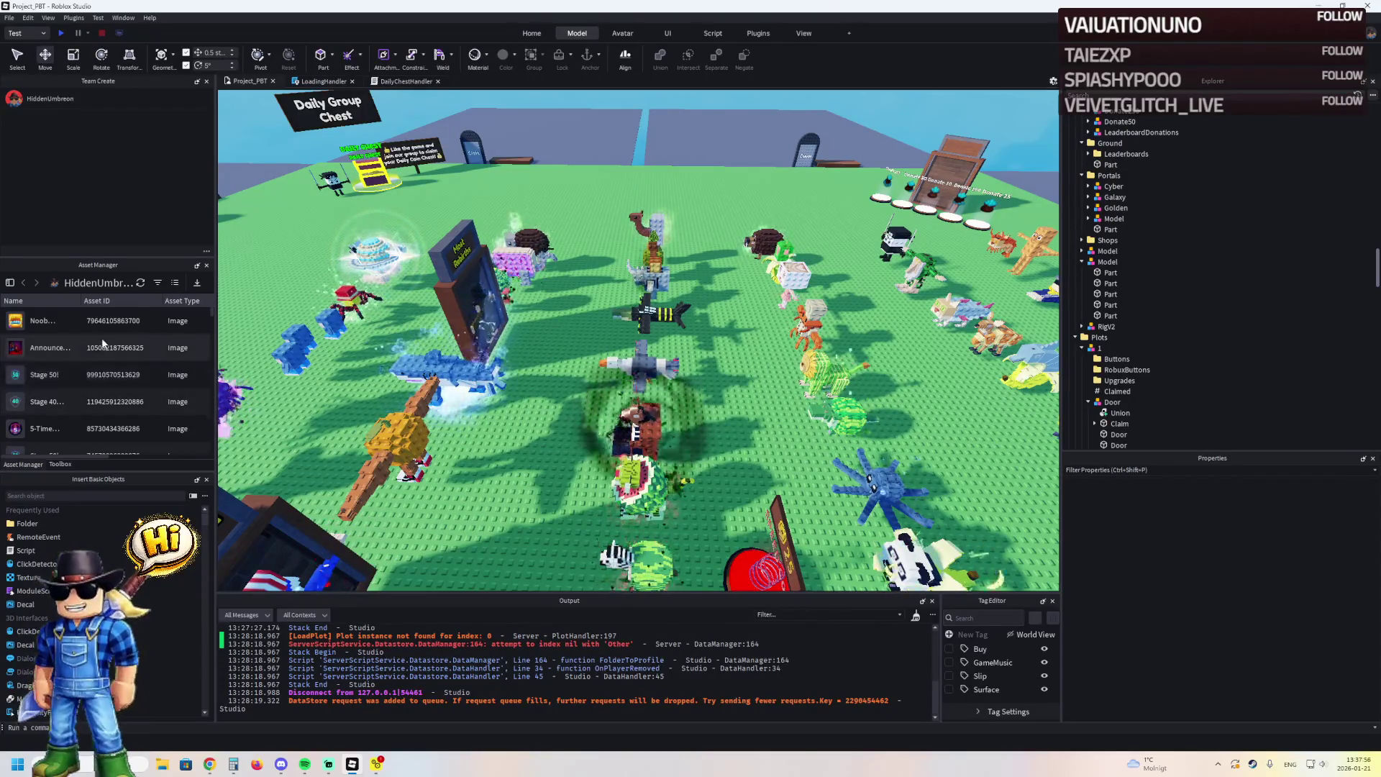
Switch the side panel to Toolbox models and open a place from File > Recent
left_click(57, 464)
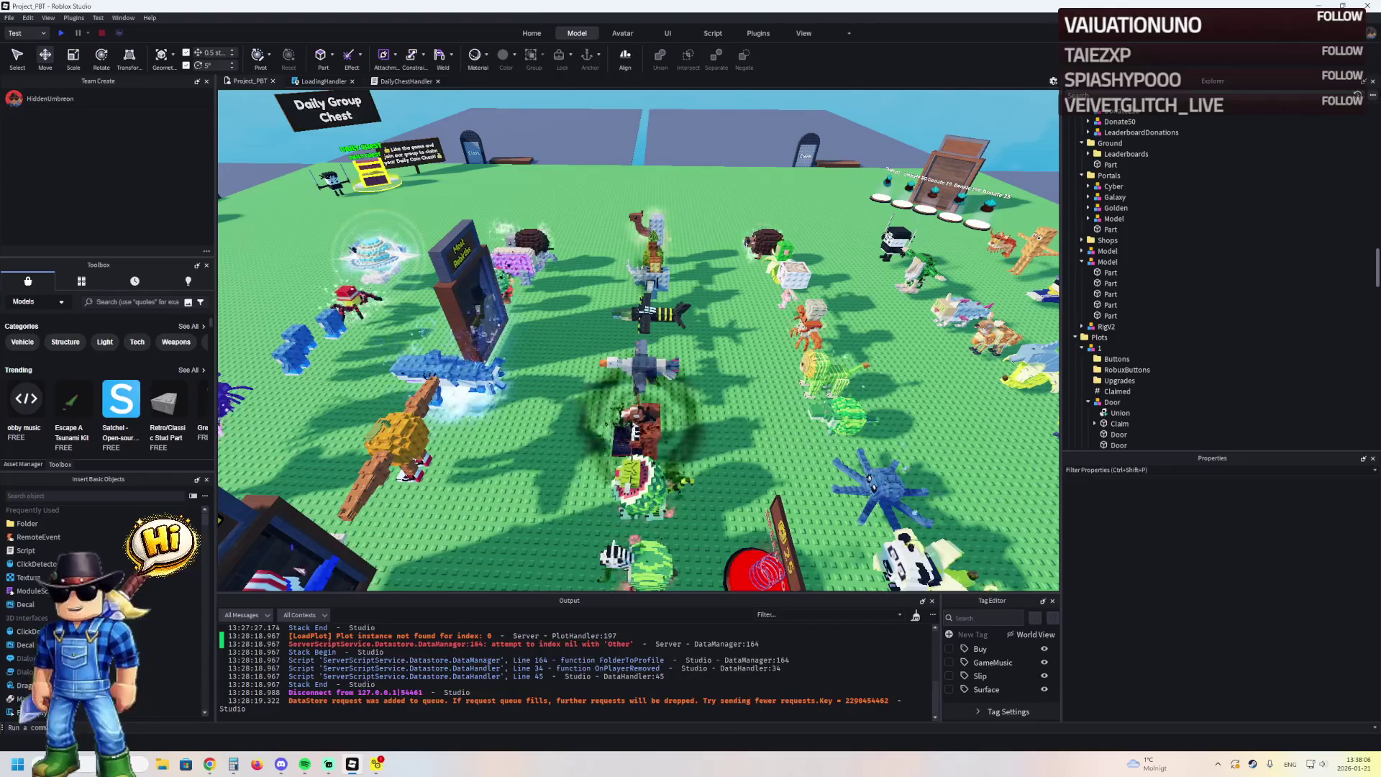
left_click(9, 17)
mouse_move(67, 65)
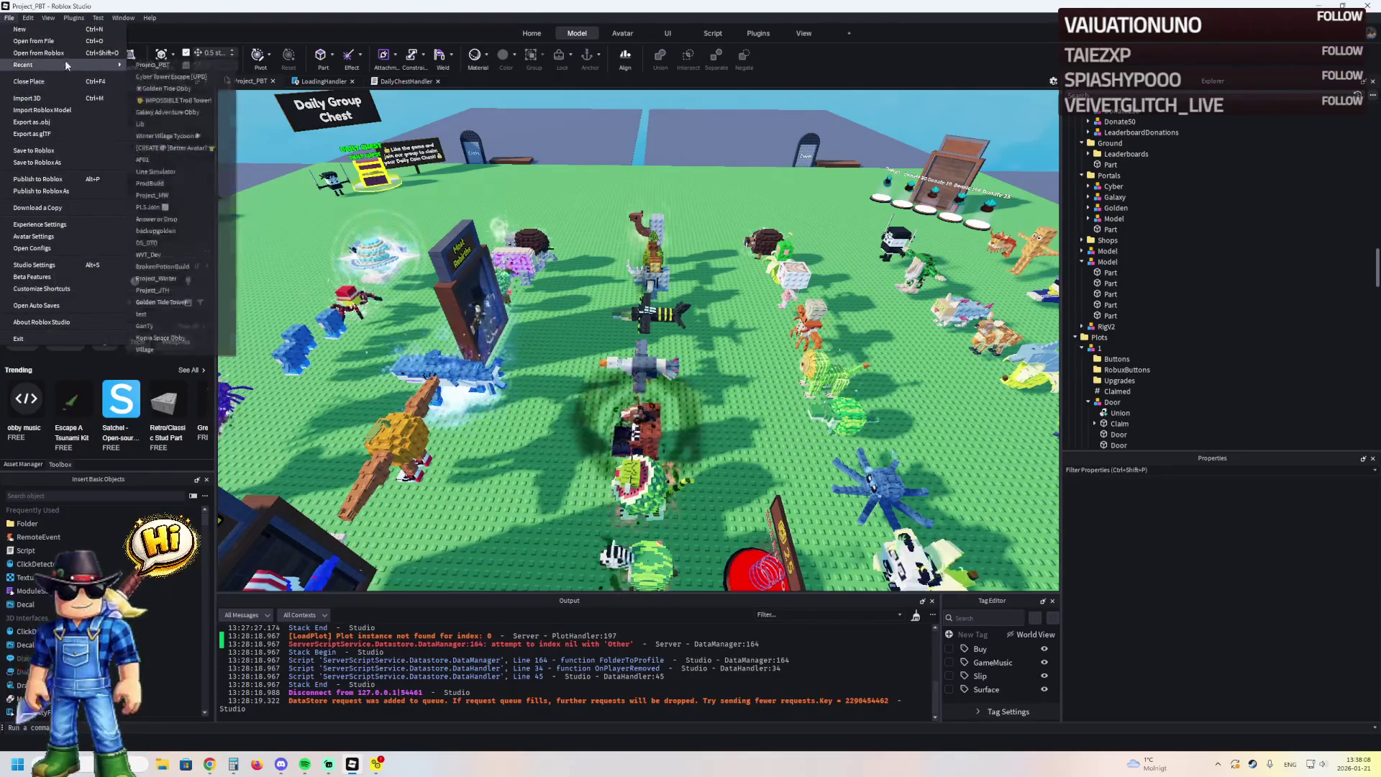
left_click(153, 65)
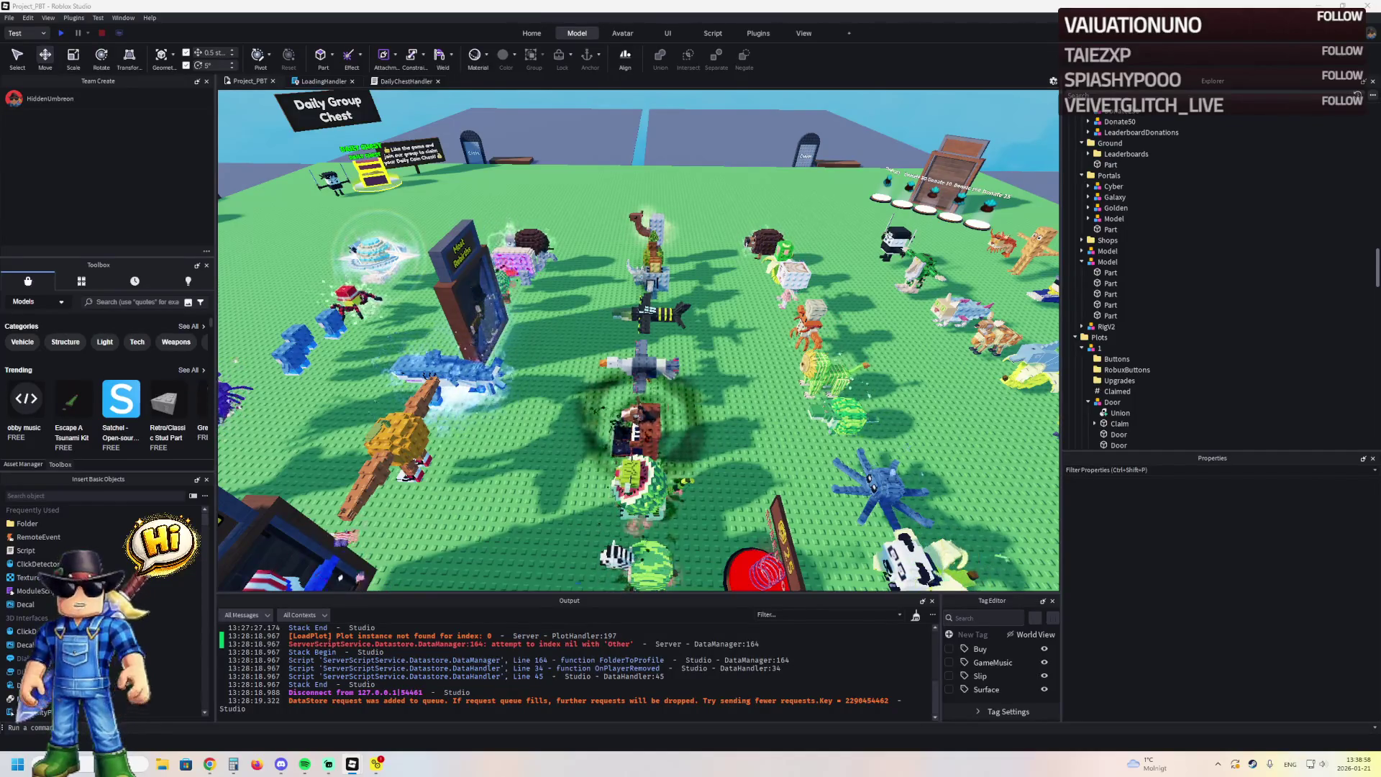
Select the Fountain and its base Part under Map and lower them toward the ground
left_click(1111, 143)
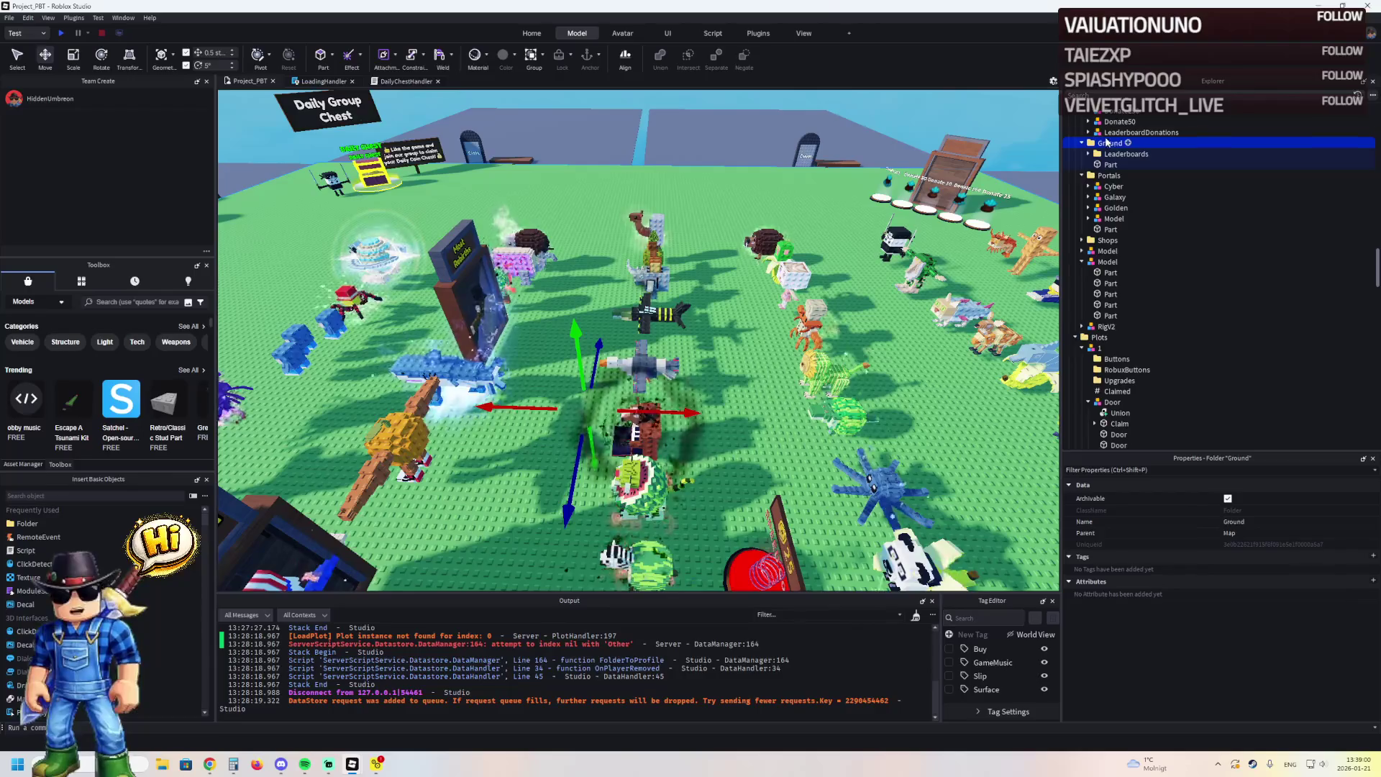
key("Left")
key("Left")
key("Right")
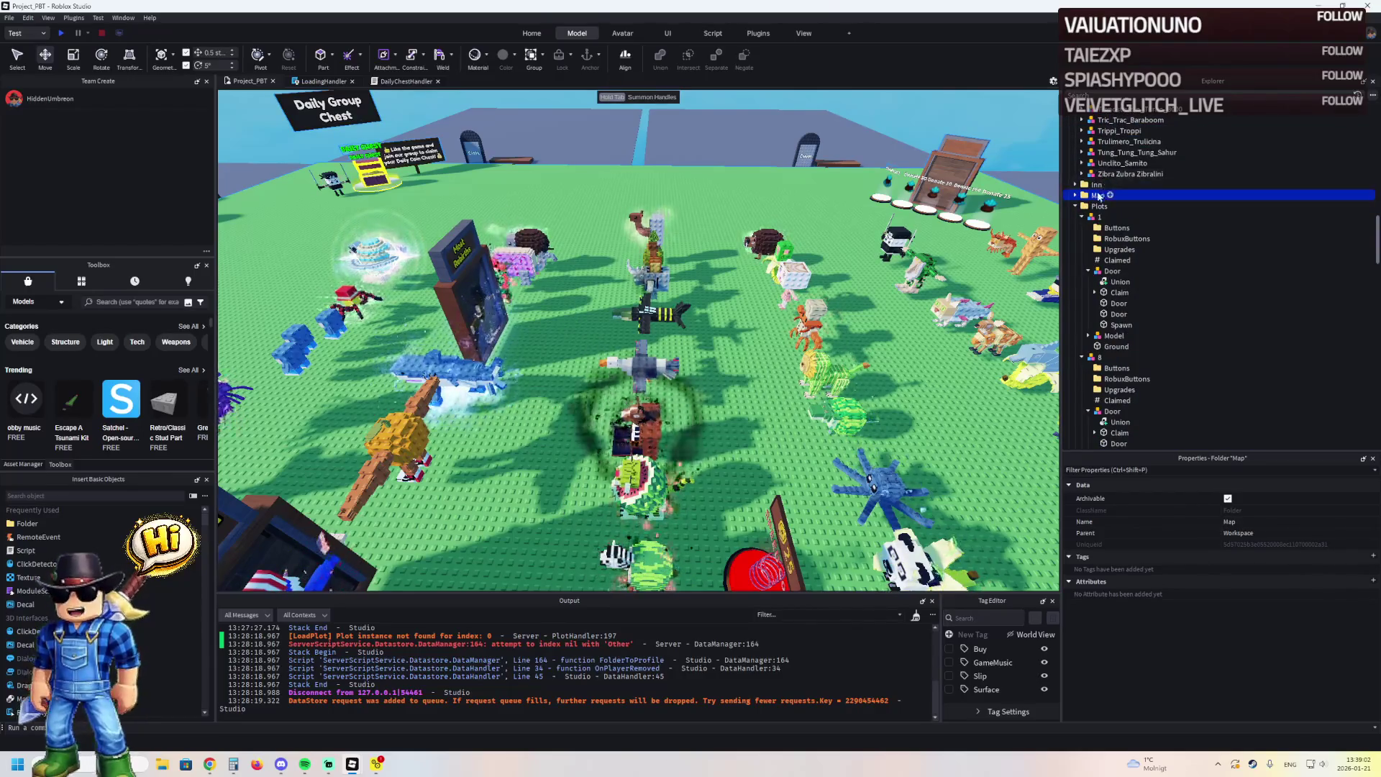
left_click(1111, 195)
left_click(1104, 292, "ctrl")
key("f")
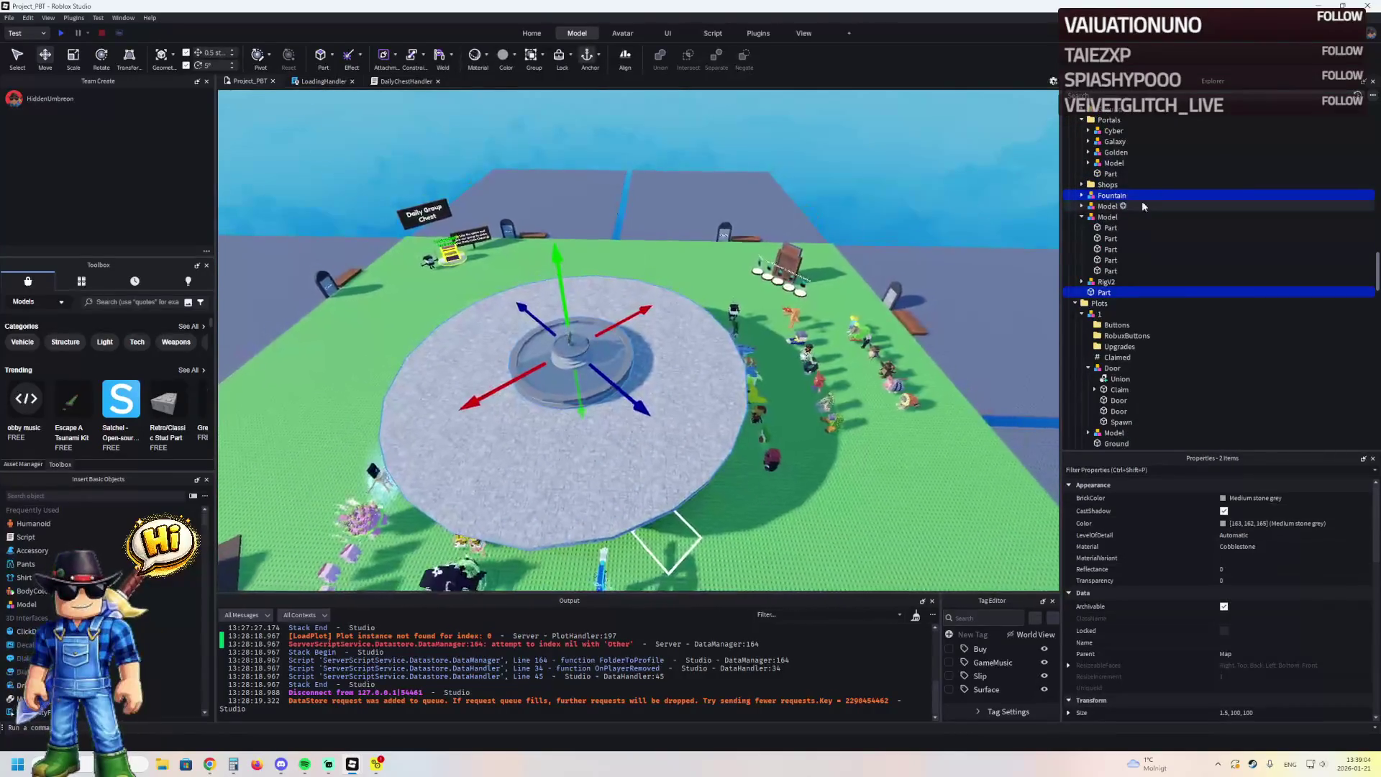
scroll(788, 257, "up", 2)
left_click_drag(787, 257, 787, 262)
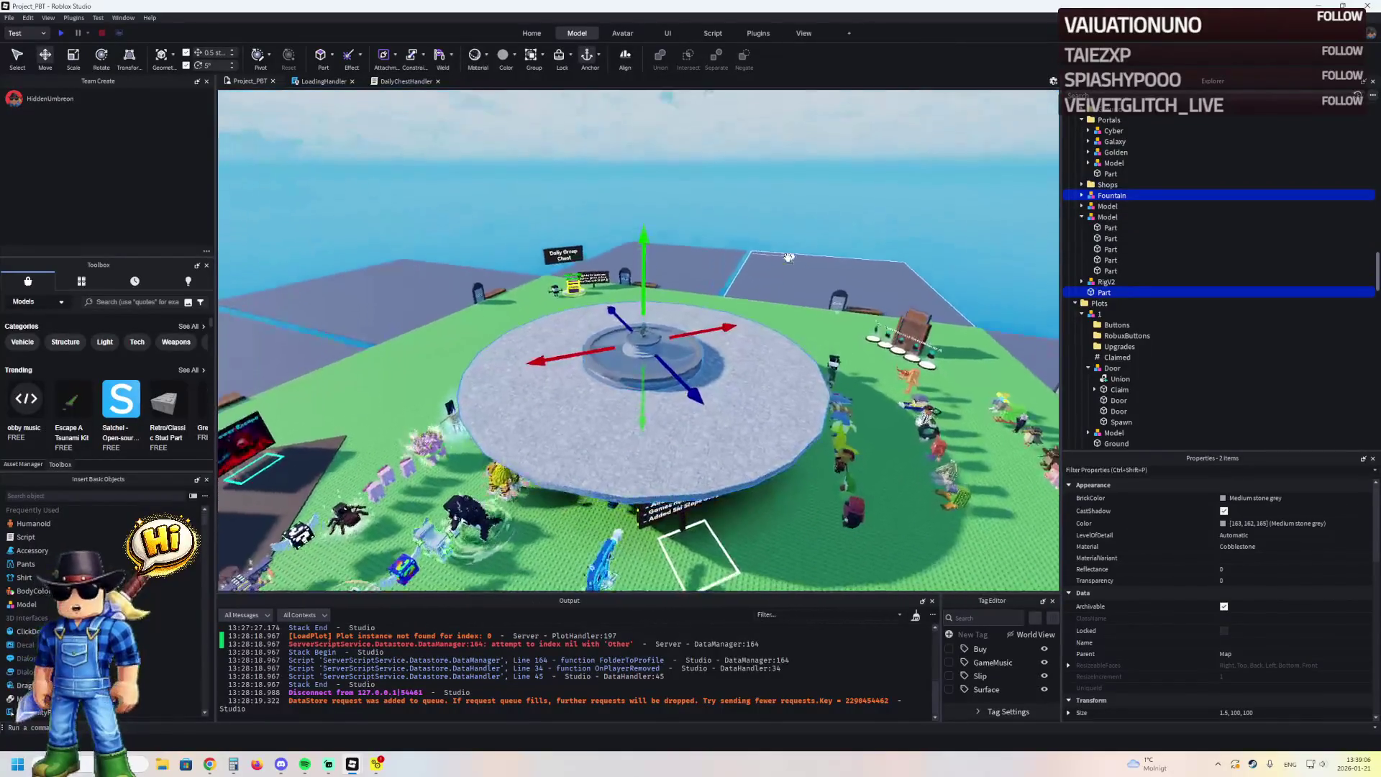
key("w")
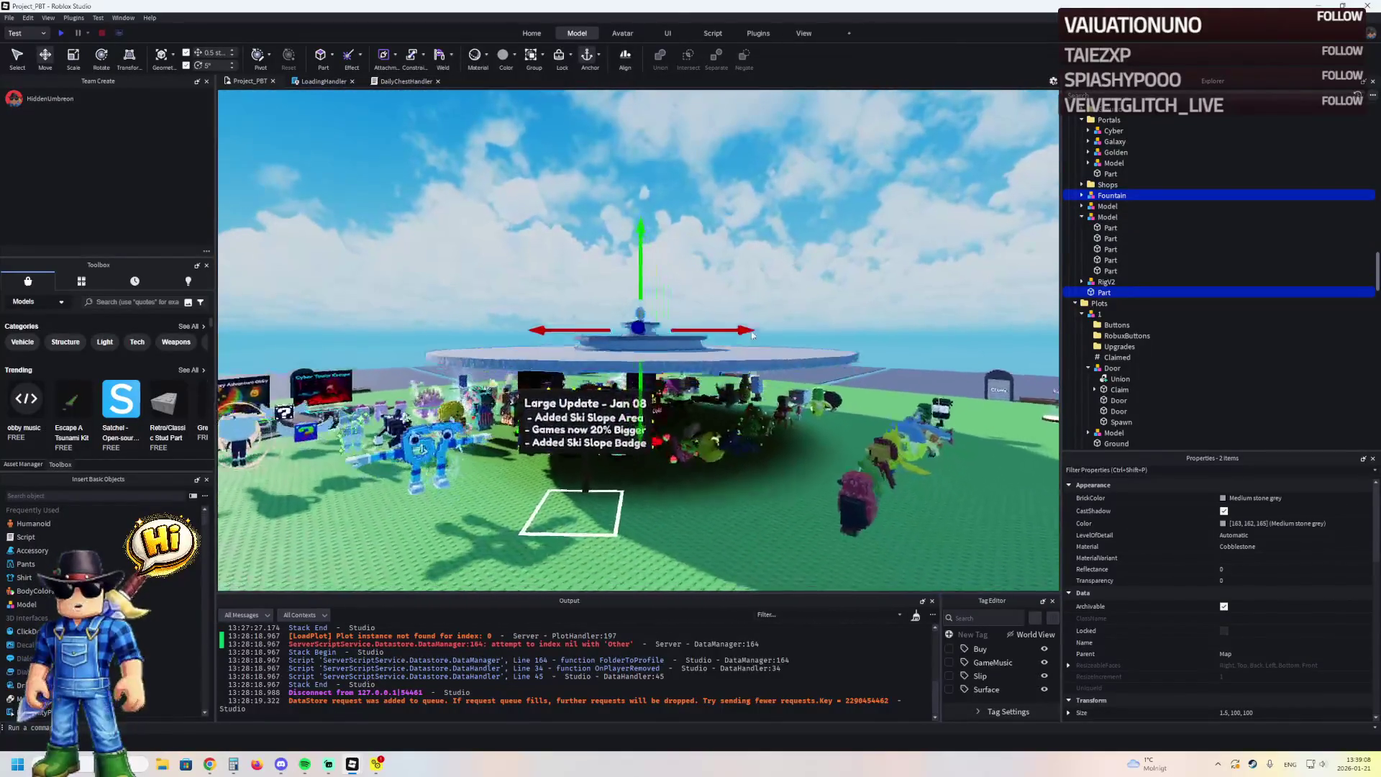
mouse_move(642, 305)
left_mouse_down()
mouse_move(636, 392)
mouse_move(761, 448)
left_mouse_up()
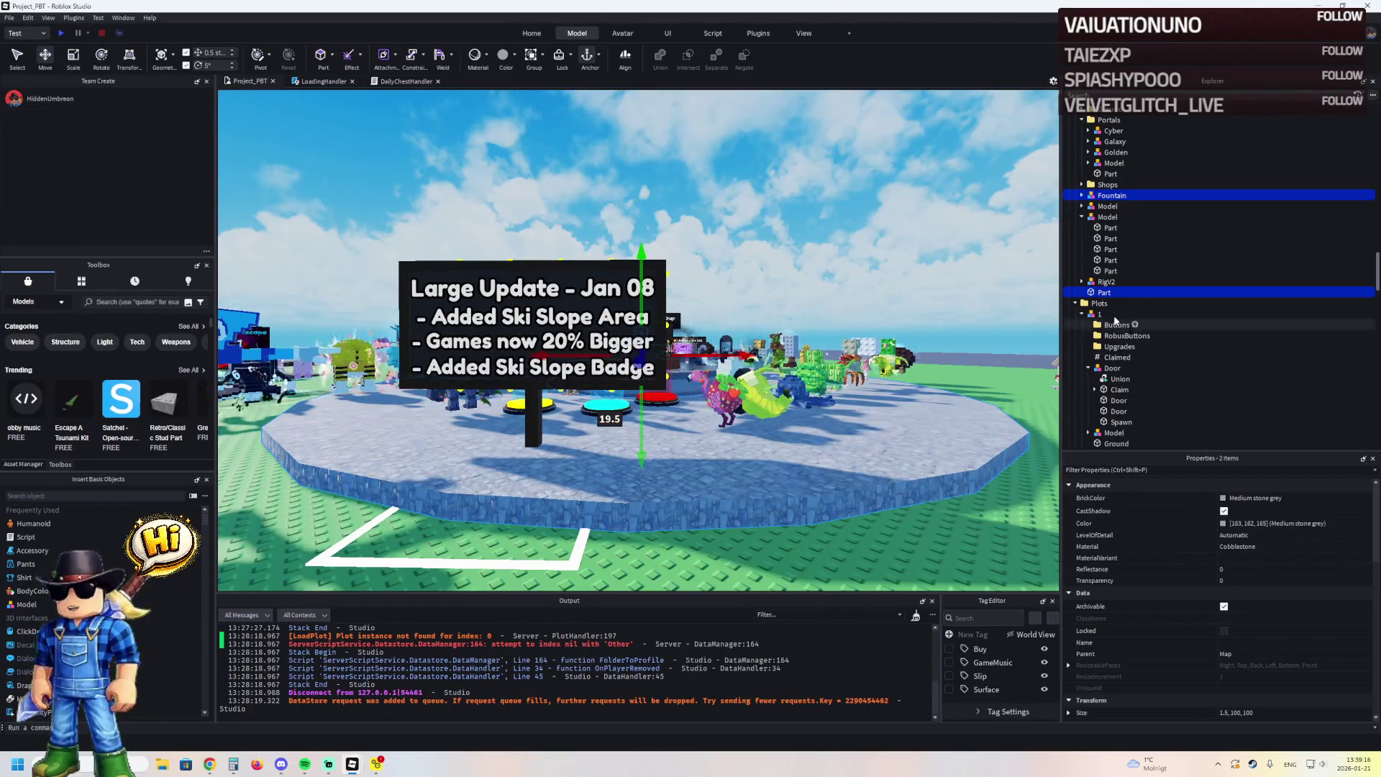
Resize the base Part to 0.5 studs thick, then raise fountain and base by 1 stud
left_click(861, 430)
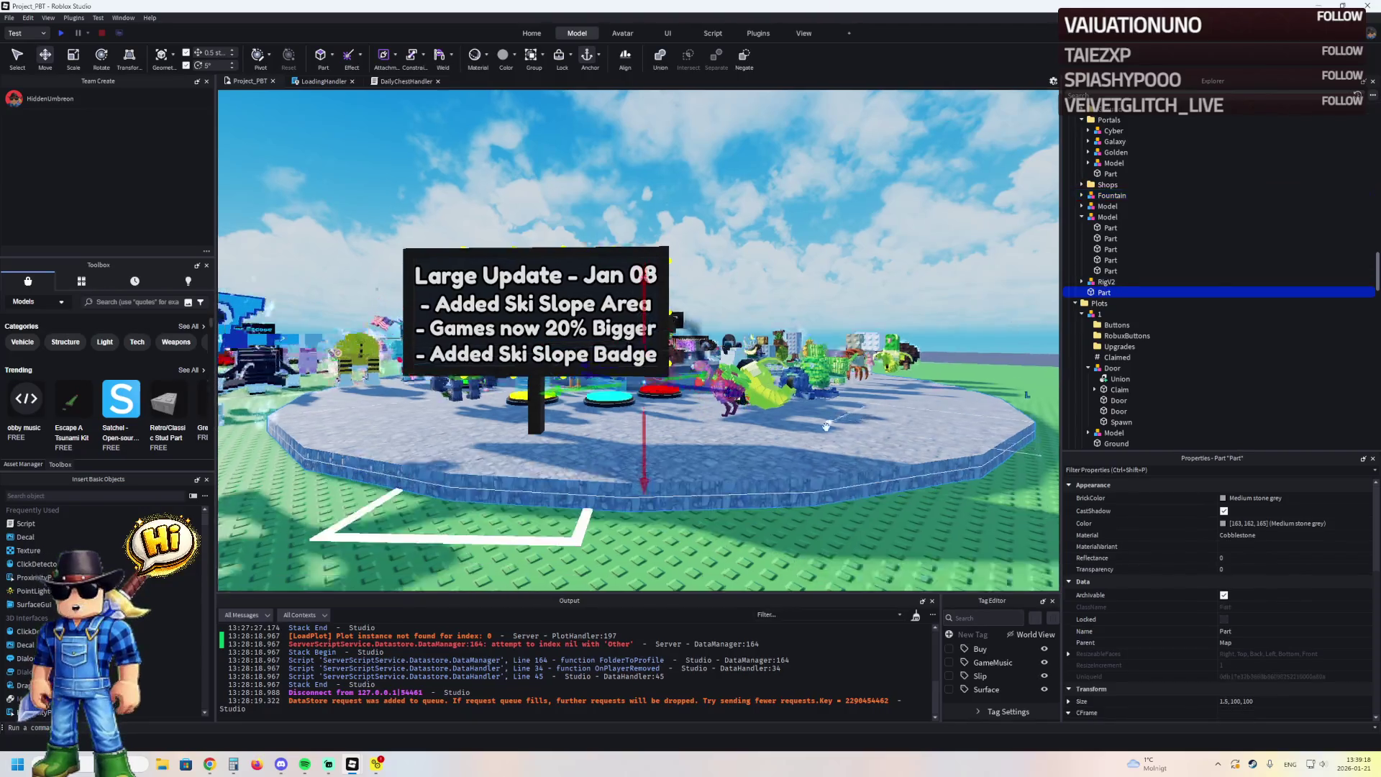
key("ctrl+3")
left_click_drag(668, 407, 672, 412)
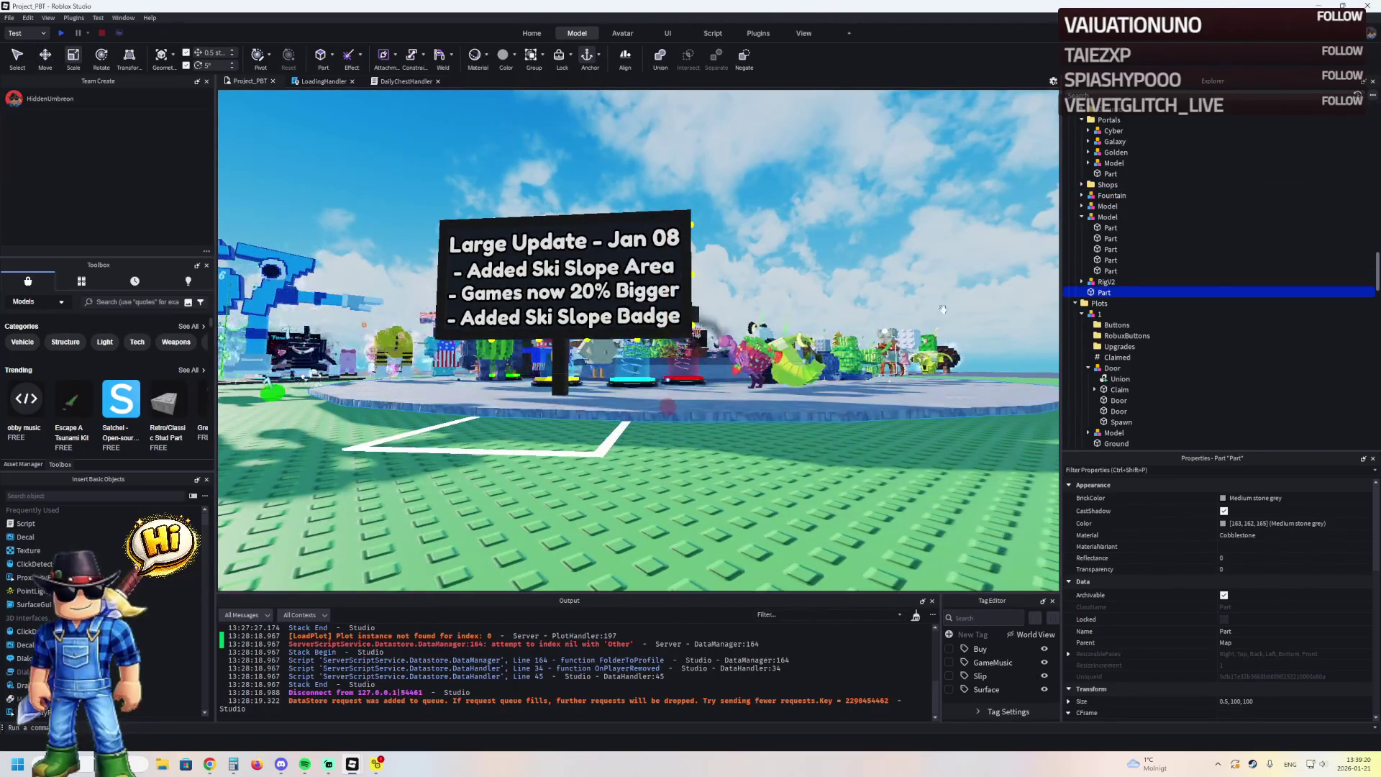
left_click(704, 361, "ctrl")
key("ctrl+2")
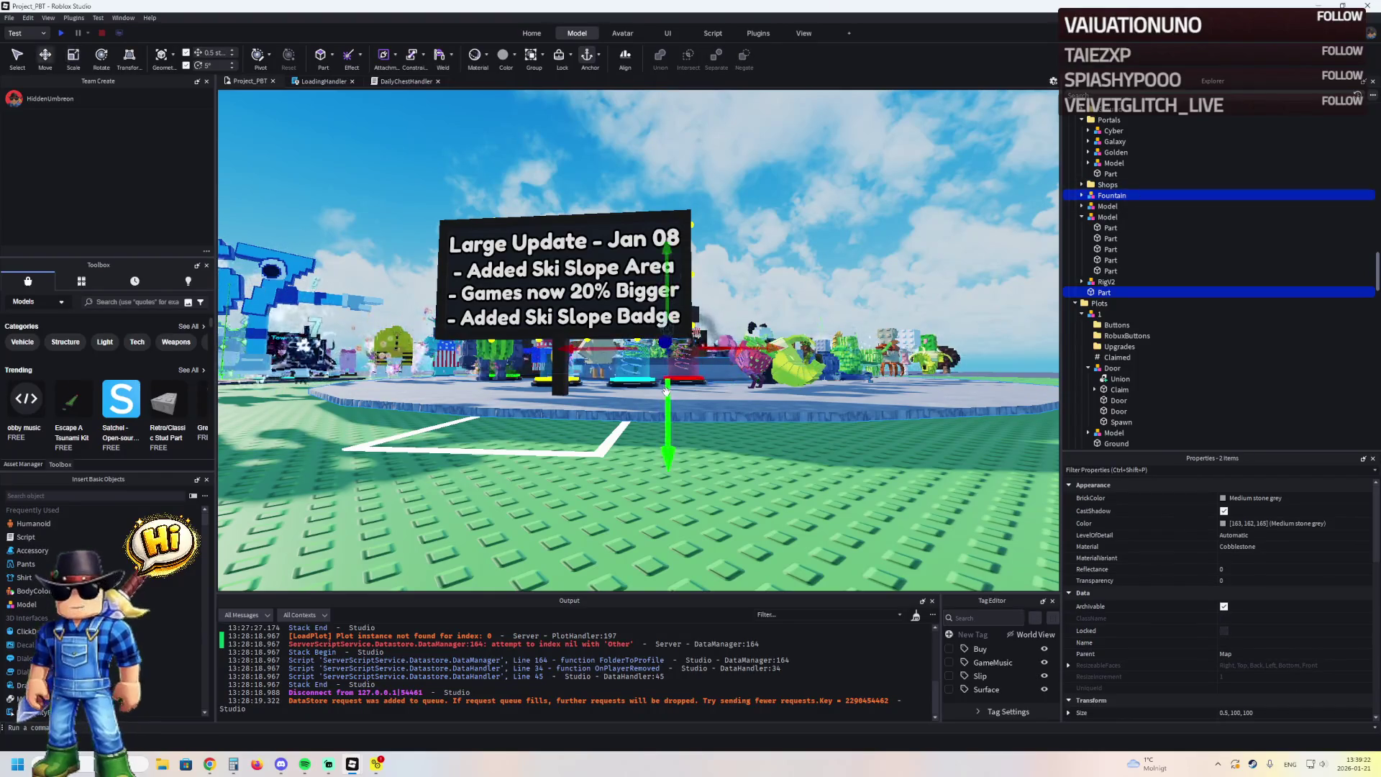
left_click_drag(669, 404, 679, 394)
key("f")
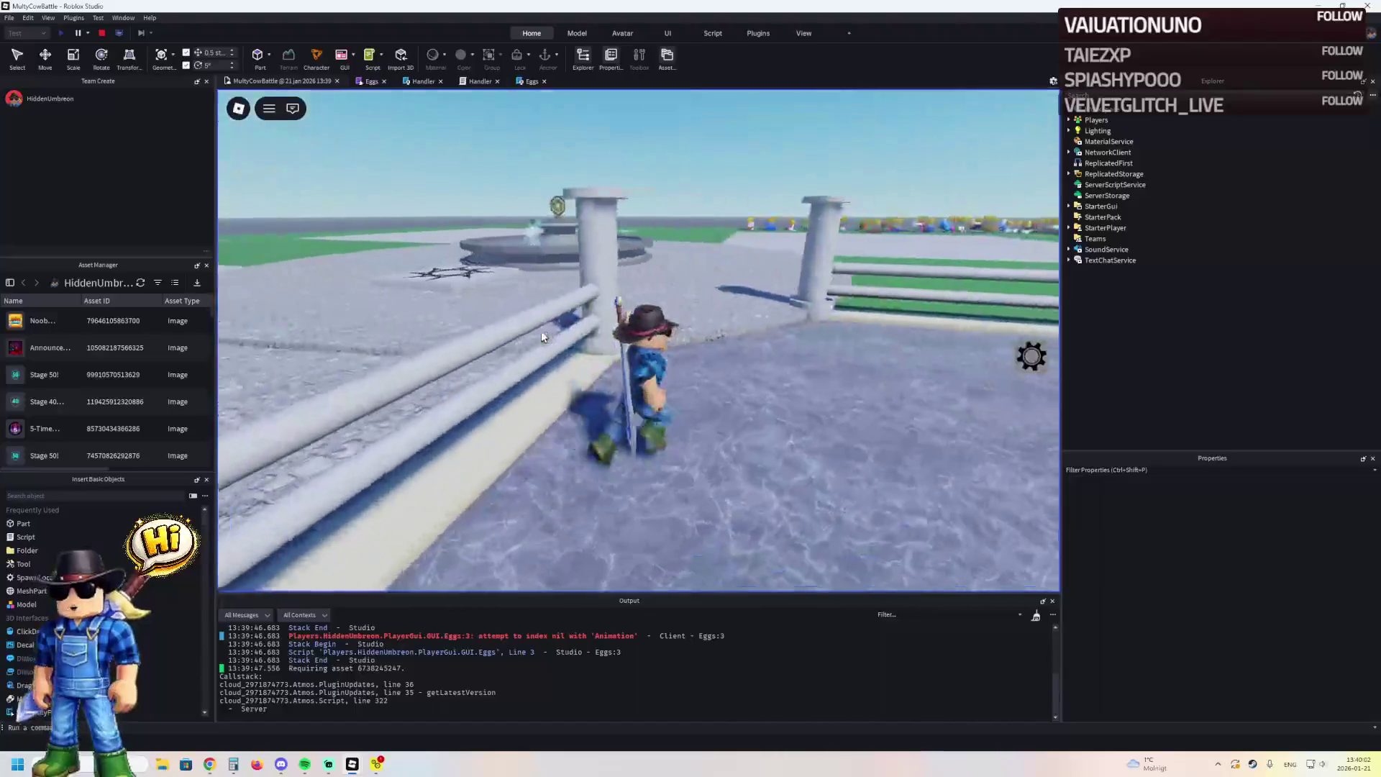
Walk the play-test character through the pet crowd and eggs, then return to Project_PBT
key("w")
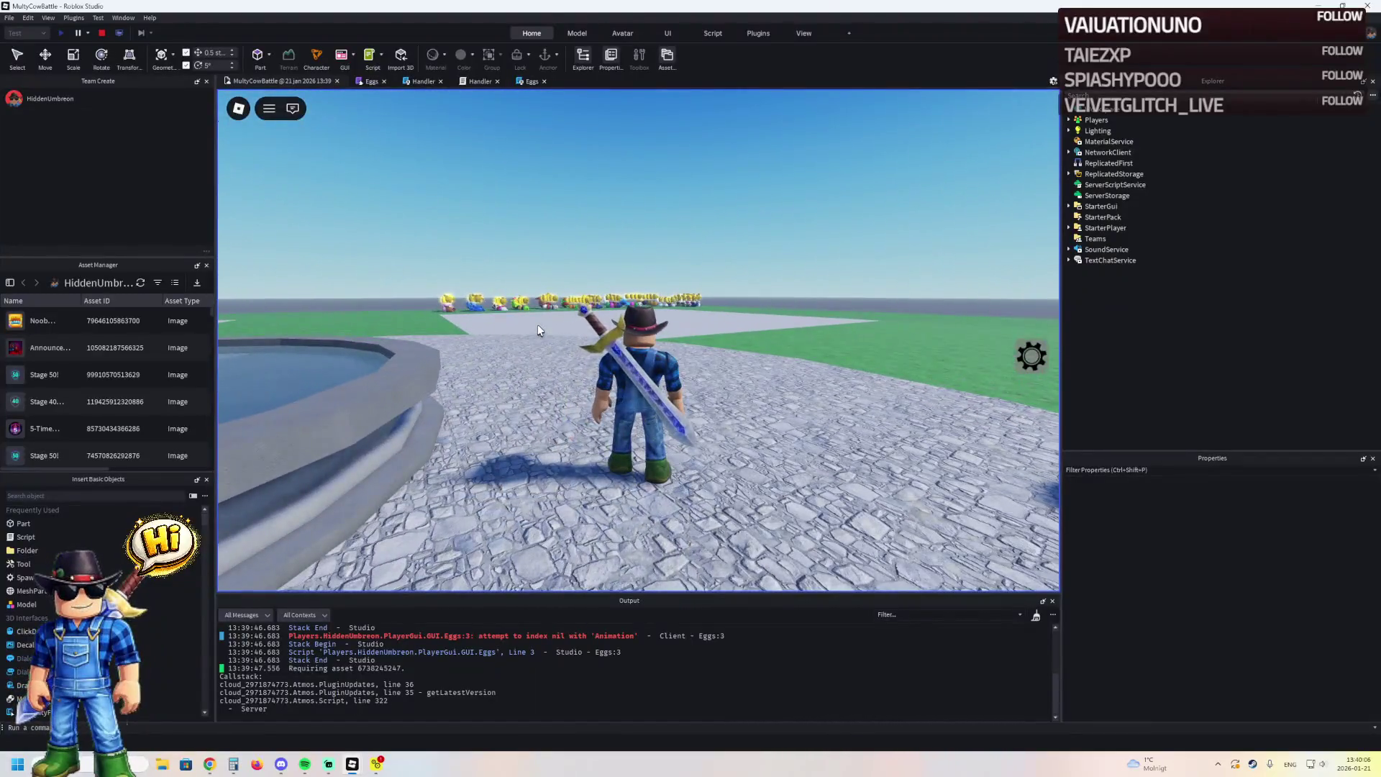
scroll(537, 325, "up", 5)
key("w")
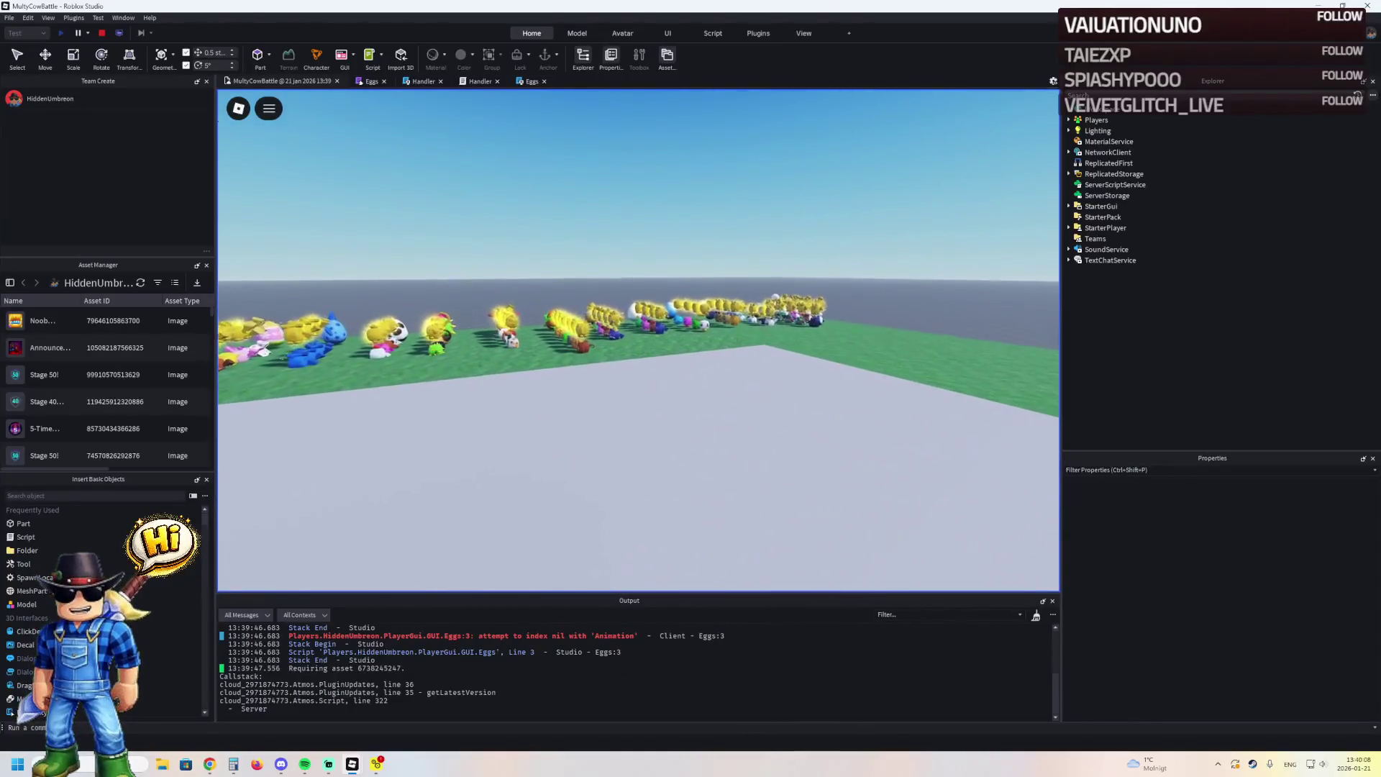
key("w")
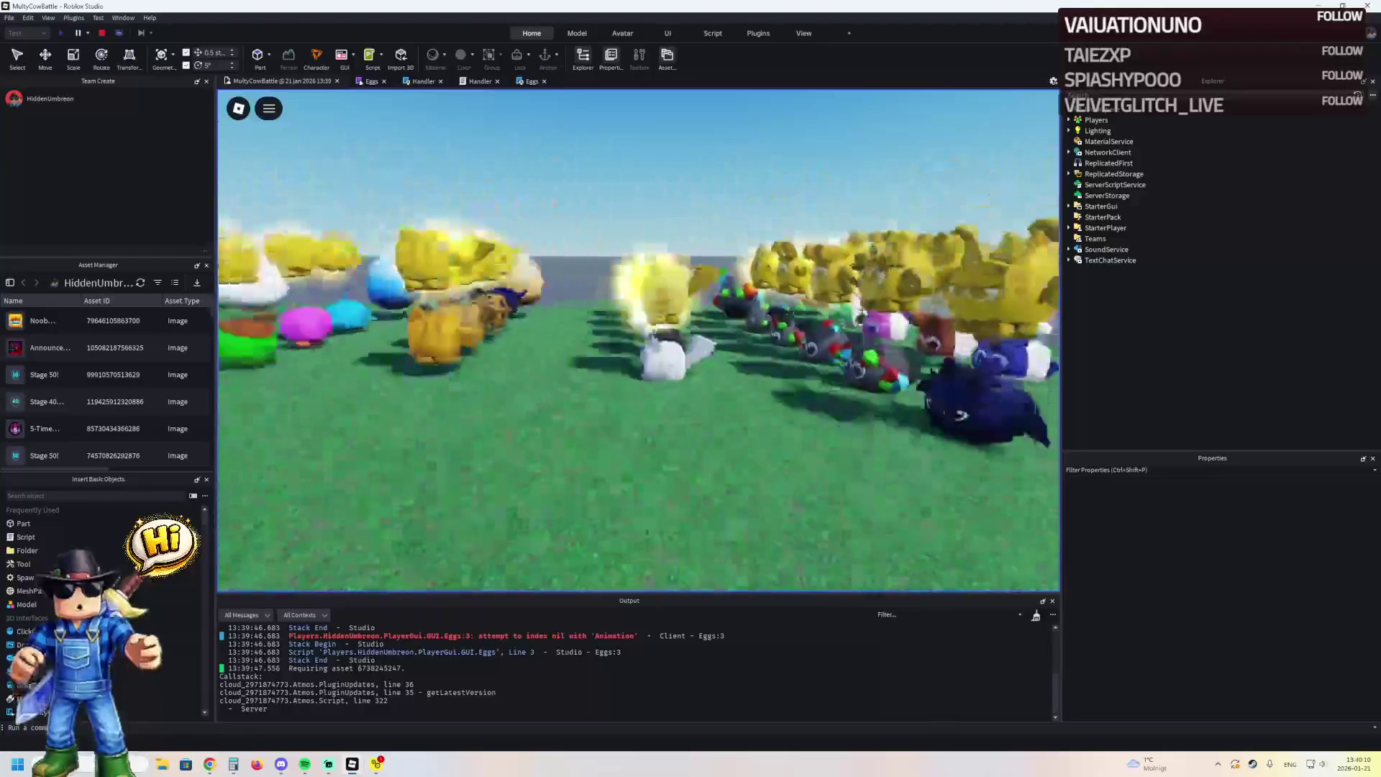
scroll(638, 340, "down", 5)
key("w")
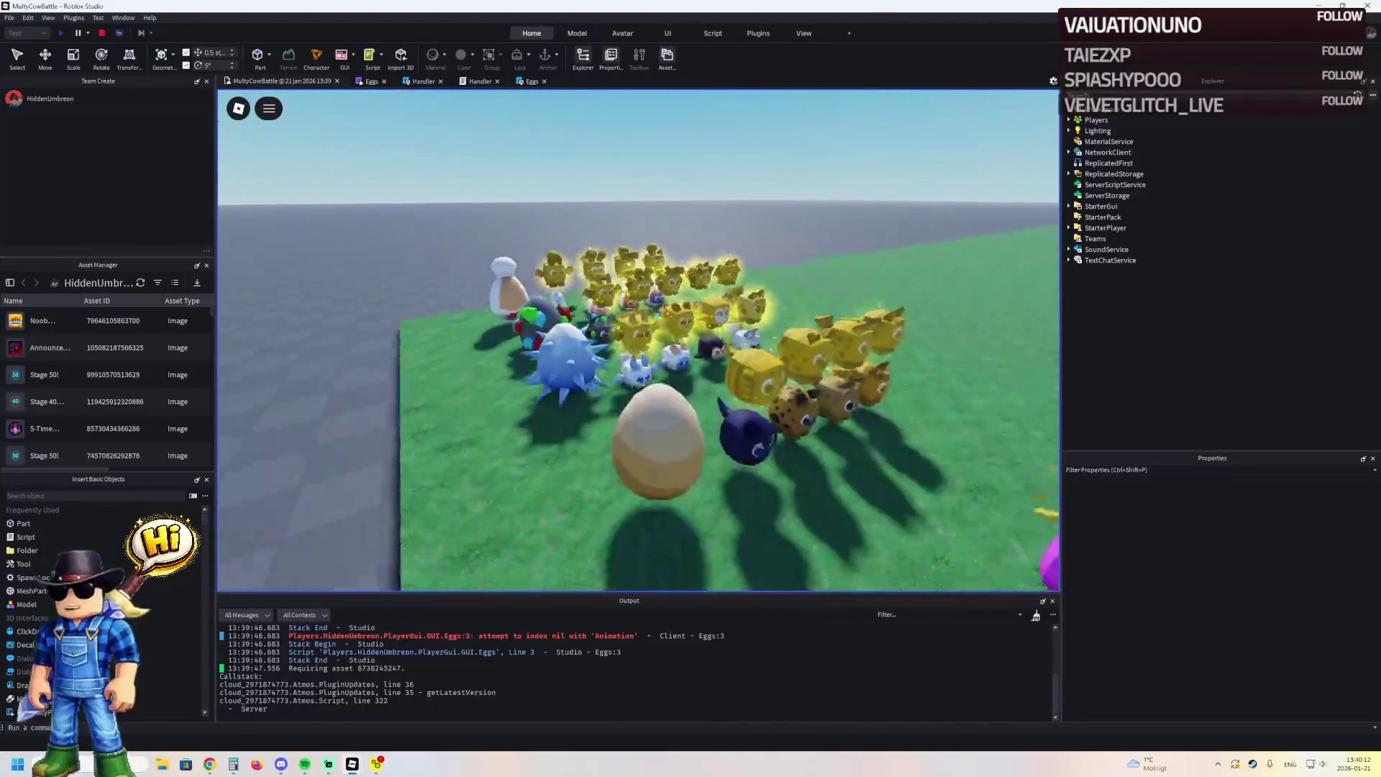
key("w")
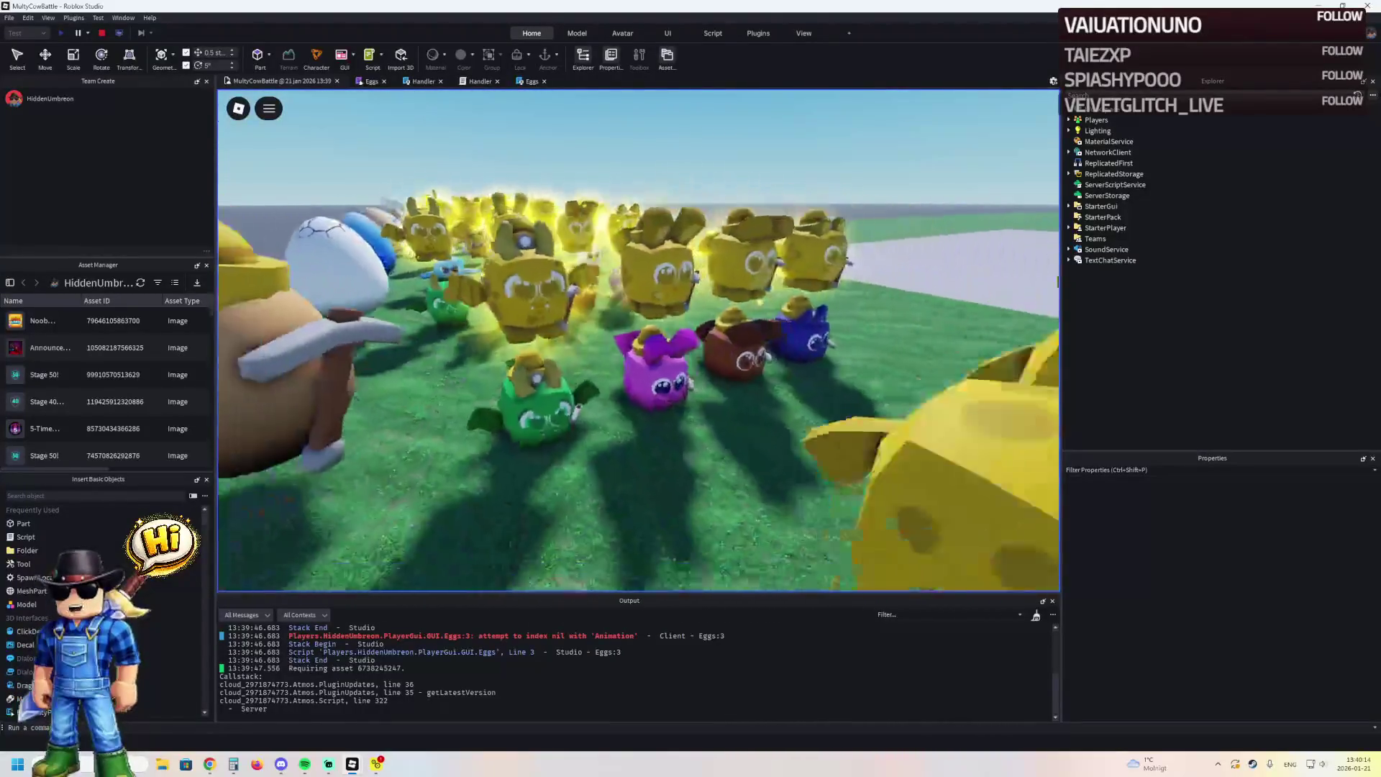
key("s")
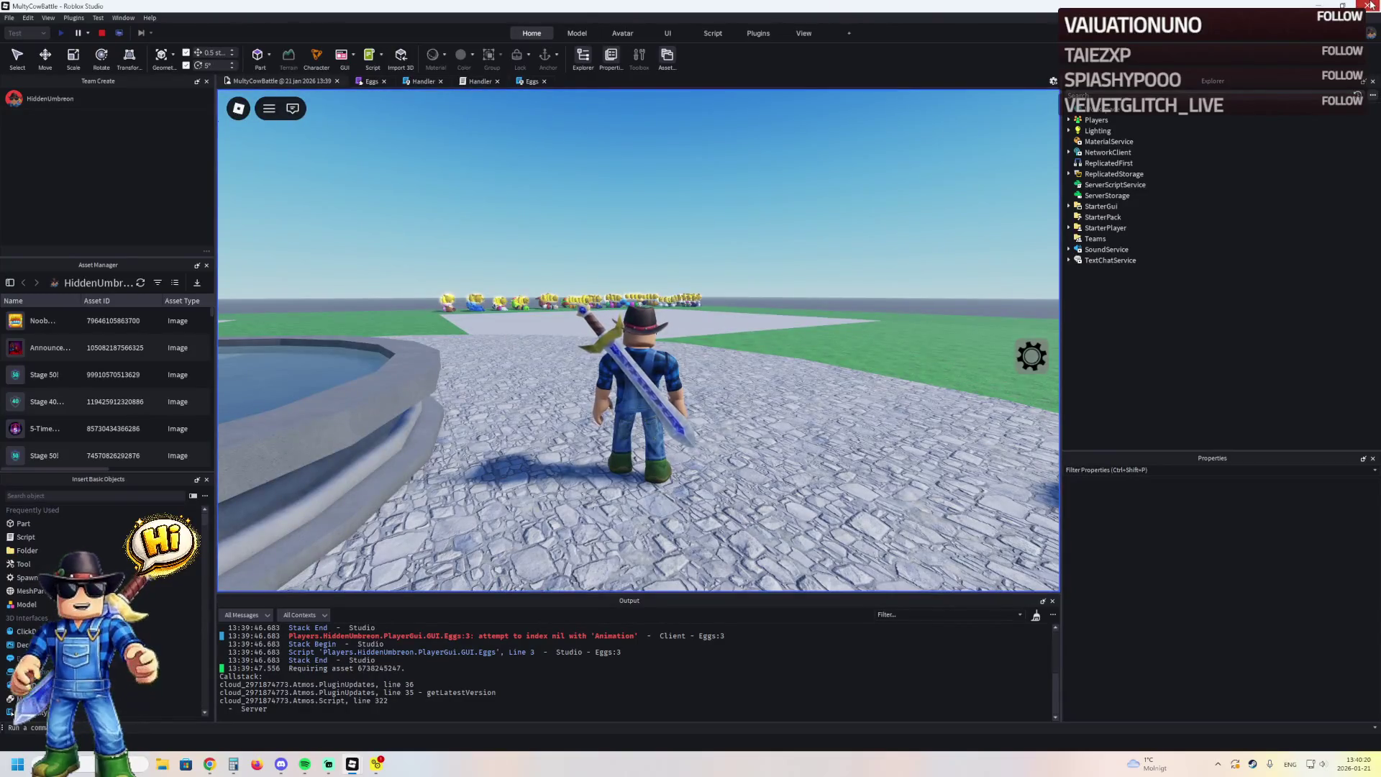
key("alt+Tab")
Select the BrainRots folder, frame it, and slide its models sideways
key("w")
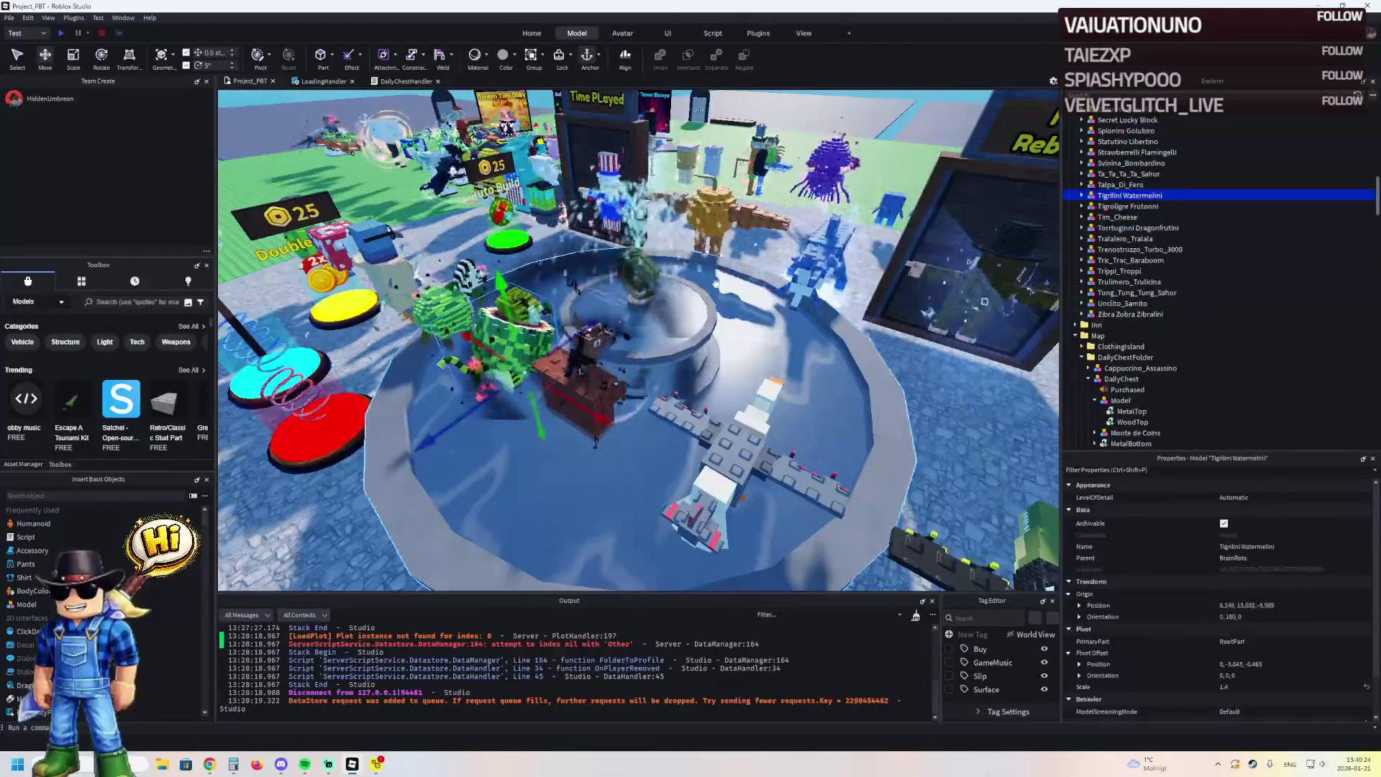
scroll(1151, 216, "up", 10)
left_click(1106, 152)
key("f")
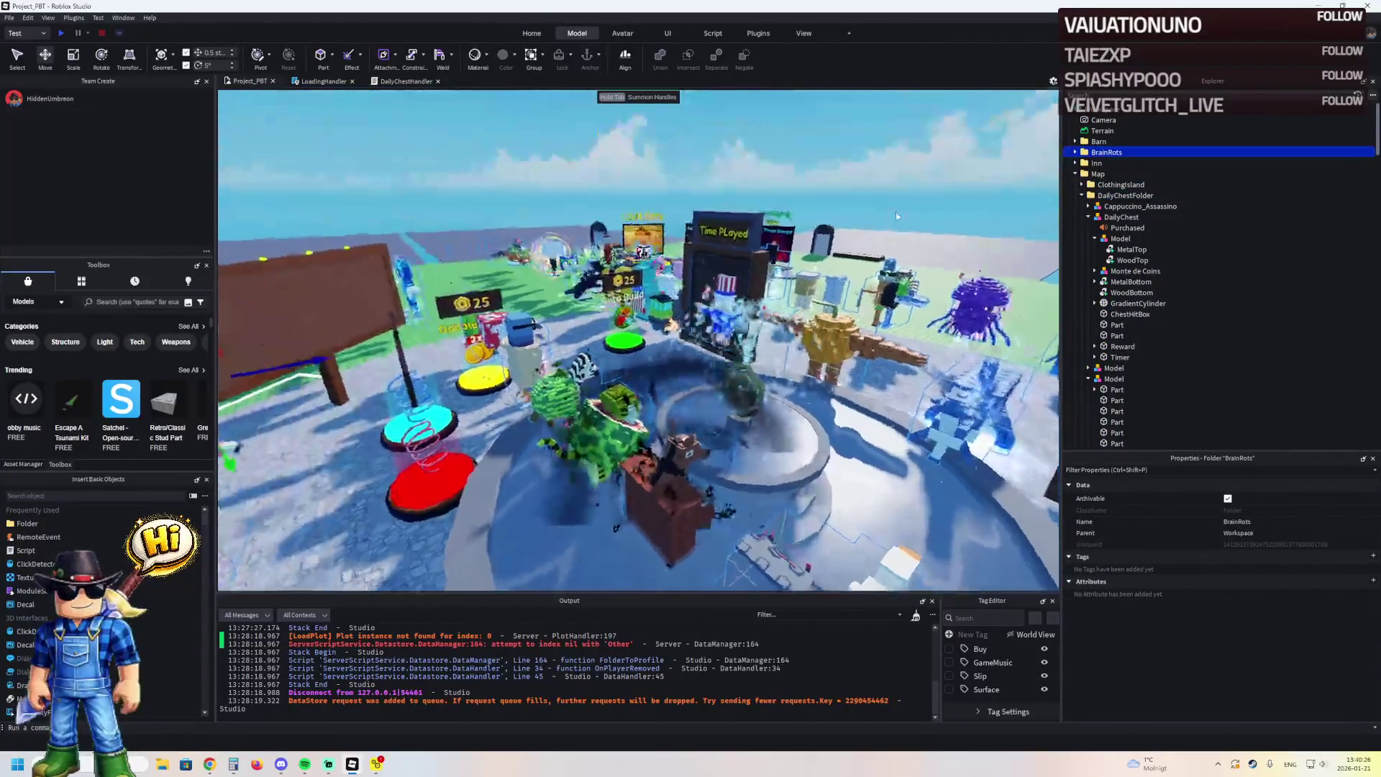
key("s")
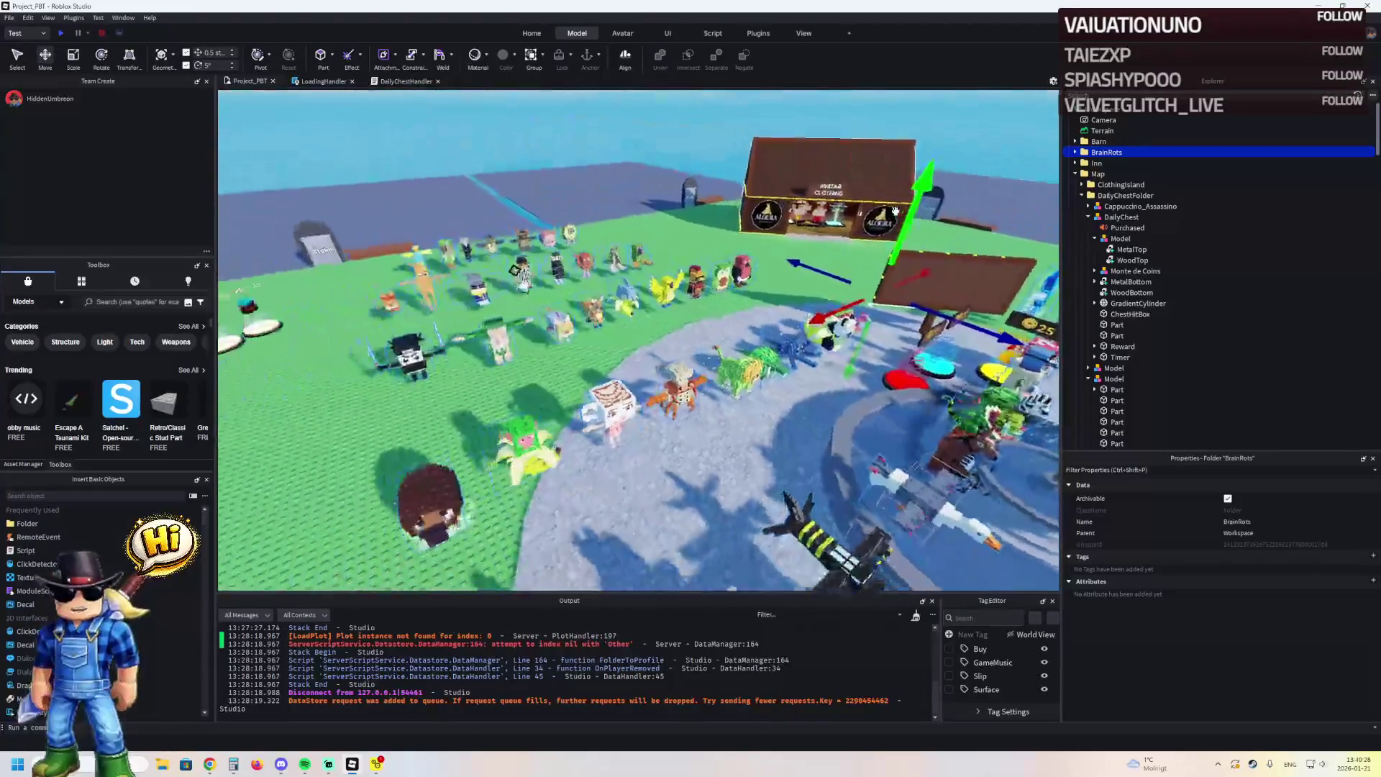
key("d")
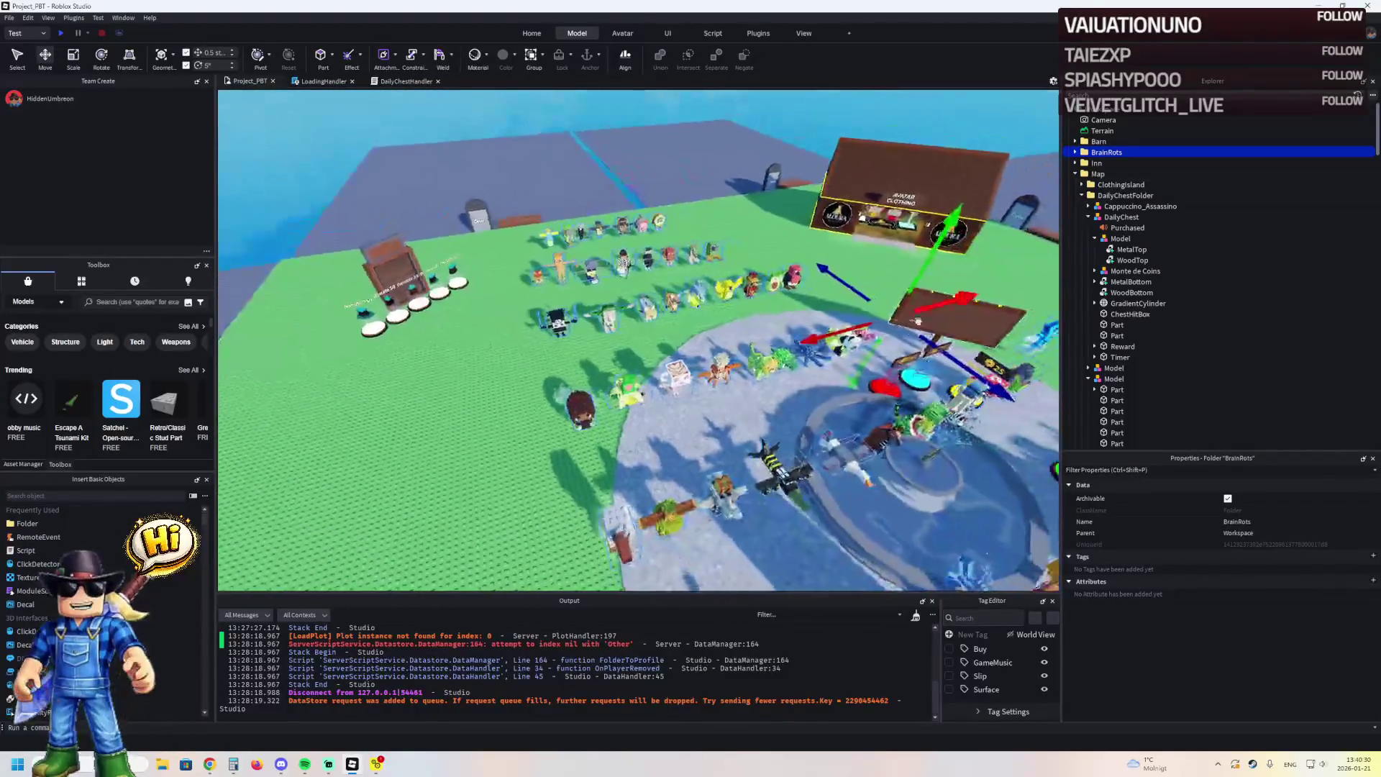
mouse_move(823, 336)
left_mouse_down()
mouse_move(645, 392)
mouse_move(671, 323)
mouse_move(616, 246)
mouse_move(617, 328)
mouse_move(616, 308)
mouse_move(701, 329)
left_mouse_up()
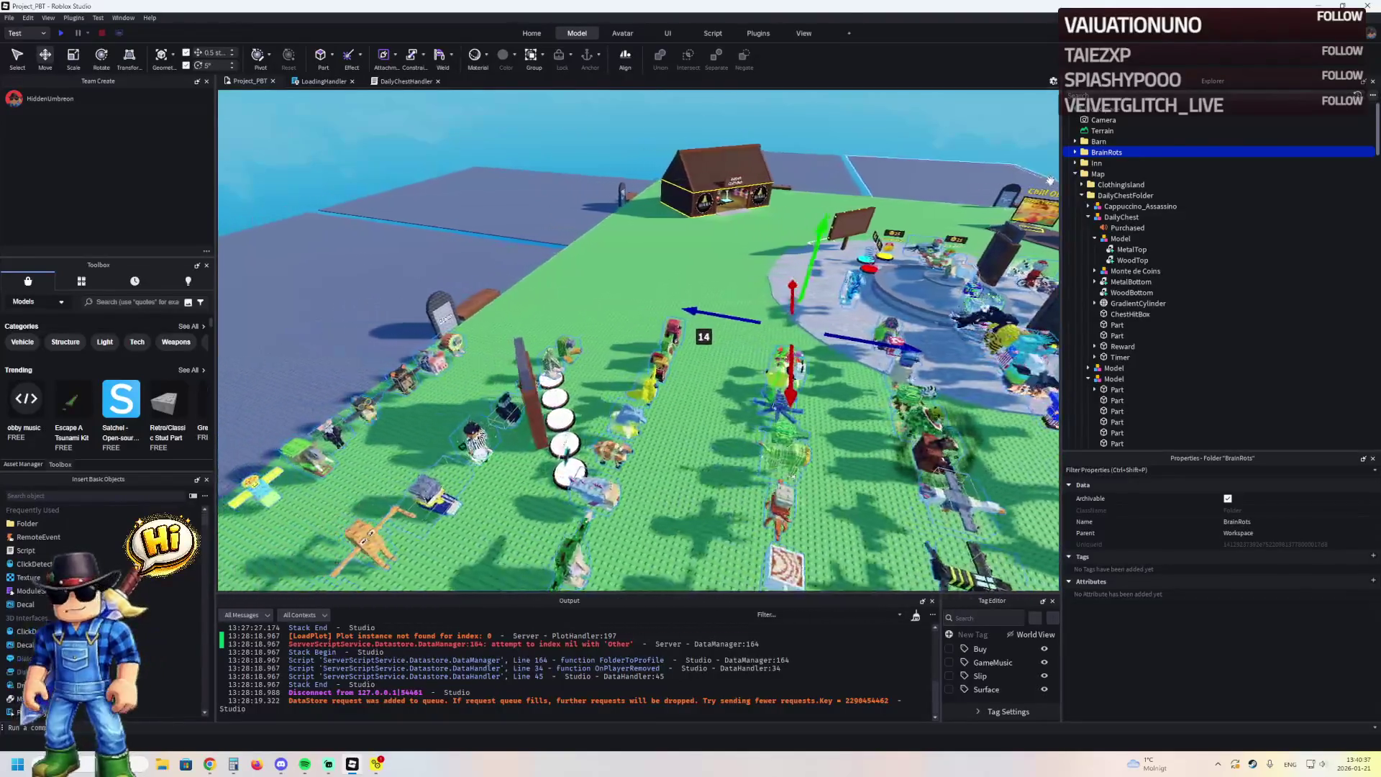
Expand BrainRots, nudge its models slightly, and frame the ground baseplate part
left_click(1075, 152)
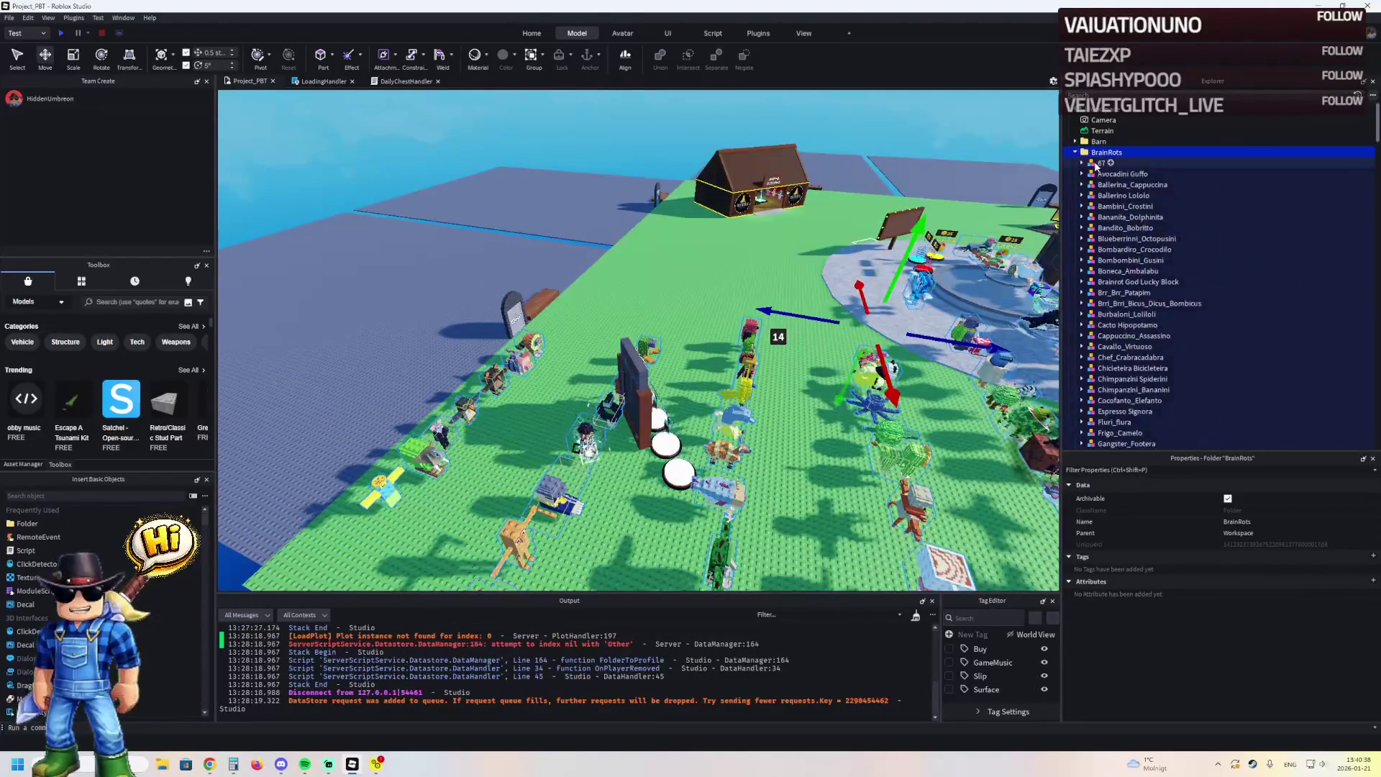
scroll(637, 268, "up", 3)
scroll(637, 268, "down", 3)
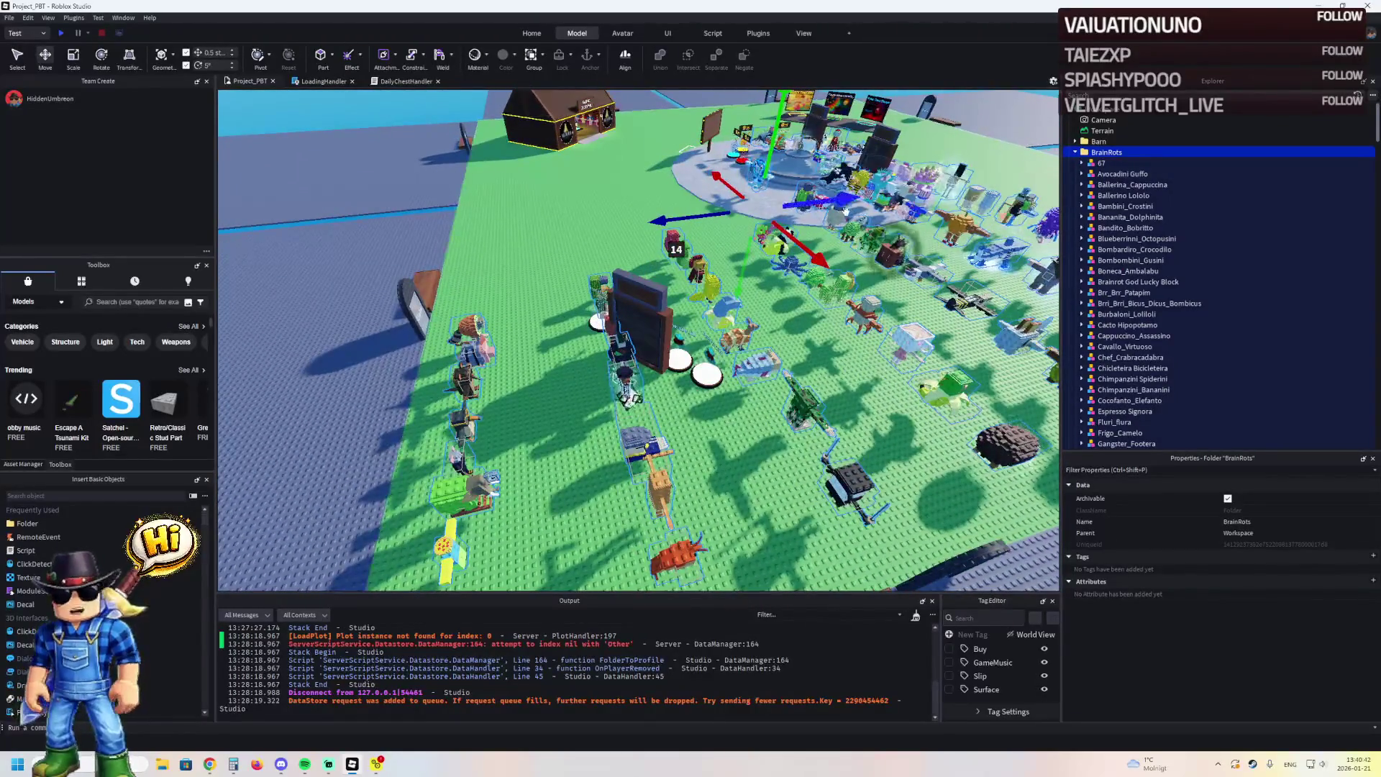
left_click_drag(791, 200, 770, 207)
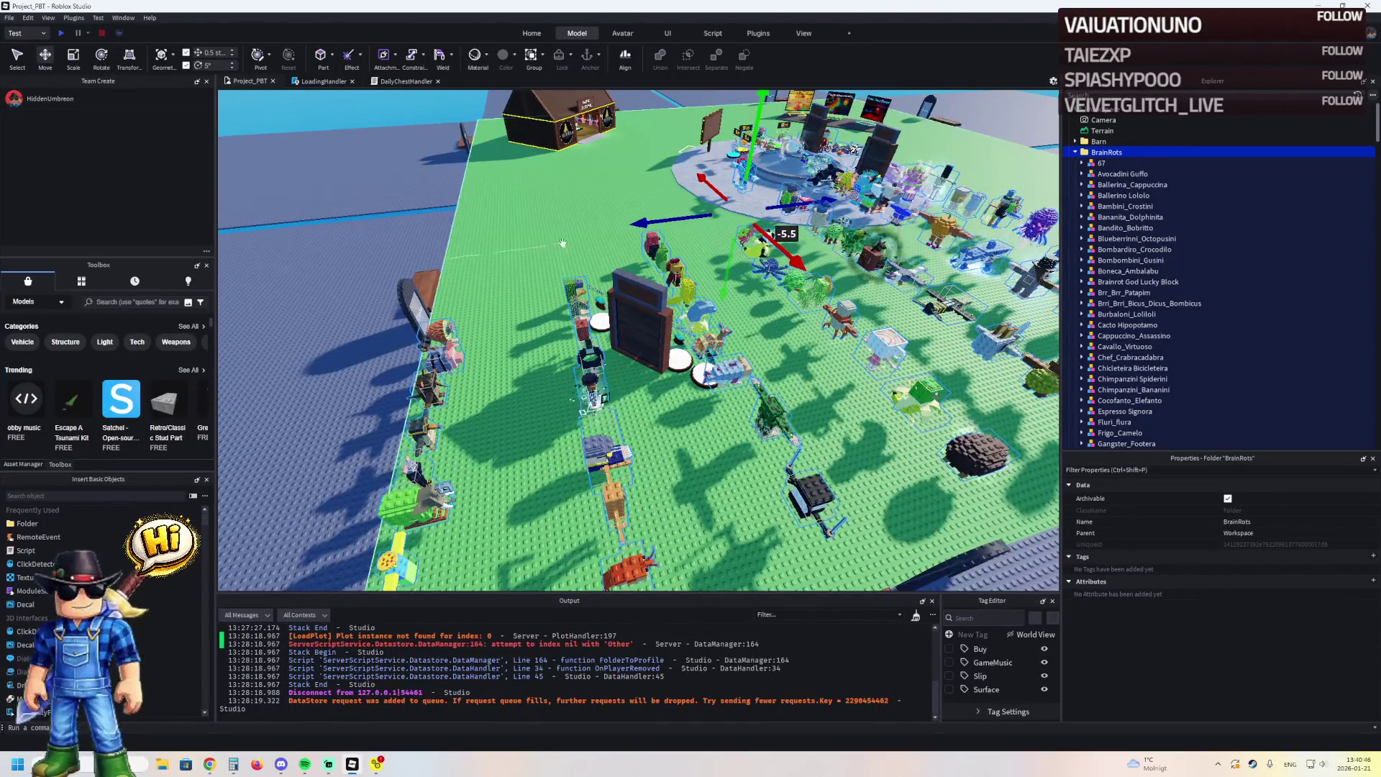
left_click(524, 304)
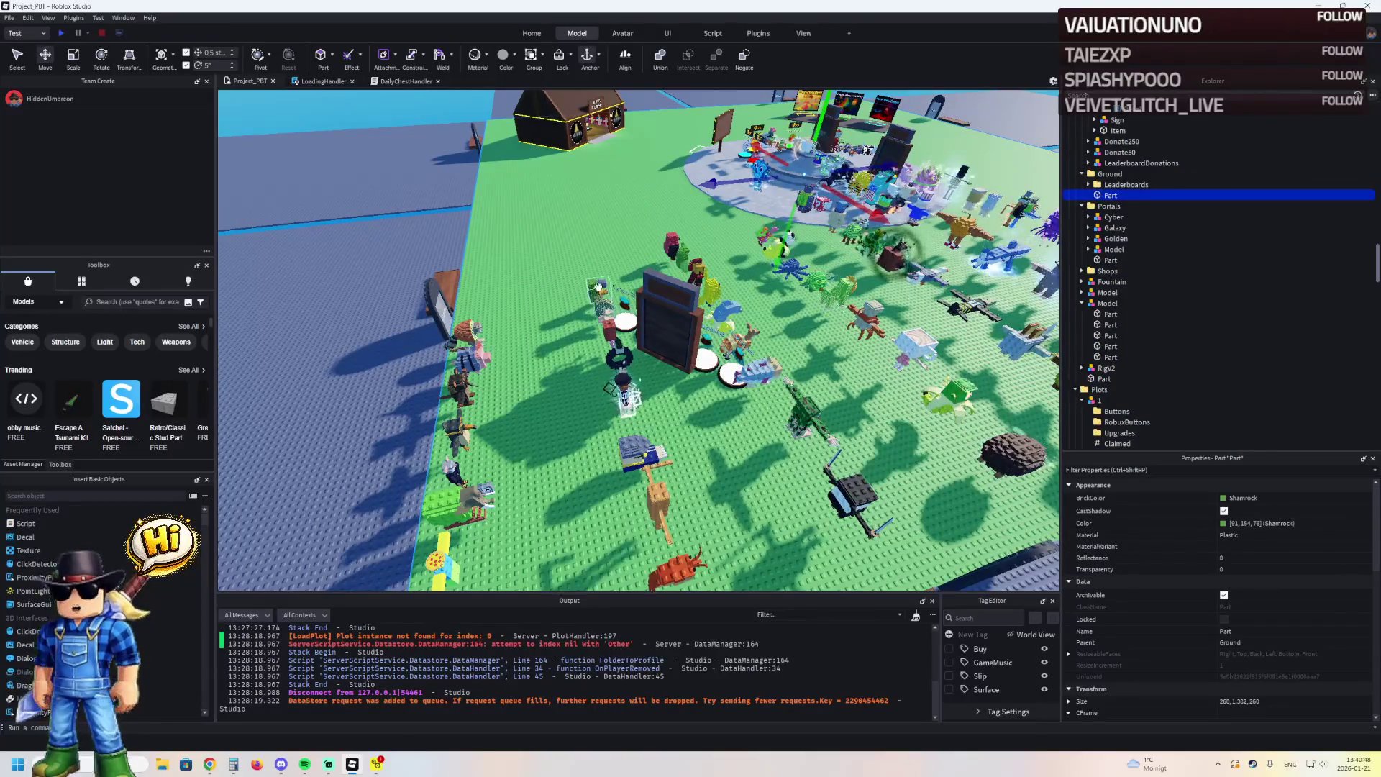
left_click(598, 288)
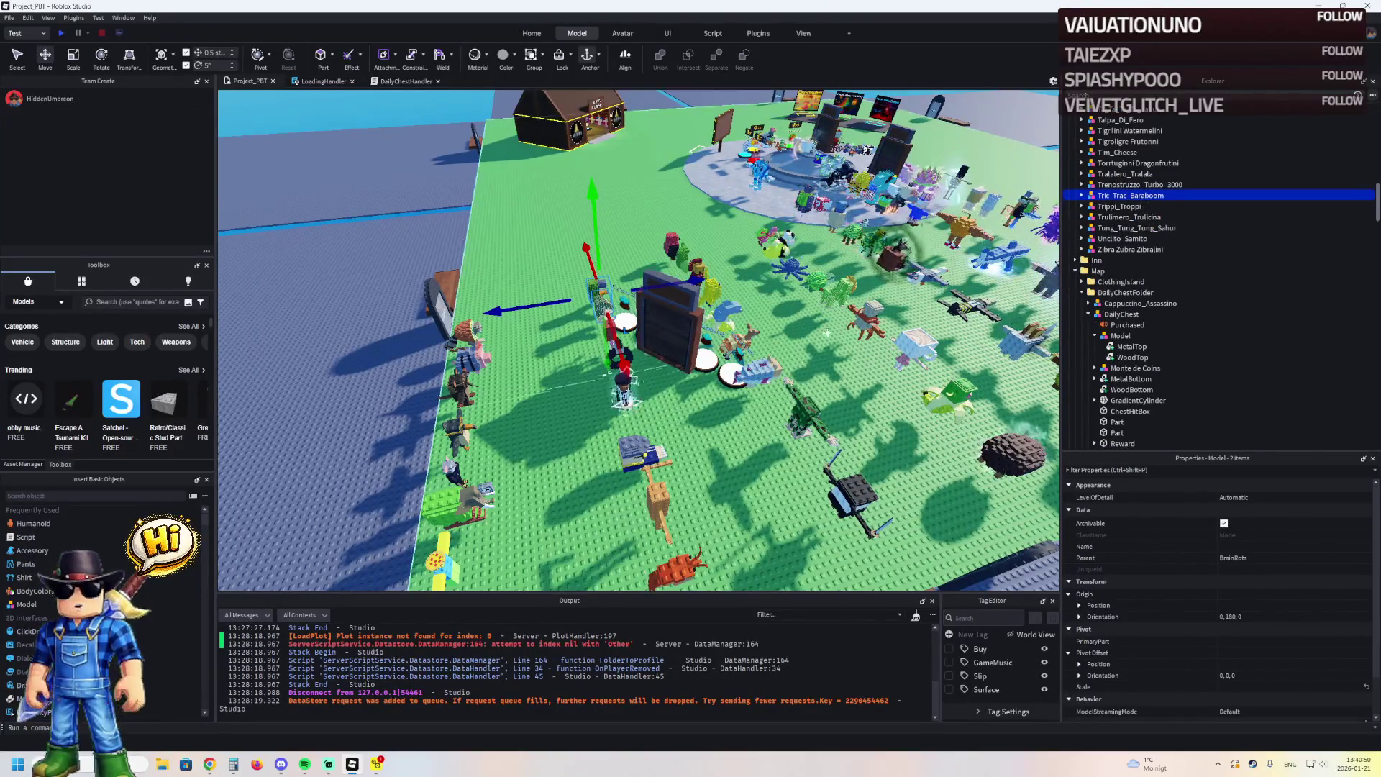
left_click(799, 333)
key("f")
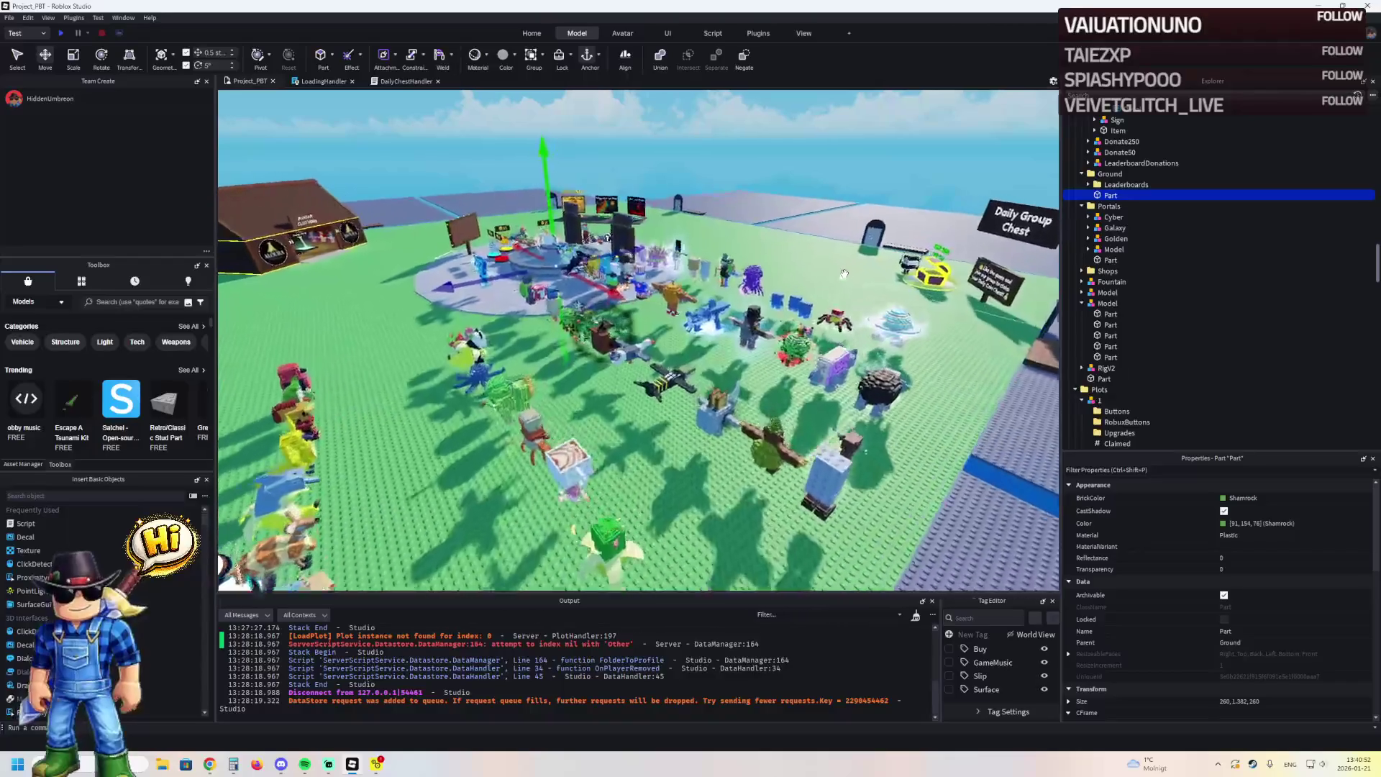
Select the Statutino Libertino model in the BrainRots folder
scroll(641, 353, "up", 5)
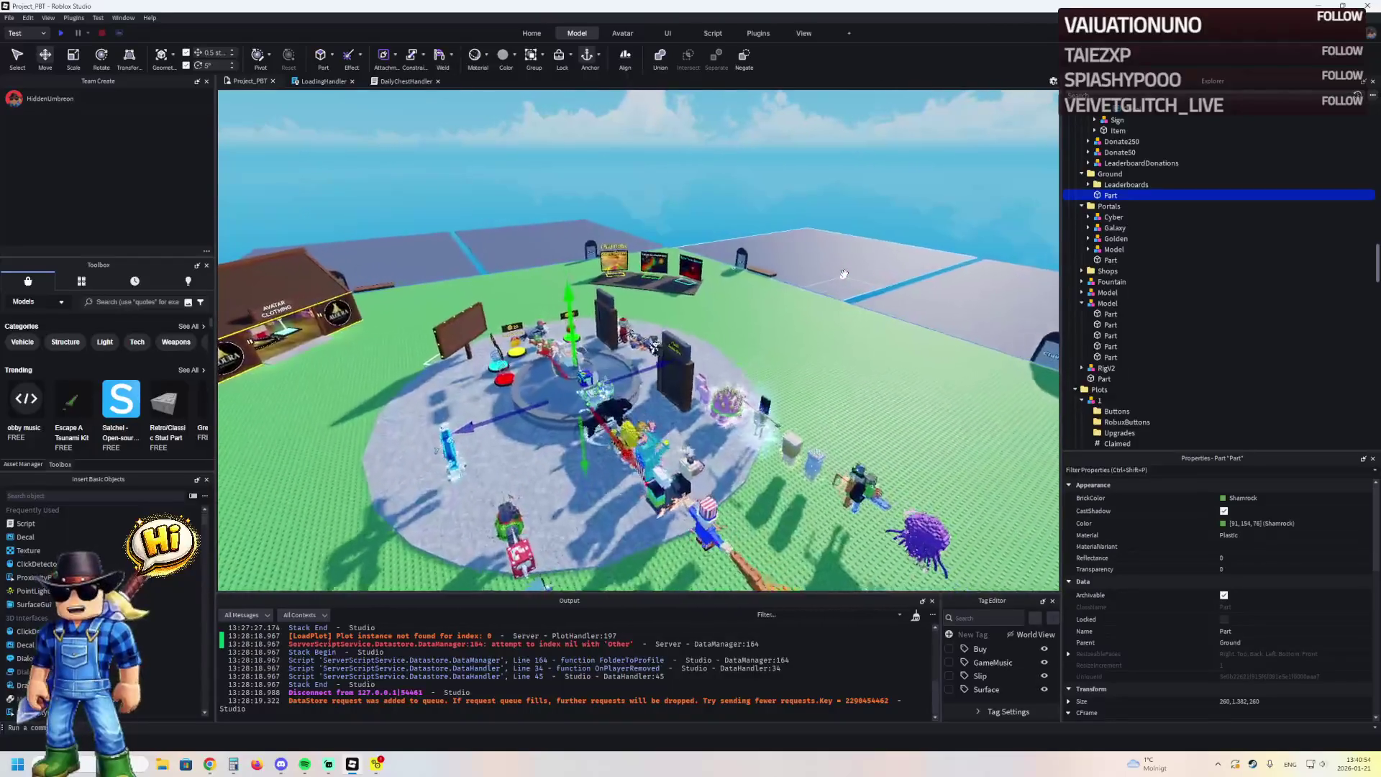
scroll(798, 408, "up", 3)
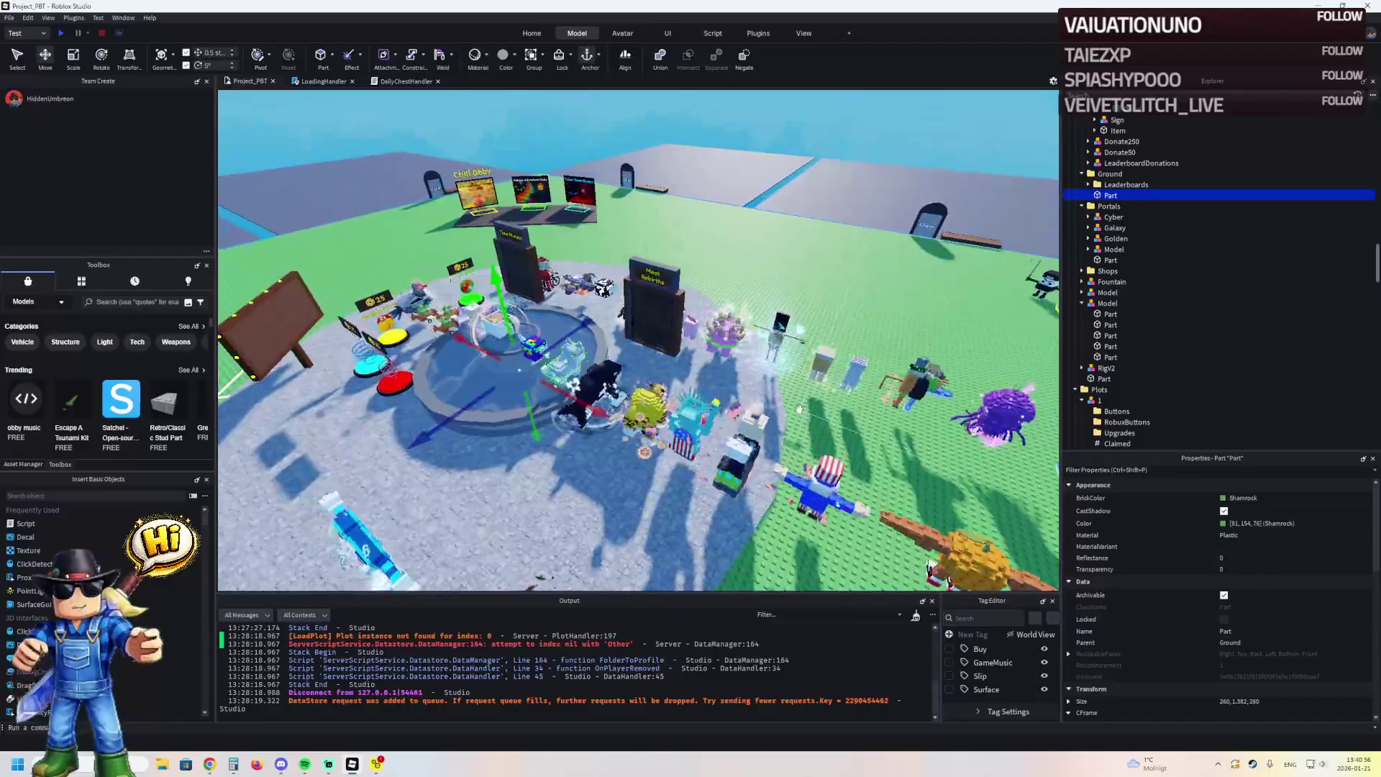
scroll(1122, 287, "up", 10)
left_click(1128, 195)
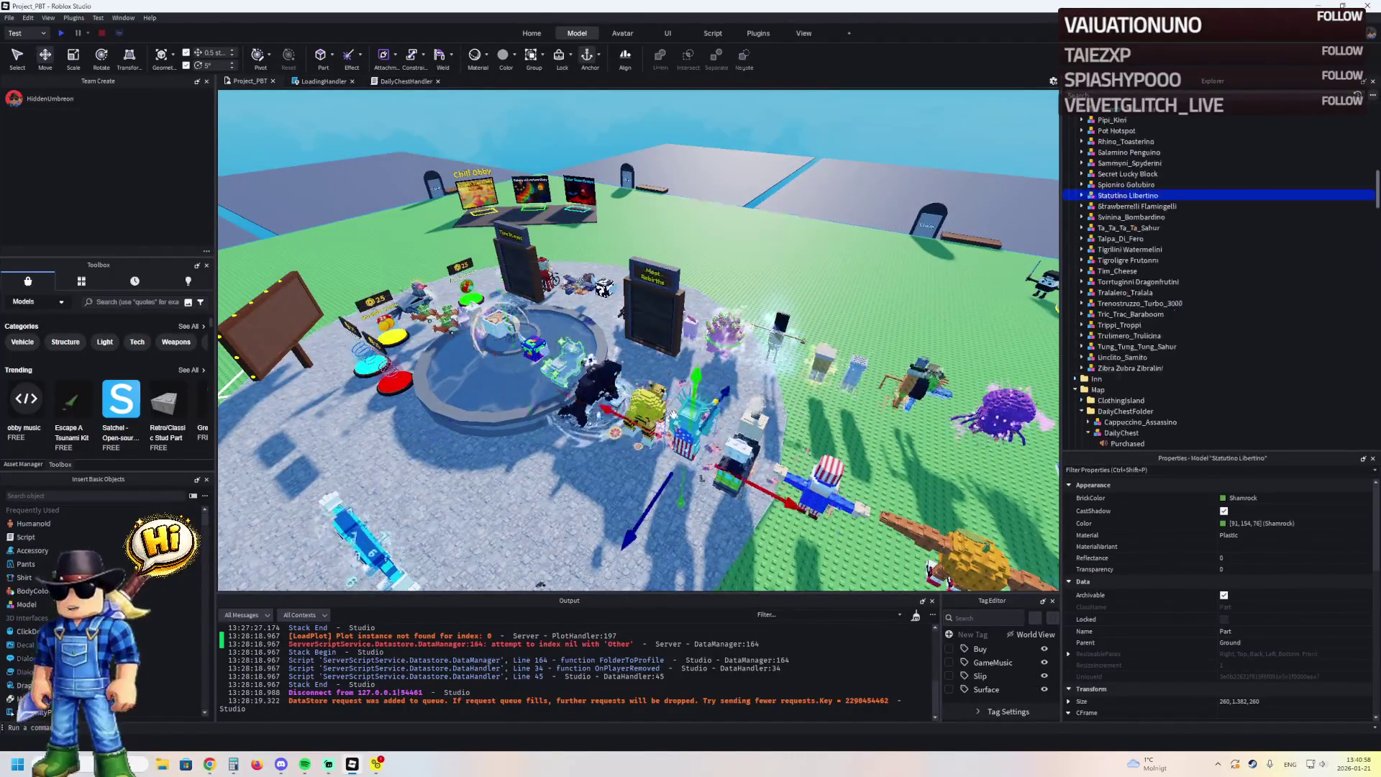
Move the whole BrainRots collection -167.5 studs onto the grey area, then fly back to the fountain
key("Left")
key("Left")
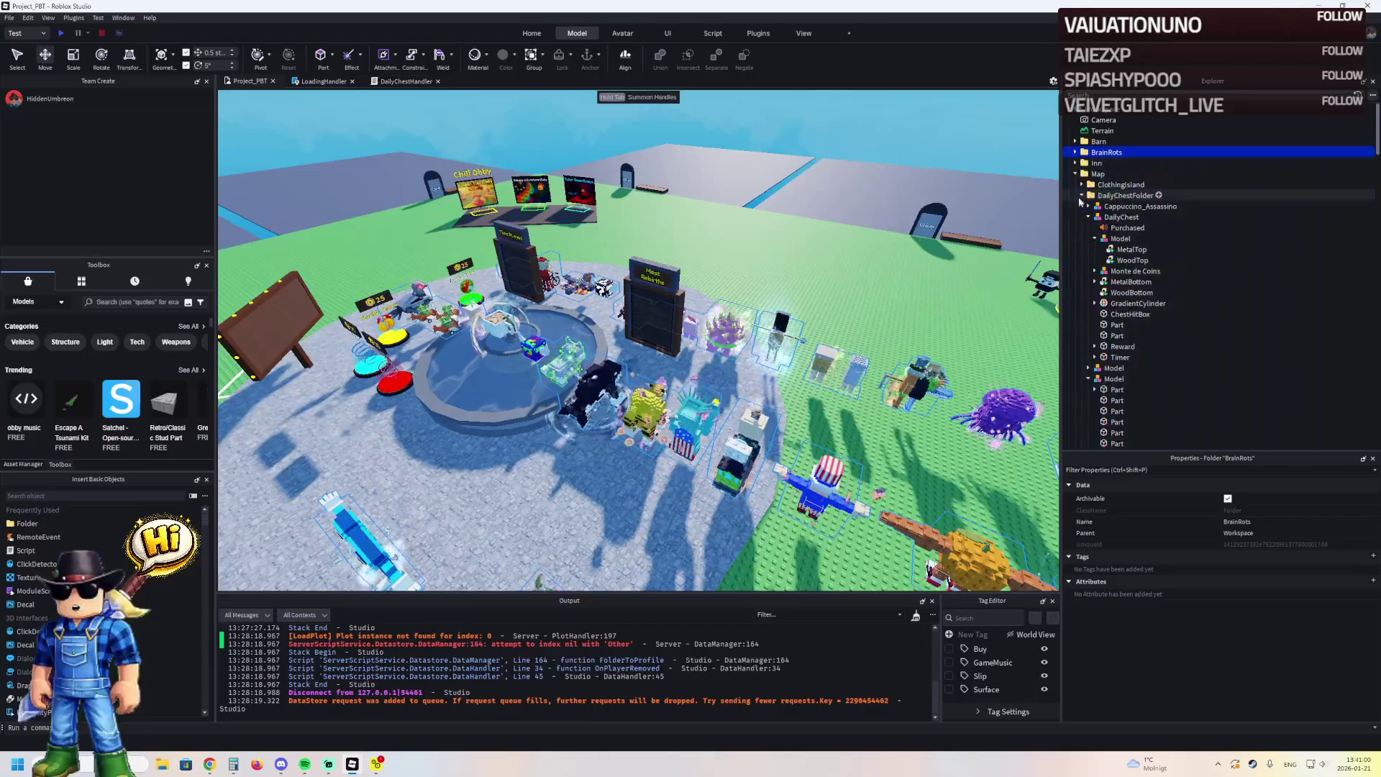
key("d")
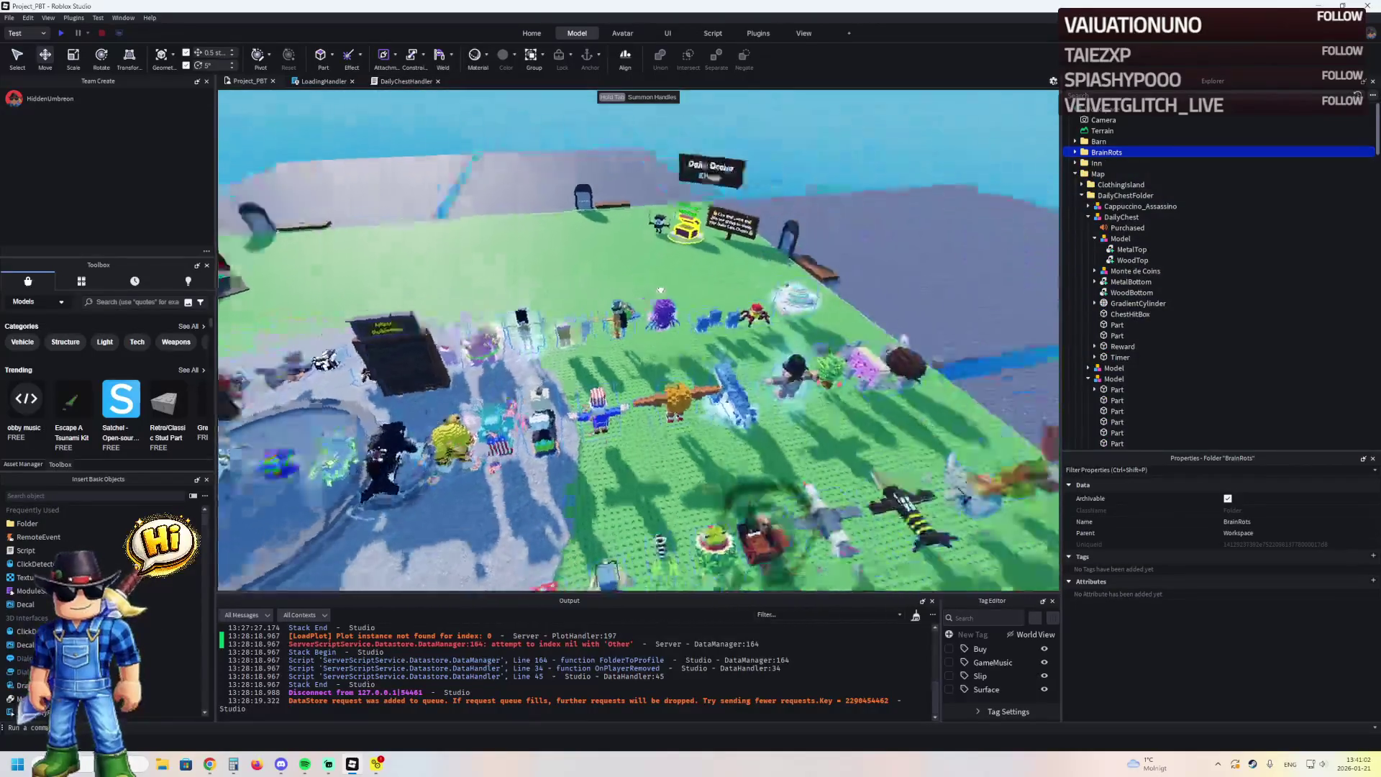
key("e")
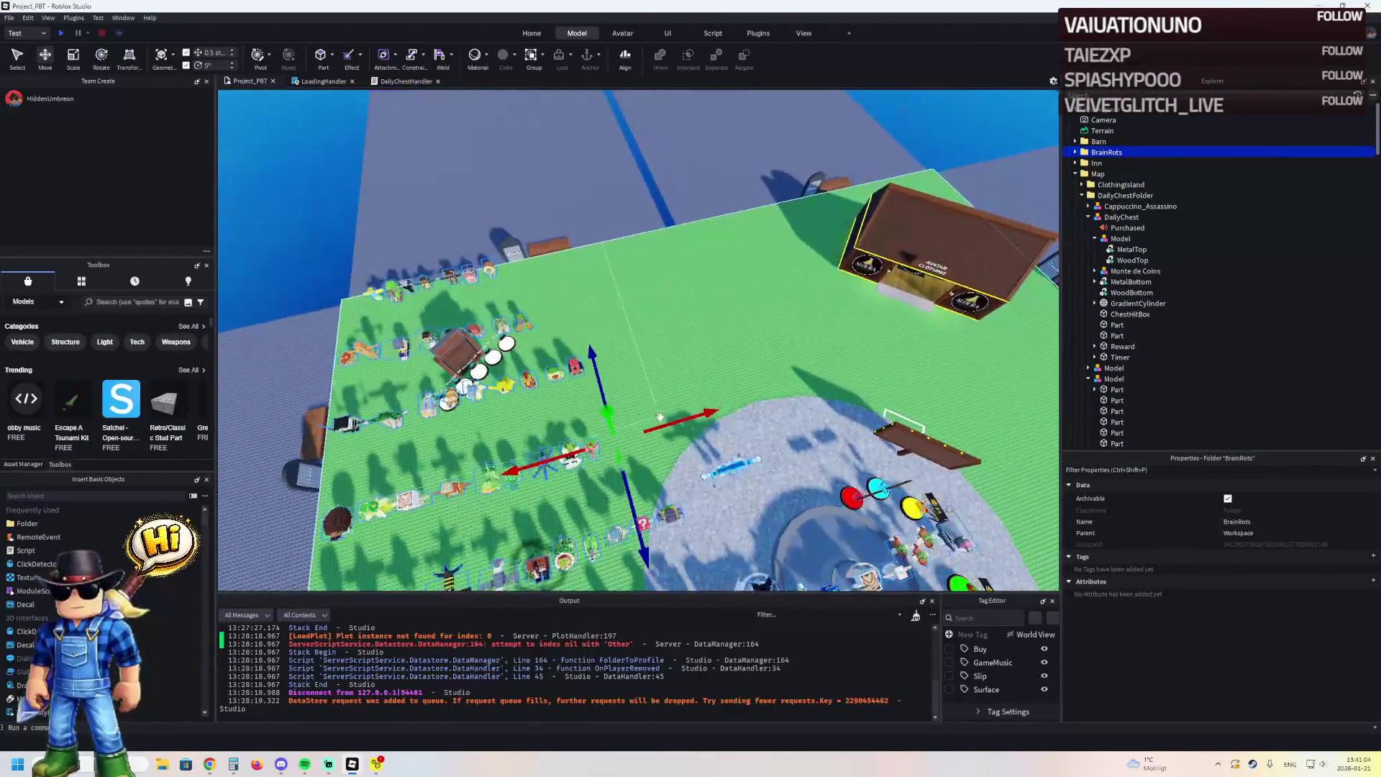
mouse_move(652, 422)
left_mouse_down()
mouse_move(568, 438)
mouse_move(554, 407)
left_mouse_up()
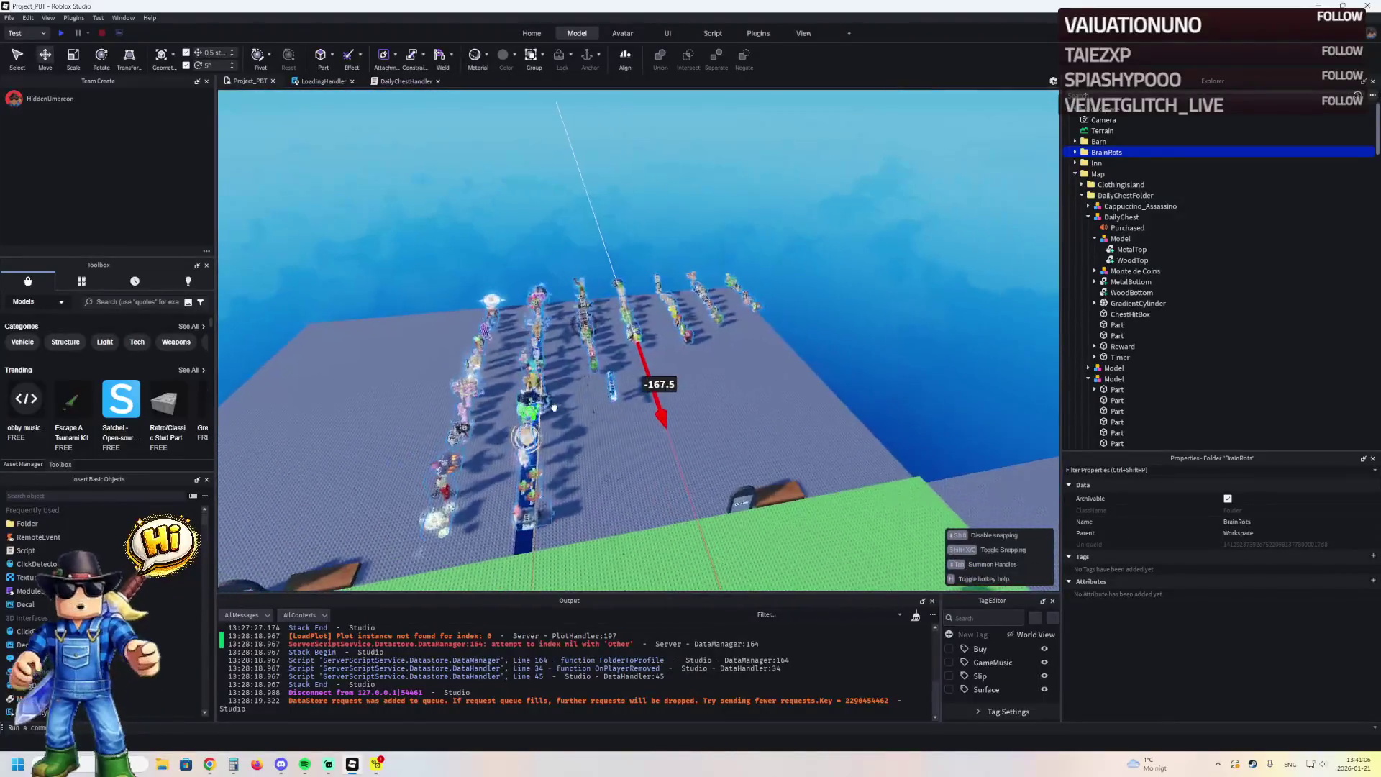
key("a")
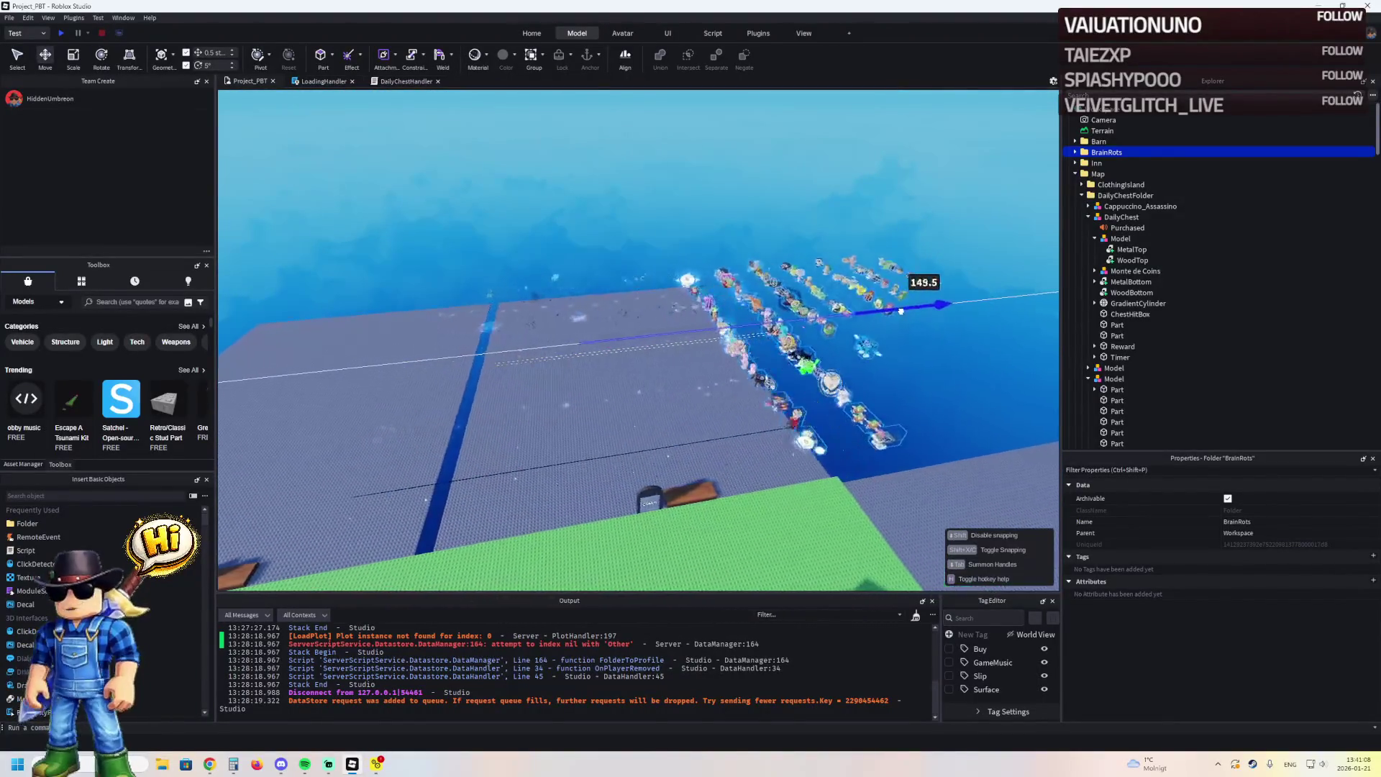
key("a")
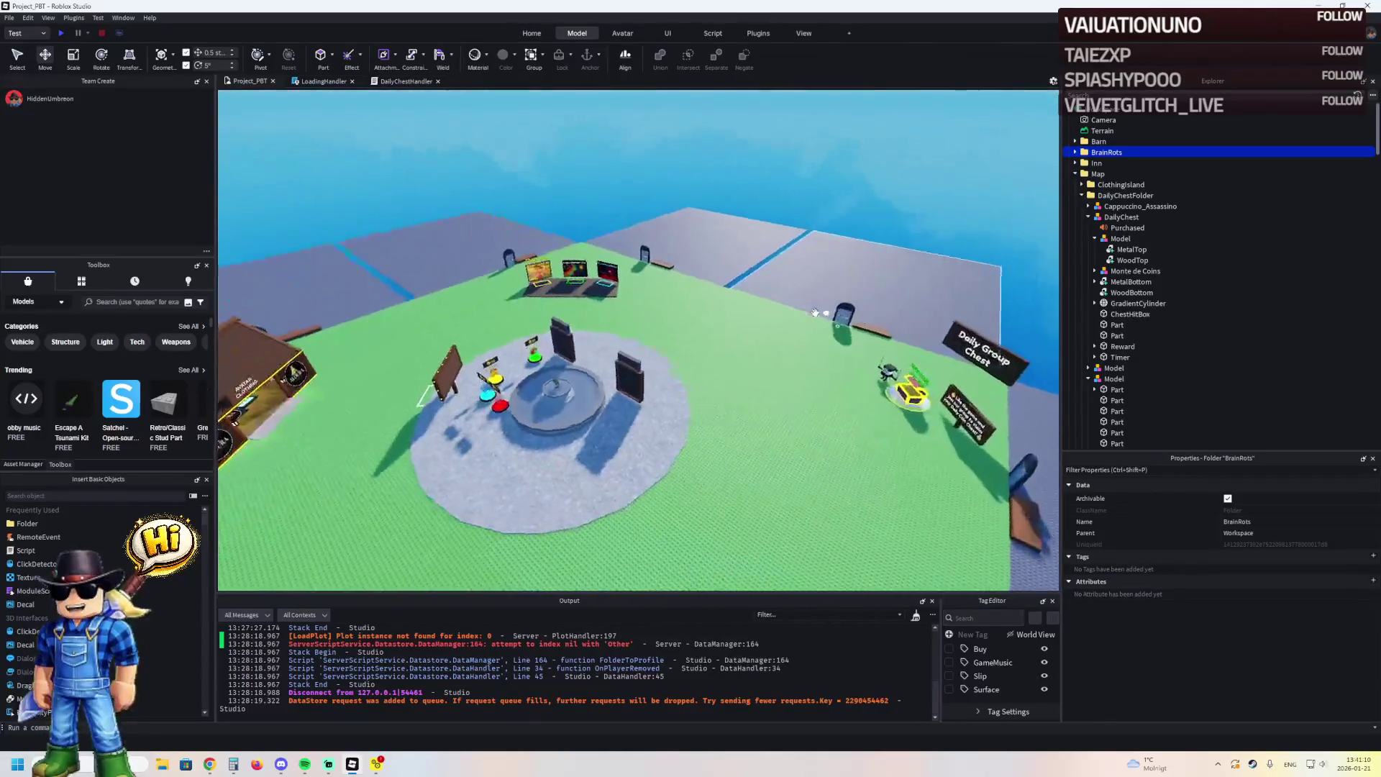
key("w")
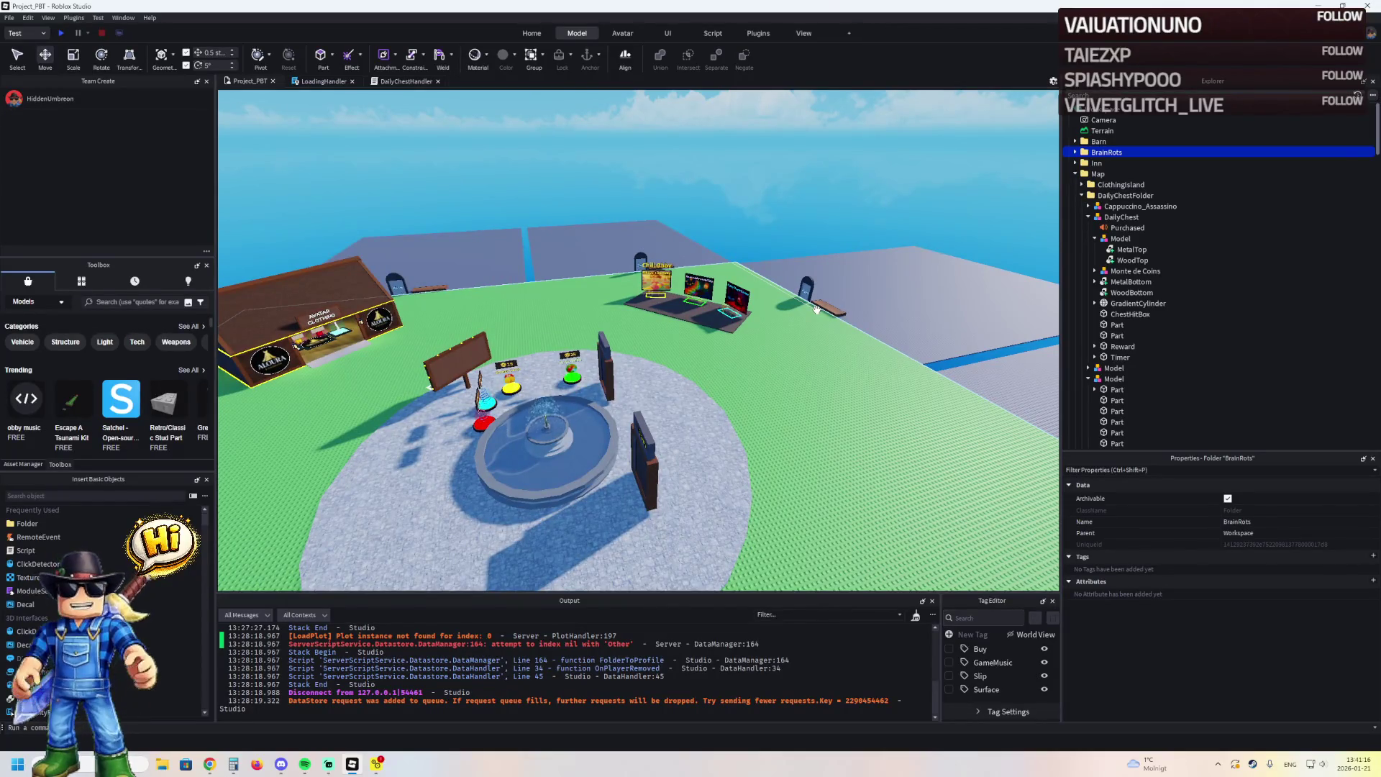
key("w")
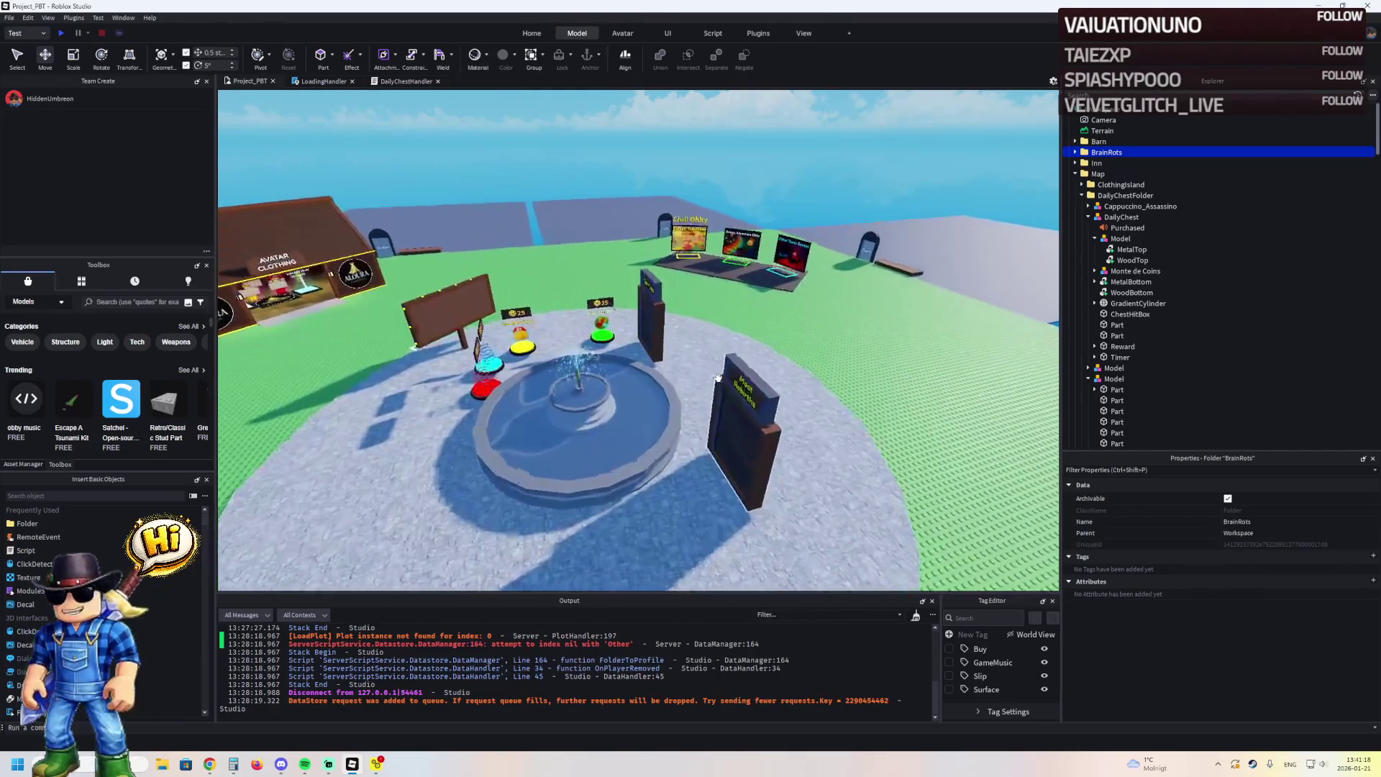
key("w")
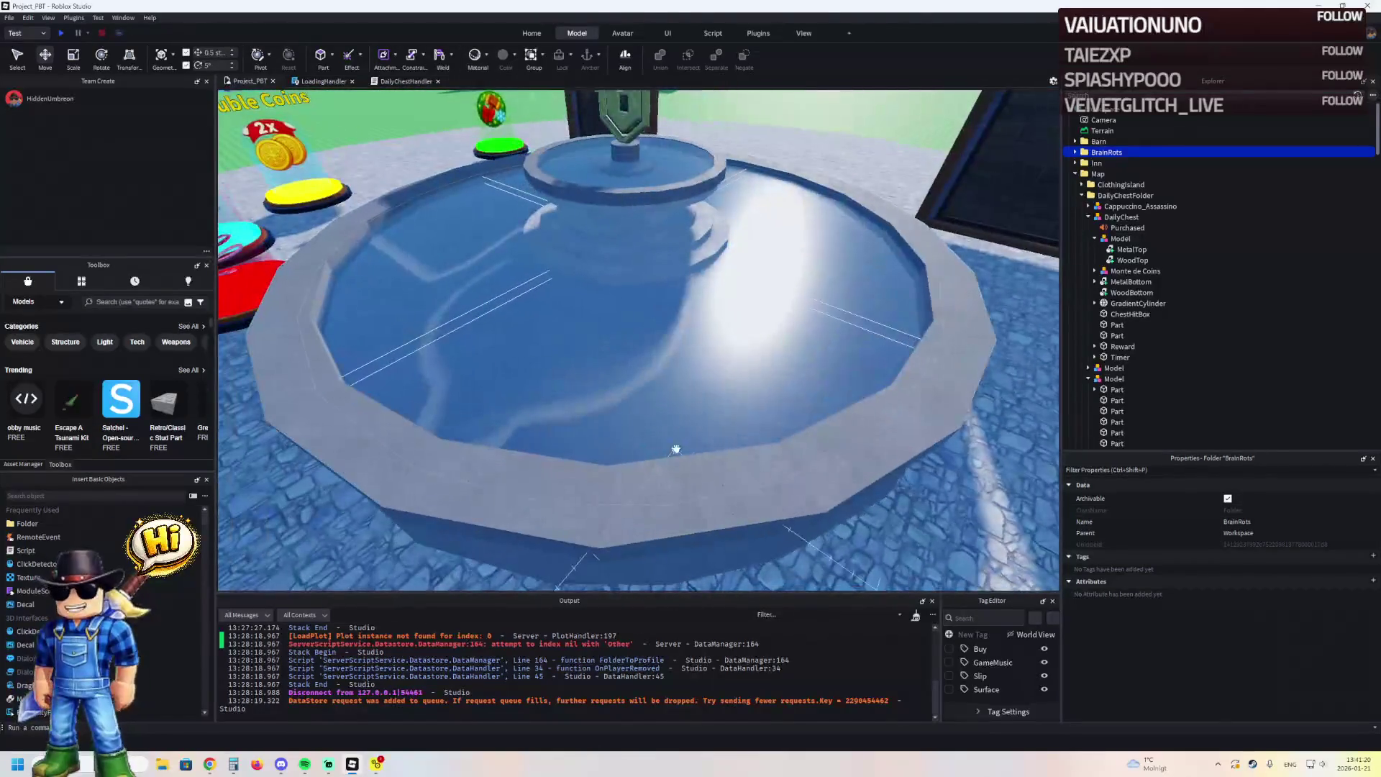
Select all 20 fountain Bottom rim parts and set their Material to Plastic
left_click(677, 487)
left_click(948, 313)
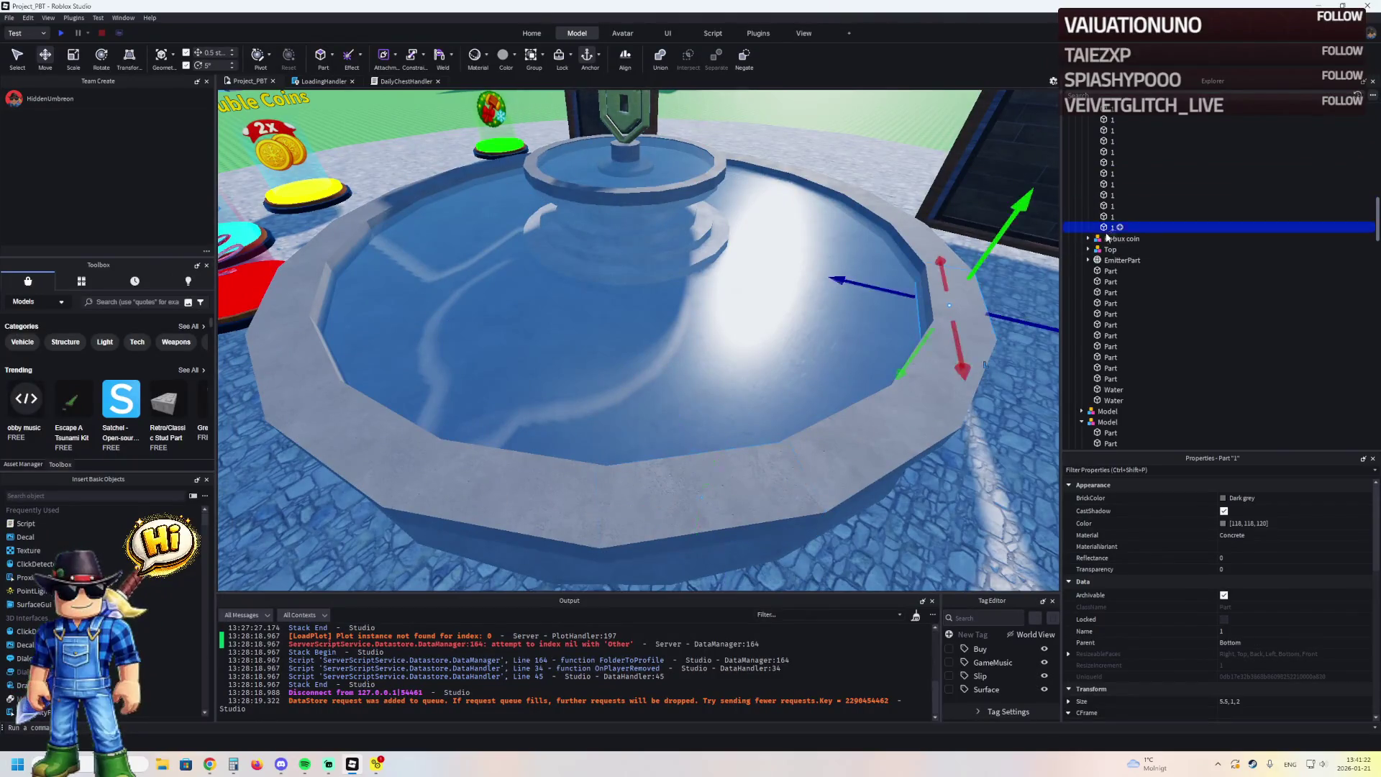
left_click(1111, 173, "shift")
left_click(1297, 546)
left_click(1294, 537)
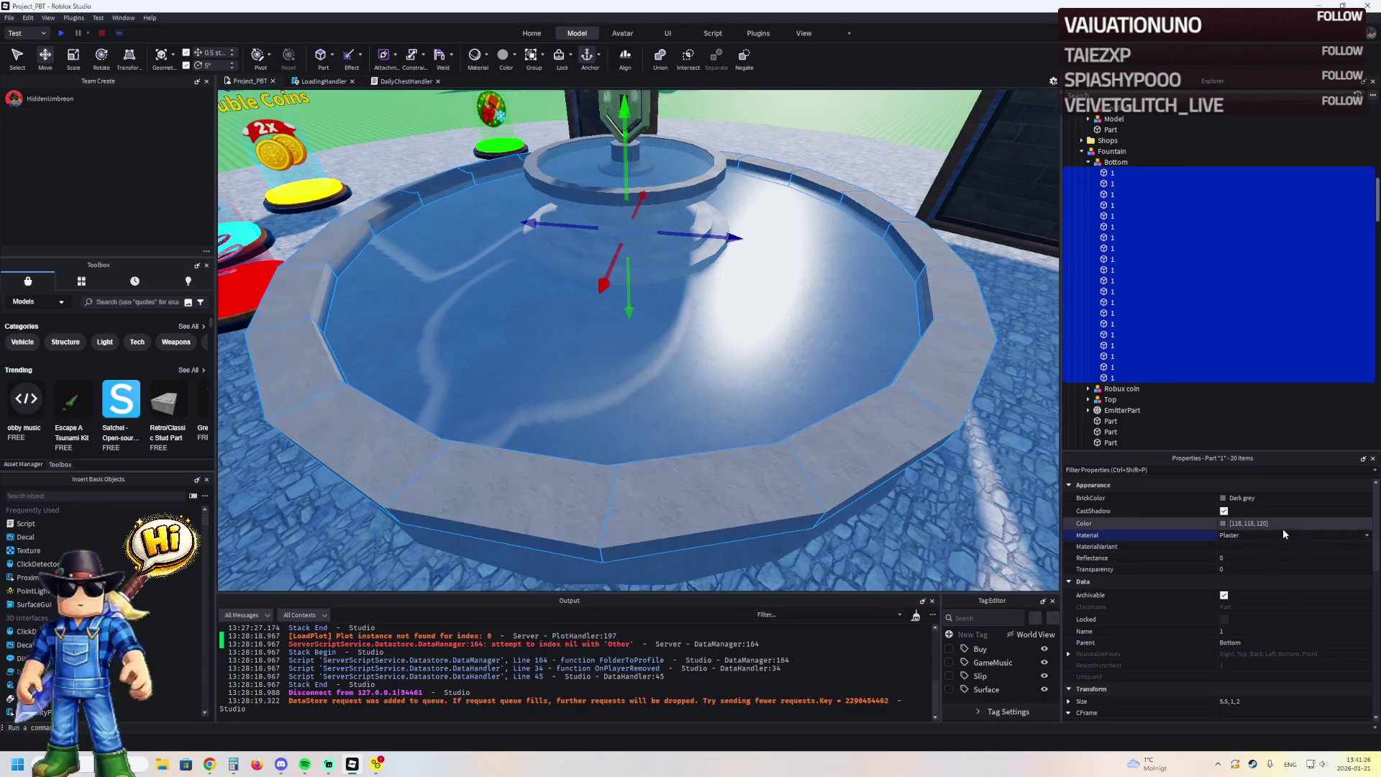
scroll(783, 337, "up", 5)
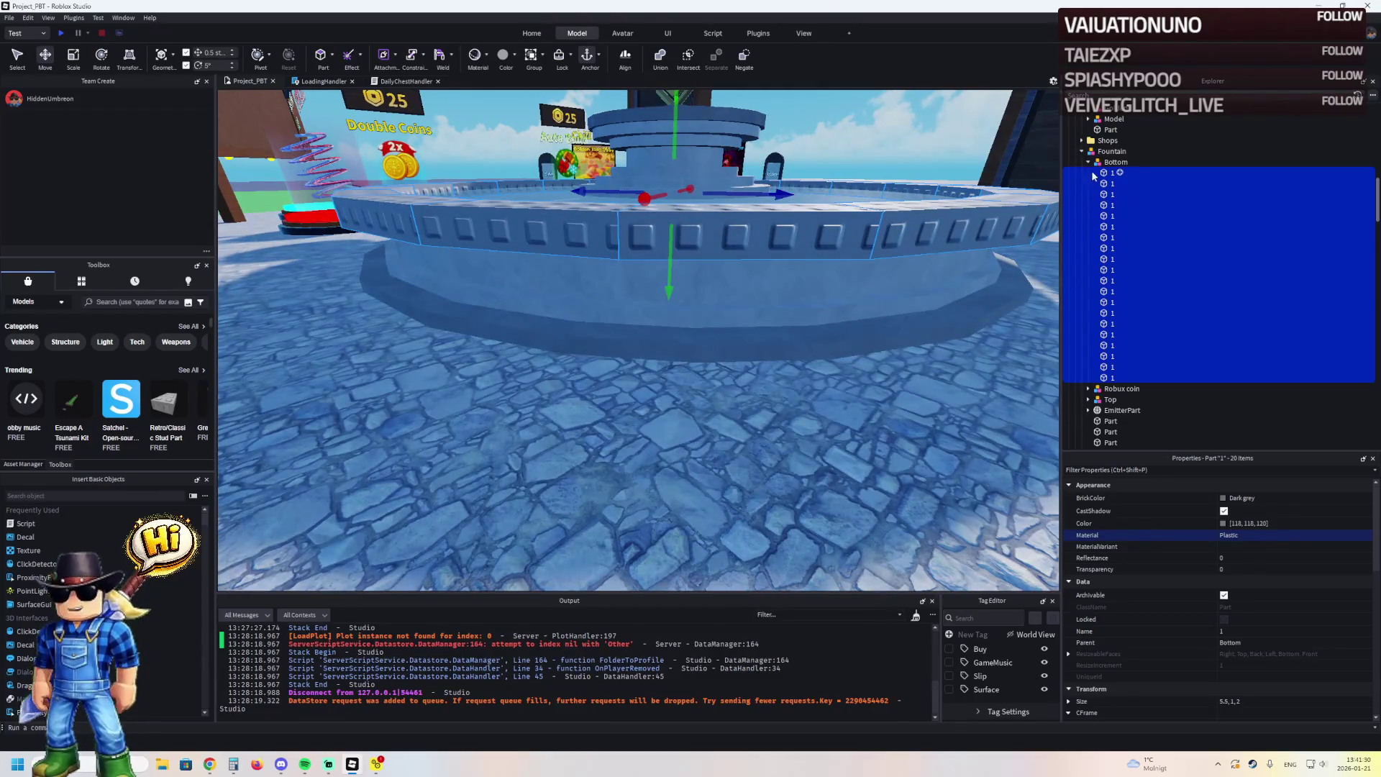
Select all 20 fountain Top parts and toggle CastShadow off and back on
left_click(1093, 171)
left_click(1088, 163)
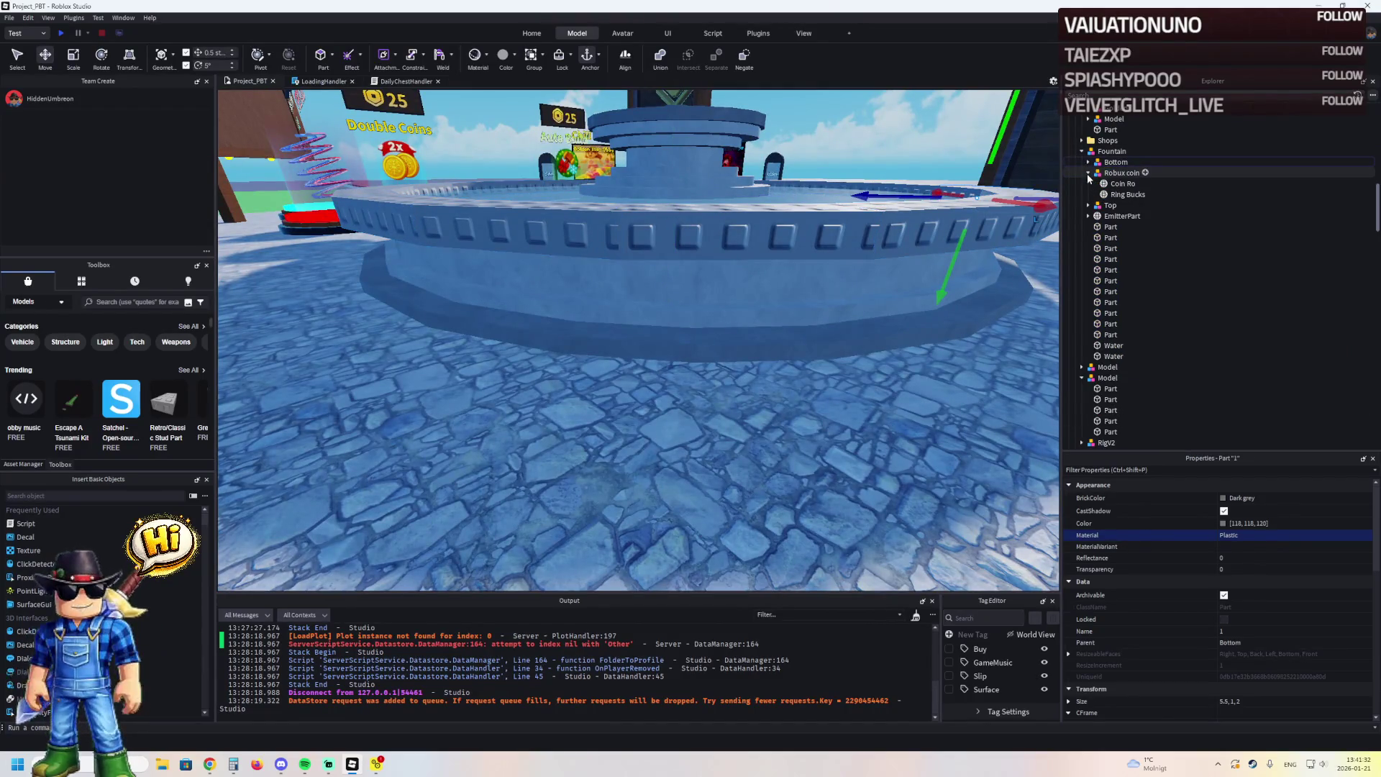
left_click(1087, 184)
left_click(1112, 194)
left_click(1111, 399, "shift")
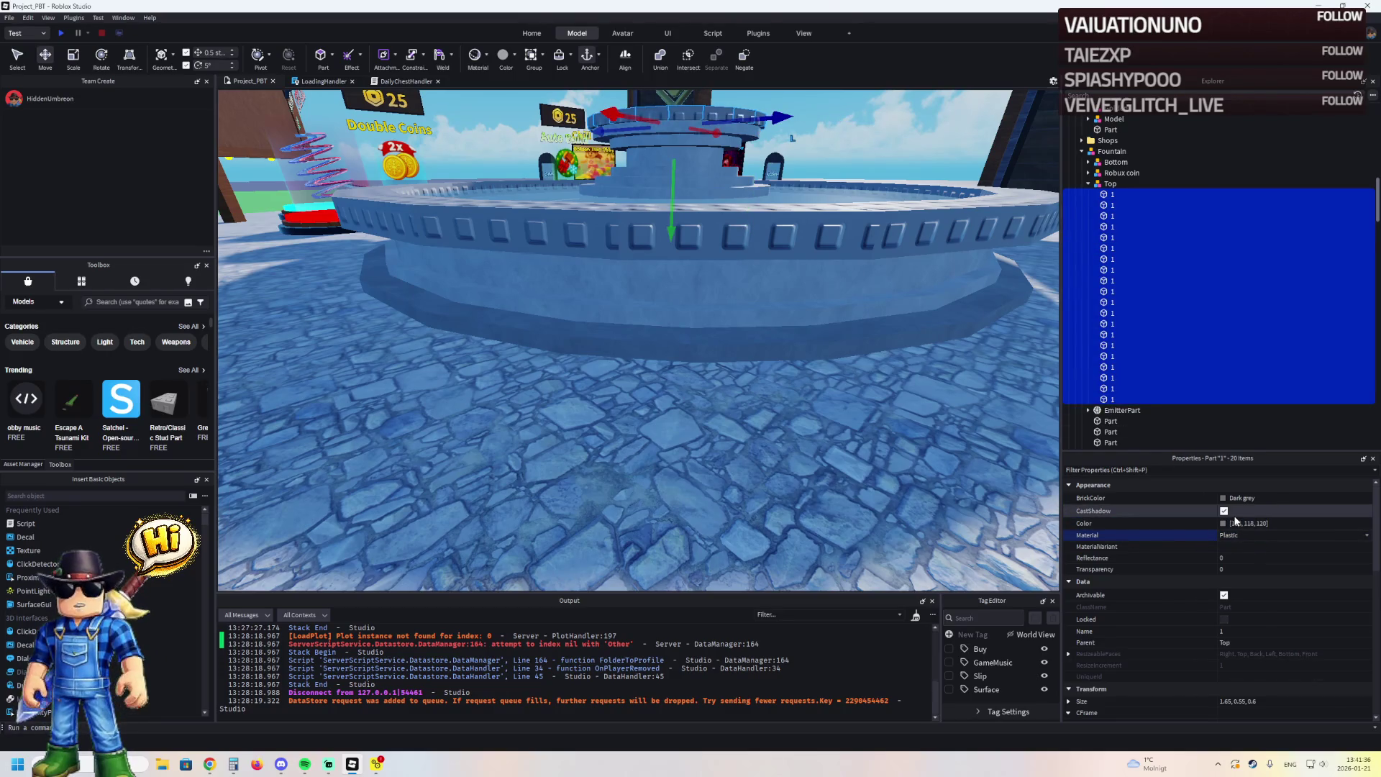
left_click(1224, 512)
left_click(1223, 511)
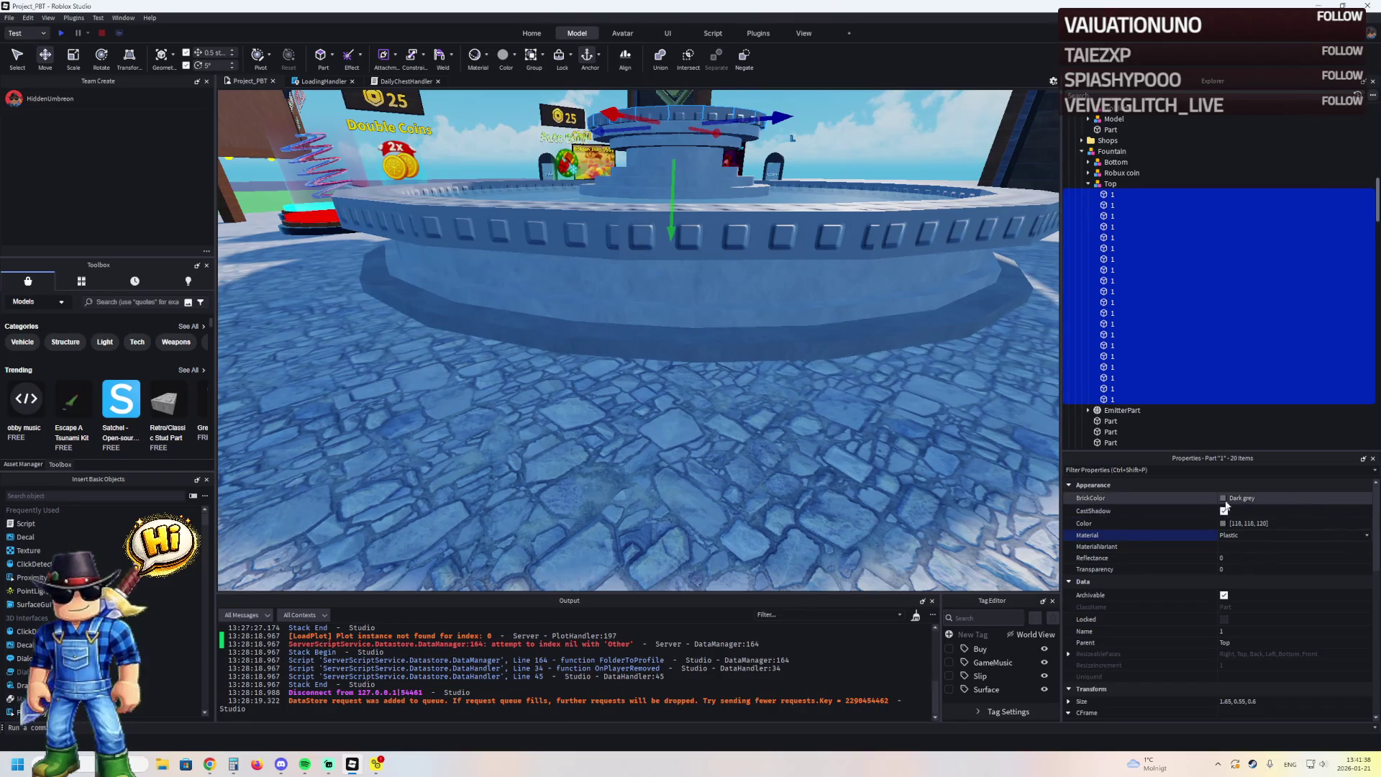
Select the inner basin parts from the EmitterPart Part down, excluding two Water parts
scroll(1260, 589, "down", 3)
scroll(1235, 566, "down", 3)
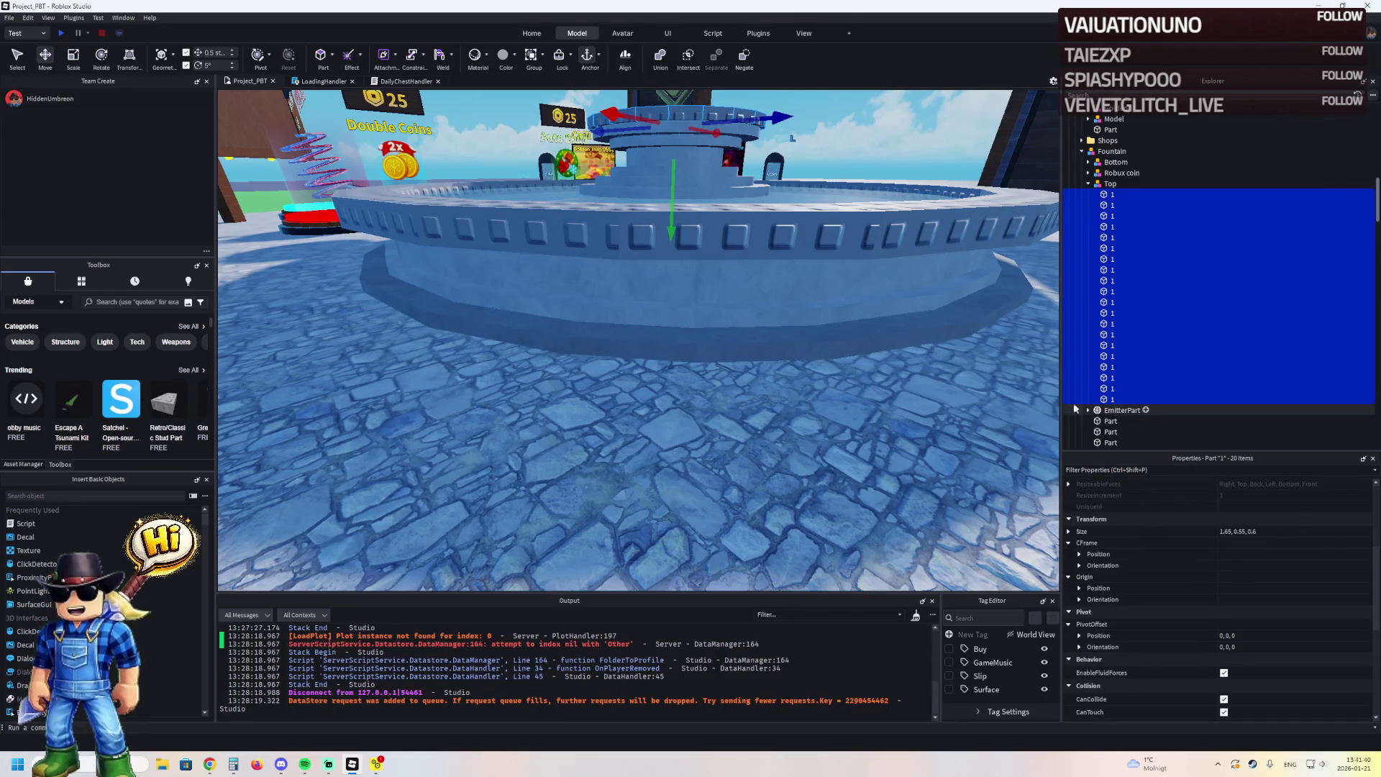
left_click(1138, 420)
key("f")
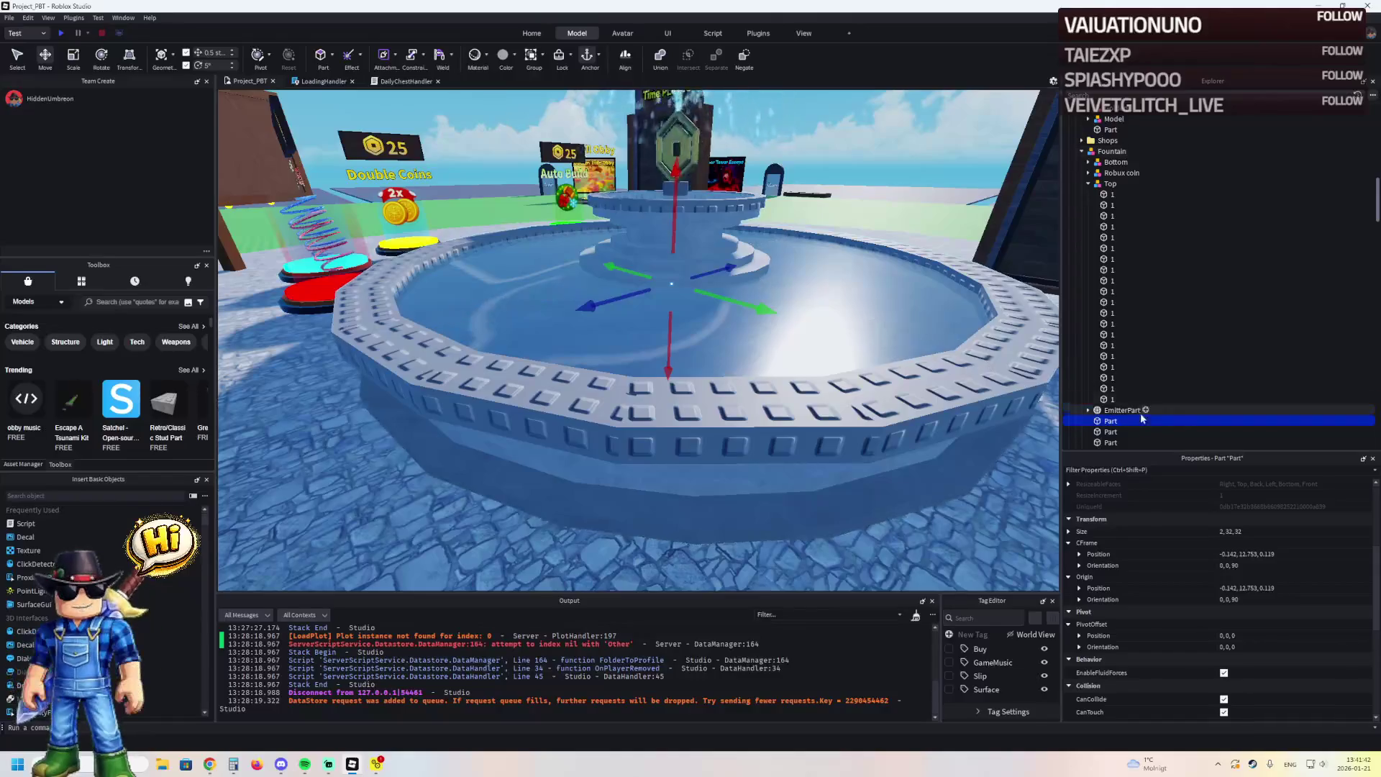
scroll(1140, 419, "down", 5)
left_click(1110, 371, "shift")
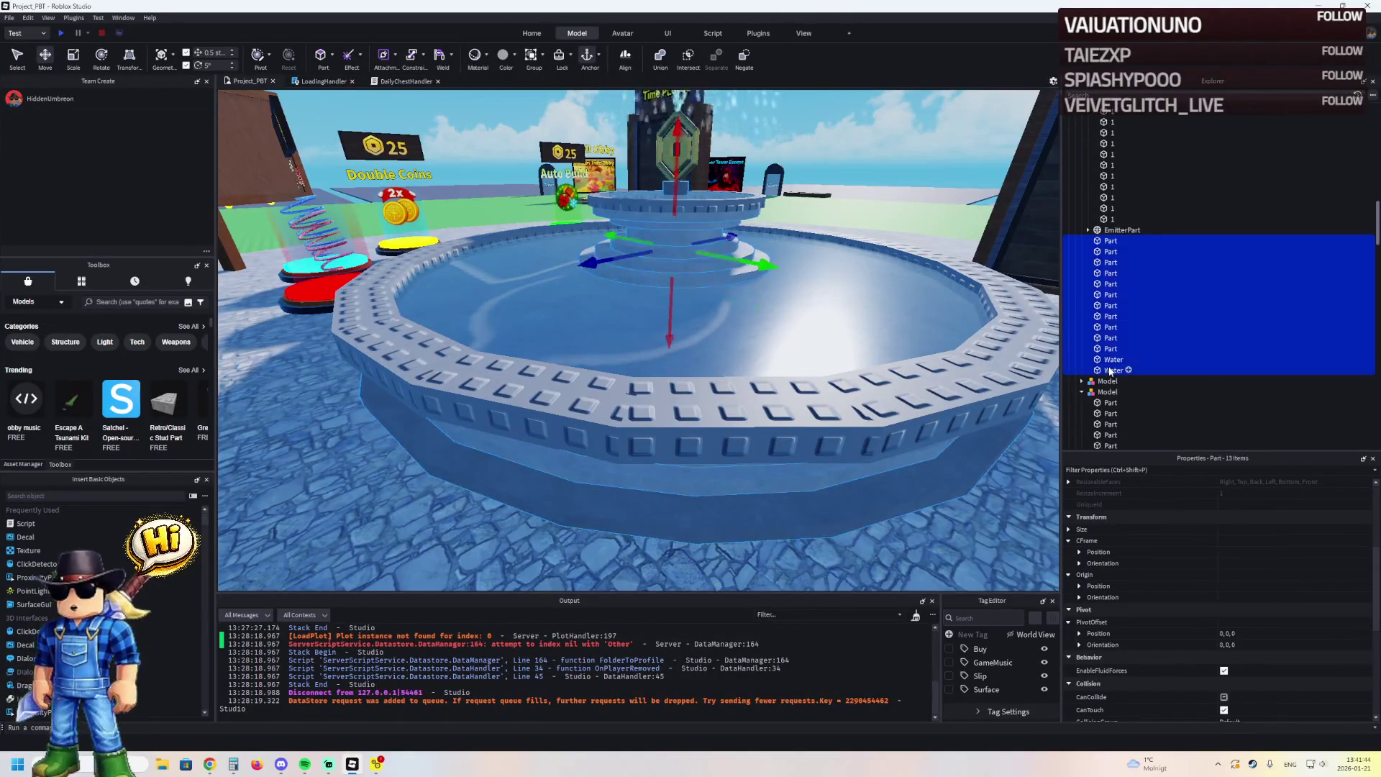
left_click(1113, 370, "ctrl")
left_click(1113, 359, "ctrl")
Set the 11 selected inner parts' Material to Plastic and clear the selection
scroll(1275, 623, "up", 3)
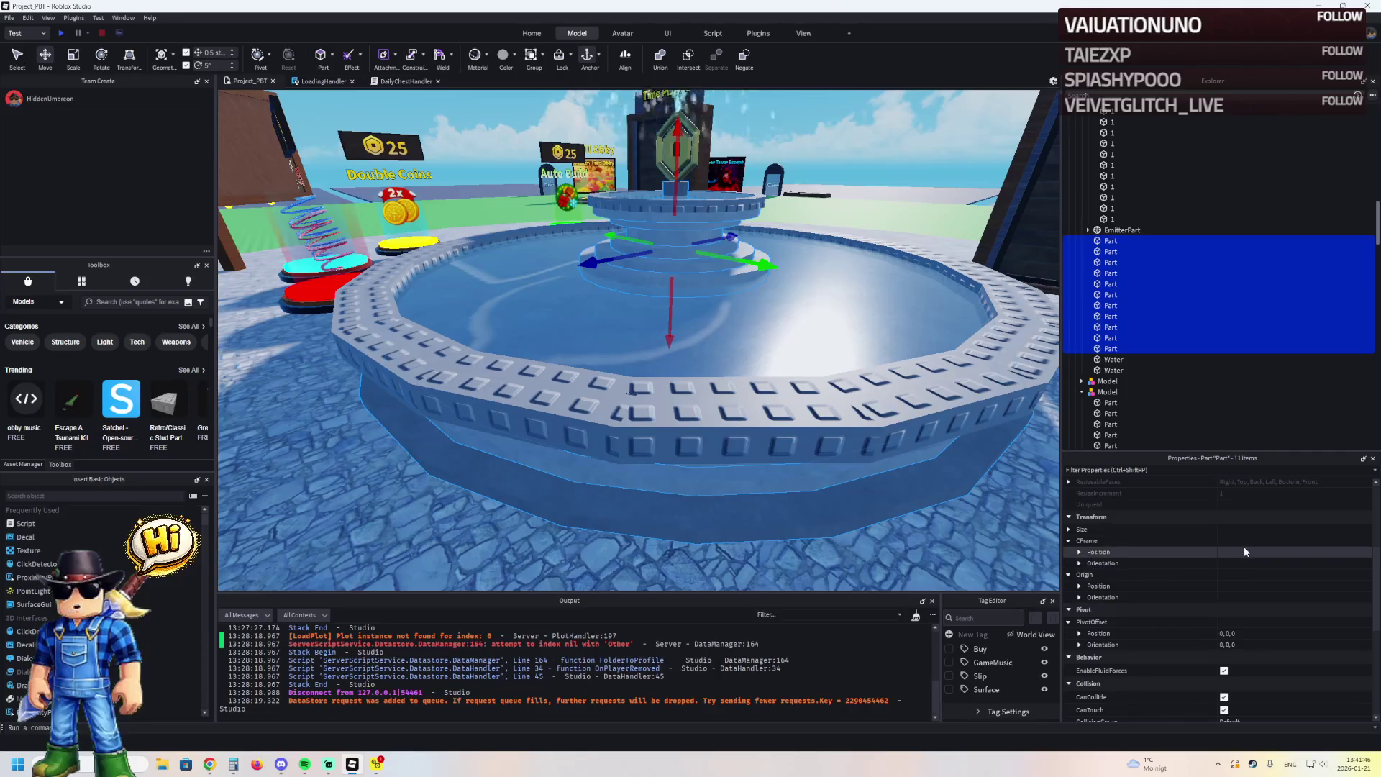
scroll(1244, 518, "up", 3)
left_click(1243, 532)
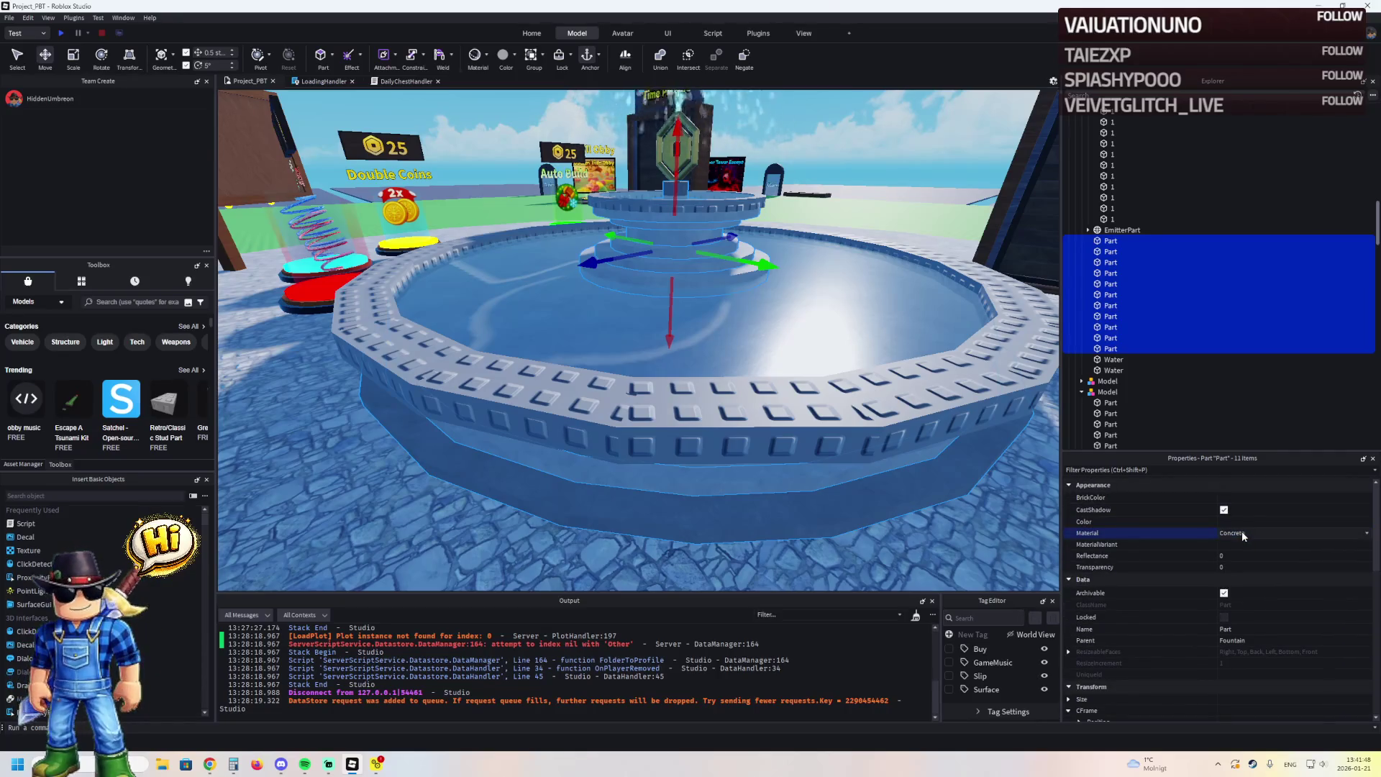
scroll(1241, 530, "down", 1)
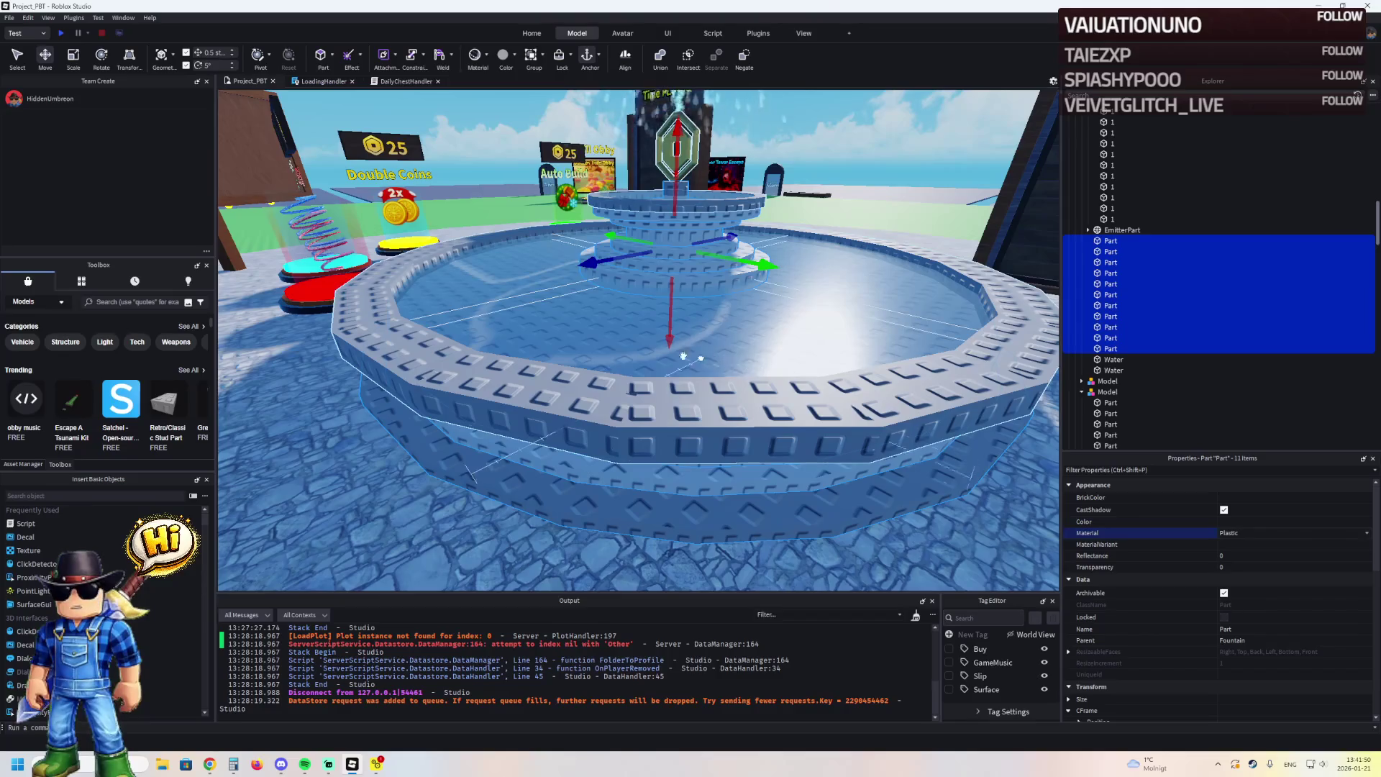
key("w")
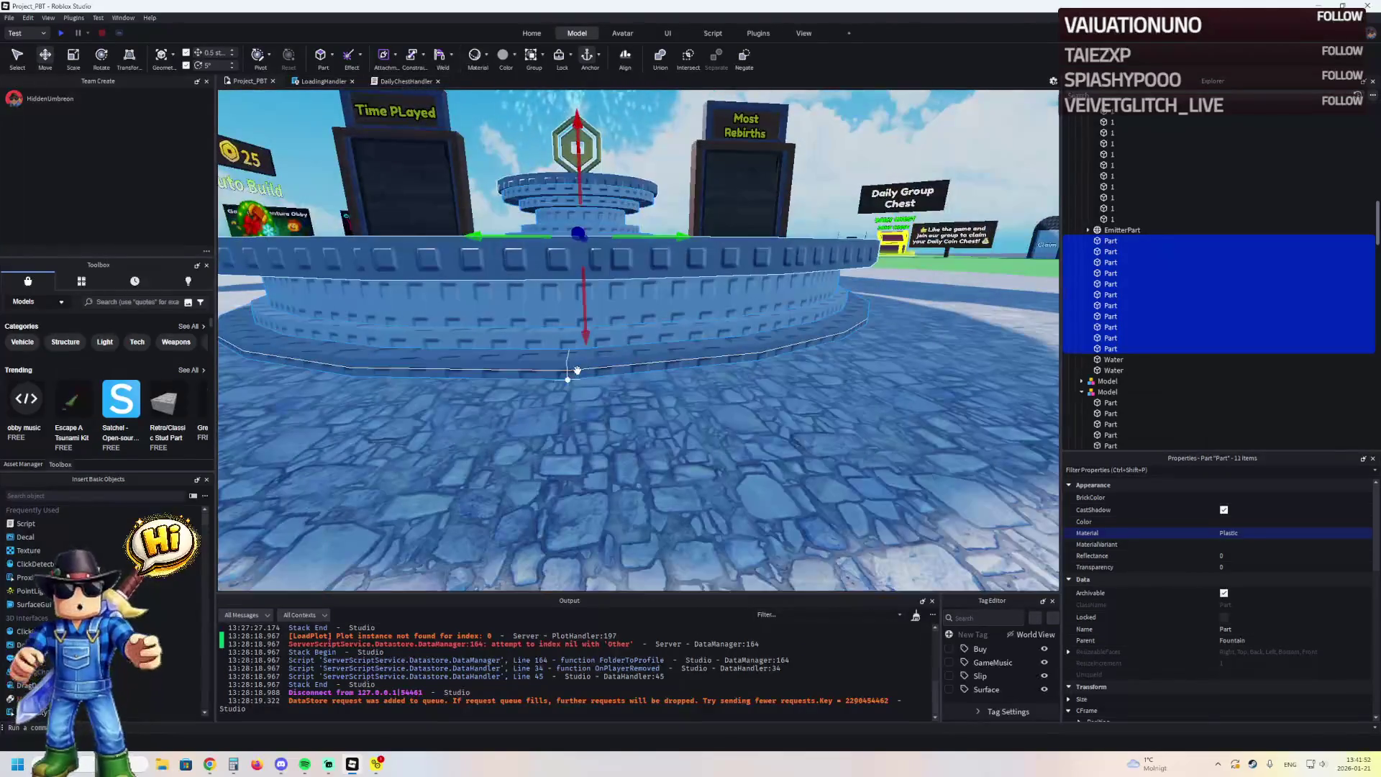
left_click(653, 167)
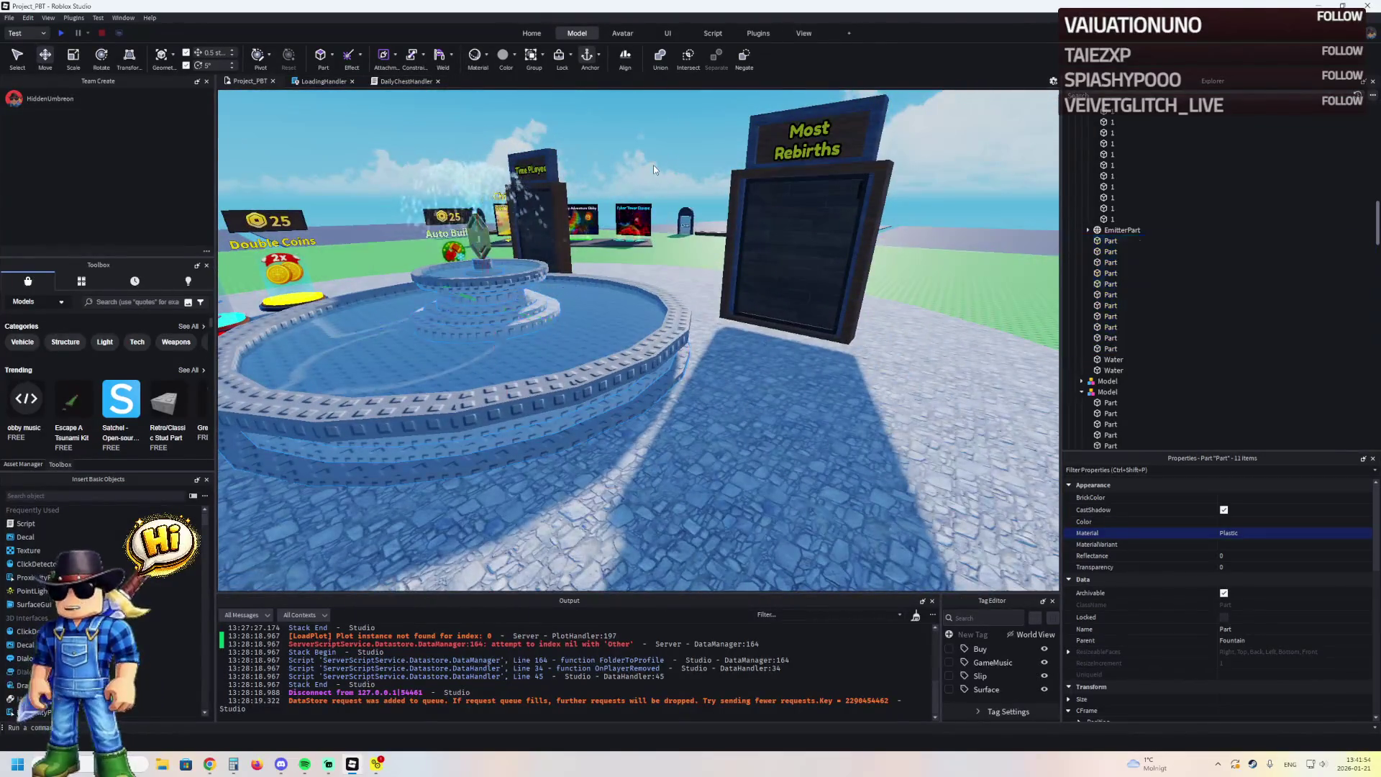
Fly the view through the character crowd to the Blueberrinni_Octopusini octopus
key("w")
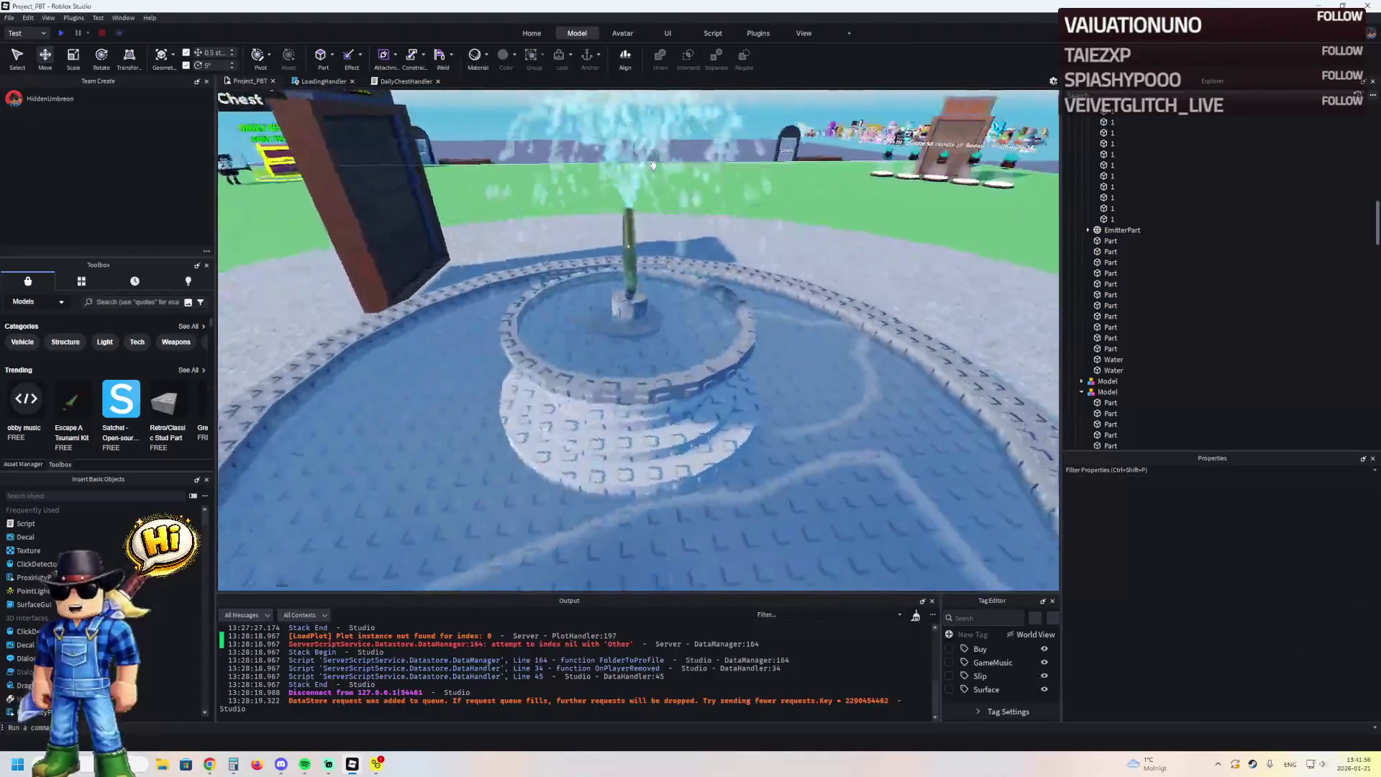
key("w")
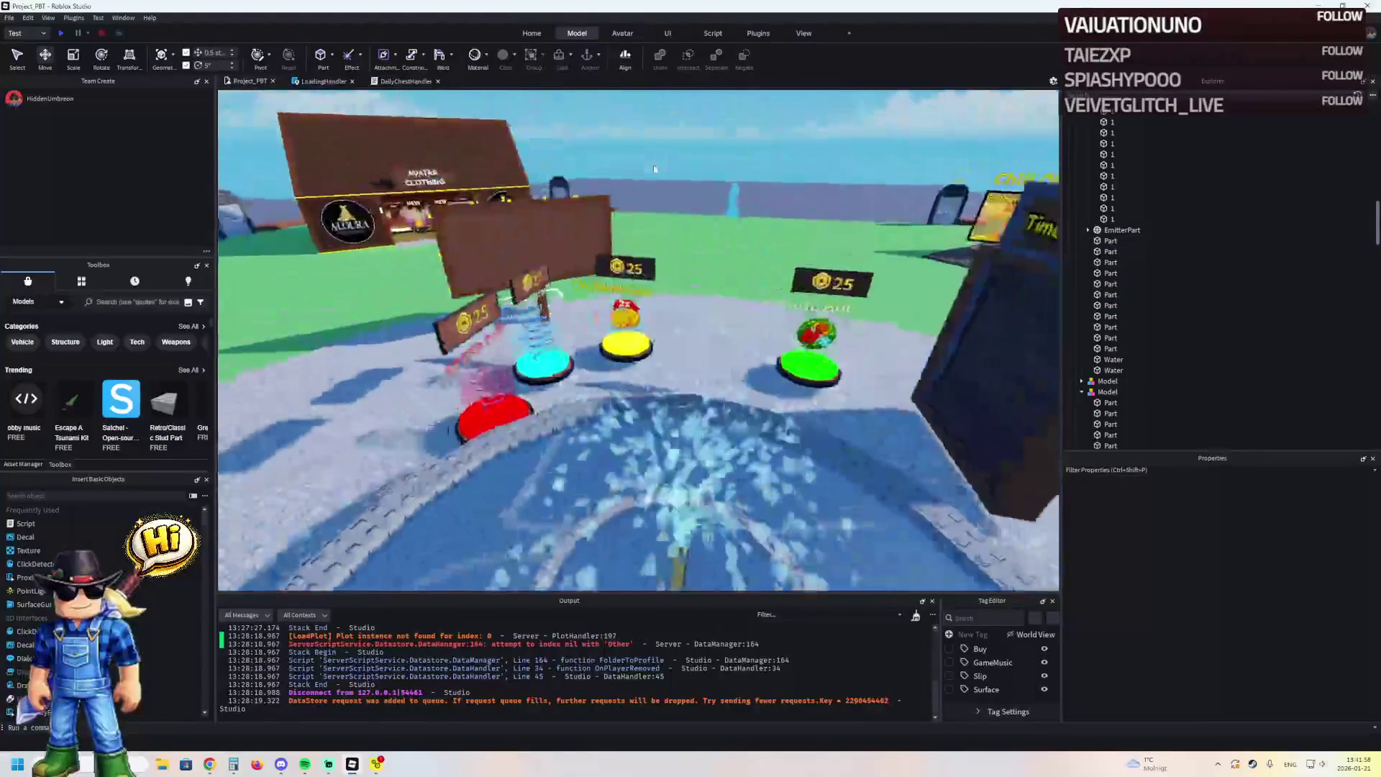
key("w")
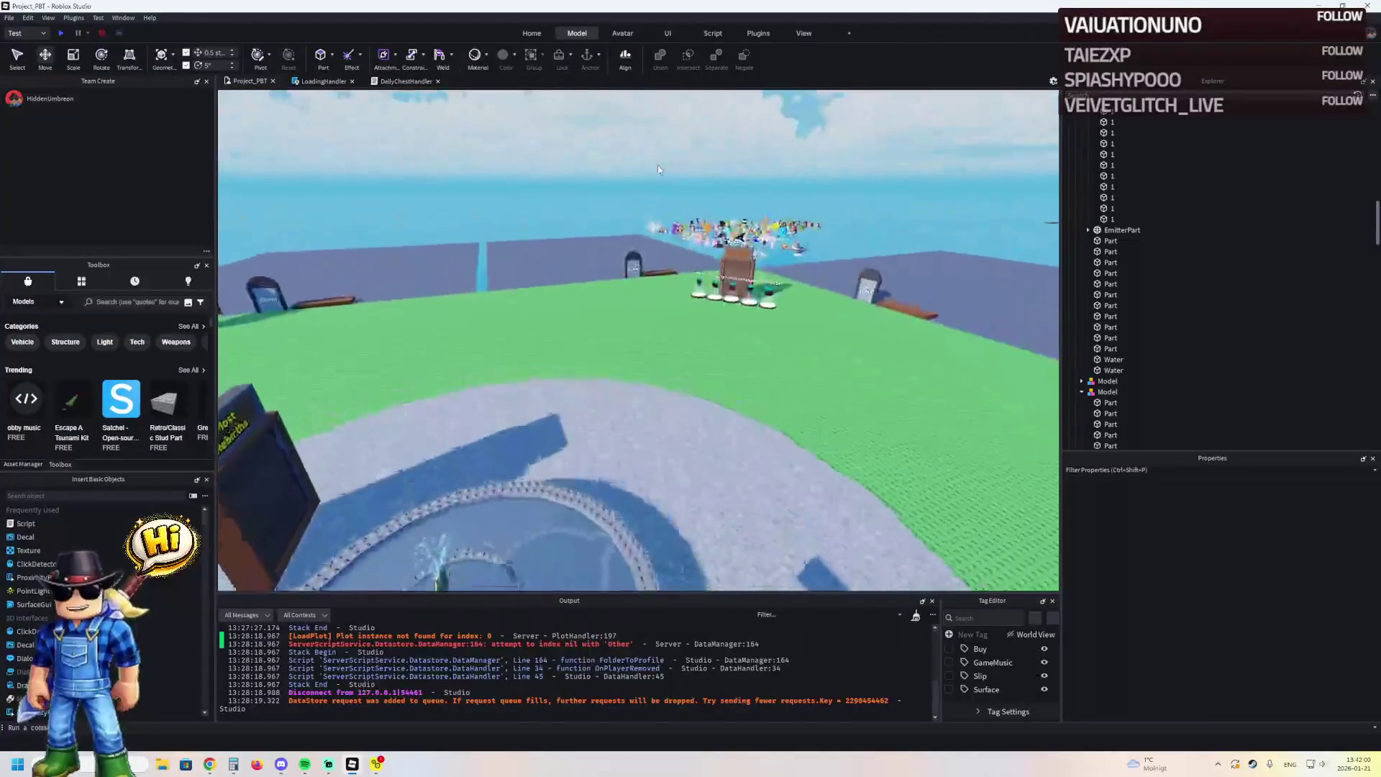
key("w")
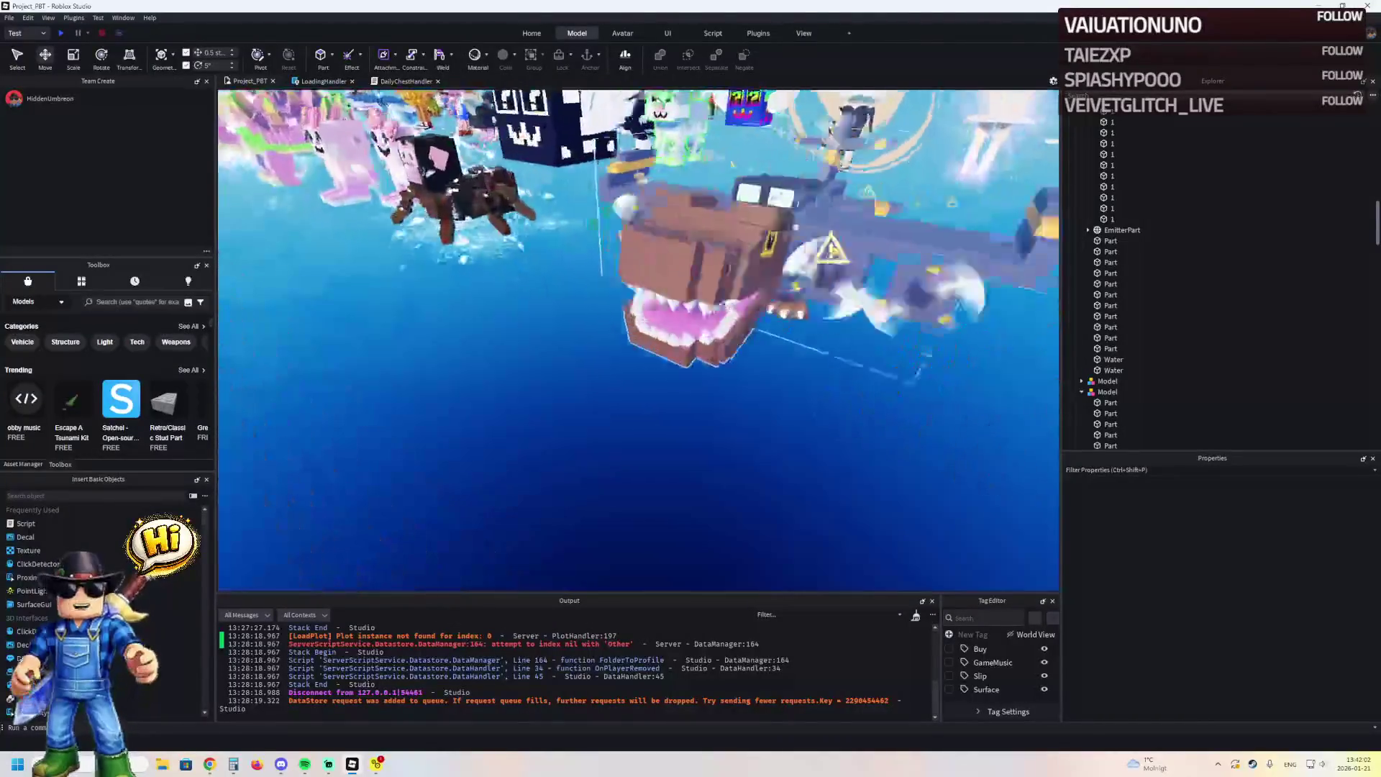
key("w")
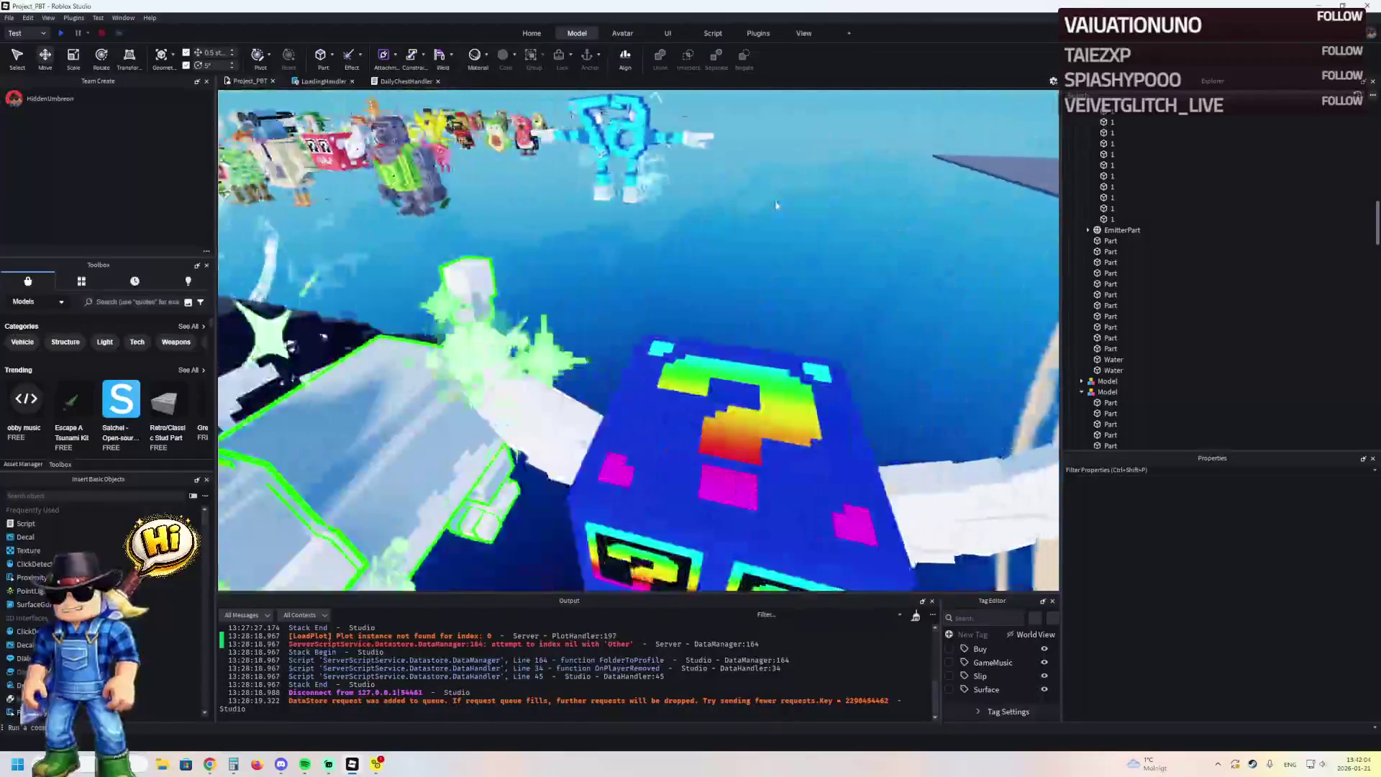
key("w")
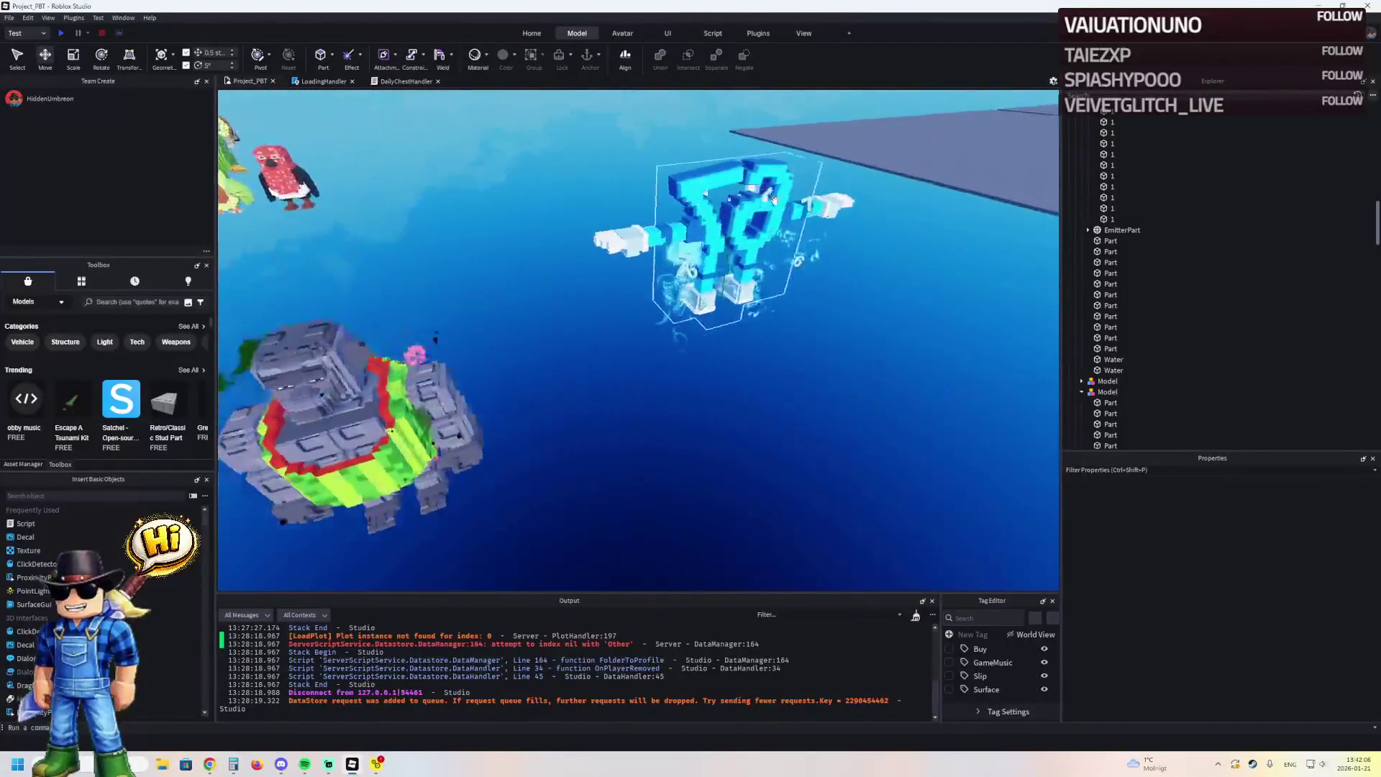
key("s")
key("w")
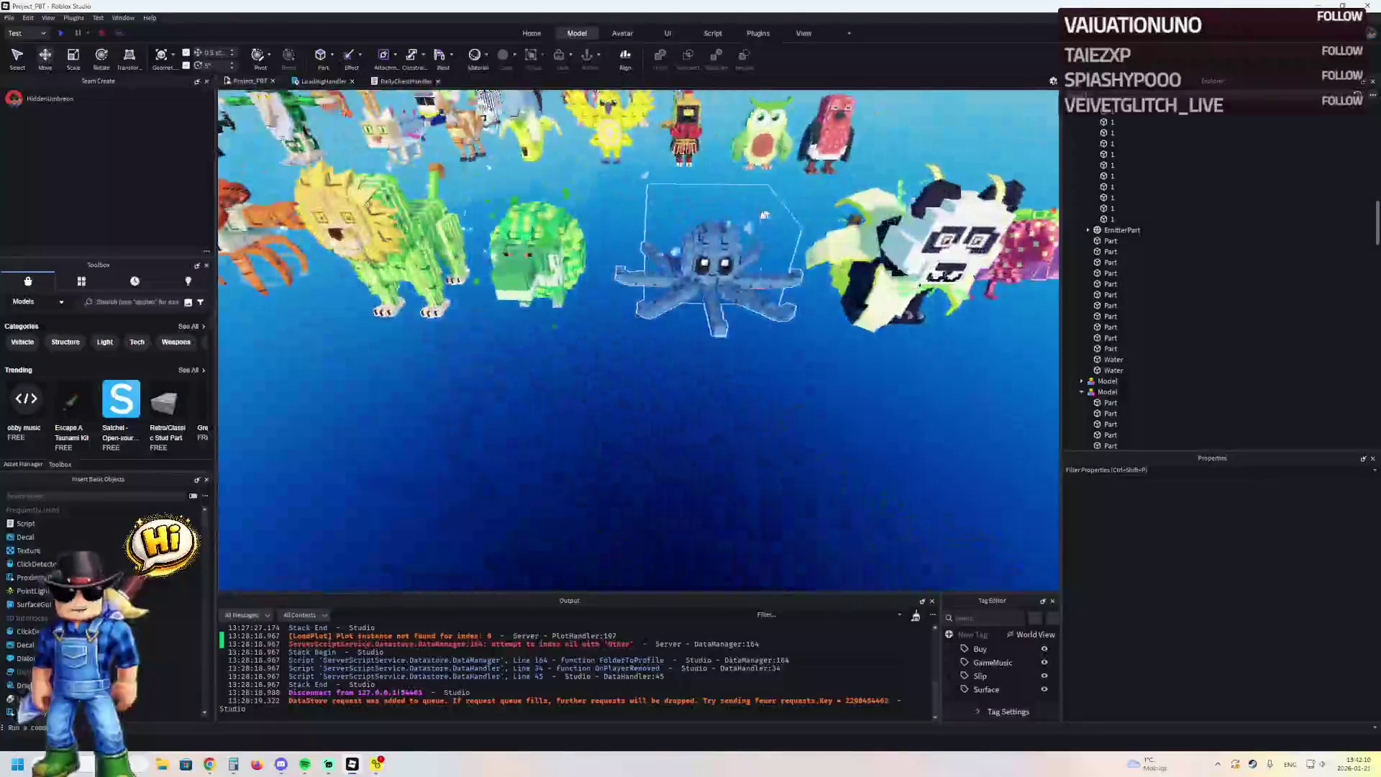
Duplicate the octopus and drag the copy onto the baseplate before the plaza
left_click(722, 241)
key("ctrl+d")
mouse_move(722, 241)
left_mouse_down()
mouse_move(725, 386)
mouse_move(728, 249)
mouse_move(663, 299)
mouse_move(676, 277)
left_mouse_up()
left_click(1082, 206)
left_click(1083, 207)
Move the Blueberrinni_Octopusini model over the fountain top and paste in a new Origin Position
key("f")
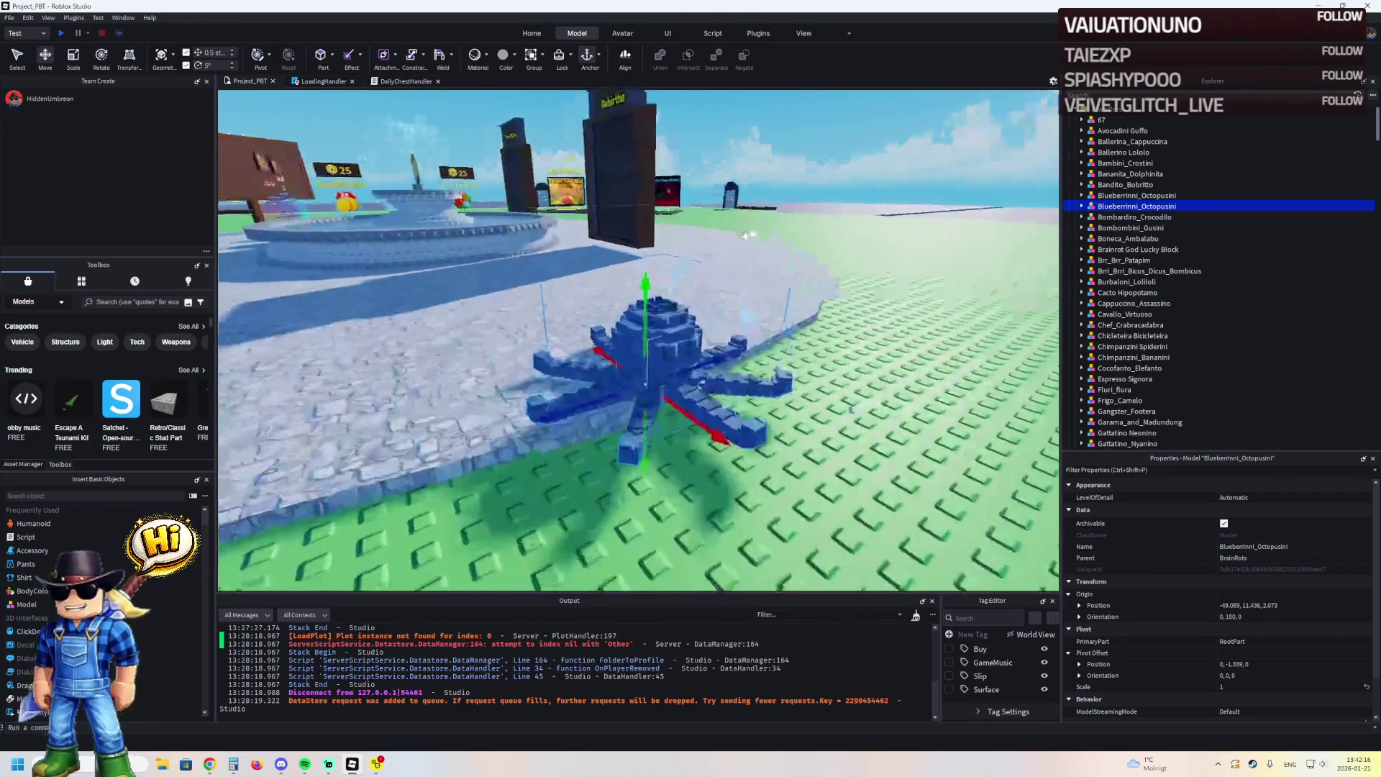
mouse_move(763, 252)
left_mouse_down()
mouse_move(754, 299)
mouse_move(651, 299)
mouse_move(690, 287)
mouse_move(696, 313)
mouse_move(633, 285)
left_mouse_up()
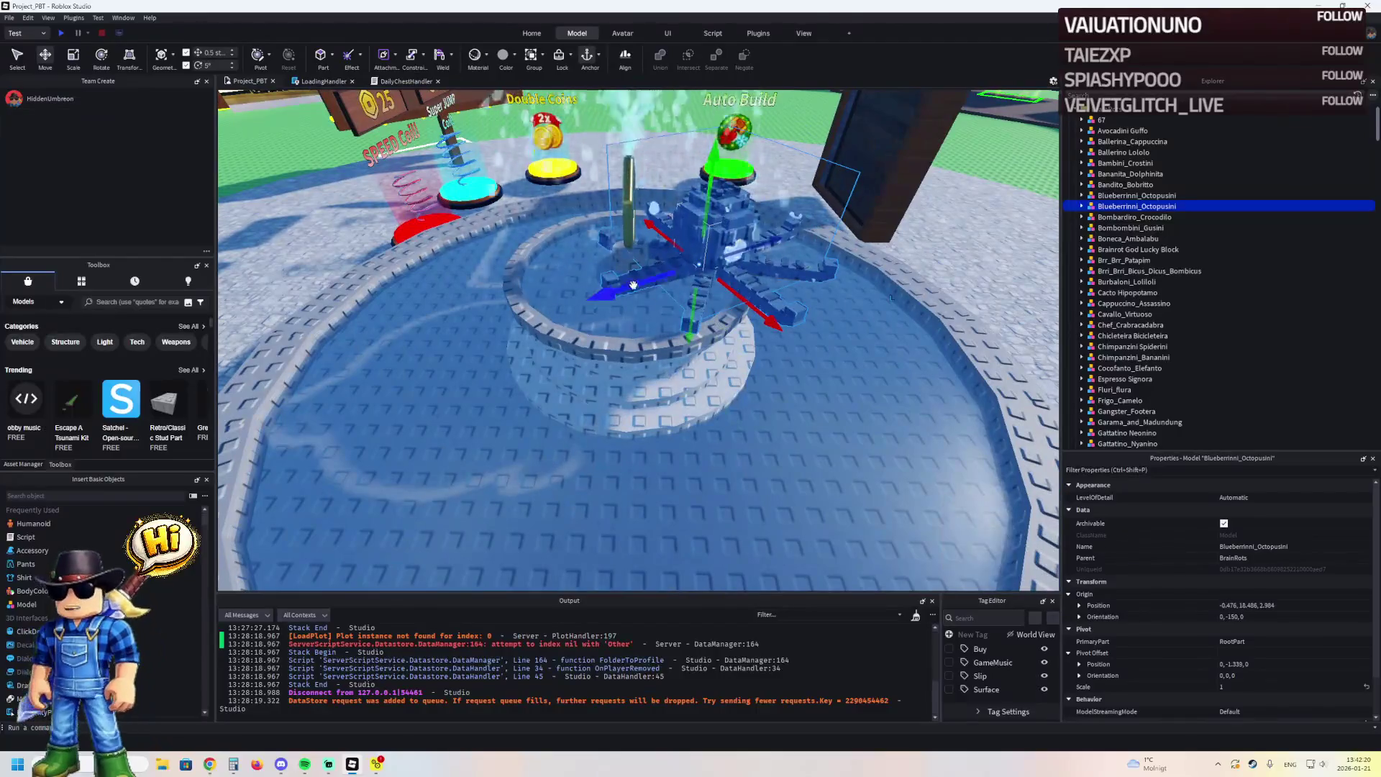
left_click(628, 194)
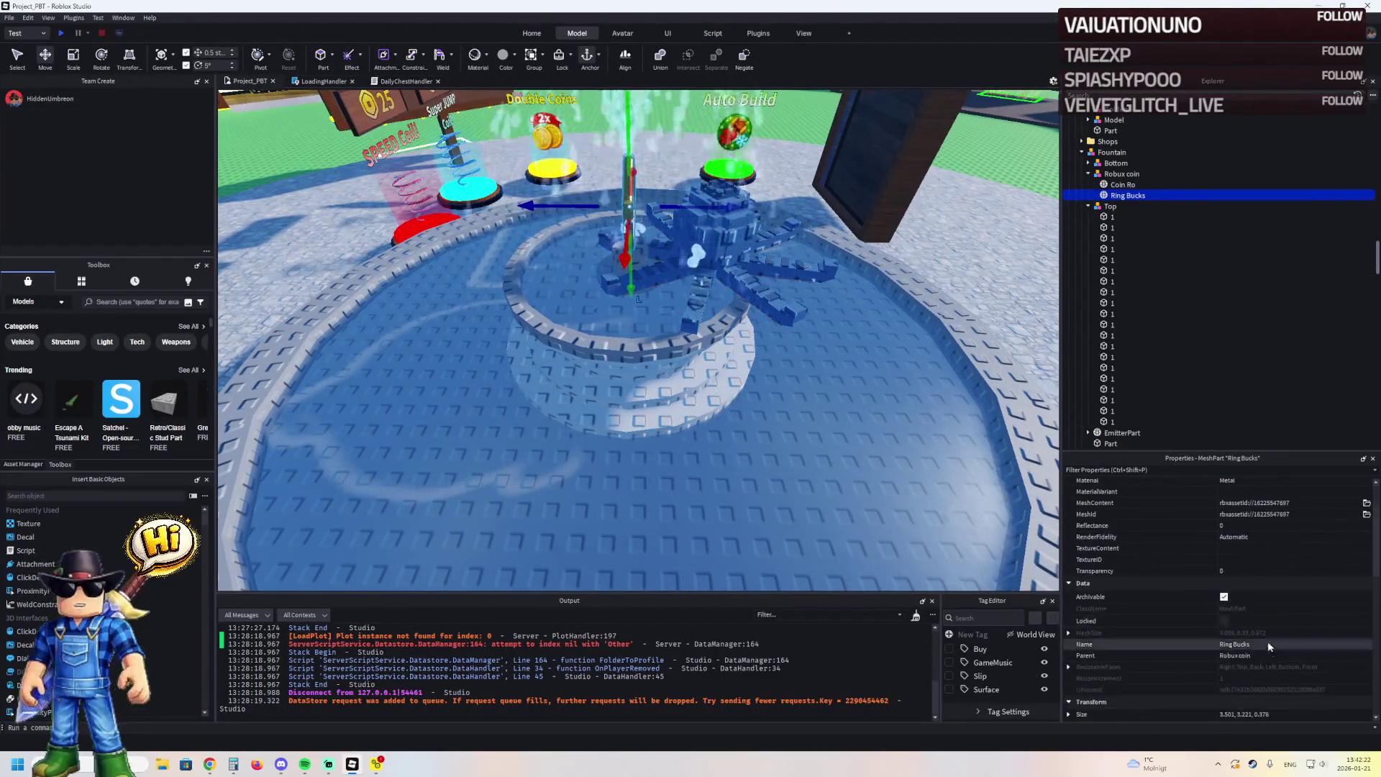
key("ctrl+z")
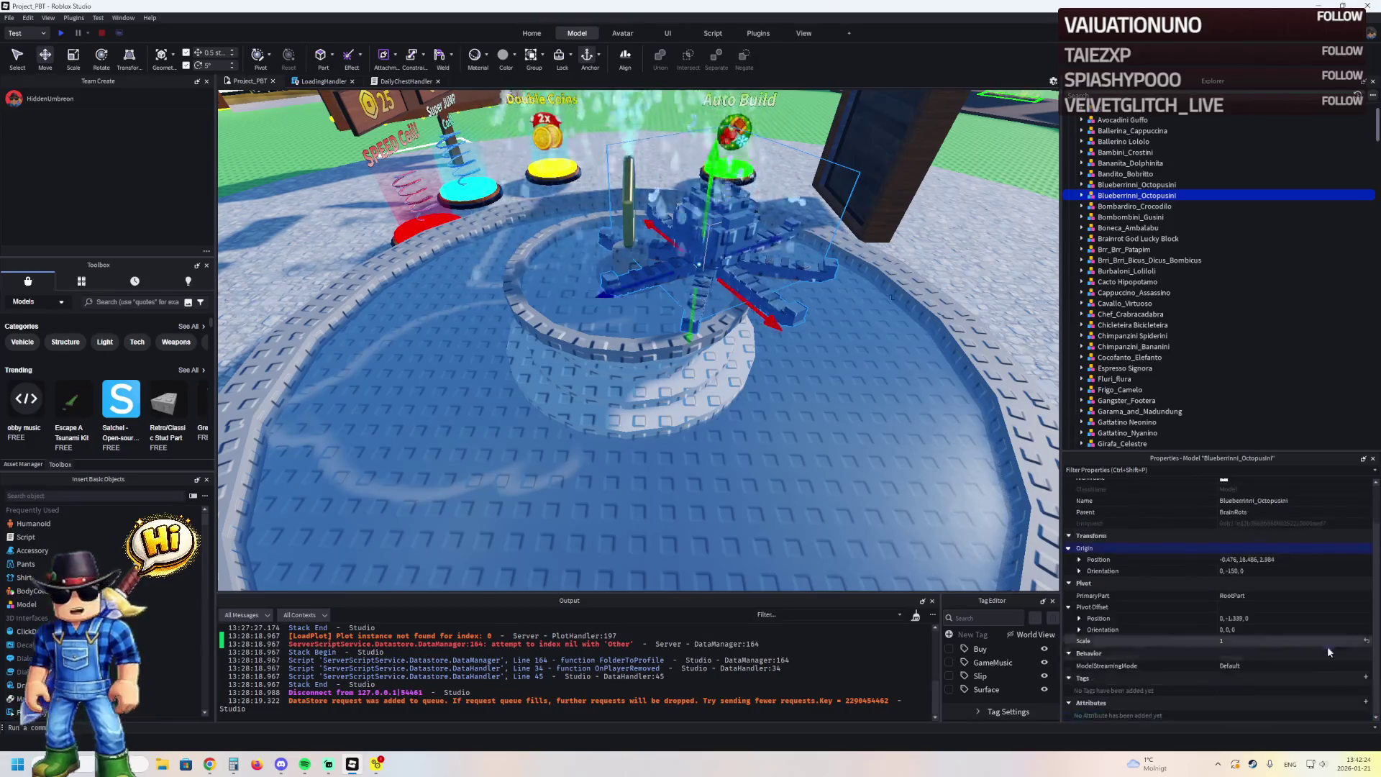
left_click(1266, 559)
type("3.501, 3.221, 0.376")
key("Return")
Try out different heights for the octopus above the fountain with the Move tool
left_click_drag(761, 364, 718, 375)
left_click_drag(654, 445, 621, 330)
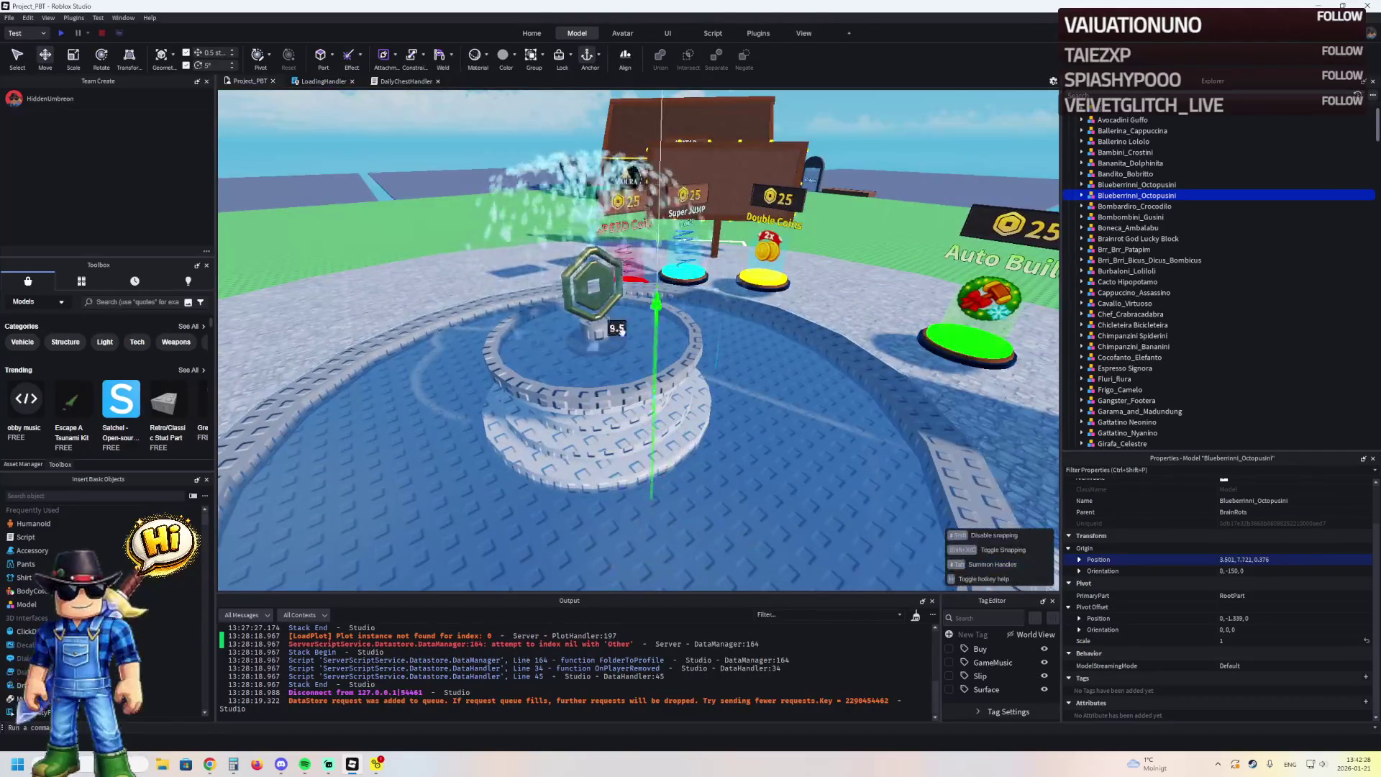
left_click_drag(627, 235, 651, 438)
scroll(872, 411, "up", 5)
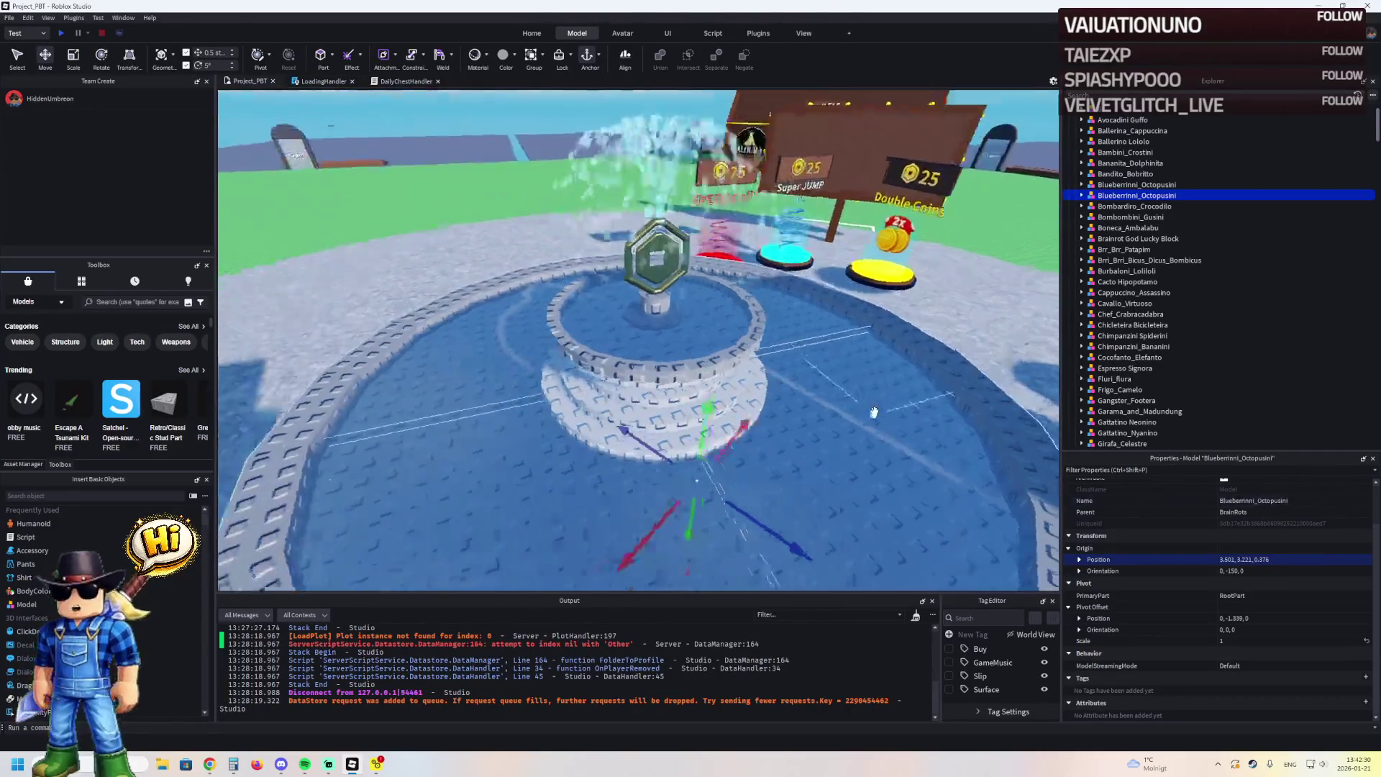
left_click_drag(719, 390, 736, 307)
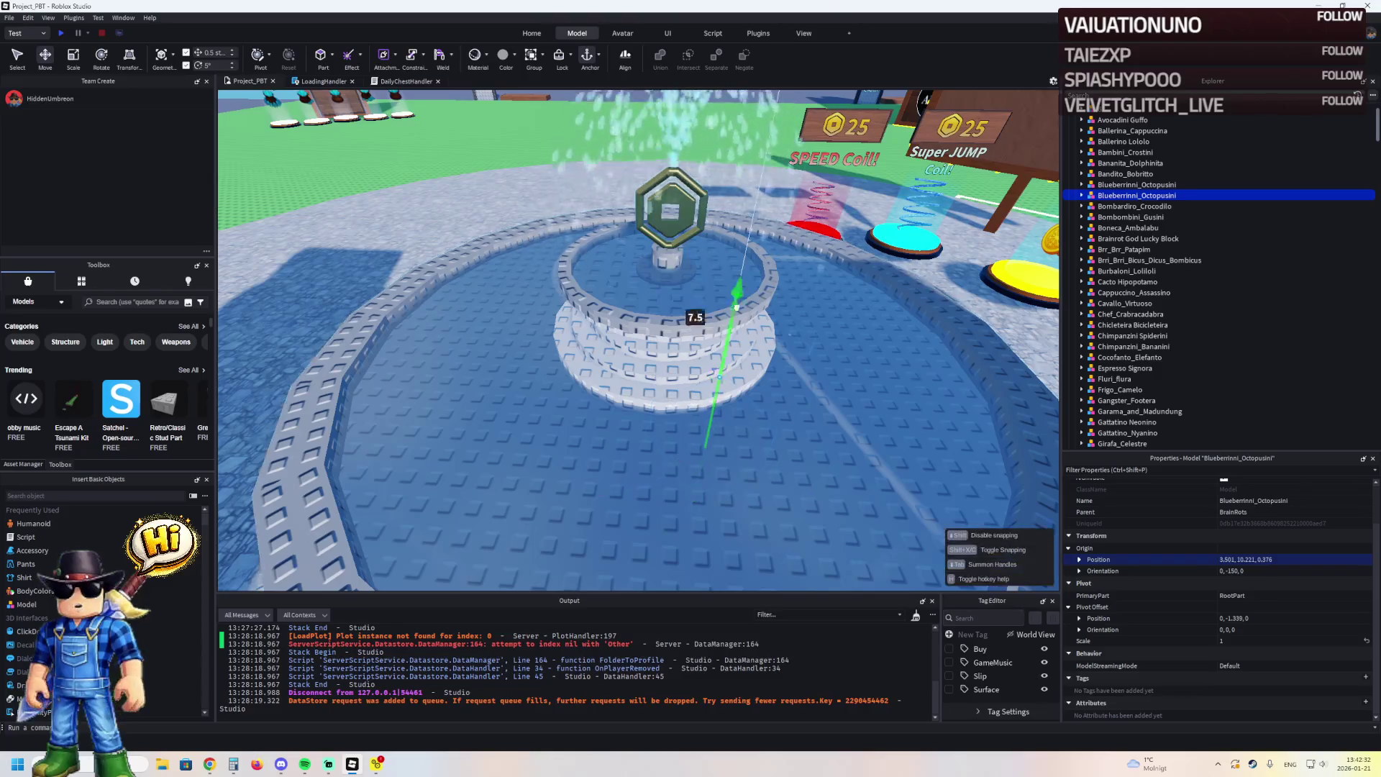
left_click_drag(759, 248, 677, 338)
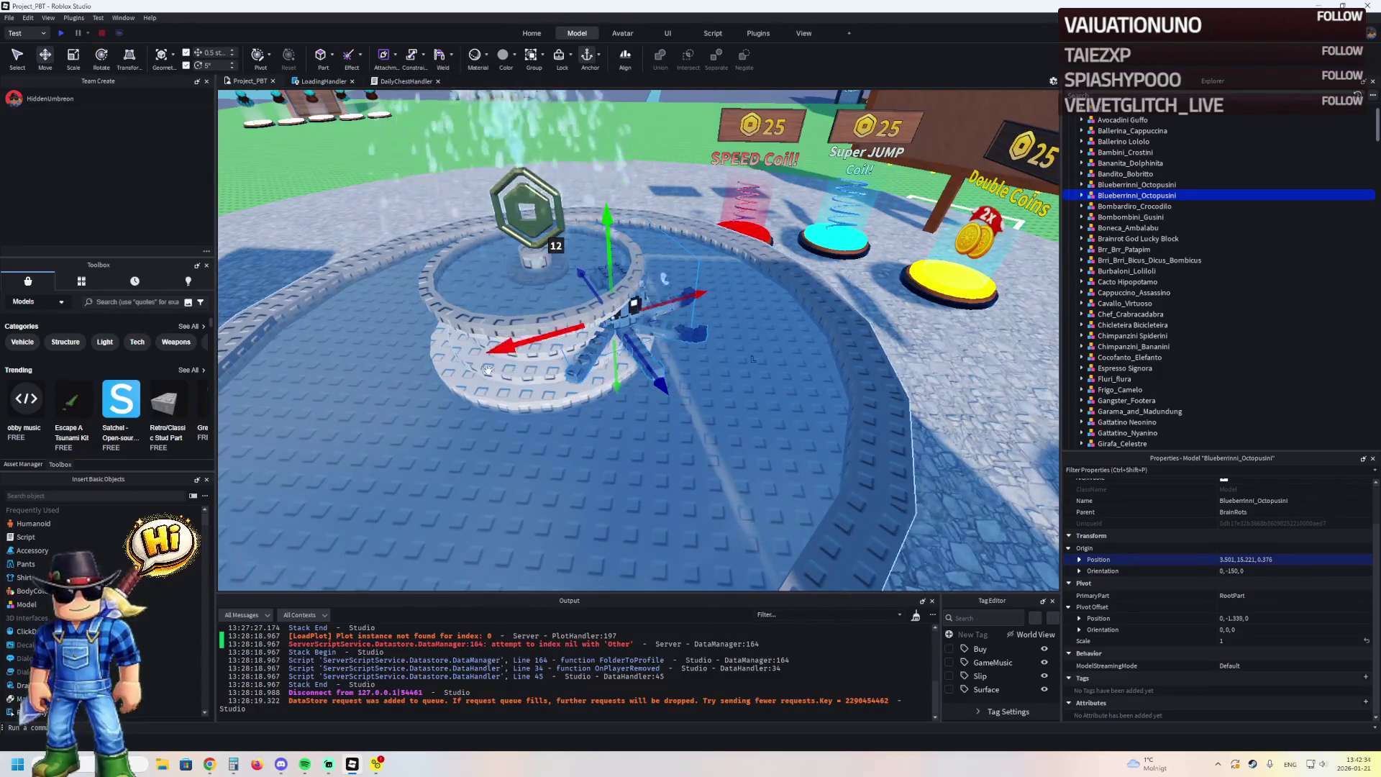
Centre the octopus on the fountain part's position, then raise it above the upper basin
left_click(482, 372)
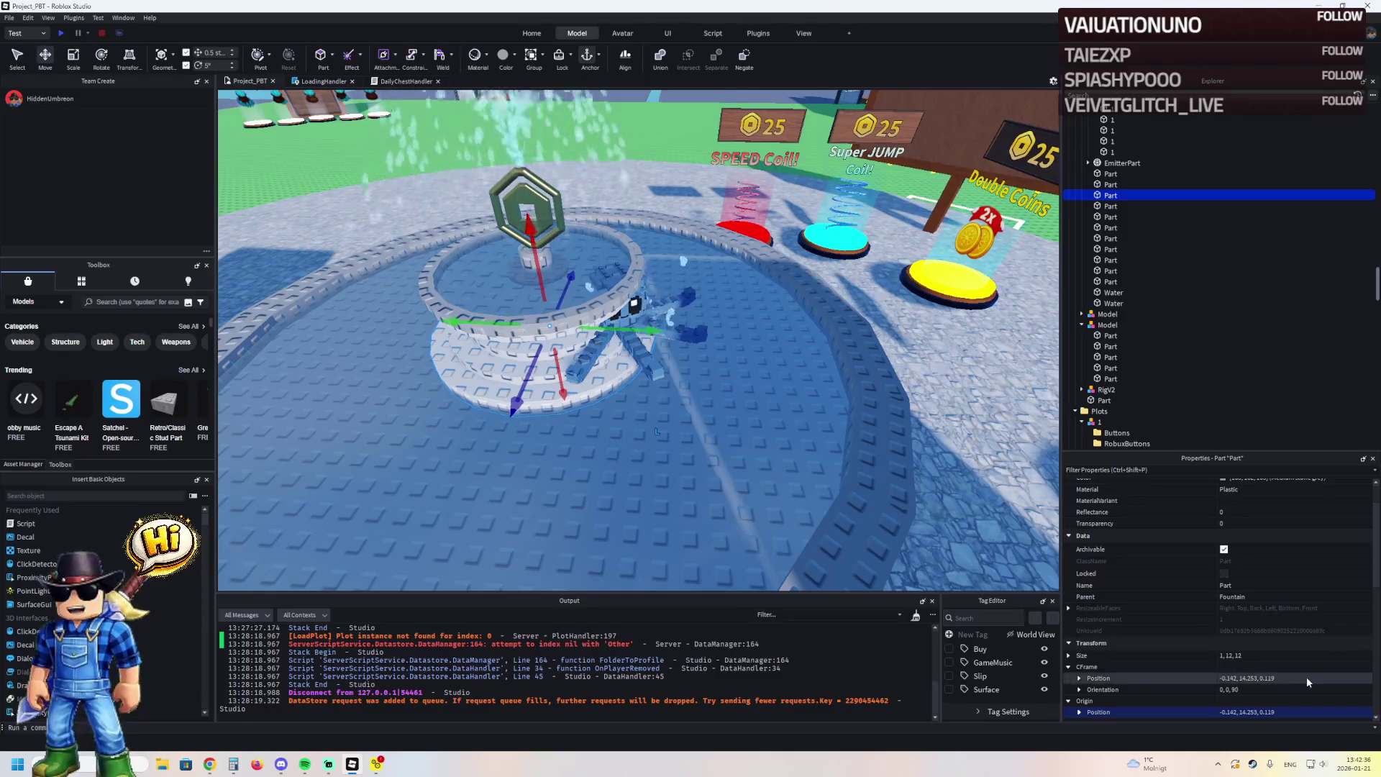
left_click(689, 288)
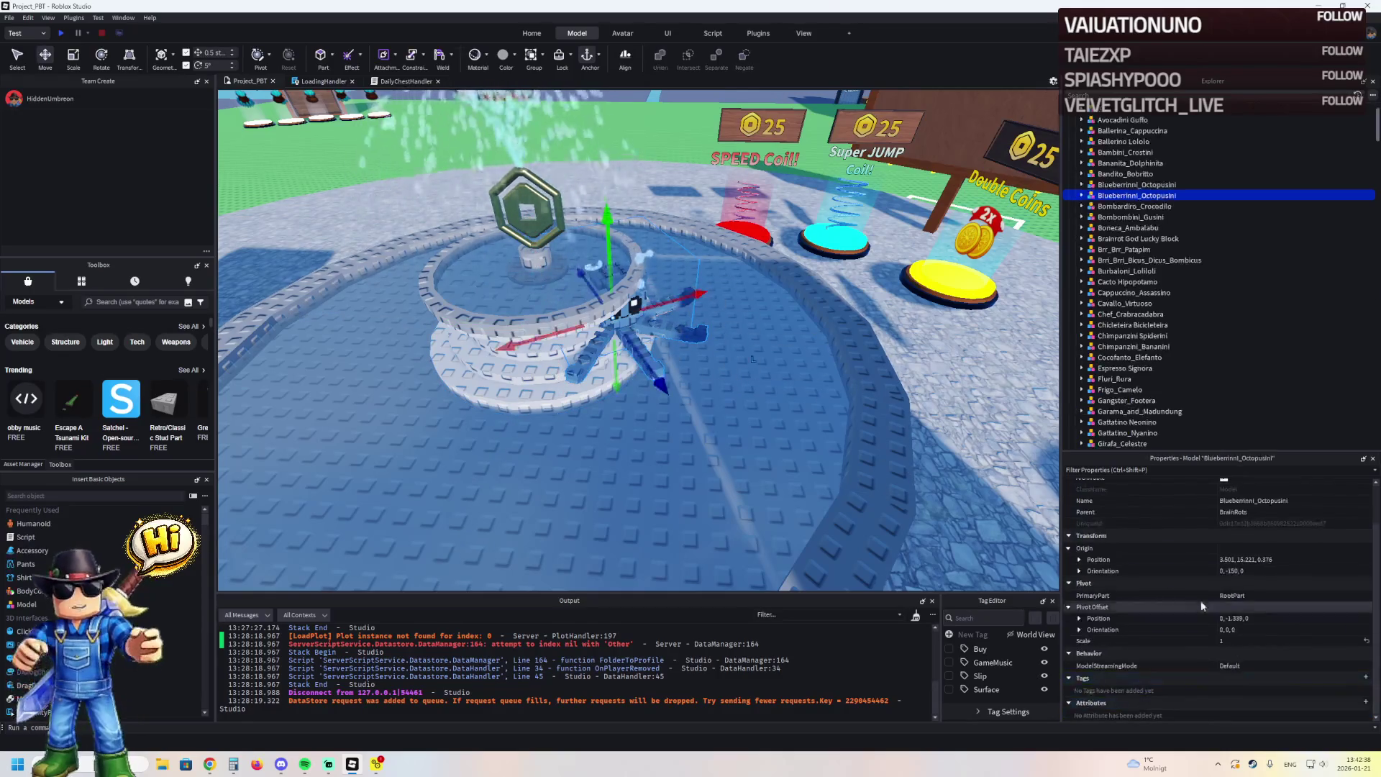
left_click(1292, 559)
key("ctrl+v")
key("Return")
key("f")
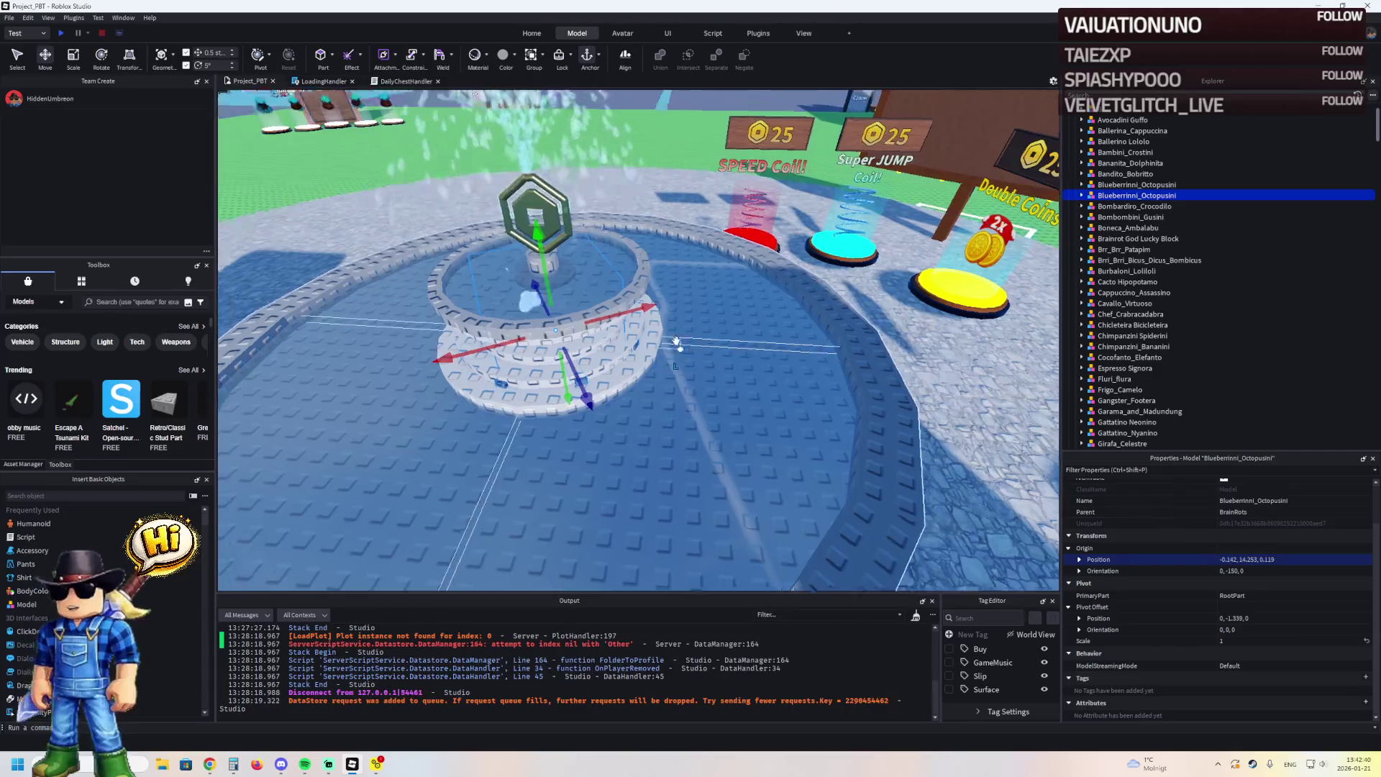
left_click_drag(671, 350, 699, 264)
Select the Fountain model and move part '1' into the Top model in Explorer
scroll(699, 264, "up", 5)
right_click(773, 272)
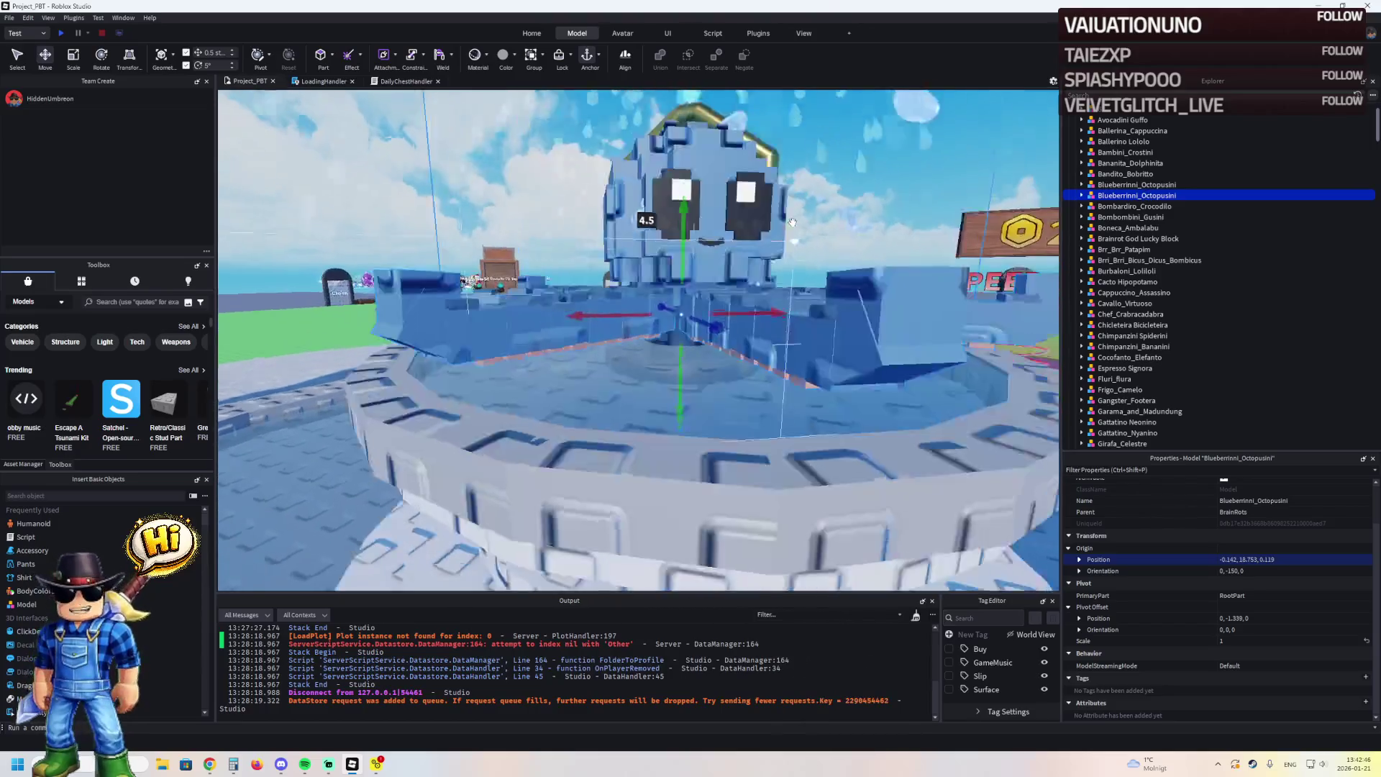
left_click(762, 360, "ctrl")
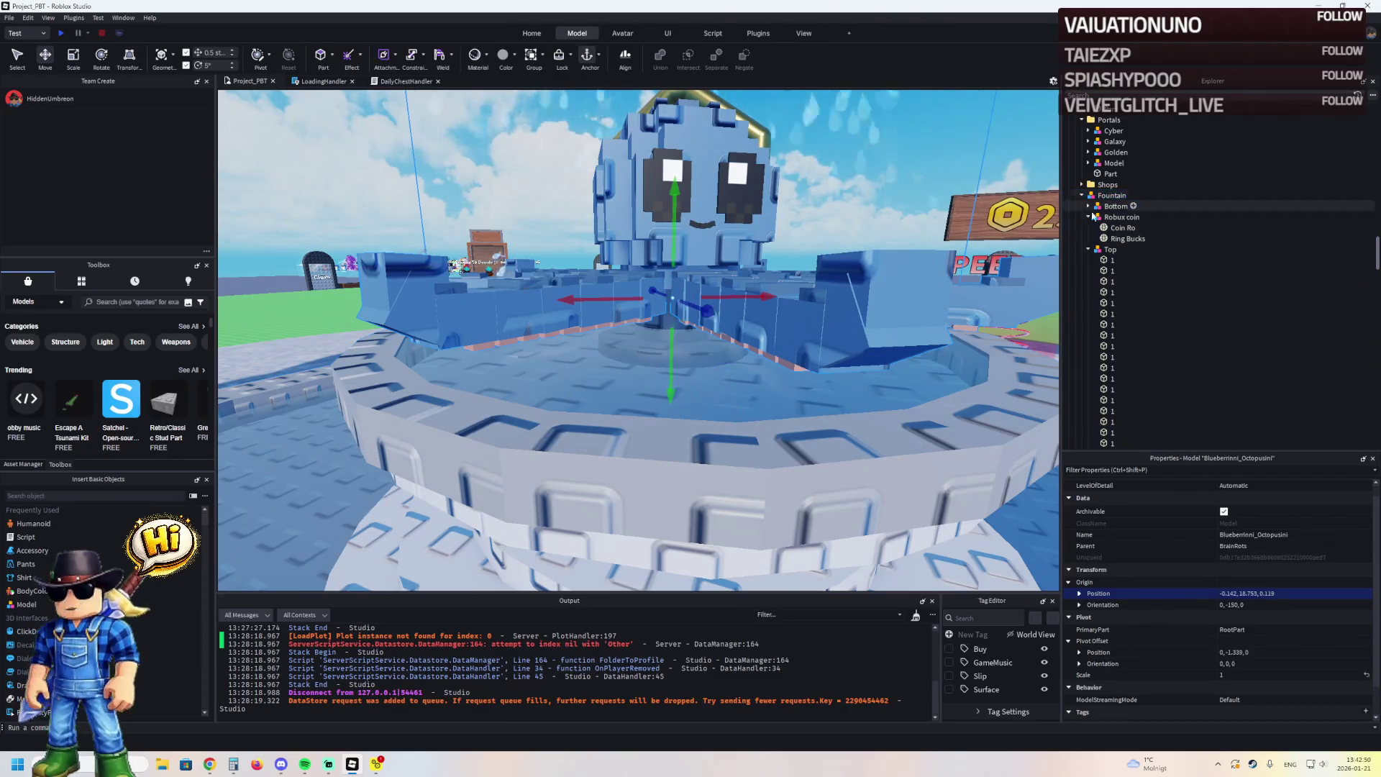
left_click_drag(1112, 324, 1109, 254)
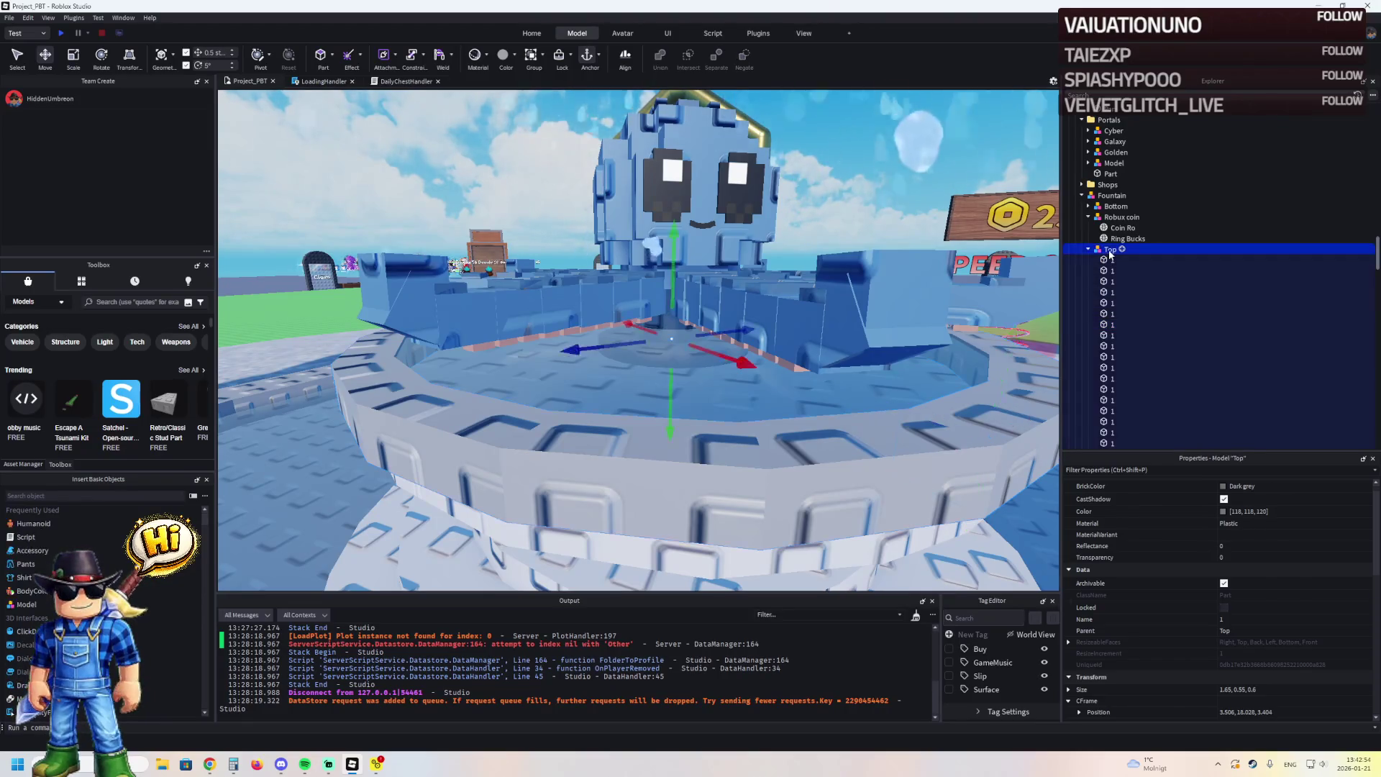
Put the remaining '1' parts into Top and the octopus into Fountain, then collapse Top and Robux coin
left_click(901, 277)
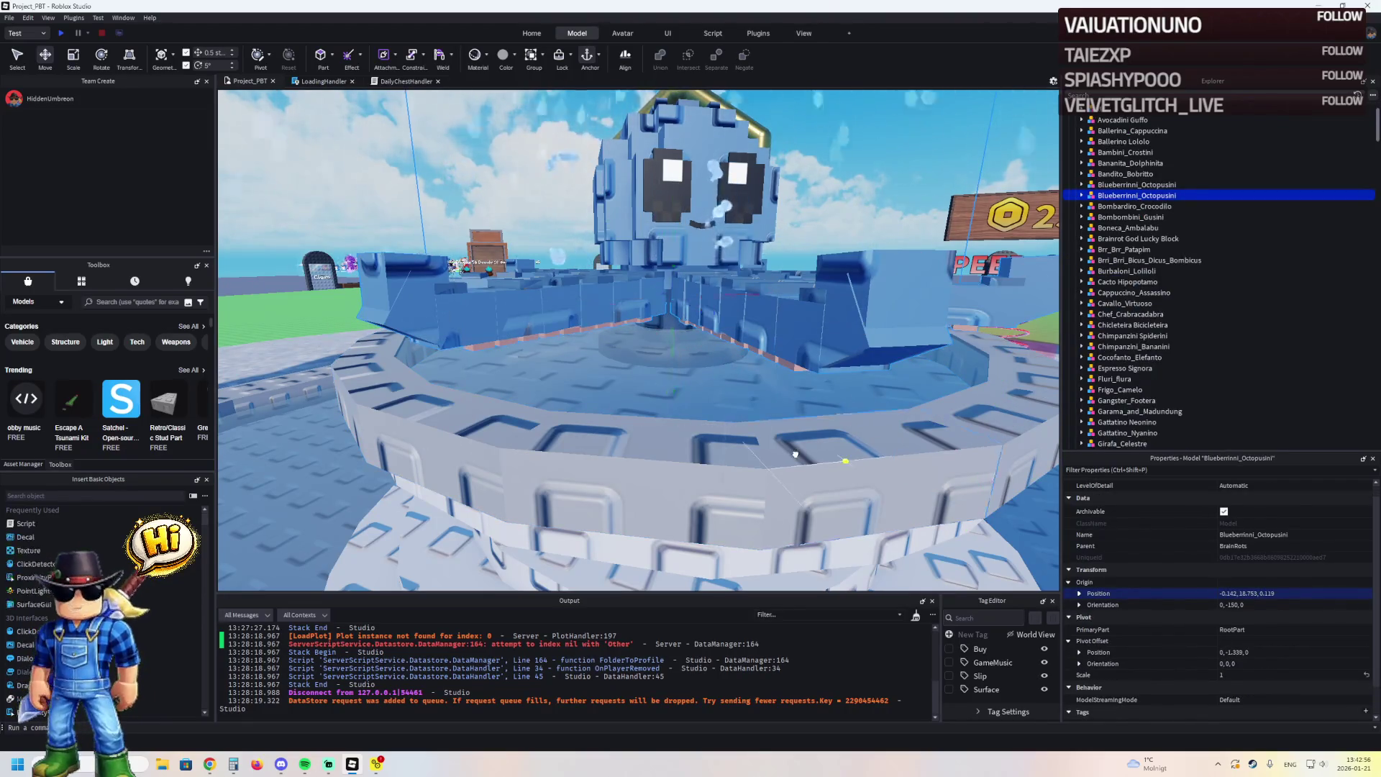
left_click_drag(1111, 194, 1118, 137)
scroll(1118, 136, "up", 3)
left_click(1125, 222)
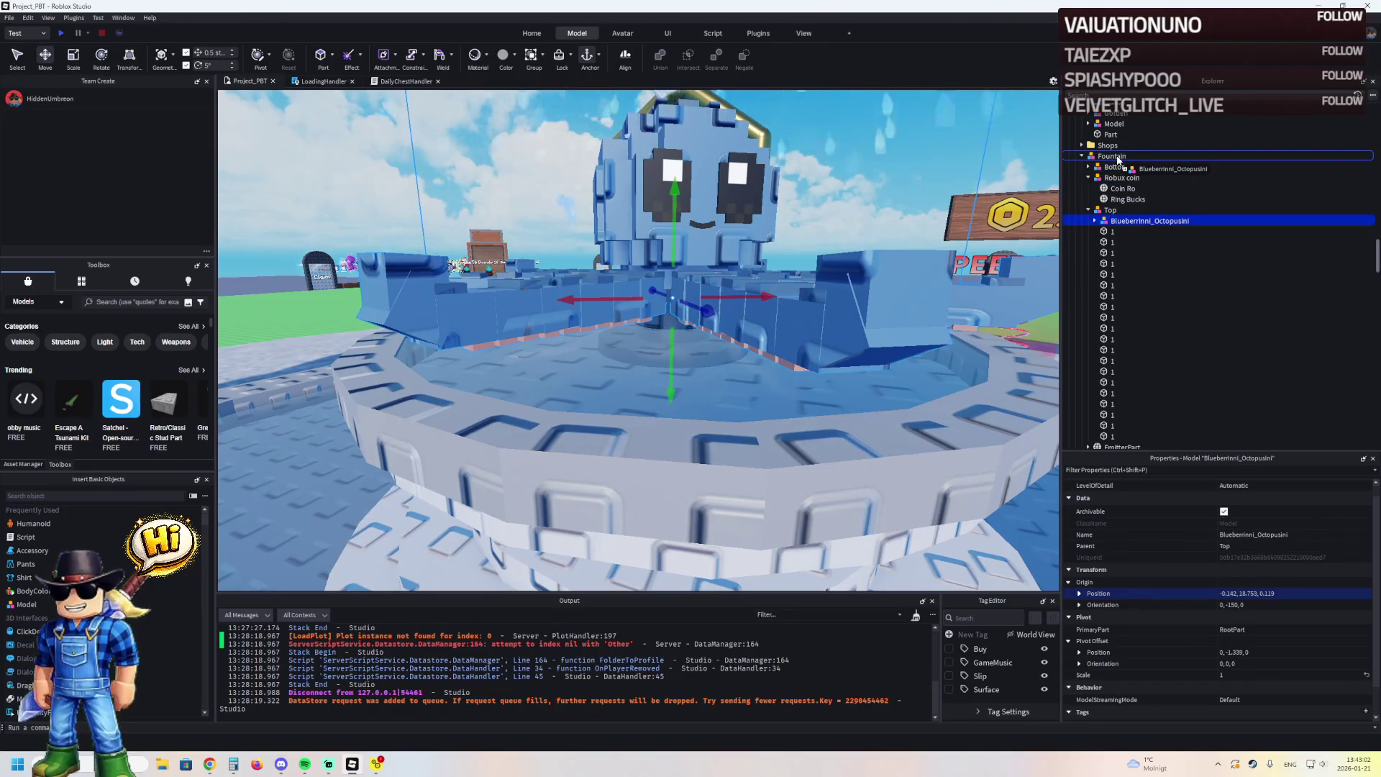
left_click_drag(1117, 160, 1116, 159)
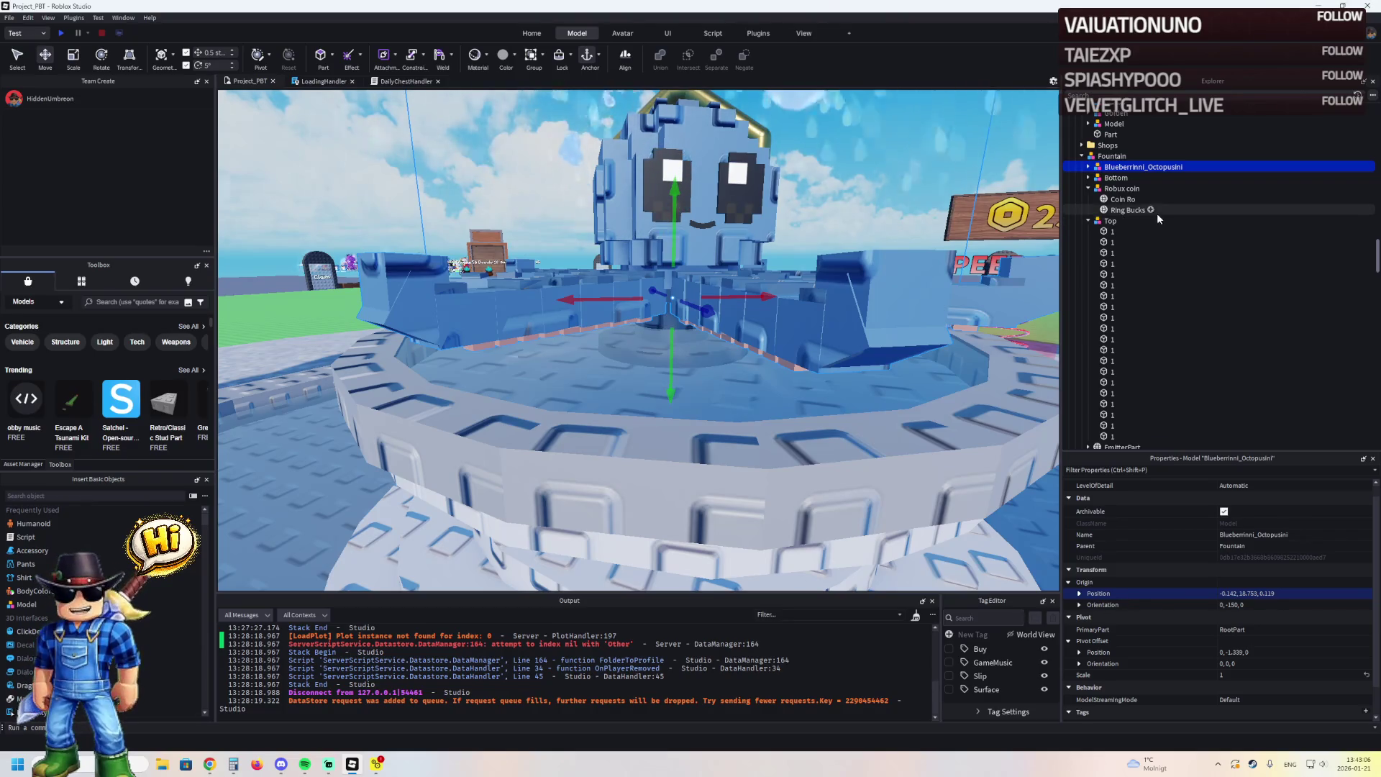
left_click(1090, 221)
left_click(1088, 188)
left_click(1121, 167)
key("f")
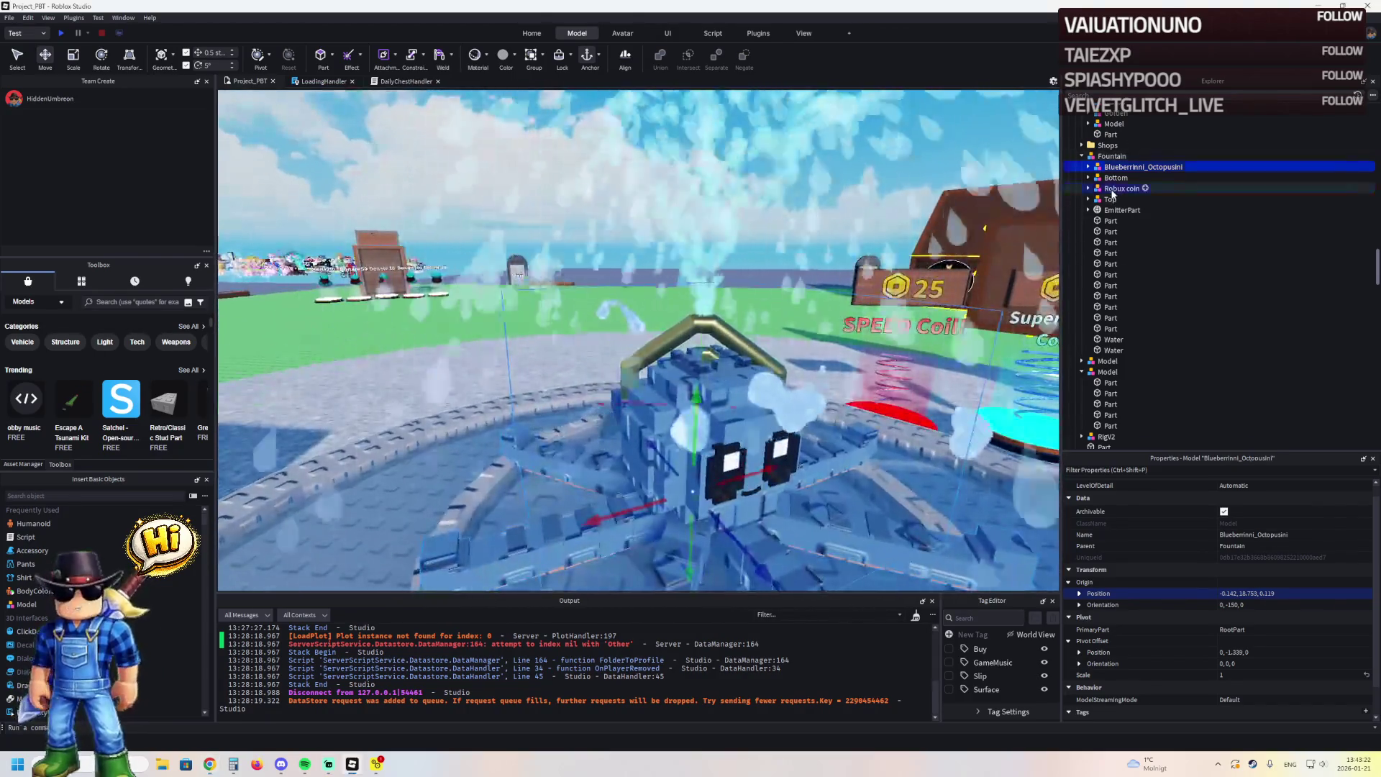
Delete the Robux coin model from the fountain and focus on the Top model's emitter
left_click(1113, 189)
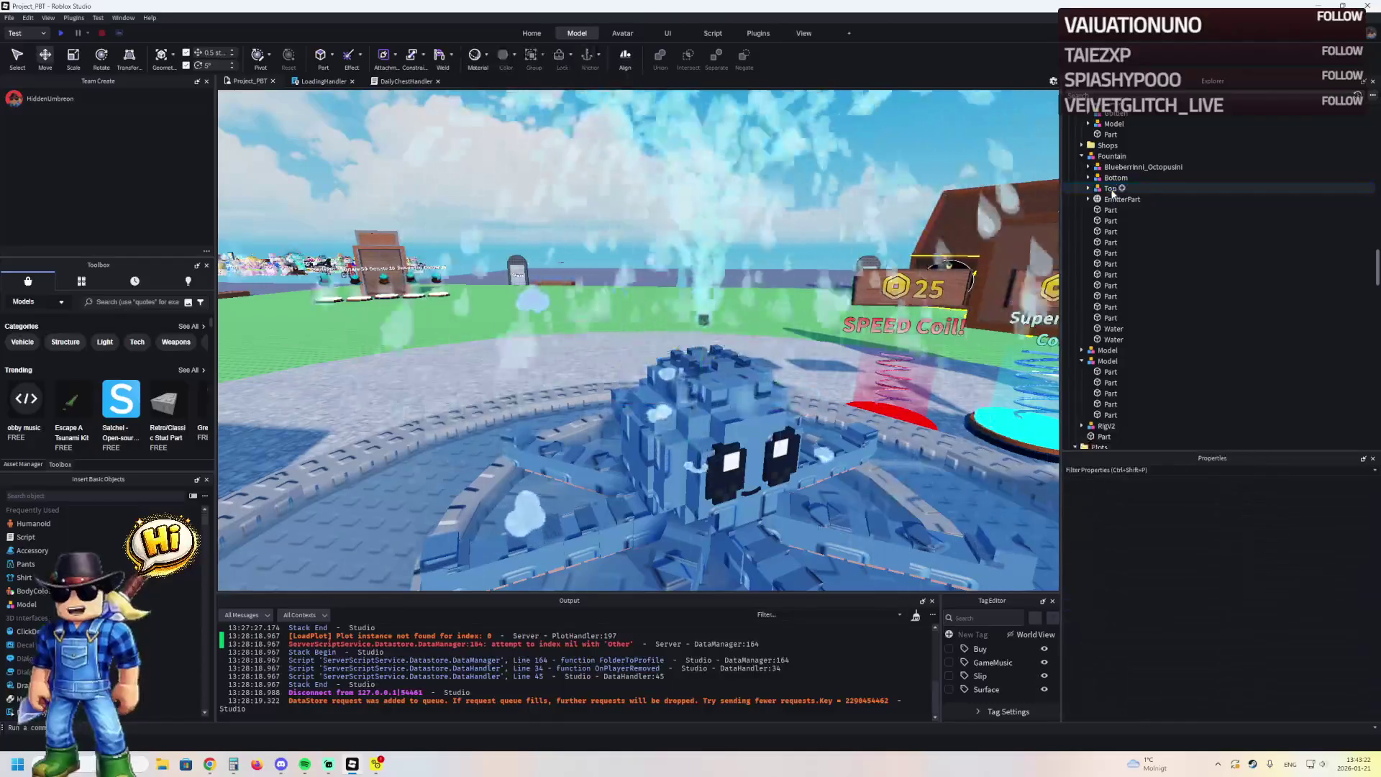
key("Delete")
left_click(1098, 188)
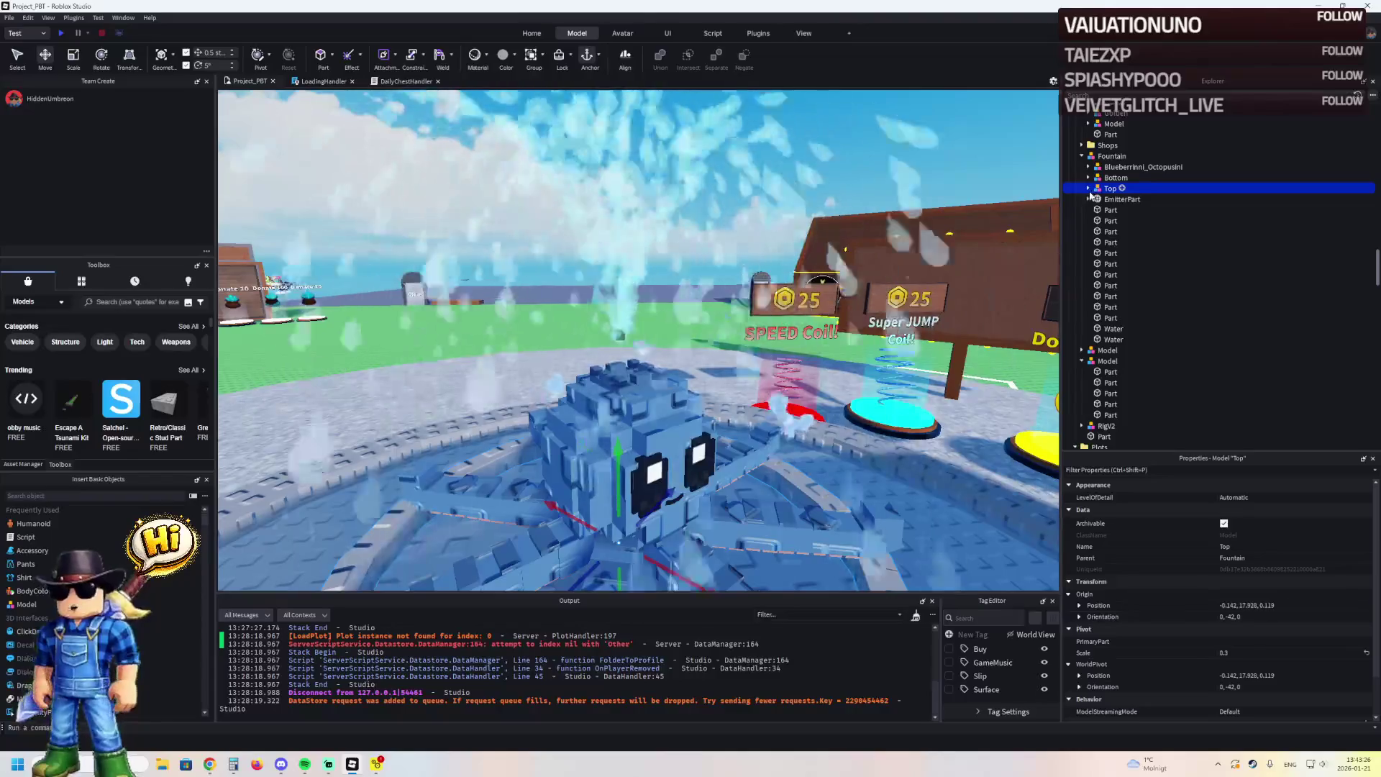
key("f")
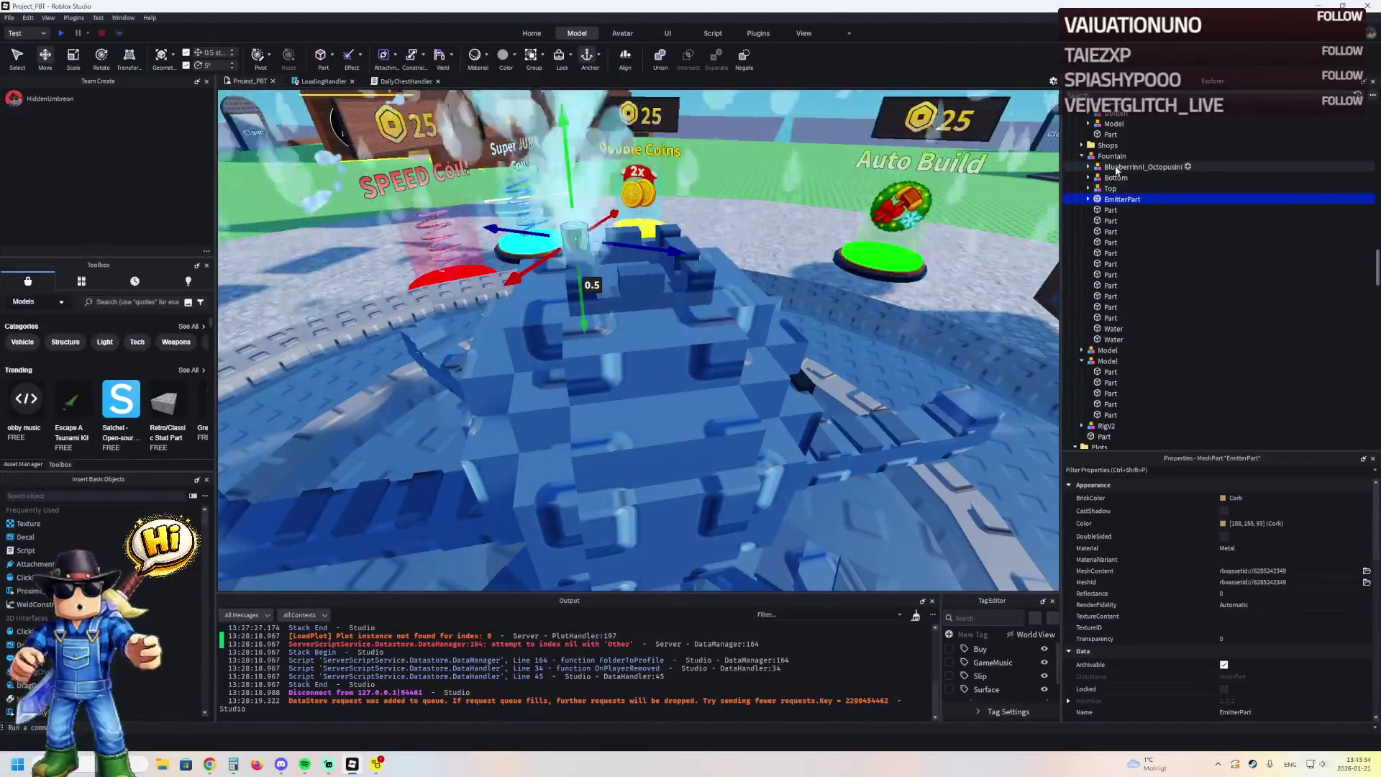
Nudge the EmitterPart and octopus to the fountain centre, octopus origin -0.216, 18.753, -0.242
left_click(1116, 168)
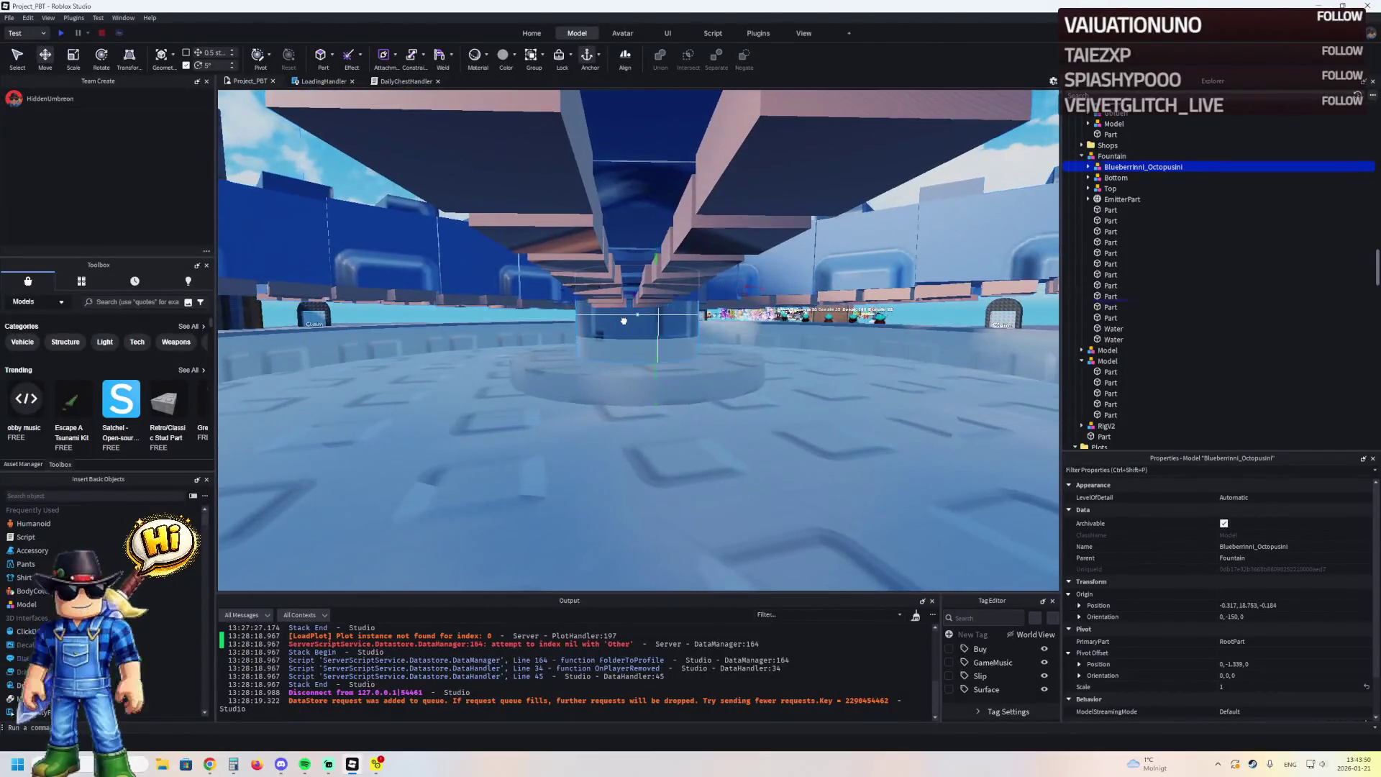
left_click(628, 336)
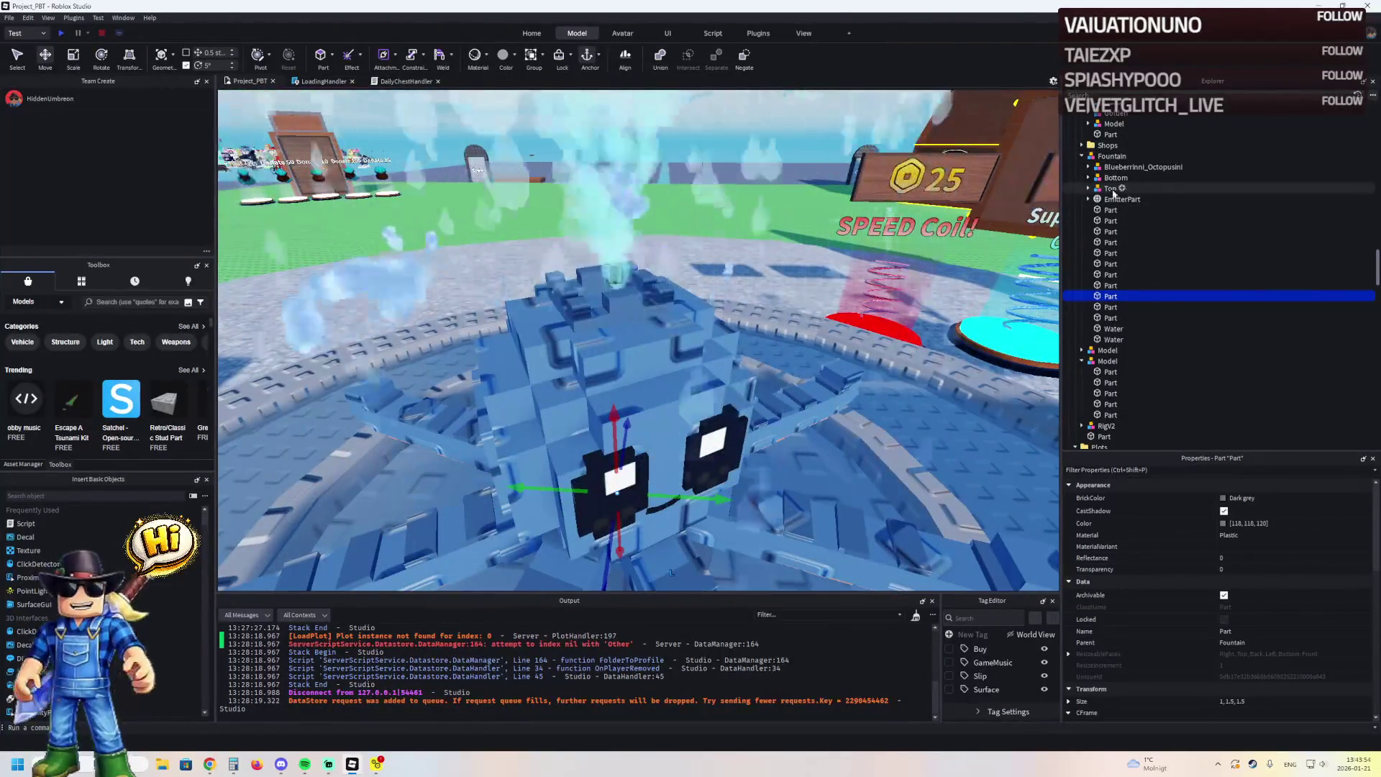
left_click(1118, 200)
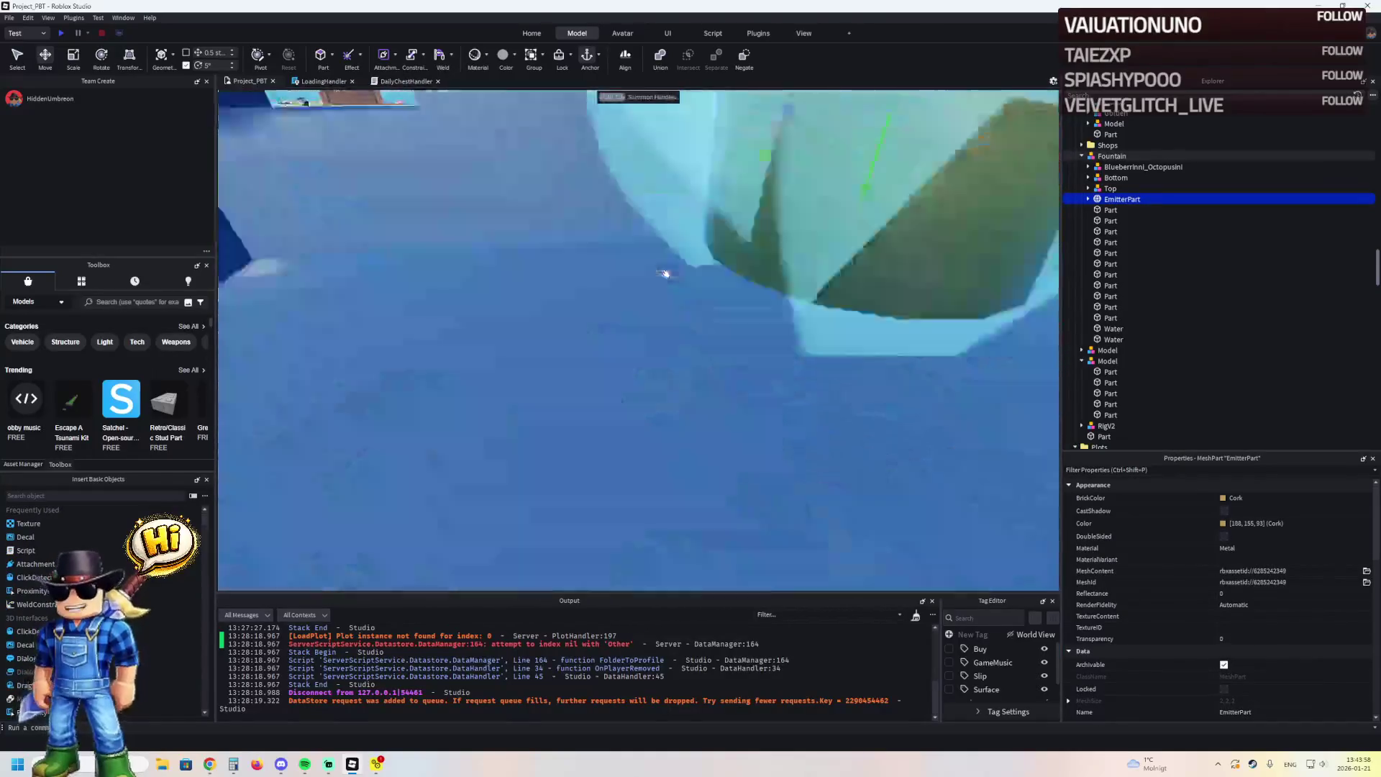
scroll(665, 273, "down", 5)
left_click(692, 328)
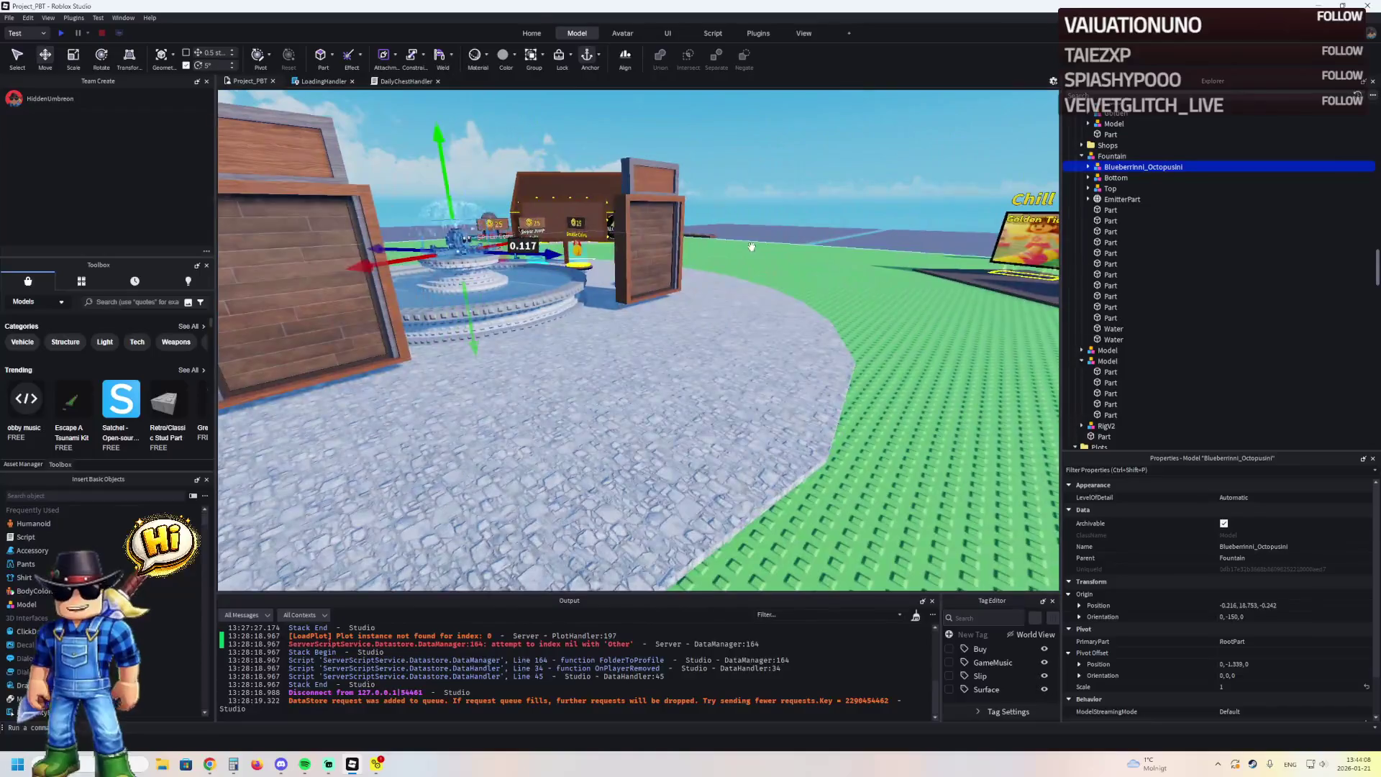
left_click(657, 291)
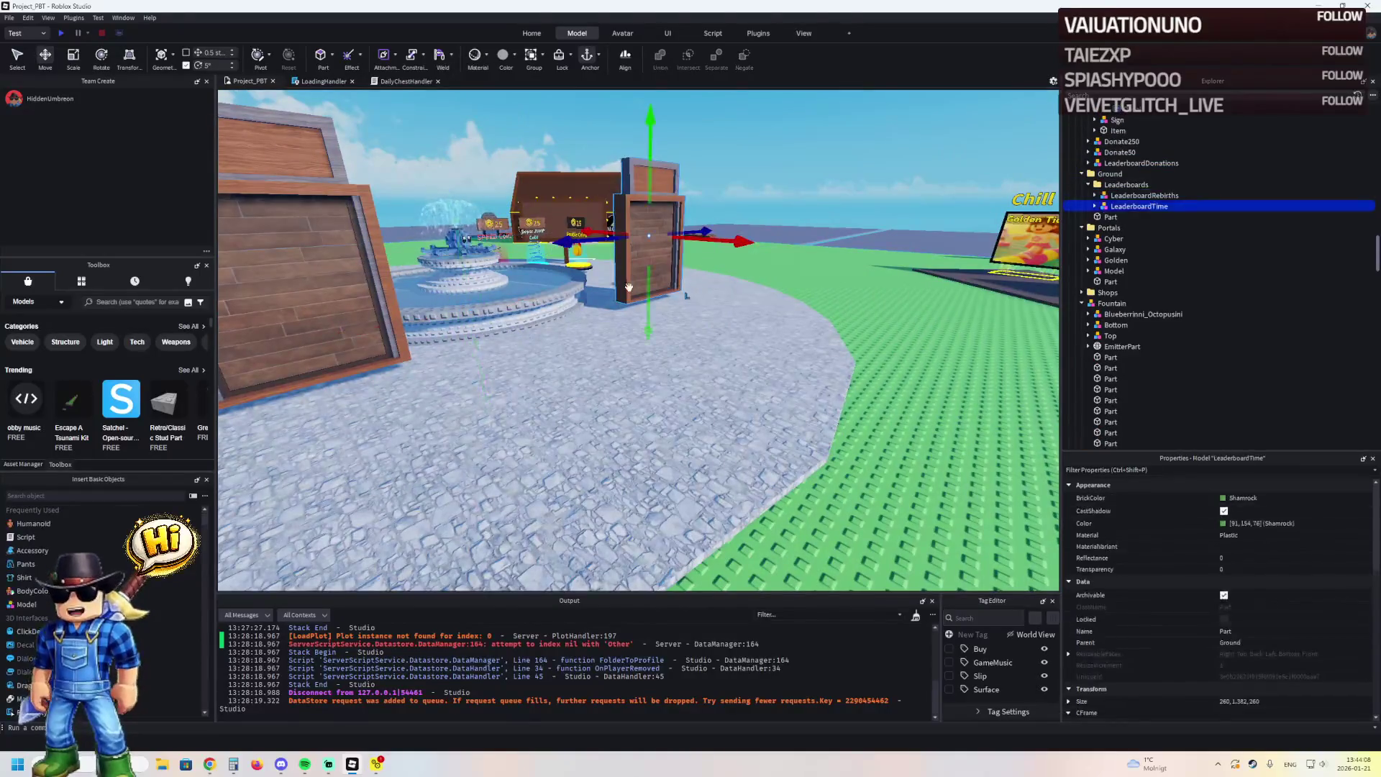
scroll(656, 291, "up", 10)
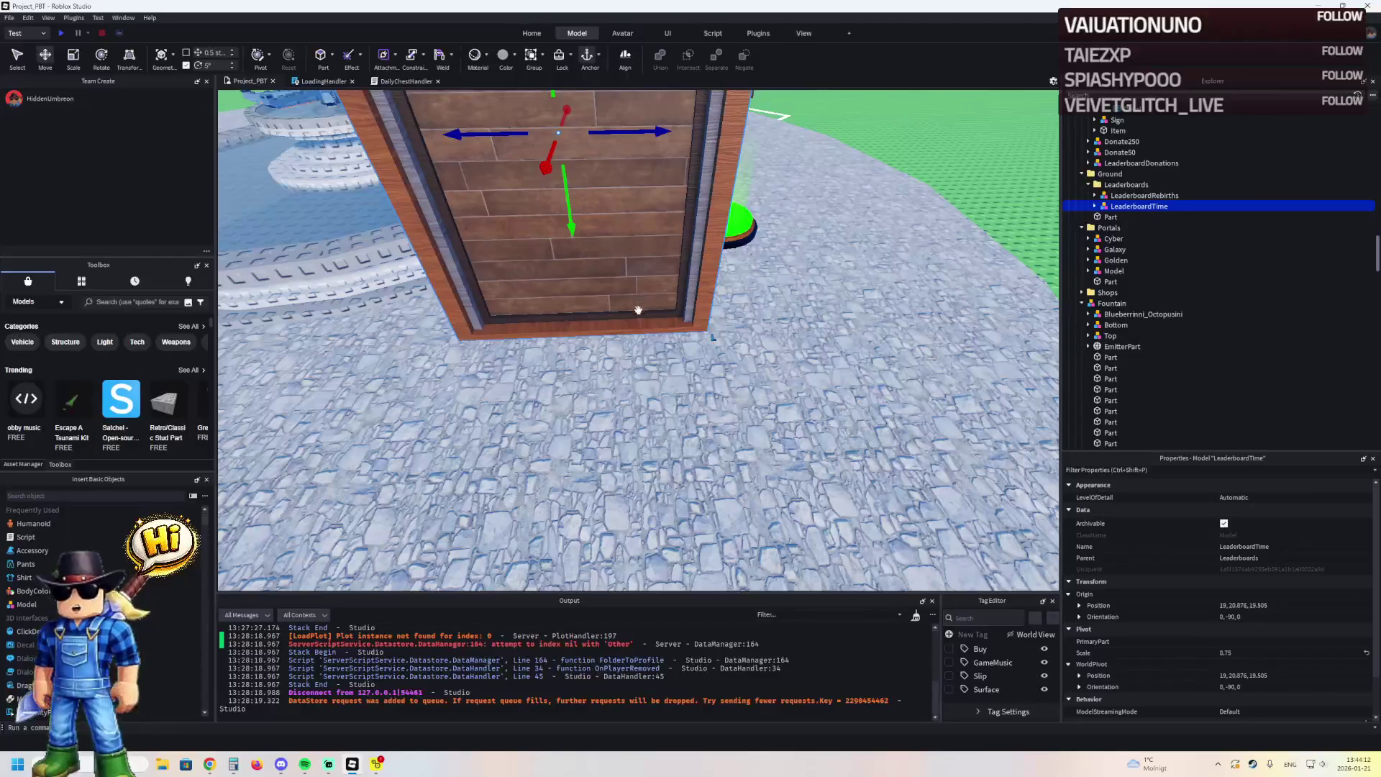
scroll(655, 320, "down", 10)
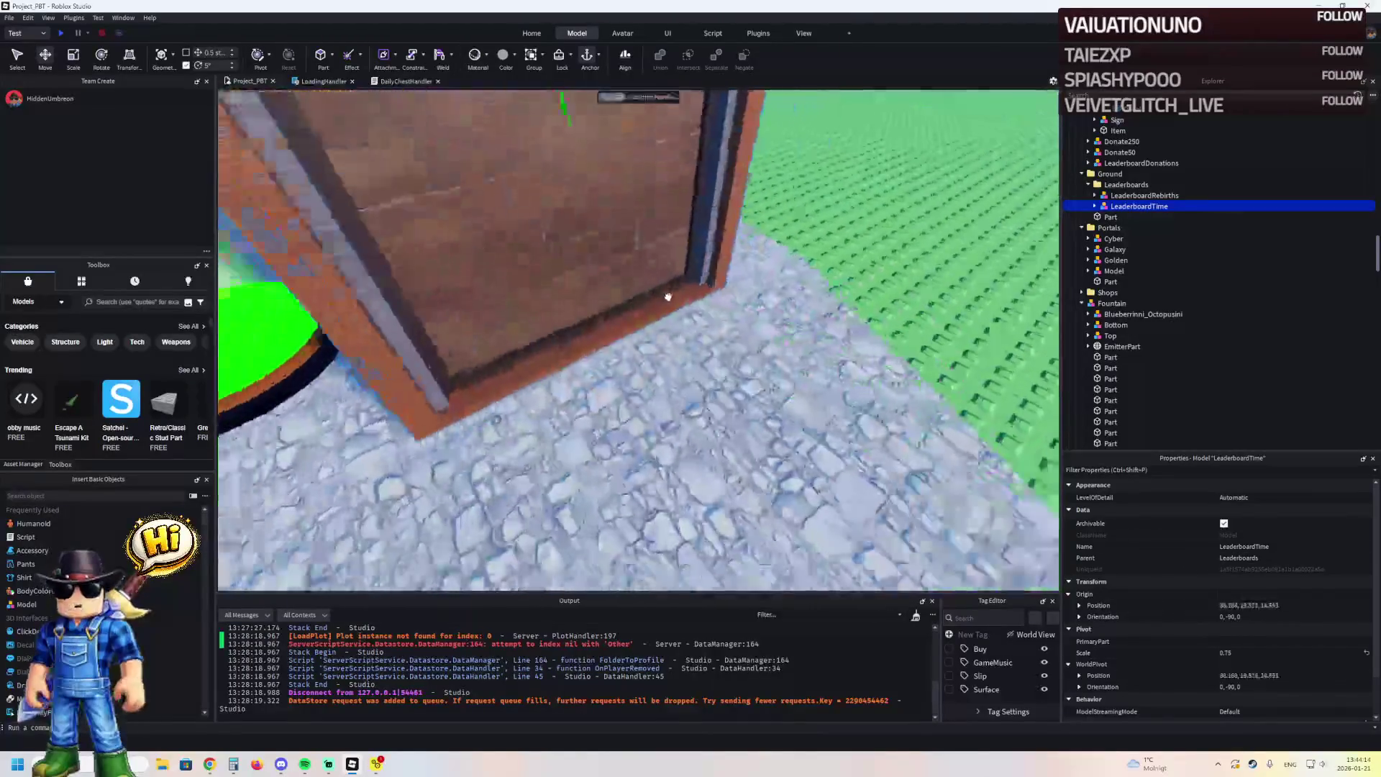
left_click(733, 382)
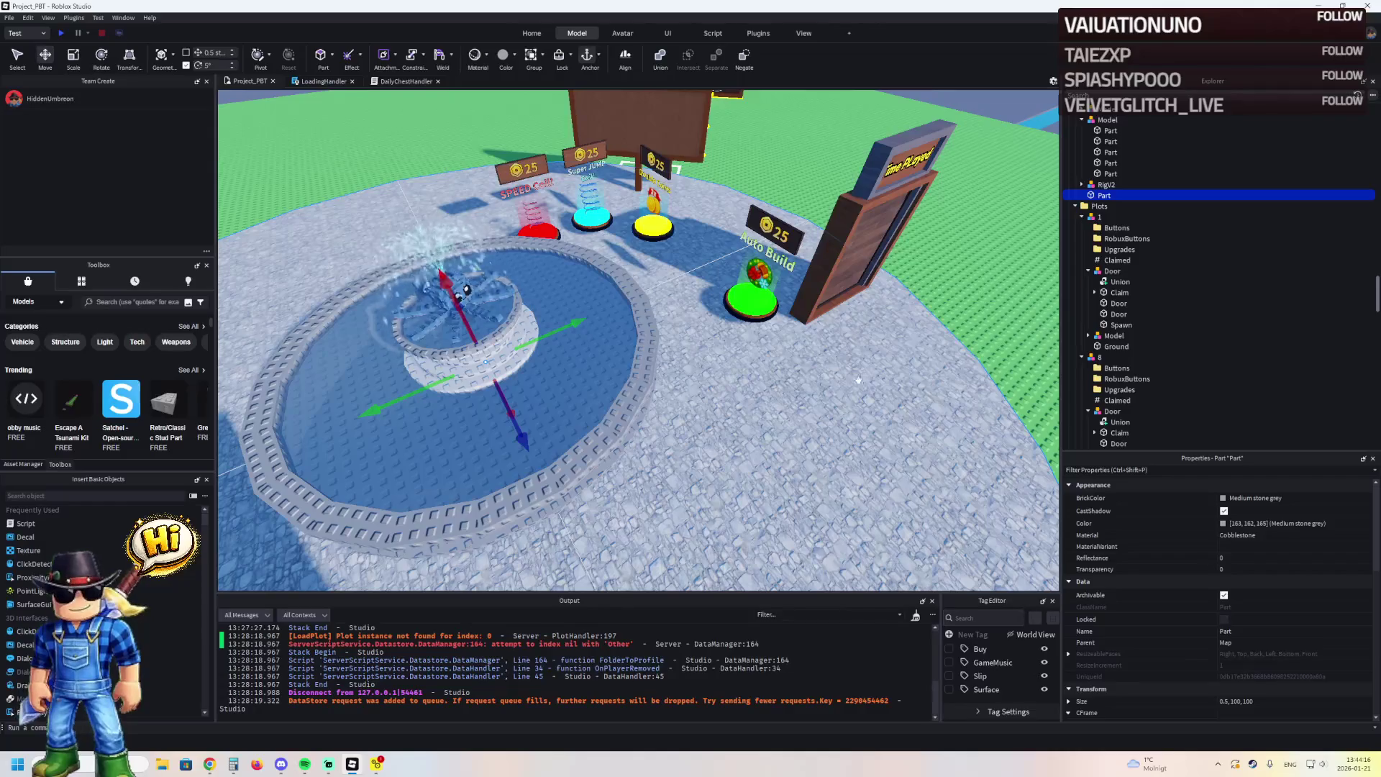
left_click(1275, 699)
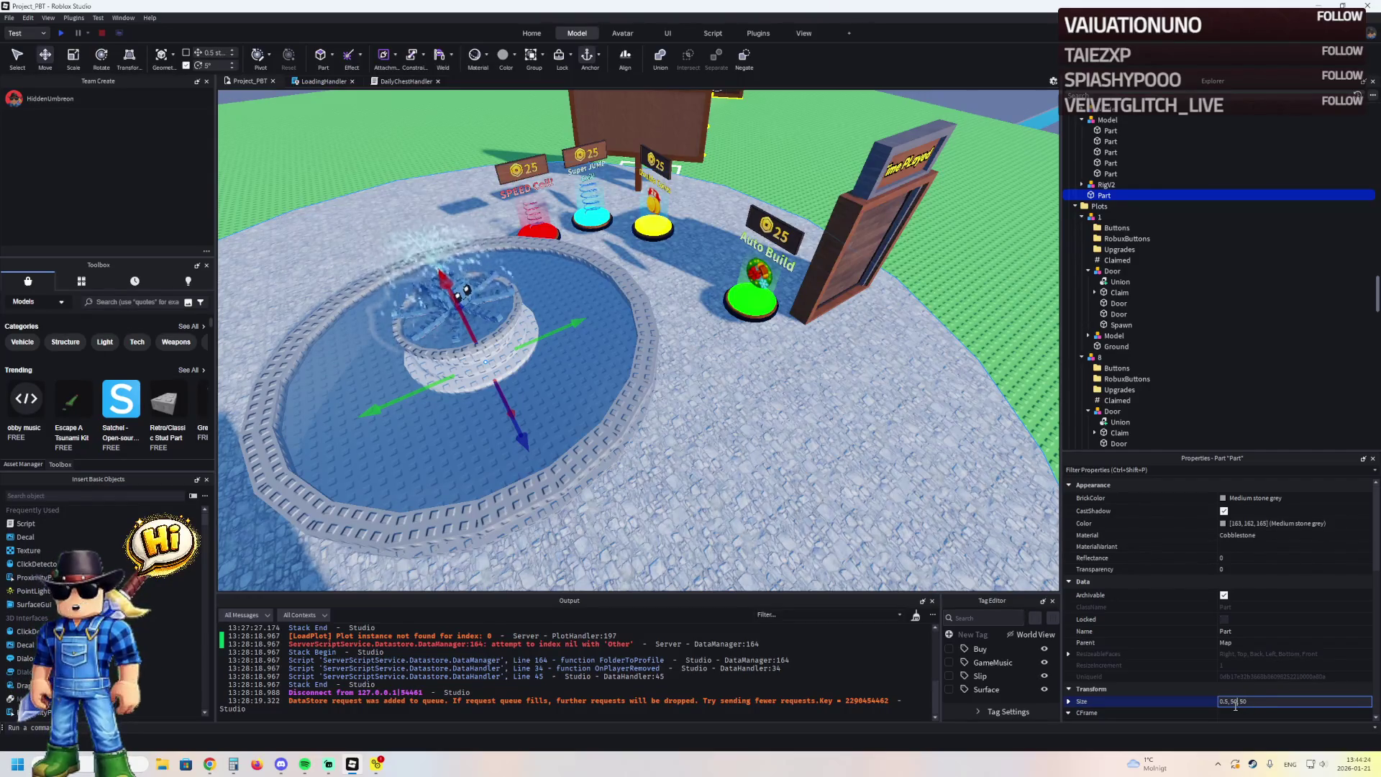
key("Return")
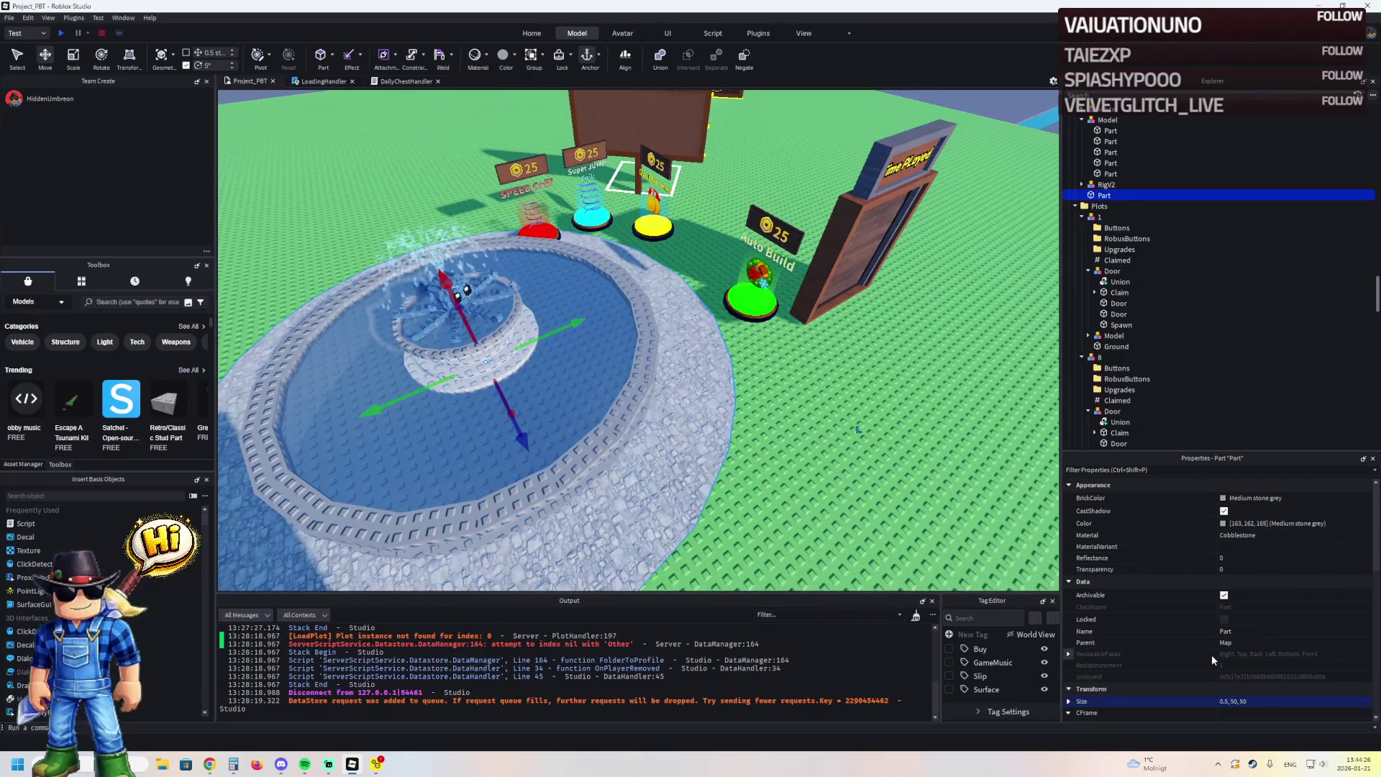
key("ctrl+z")
left_click(1287, 700)
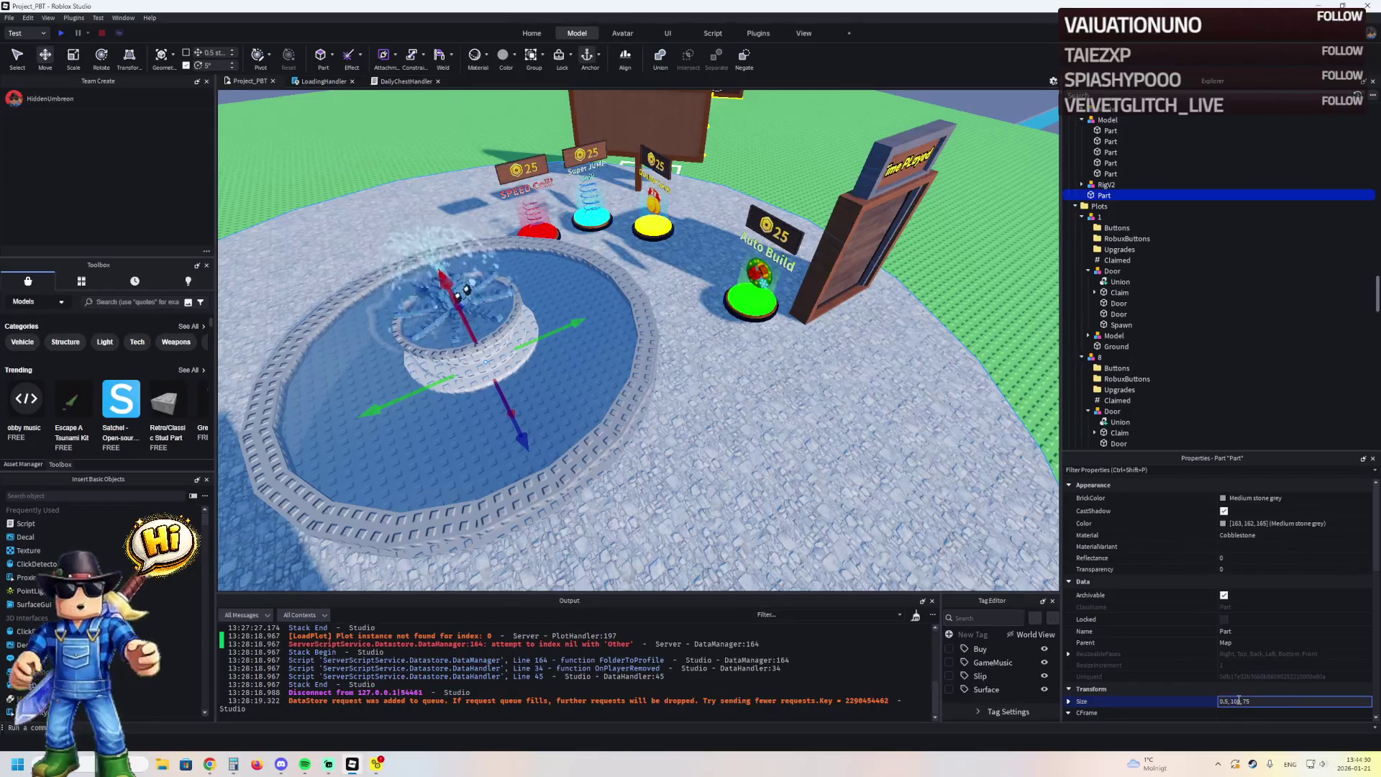
Apply floor size 0.5, 75, 75 and change the floor to Brick yellow Plastic
key("Return")
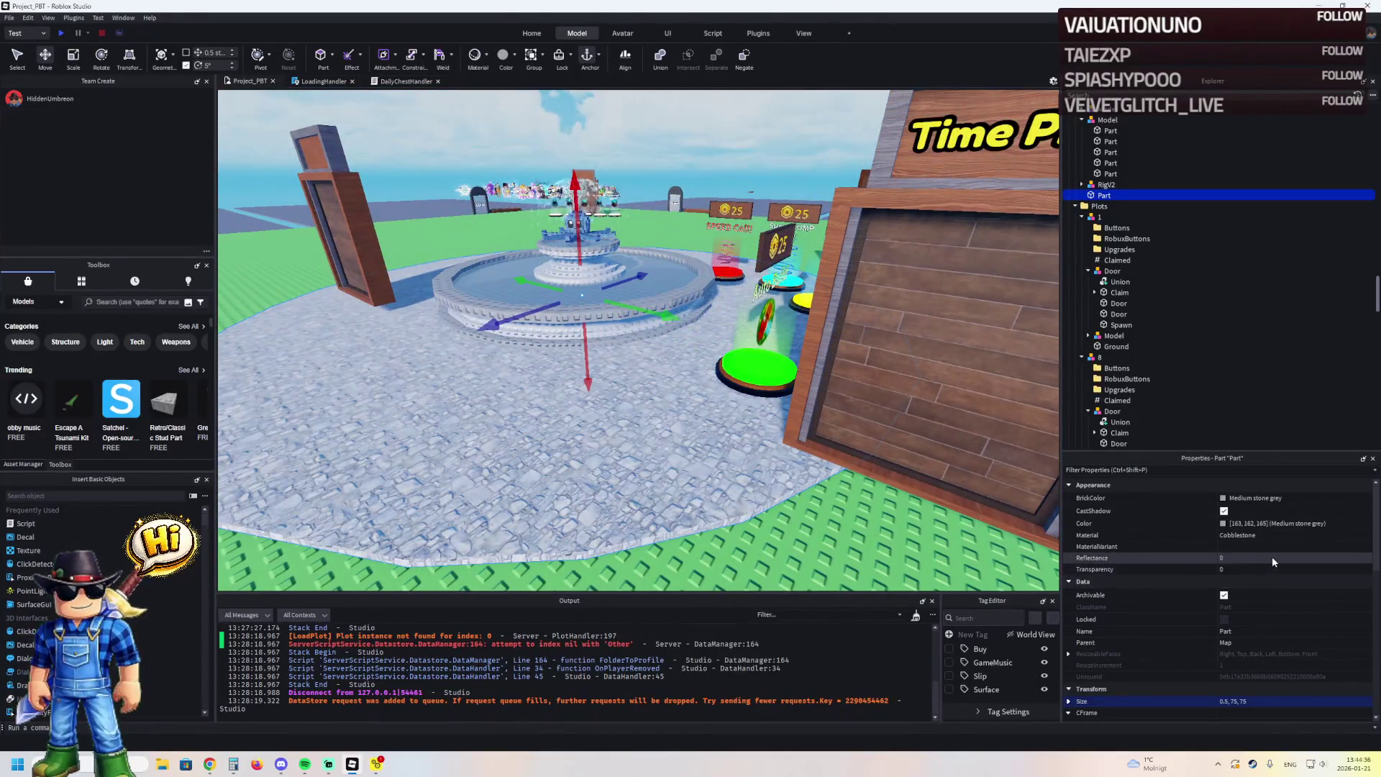
left_click(1269, 536)
scroll(1267, 537, "up", 5)
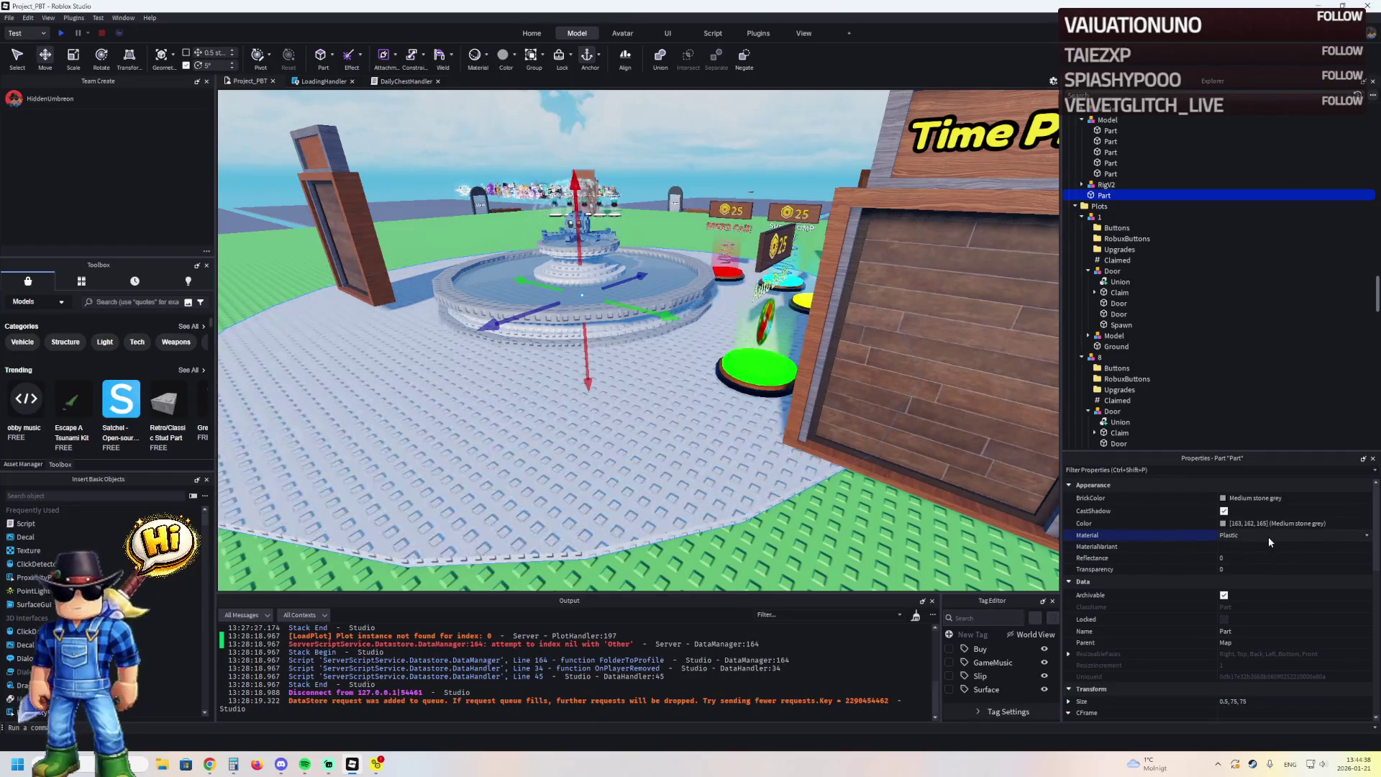
left_click(1223, 498)
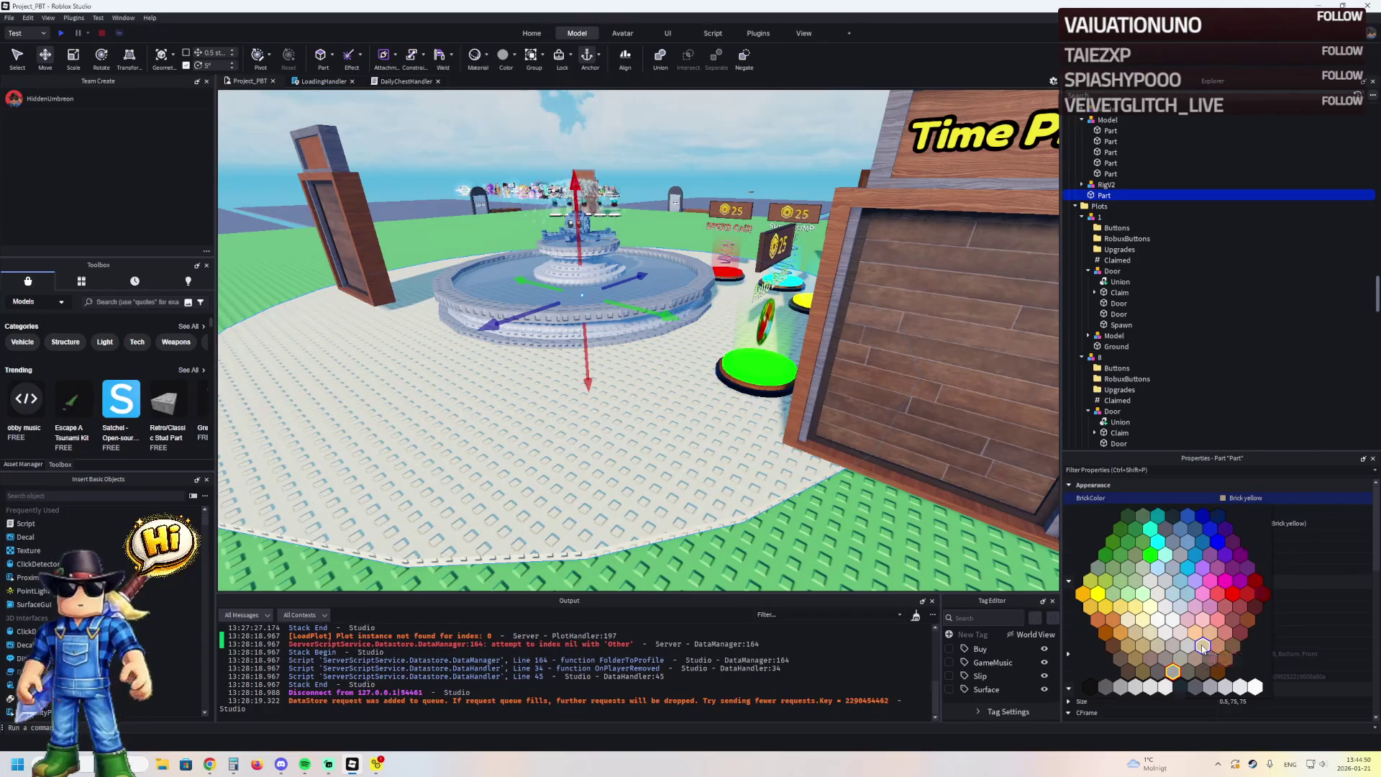
left_click(1202, 646)
left_click(869, 456)
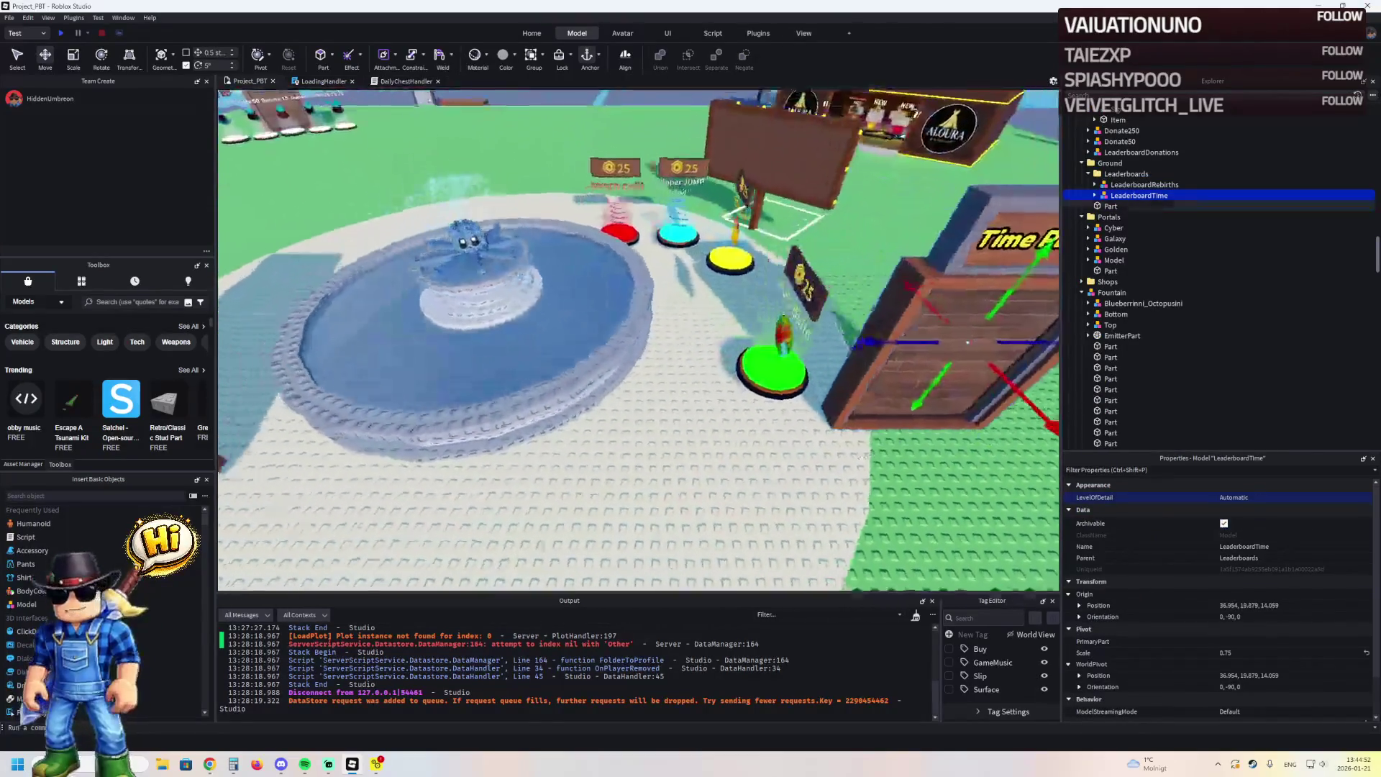
Copy the fountain centre position -0.142, 11.003, 0.119 and select both the Most Rebirths and Time Played leaderboards
key("s")
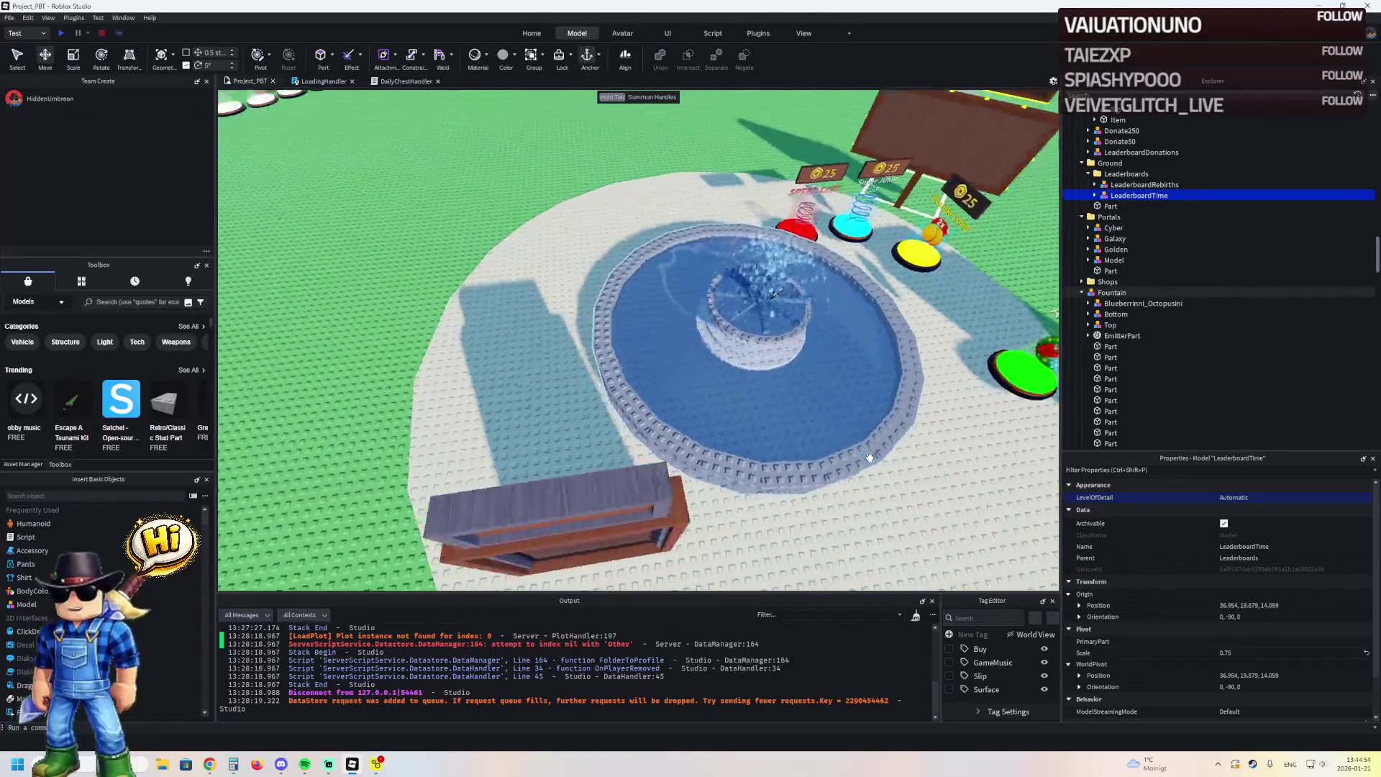
key("a")
left_click(673, 320)
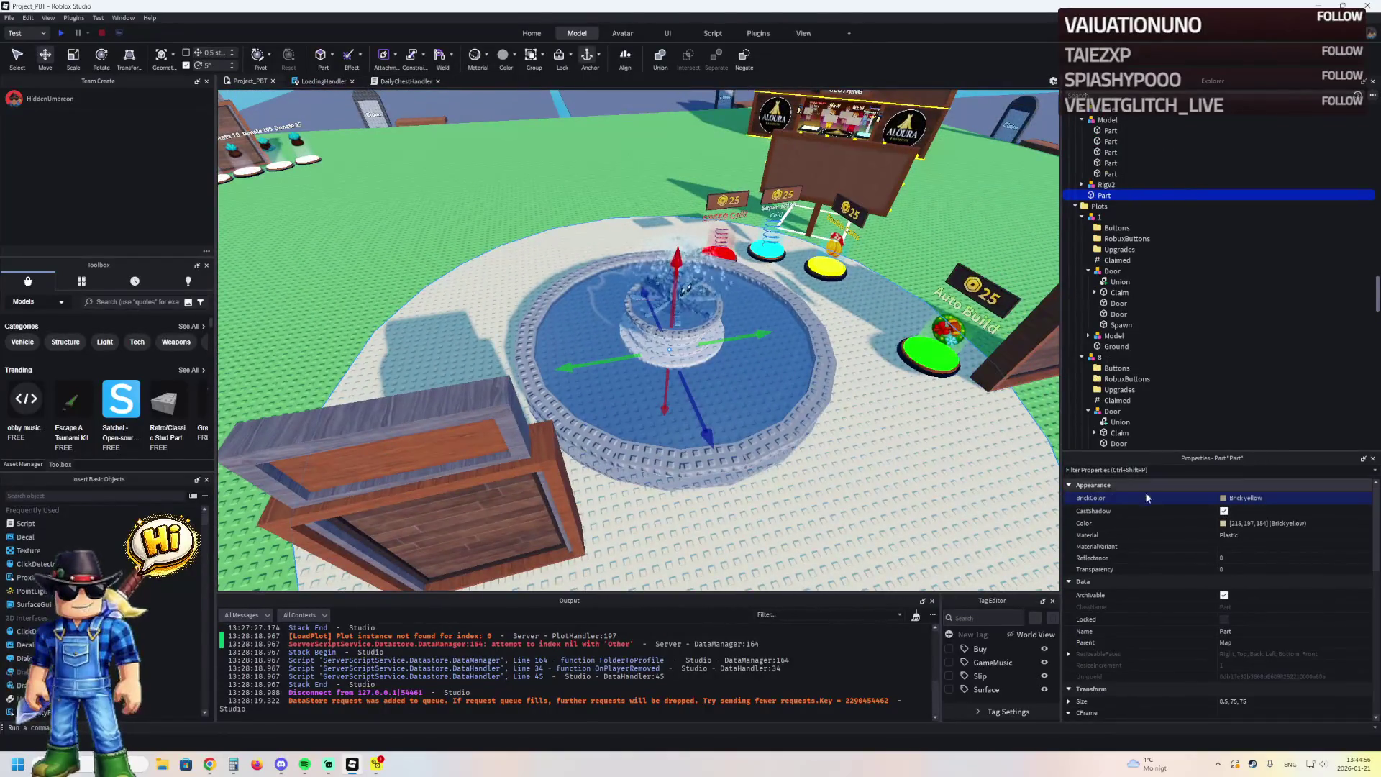
left_click(402, 504)
key("d")
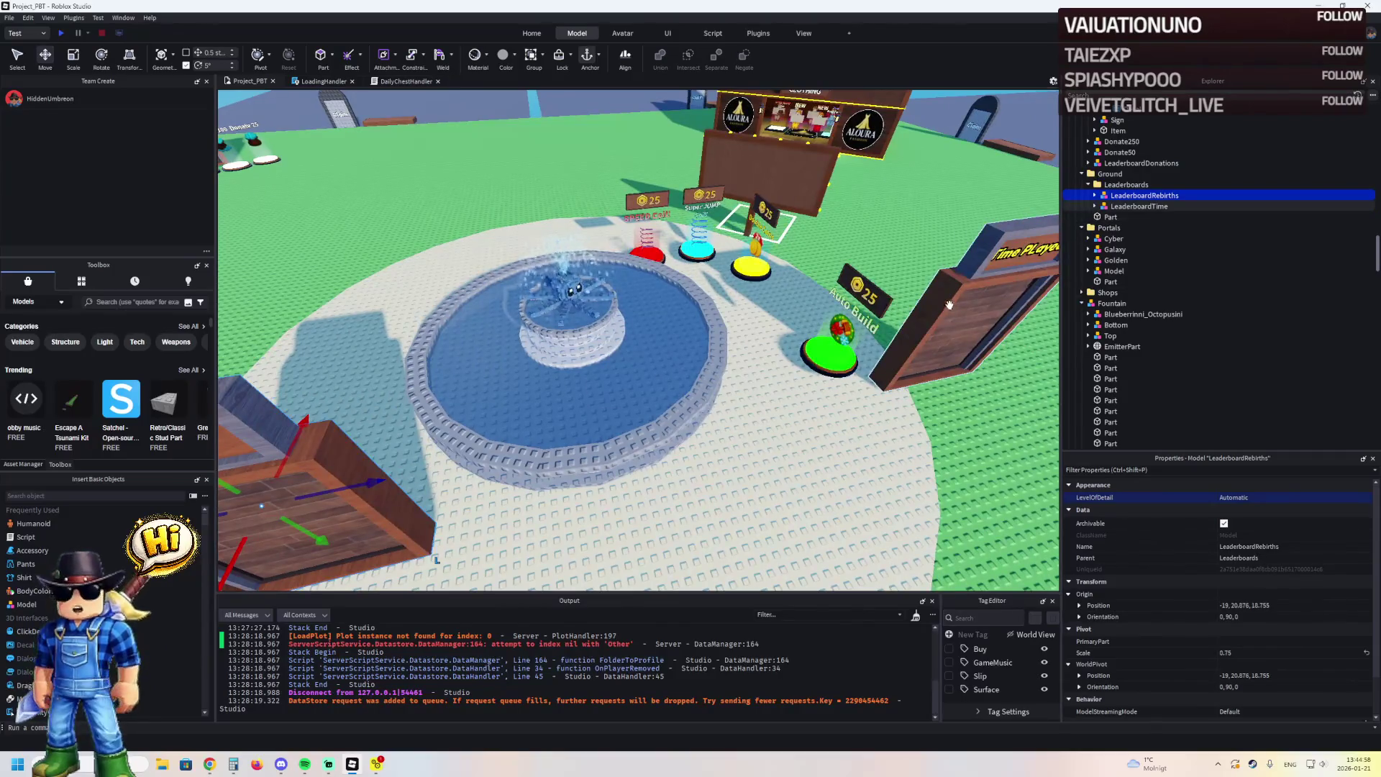
left_click(1266, 676)
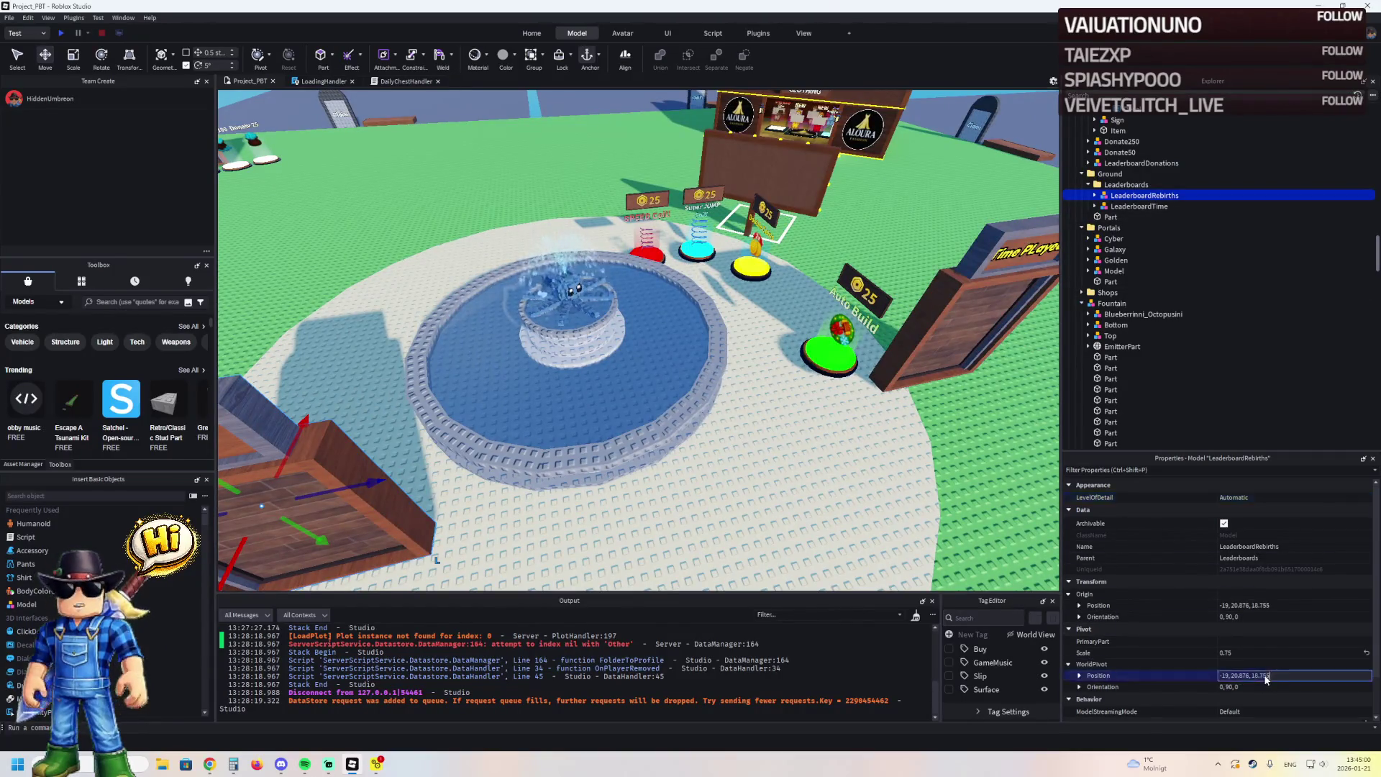
scroll(566, 366, "down", 3)
left_click(566, 365)
key("f")
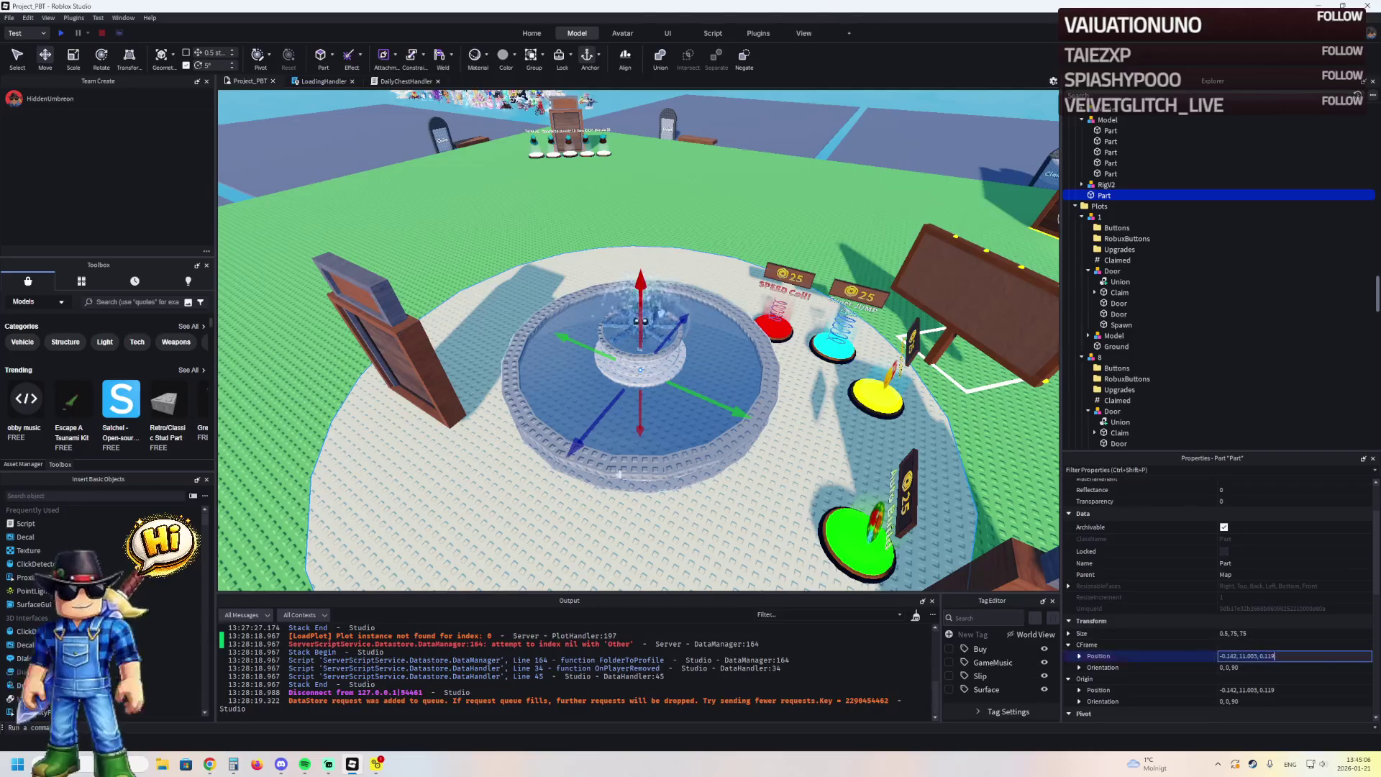
left_click(374, 345)
left_click(910, 496, "ctrl")
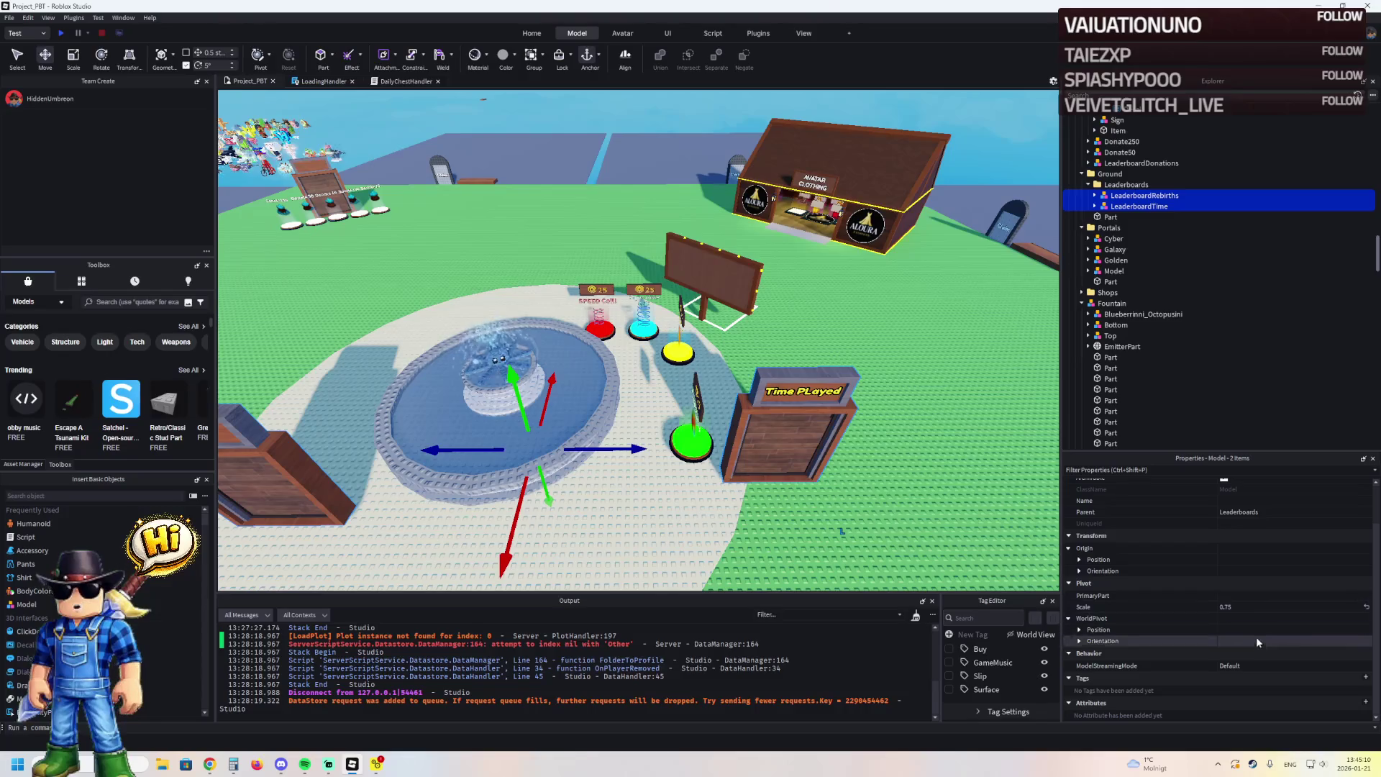
Place both leaderboards at the fountain's position and raise them above it
left_click(1269, 559)
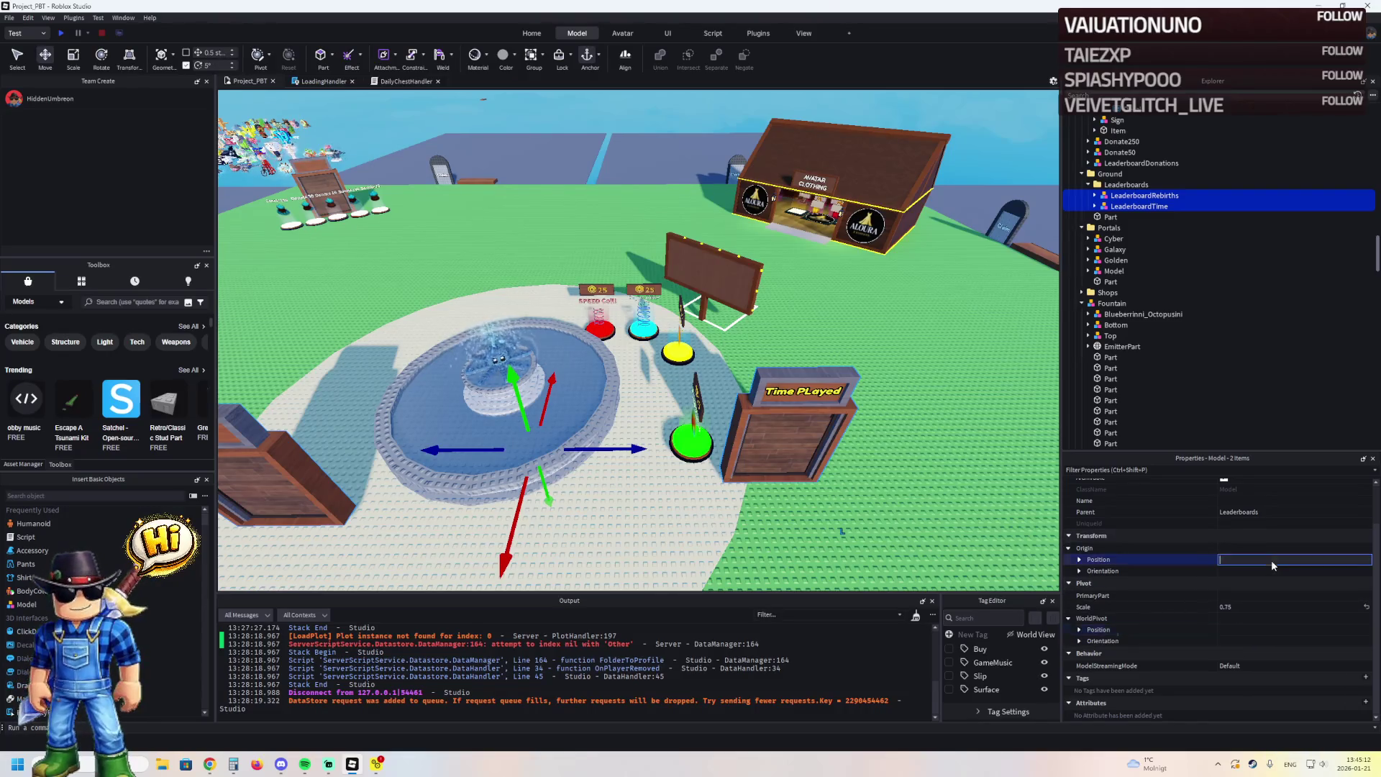
key("Return")
scroll(664, 395, "up", 5)
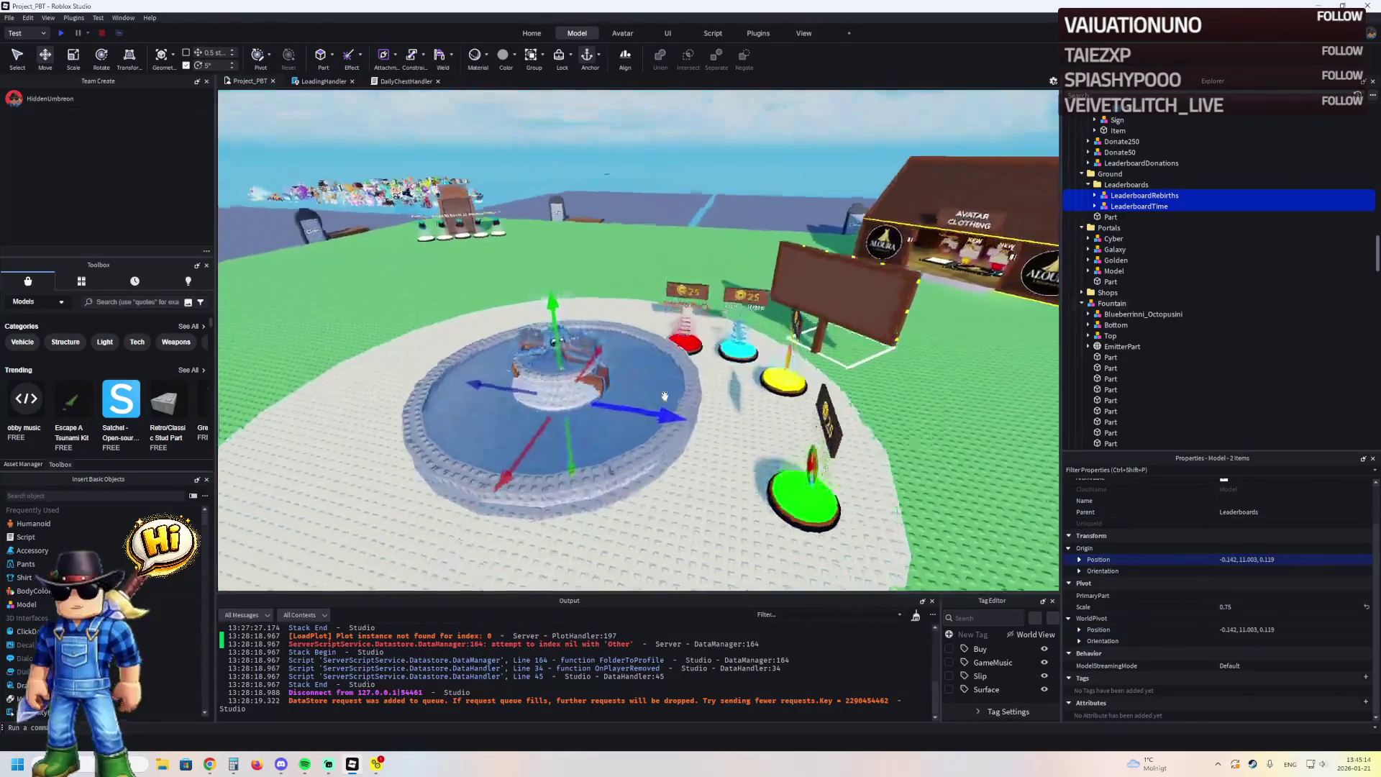
mouse_move(577, 496)
left_mouse_down()
mouse_move(575, 518)
mouse_move(604, 363)
left_mouse_up()
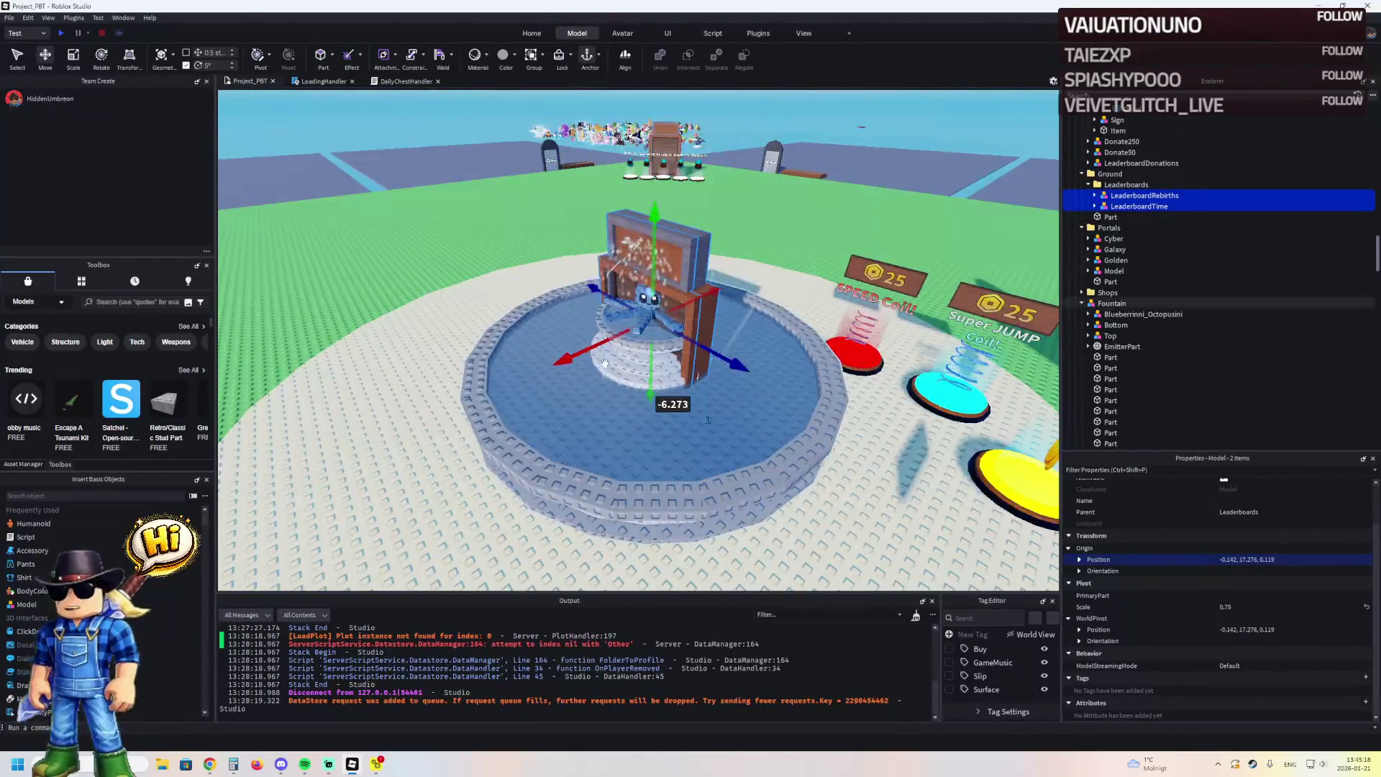
left_click_drag(649, 248, 646, 223)
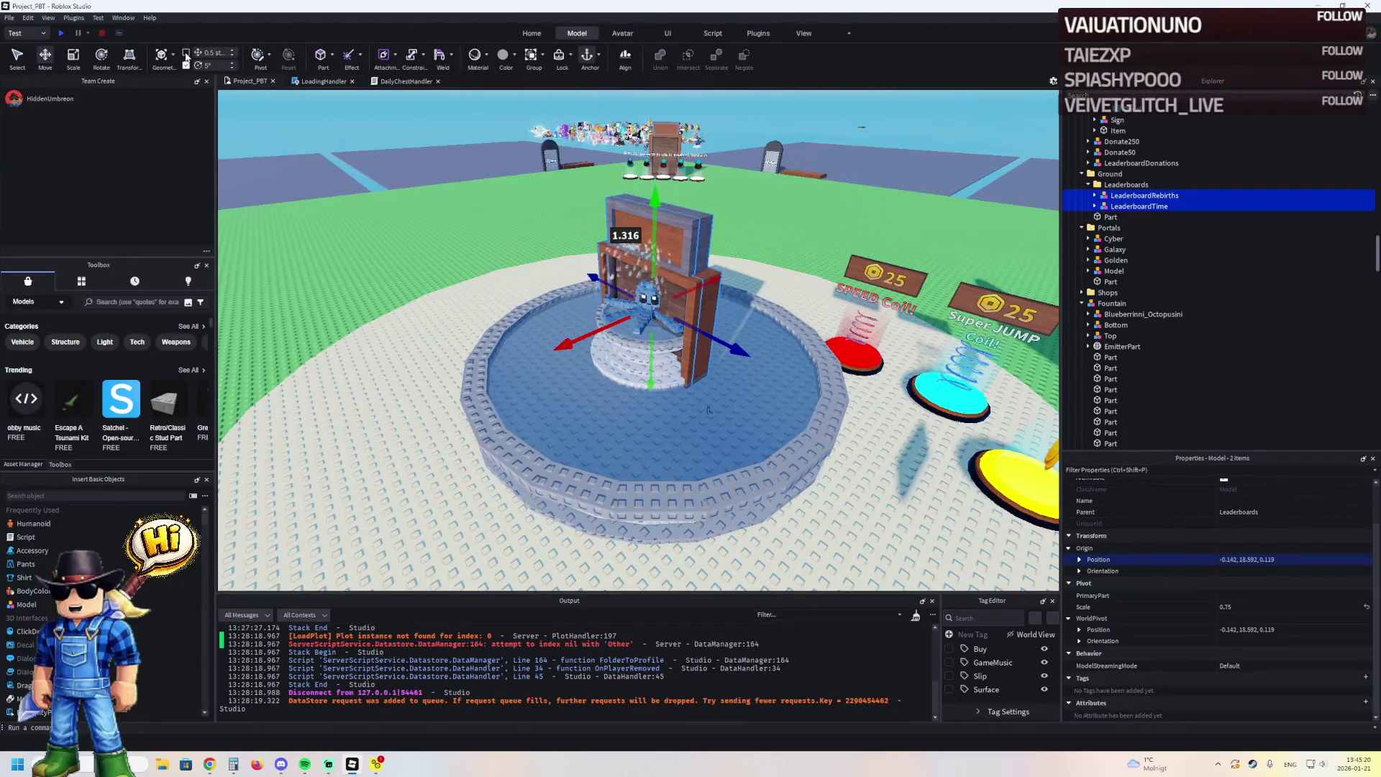
Slide the Most Rebirths board out from the fountain, turn it 180°, and adjust its height
left_click(1124, 197)
mouse_move(575, 338)
left_mouse_down()
mouse_move(388, 393)
mouse_move(403, 388)
left_mouse_up()
key("ctrl+r")
key("ctrl+r")
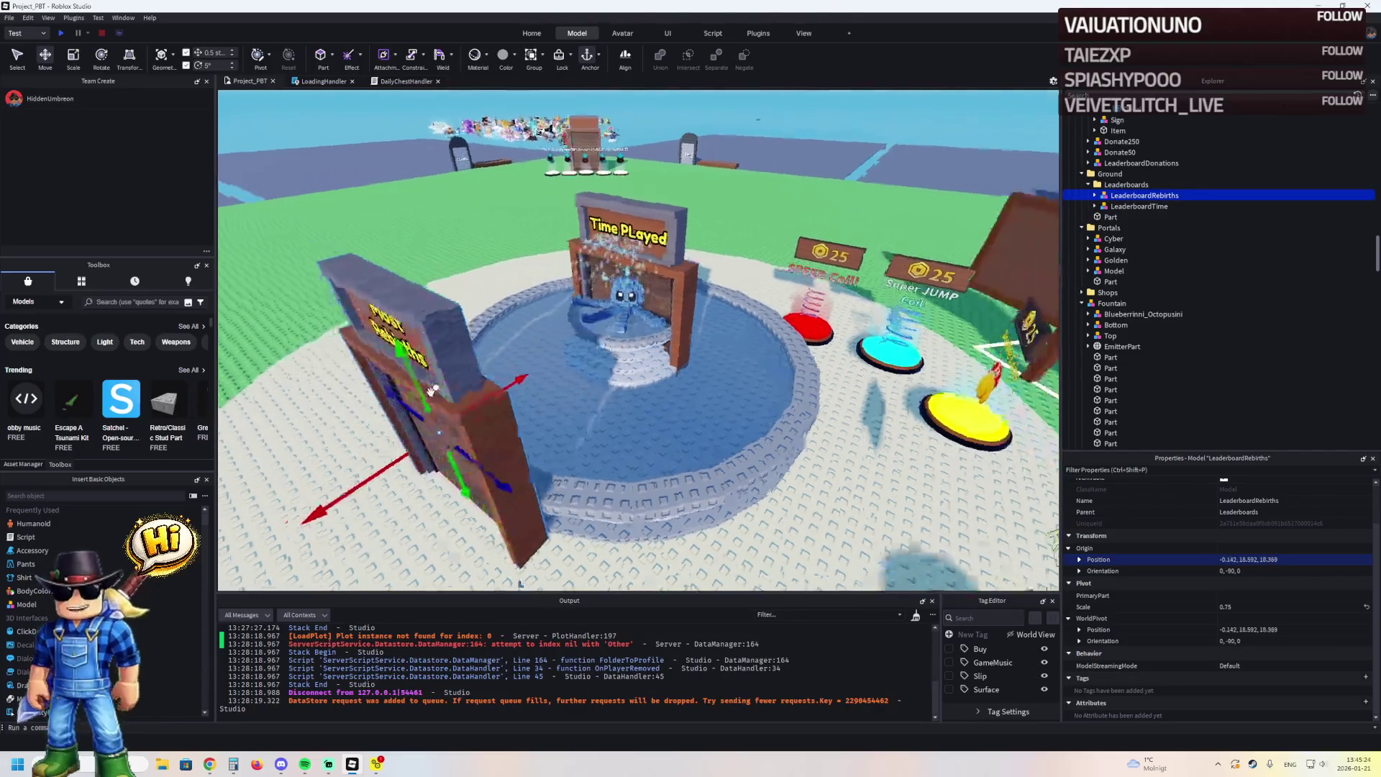
scroll(458, 340, "up", 5)
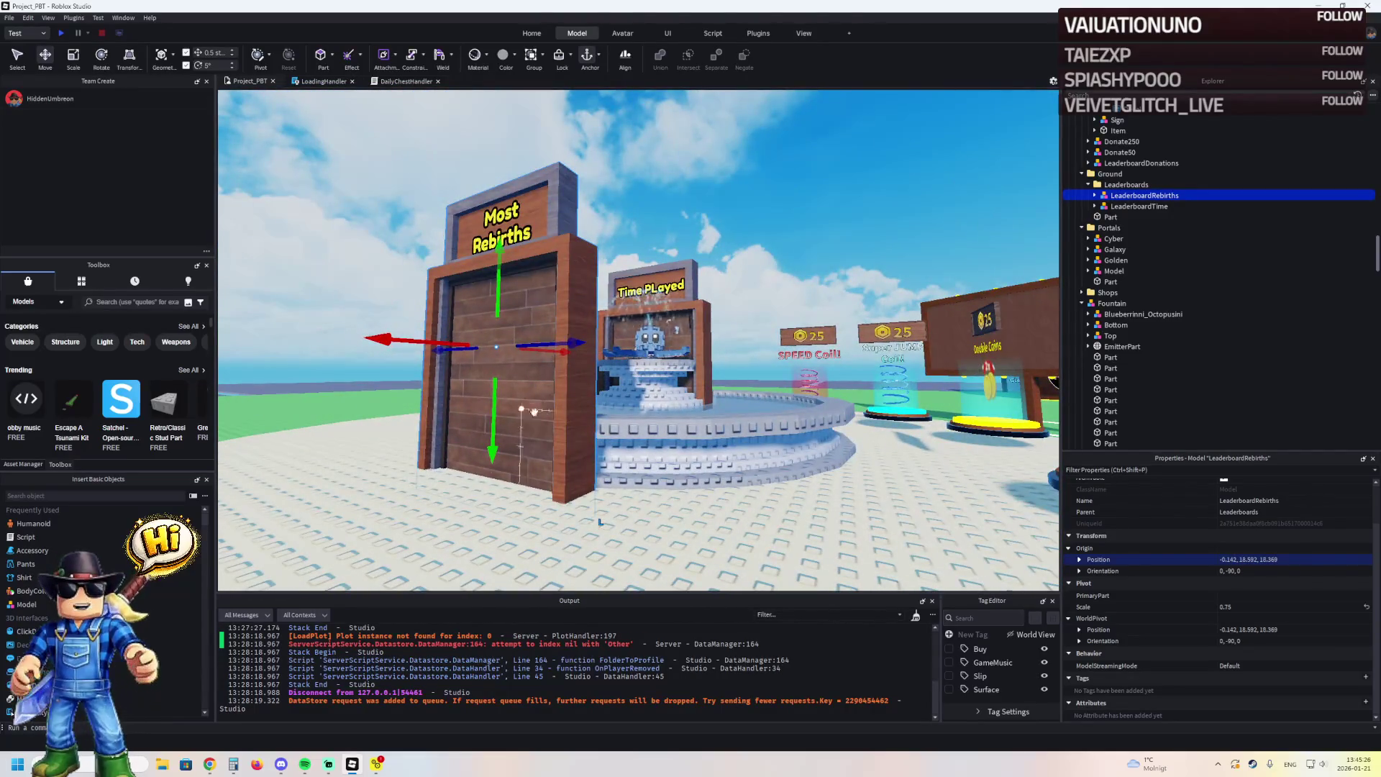
left_click_drag(500, 425, 499, 410)
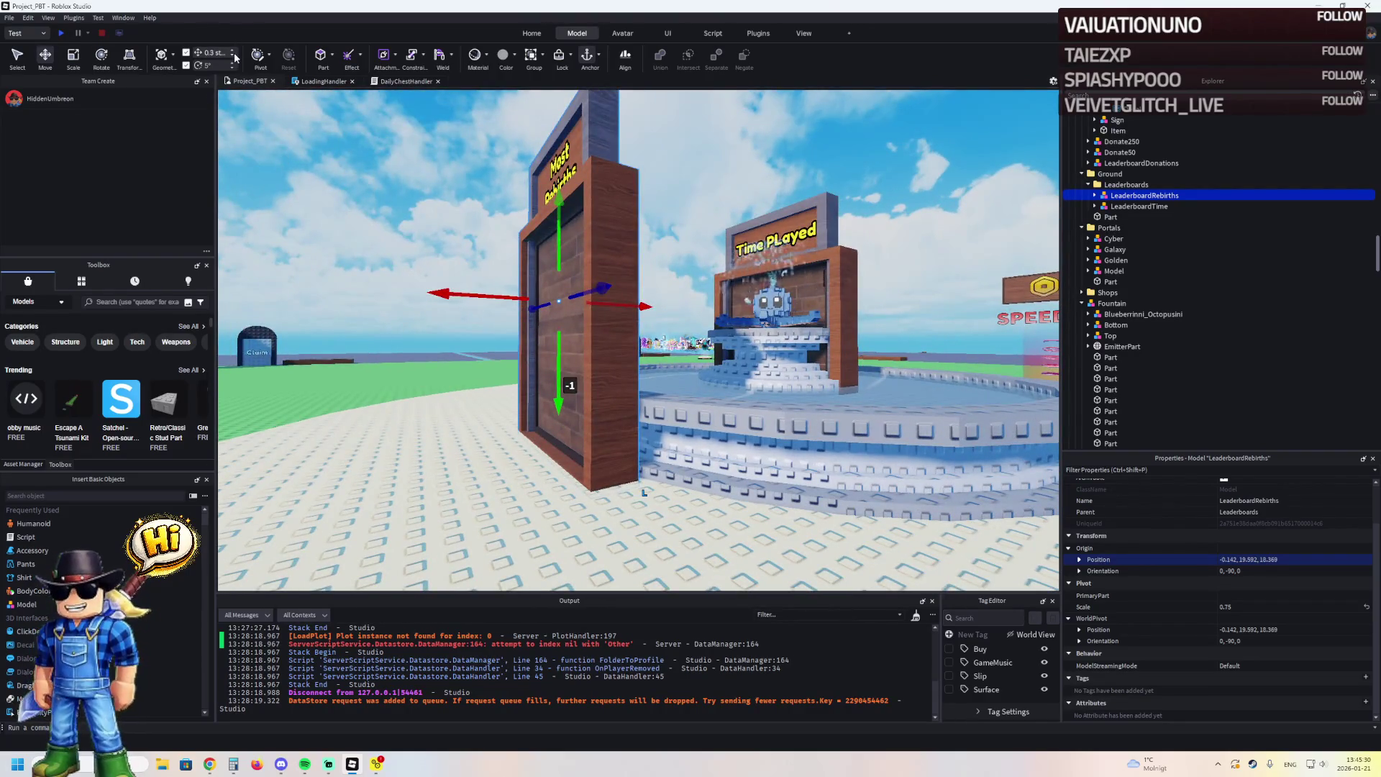
scroll(523, 316, "up", 3)
left_click_drag(523, 317, 529, 310)
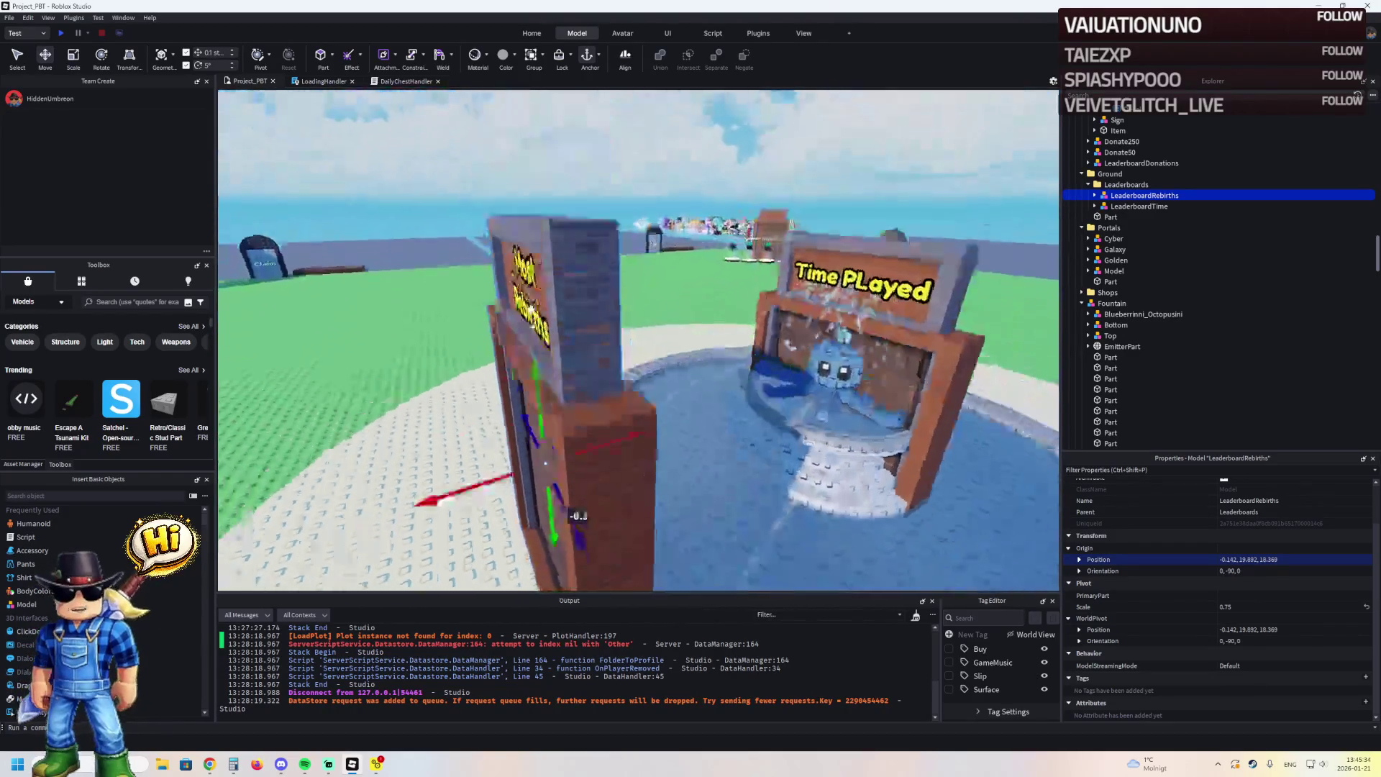
Rotate the Time Played board and set it behind the fountain at -0.142, 19.792, -18.631
left_click(730, 275)
key("ctrl+r")
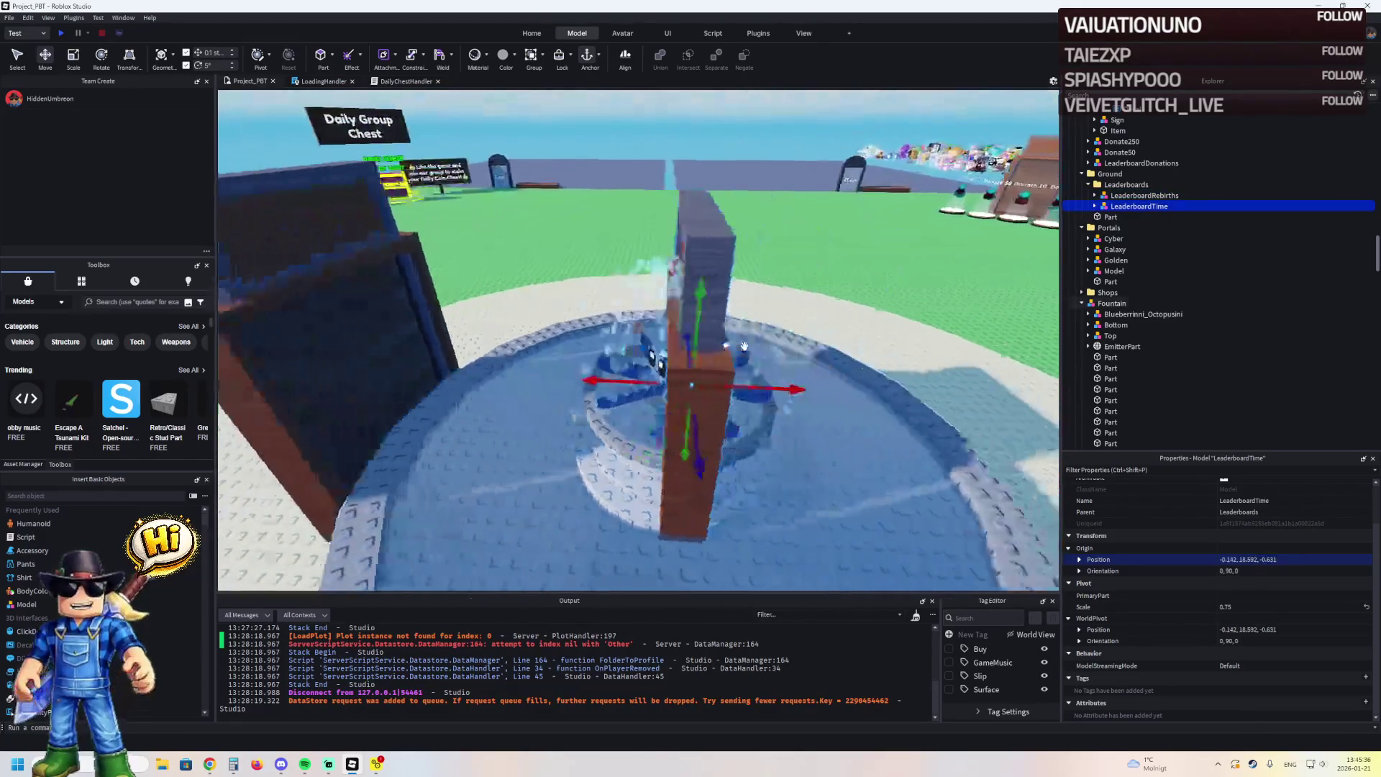
mouse_move(748, 323)
left_mouse_down()
mouse_move(494, 395)
mouse_move(617, 229)
left_mouse_up()
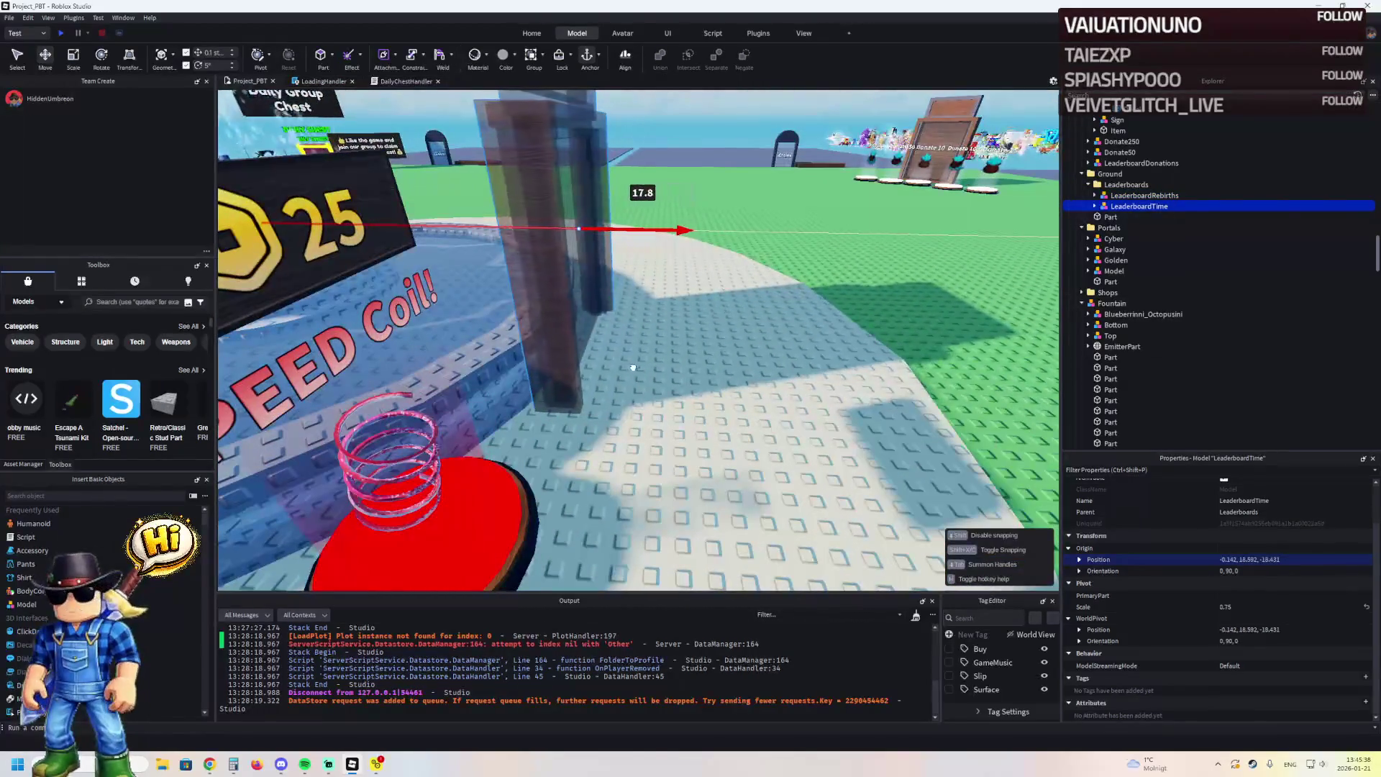
left_click_drag(635, 366, 595, 327)
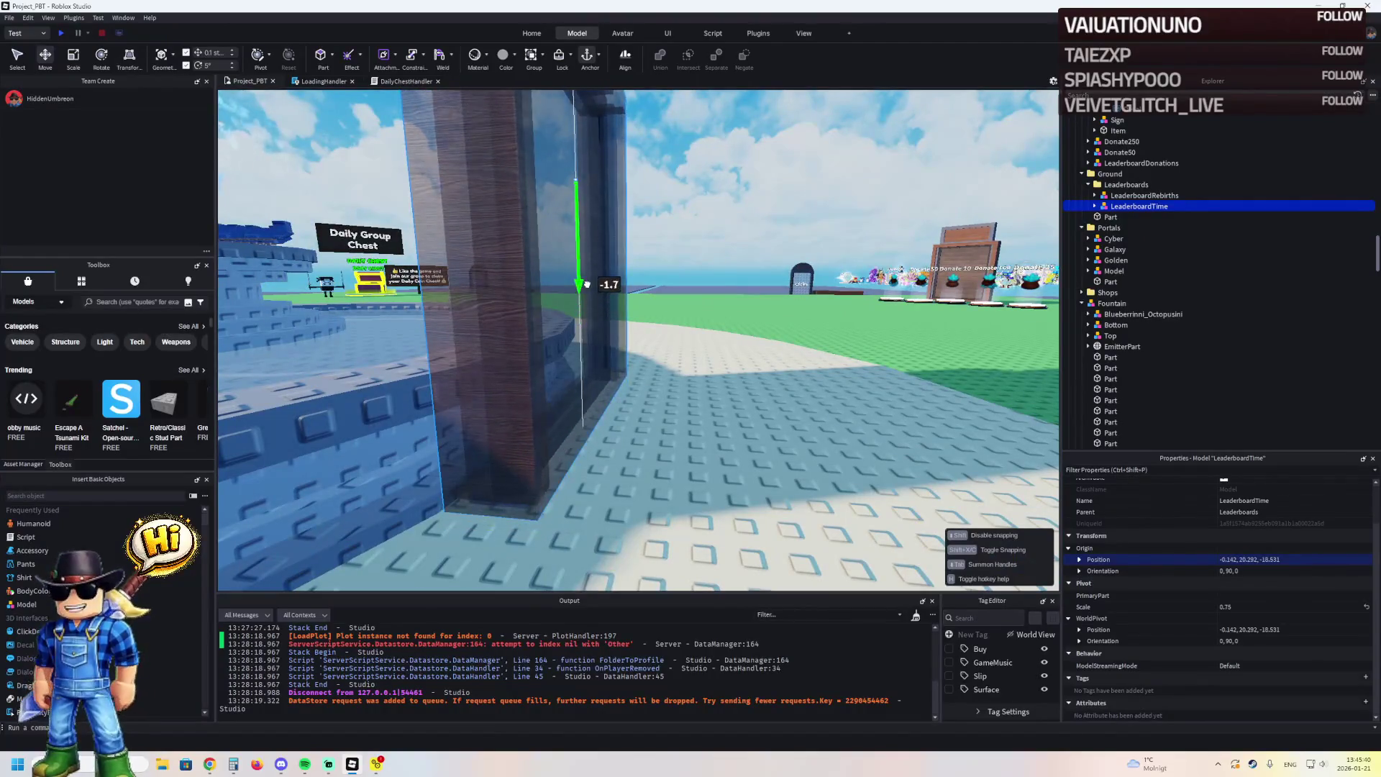
left_click_drag(579, 299, 578, 297)
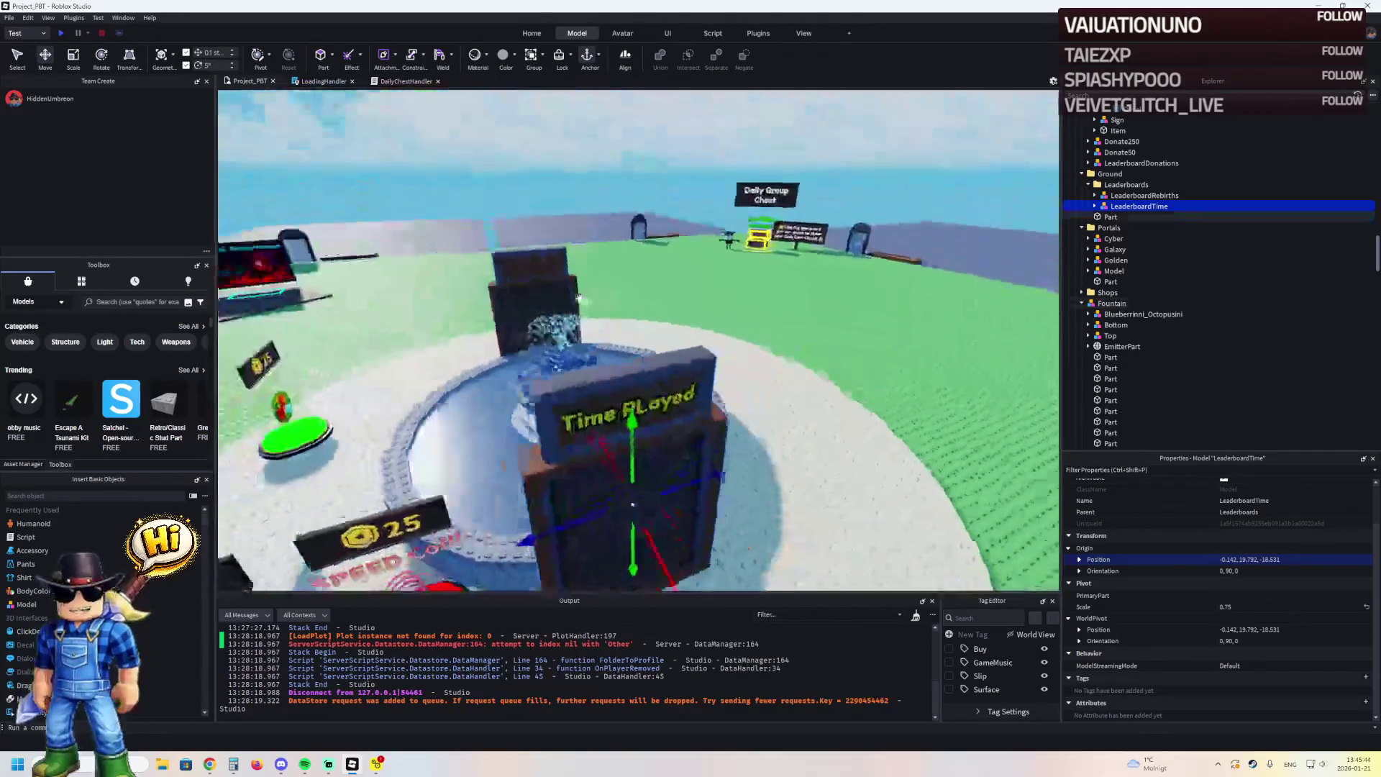
left_click(695, 272)
left_click_drag(695, 272, 695, 272)
Inspect the fountain's VfxInstance bubble effects, then launch a Play test with F5
scroll(695, 272, "up", 5)
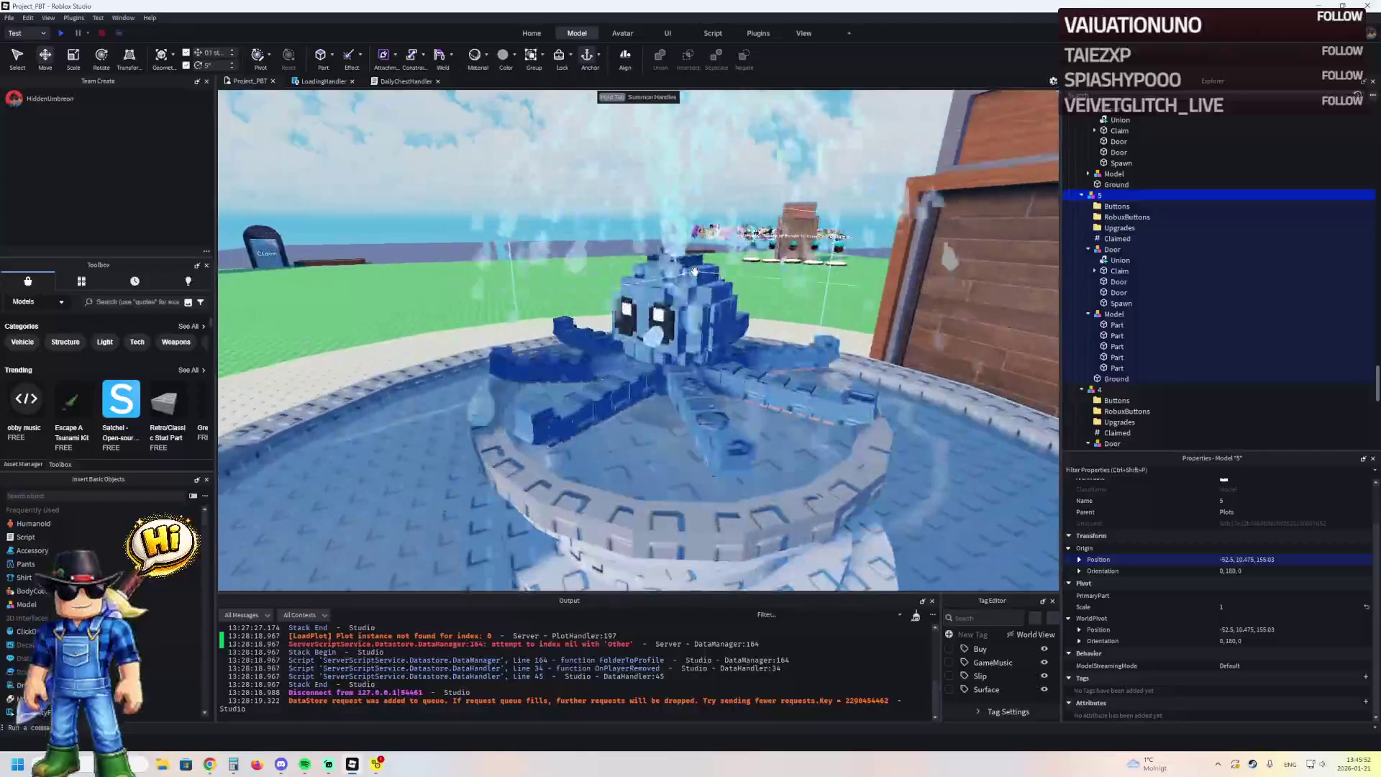
left_click(678, 345)
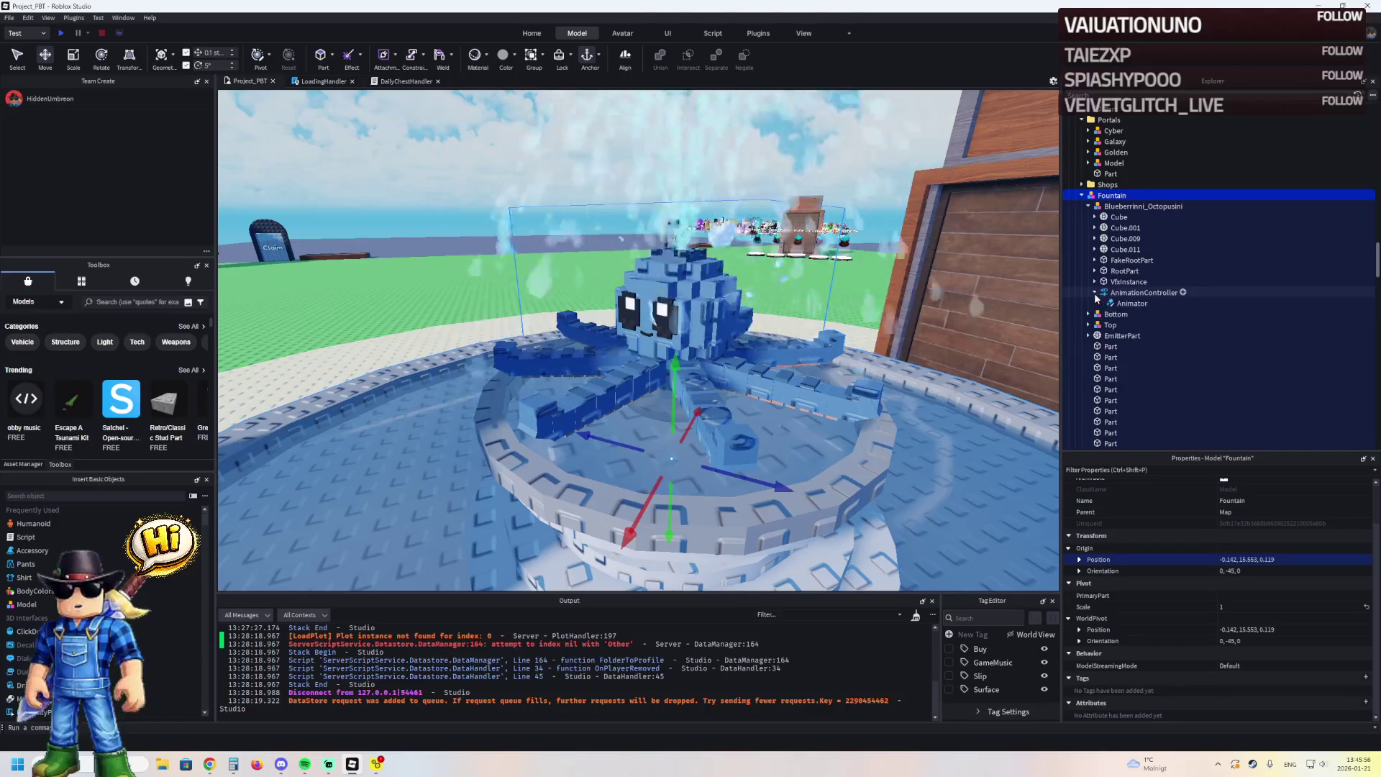
left_click(1094, 282)
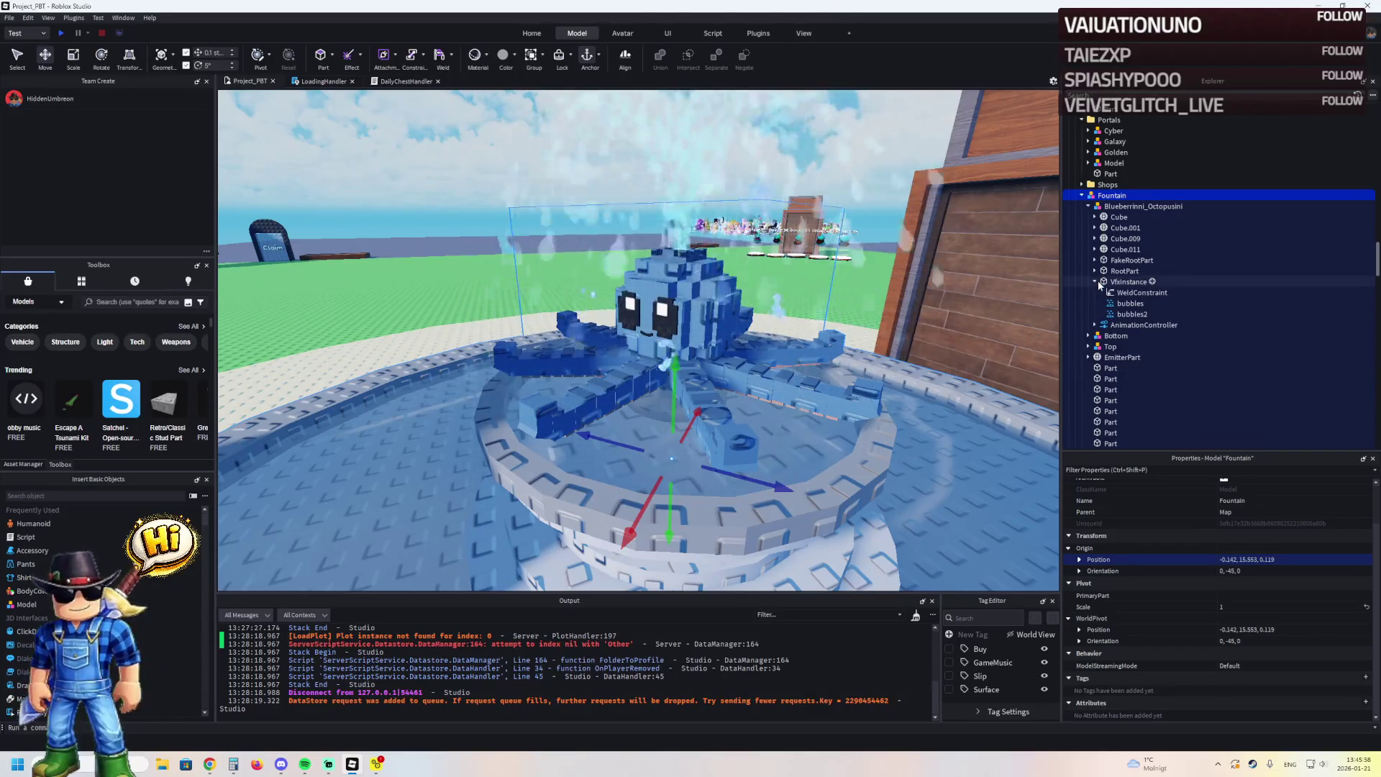
left_click(1094, 282)
scroll(585, 258, "down", 5)
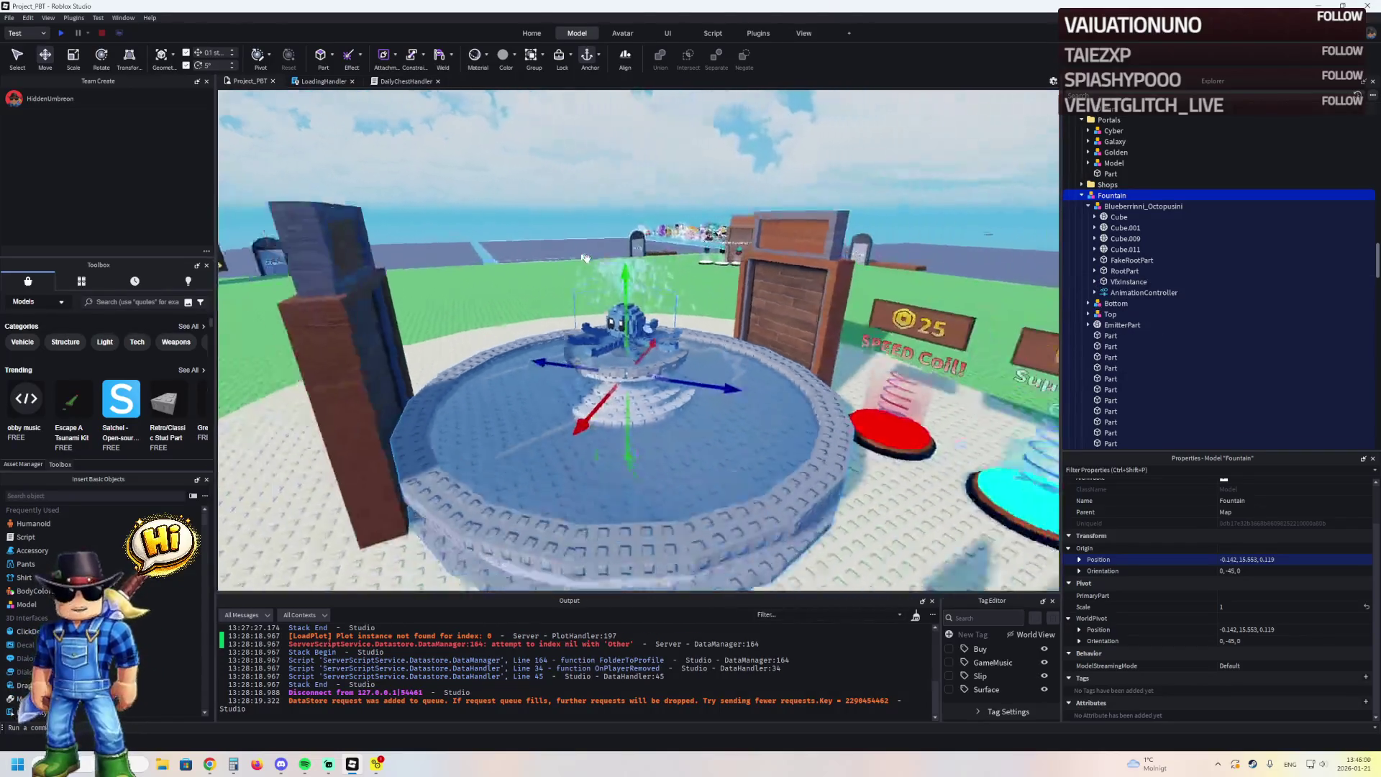
key("F5")
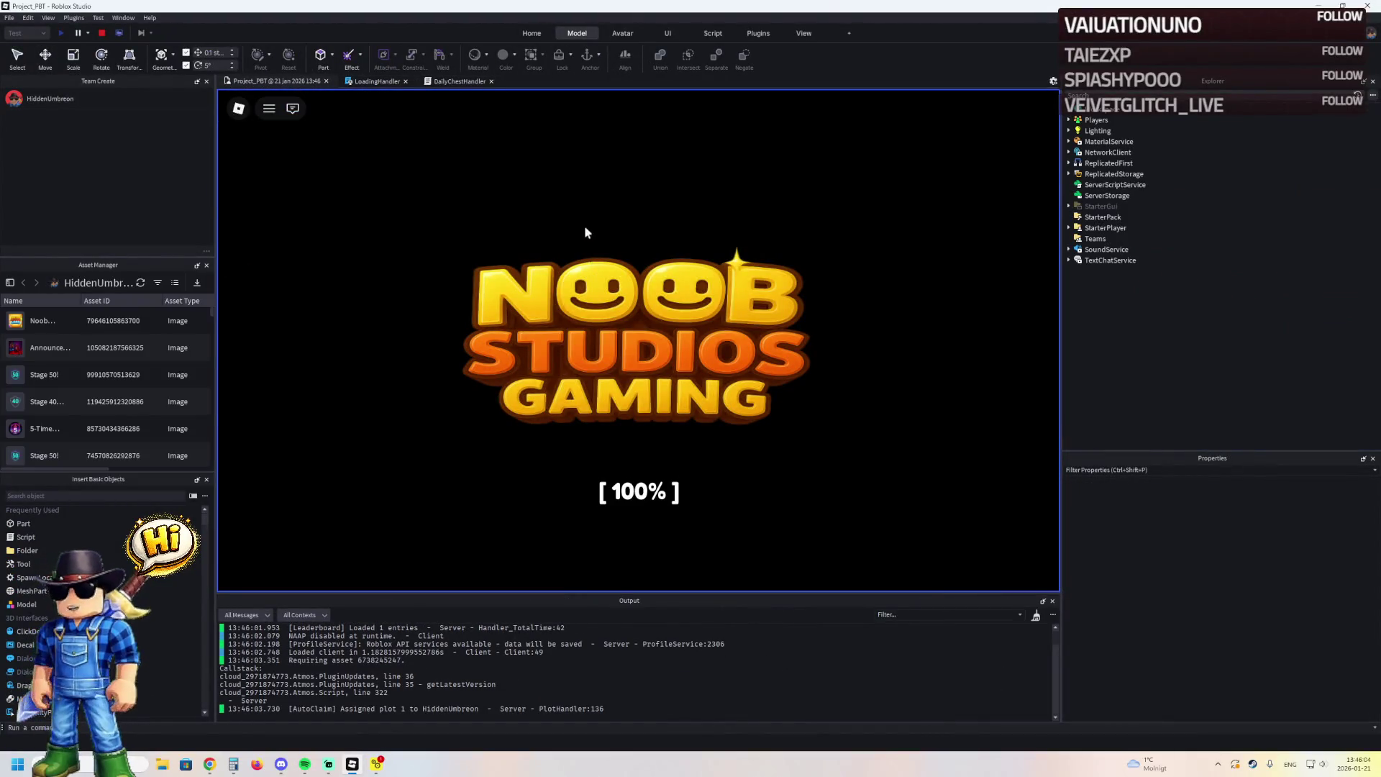
Run the avatar across the lobby and around the octopus fountain rim, then stop the playtest
key("w")
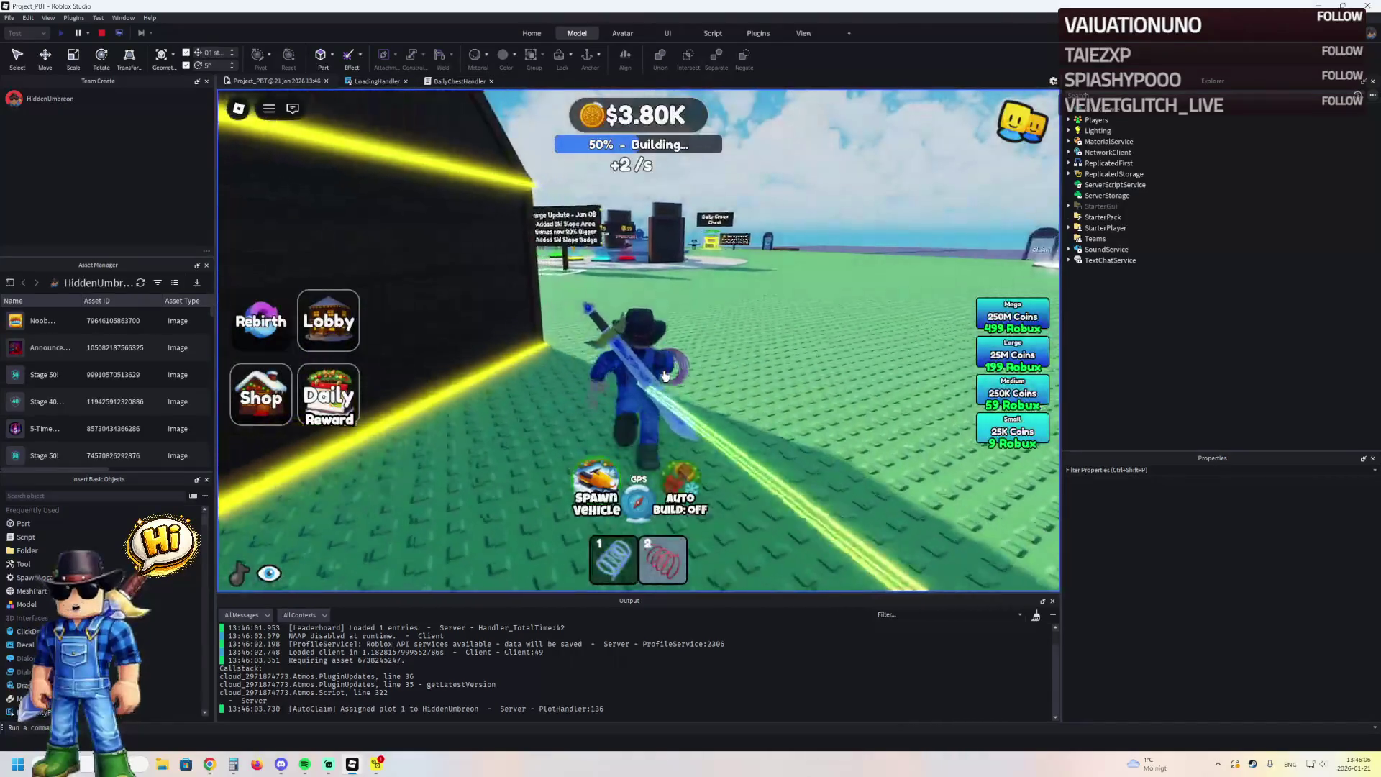
key("w")
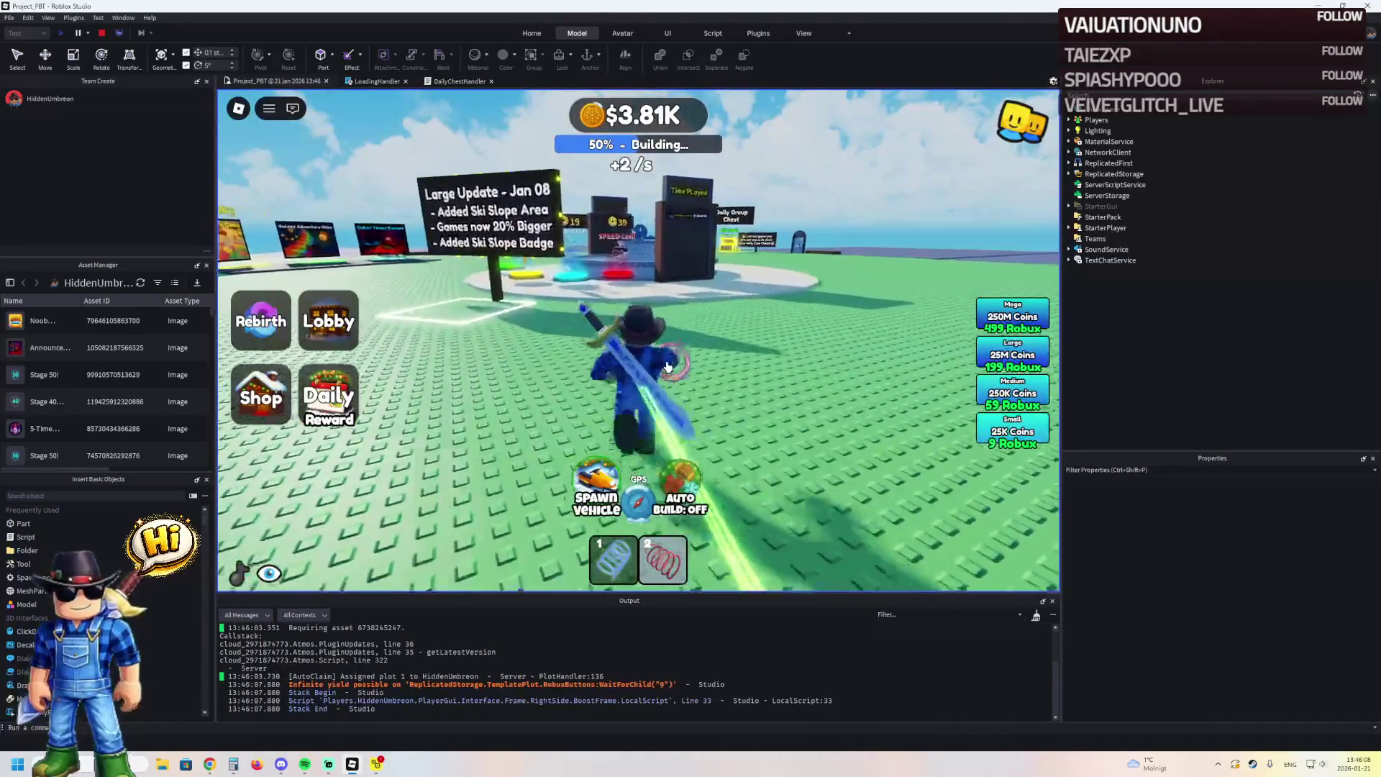
key("w")
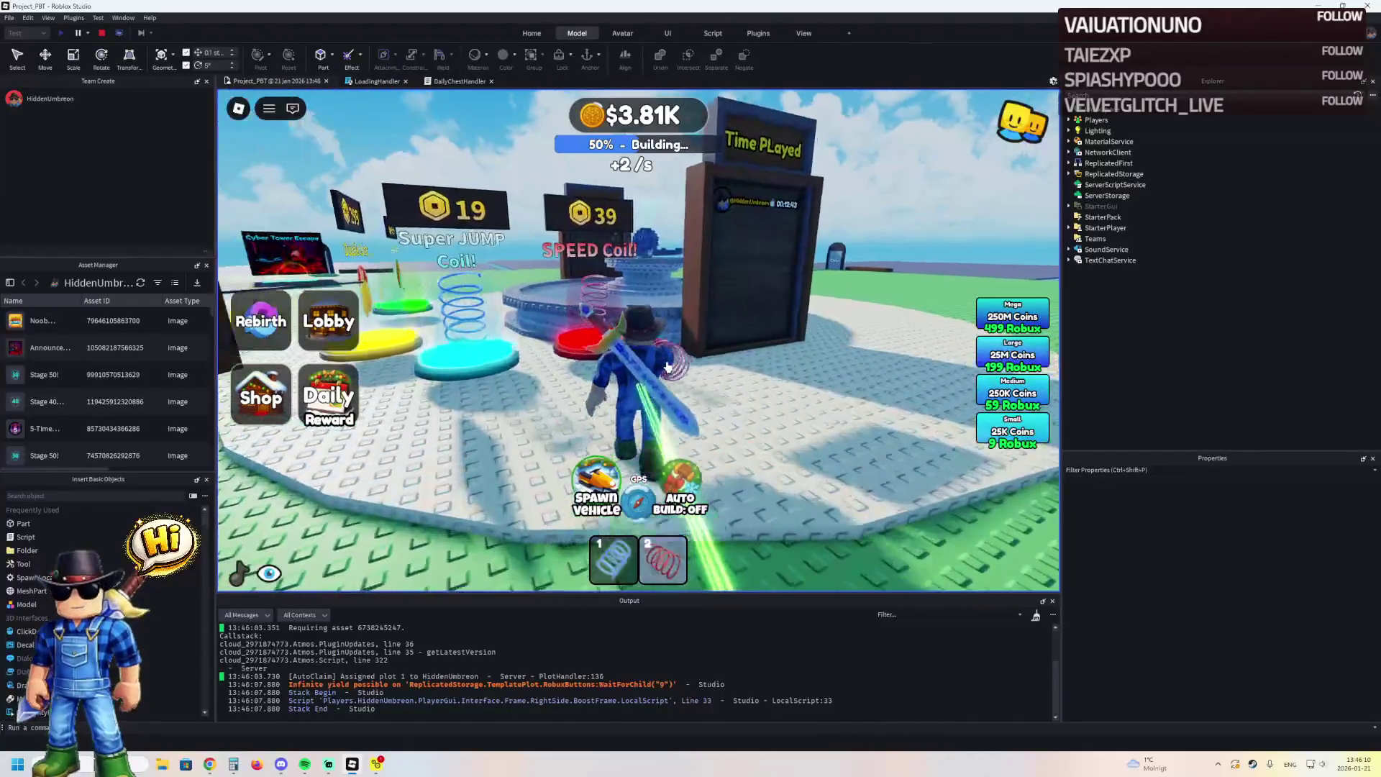
key("w")
key("w")
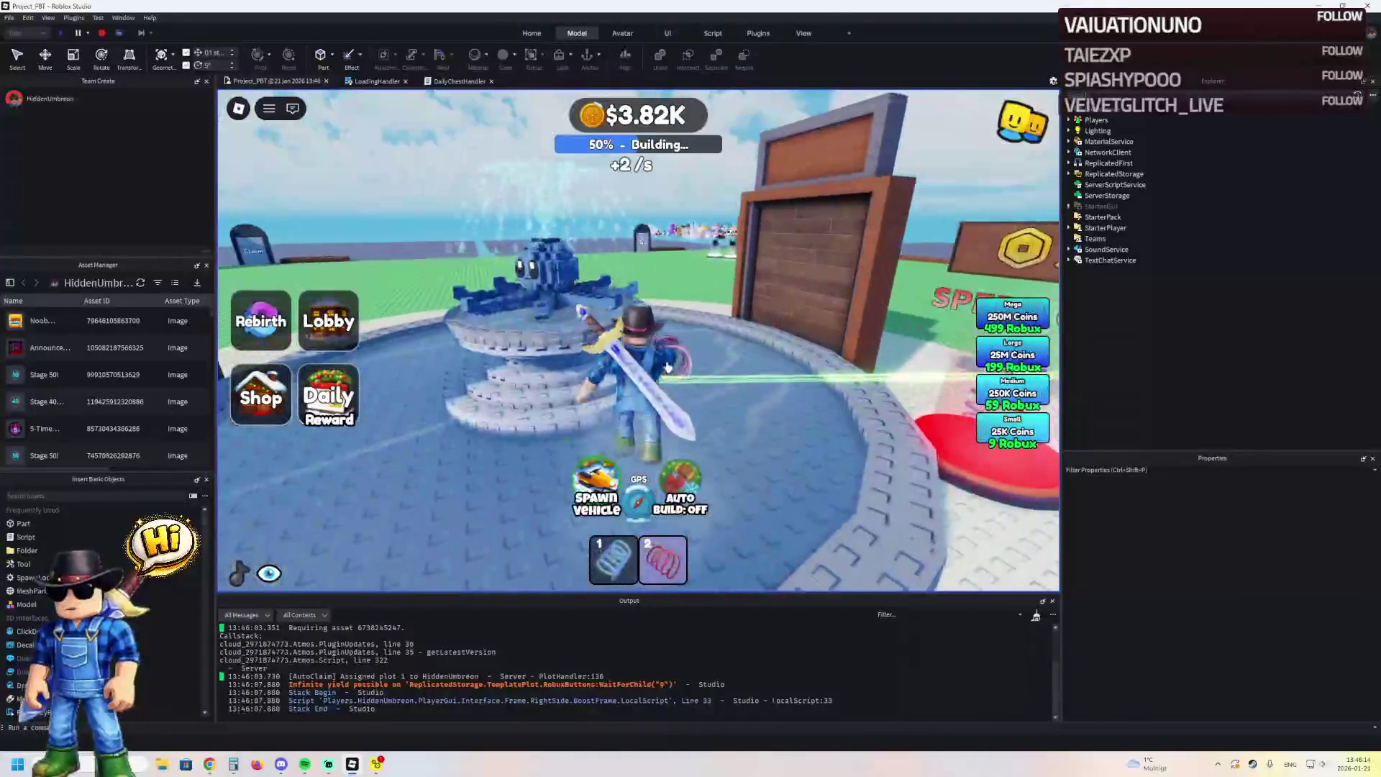
key("w")
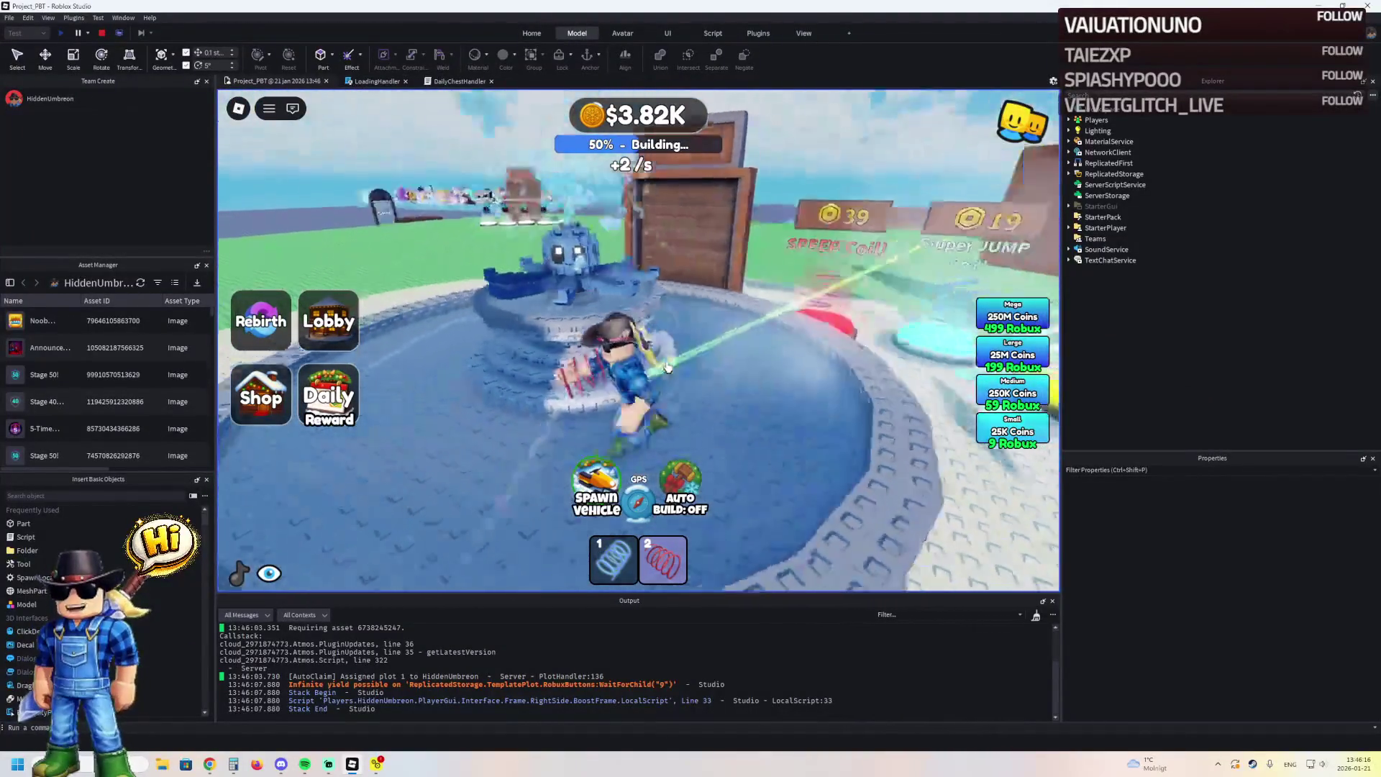
key("w")
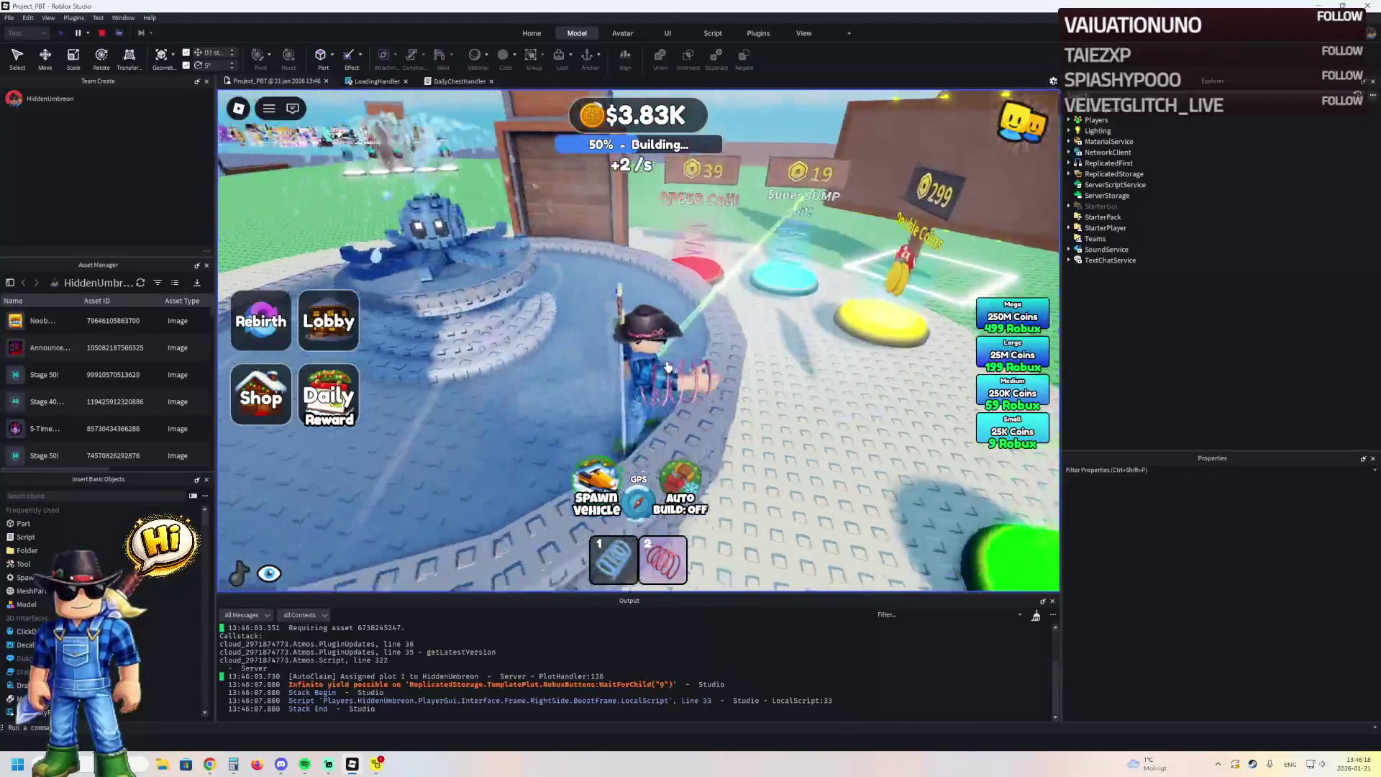
key("a")
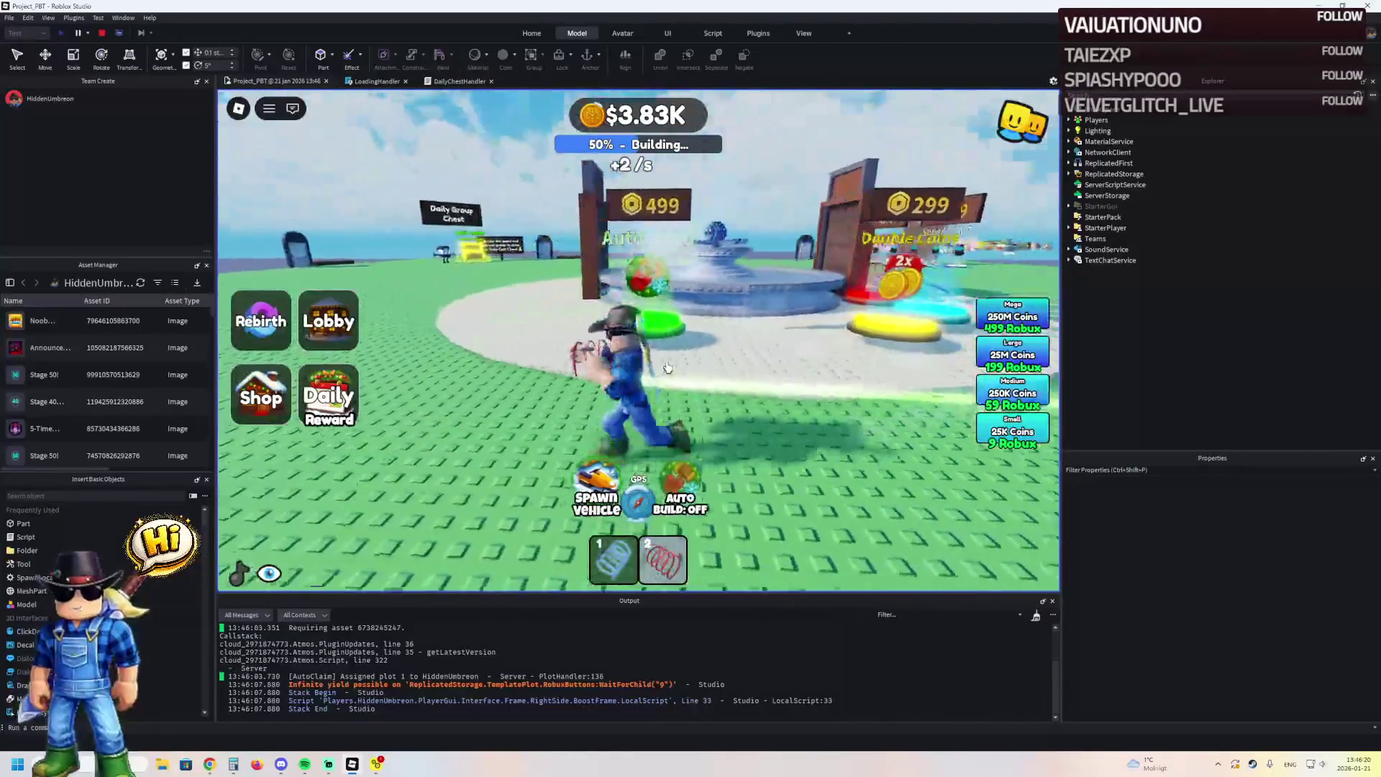
key("w")
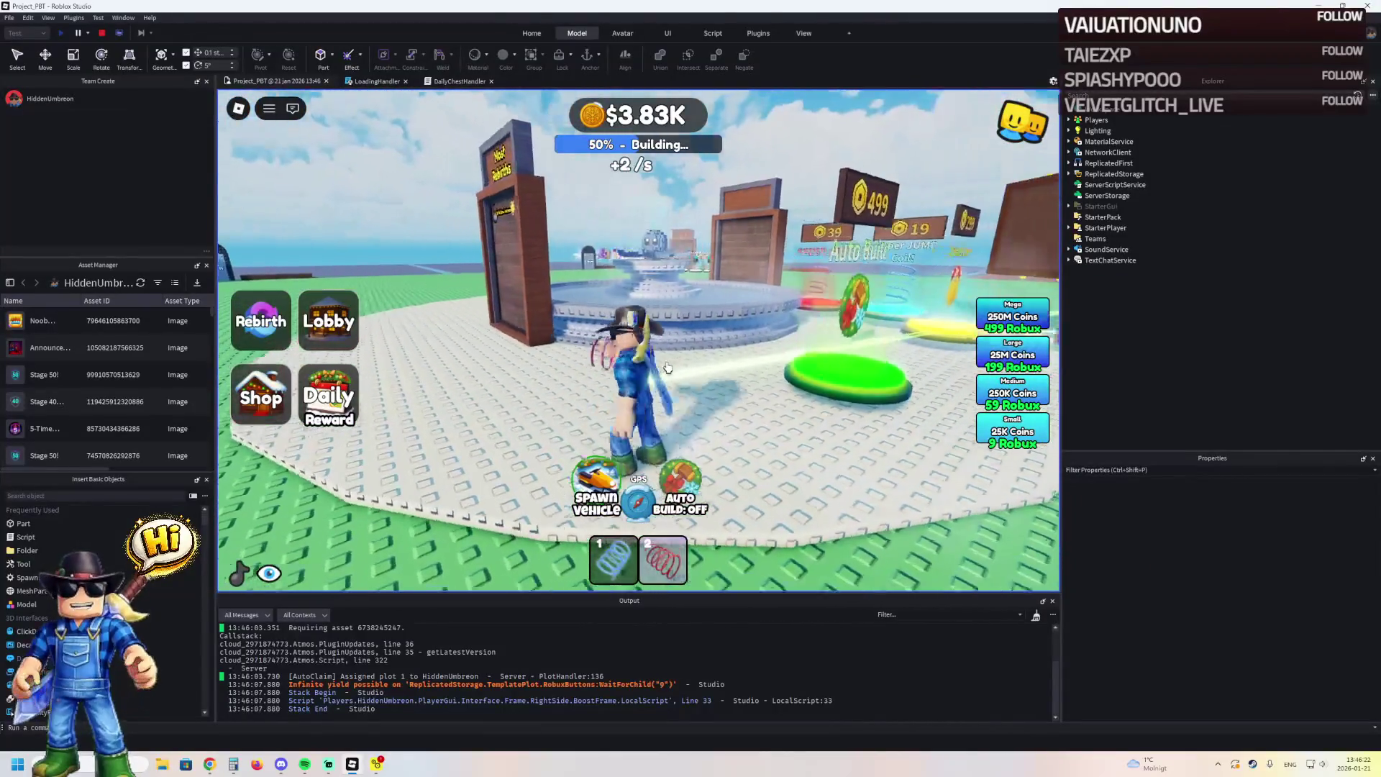
key("a")
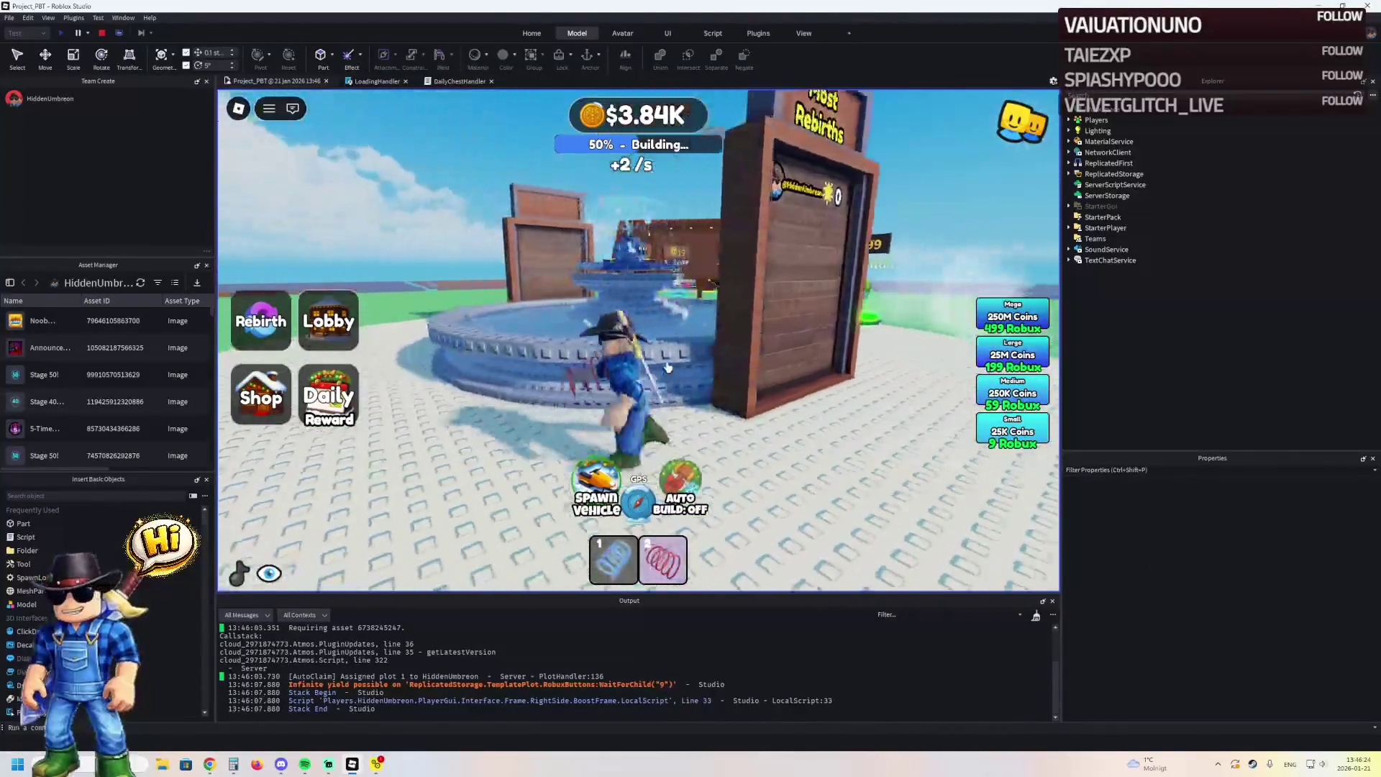
key("w")
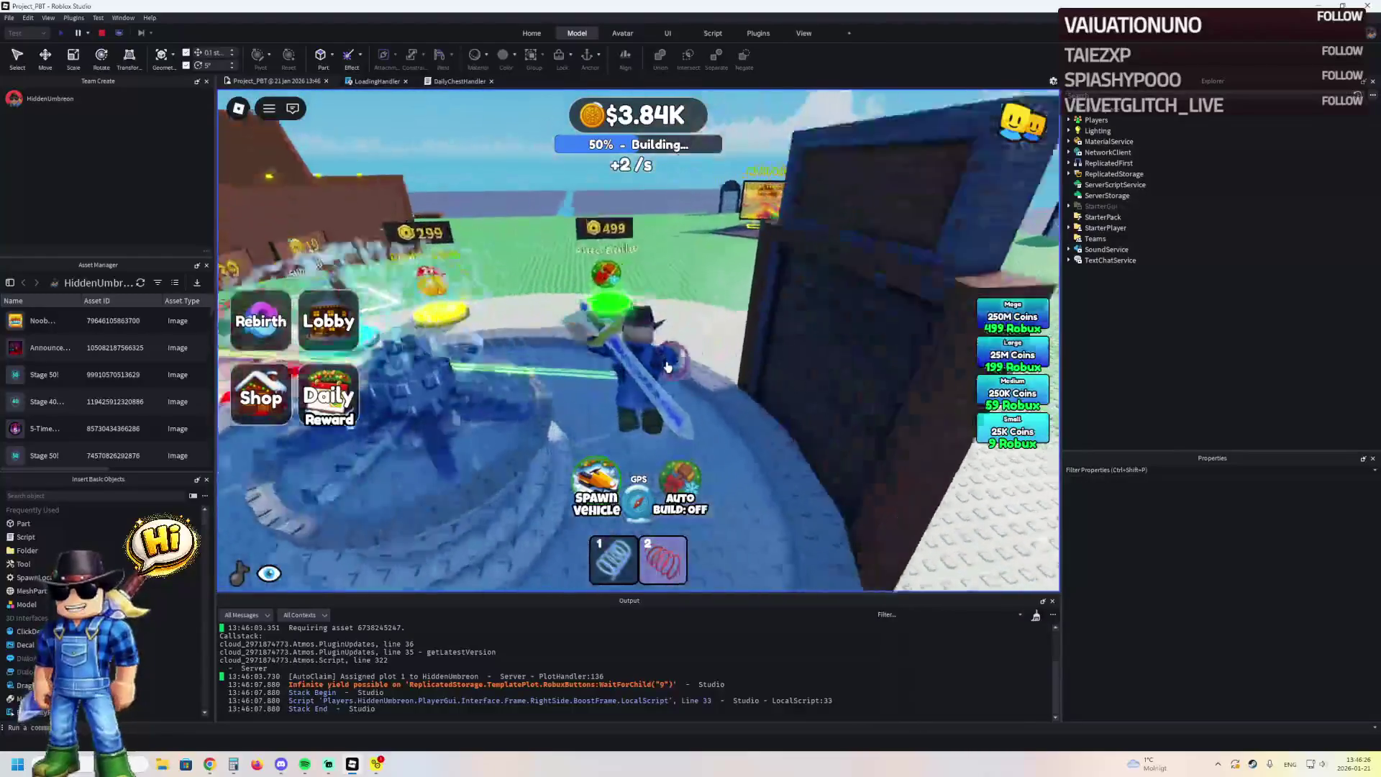
key("w")
key("w")
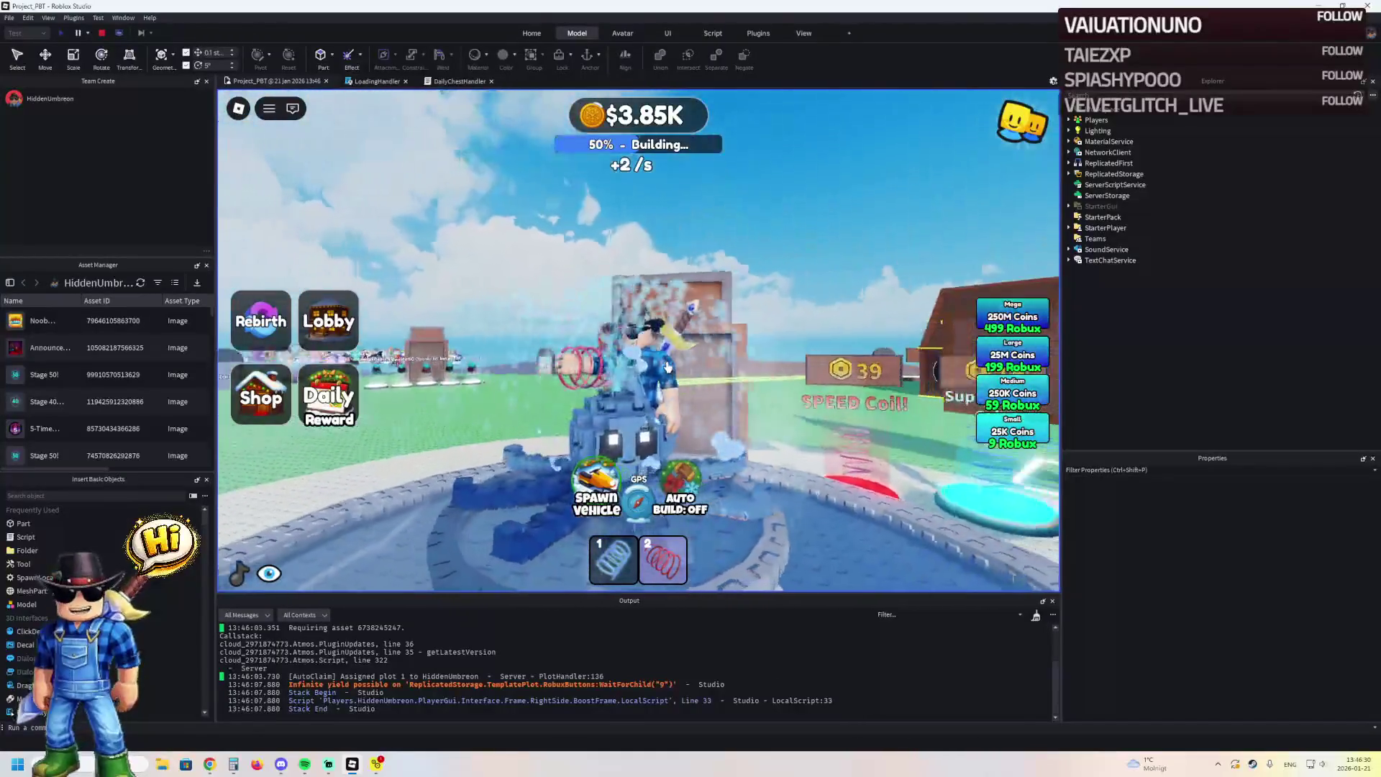
key("w")
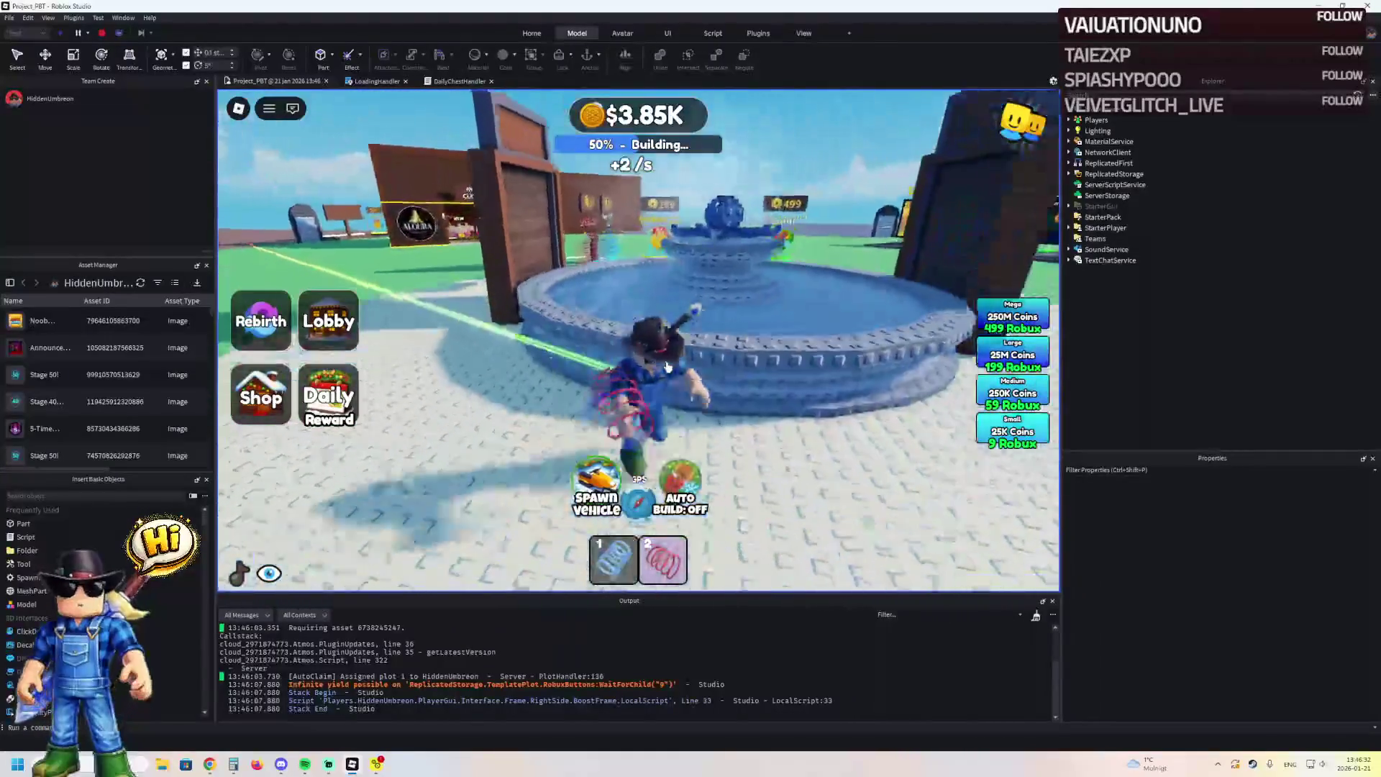
key("w")
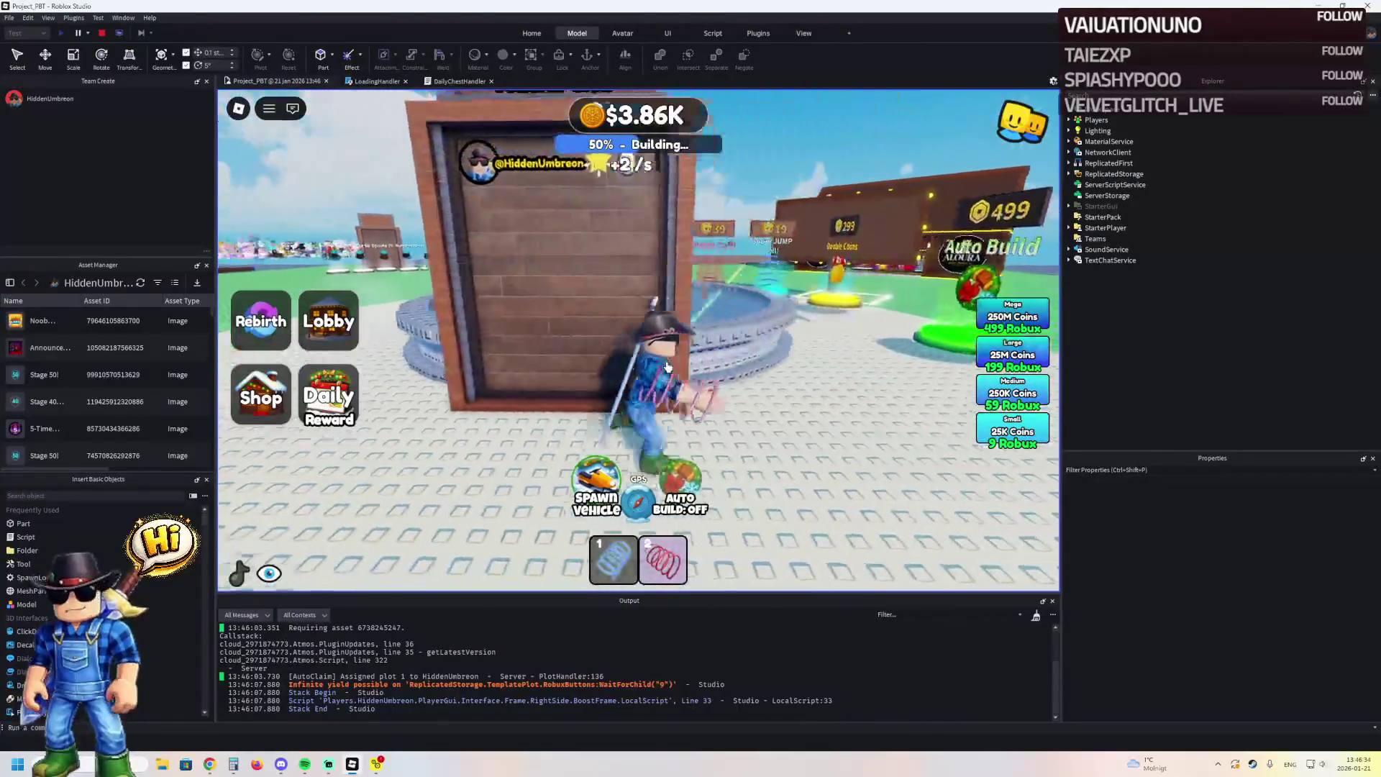
key("w")
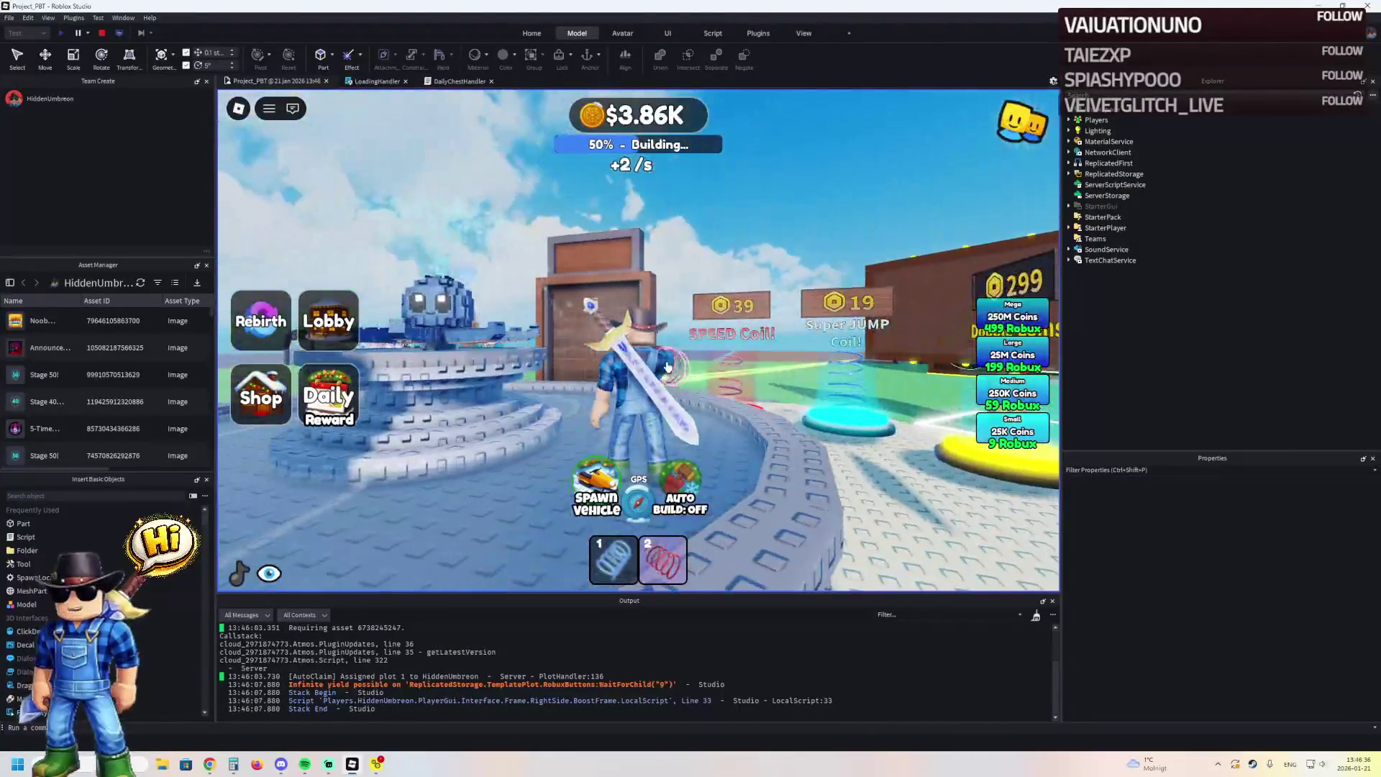
key("w")
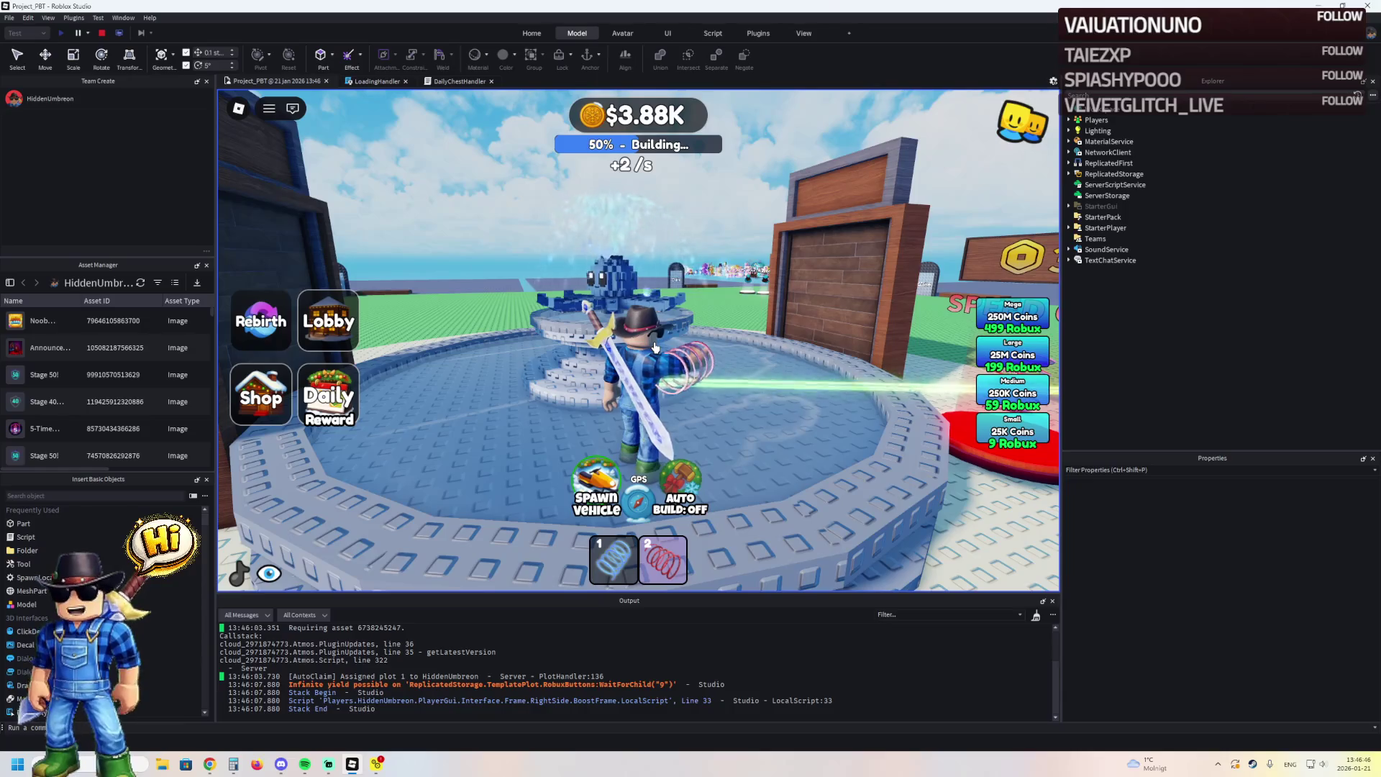
left_click(102, 32)
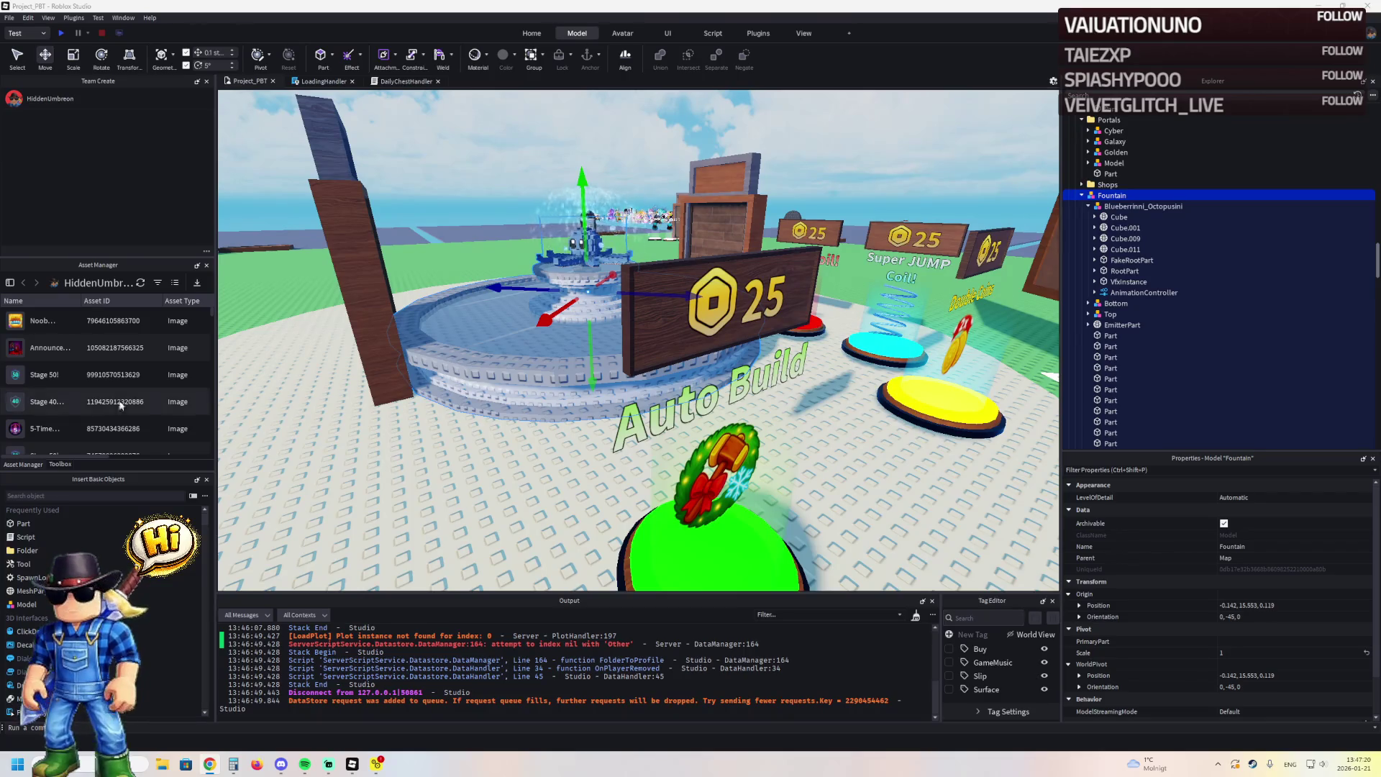
key("w")
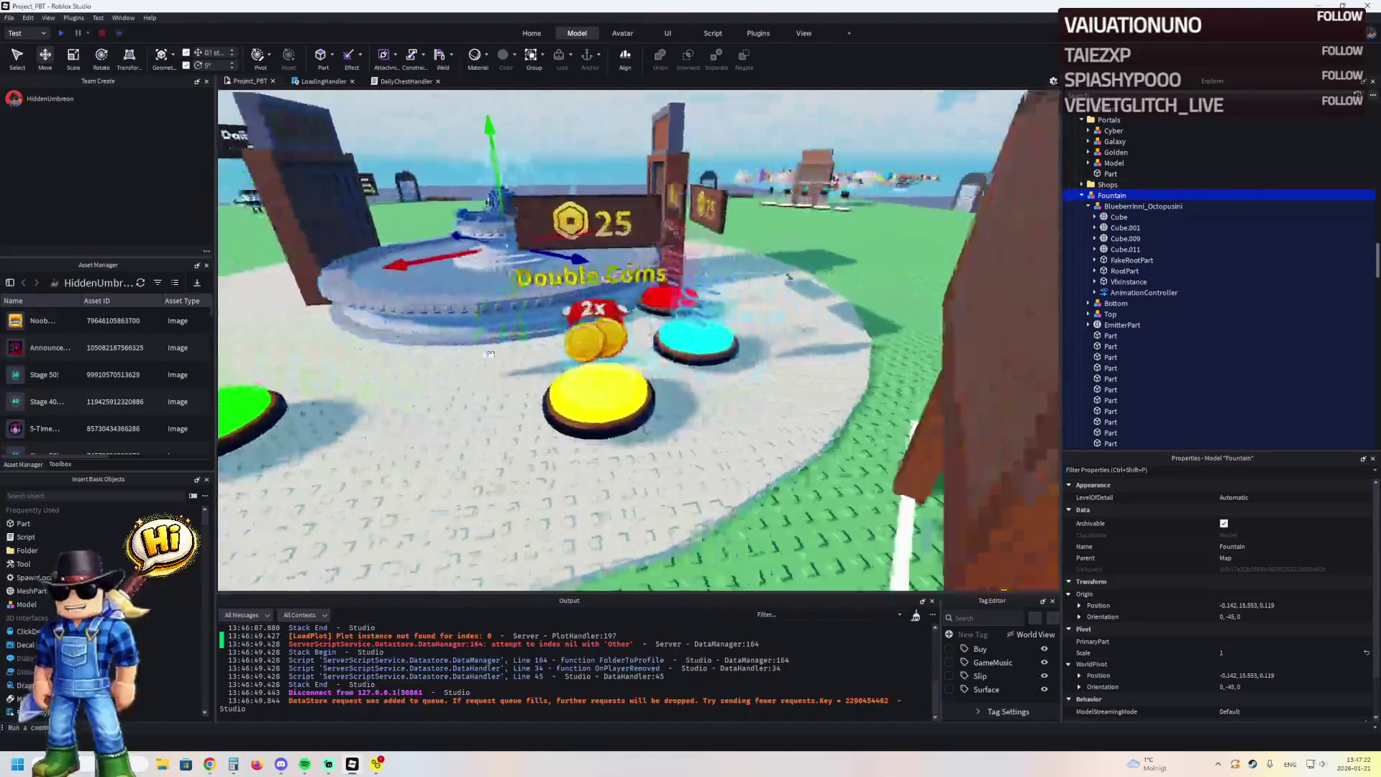
key("s")
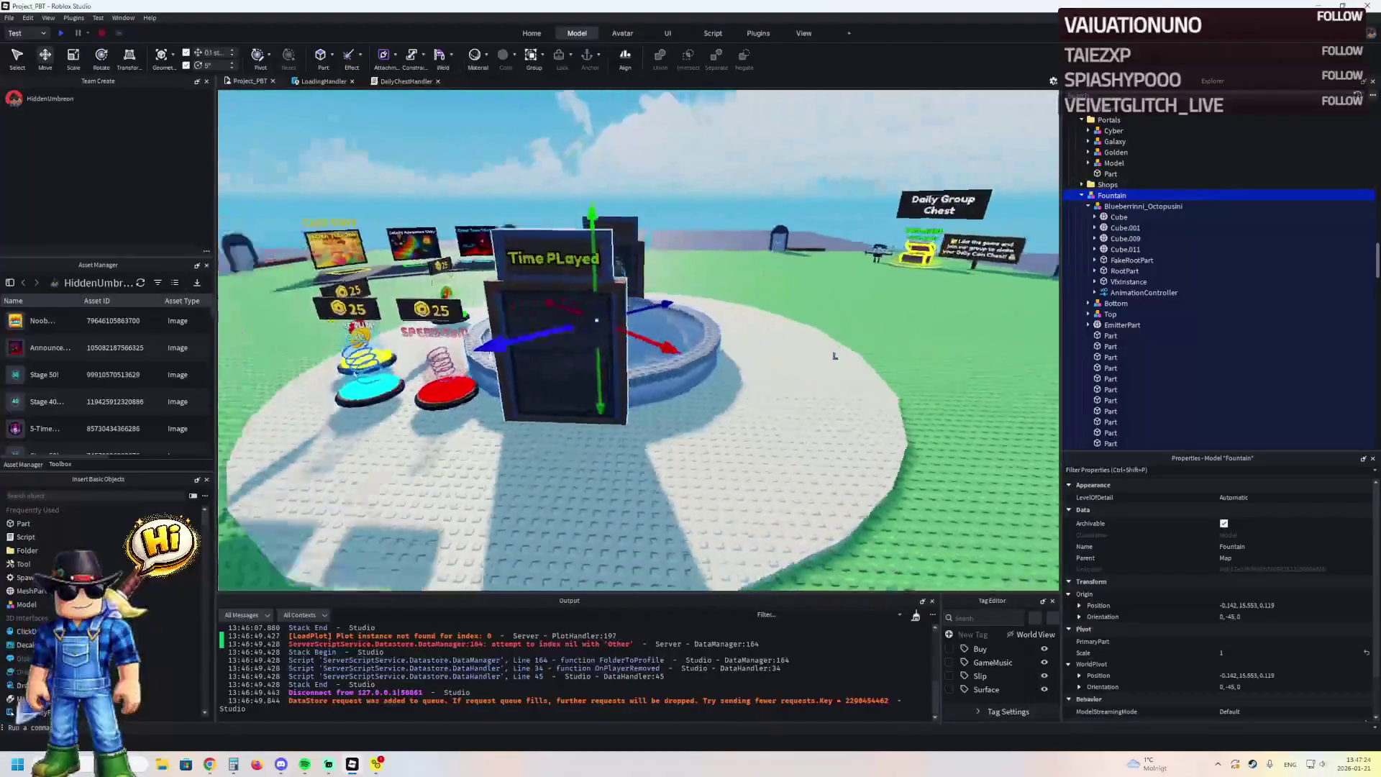
key("f")
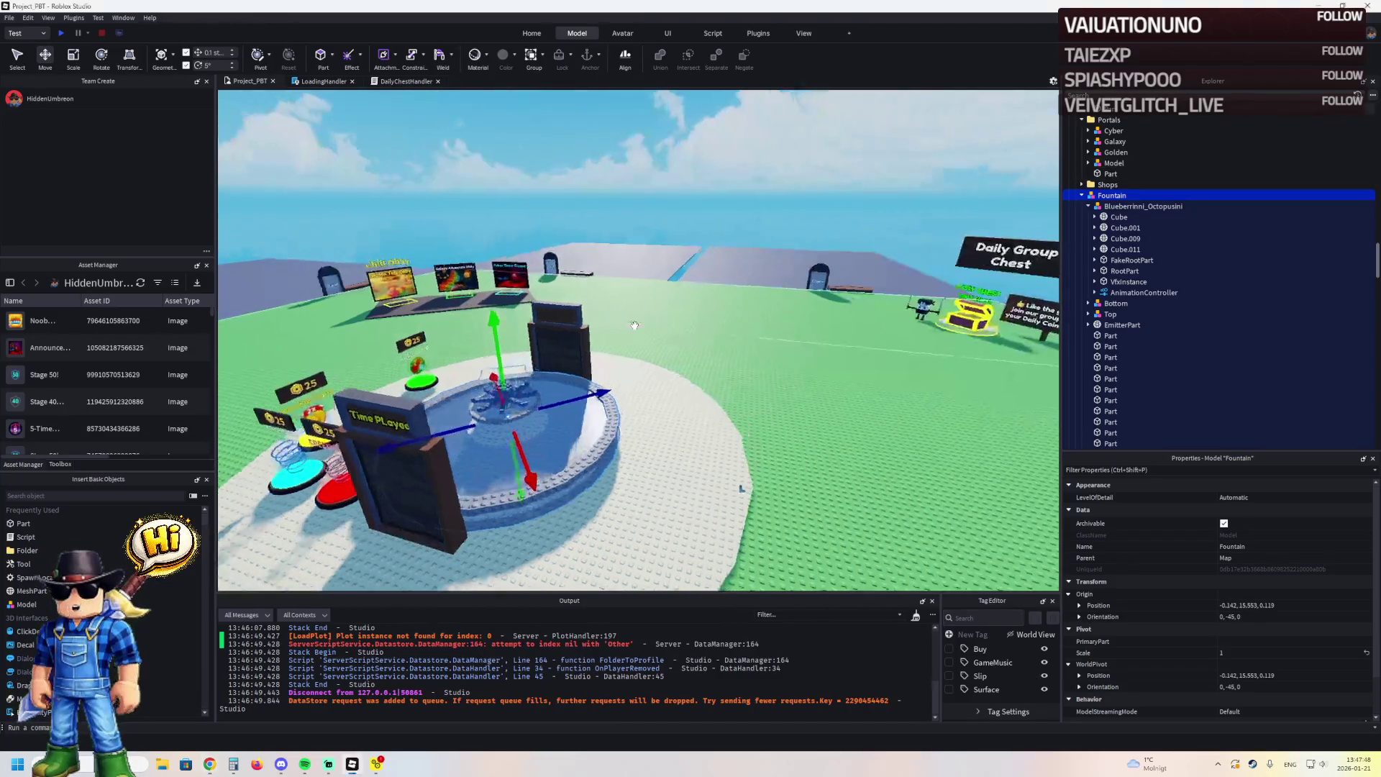
scroll(635, 325, "up", 5)
key("f")
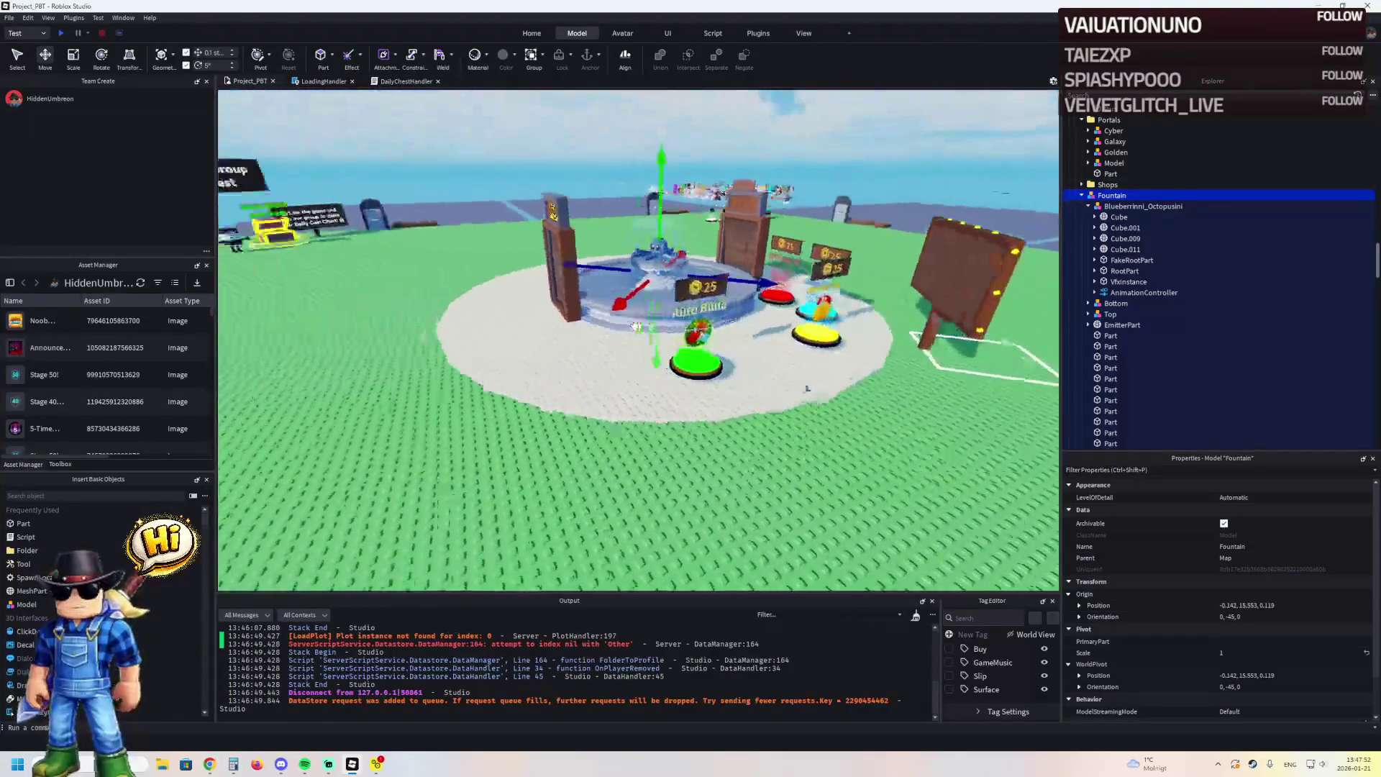
left_click(697, 378)
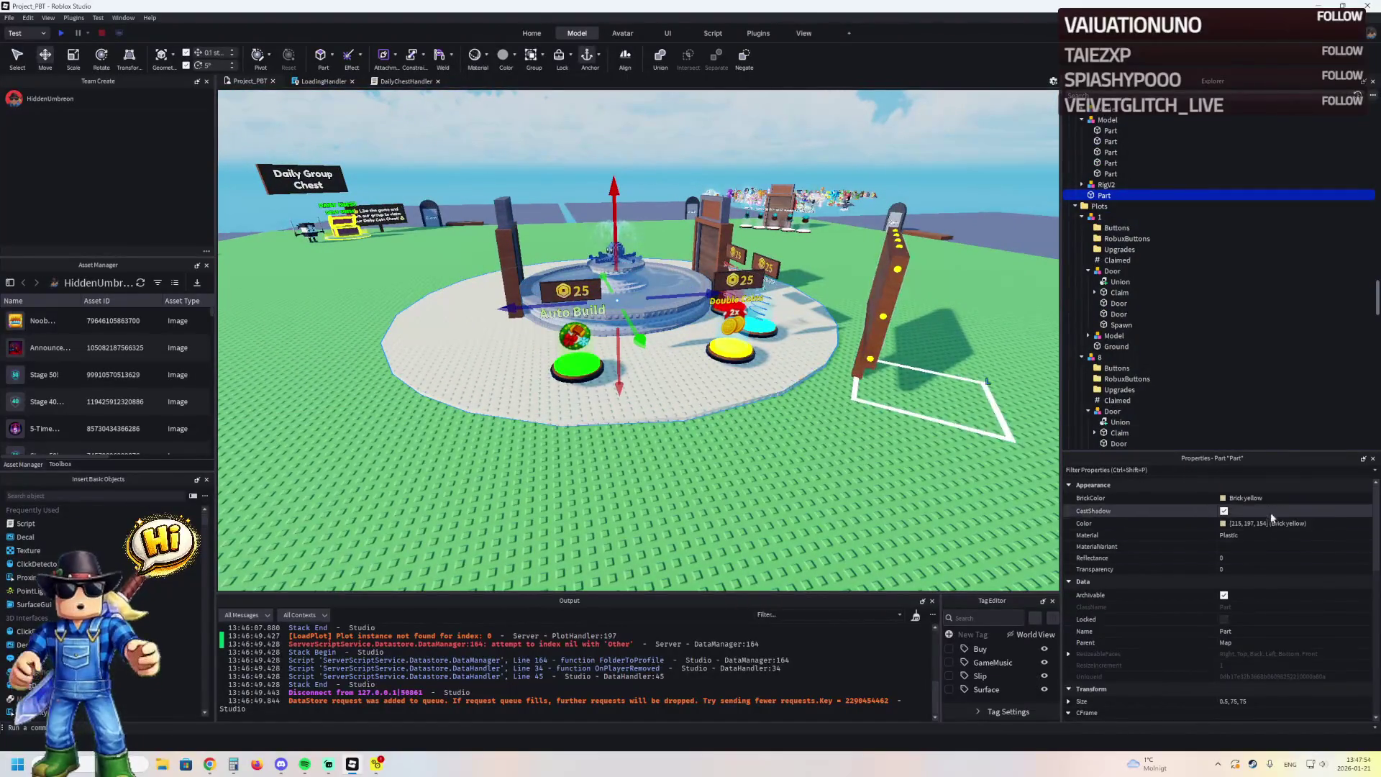
Make the plaza platform Pastel light blue
left_click(1219, 500)
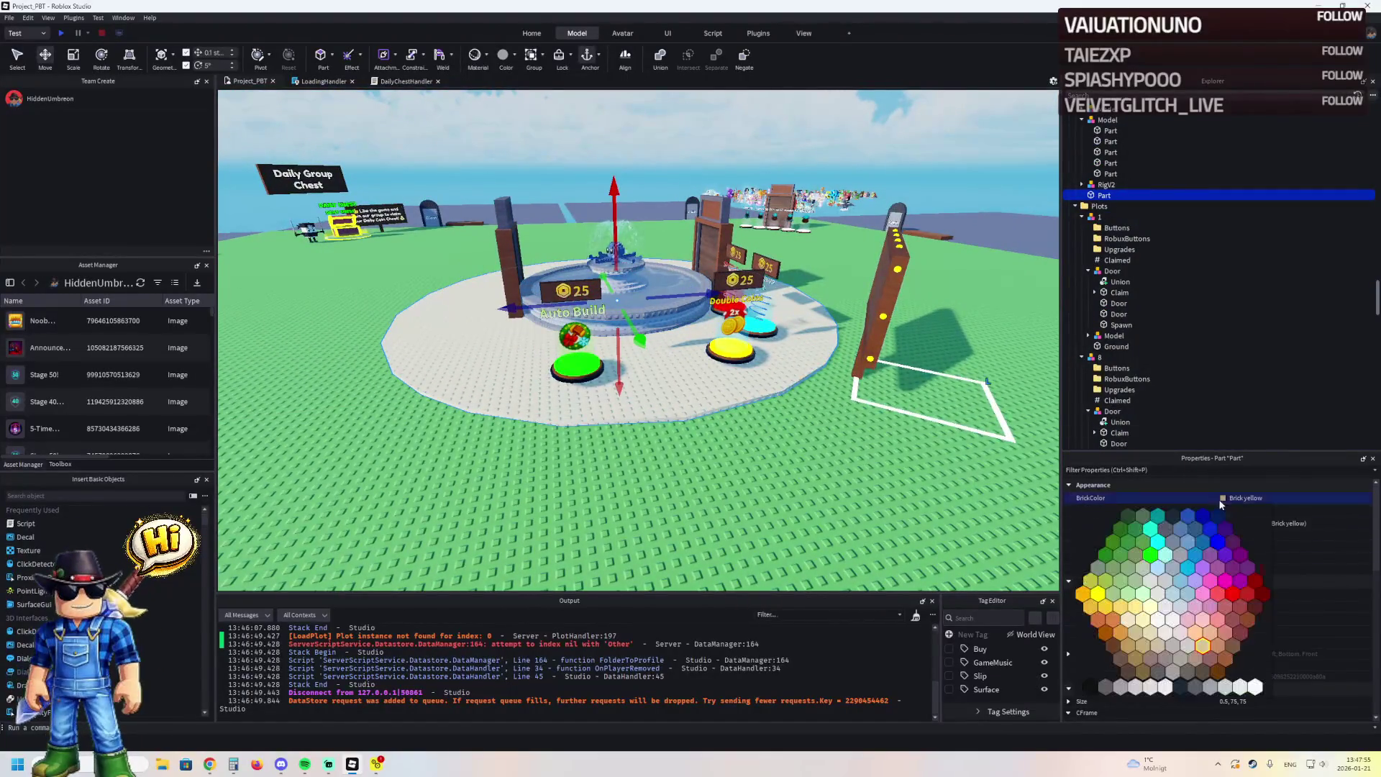
left_click(1161, 568)
scroll(685, 434, "up", 3)
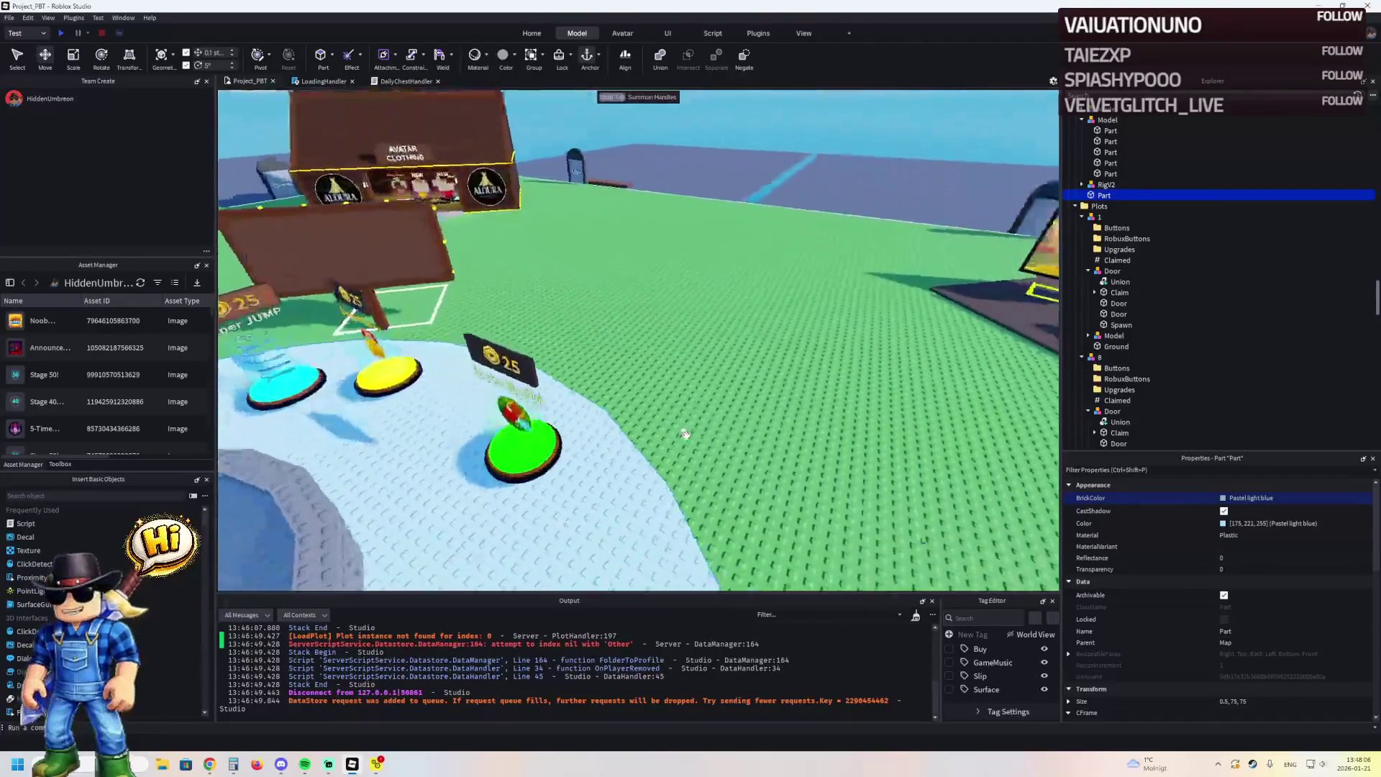
Shift the AutoBuild shop pad to 33.175, 11.88, 4.002
key("w")
key("d")
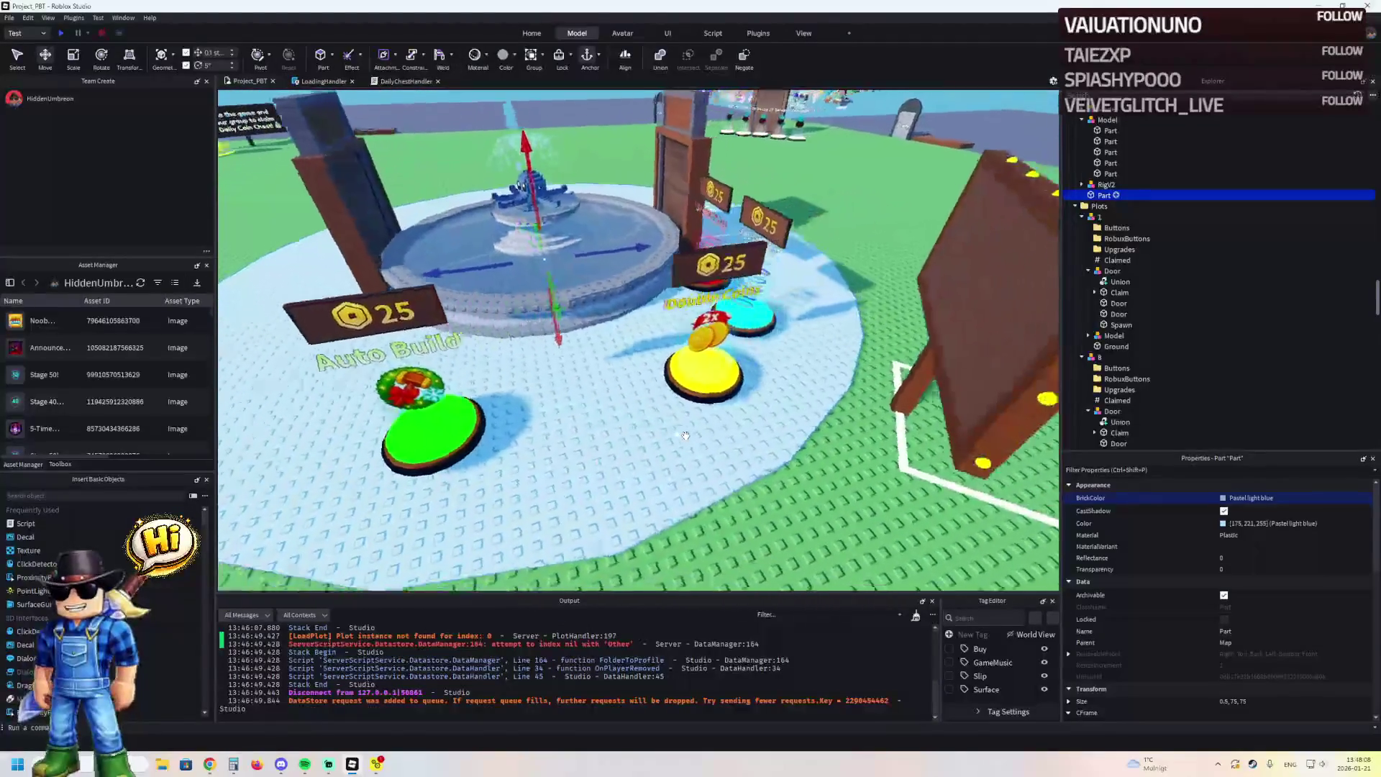
left_click_drag(453, 430, 481, 461)
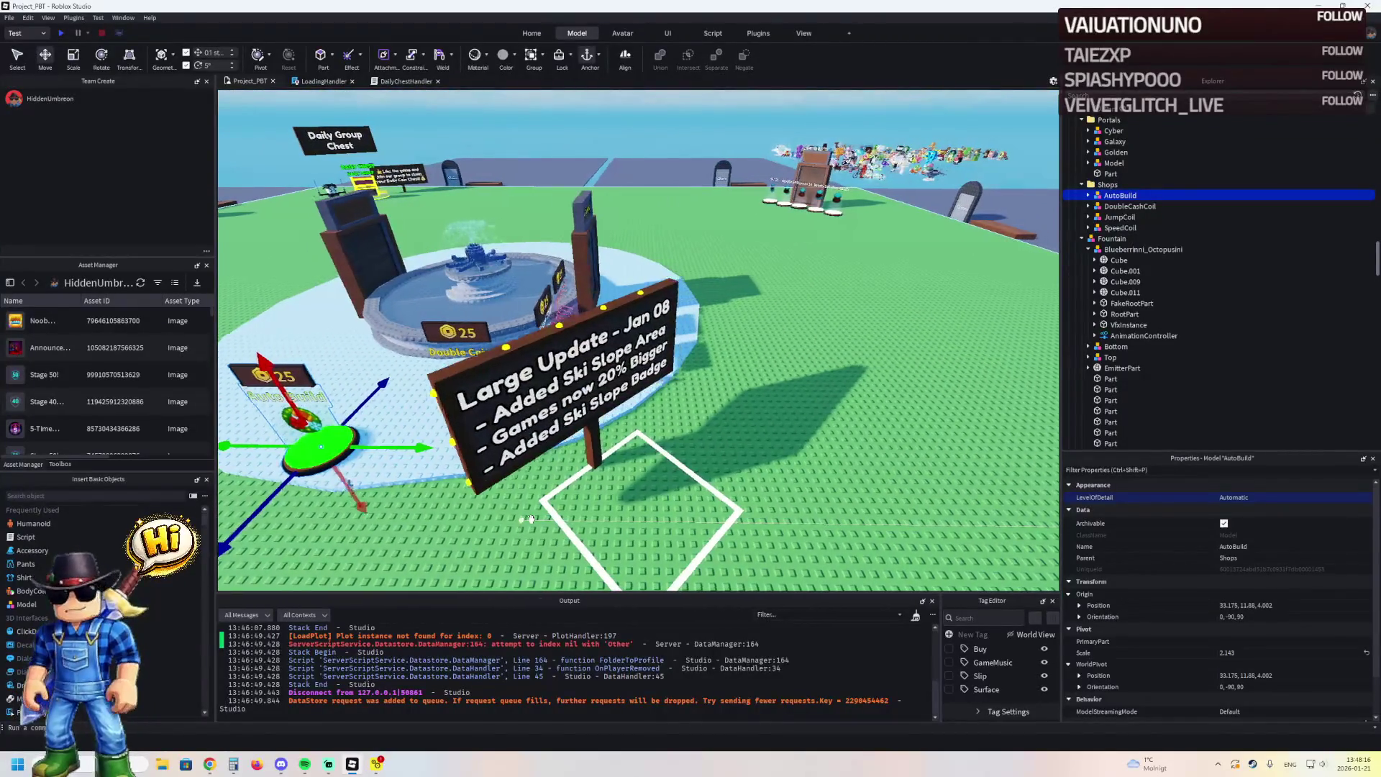
Give the update sign the Fountain's Origin Position so it lines up with the fountain centre
key("s")
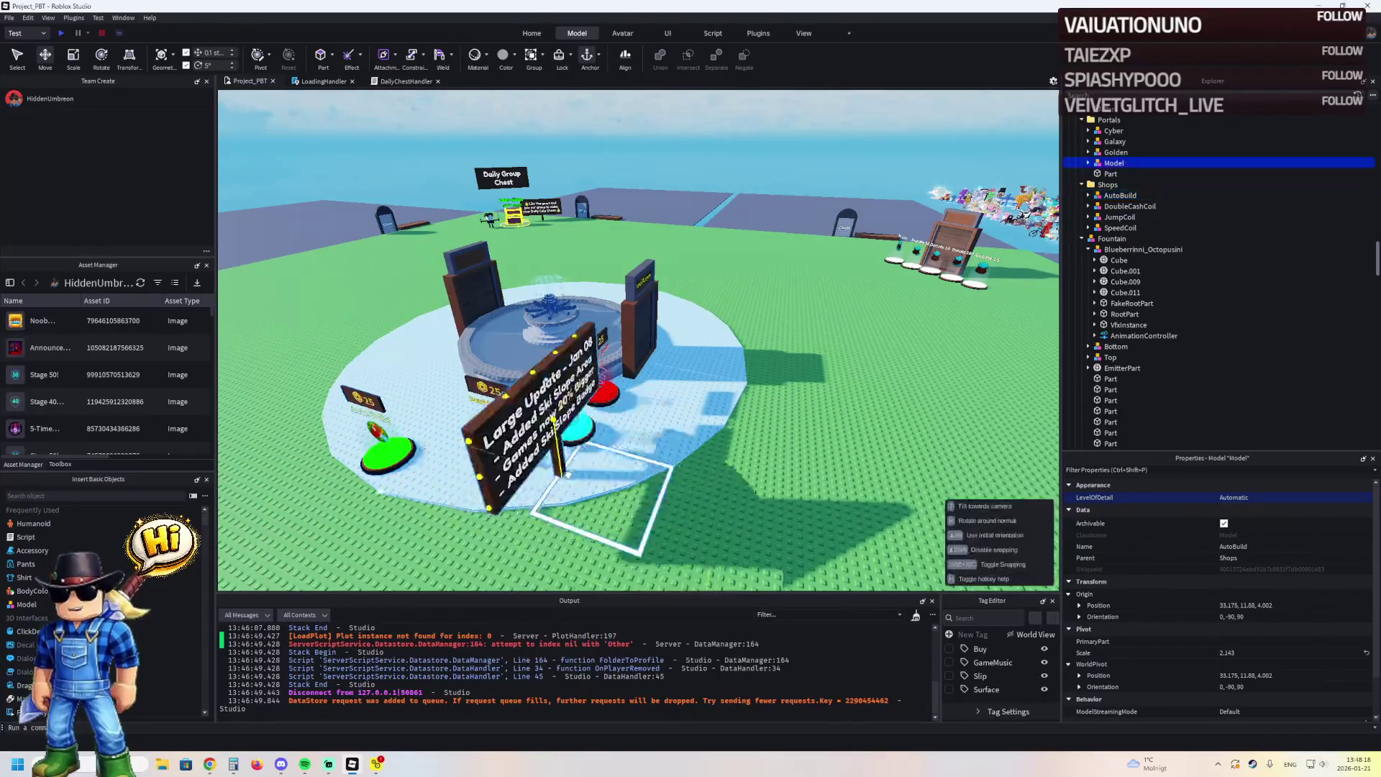
mouse_move(605, 463)
left_mouse_down()
mouse_move(561, 467)
mouse_move(579, 496)
mouse_move(580, 478)
left_mouse_up()
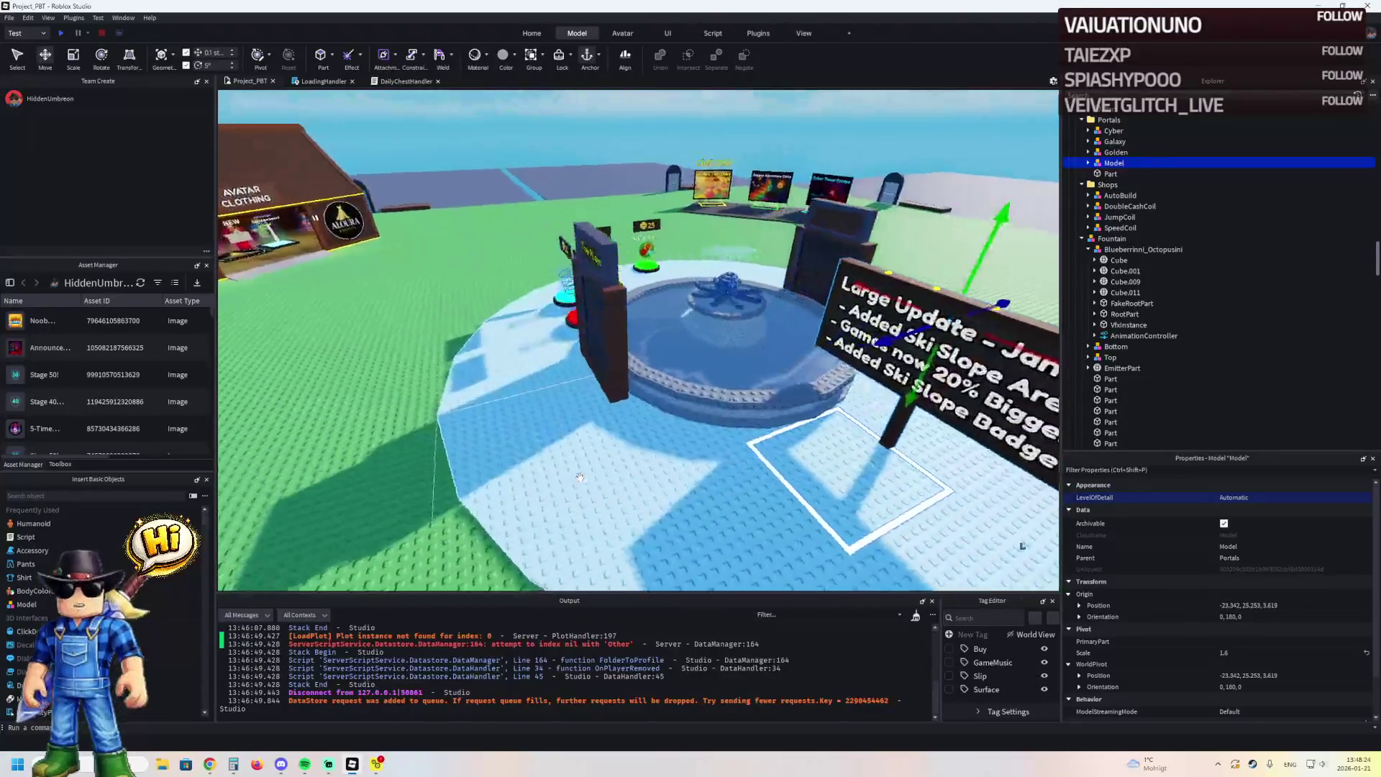
key("s")
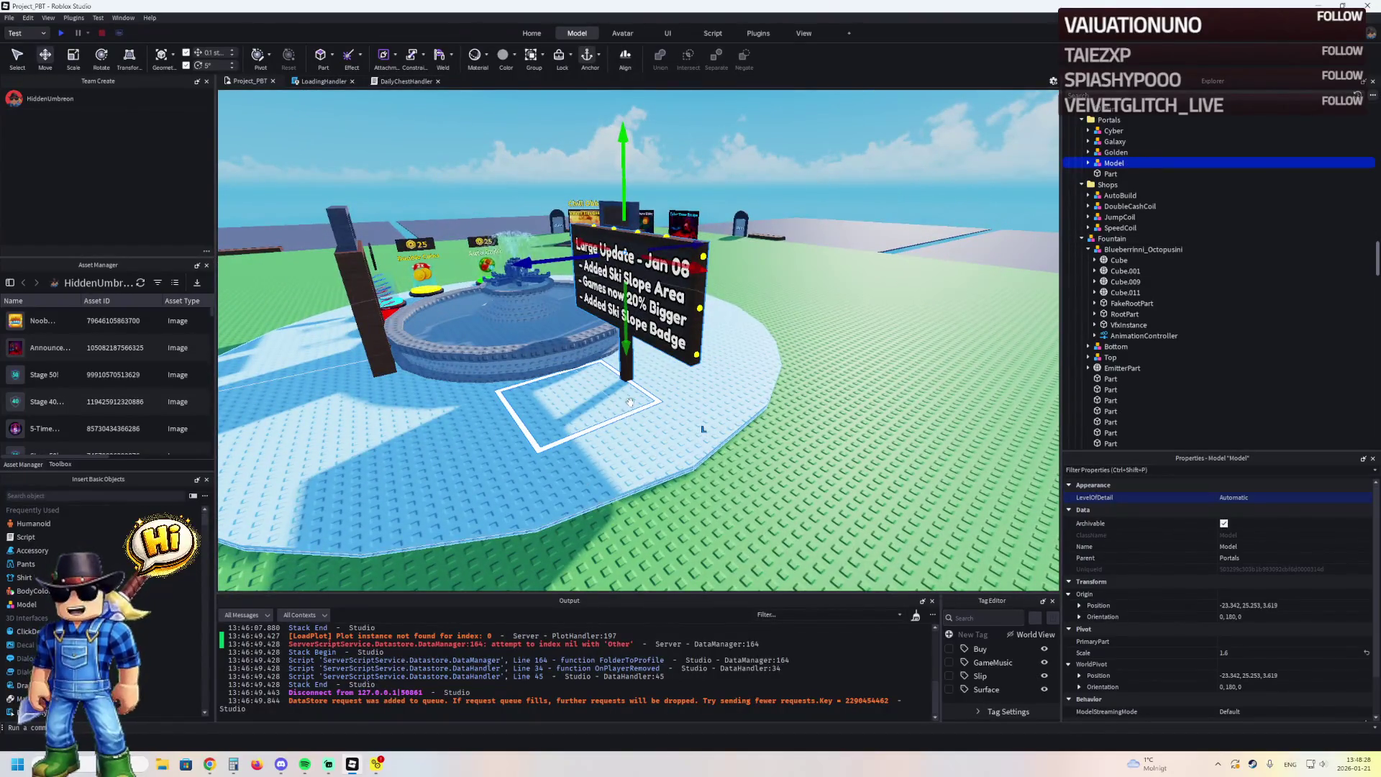
scroll(630, 403, "up", 5)
left_click(569, 394)
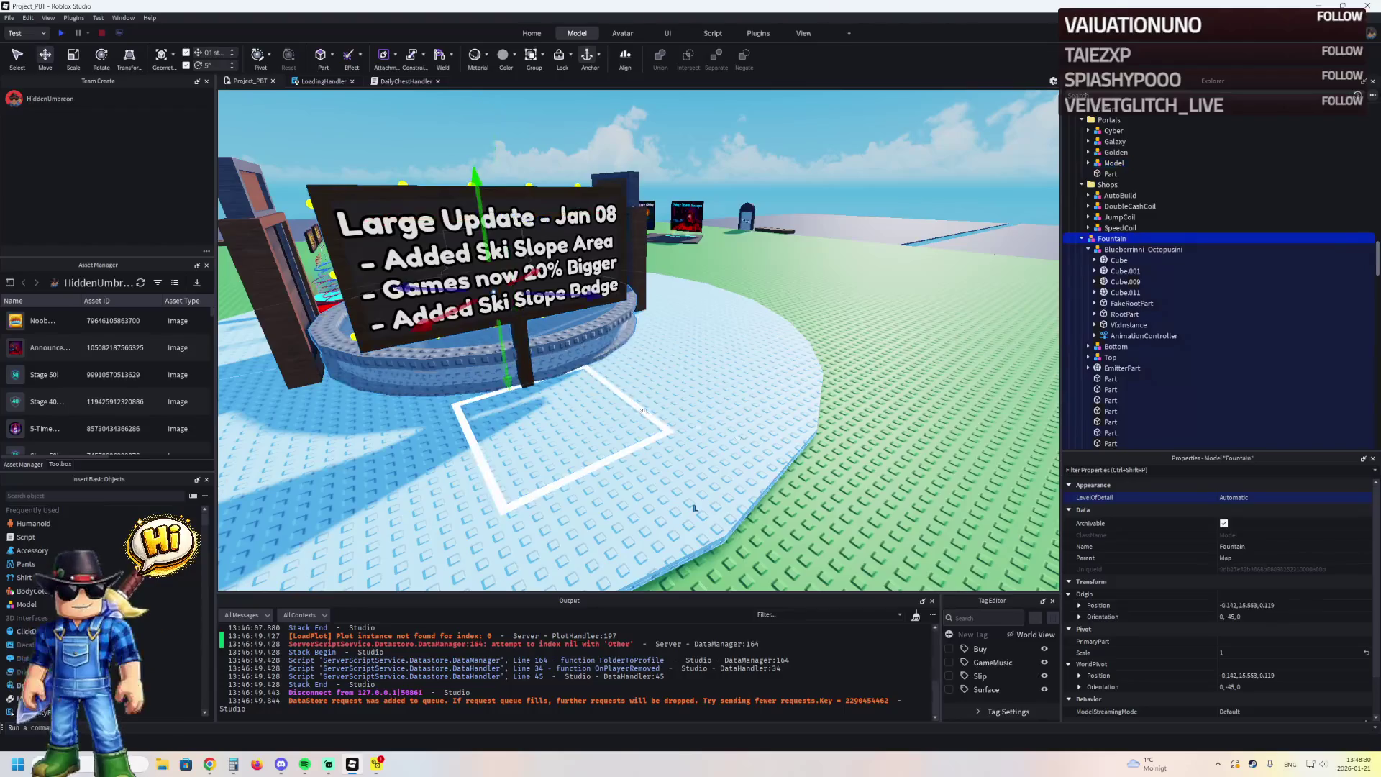
left_click(1283, 606)
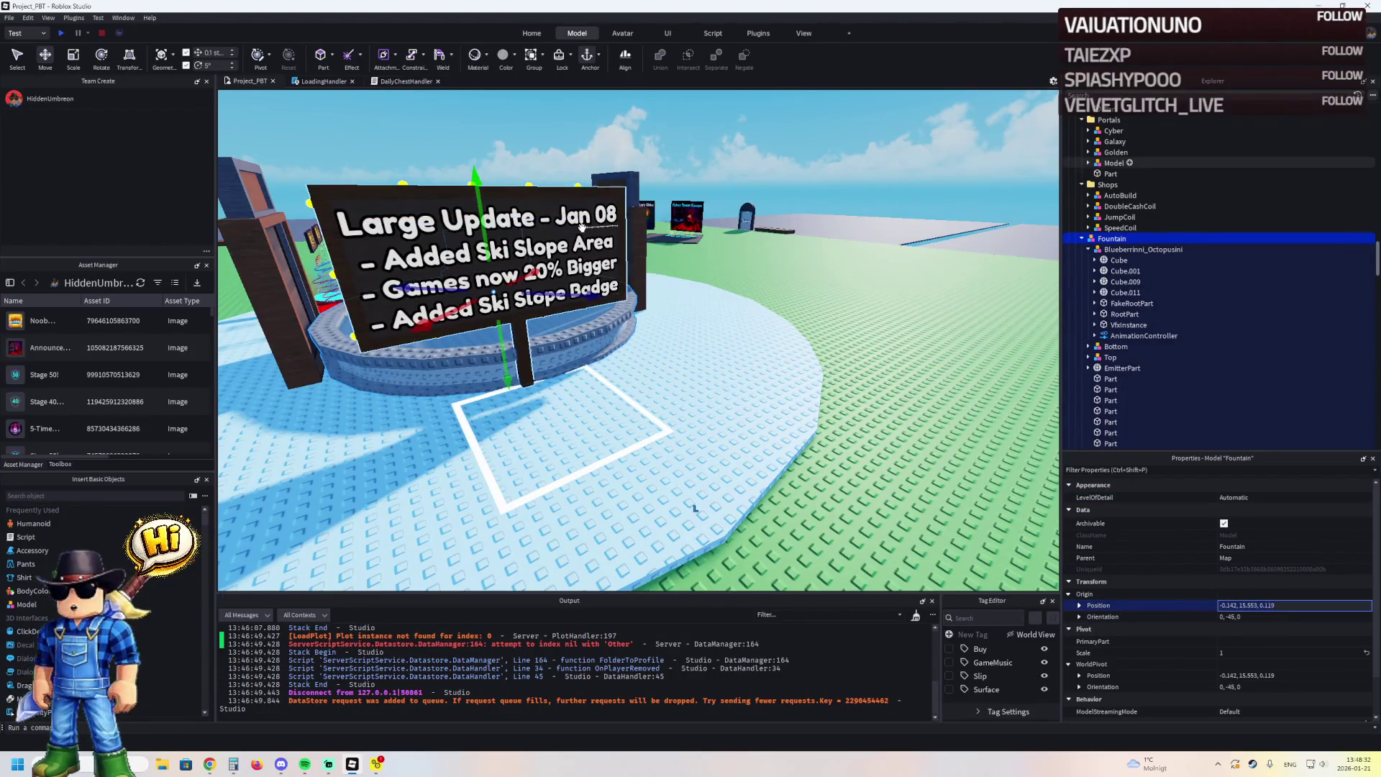
left_click(578, 227)
left_click(1294, 606)
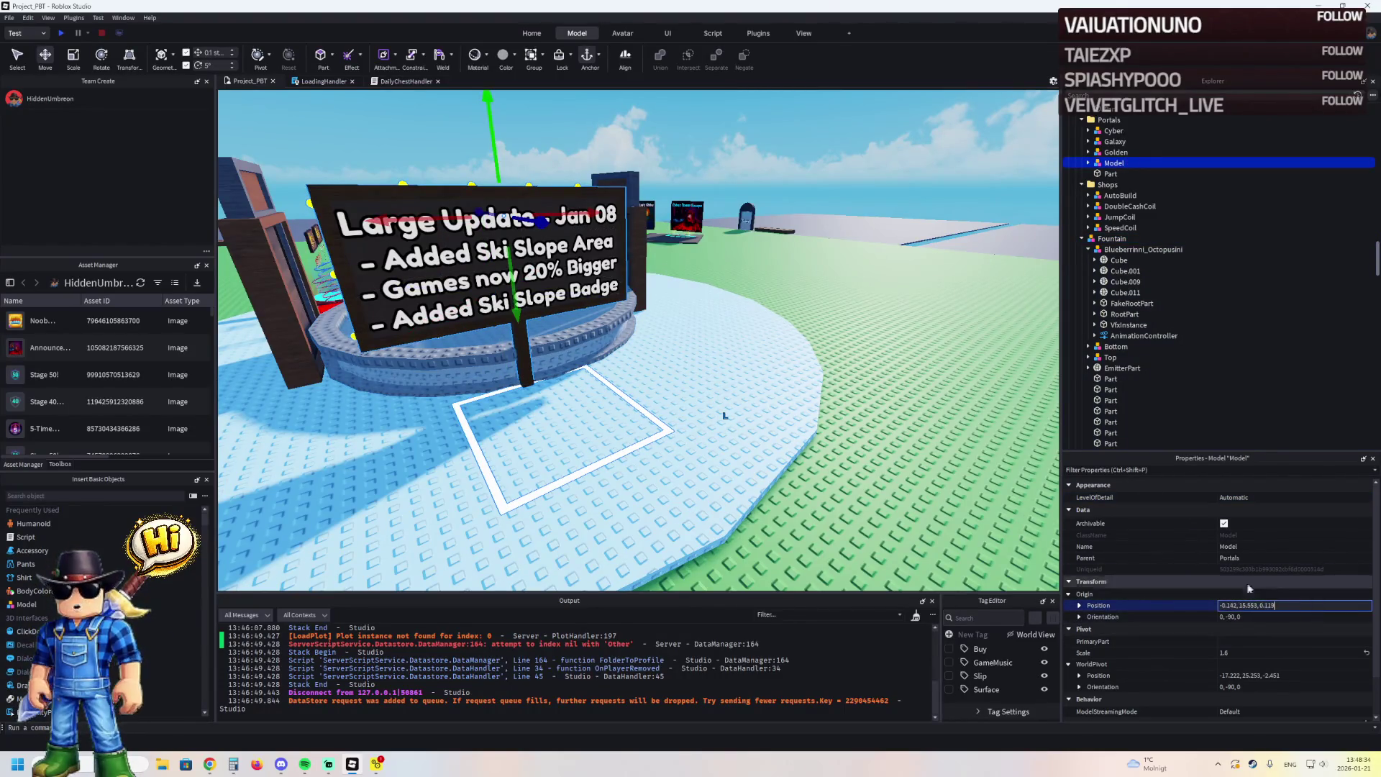
key("ctrl+v")
key("Return")
Slide the 'Large Update - Jan 08' sign along X out to the plaza edge
mouse_move(532, 319)
left_mouse_down()
mouse_move(597, 439)
mouse_move(633, 319)
mouse_move(624, 238)
left_mouse_up()
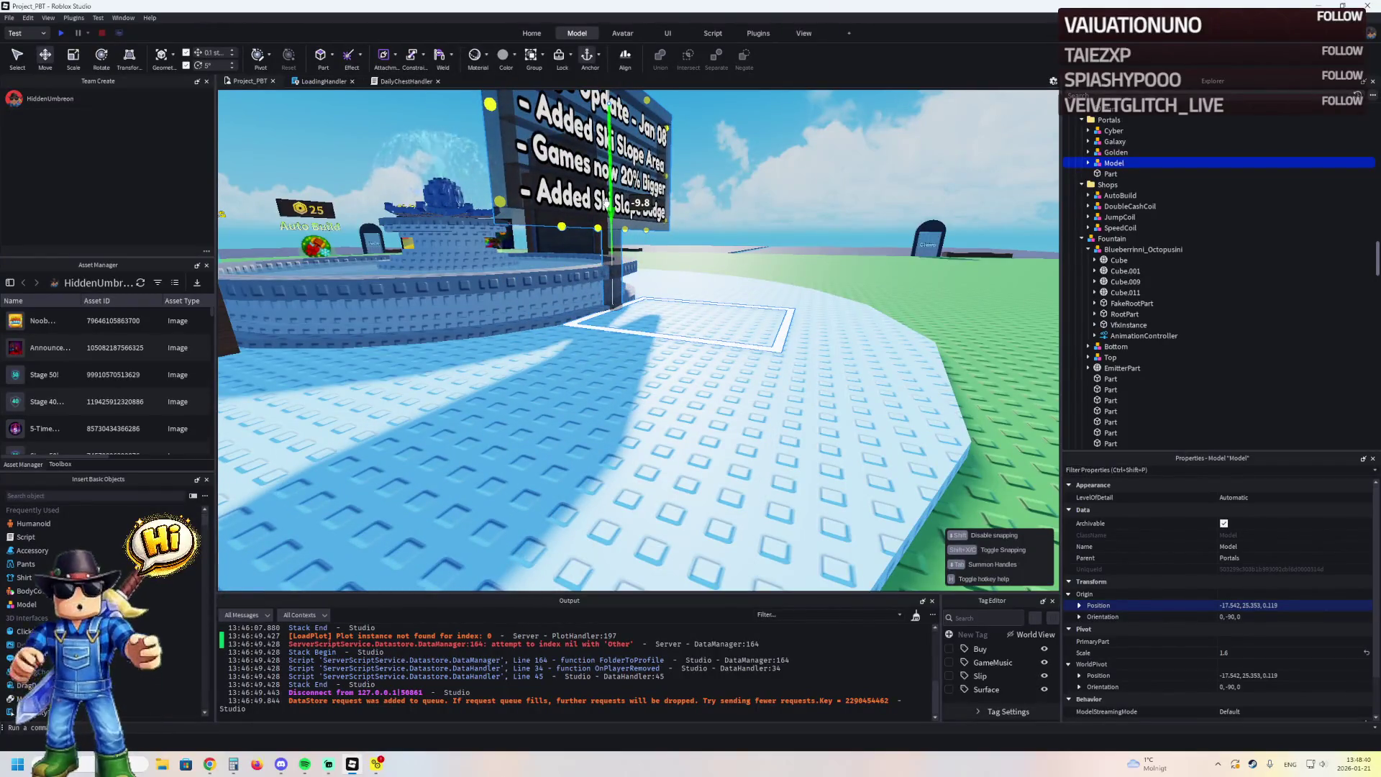
key("d")
left_click_drag(606, 102, 527, 246)
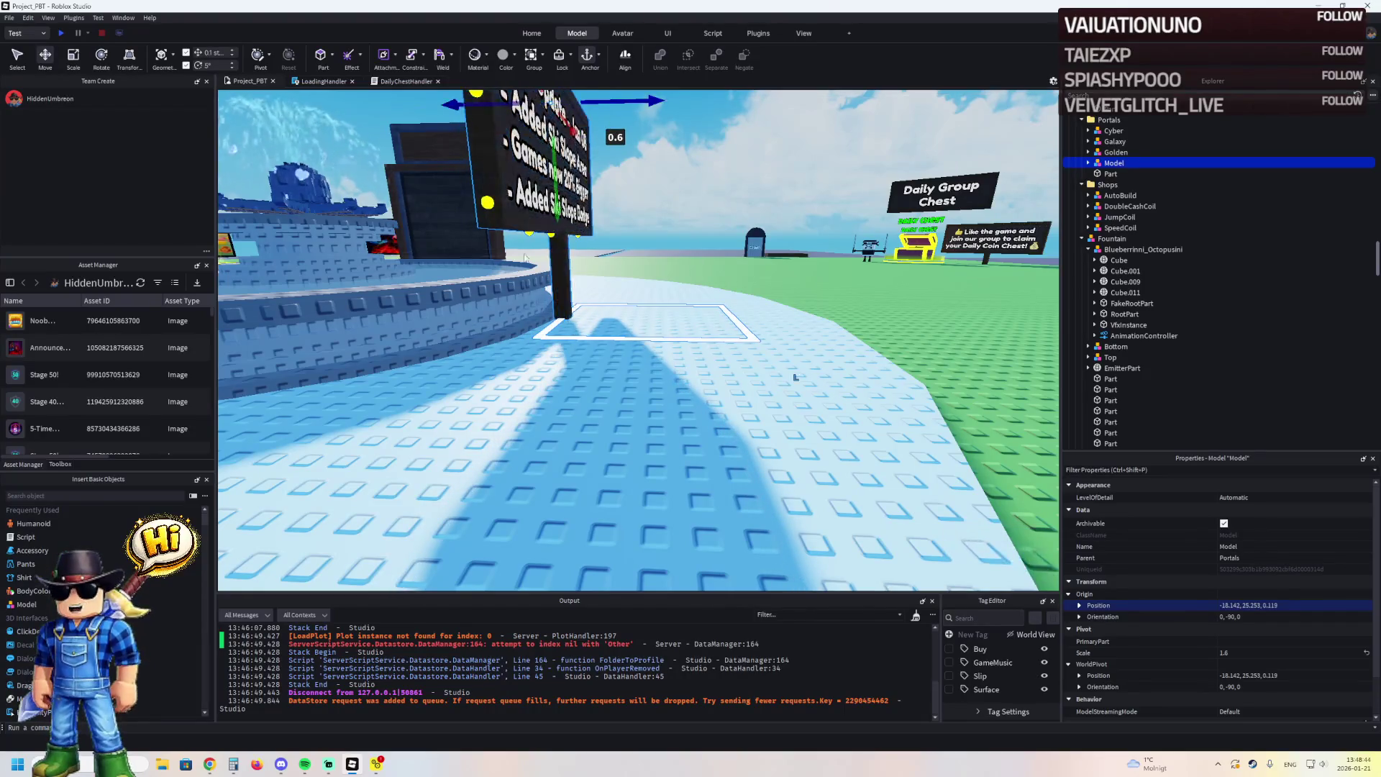
left_click(560, 321)
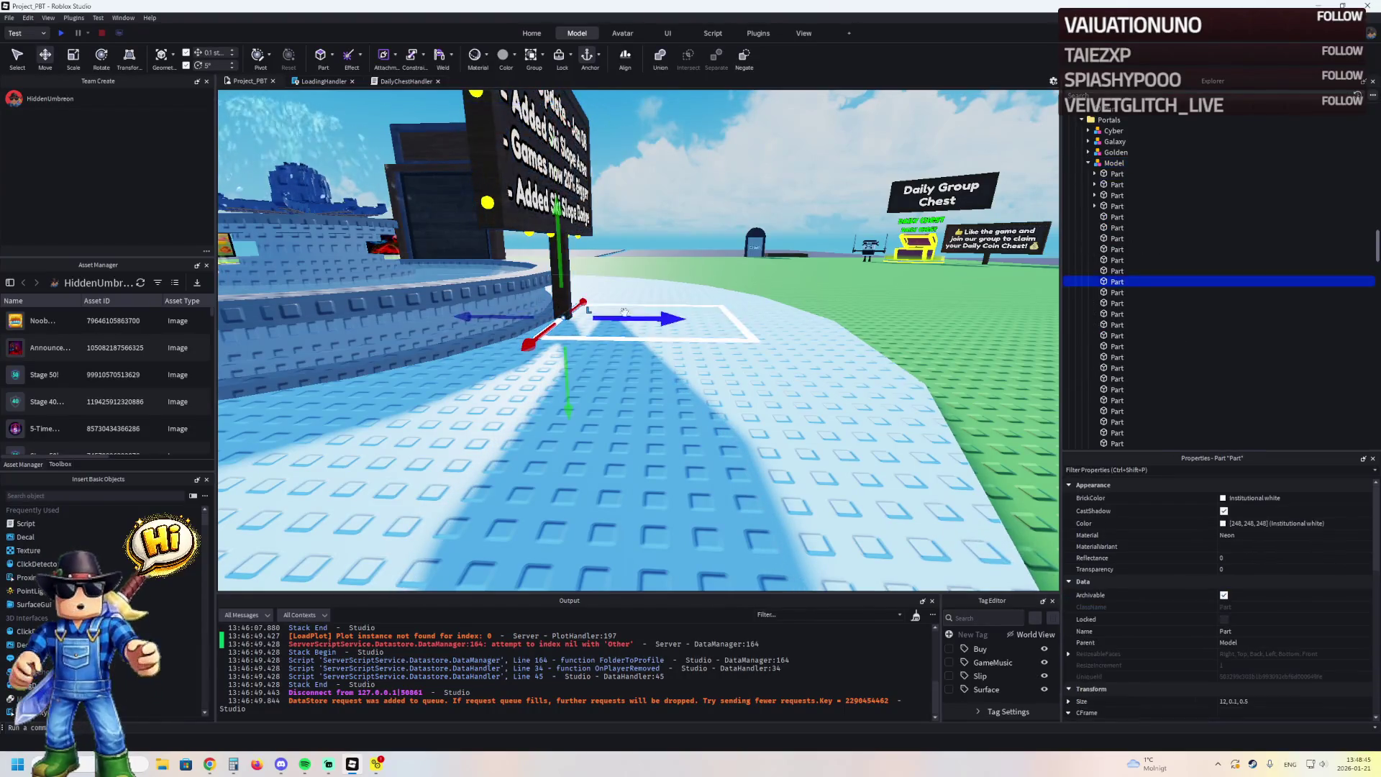
Delete the front and back outline edges of the update sign
left_click(623, 352)
left_click(623, 339)
key("f")
left_click(656, 298, "shift")
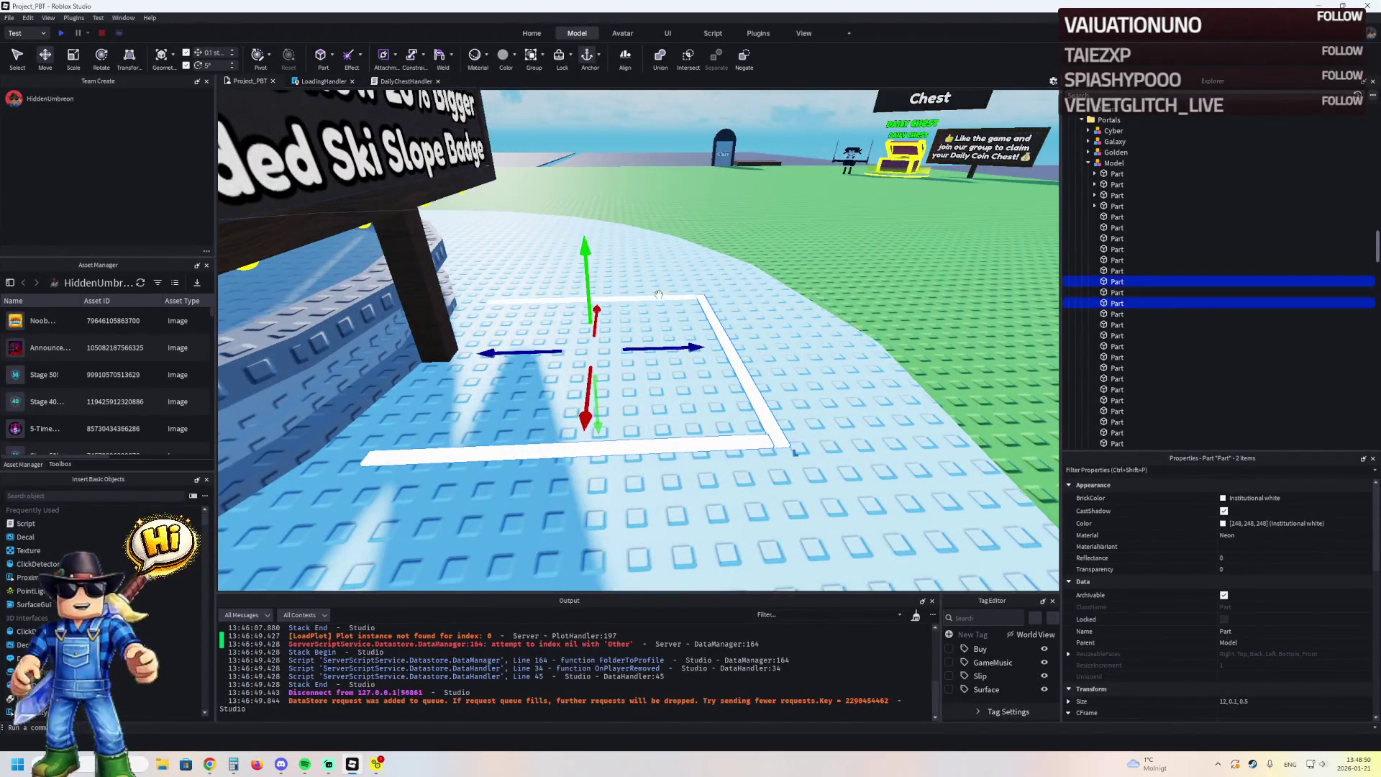
key("Delete")
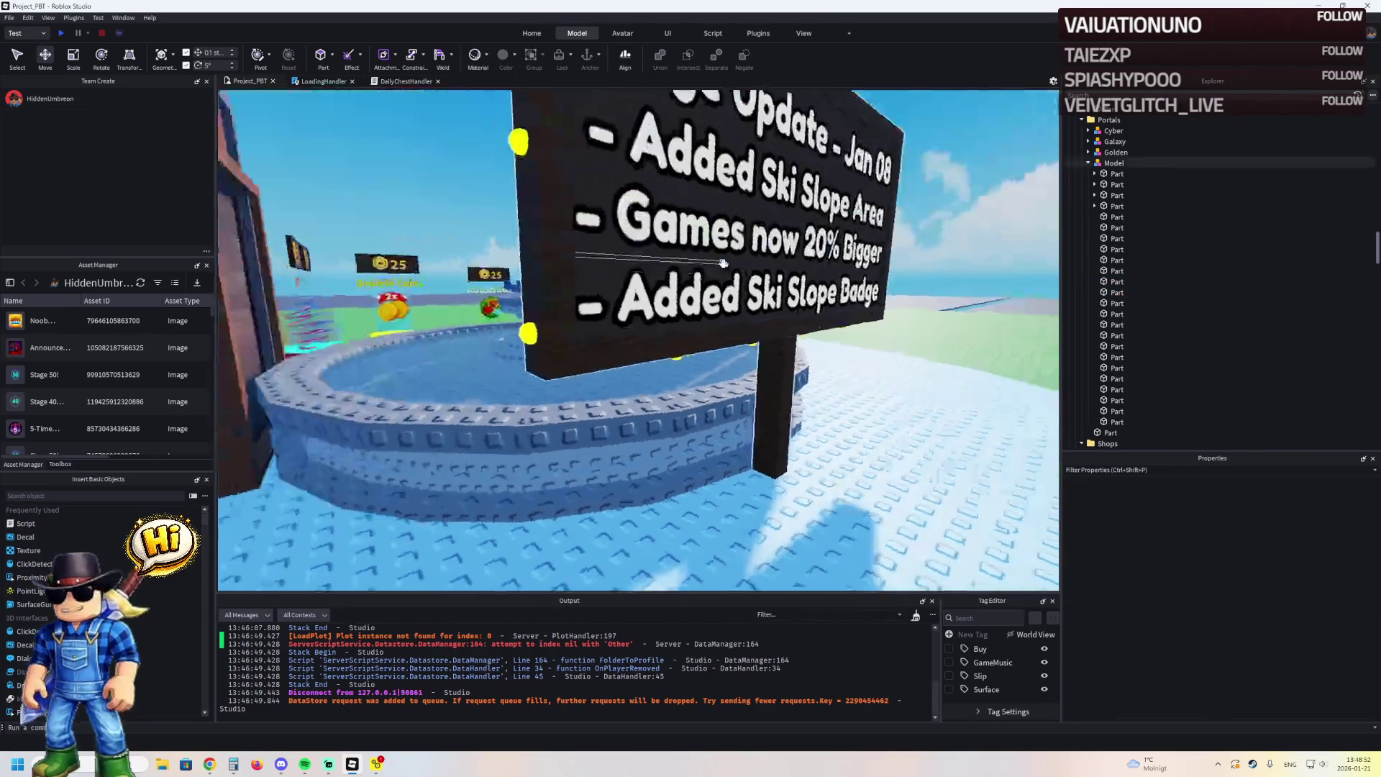
Select all 25 sign frame parts and make them Reddish brown Plastic
left_click(1117, 260)
left_click(1117, 174)
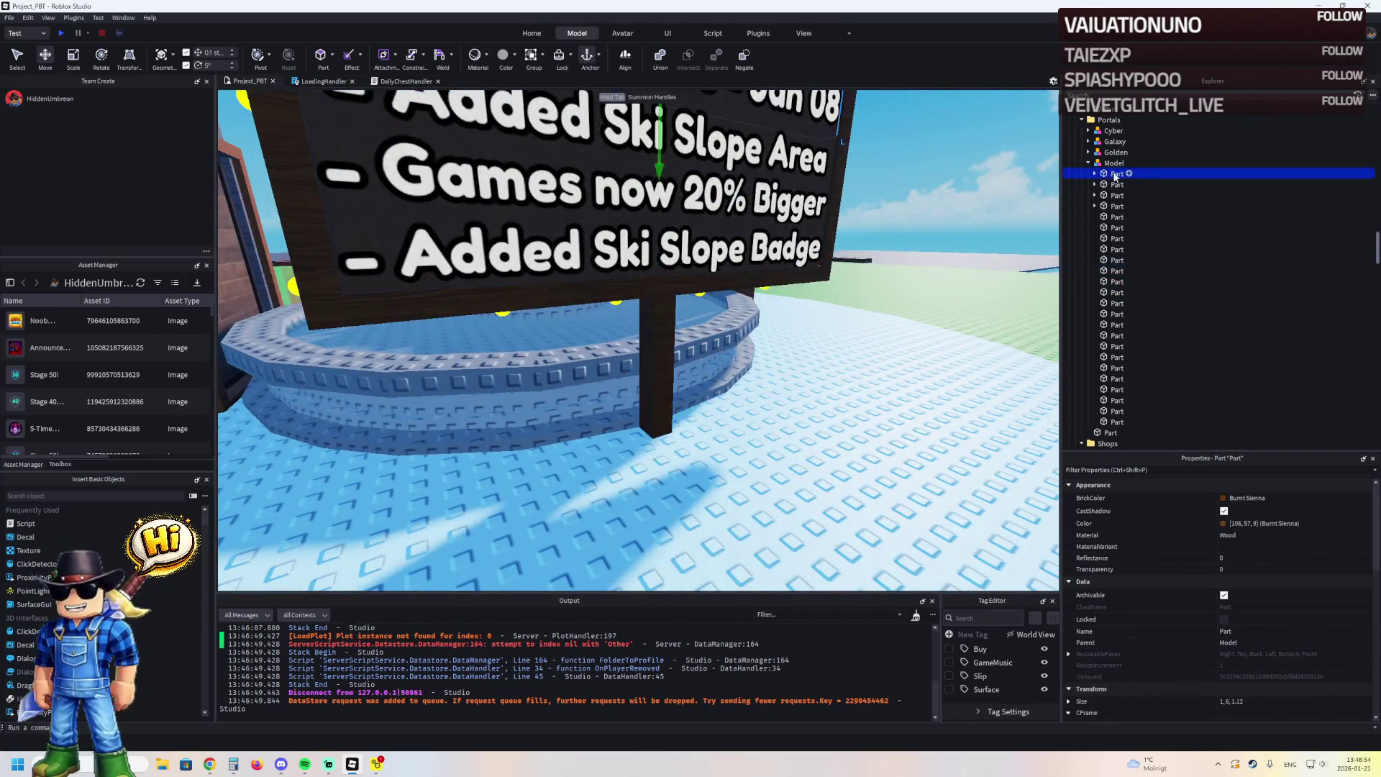
left_click(1110, 432, "shift")
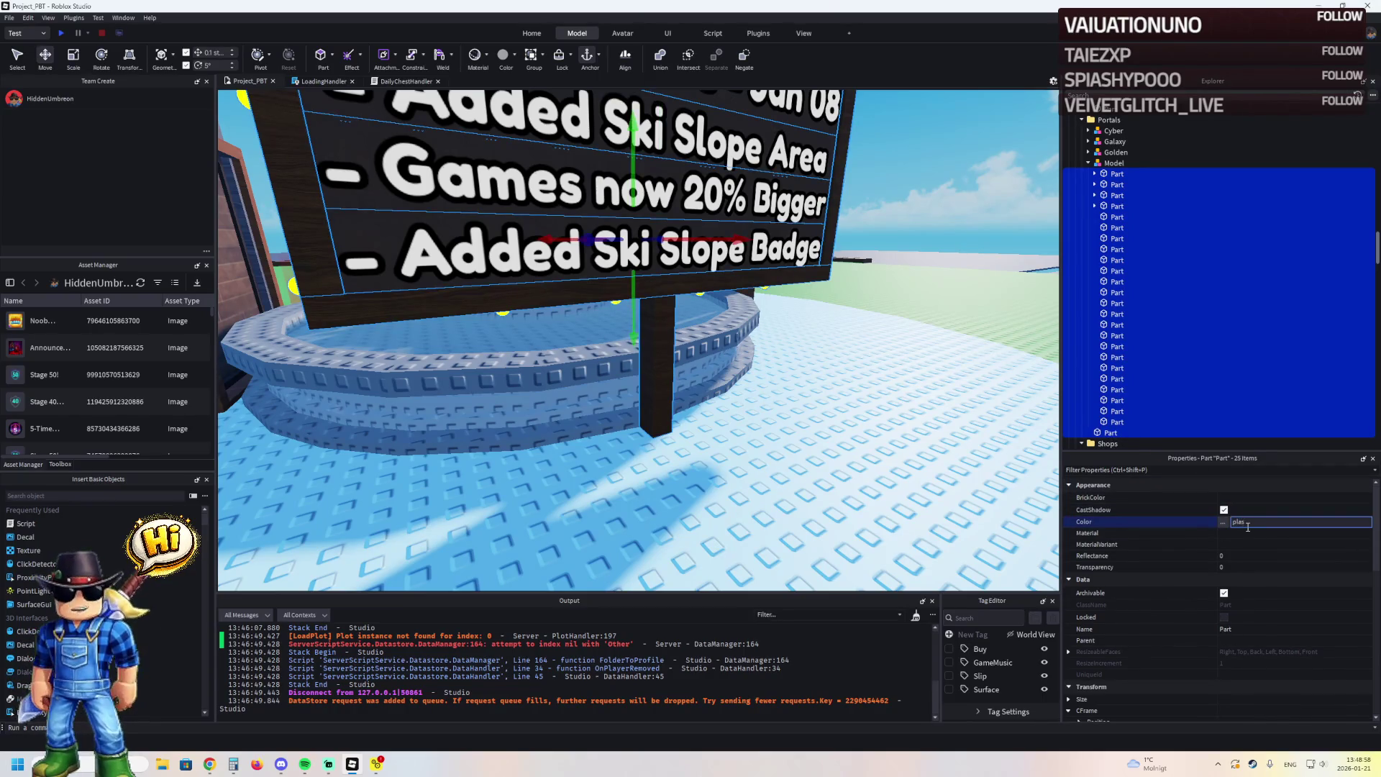
key("Return")
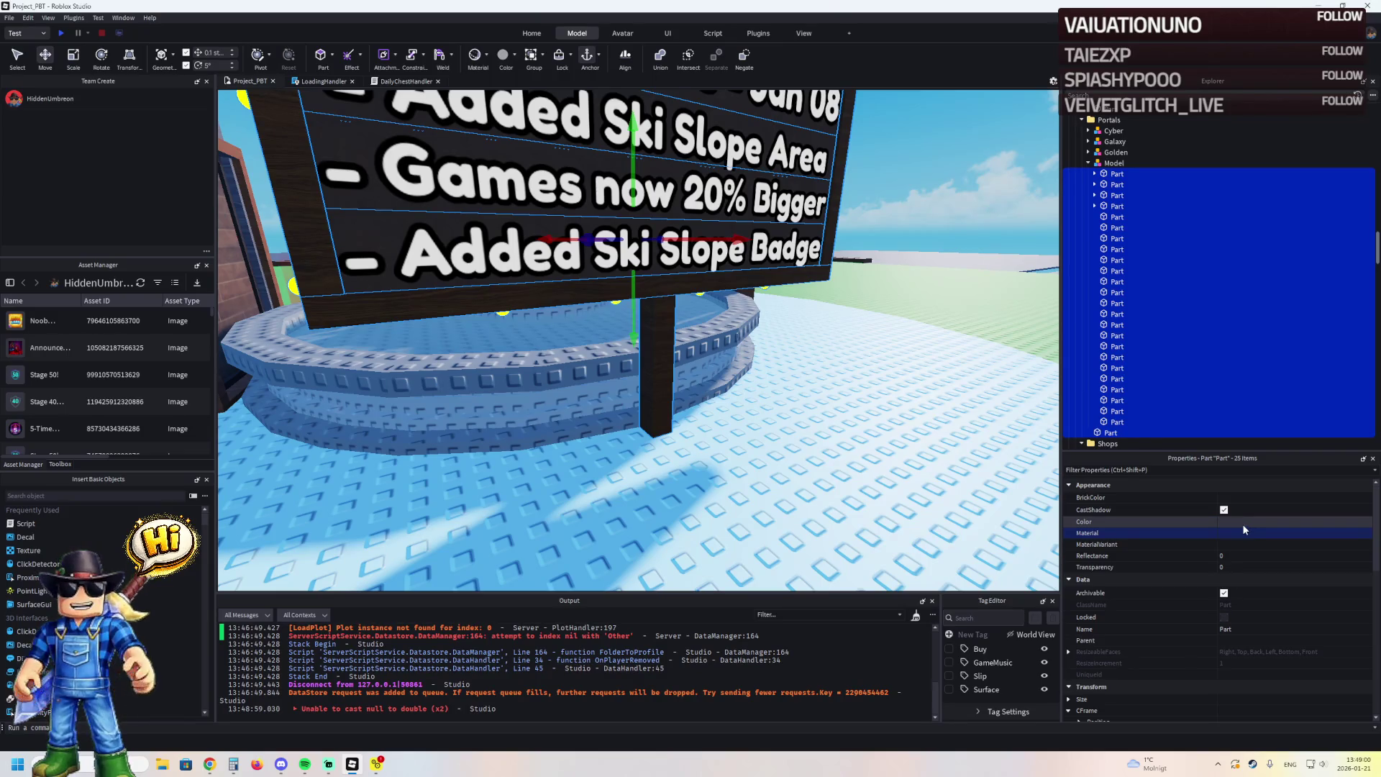
left_click(1236, 535)
left_click(1236, 538)
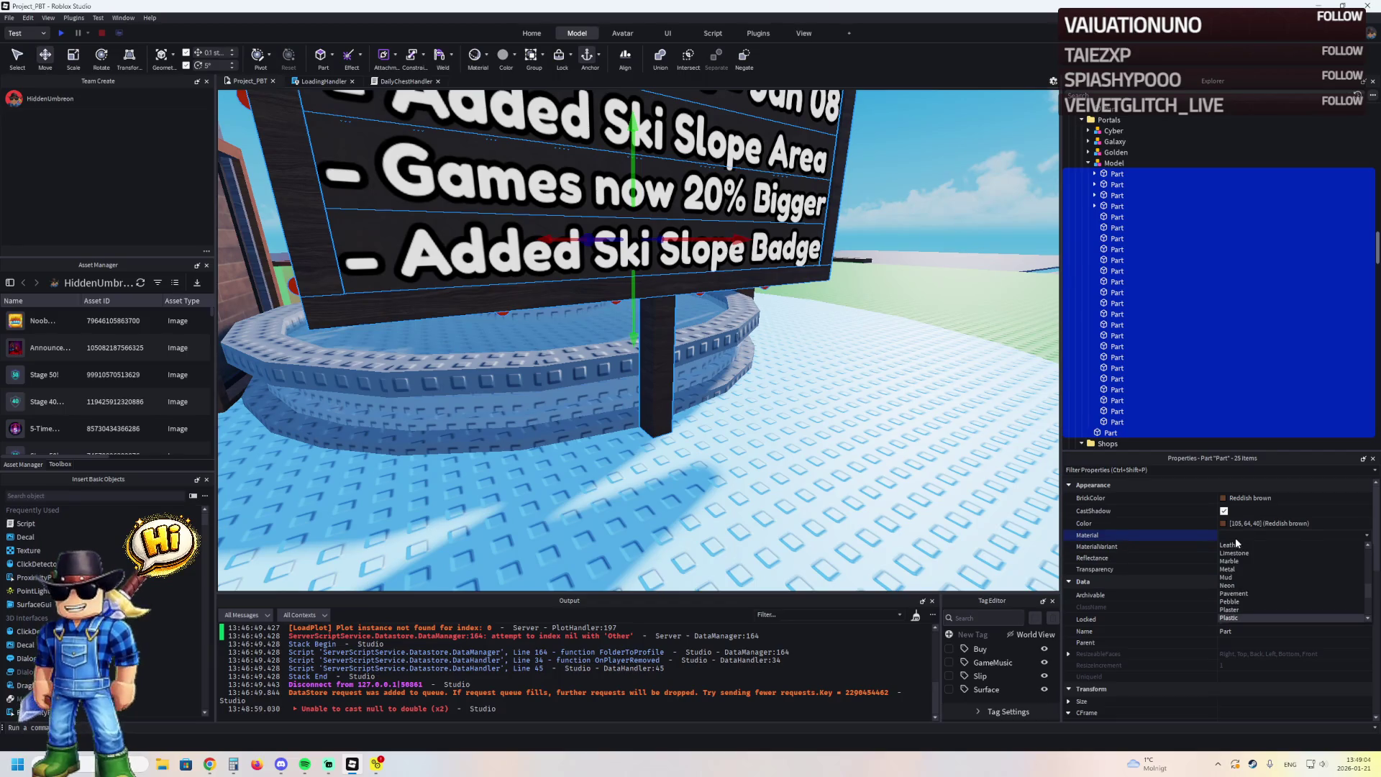
key("Return")
scroll(757, 153, "down", 5)
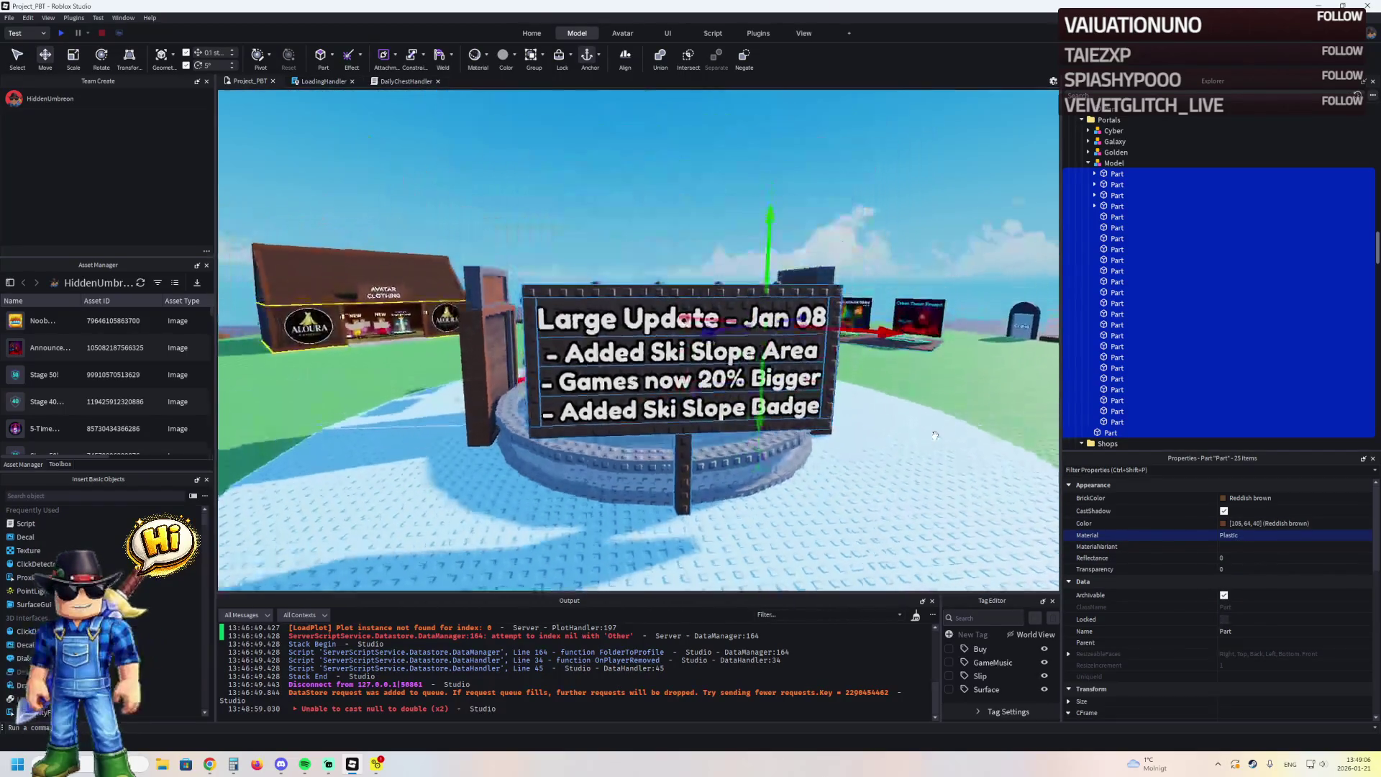
Select eight bulbs along the sign's edge and group them into a new model
key("w")
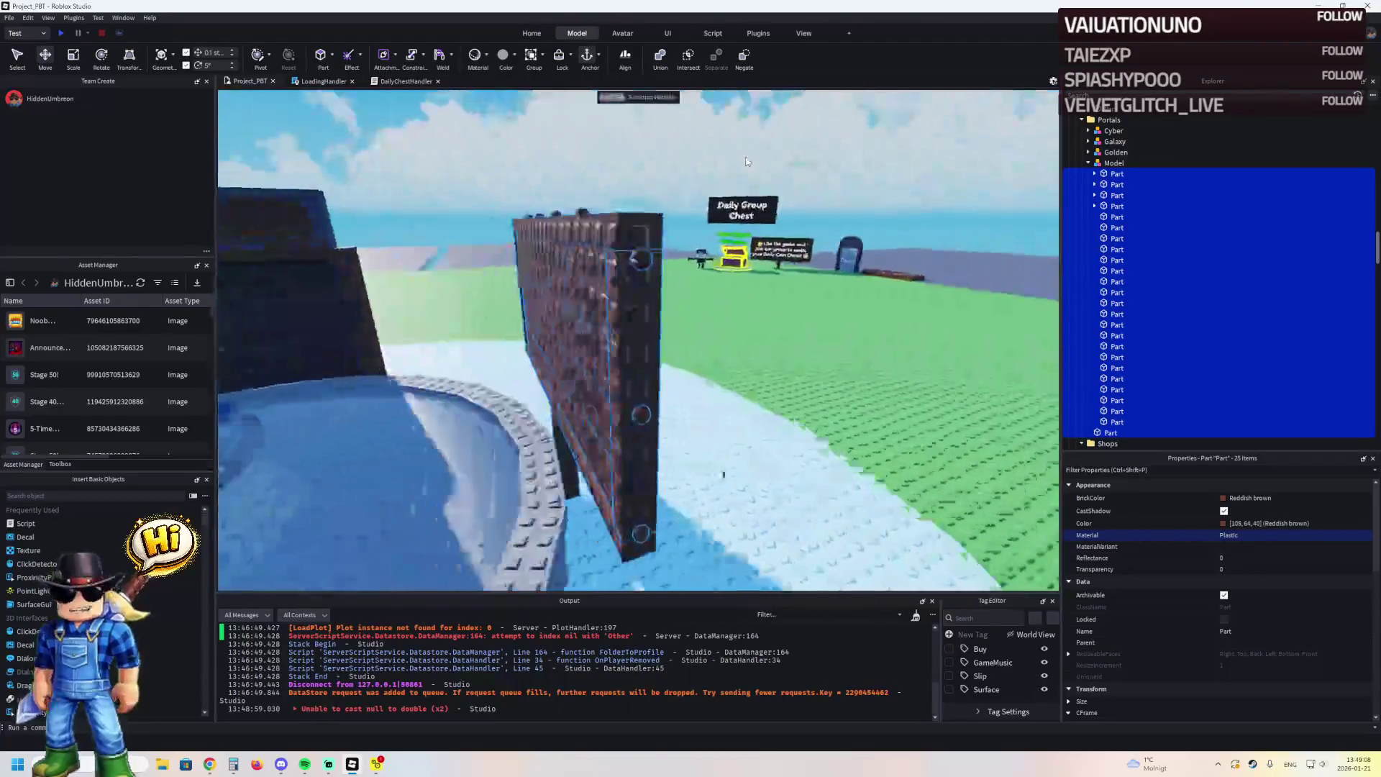
left_click(795, 129)
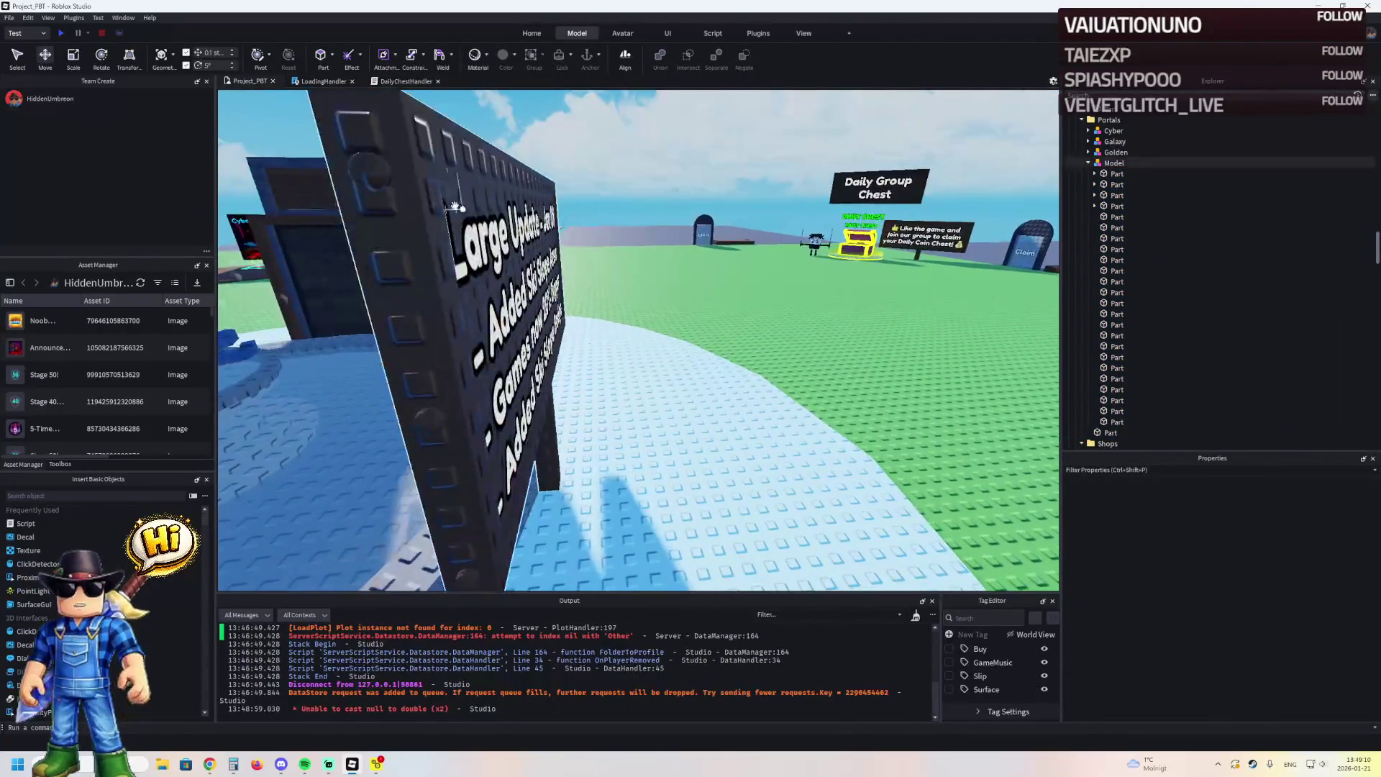
left_click(466, 209)
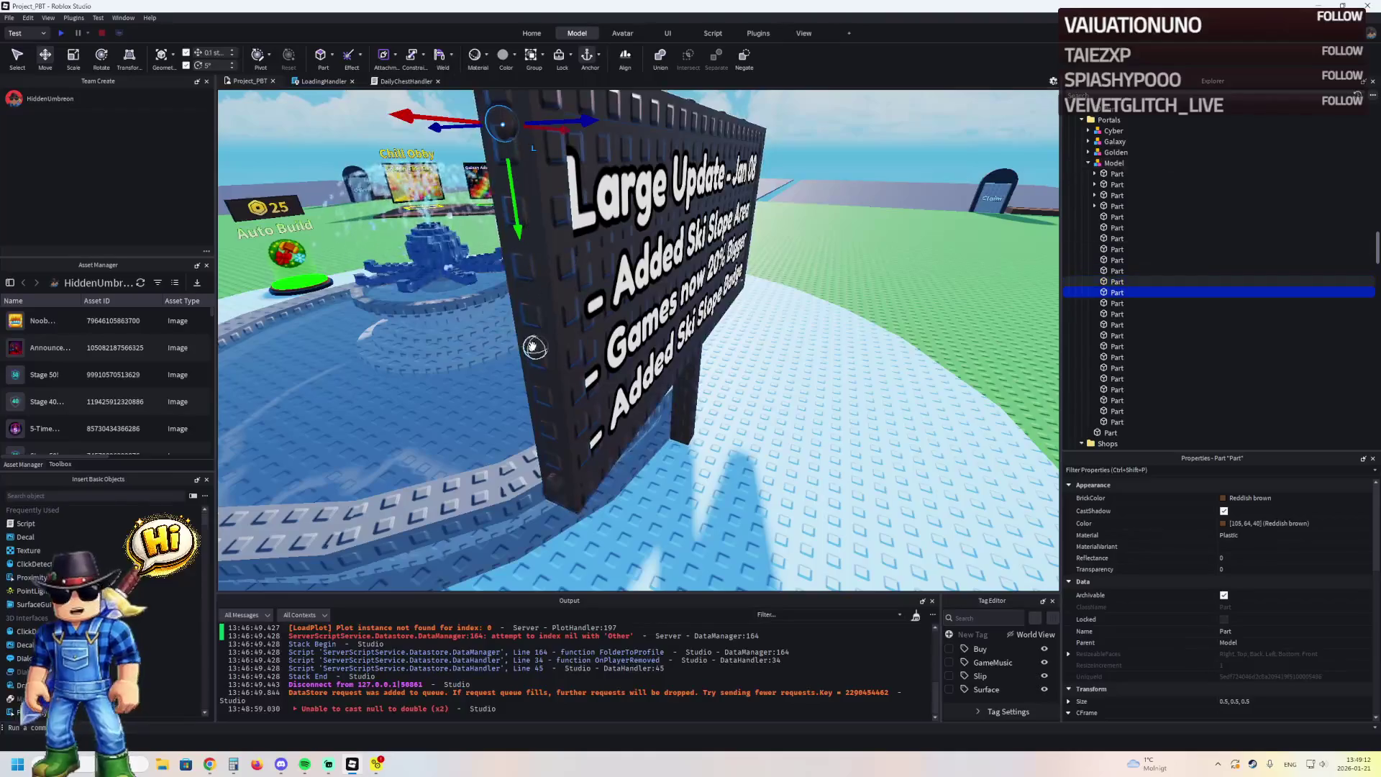
left_click(554, 484, "ctrl")
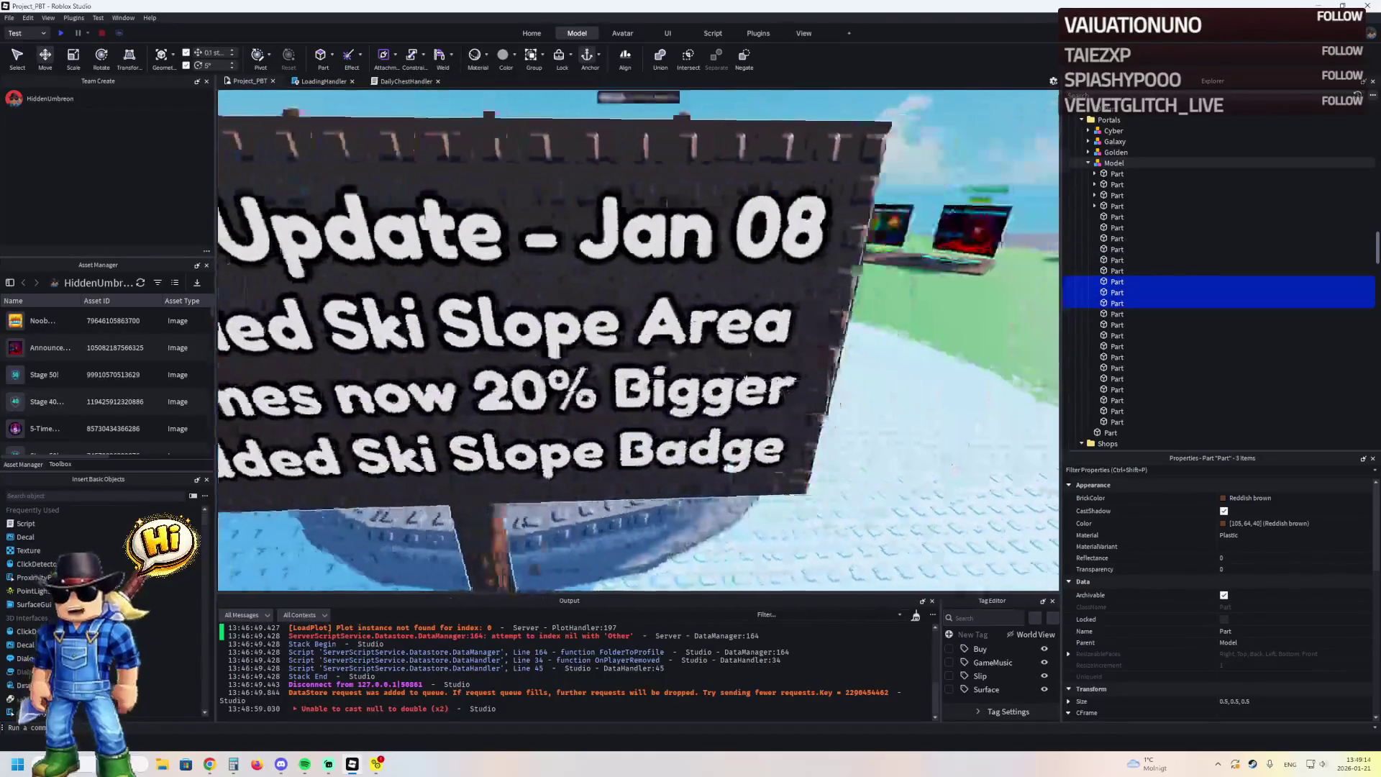
left_click(551, 430, "ctrl")
left_click(544, 374, "ctrl")
left_click(538, 302, "ctrl")
left_click(530, 230, "ctrl")
left_click(566, 386, "ctrl")
left_click(522, 361, "ctrl")
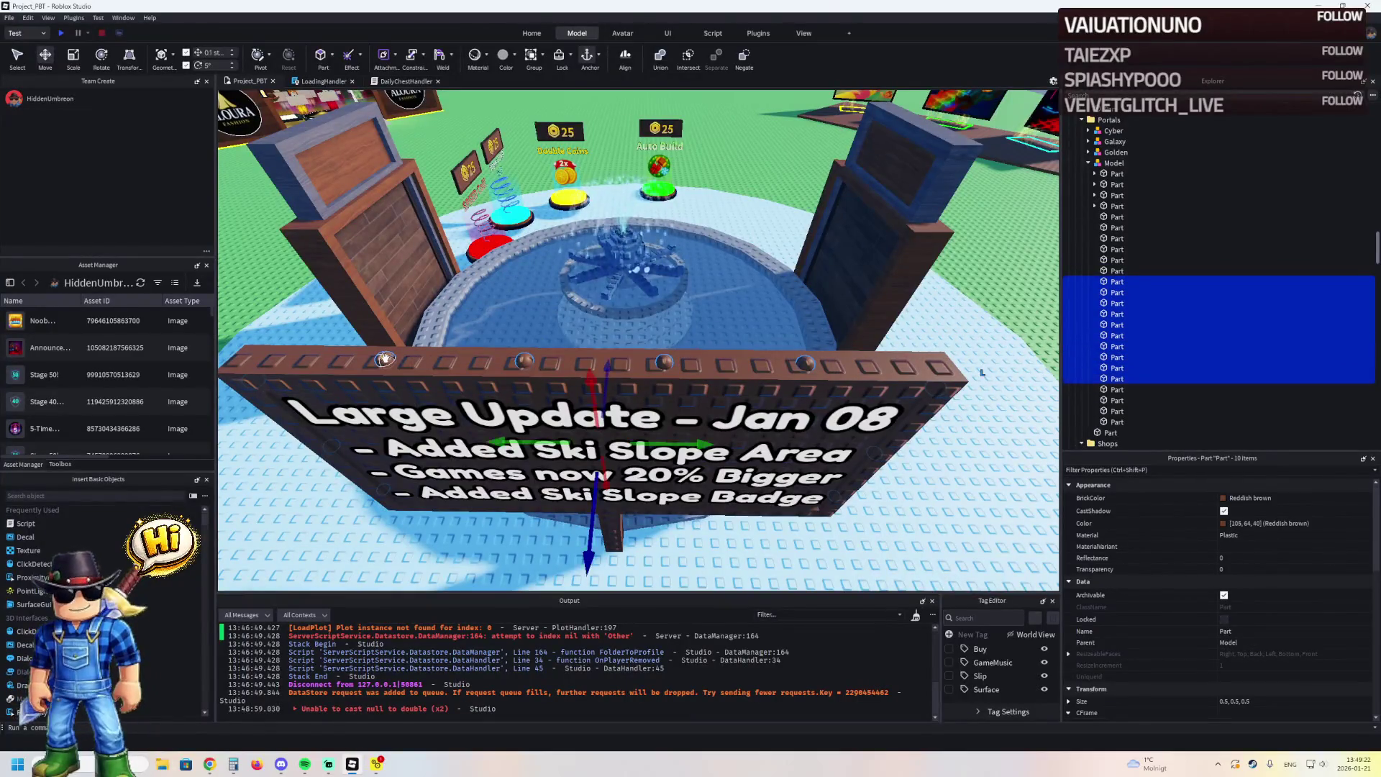
key("ctrl+g")
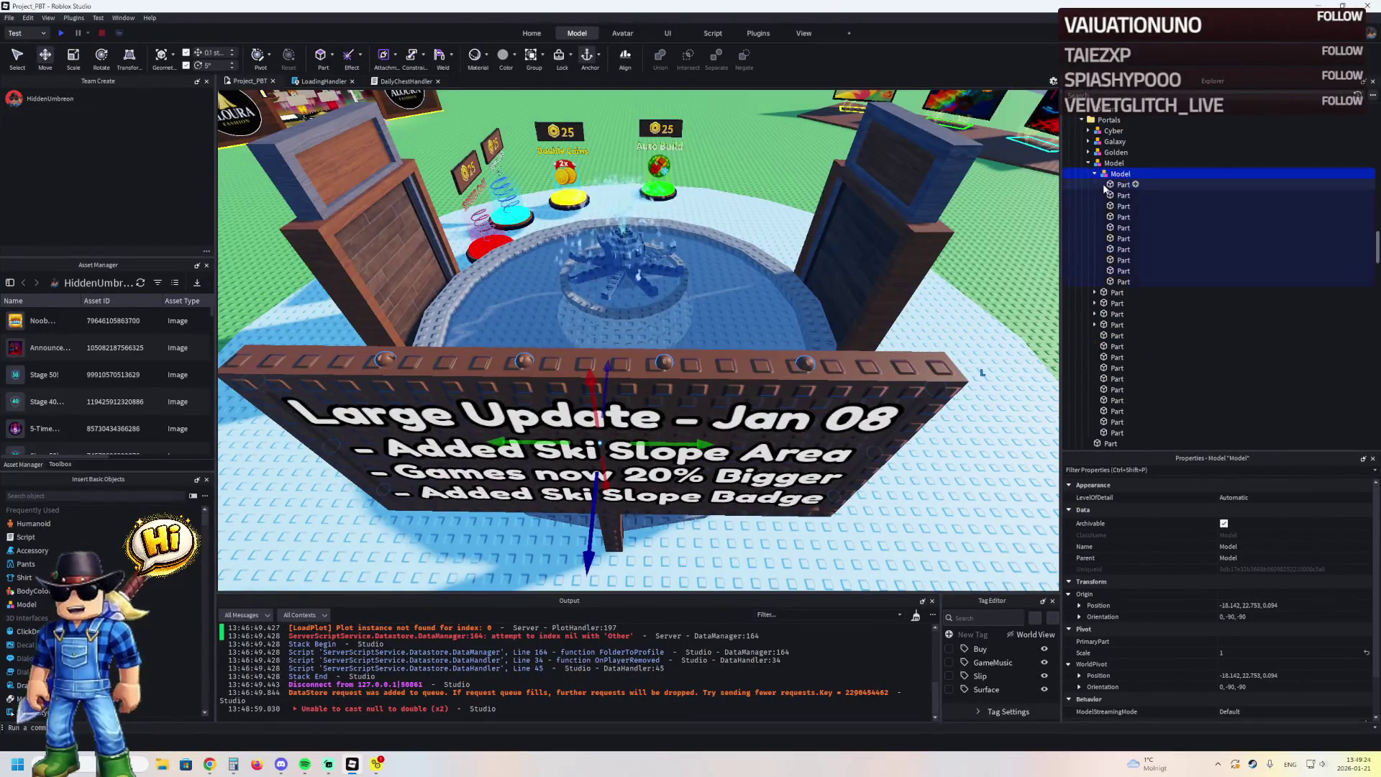
Make the grouped bulbs Neon with New Yeller colour
left_click(1122, 185)
left_click(1122, 282, "shift")
left_click(1280, 535)
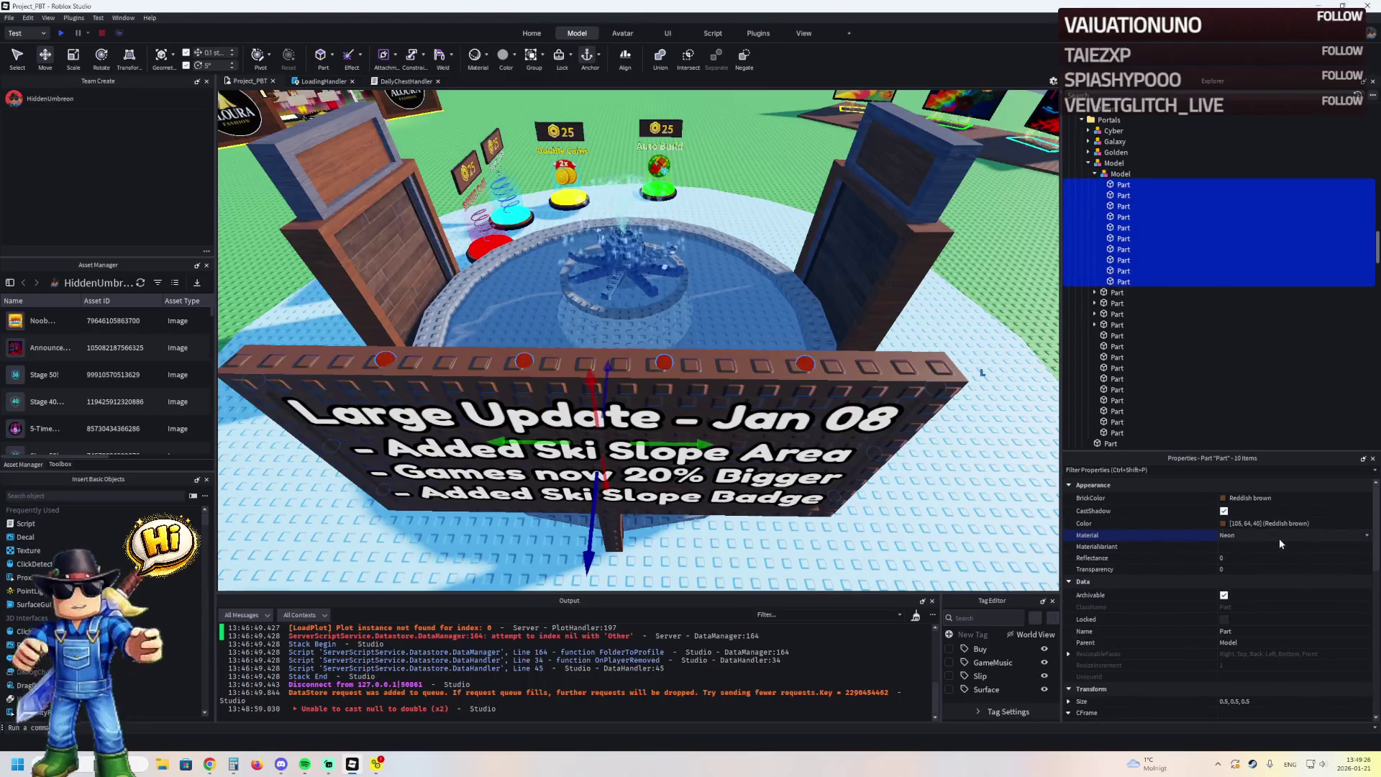
left_click(1237, 498)
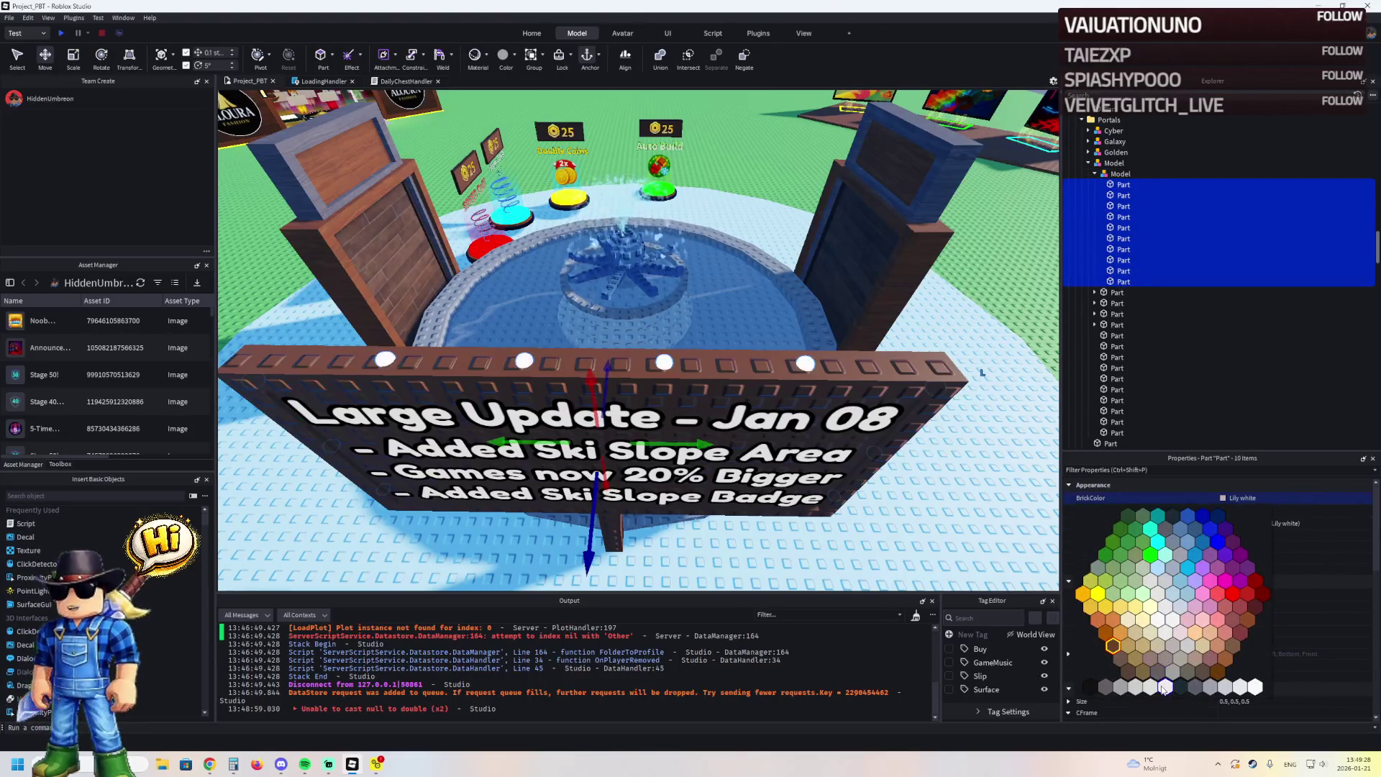
left_click(1102, 597)
Move four lower-edge bulbs into the bulb model and colour them New Yeller too
key("w")
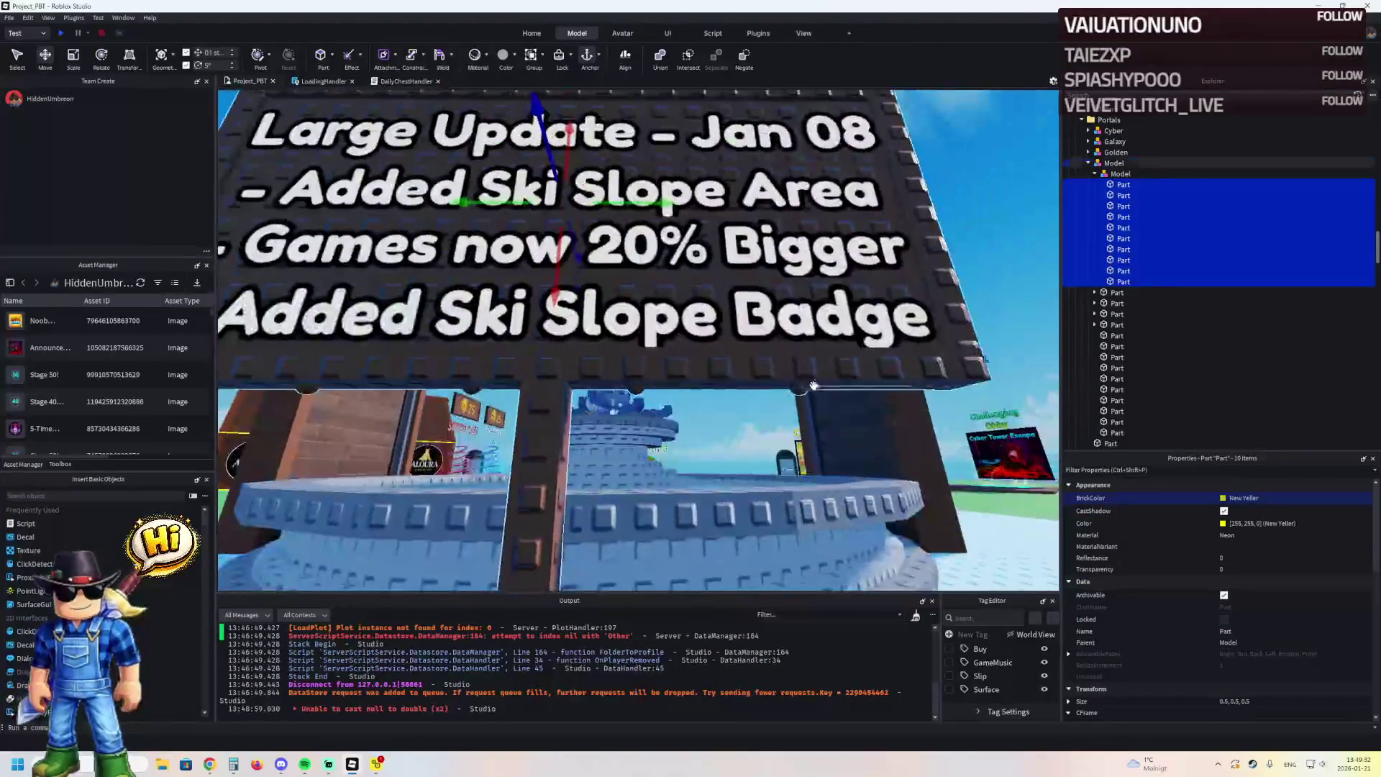
left_click(810, 390)
left_click(611, 389, "ctrl")
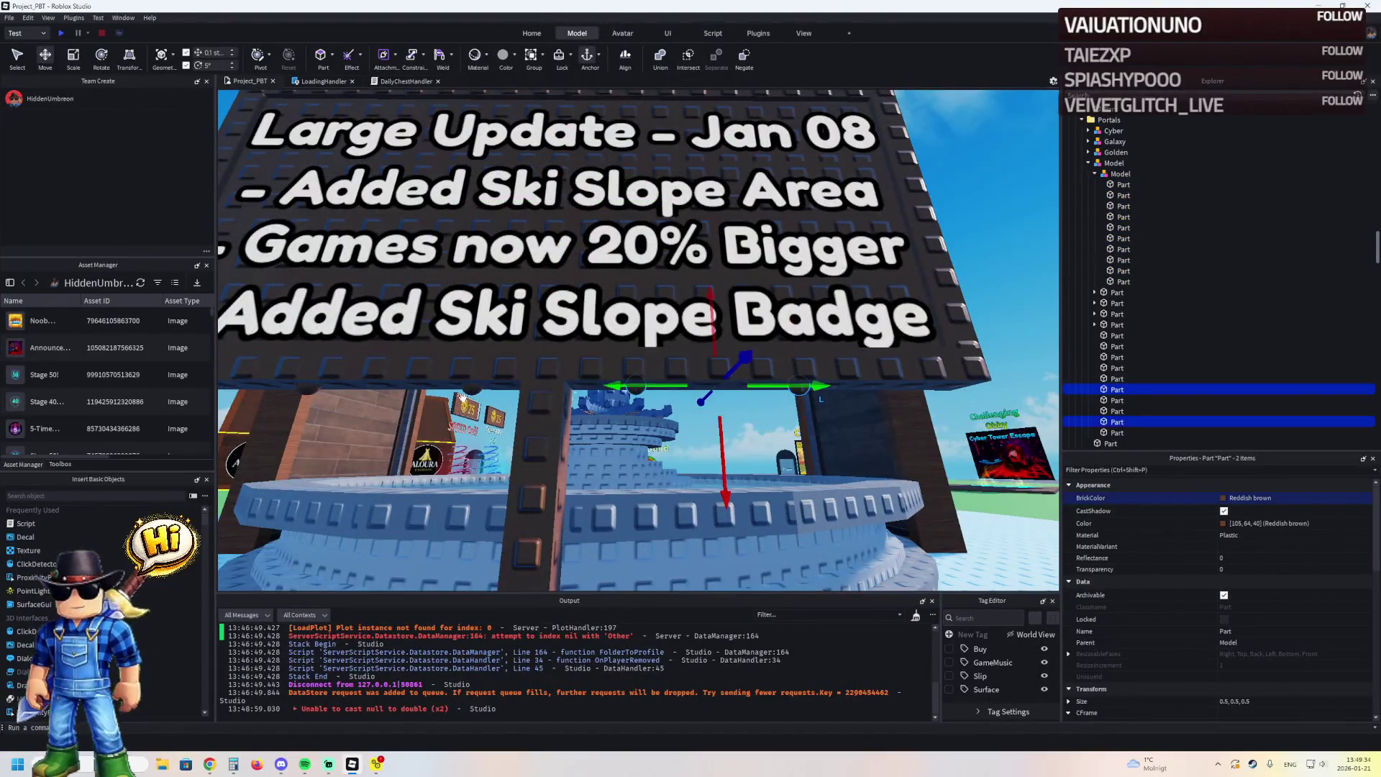
key("a")
left_click(584, 396, "ctrl")
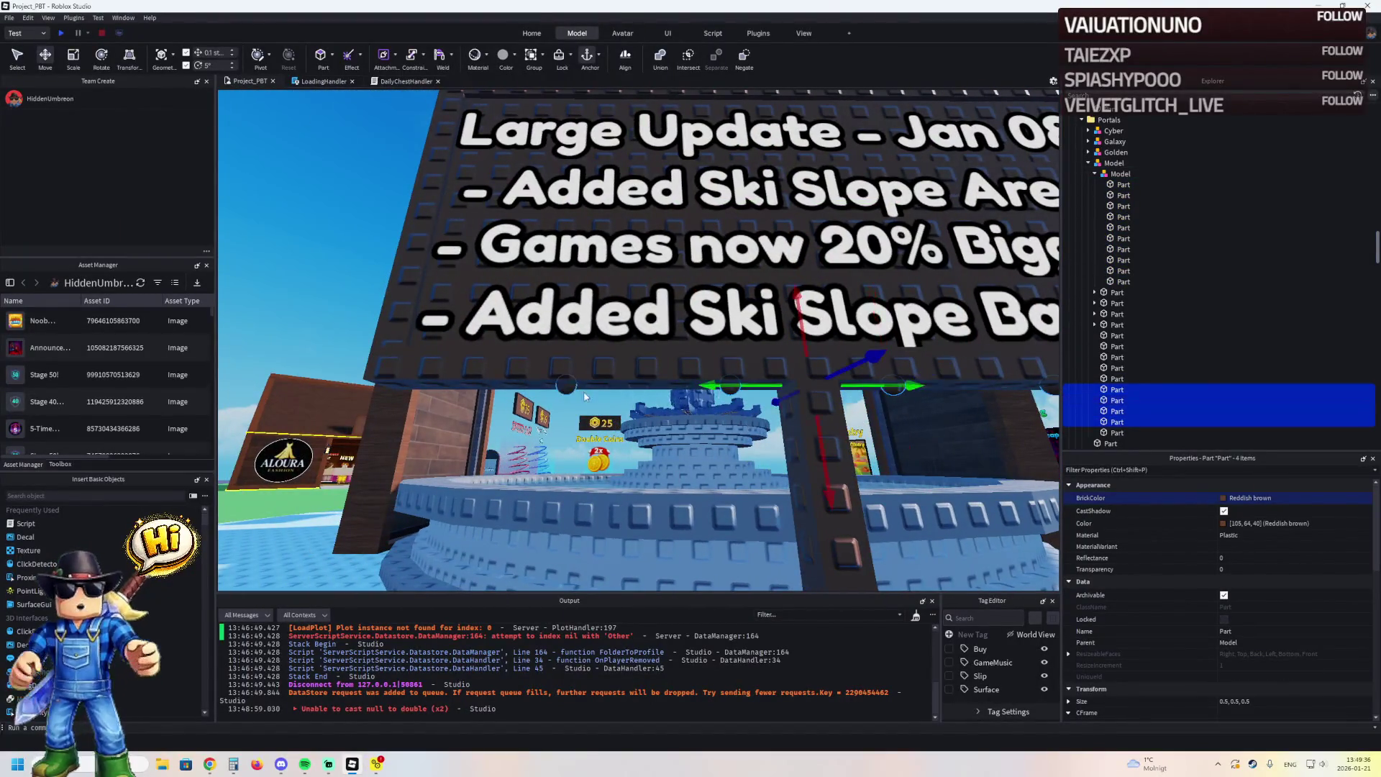
left_click_drag(1146, 200, 1143, 175)
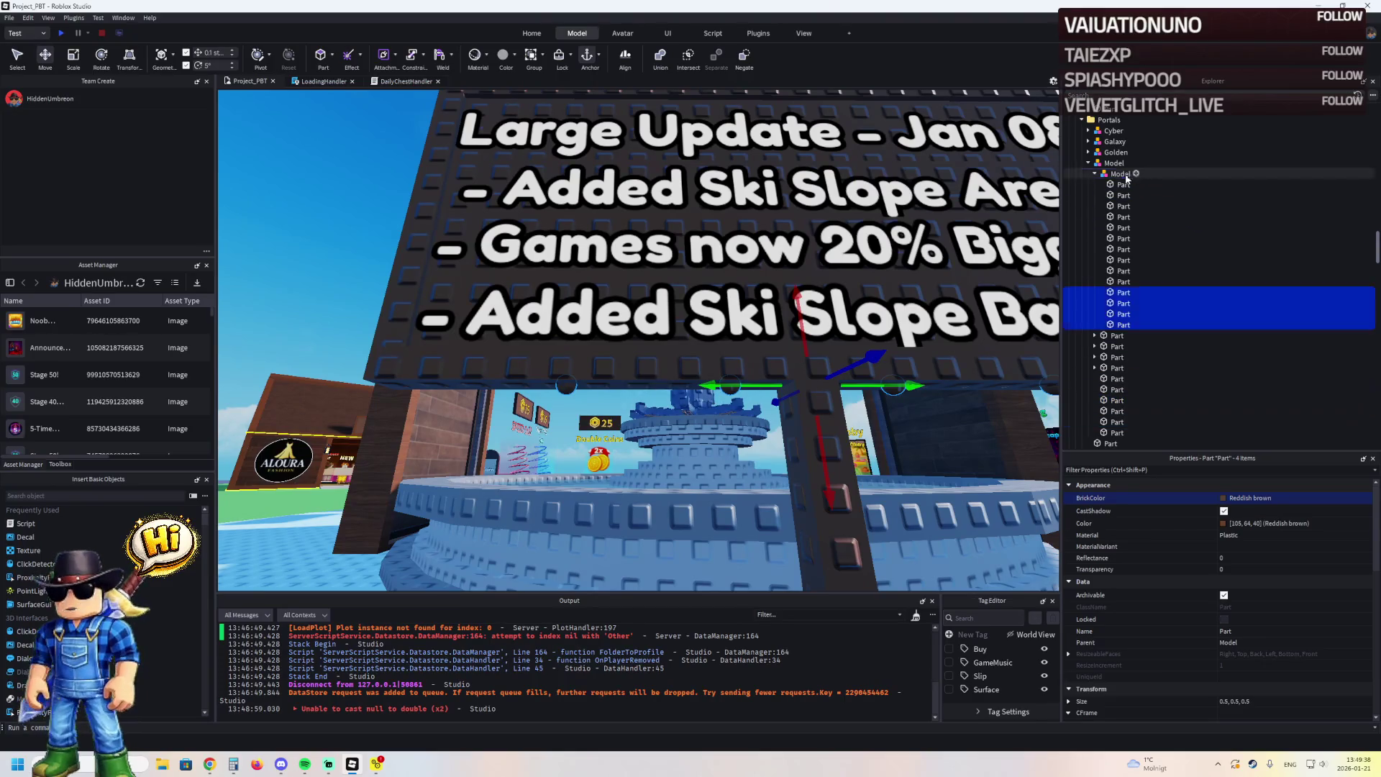
left_click(1223, 498)
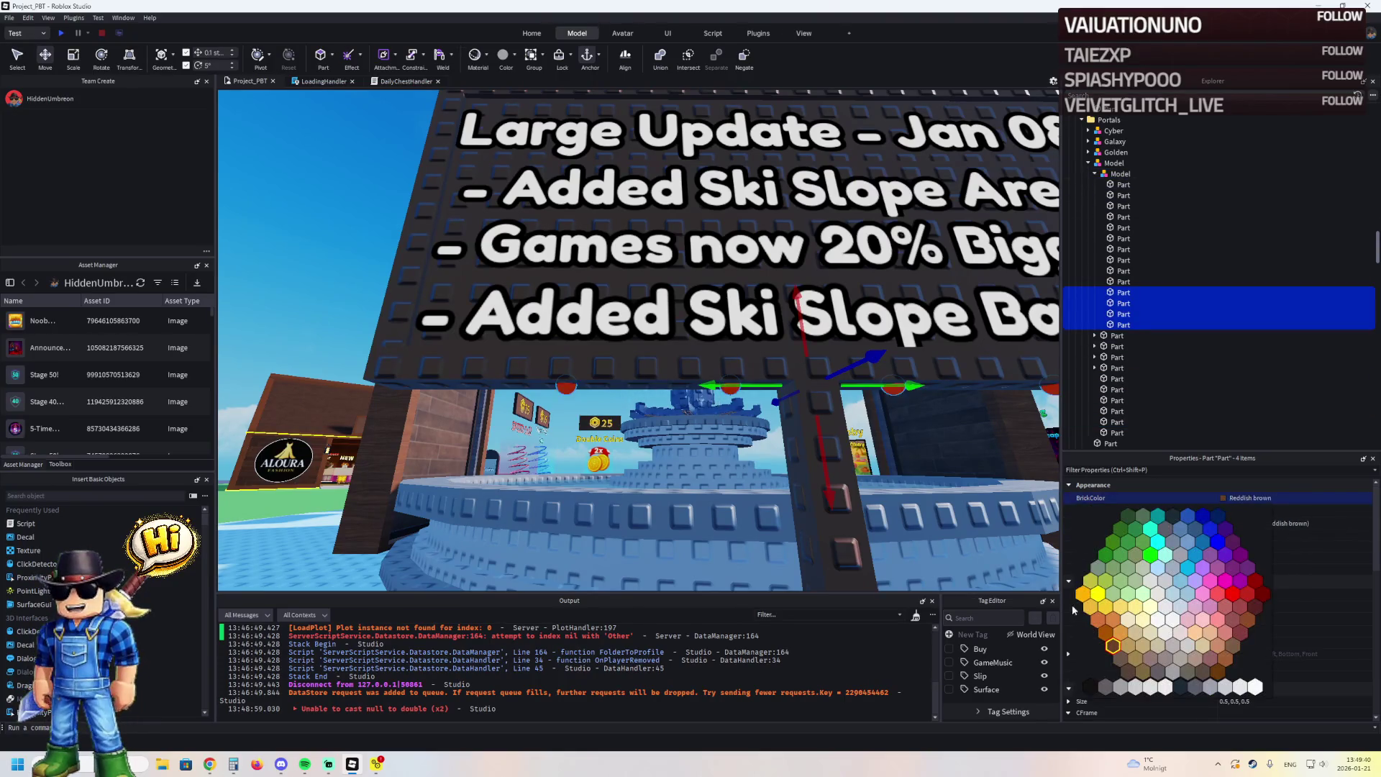
left_click(1096, 594)
left_click(909, 489)
Pull the Speed Coil, Double Coins and Auto Build pads outward from the fountain into a row
key("f")
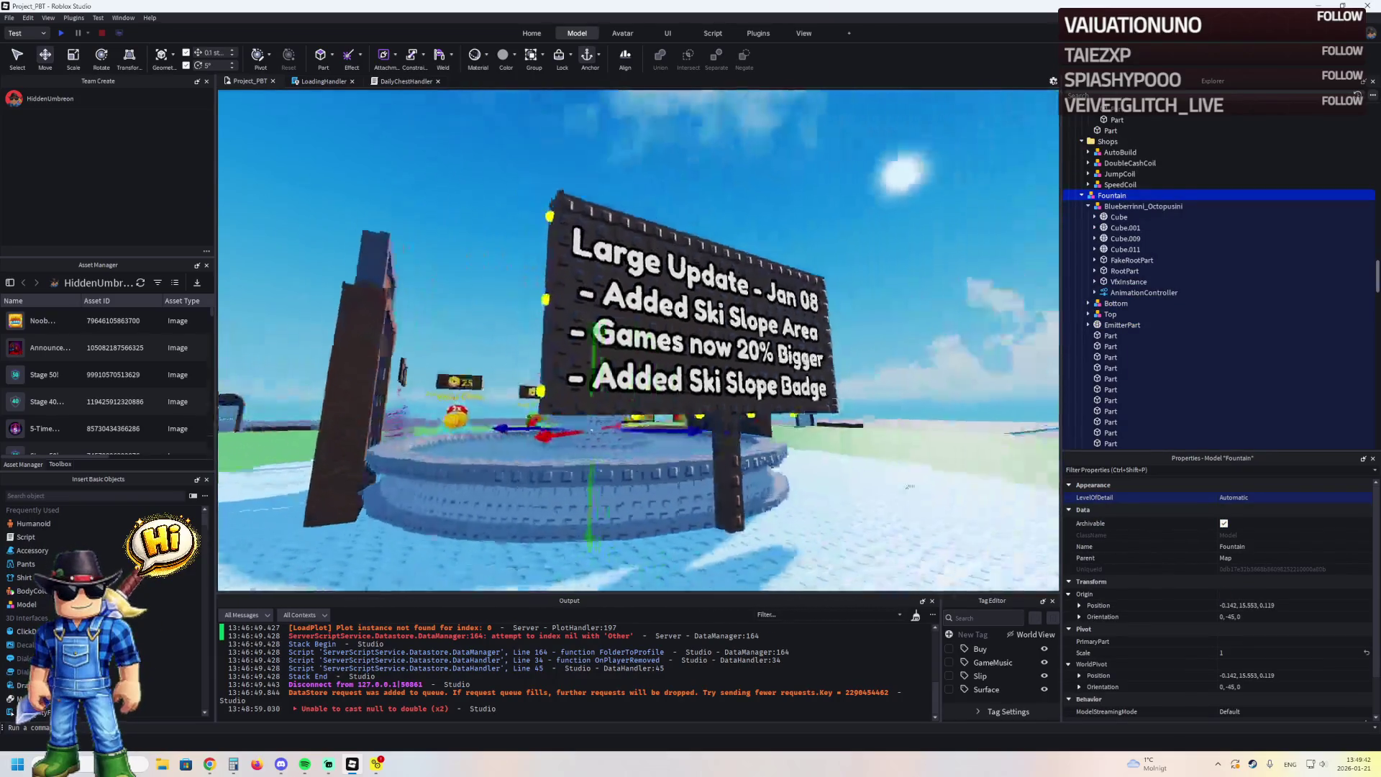
key("a")
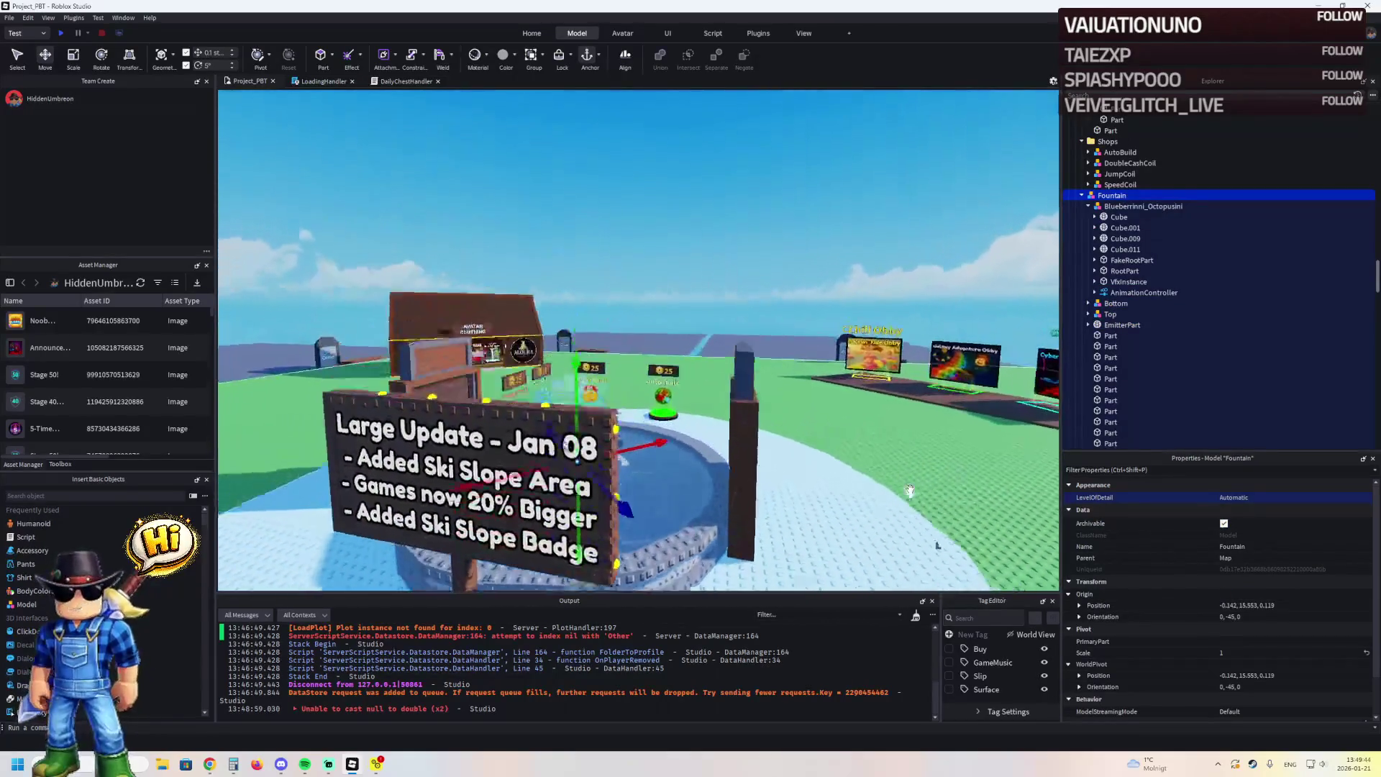
key("a")
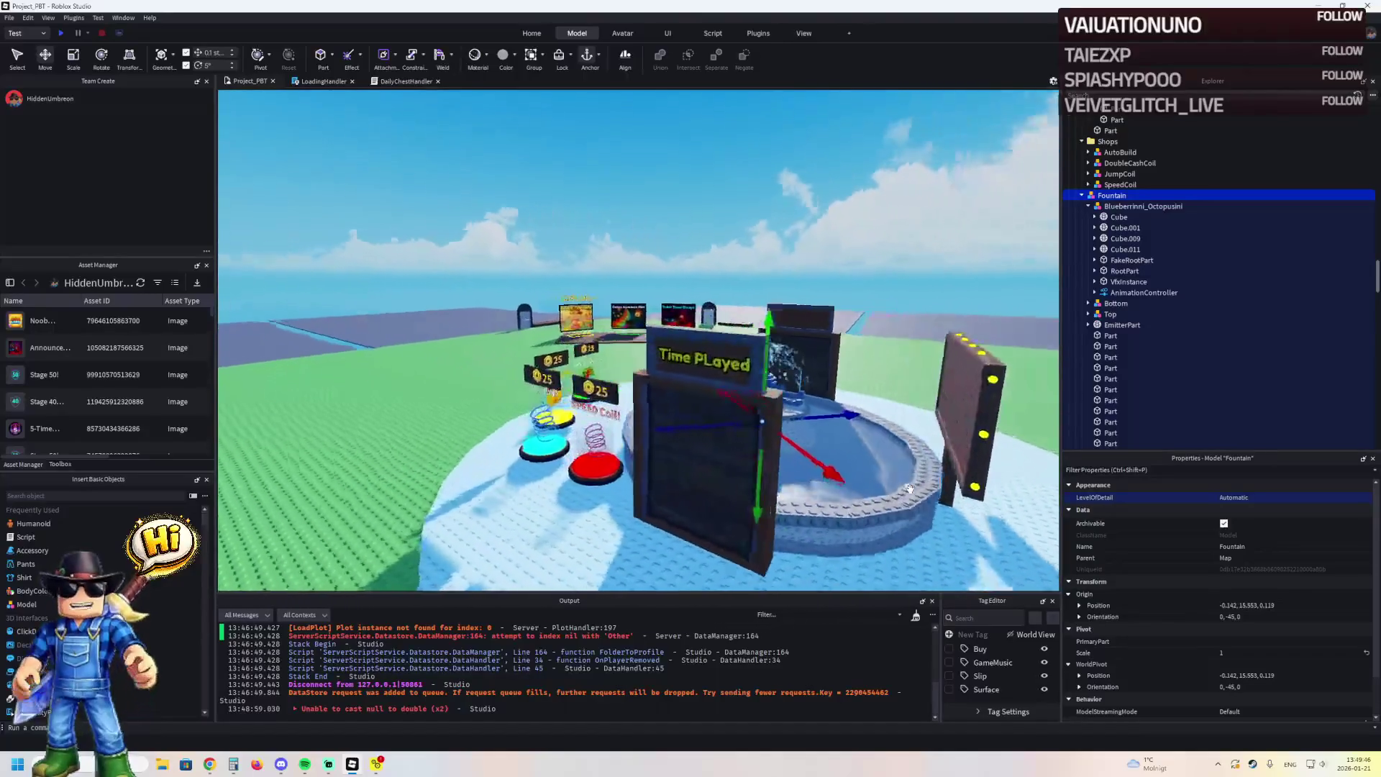
key("a")
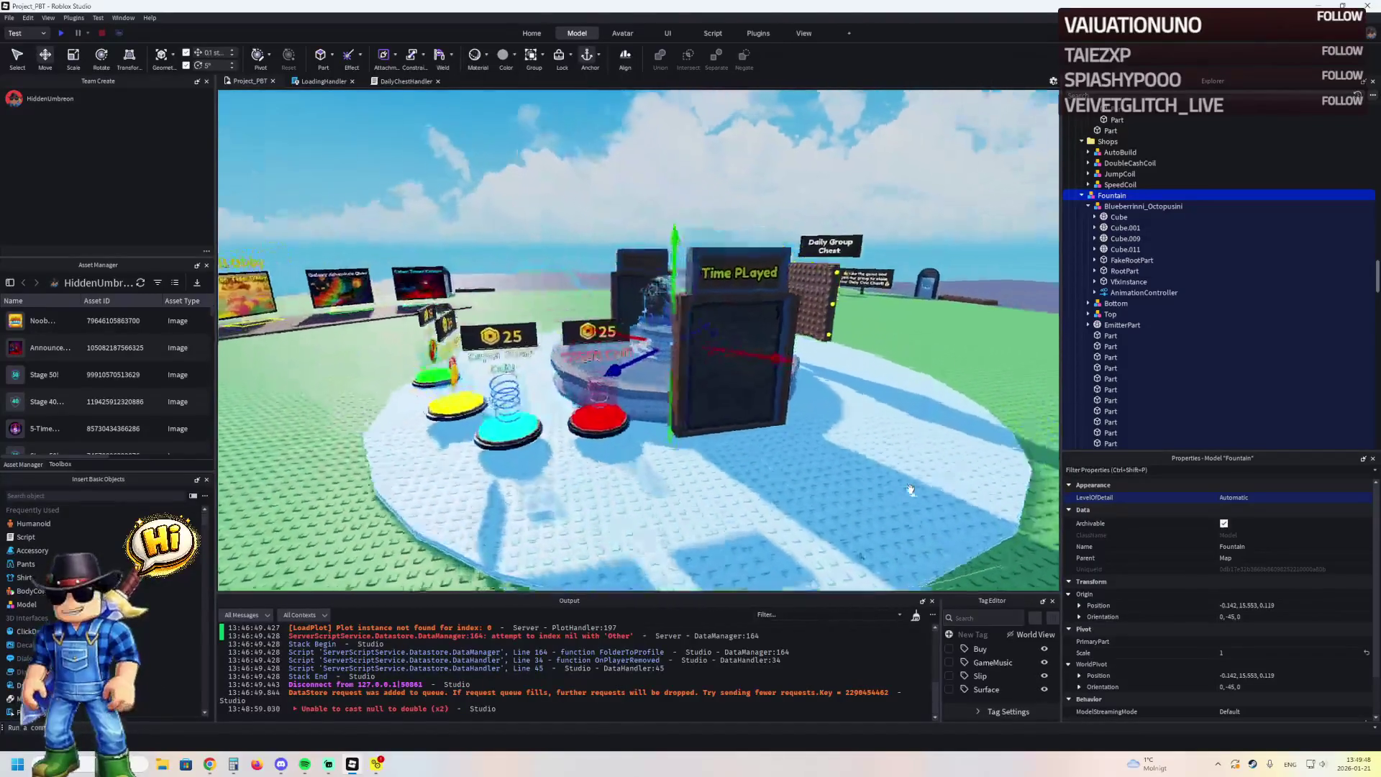
key("d")
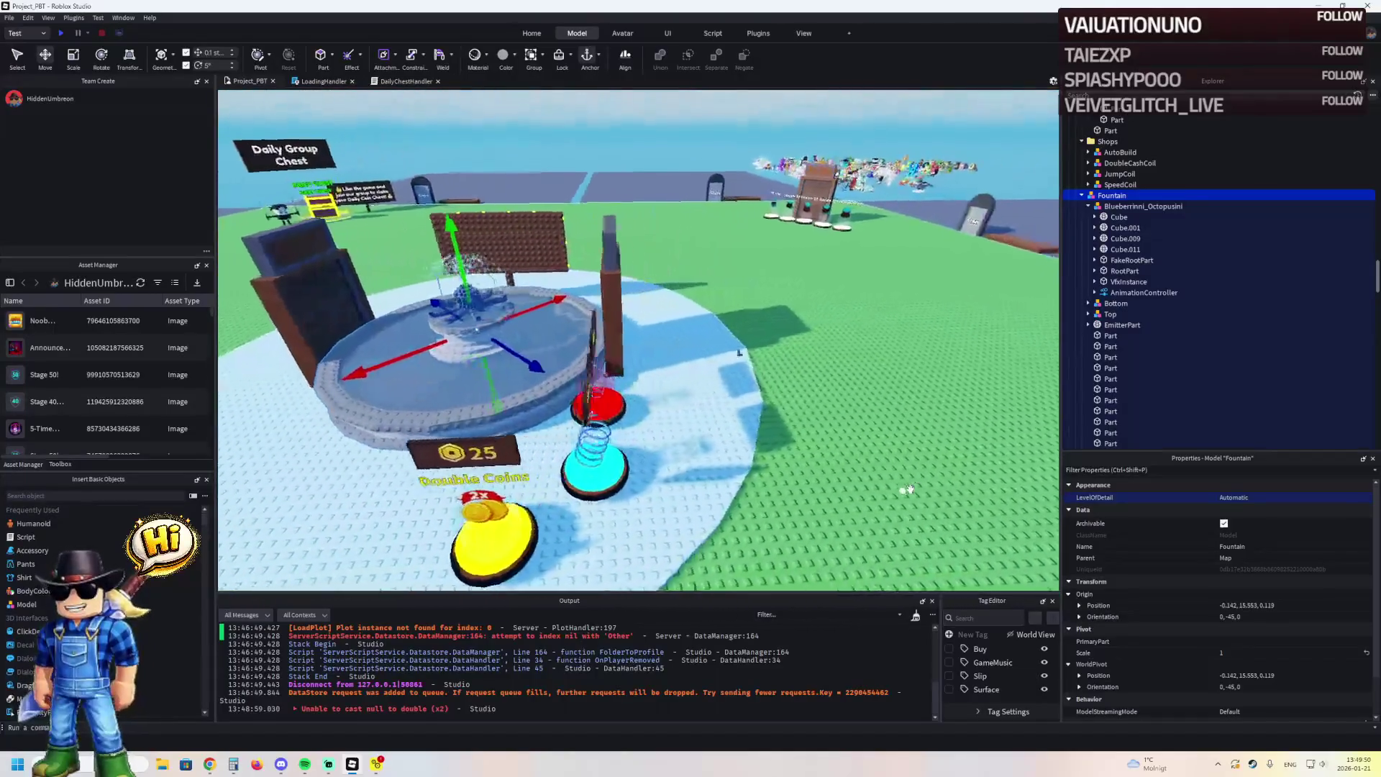
key("f")
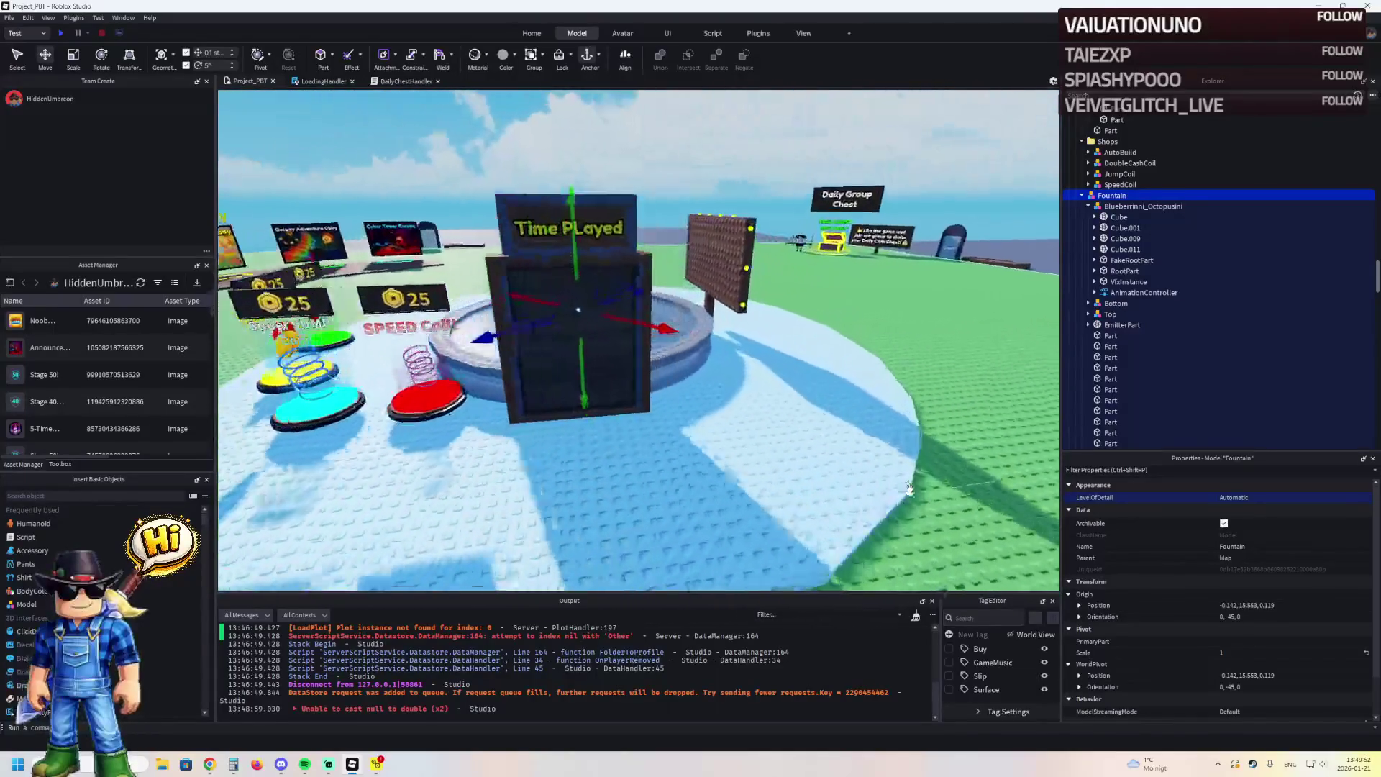
key("a")
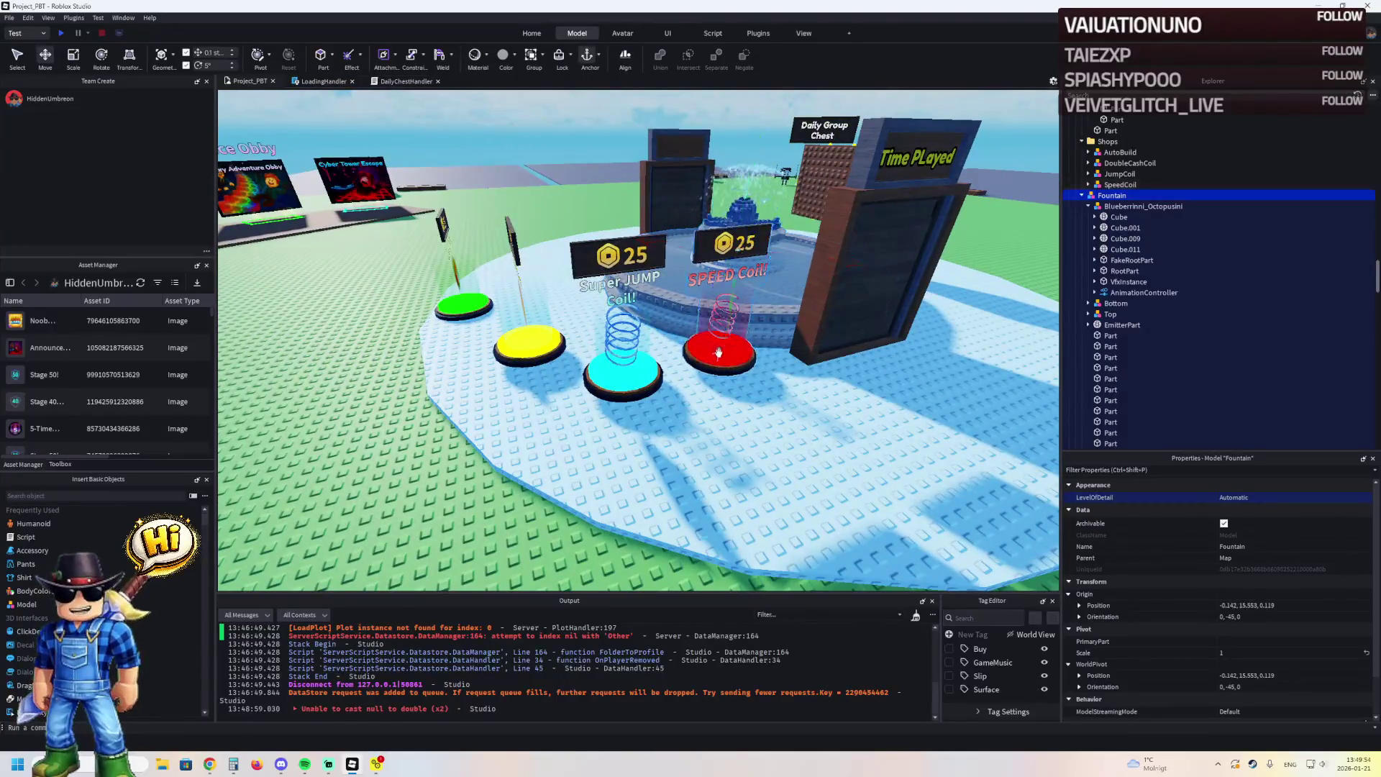
left_click_drag(718, 352, 728, 479)
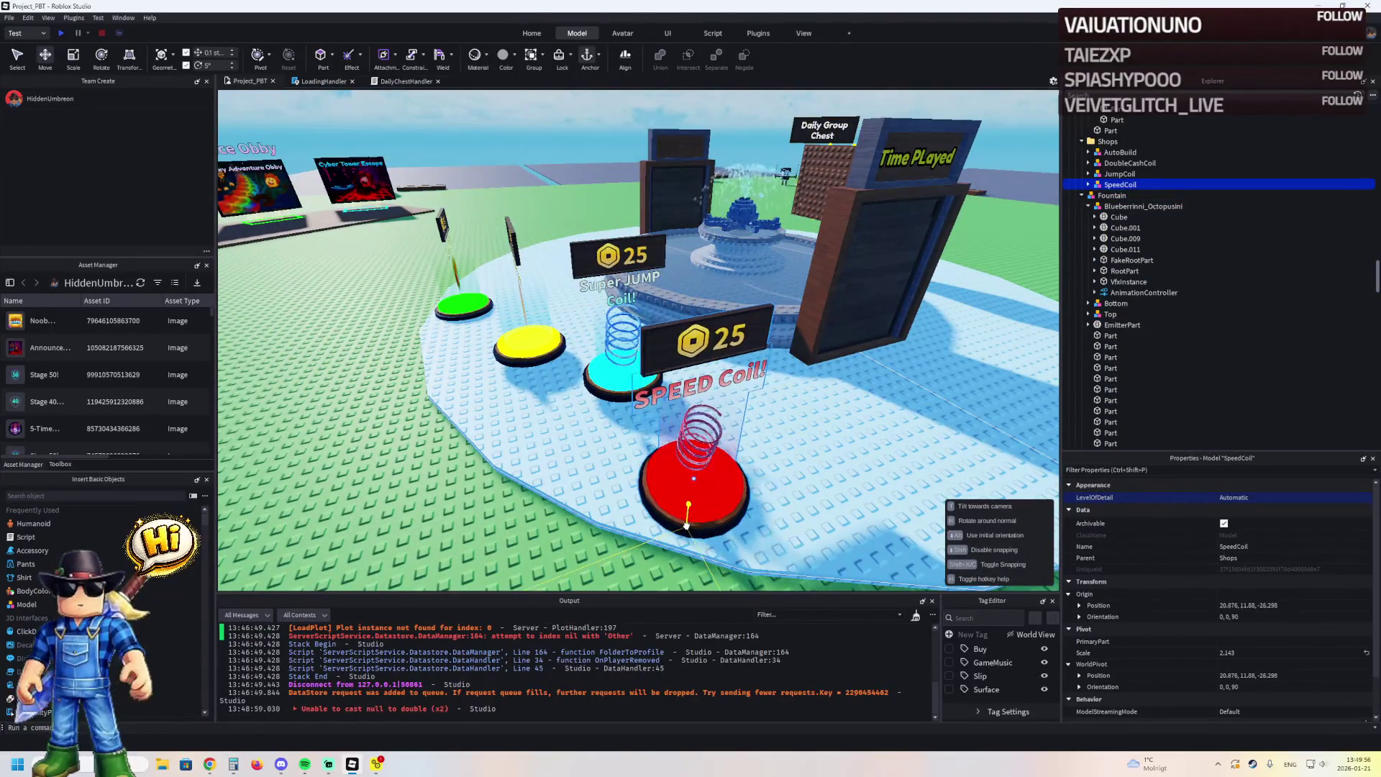
key("a")
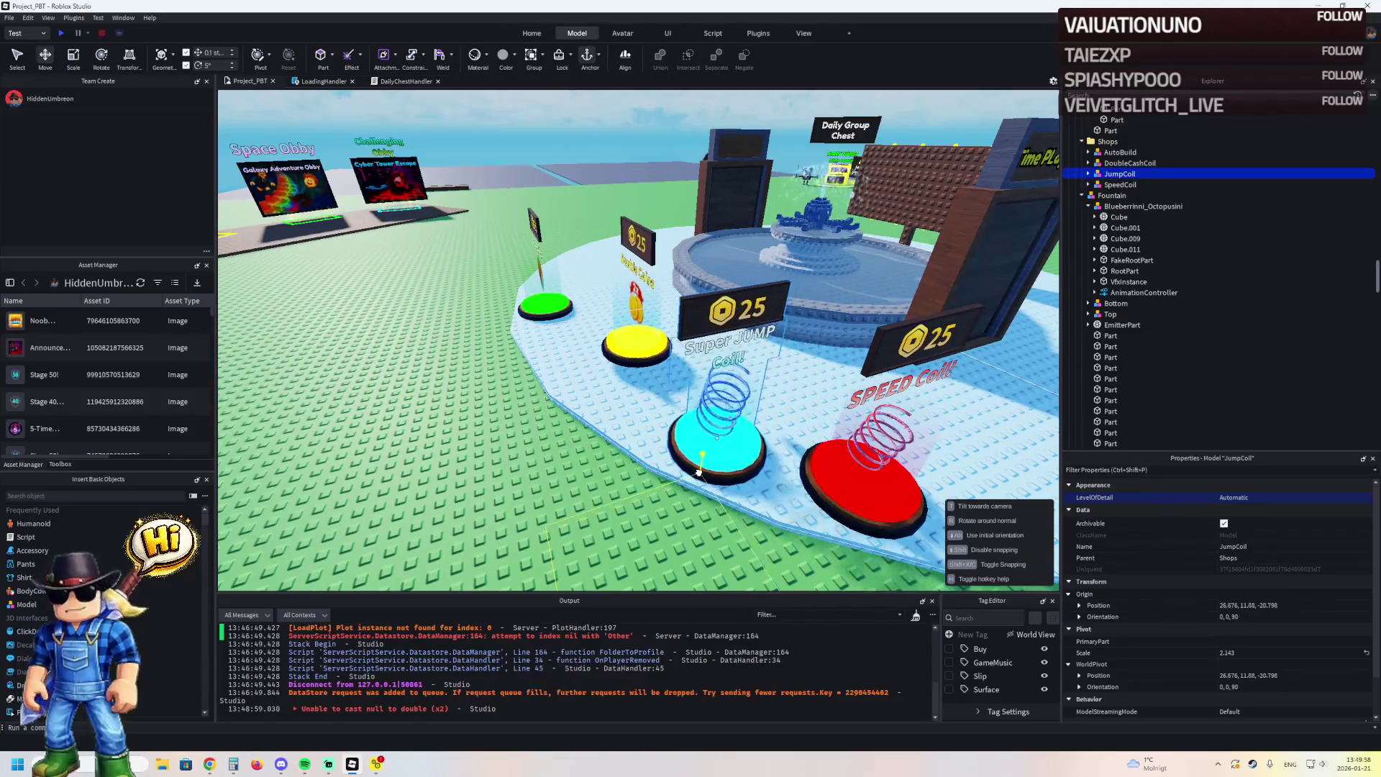
key("a")
left_click(735, 430)
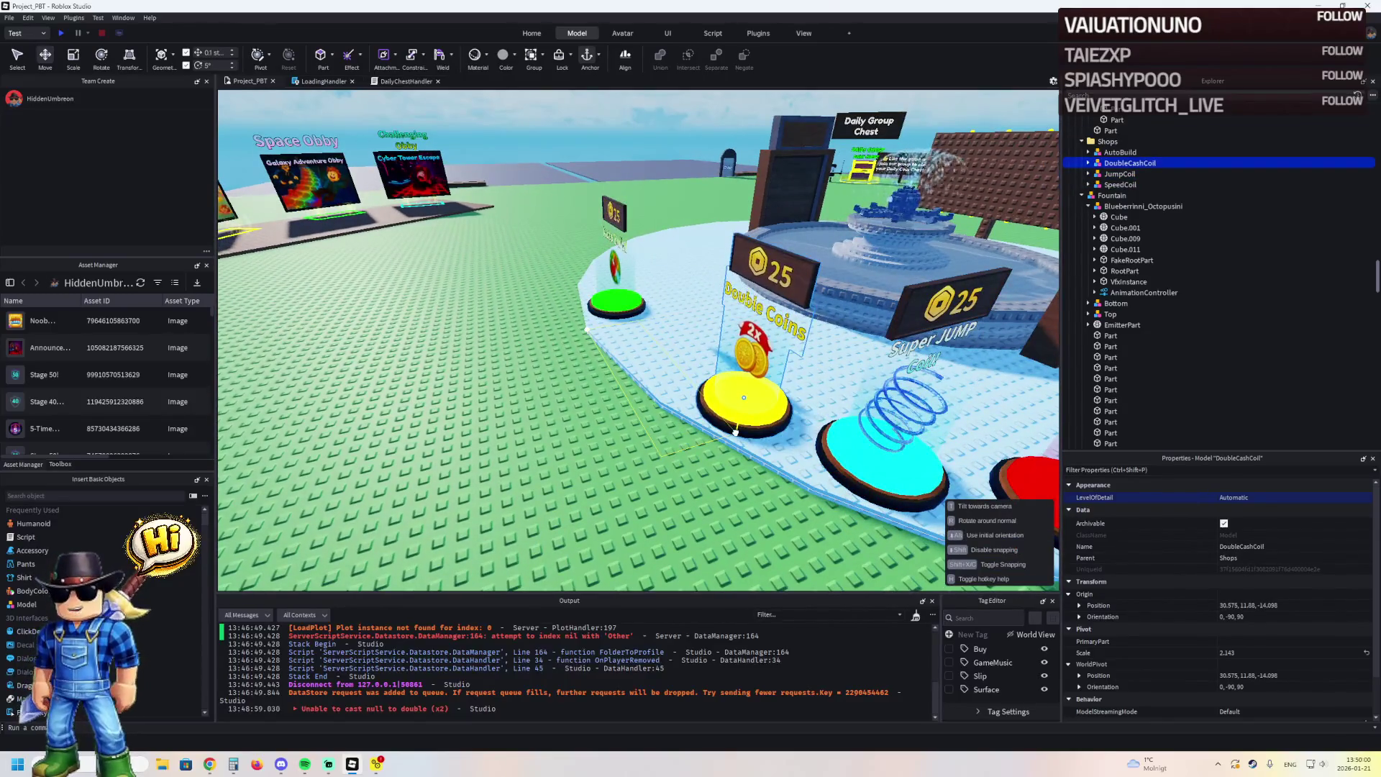
key("a")
left_click(722, 496)
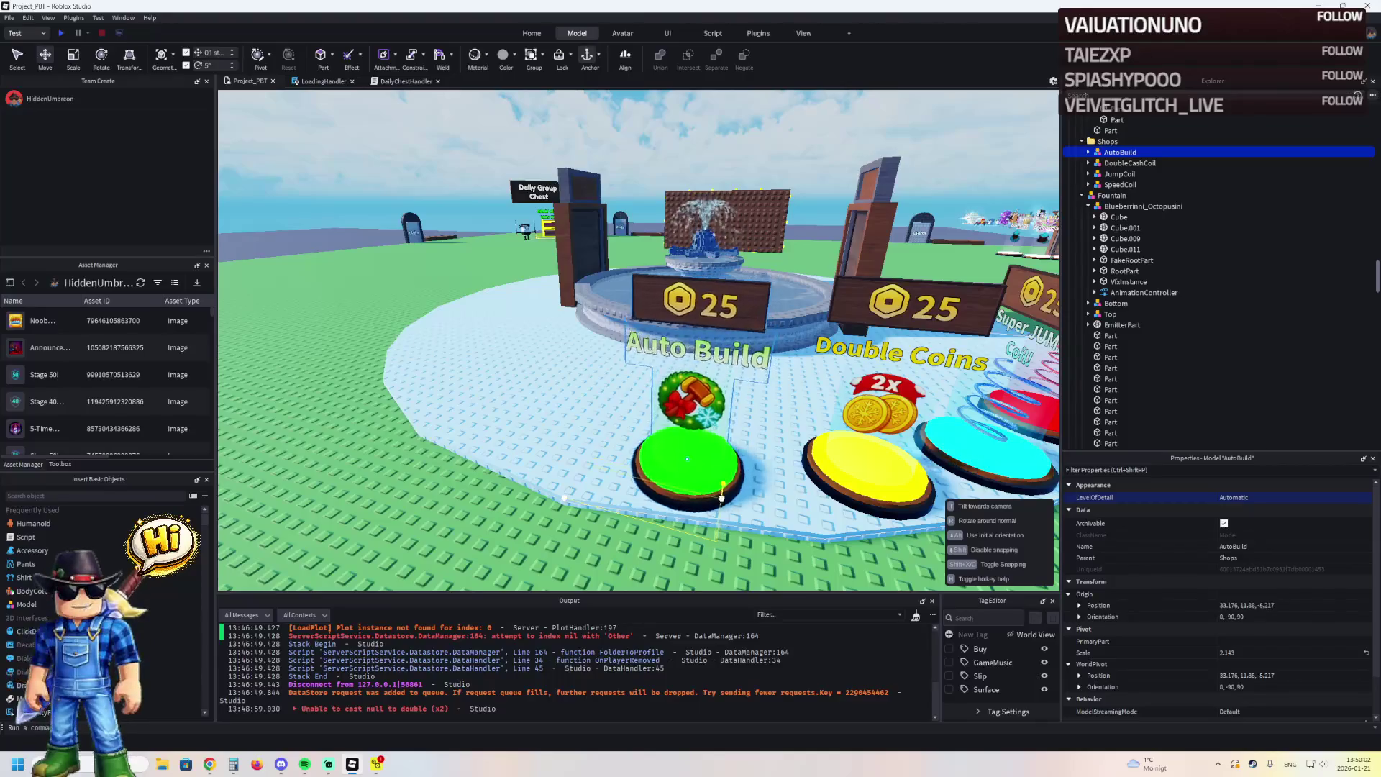
Fly the camera over the fountain toward the Daily Group Chest, then start a playtest with F5
key("d")
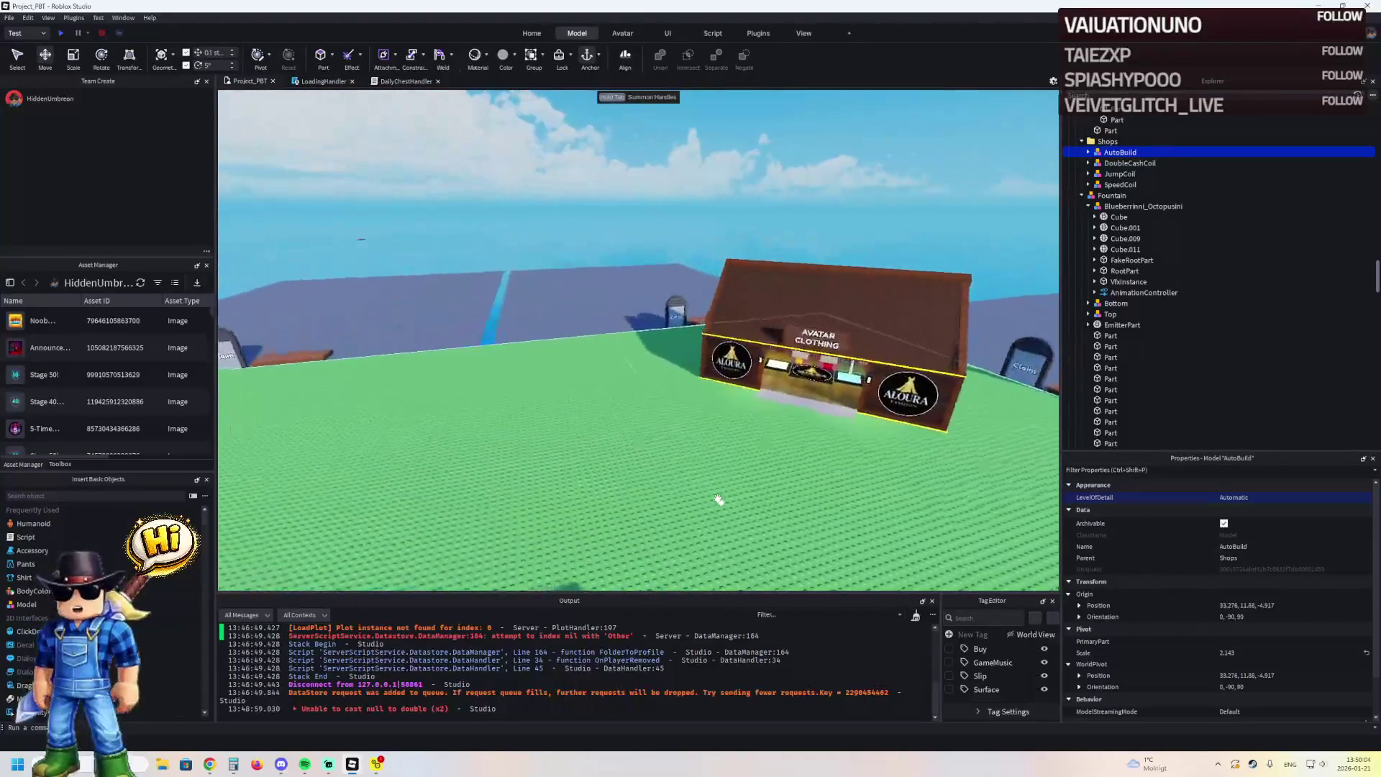
key("a")
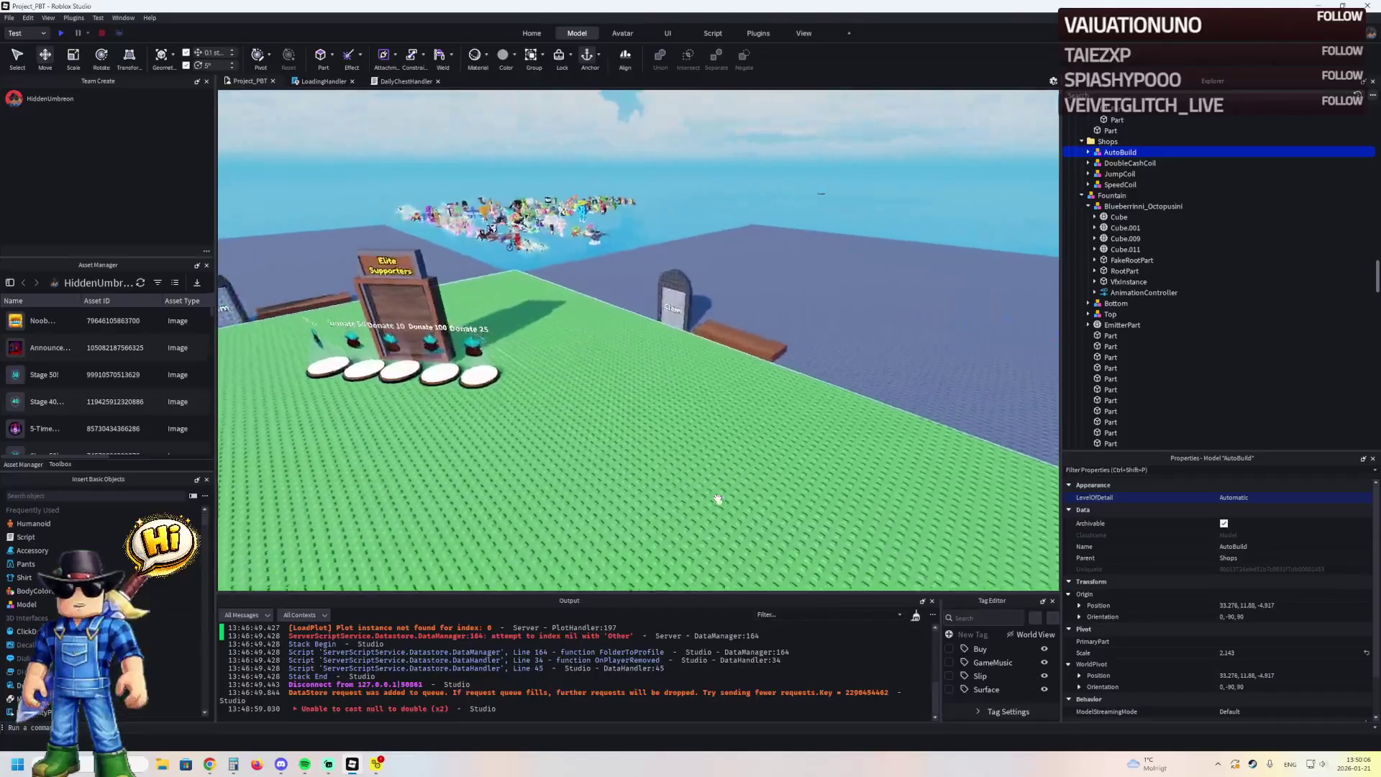
key("d")
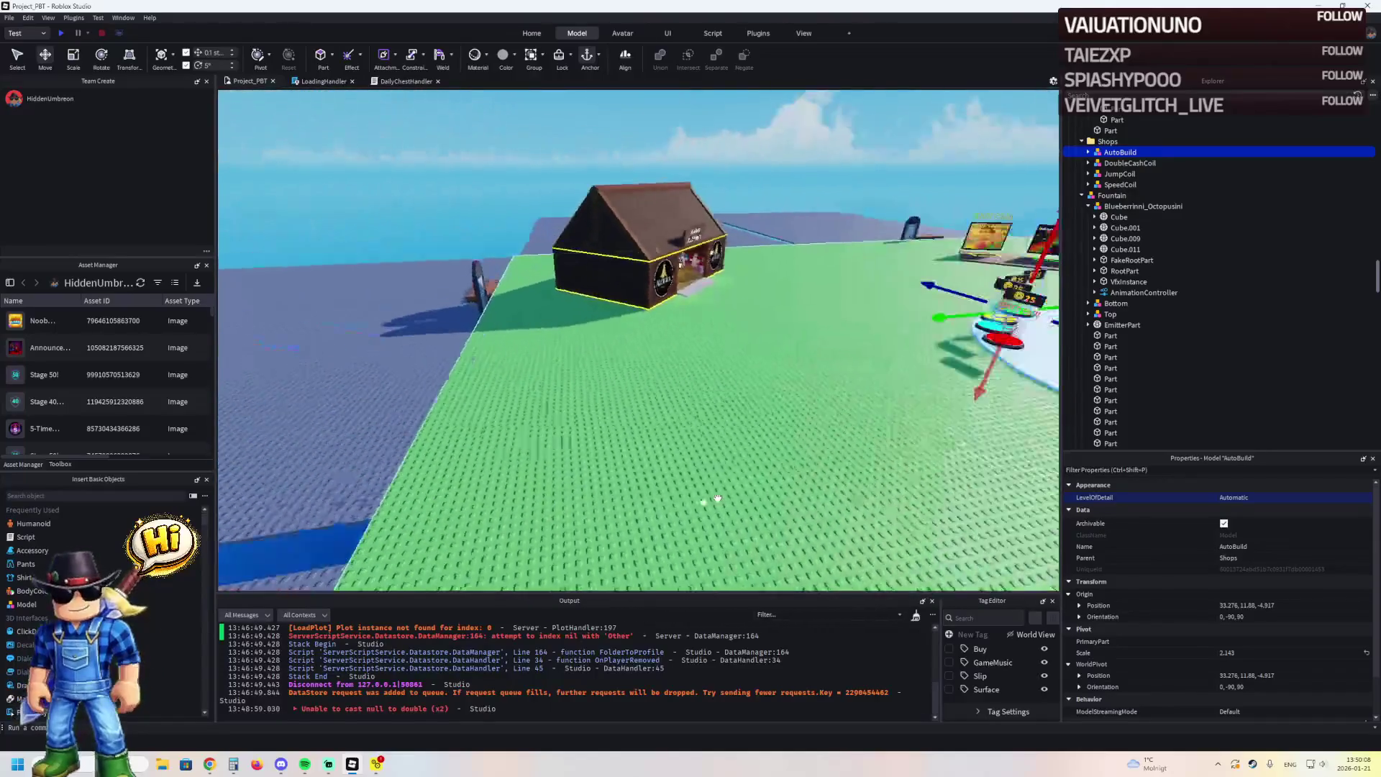
key("s")
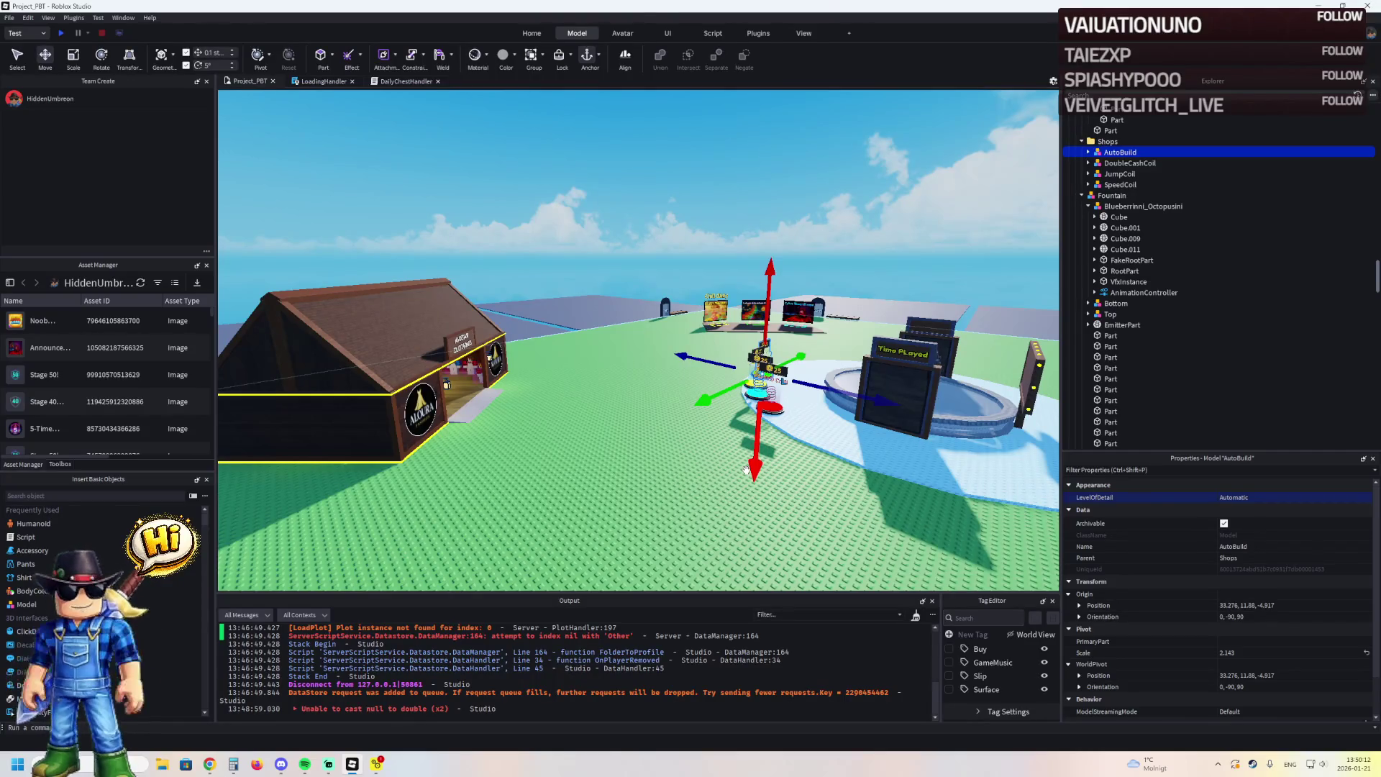
key("w")
key("e")
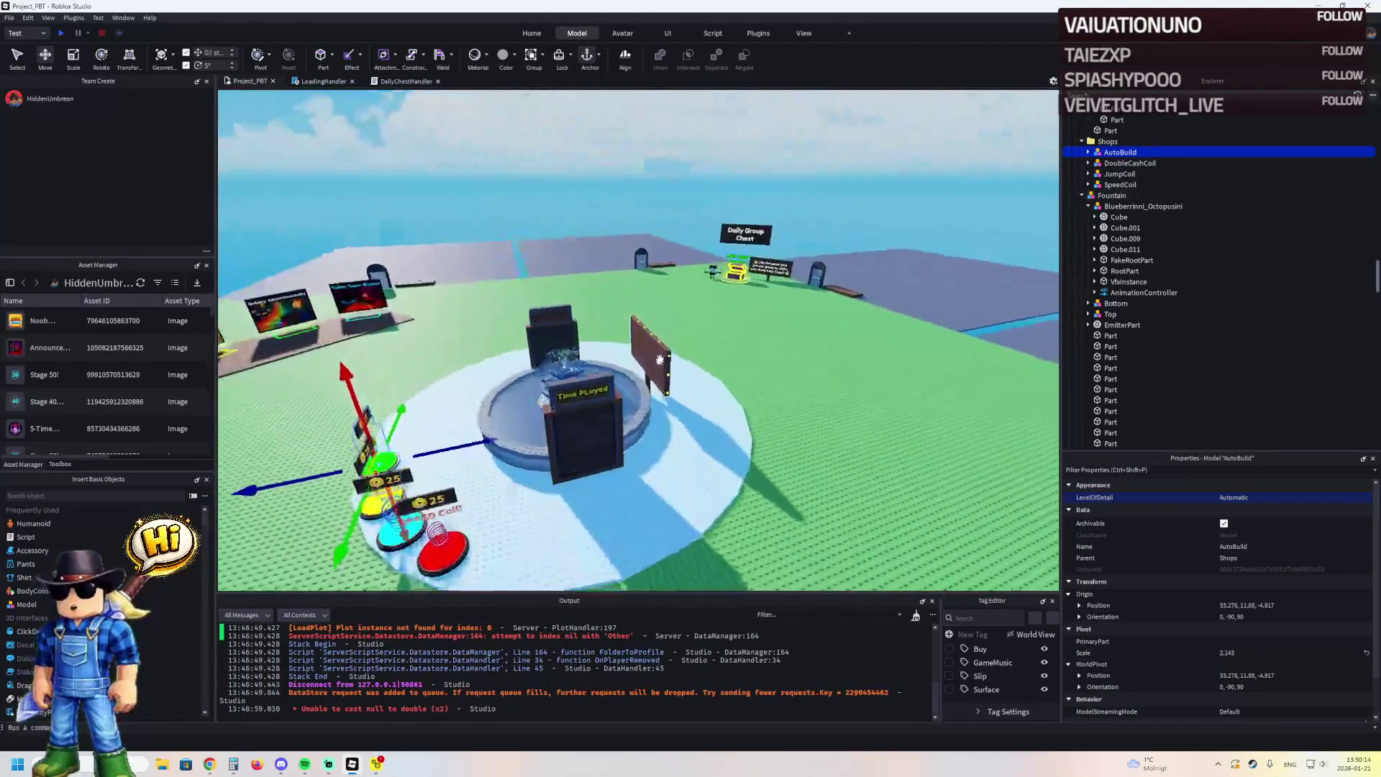
key("w")
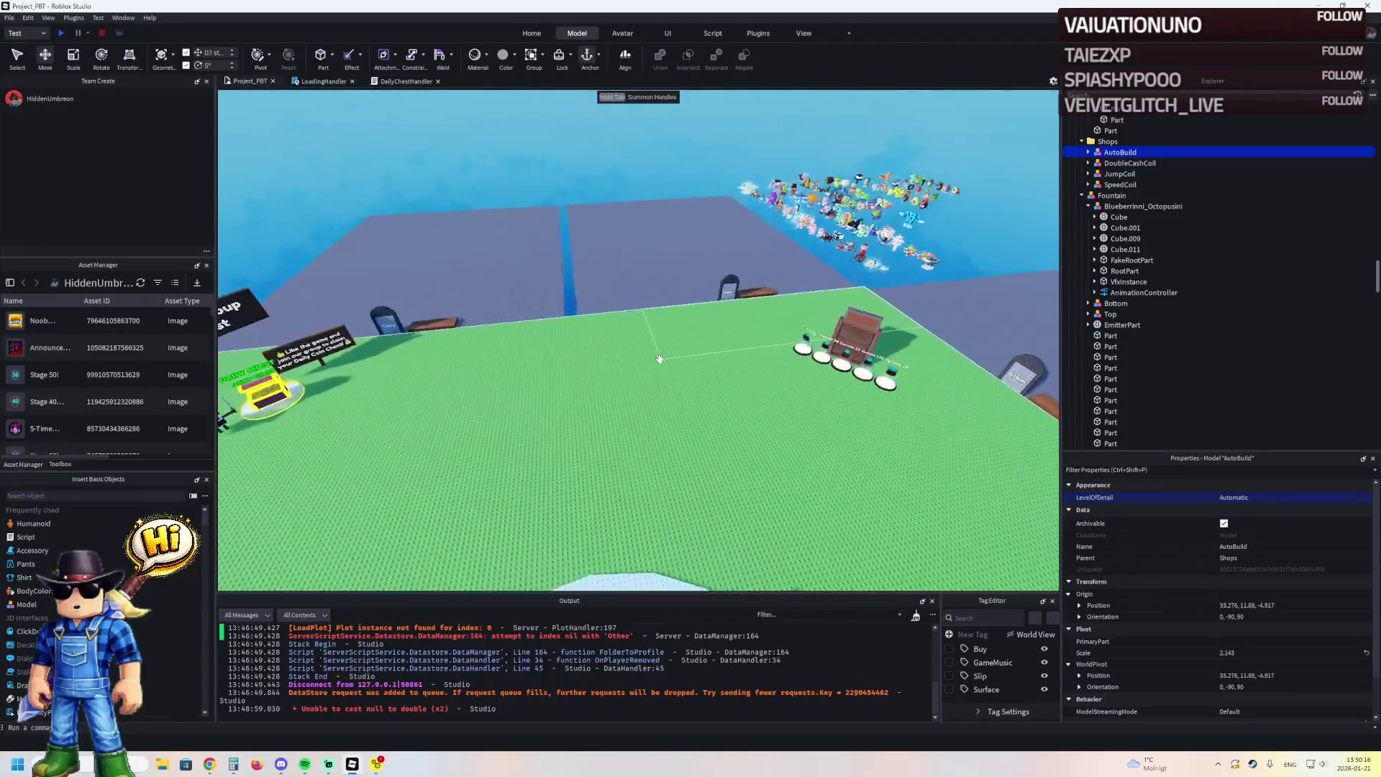
key("F5")
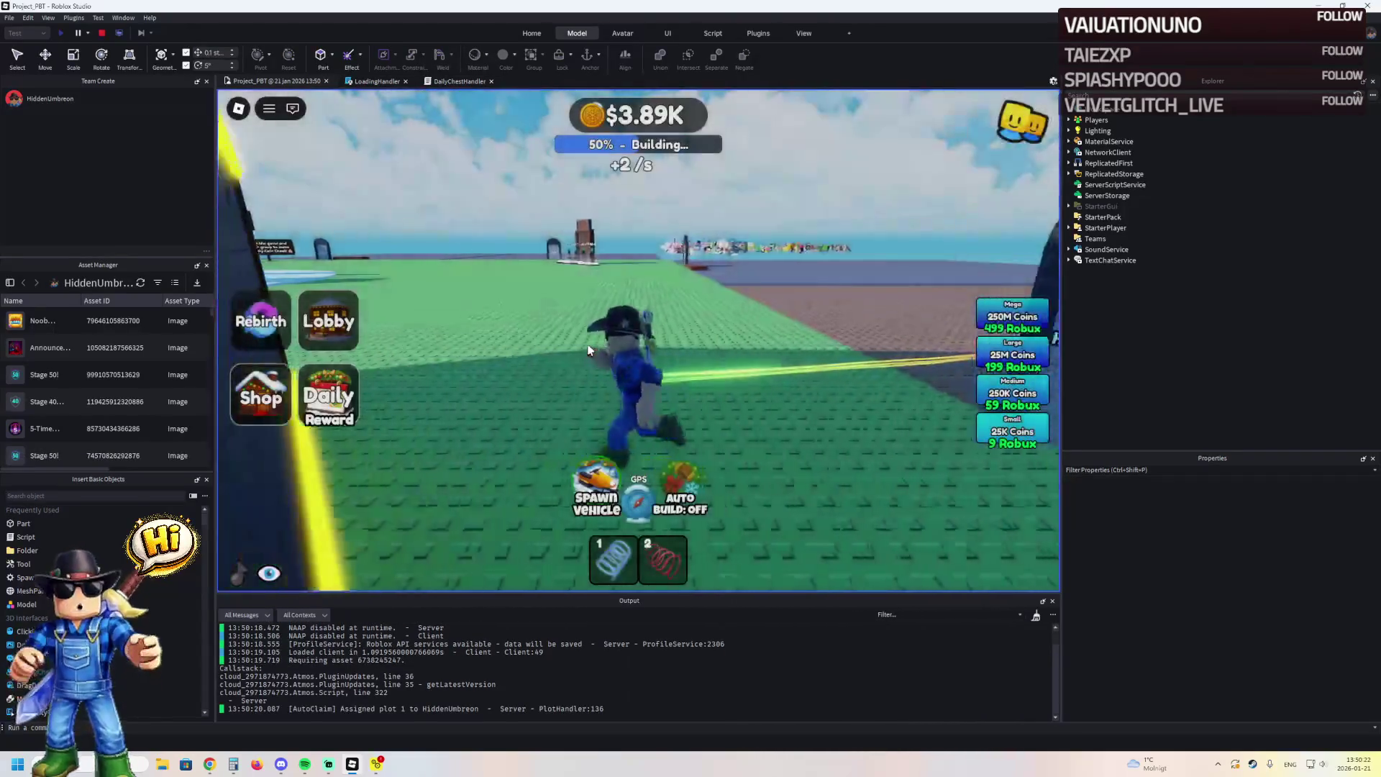
Run the avatar across the open baseplate, circling past the Avatar Clothing shop
key("w")
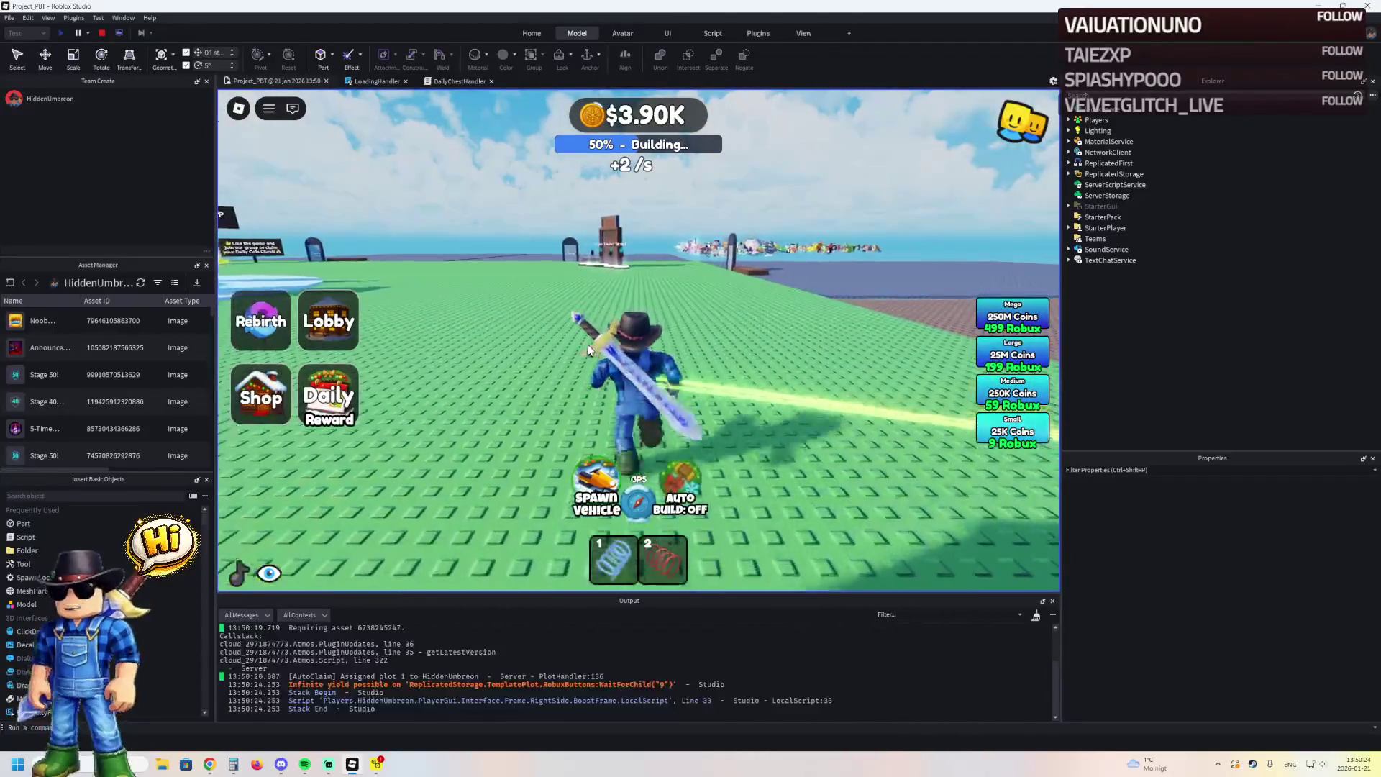
key("w")
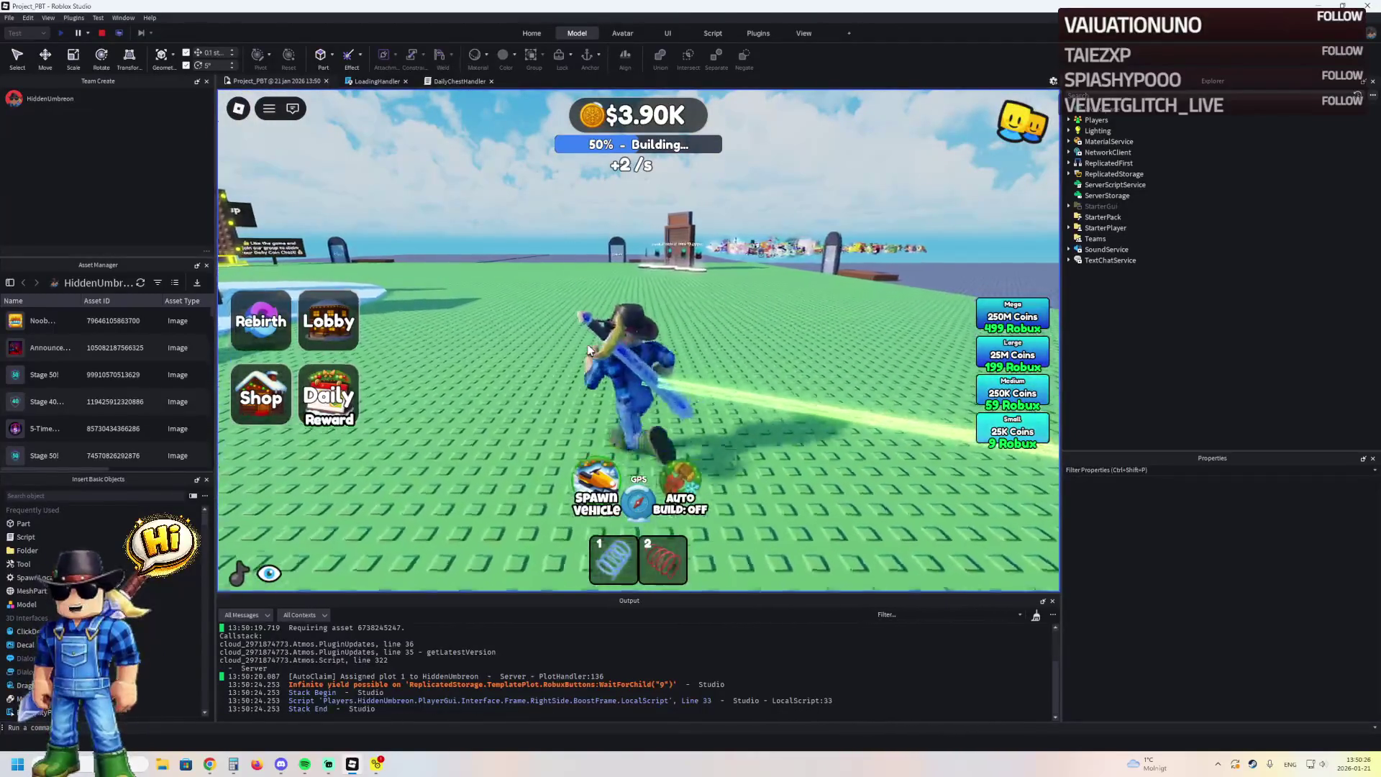
key("w")
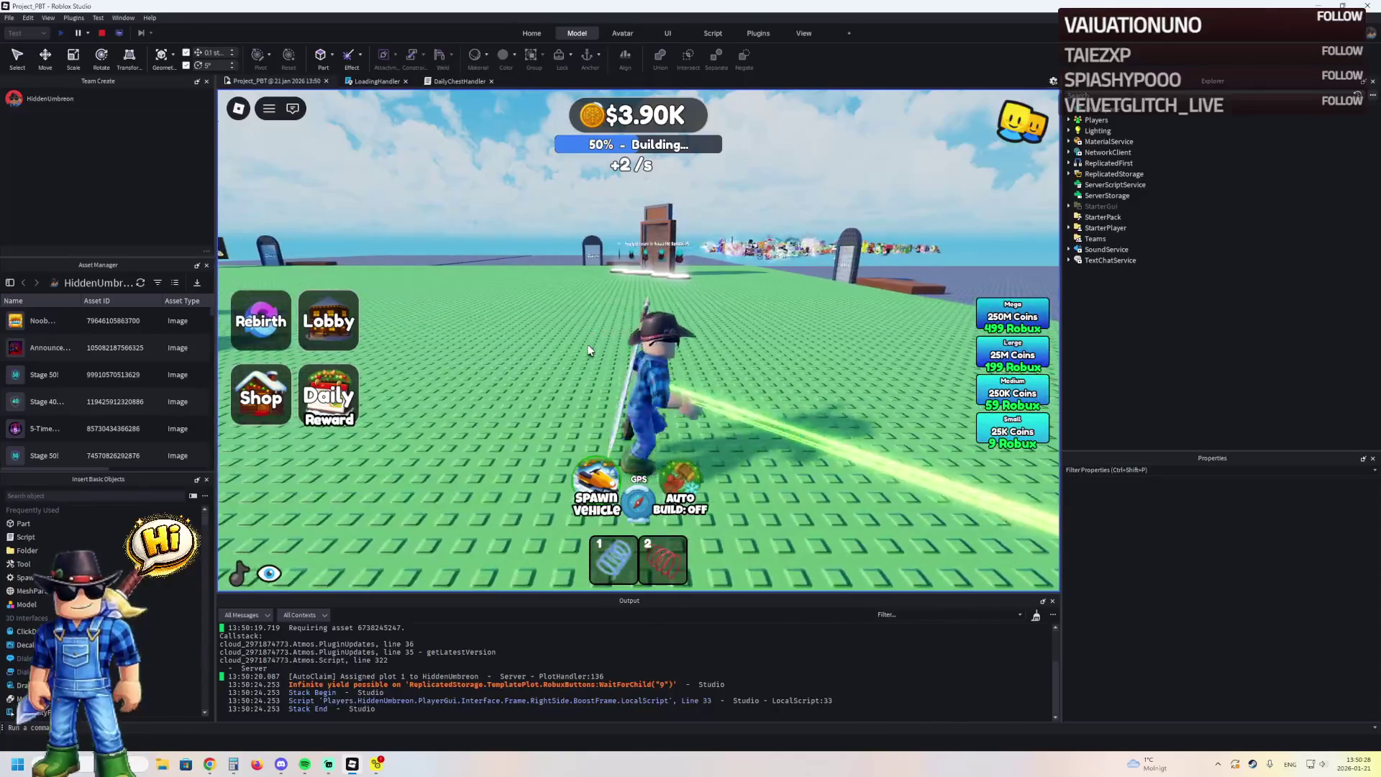
key("a")
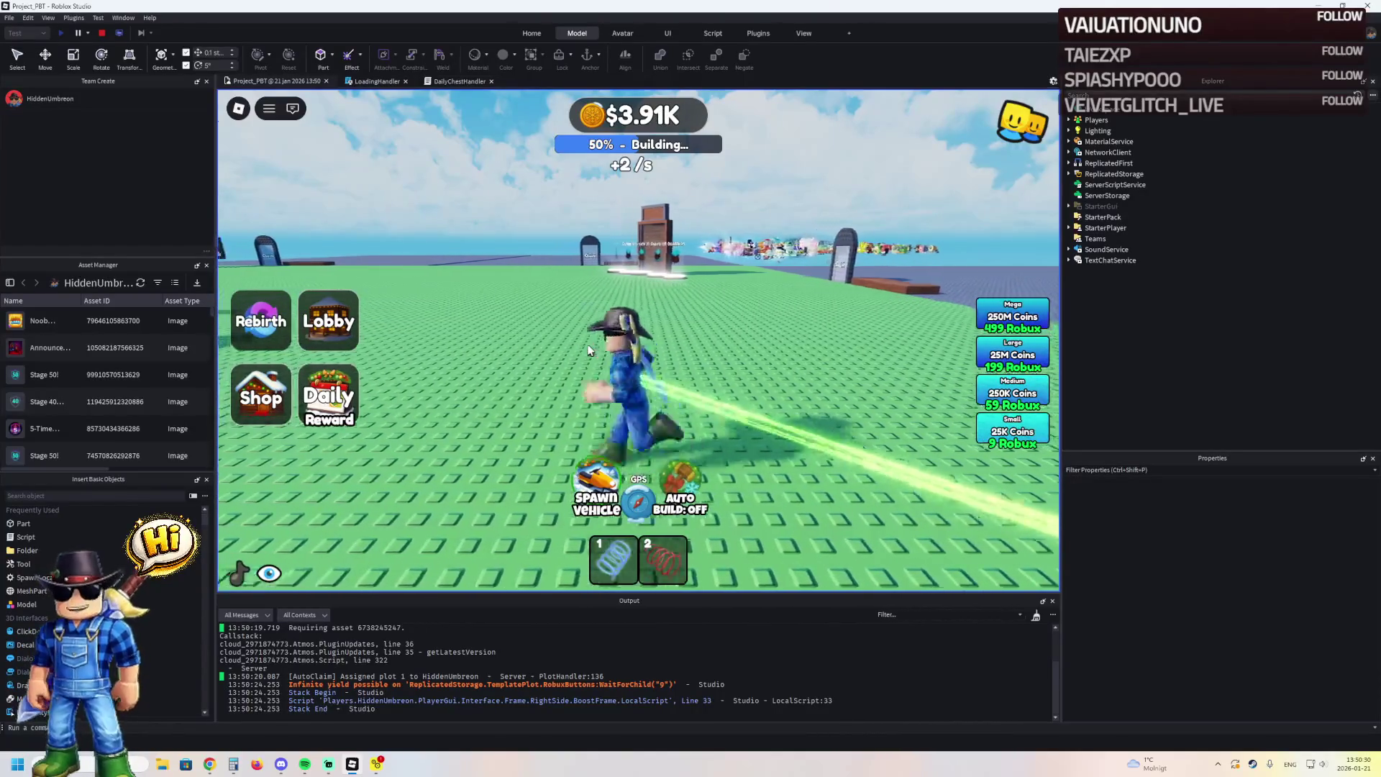
key("d")
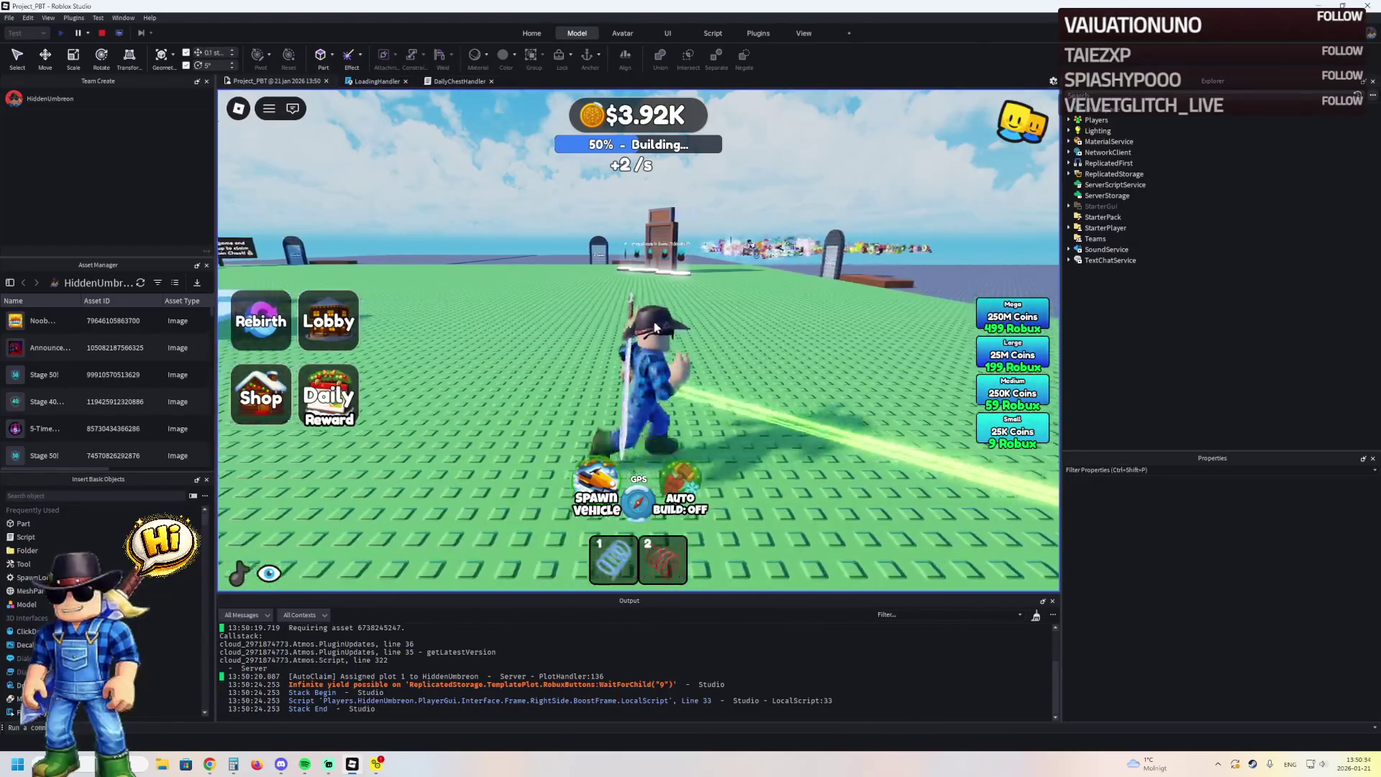
key("w")
key("a")
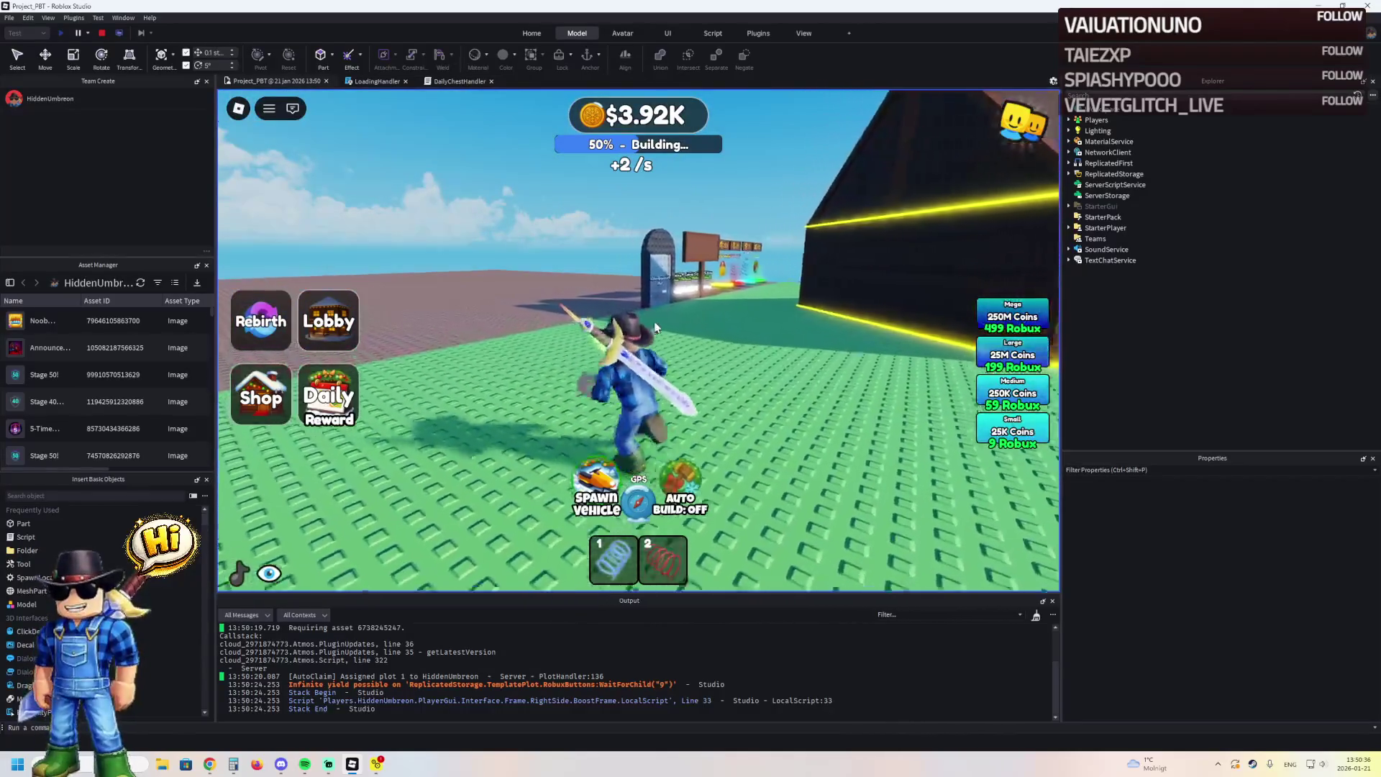
key("a")
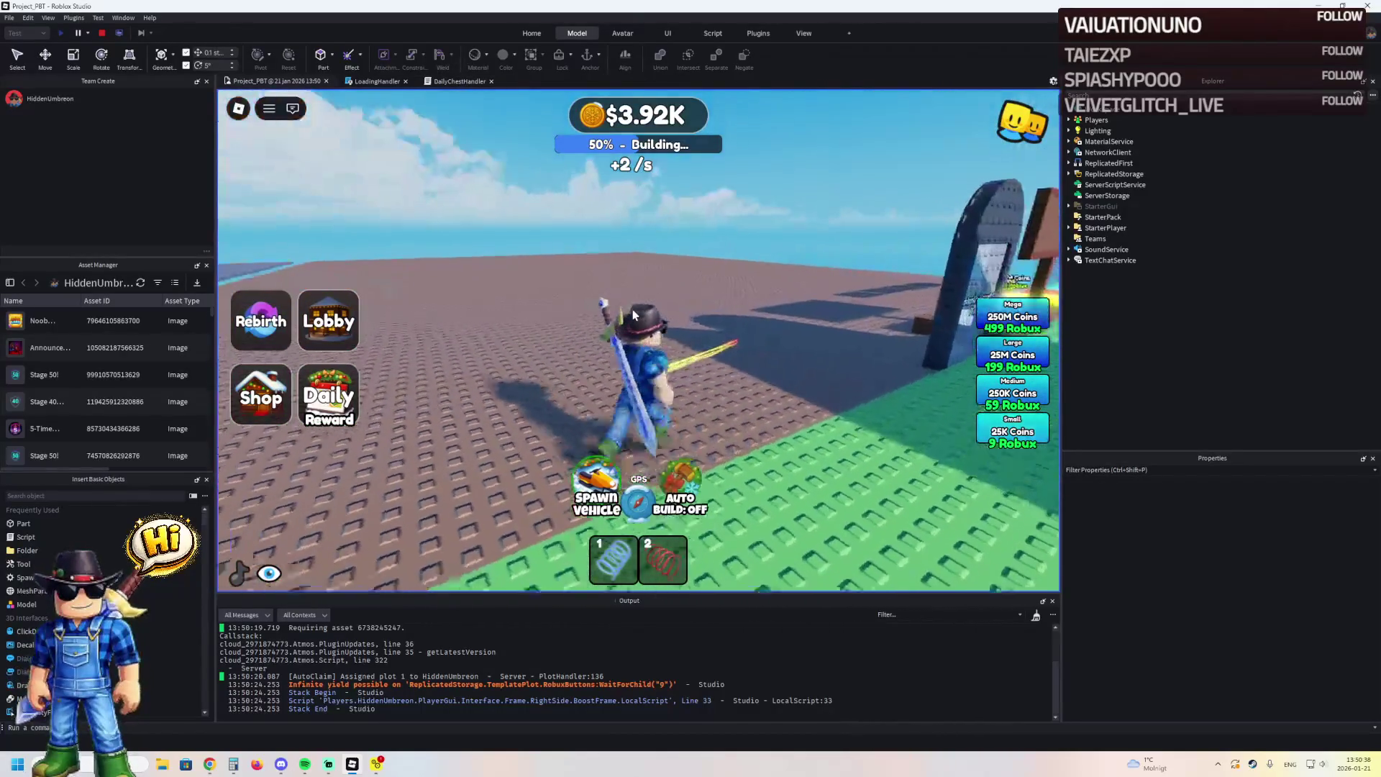
key("a")
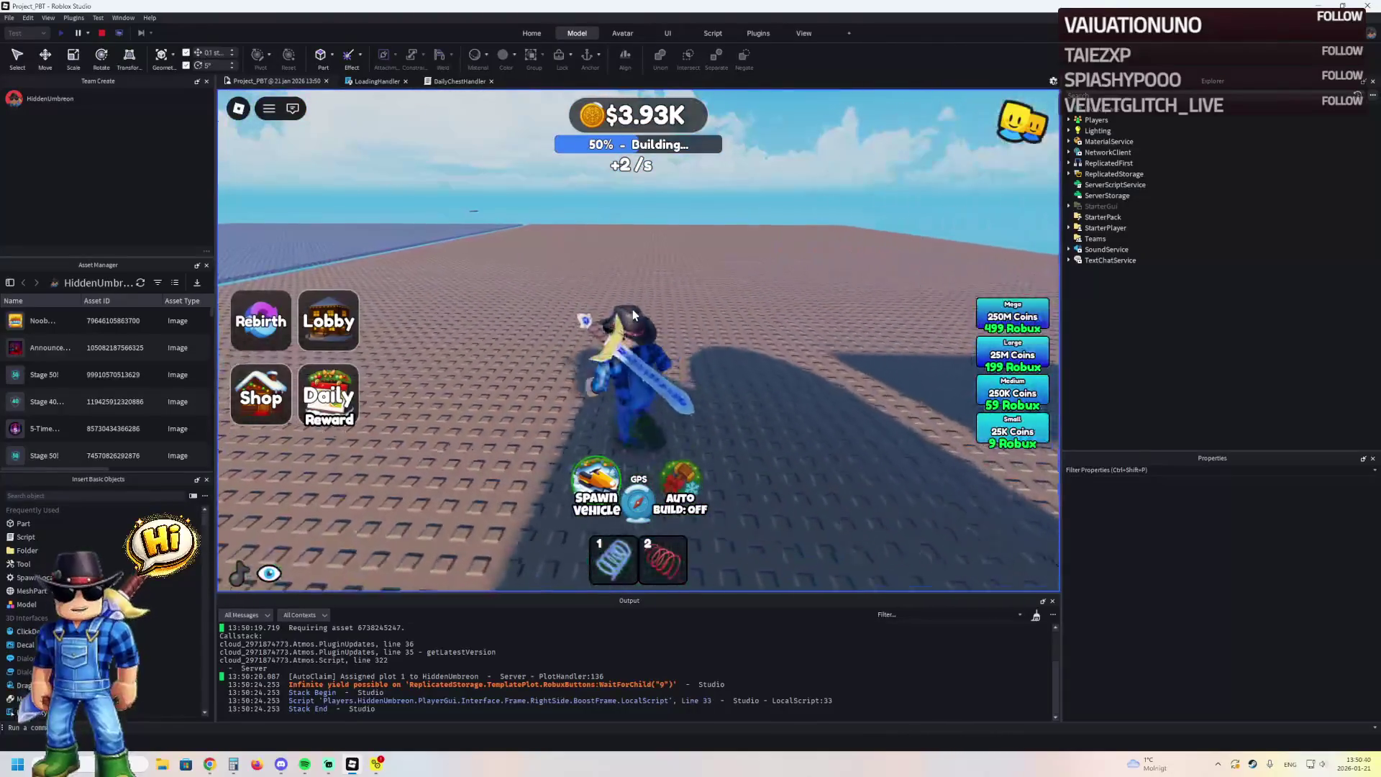
key("a")
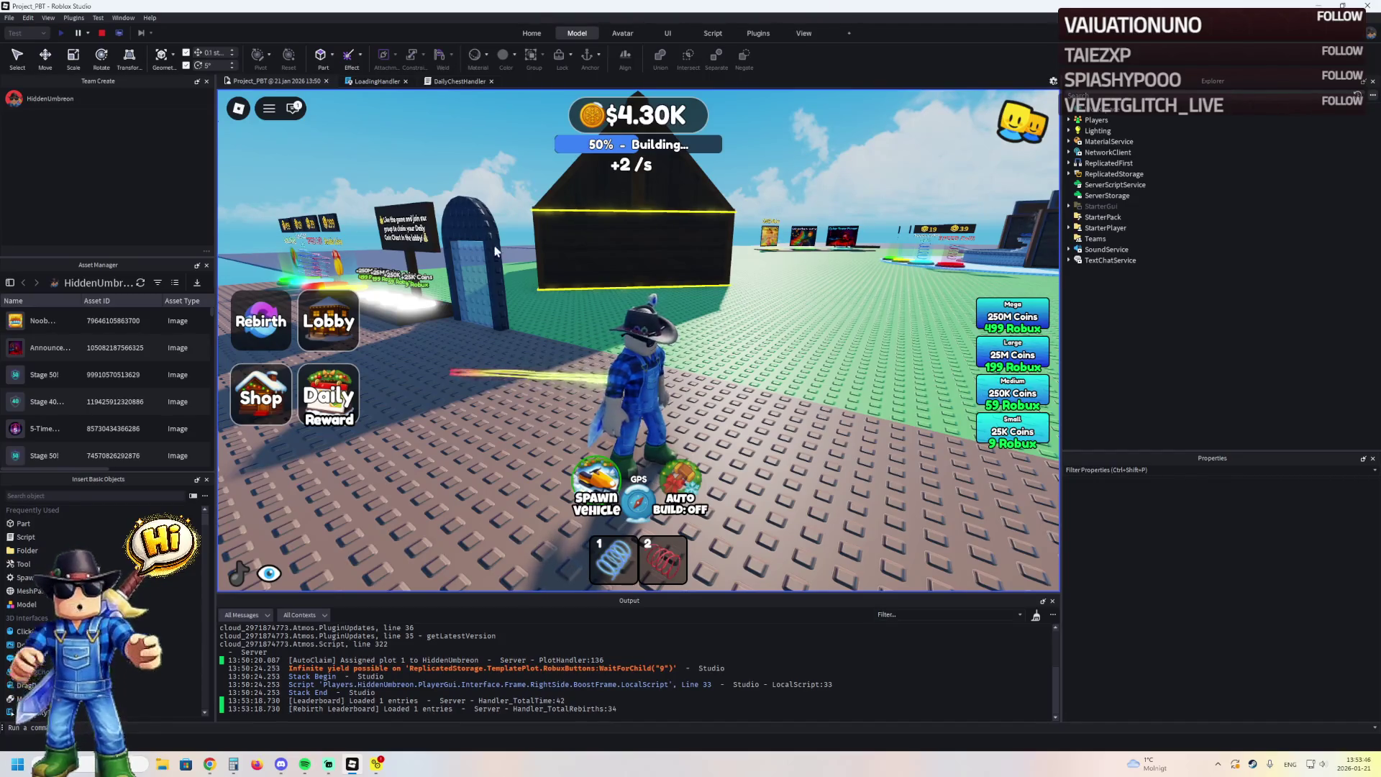
Run the avatar back toward the portal and face the lobby past the black building
key("Right")
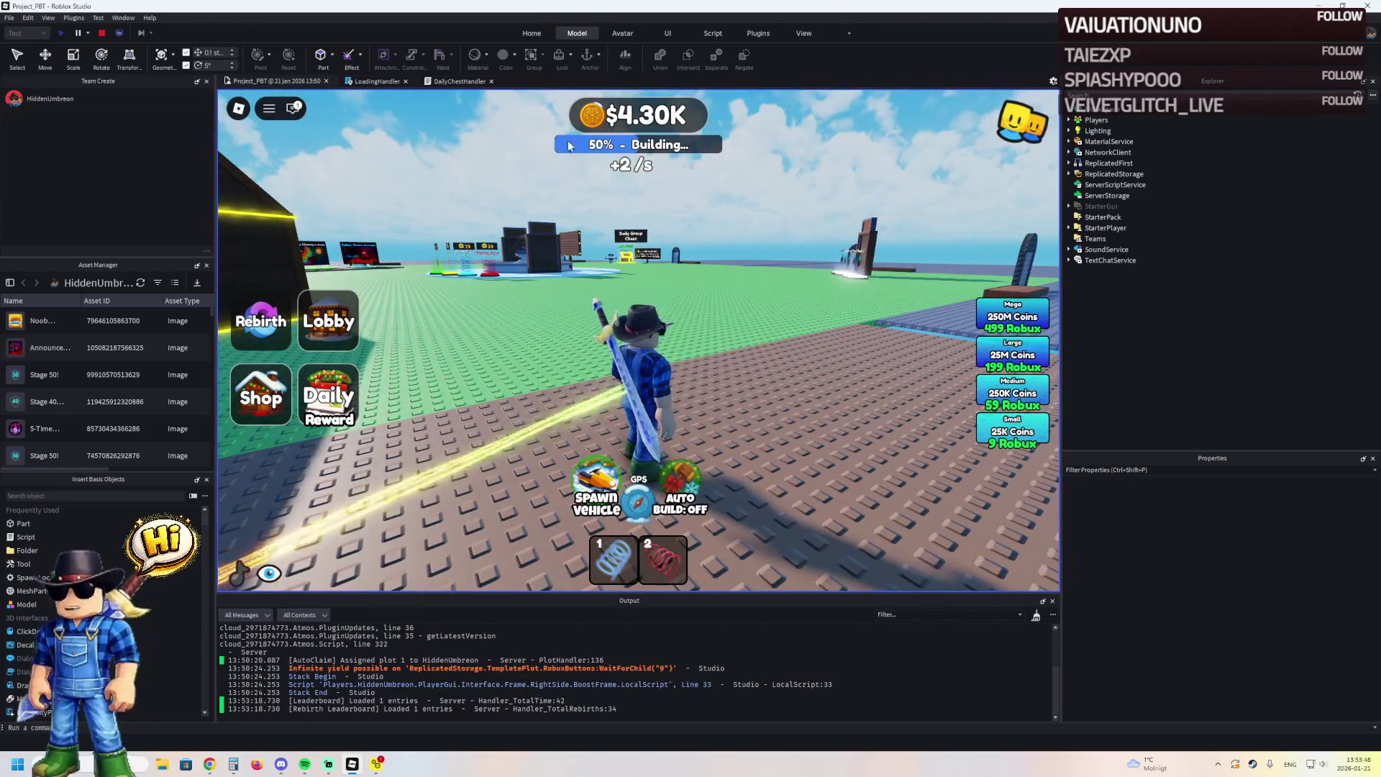
key("Right")
key("w")
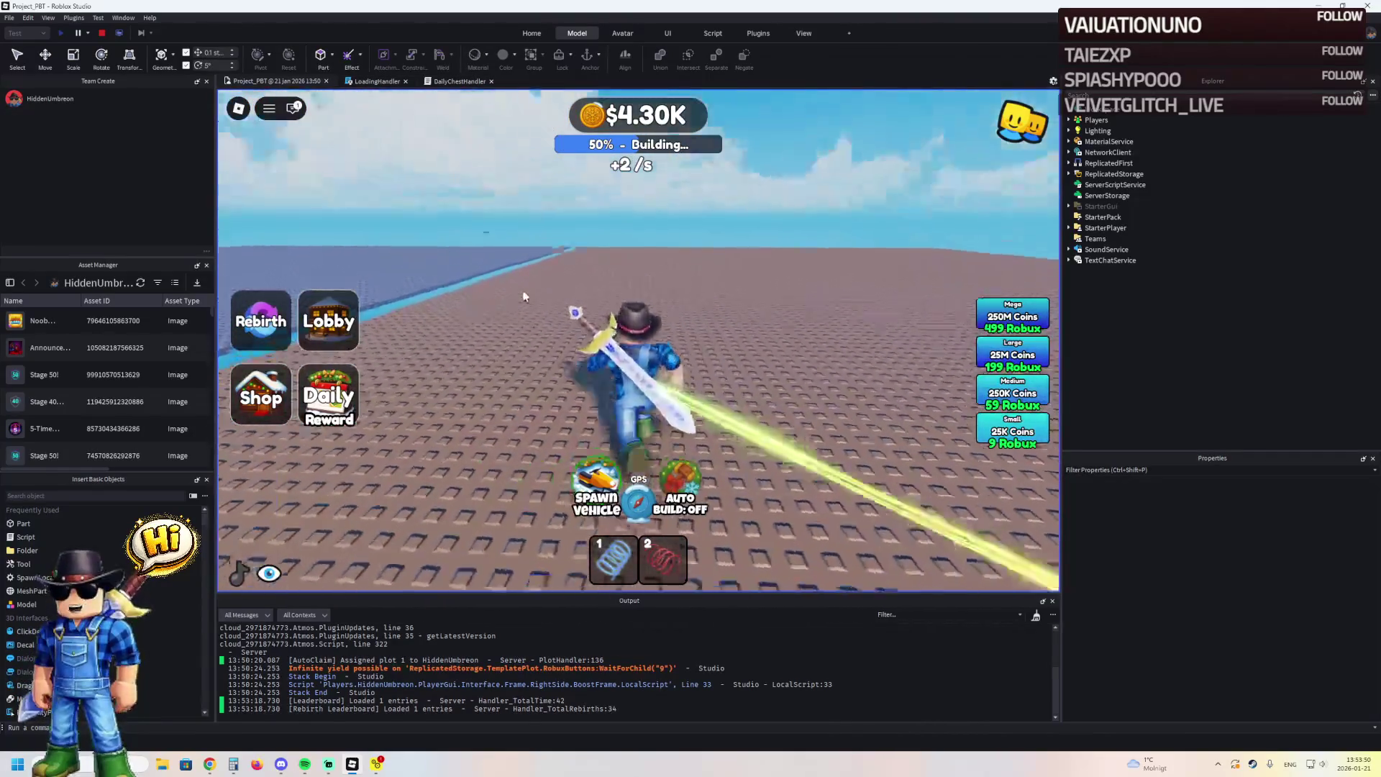
key("Left")
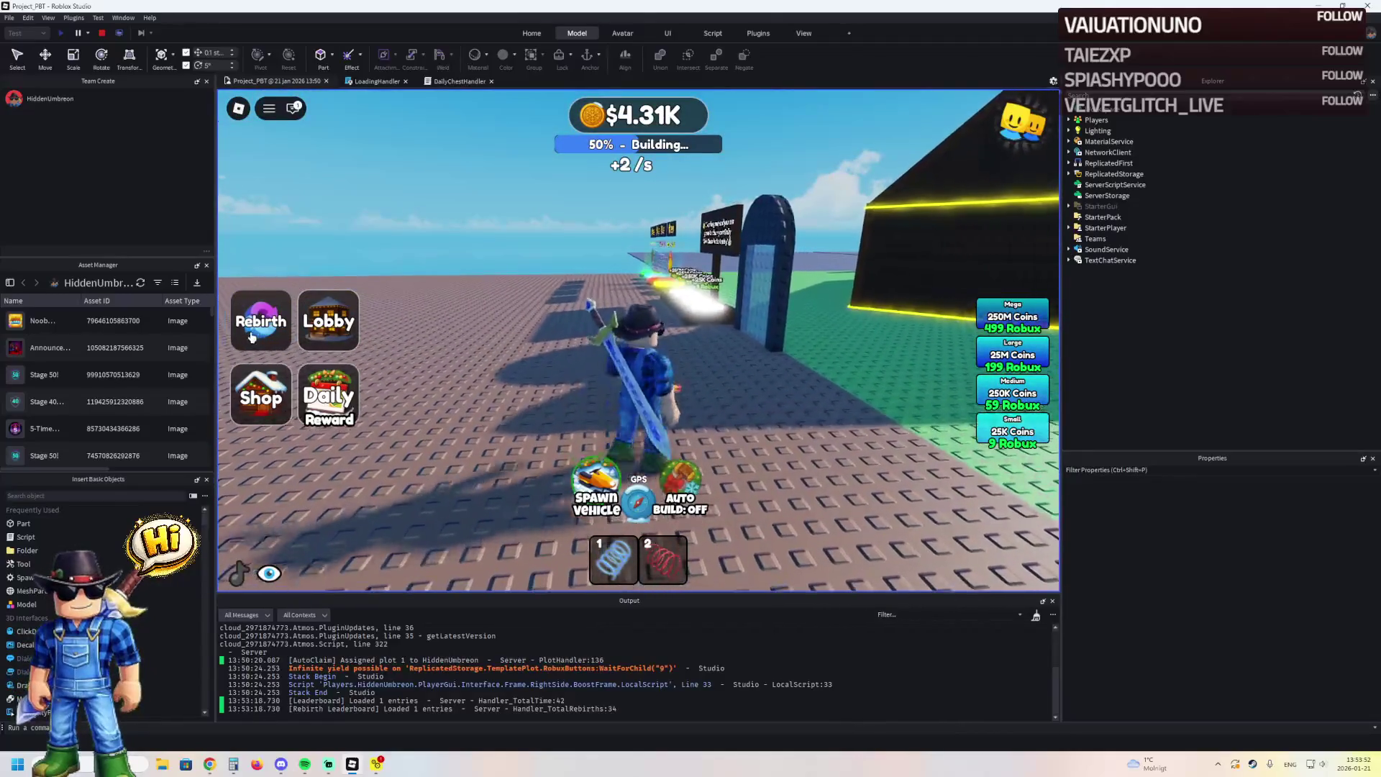
key("d")
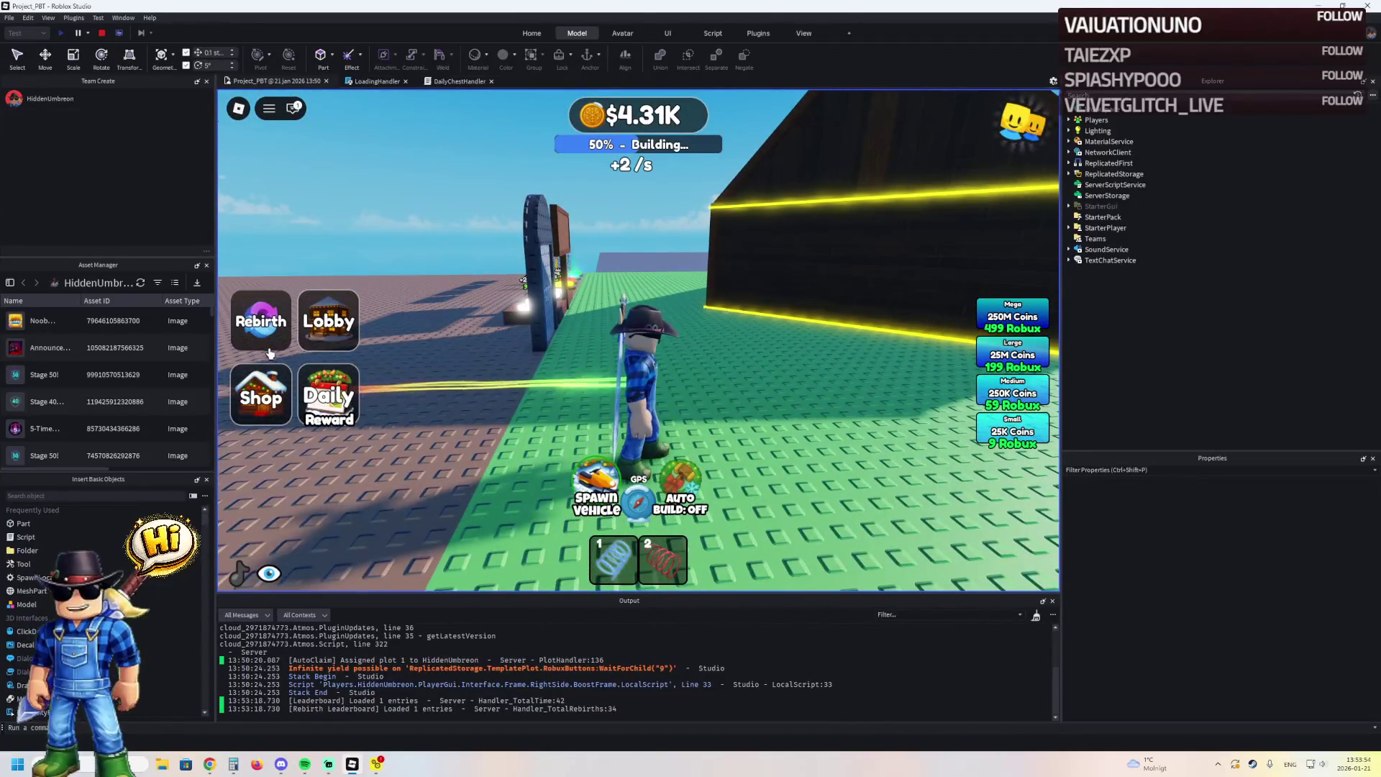
key("Right")
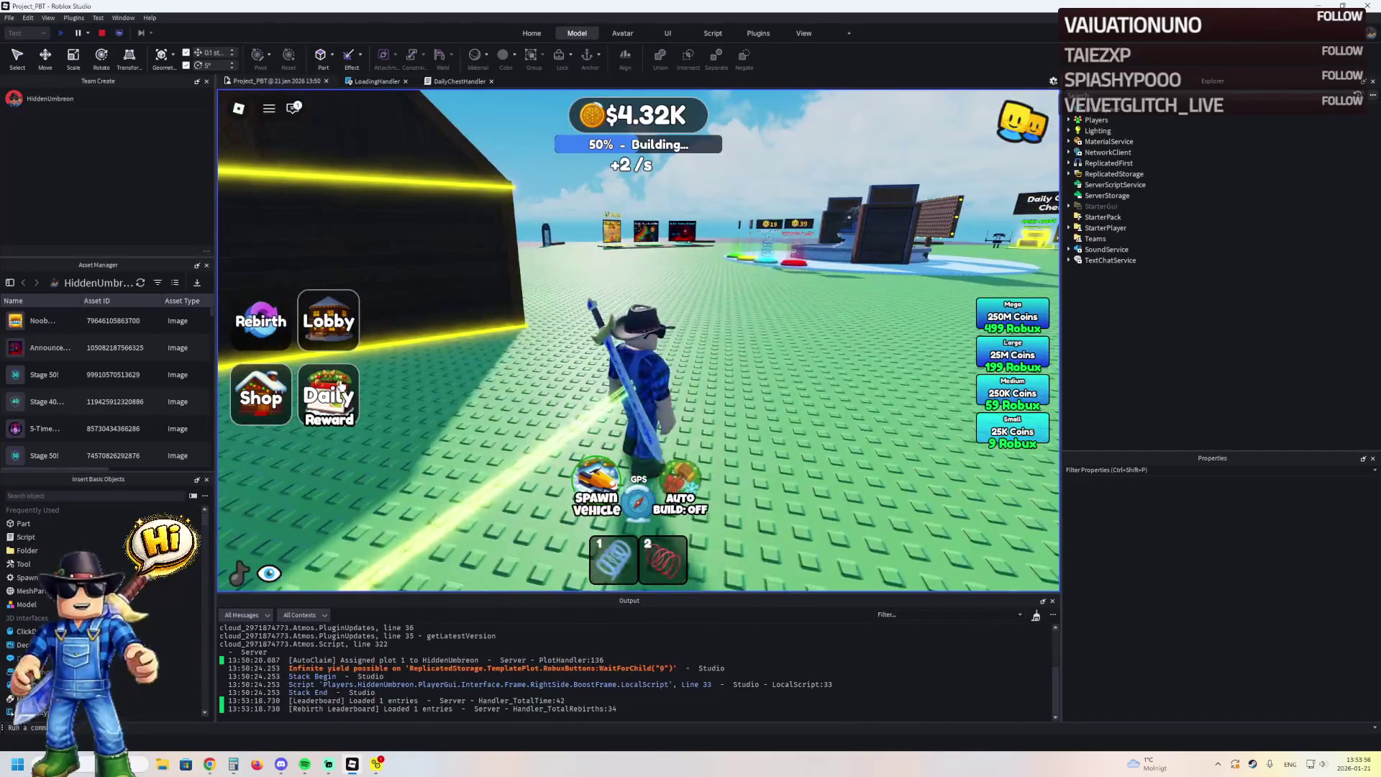
Open and close the Daily Rewards and Shop panels, leaving the Shop's coin packs showing
left_click(331, 392)
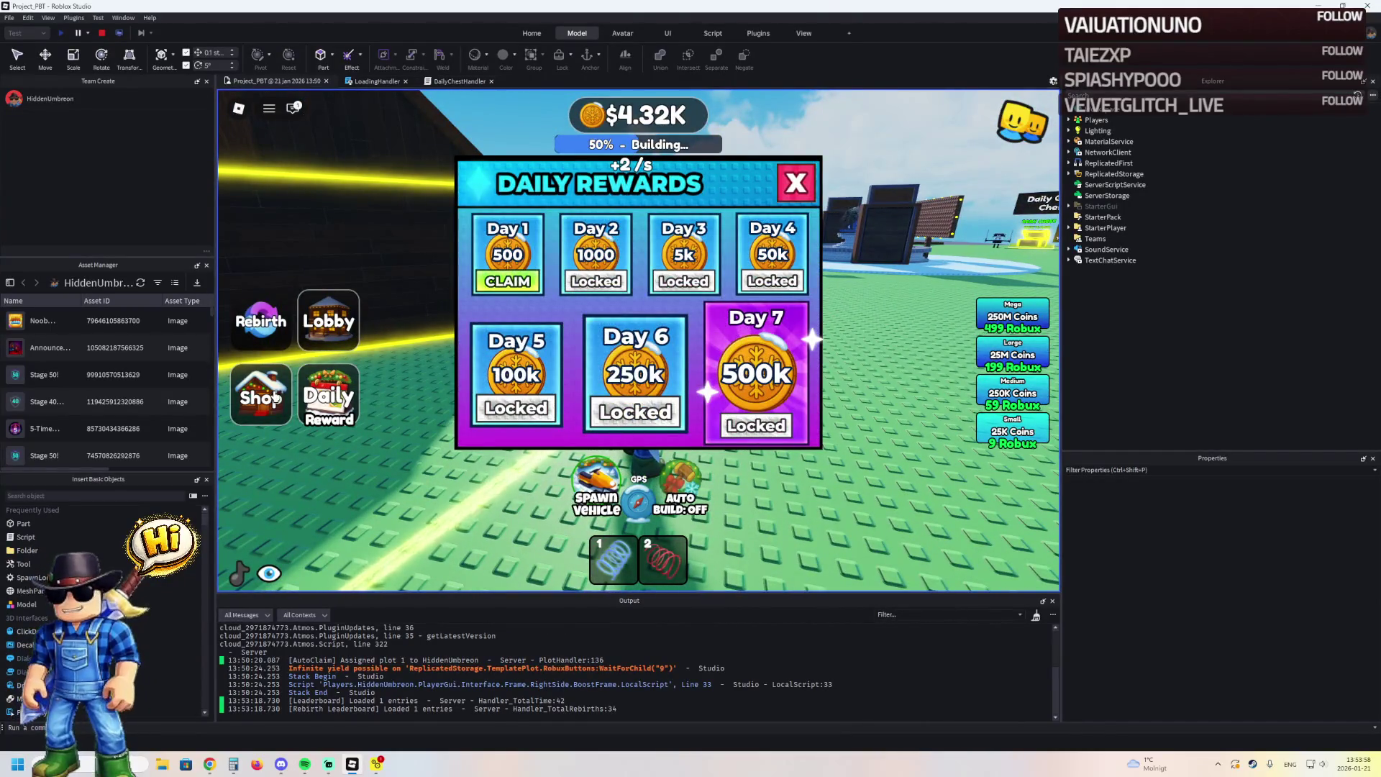
left_click(271, 392)
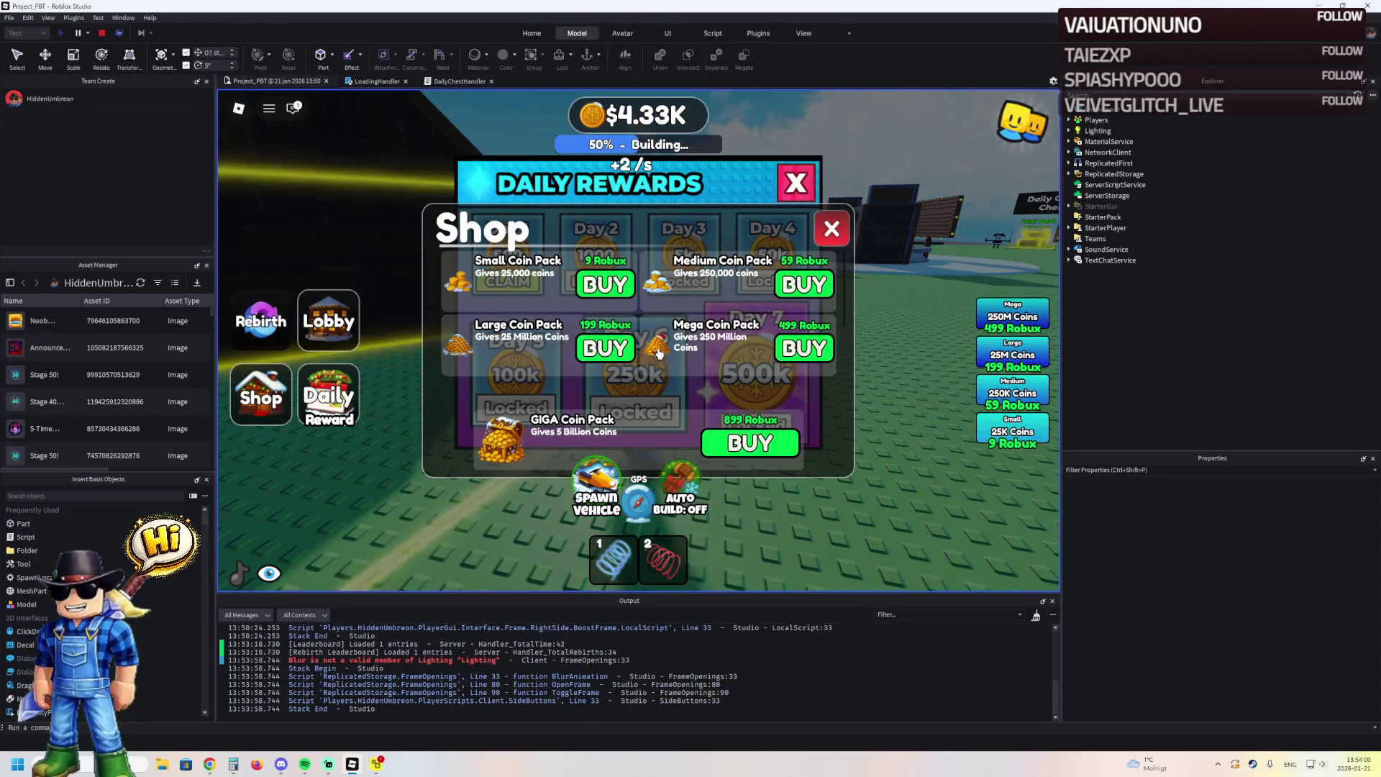
left_click(266, 394)
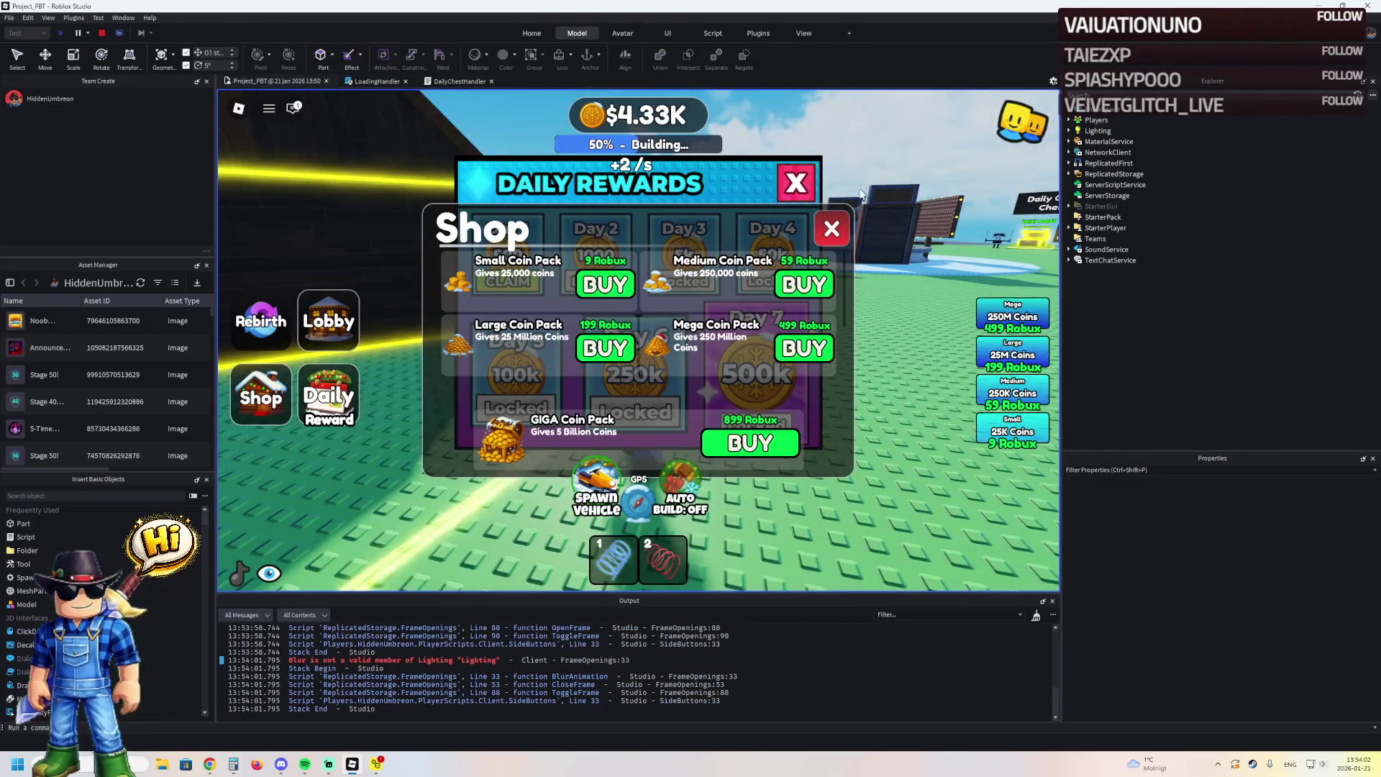
left_click(798, 187)
left_click(830, 228)
left_click(831, 229)
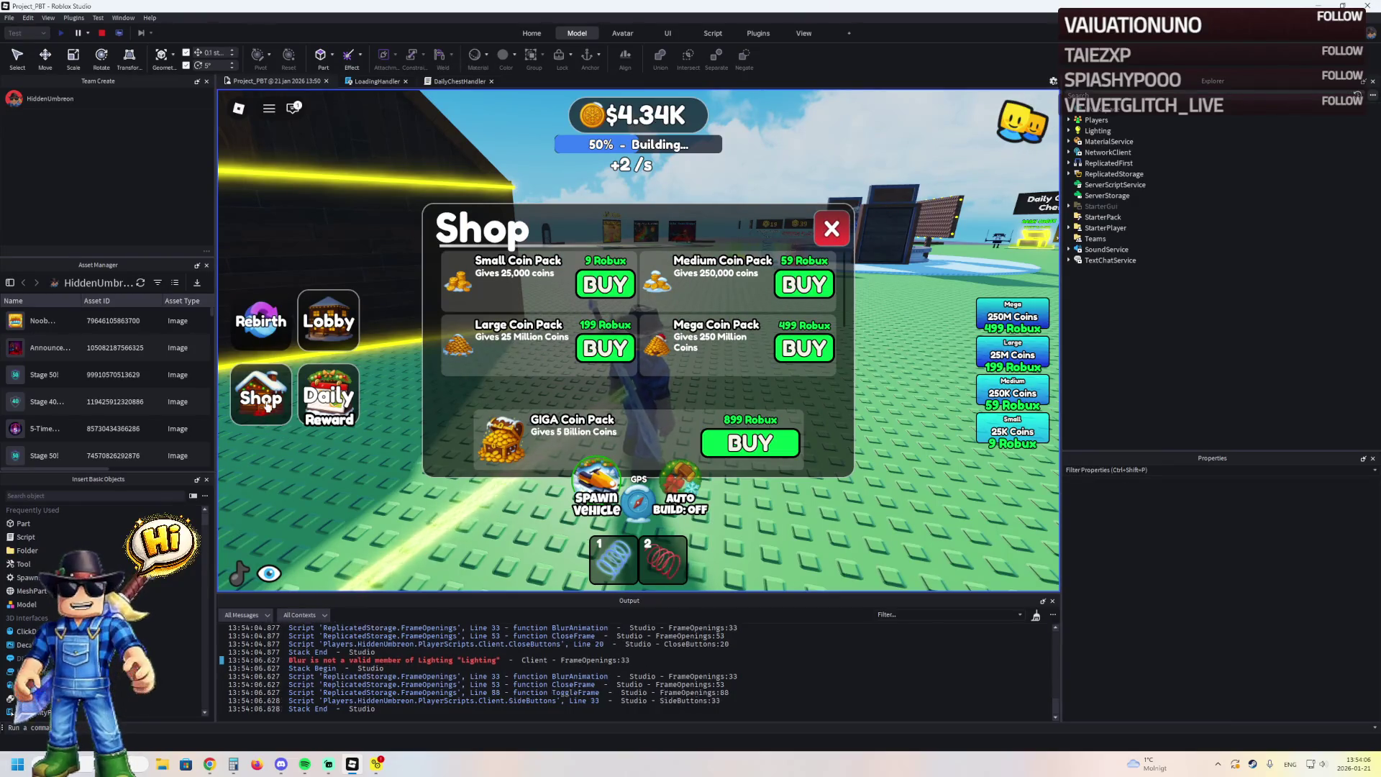
left_click(320, 399)
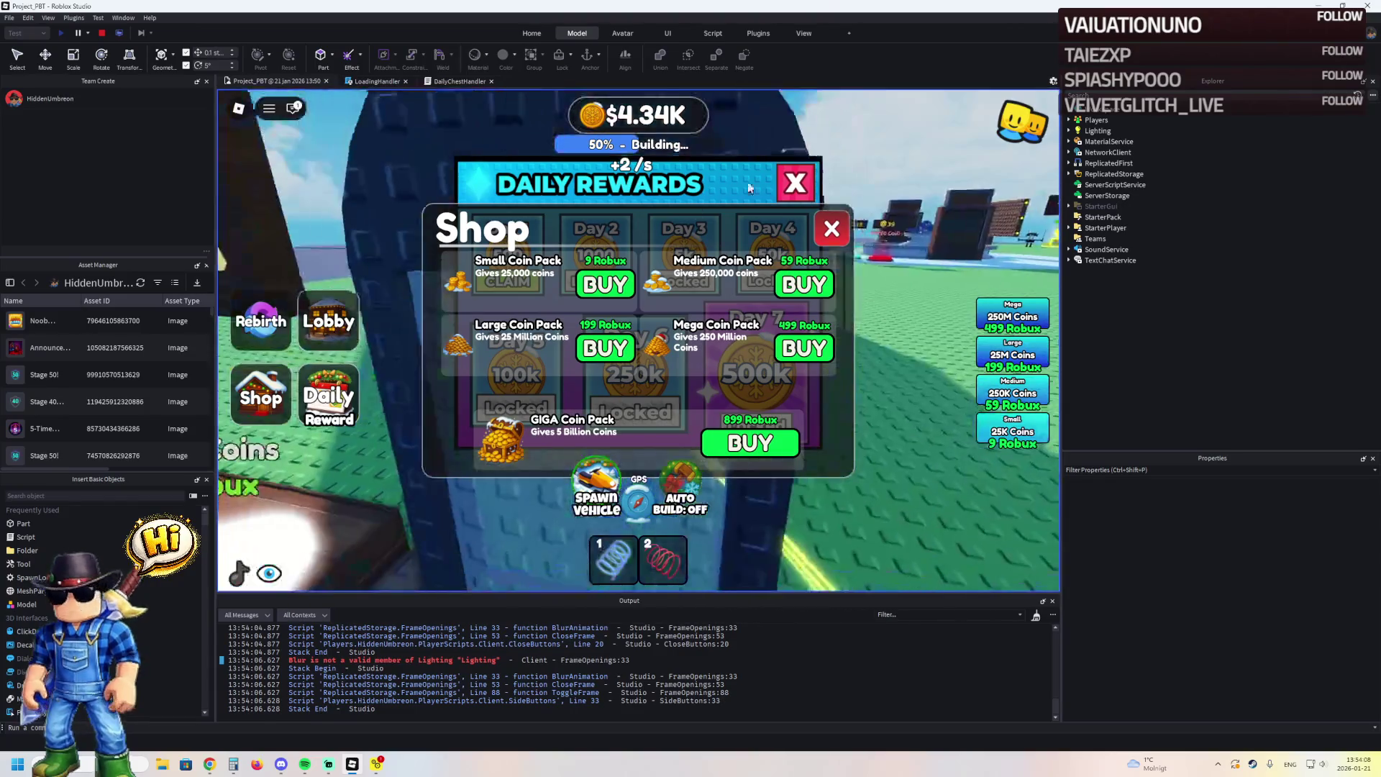